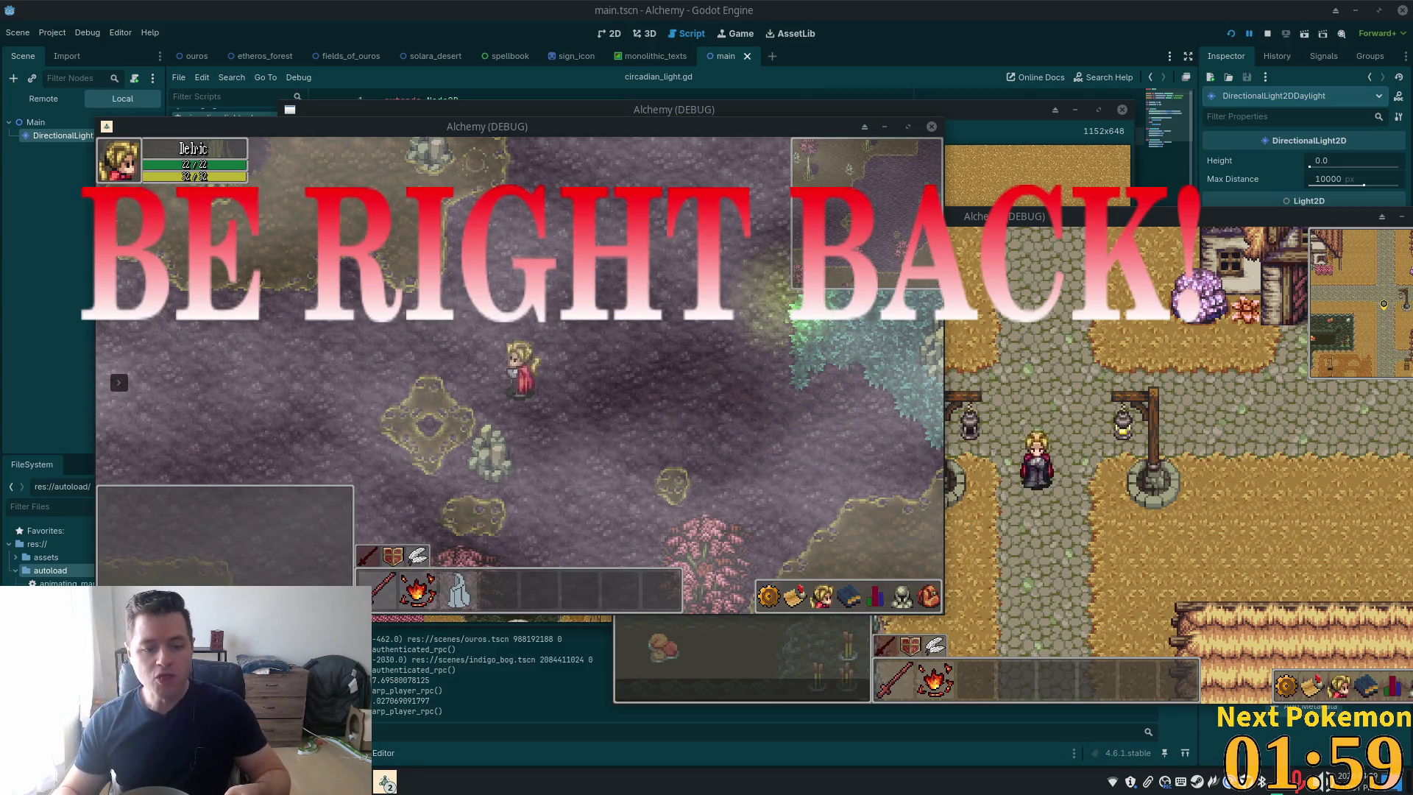
Walk the character down the road in the second Alchemy (DEBUG) window, then stop the running game instances
left_click(1094, 346)
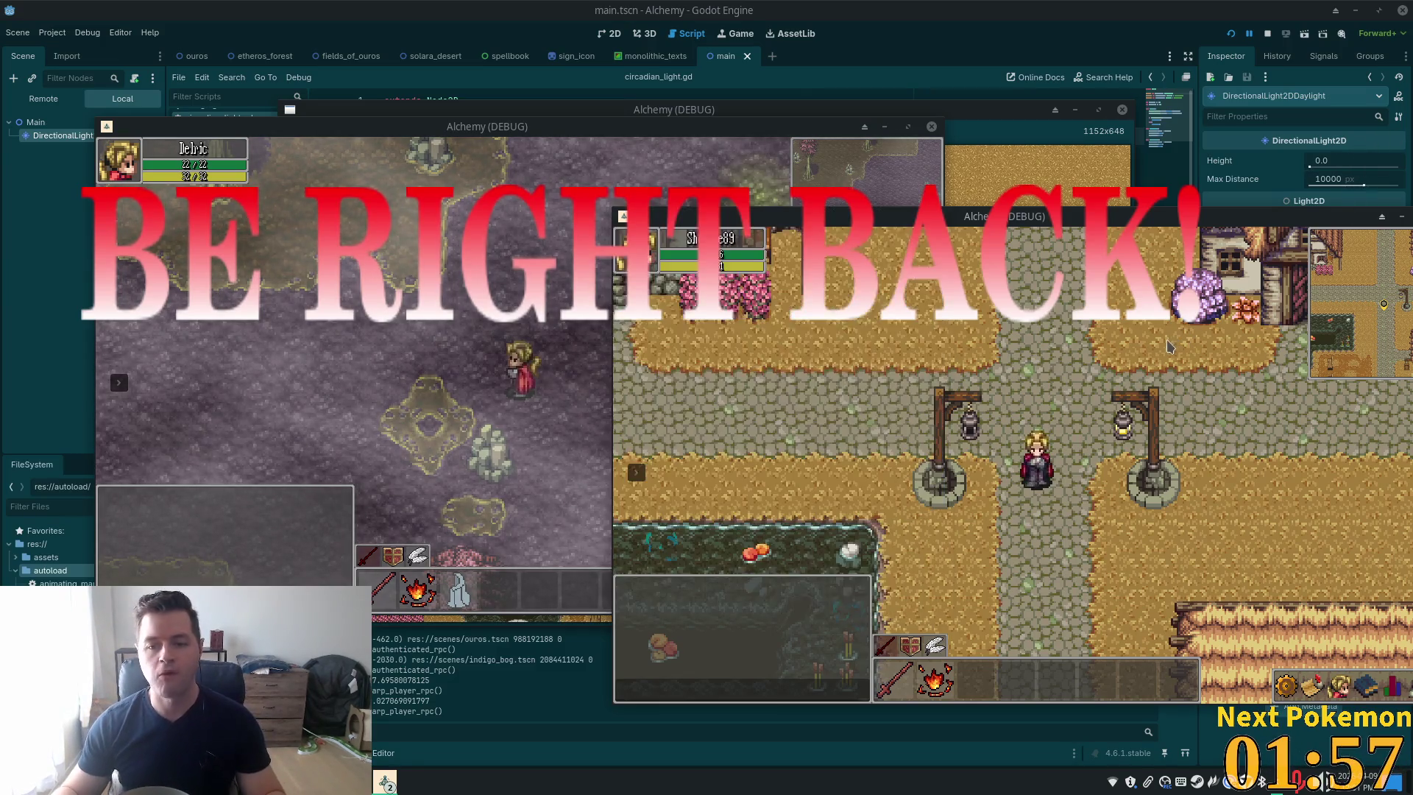
key("s")
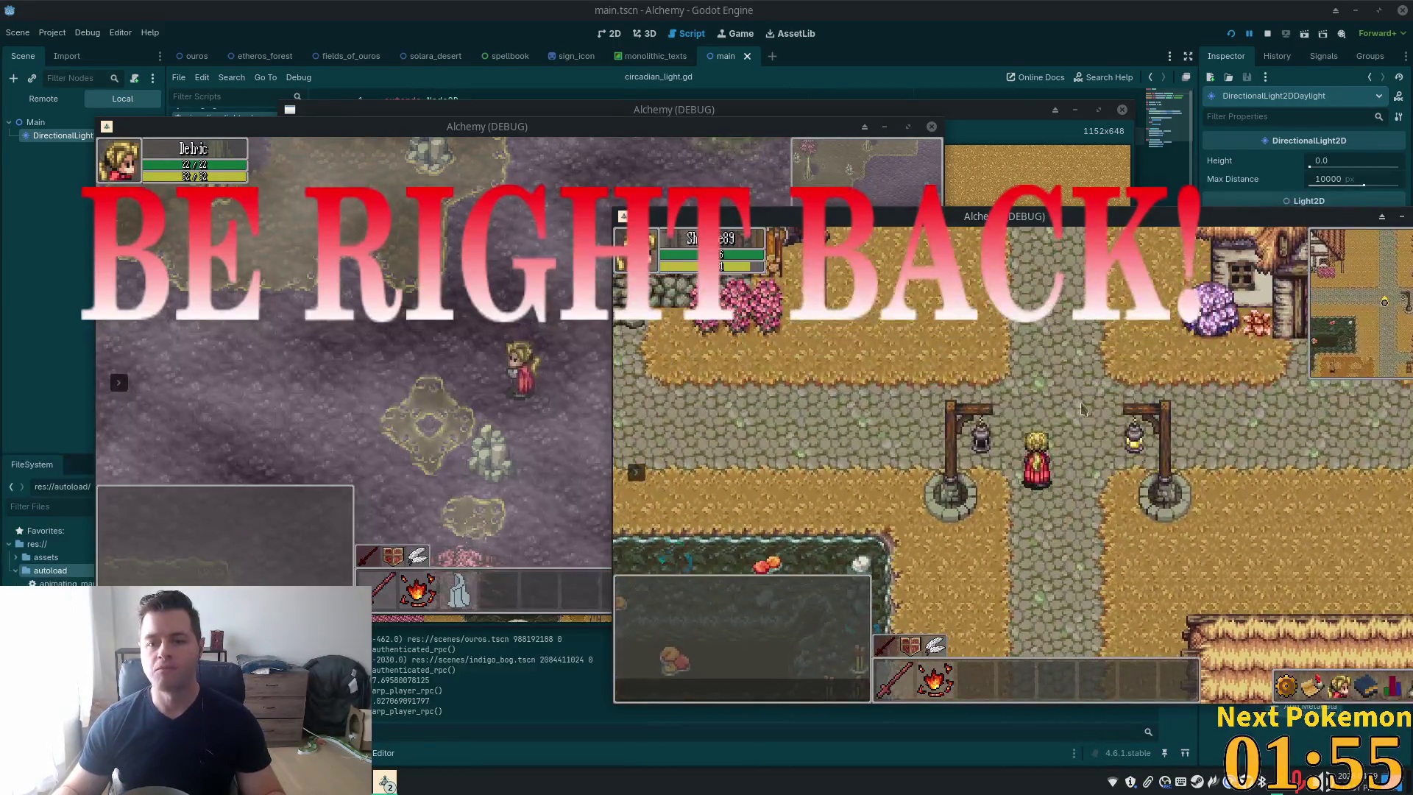
key("F8")
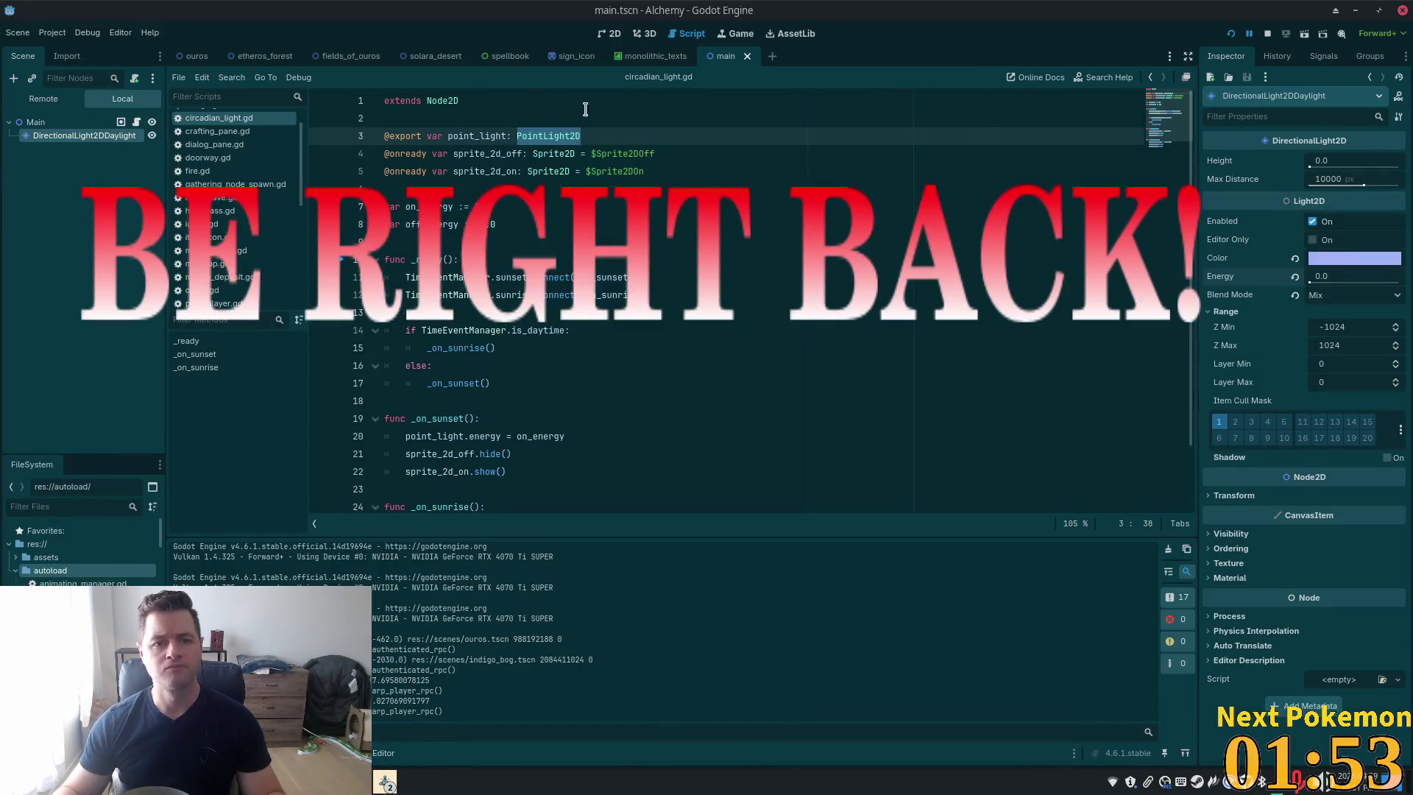
Save the LampPost branch as lamp_post.tscn in res://objects and save the ouros scene
left_click(195, 58)
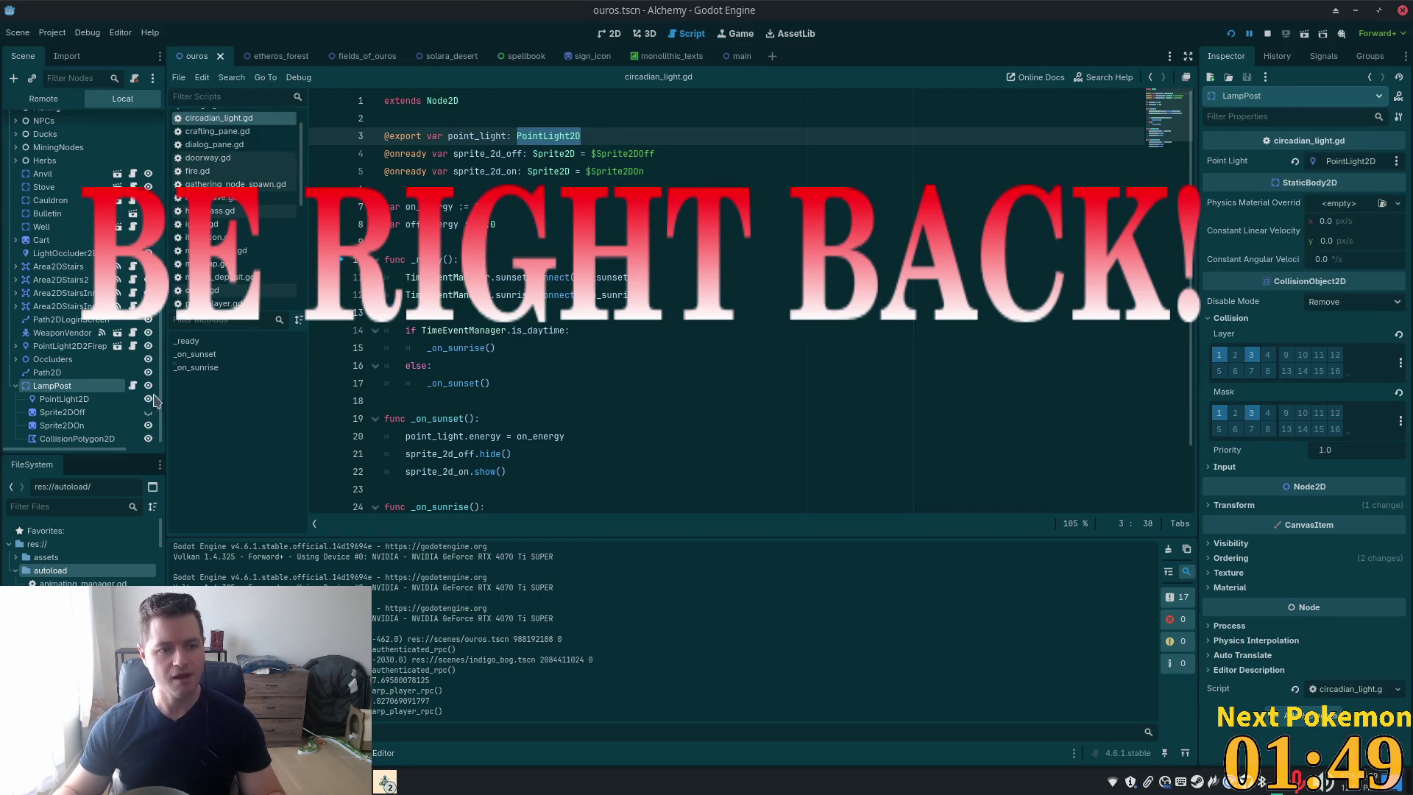
right_click(71, 381)
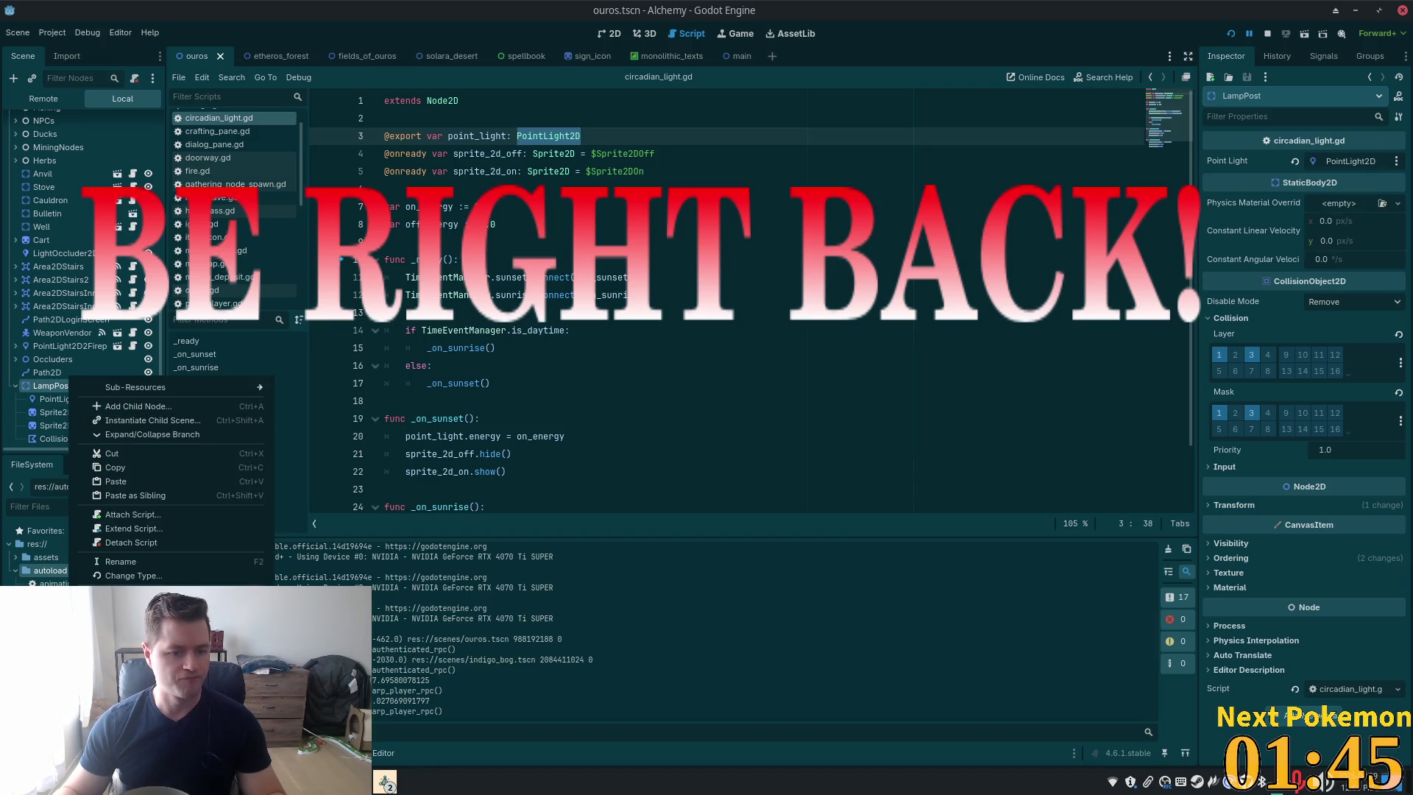
left_click(133, 642)
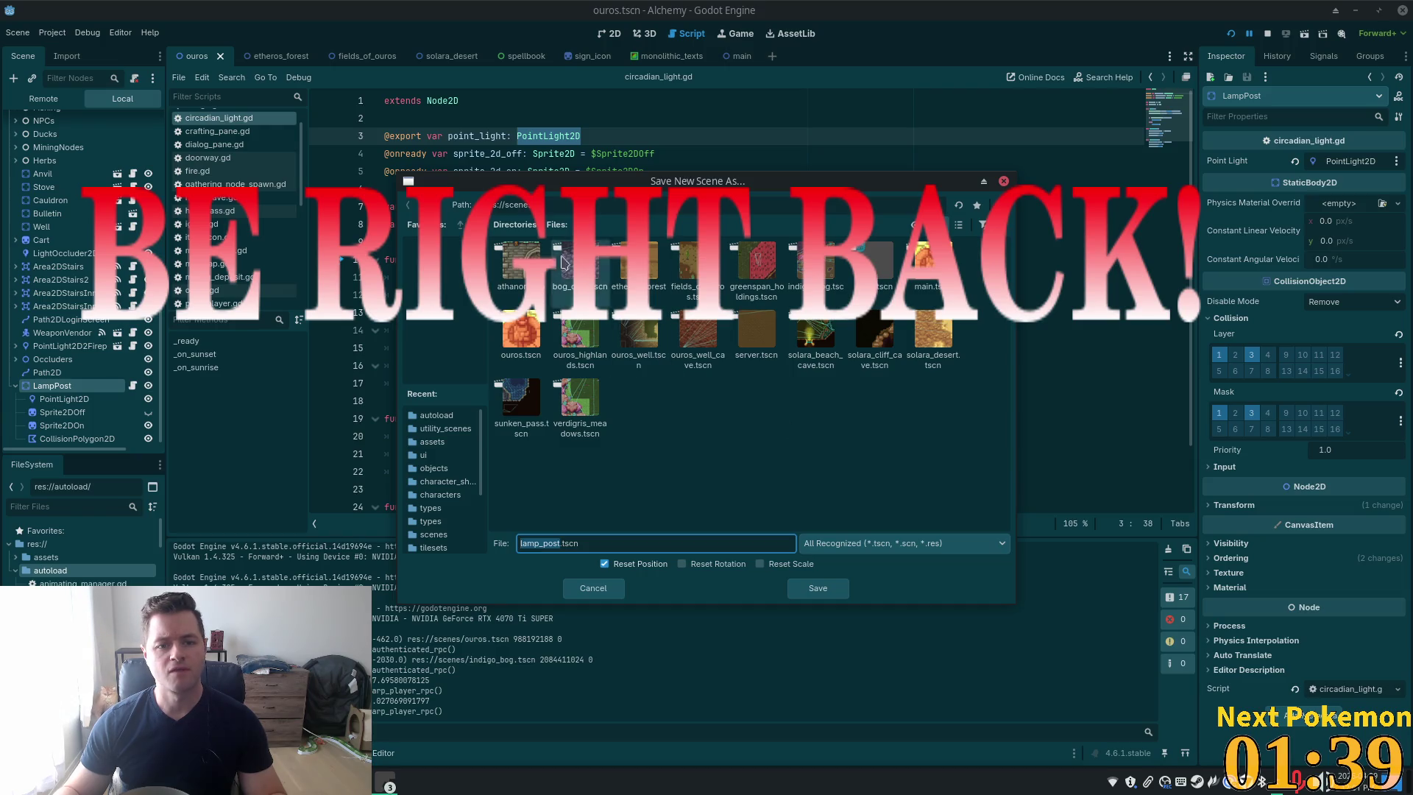
left_click(442, 205)
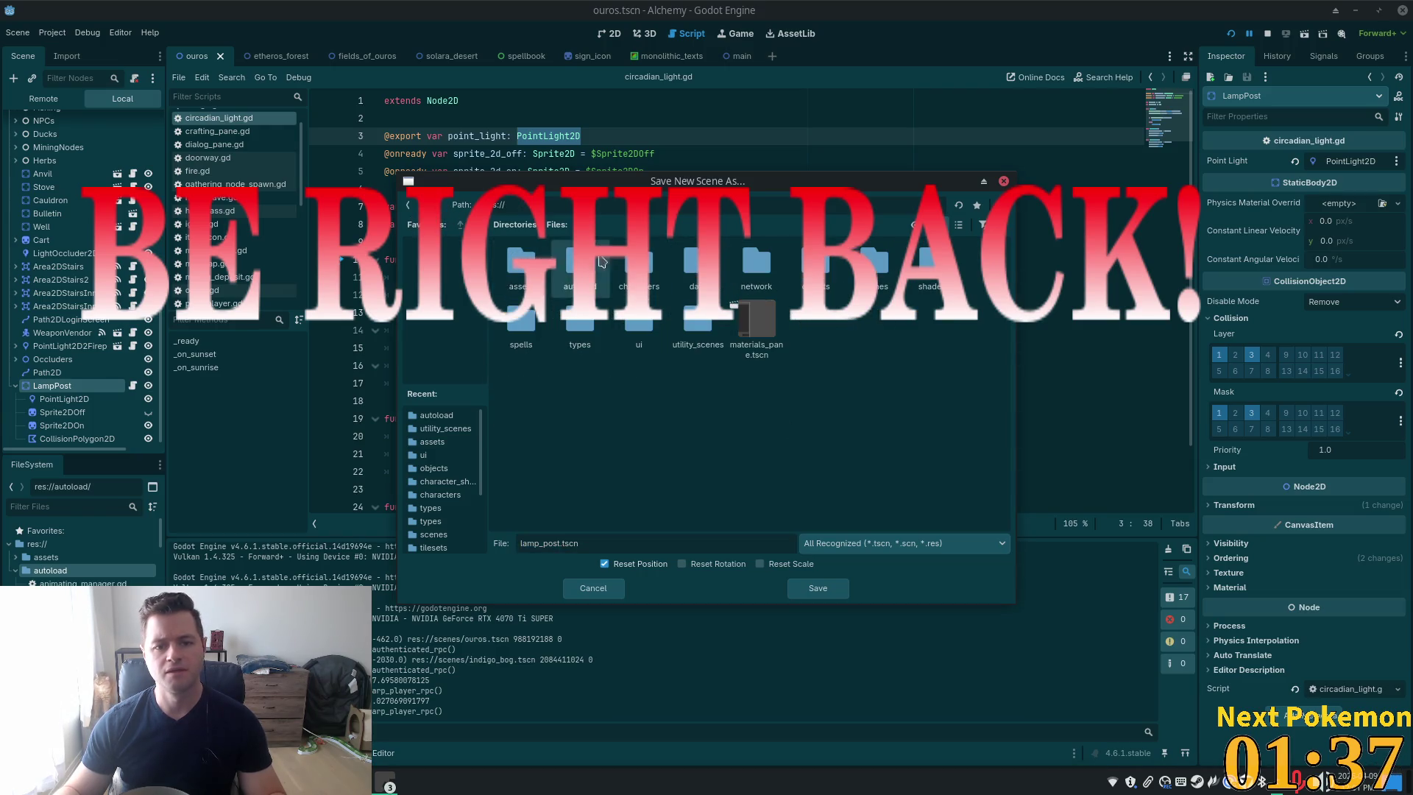
left_click(809, 590)
key("ctrl+s")
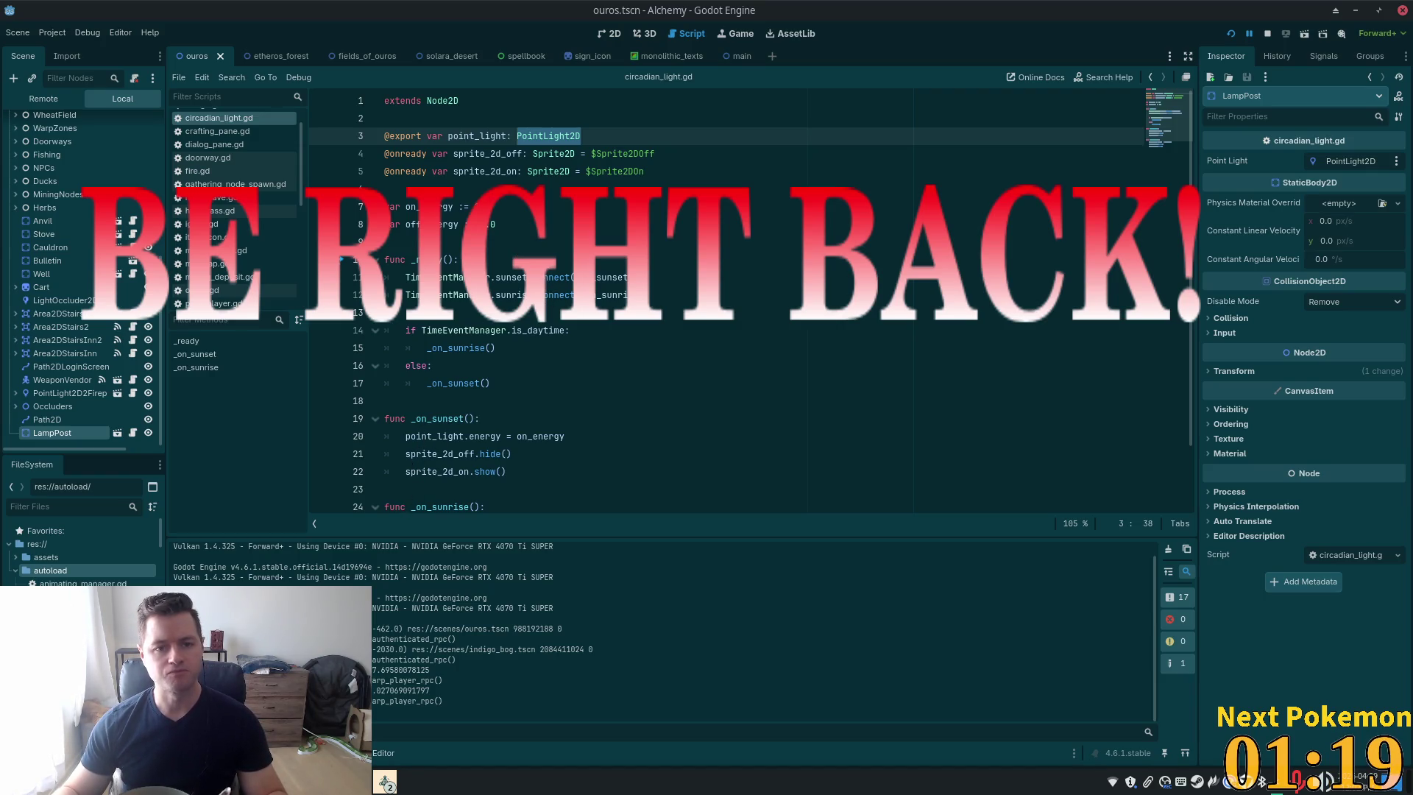
Duplicate LampPost in the 2D view and drag the LampPost2 copy right across the road
mouse_move(557, 278)
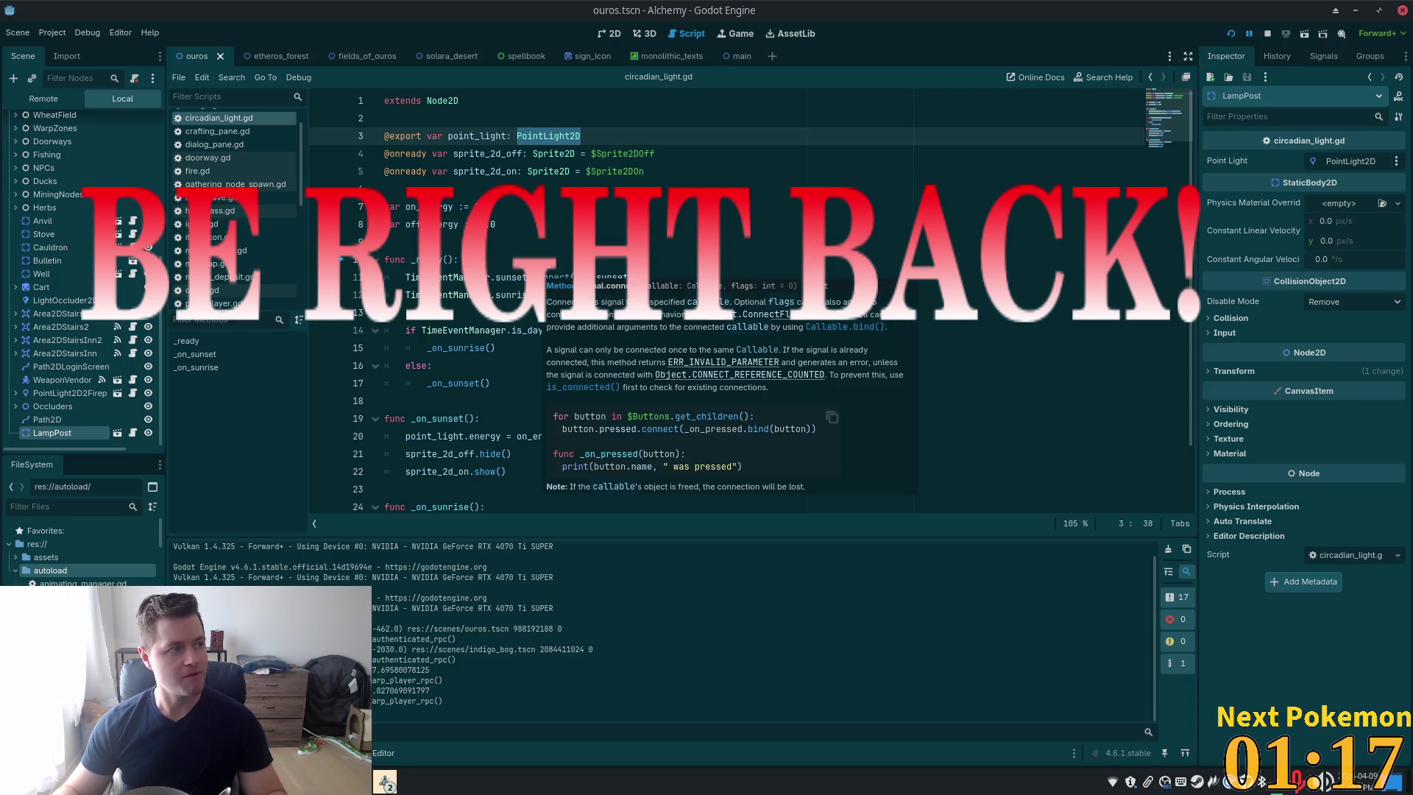
left_click(530, 224)
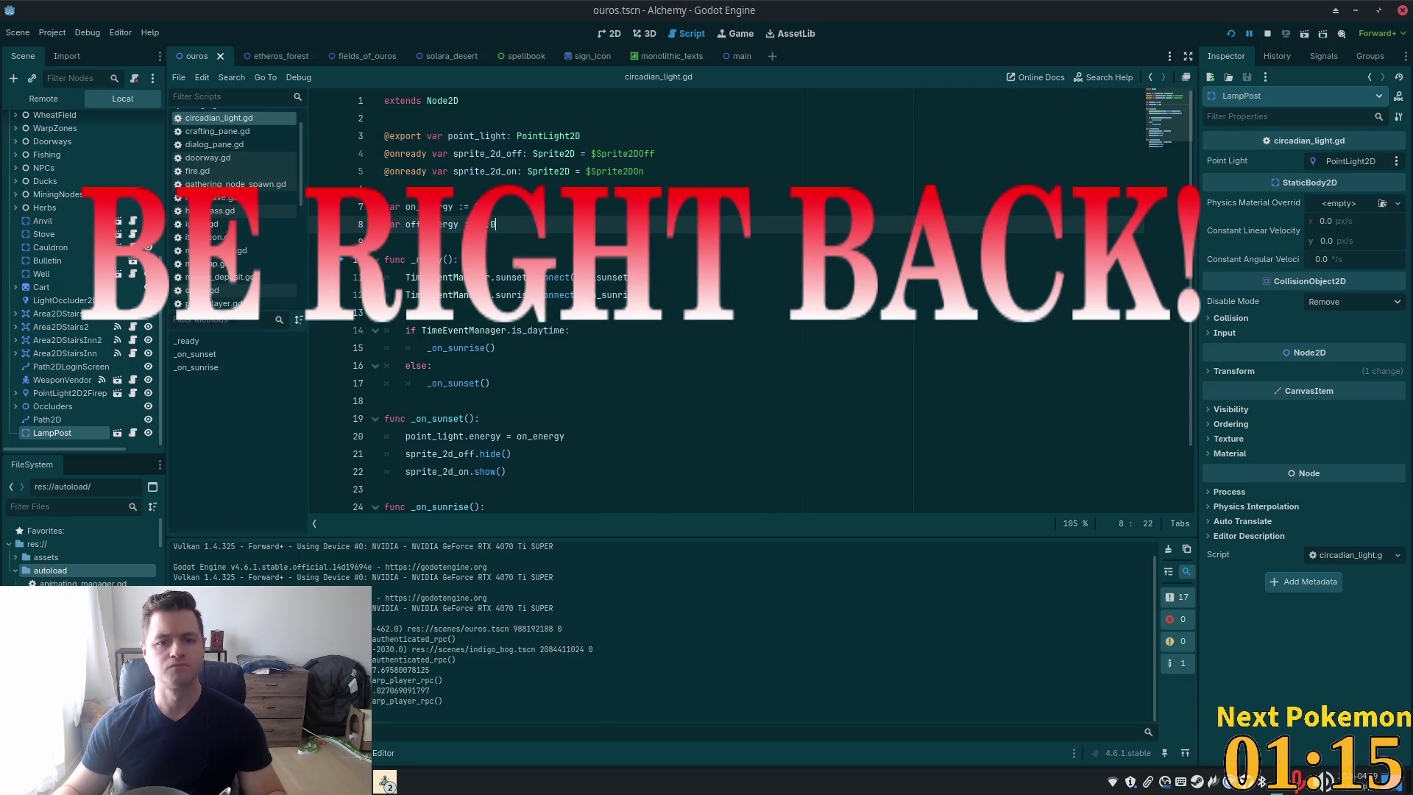
left_click(608, 33)
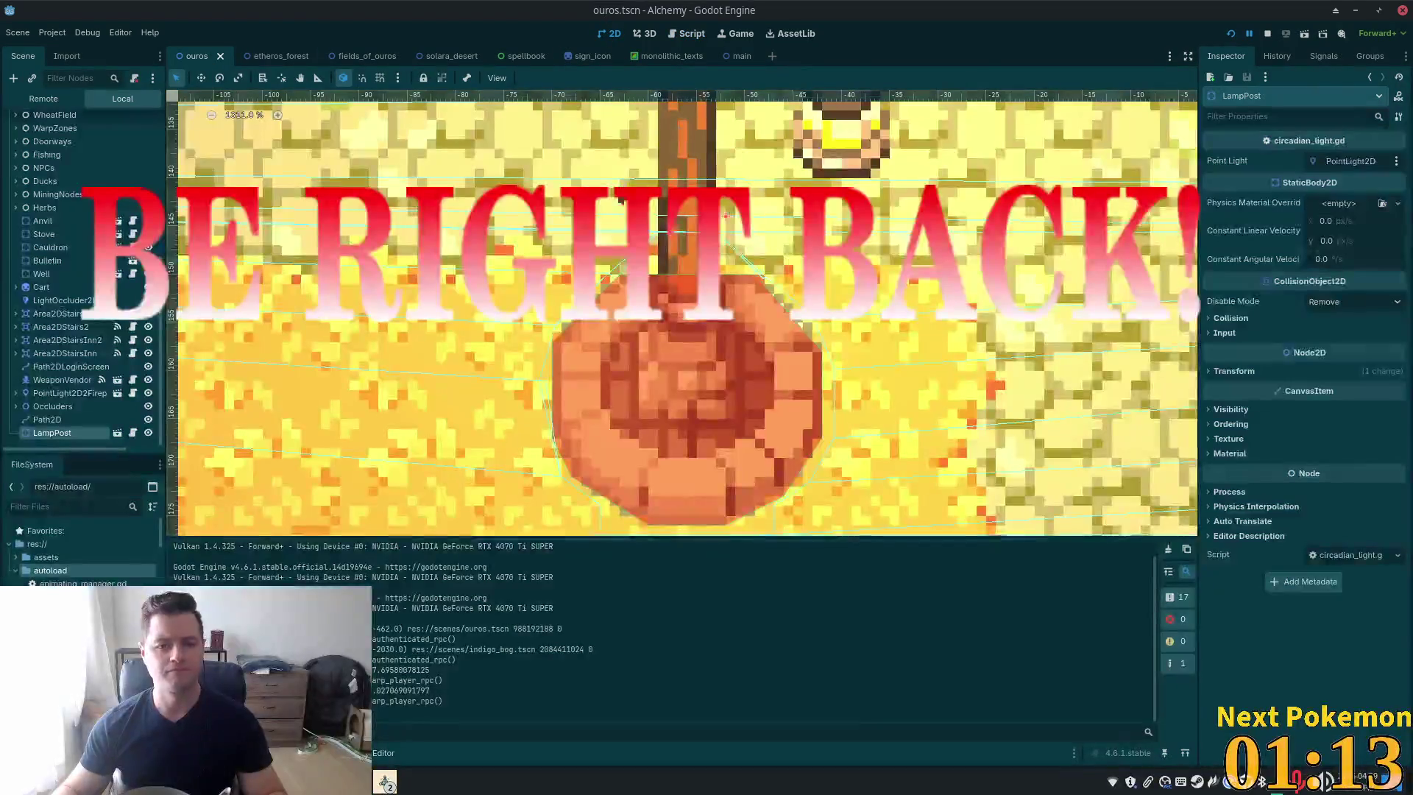
scroll(608, 287, "down", 3)
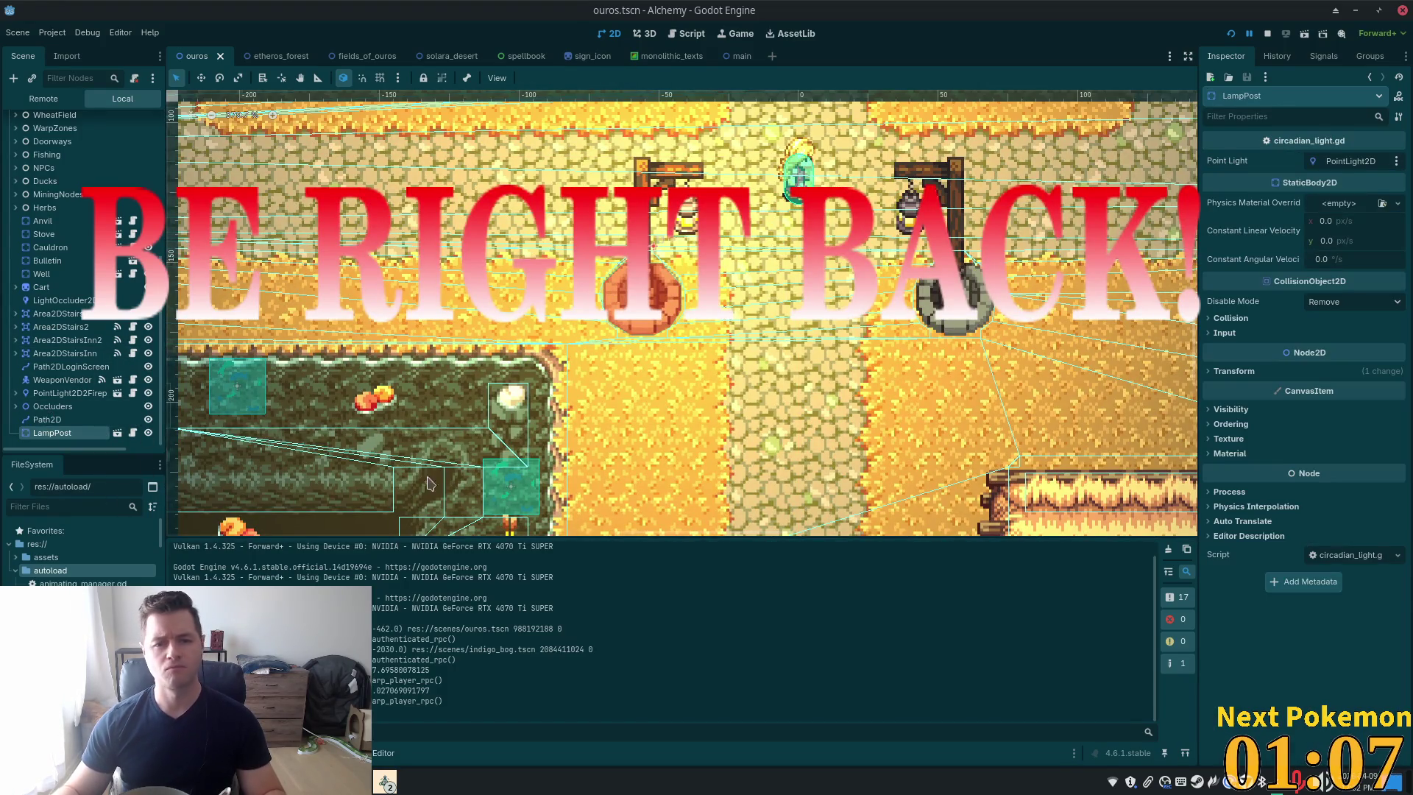
key("ctrl+d")
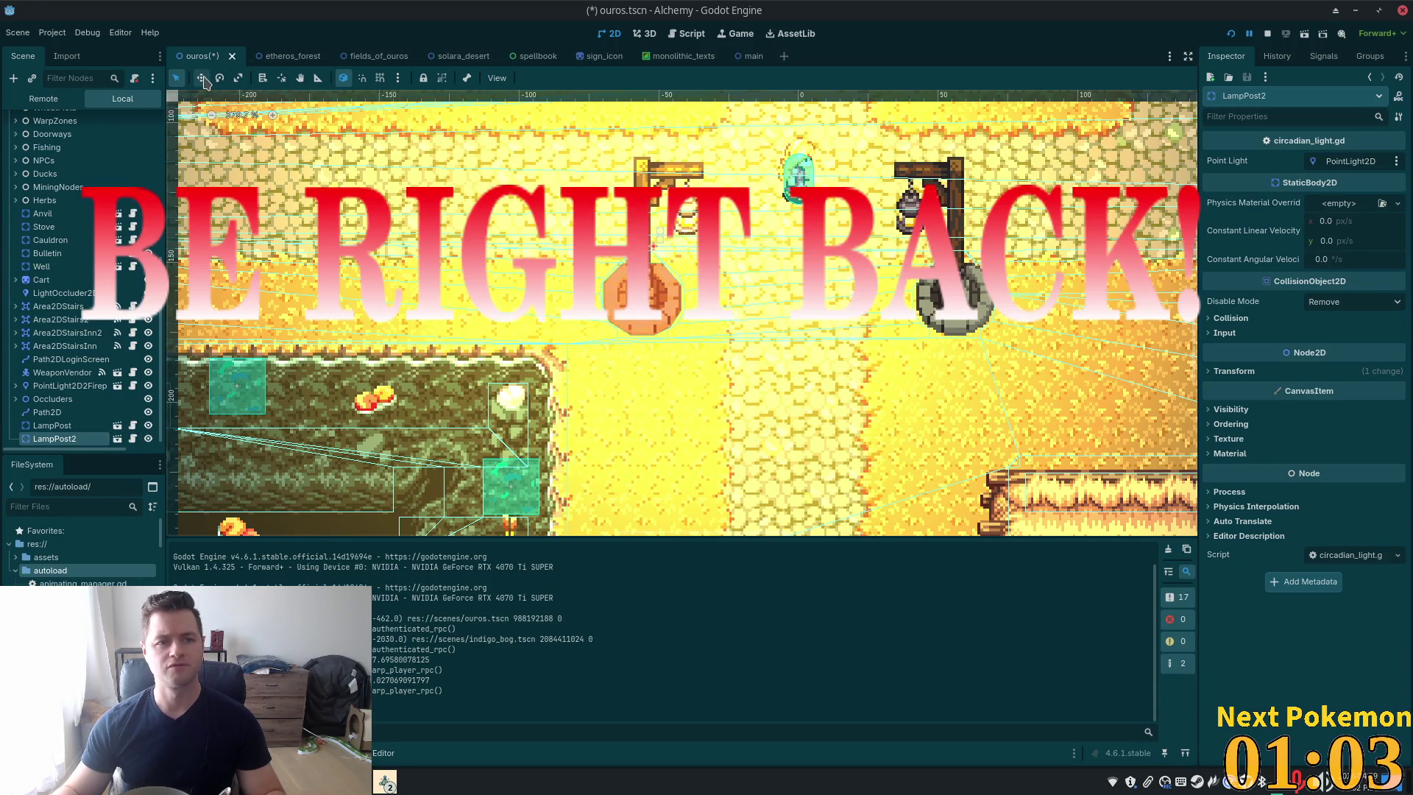
left_click_drag(461, 221, 776, 227)
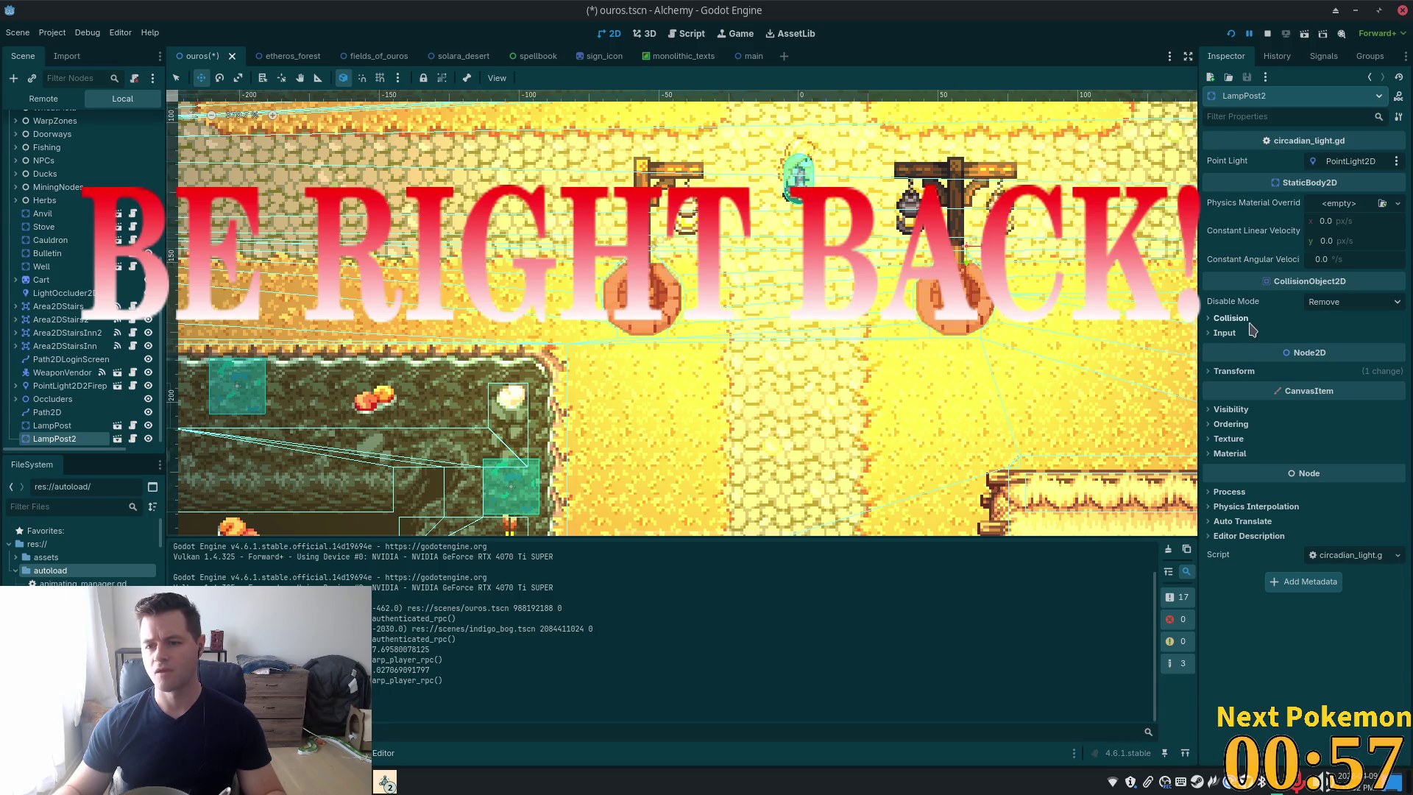
Flip LampPost2 horizontally with Transform Scale x set to -1 and save the scene
left_click(1212, 372)
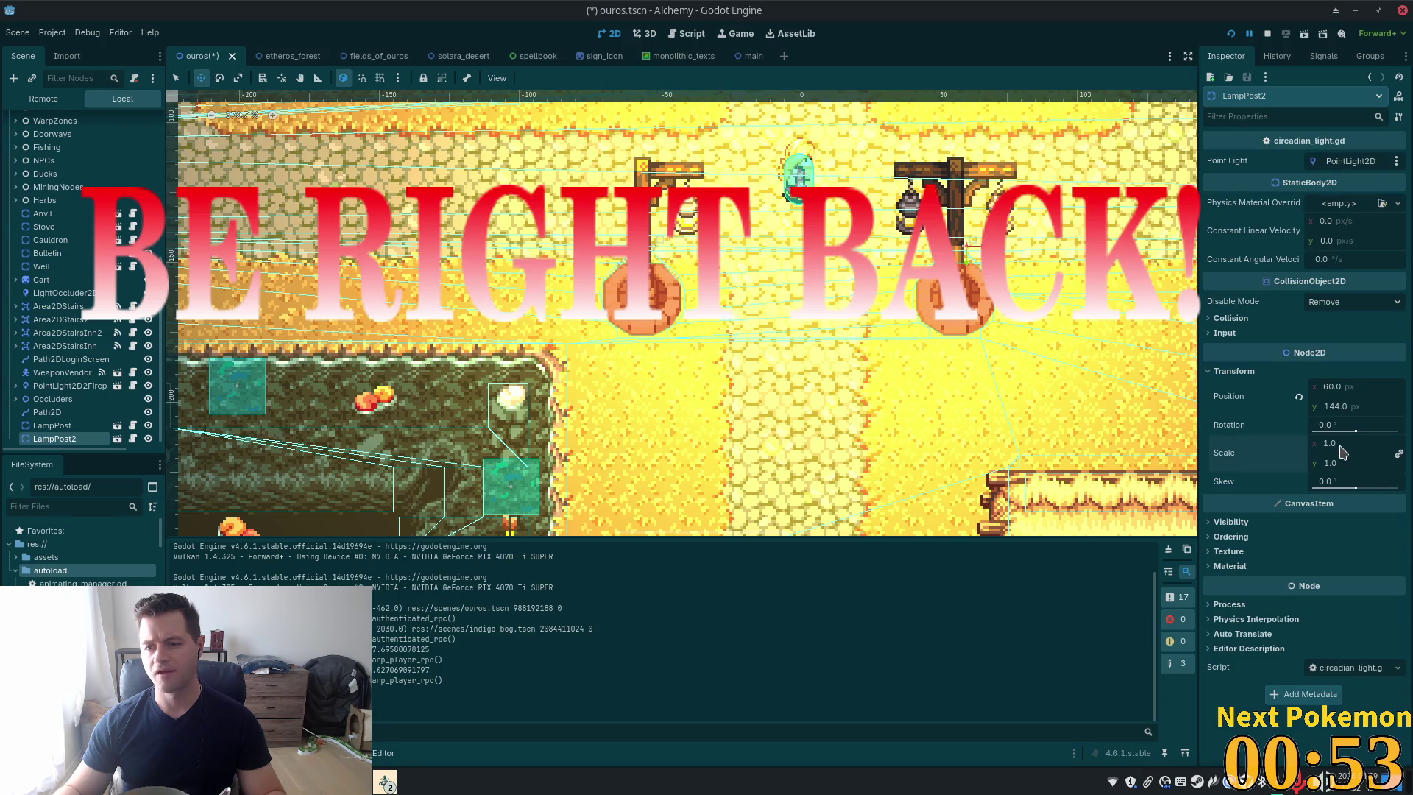
type("-1")
key("Tab")
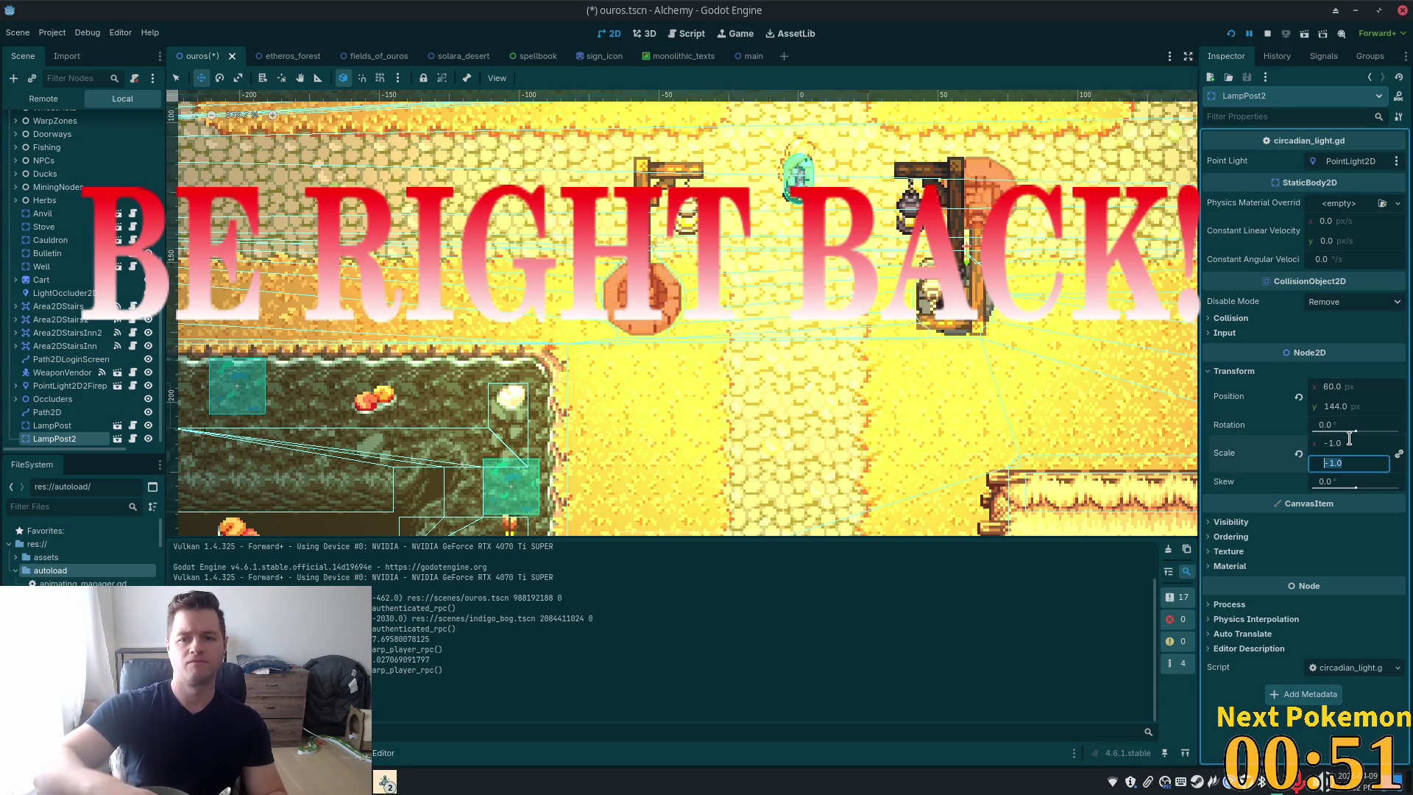
key("ctrl+s")
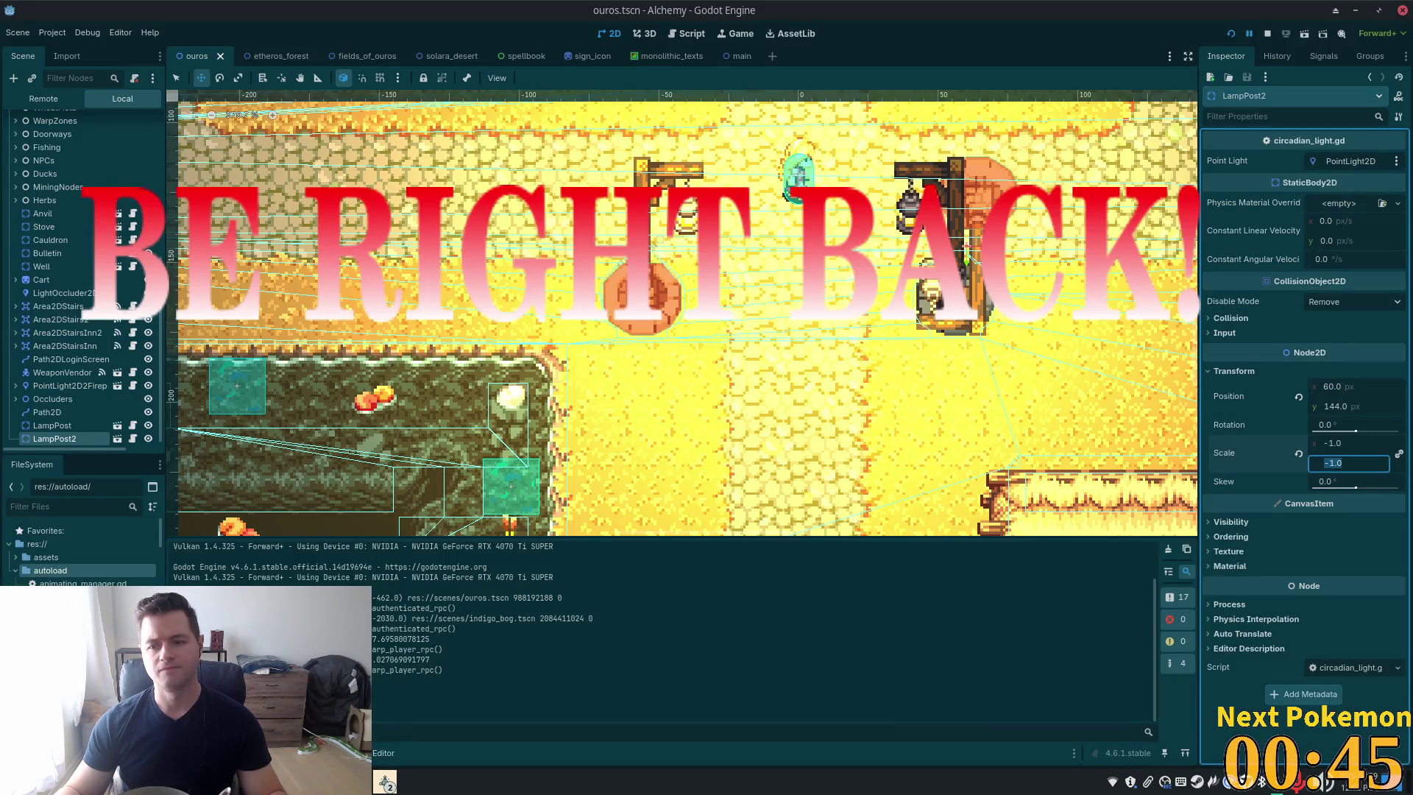
Restore LampPost2's Scale y to 1, shift it left to x 52, and save
left_click(1399, 455)
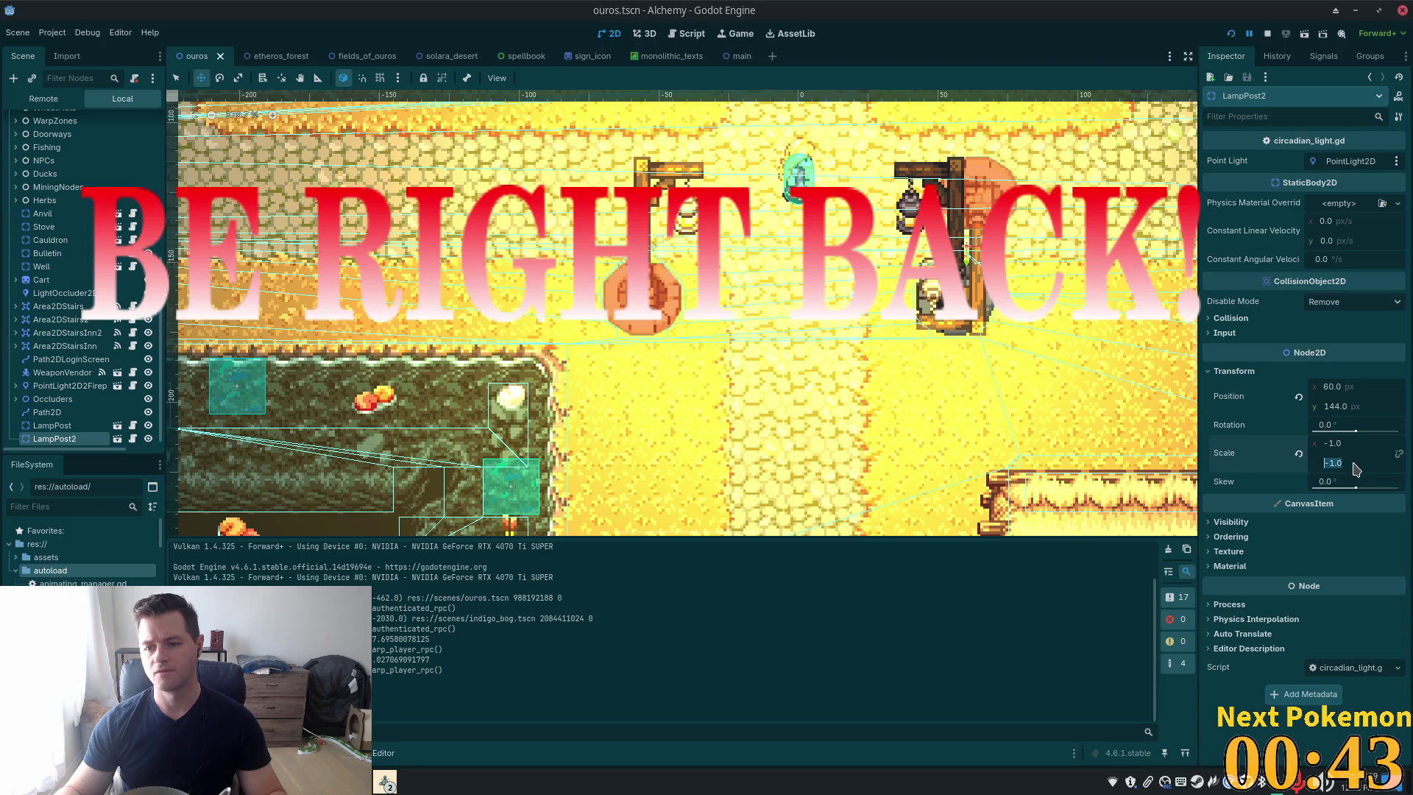
type("1")
key("Return")
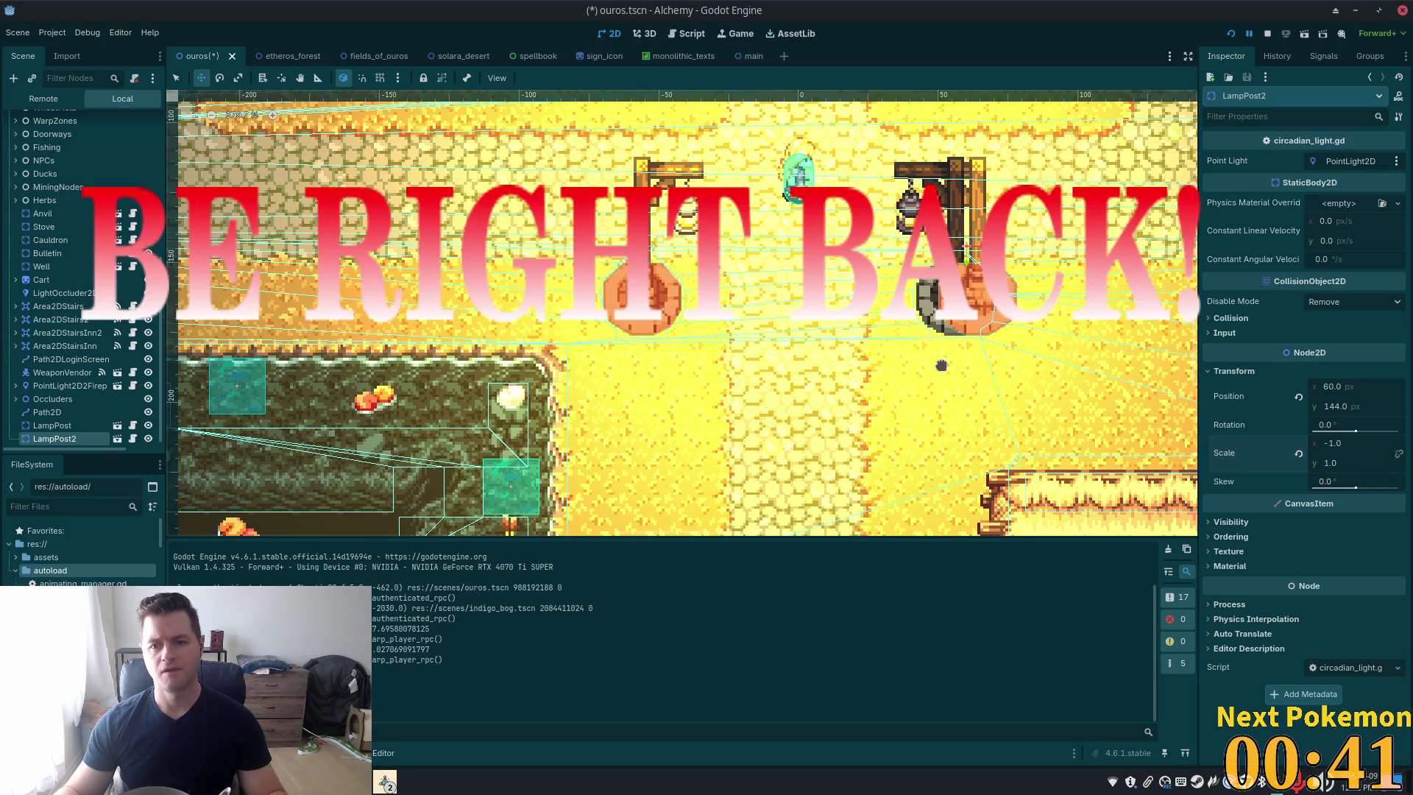
left_click_drag(1062, 258, 1037, 257)
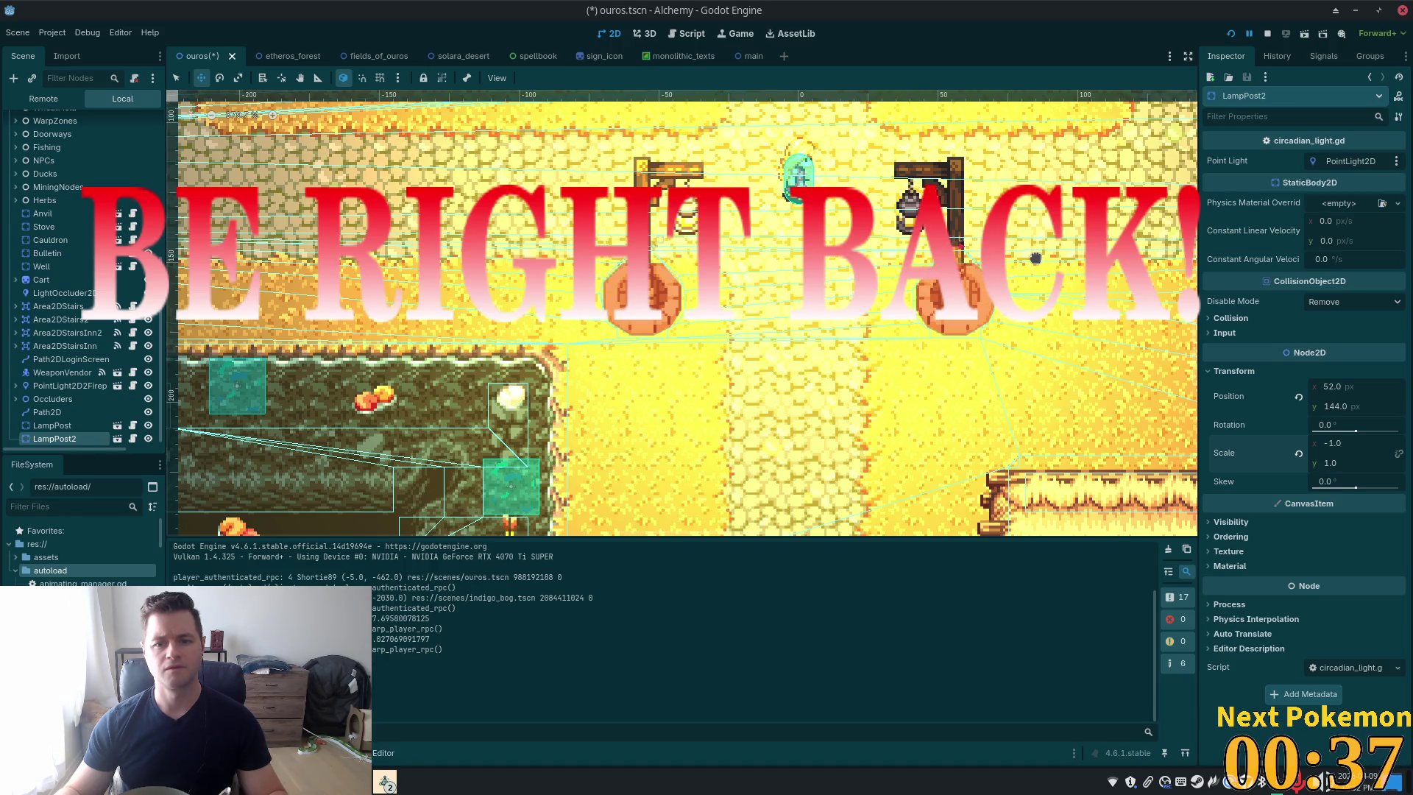
key("ctrl+s")
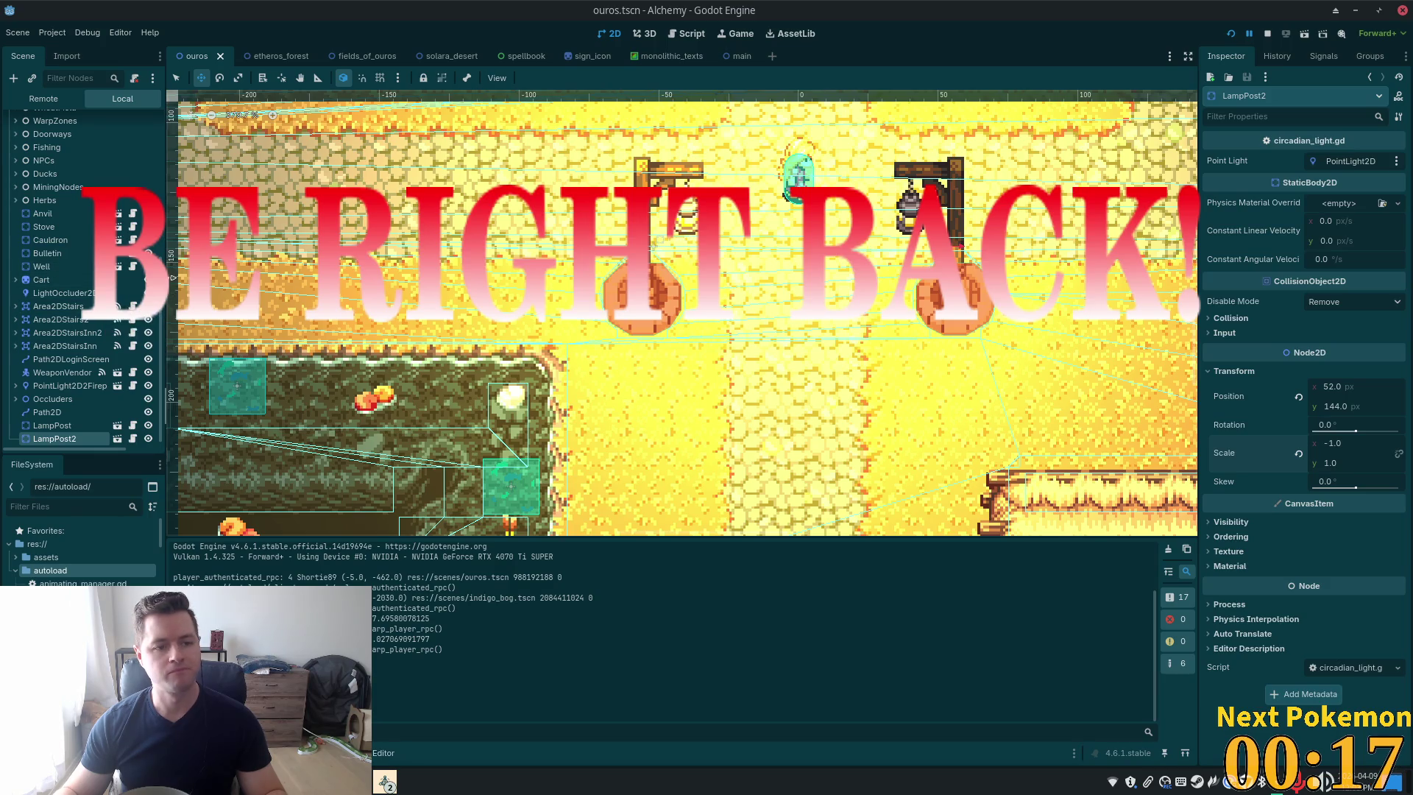
scroll(61, 223, "up", 7)
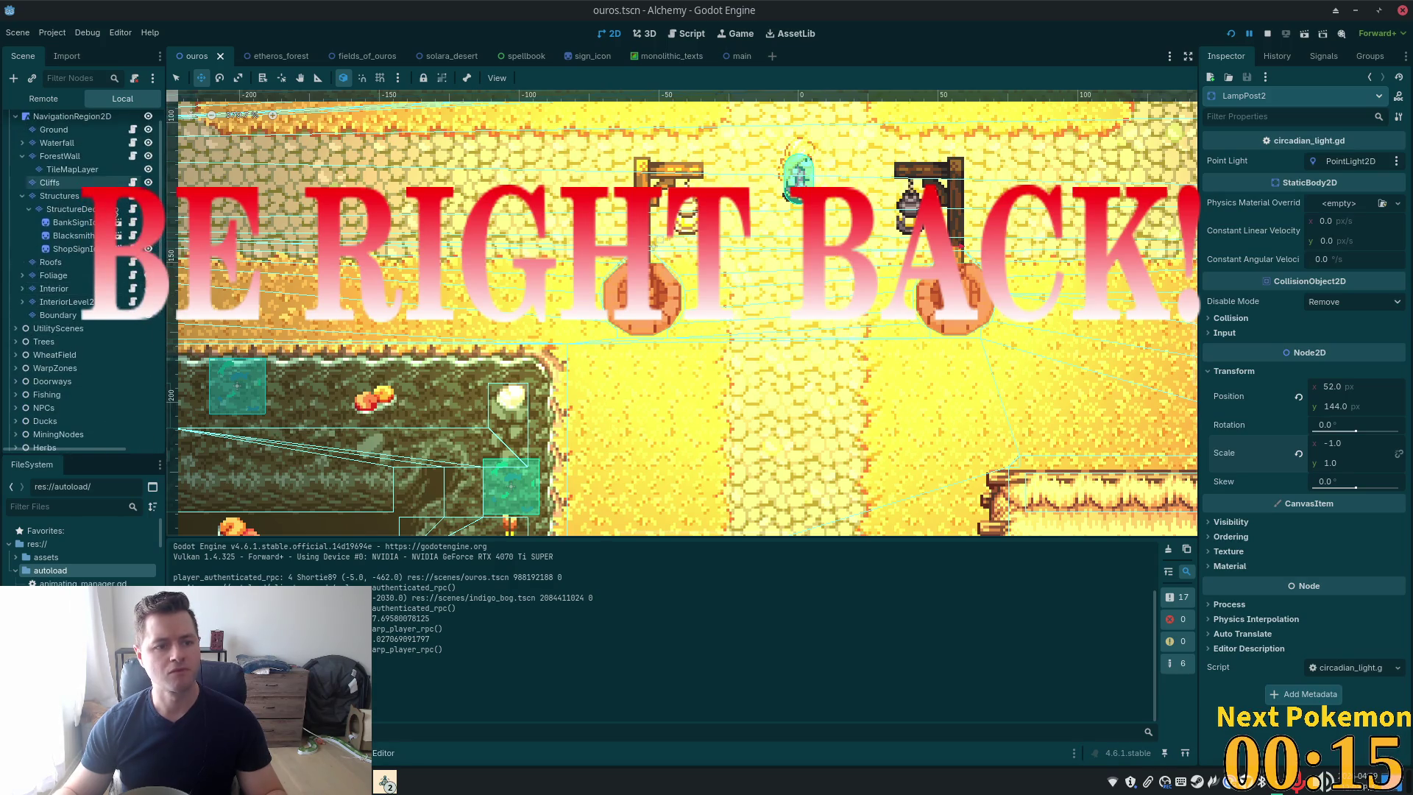
Paint lit lamp tiles over the right dark lantern on the Structures layer and save
left_click(60, 215)
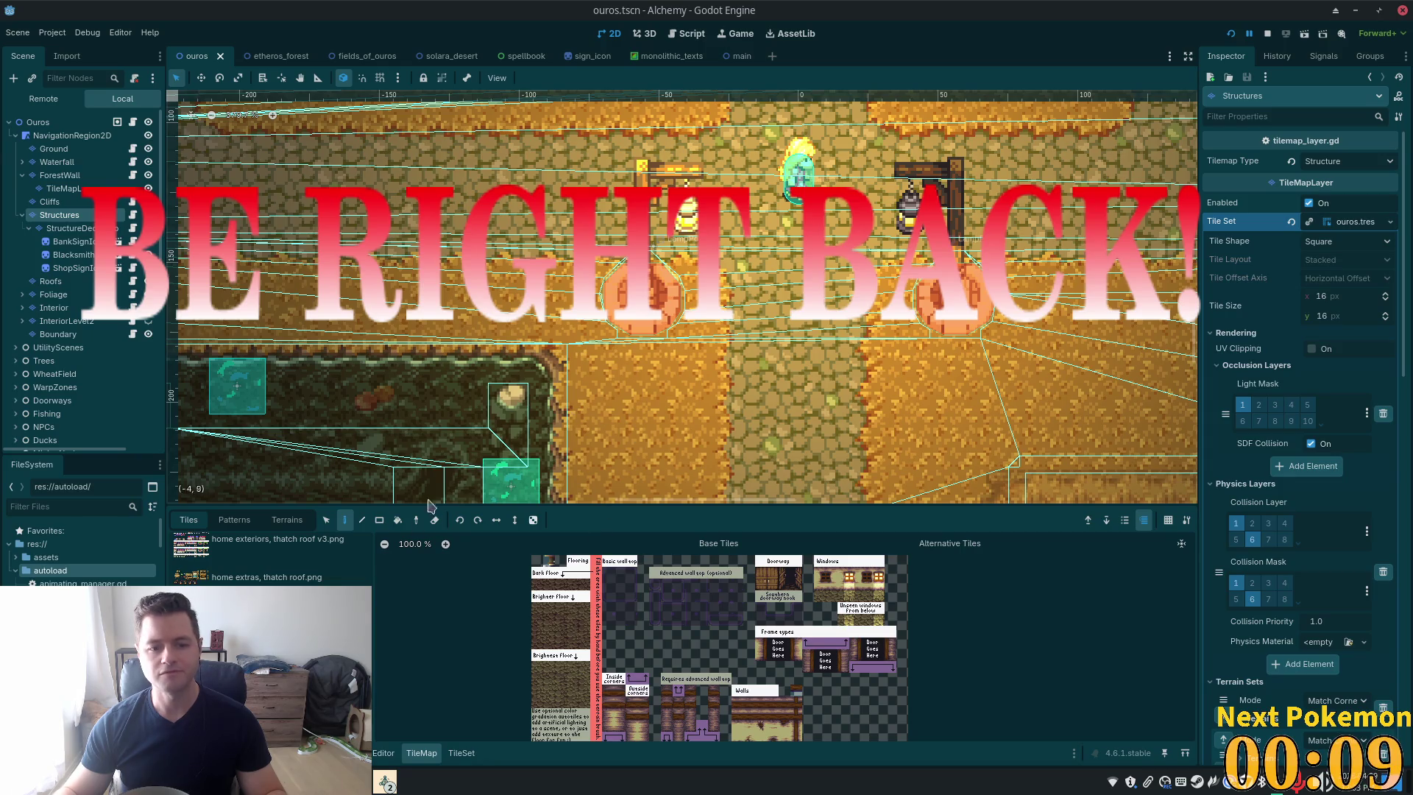
mouse_move(880, 151)
left_mouse_down()
mouse_move(978, 287)
mouse_move(1057, 346)
left_mouse_up()
key("ctrl+s")
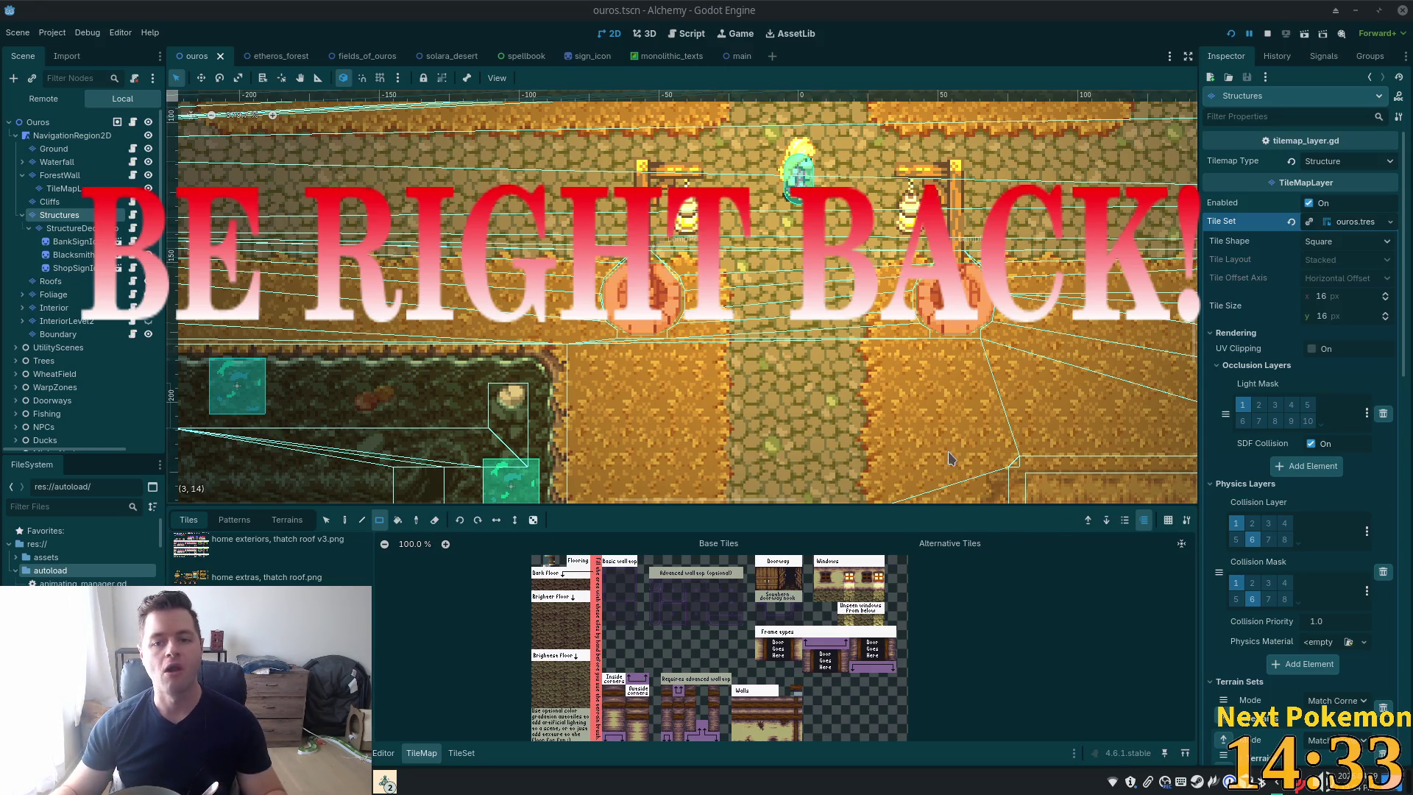
Select LampPost and LampPost2 together in the Scene tree and duplicate them
key("ctrl+s")
left_click(954, 647)
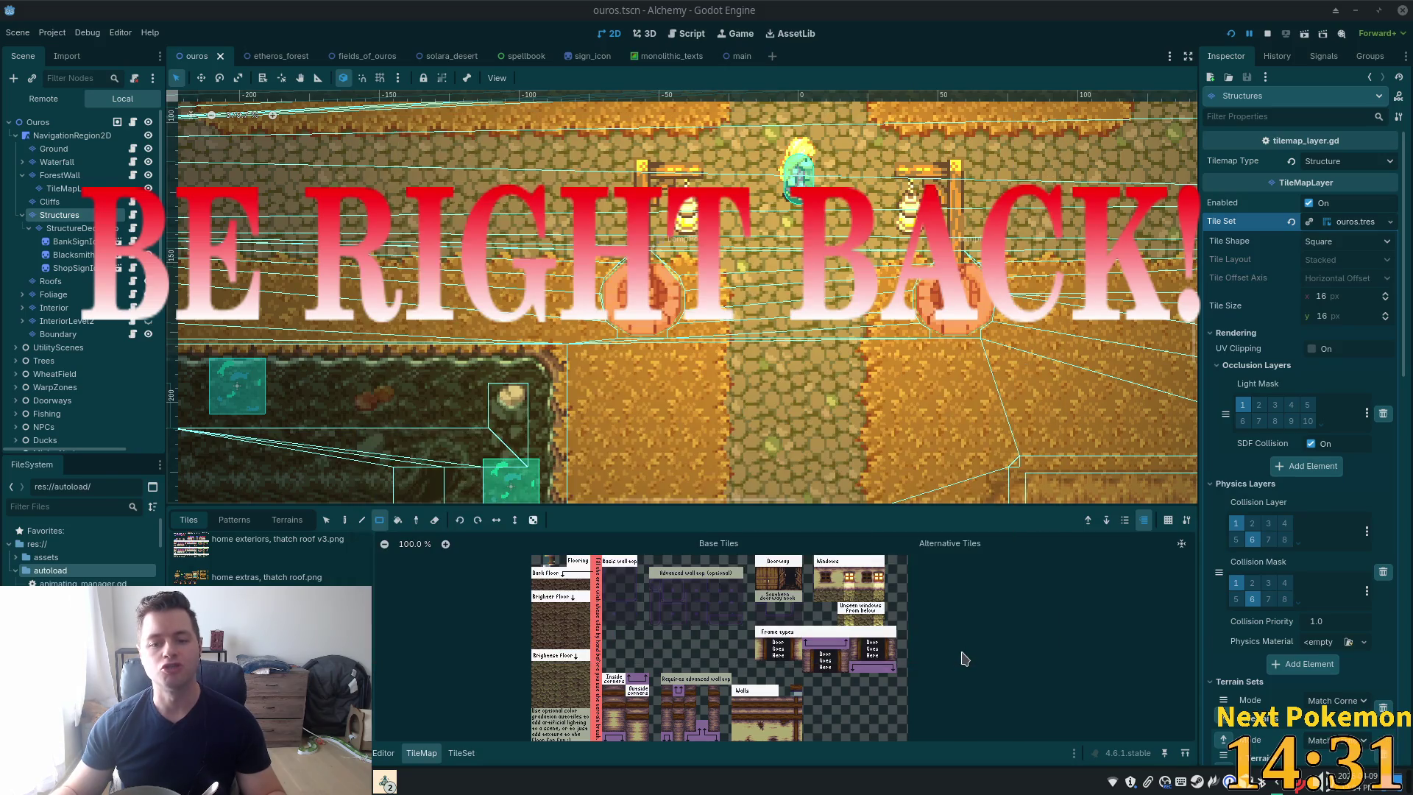
scroll(829, 403, "down", 5)
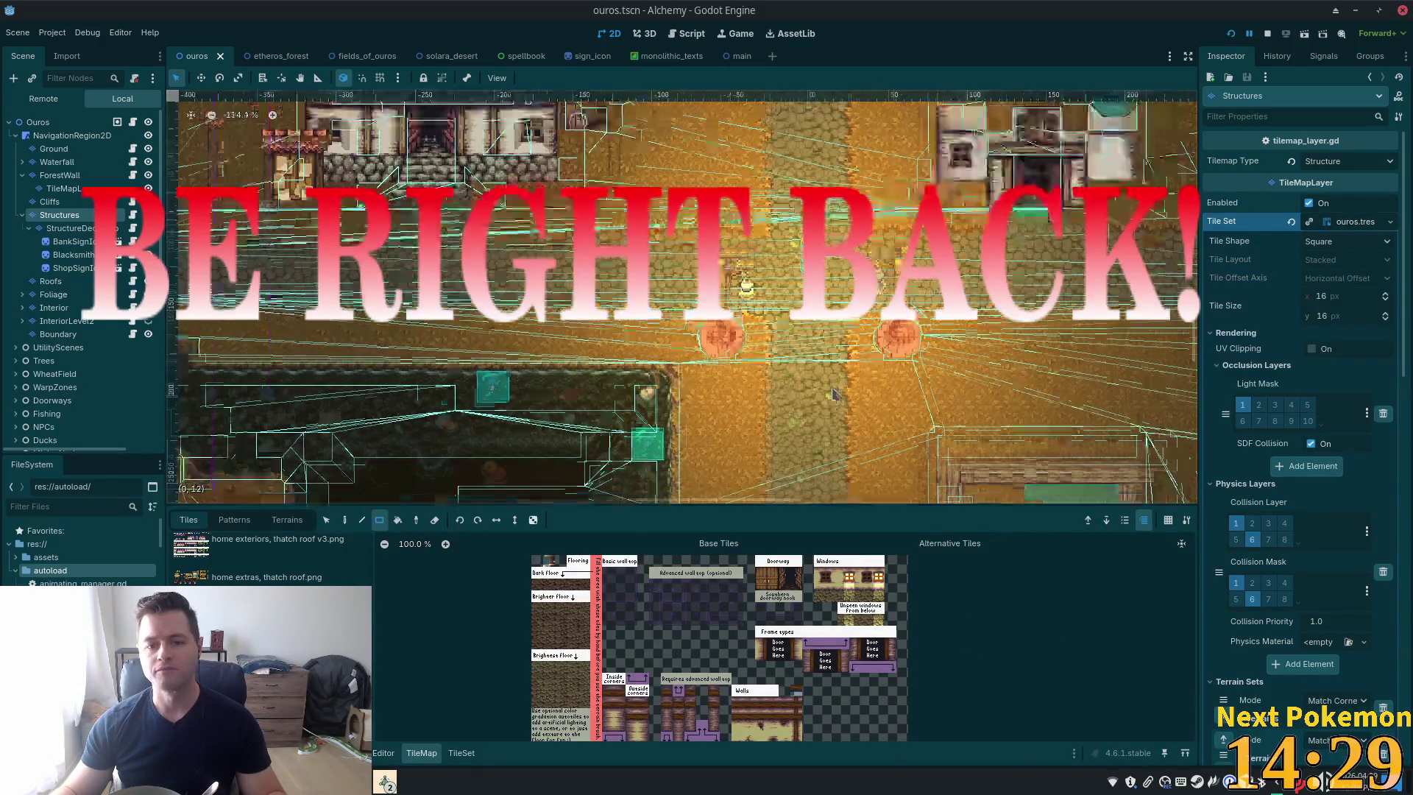
scroll(843, 396, "down", 1)
scroll(942, 442, "up", 2)
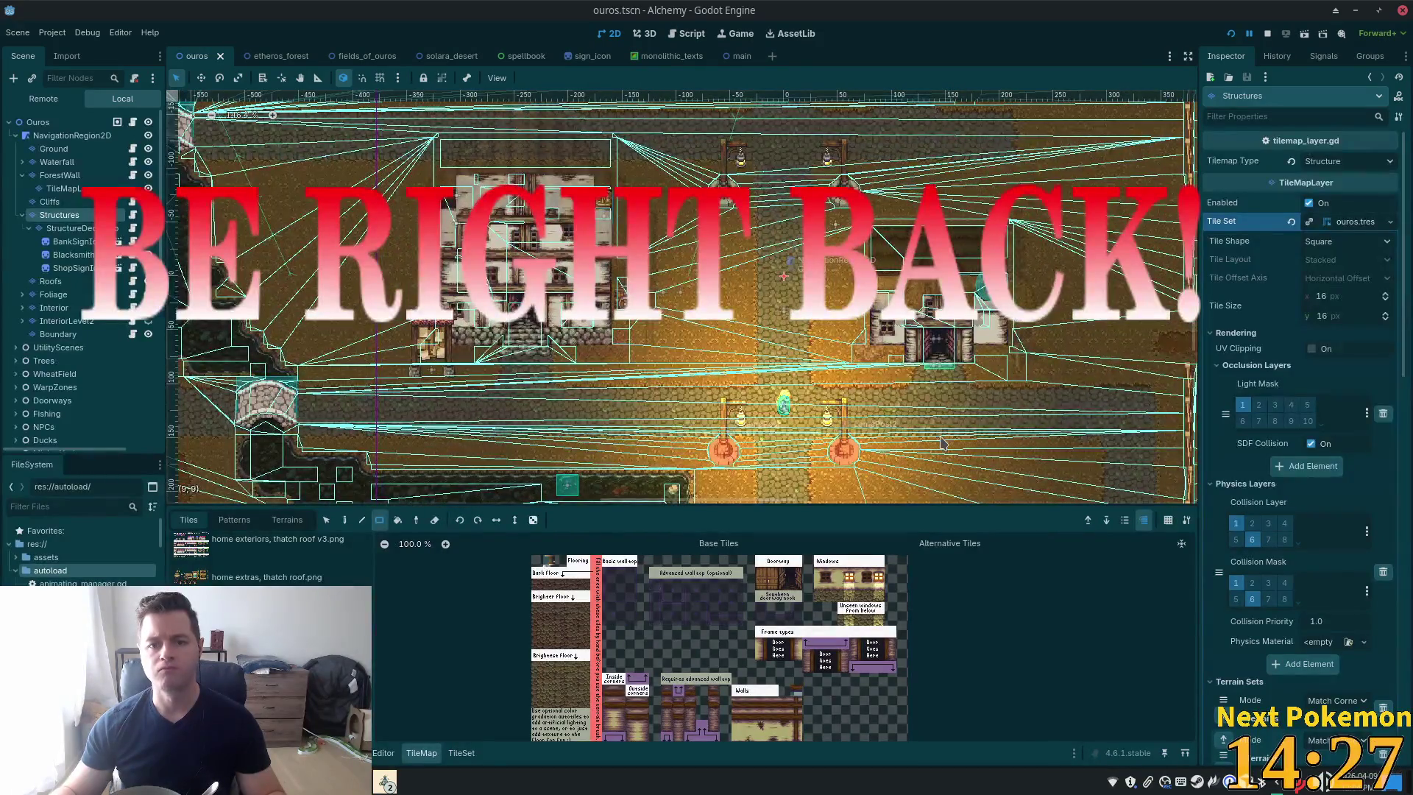
scroll(140, 331, "down", 5)
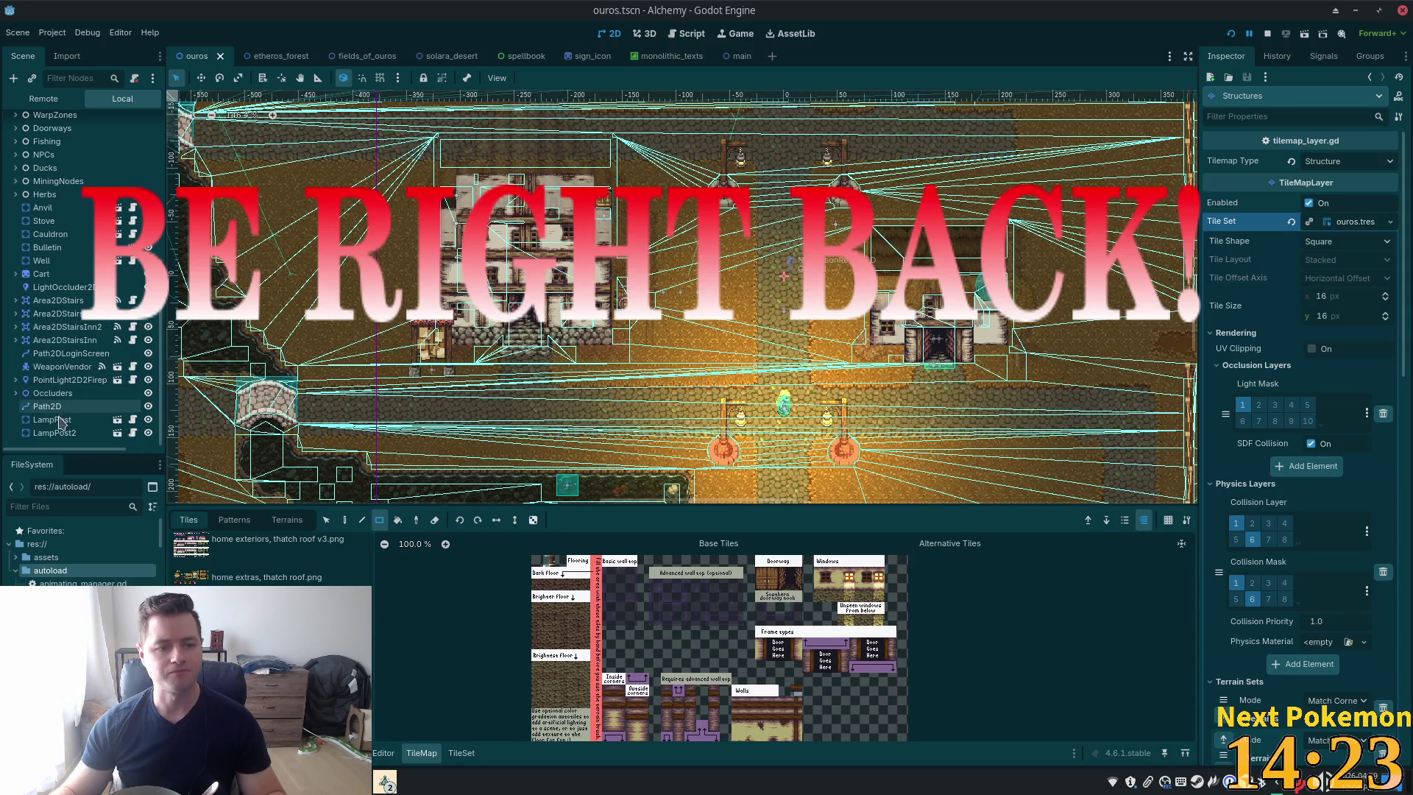
left_click(89, 420)
left_click(86, 435, "shift")
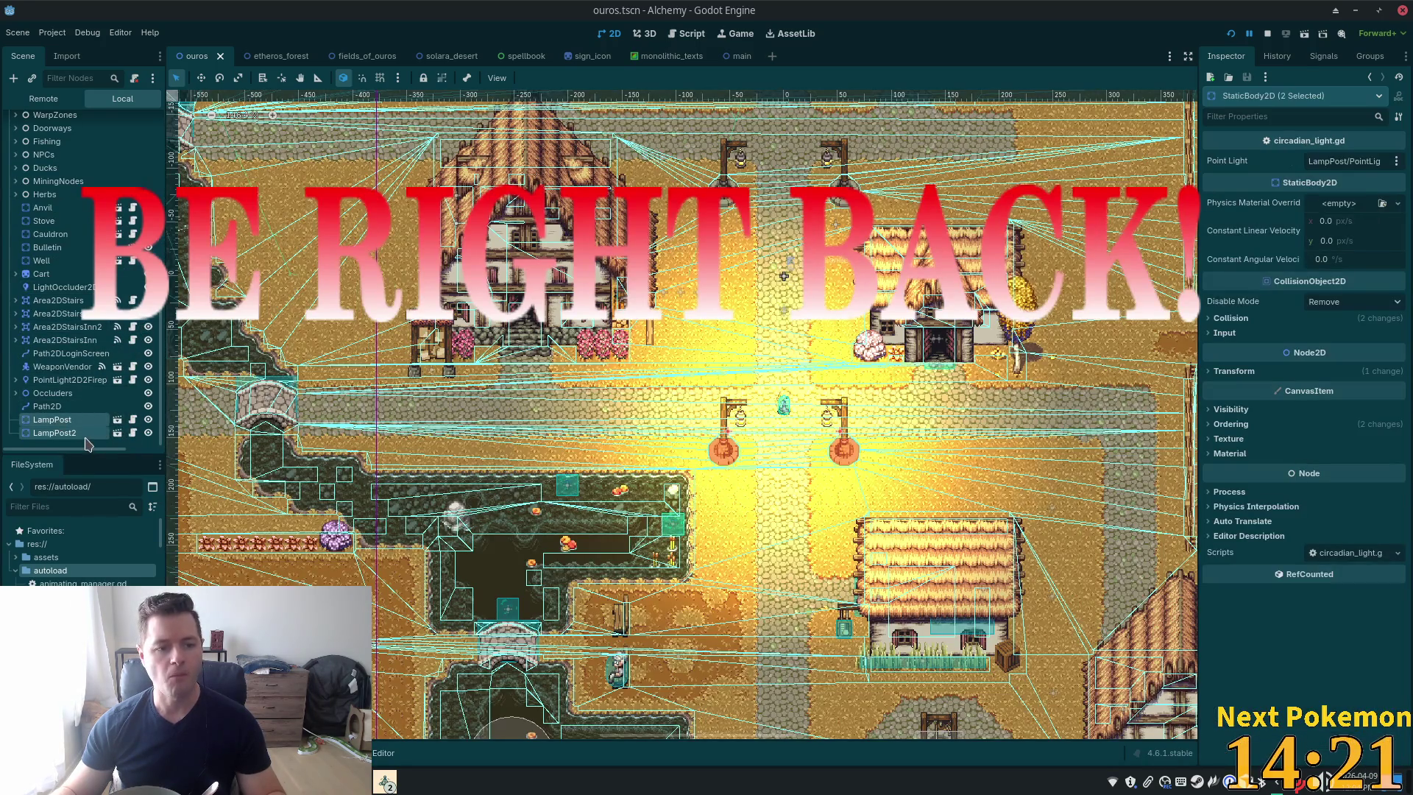
key("ctrl+d")
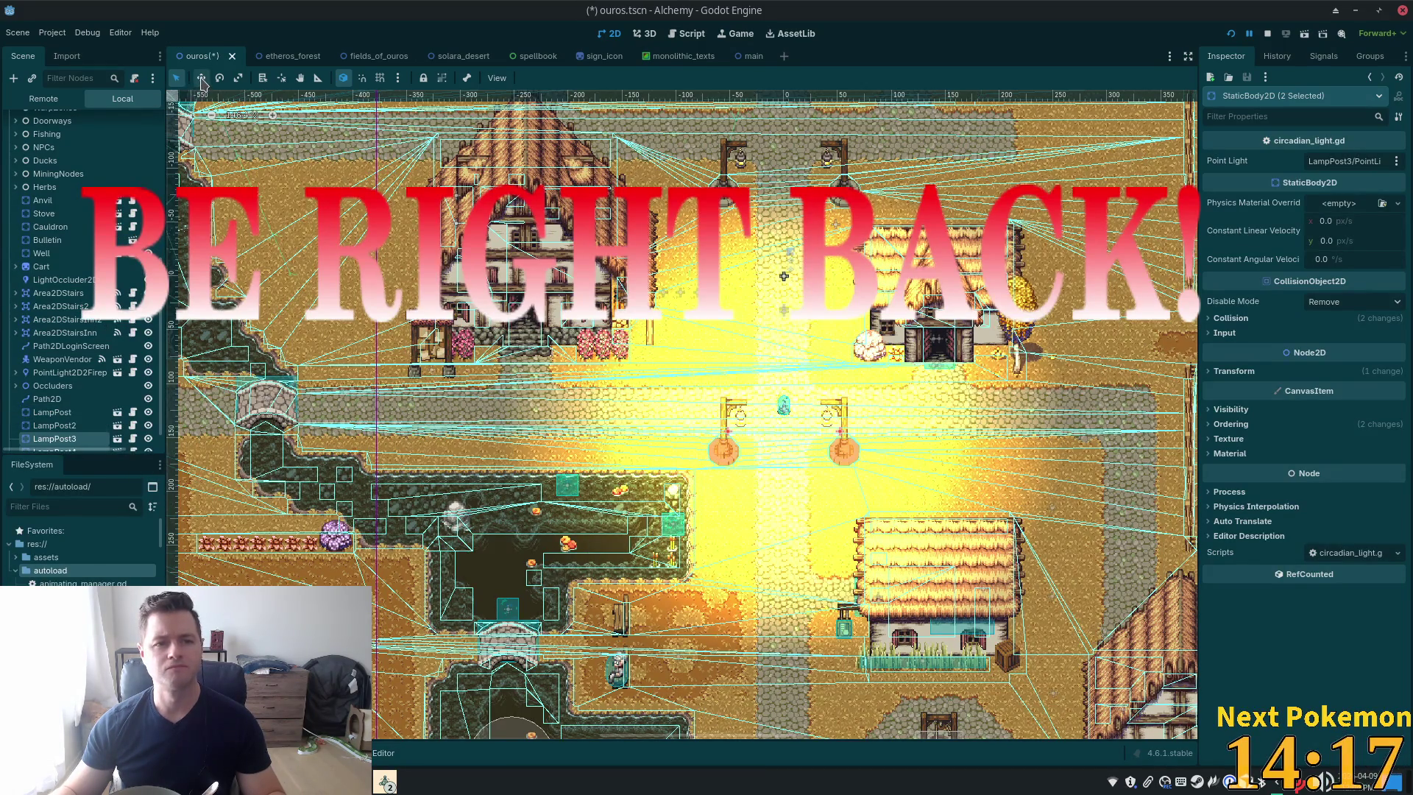
Move the copied lamp posts up onto the upper lanterns and save the scene
left_click_drag(736, 431, 735, 166)
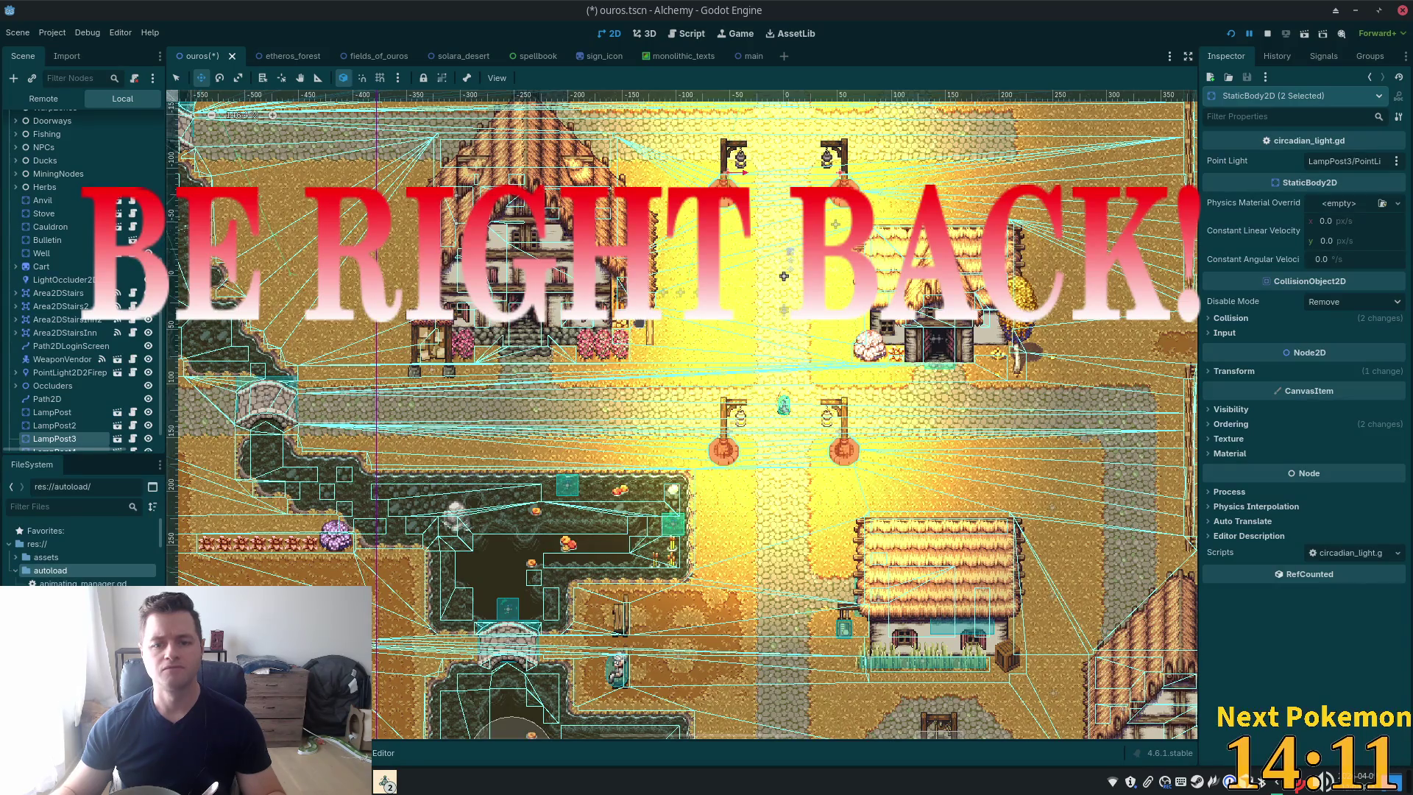
key("ctrl+s")
scroll(114, 131, "up", 5)
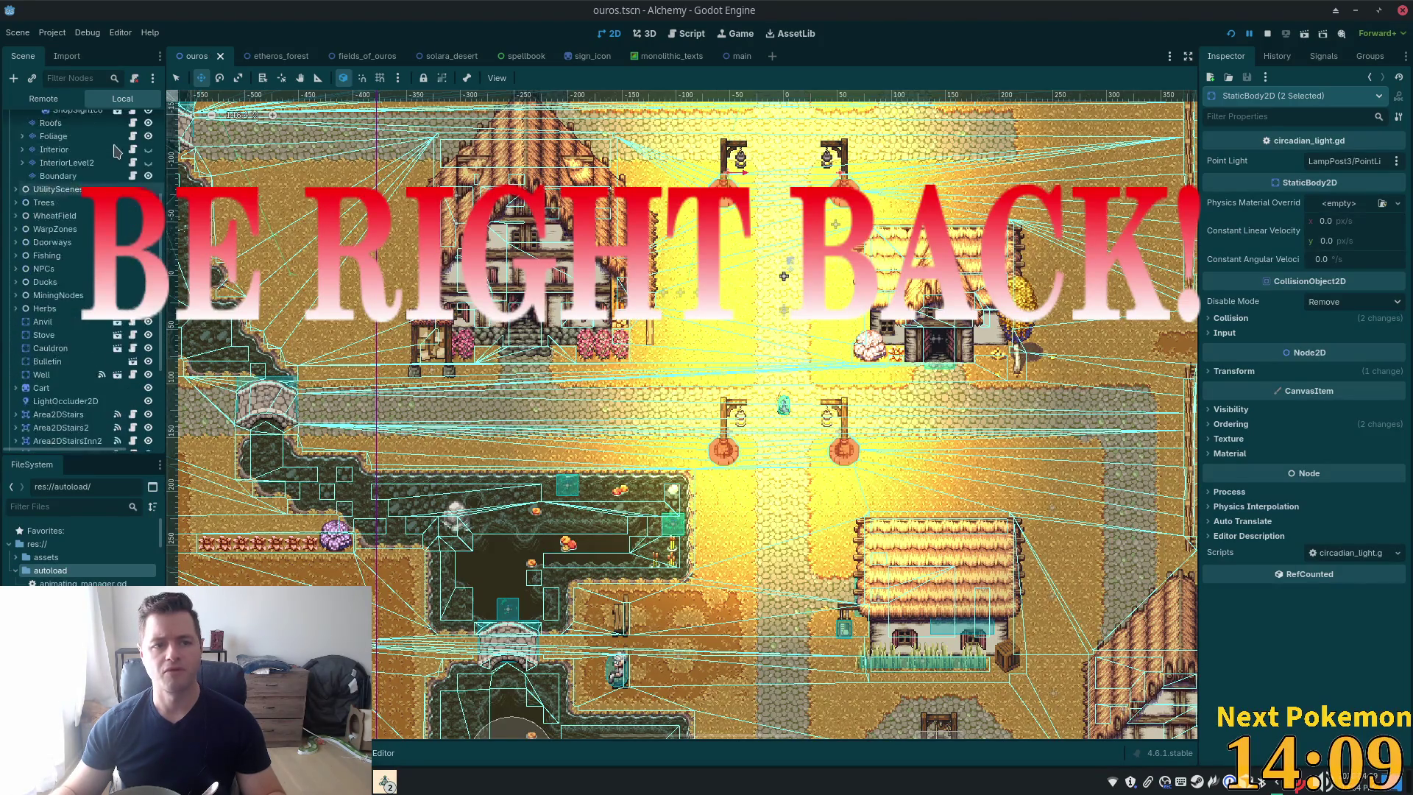
scroll(114, 131, "up", 3)
left_click(85, 122)
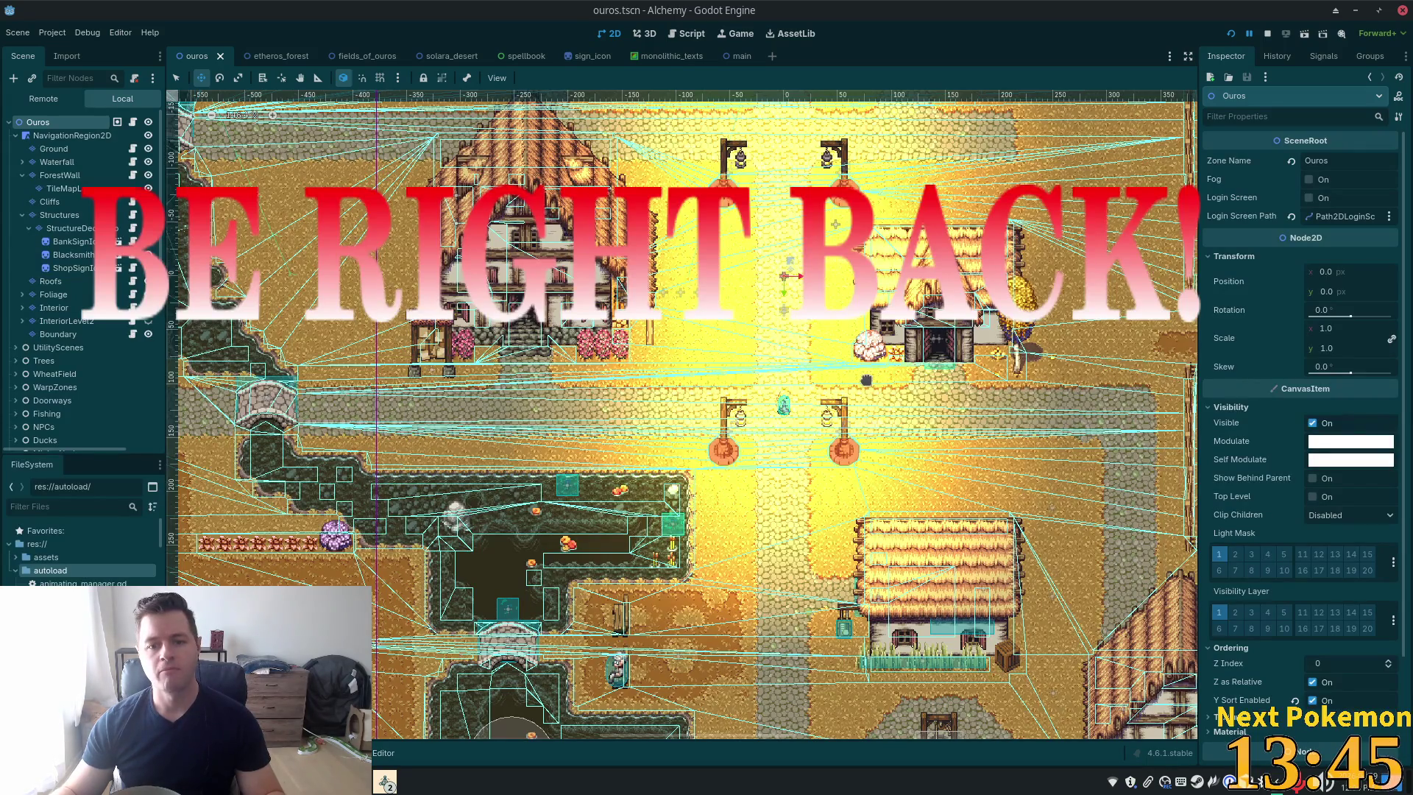
Duplicate LampPost3 into LampPost5 and place it further up the street
scroll(796, 441, "down", 4)
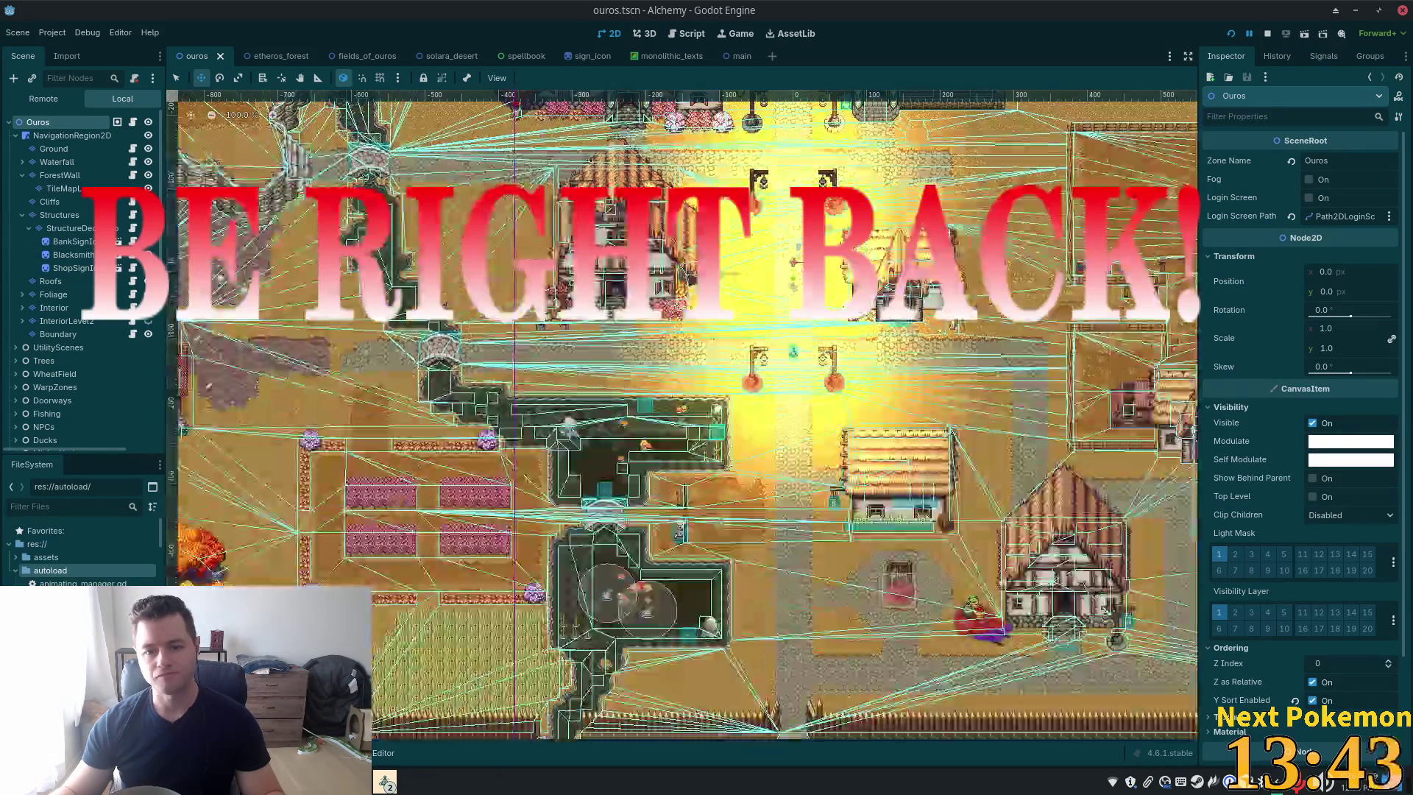
scroll(796, 441, "up", 2)
left_click_drag(805, 397, 796, 450)
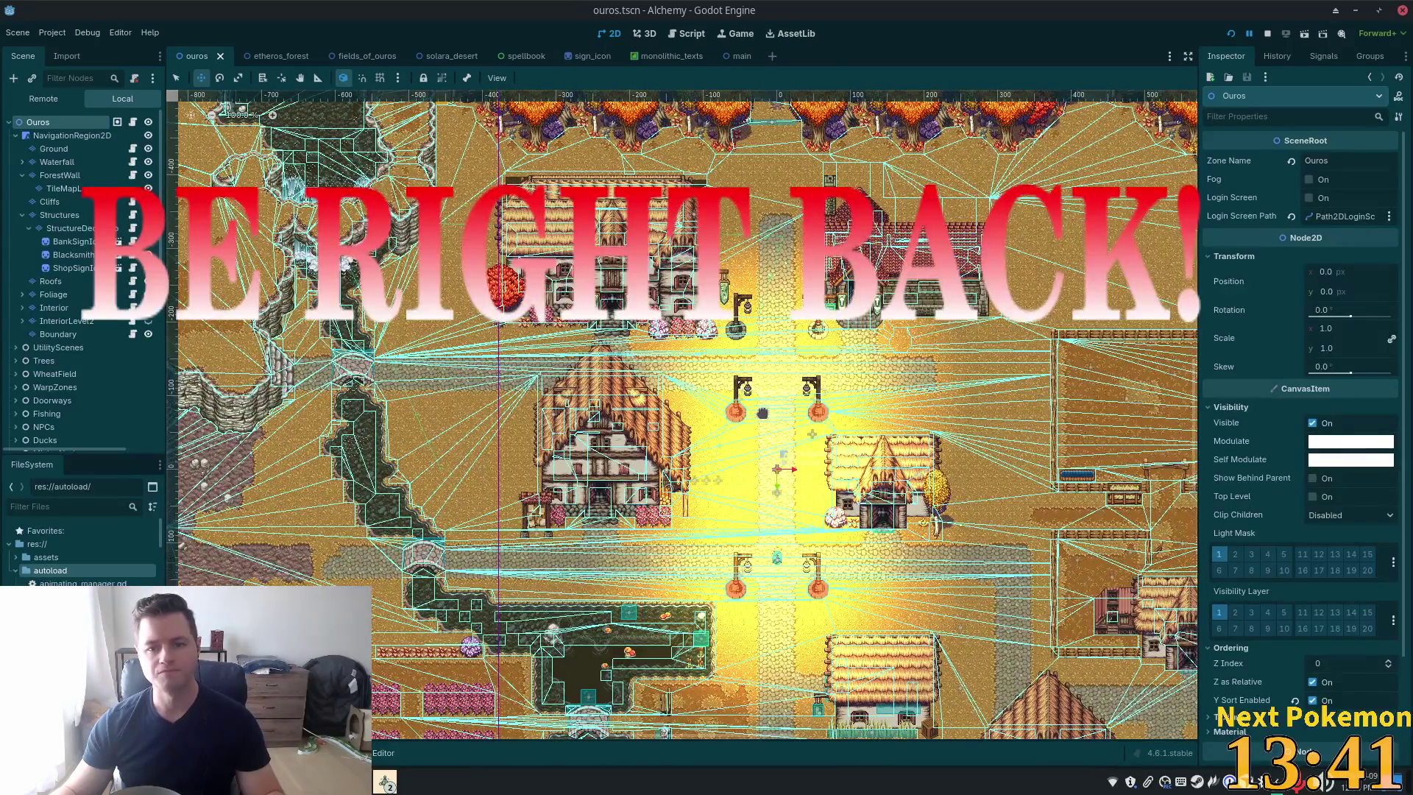
scroll(87, 412, "down", 5)
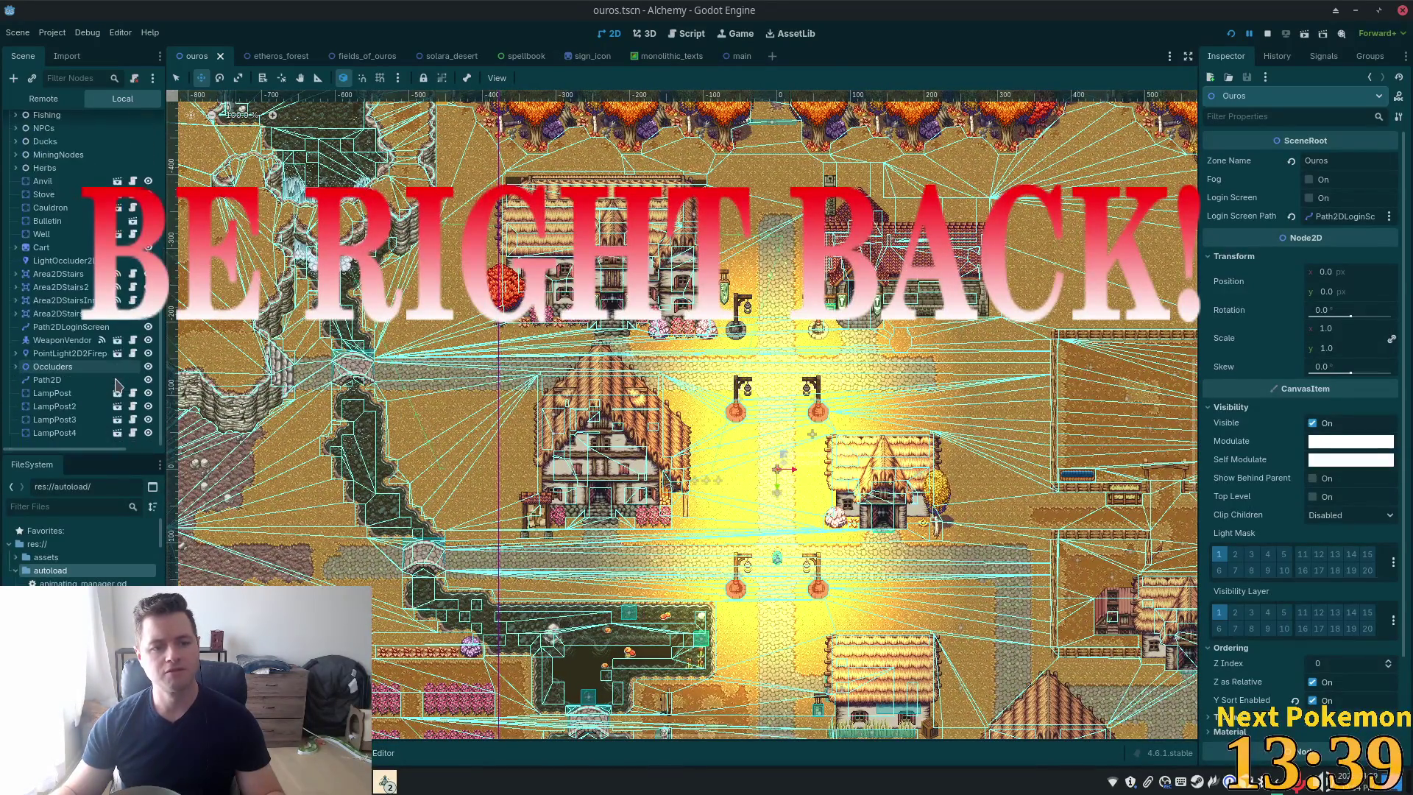
left_click(74, 419)
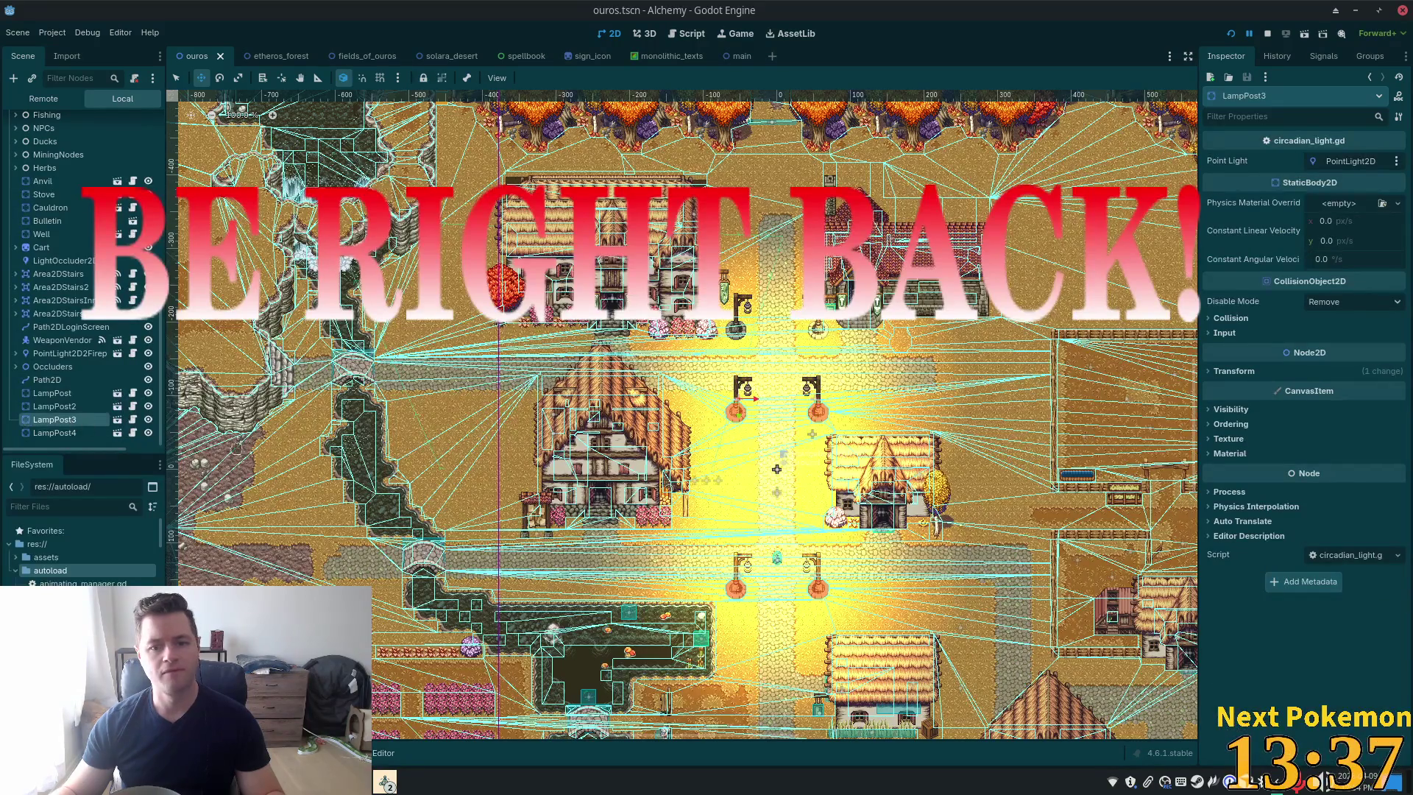
key("ctrl+d")
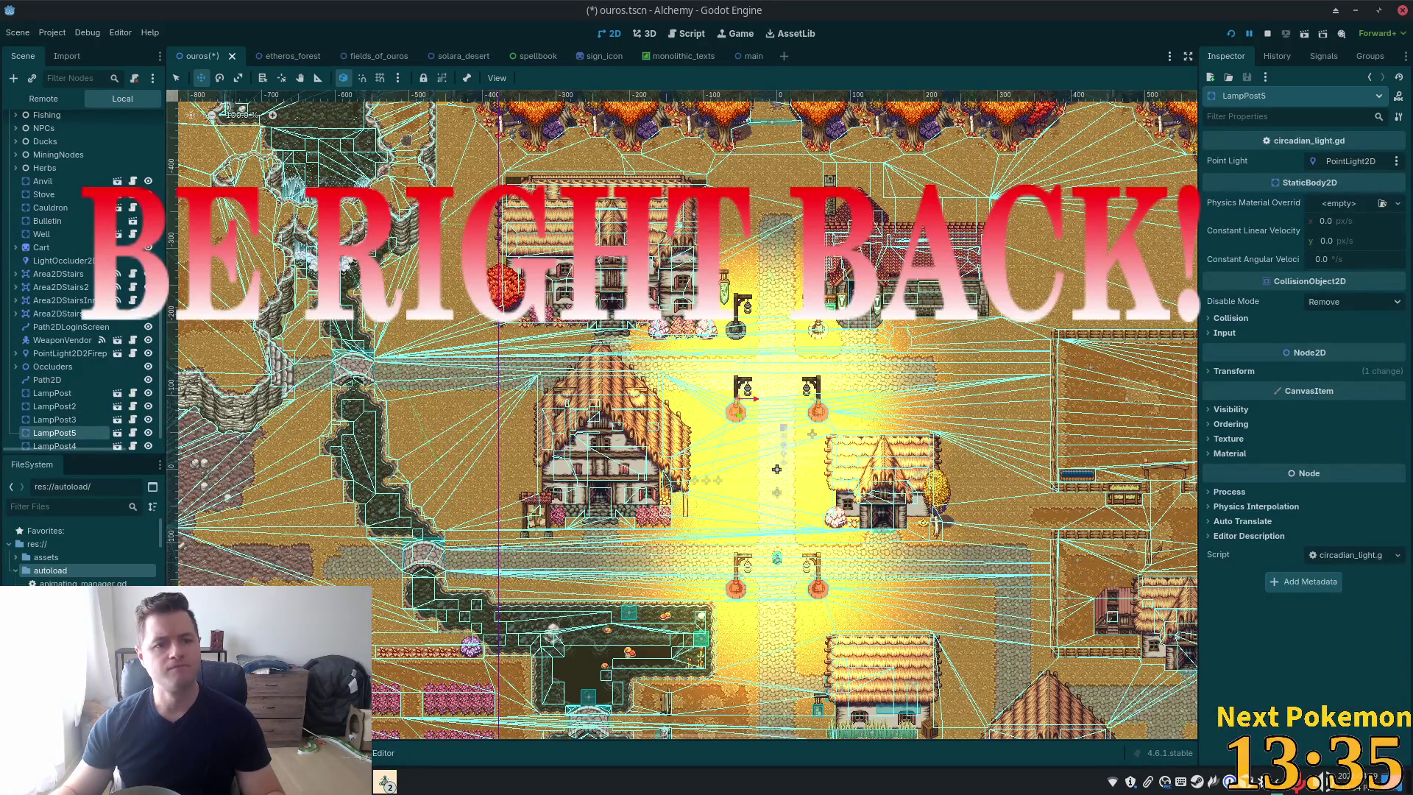
left_click_drag(698, 414, 703, 329)
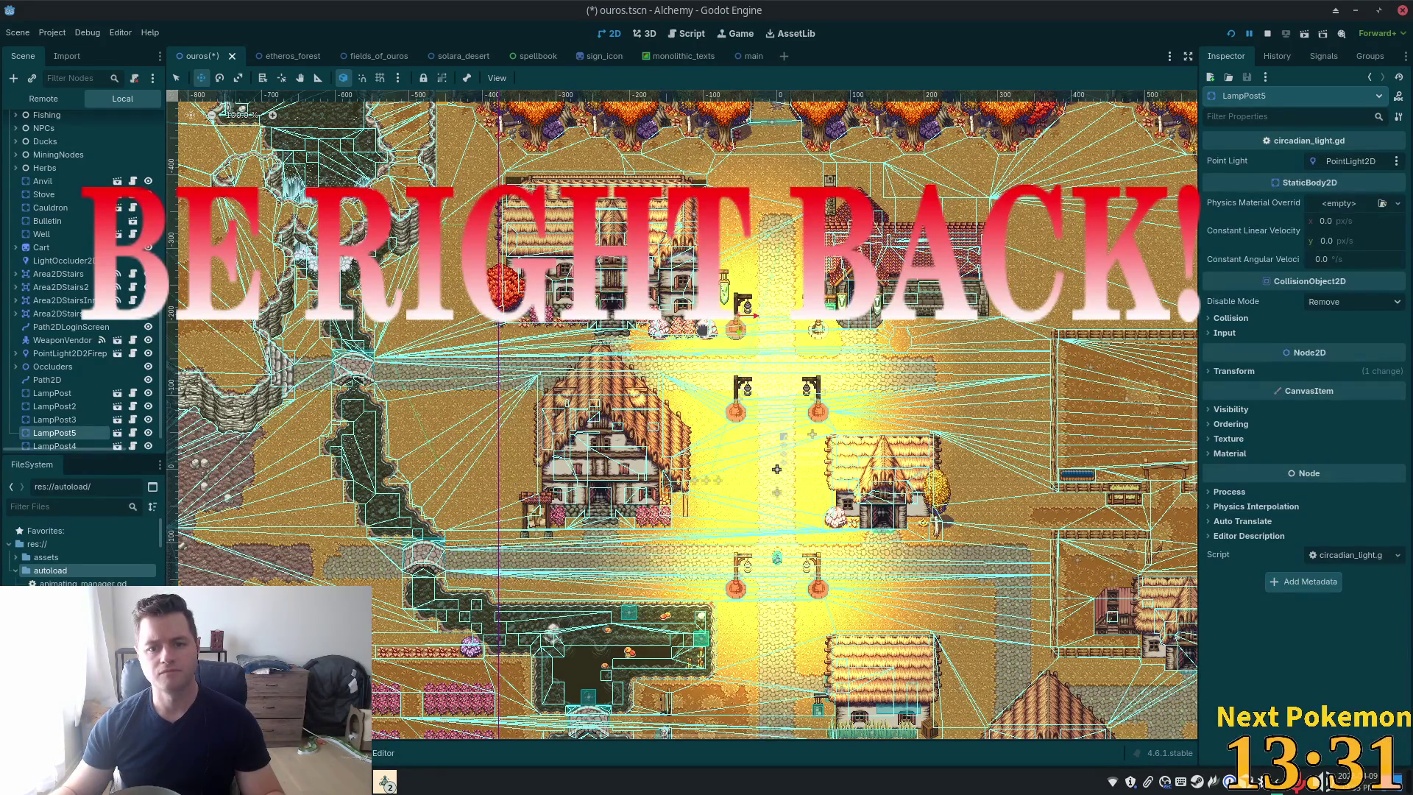
scroll(73, 294, "up", 8)
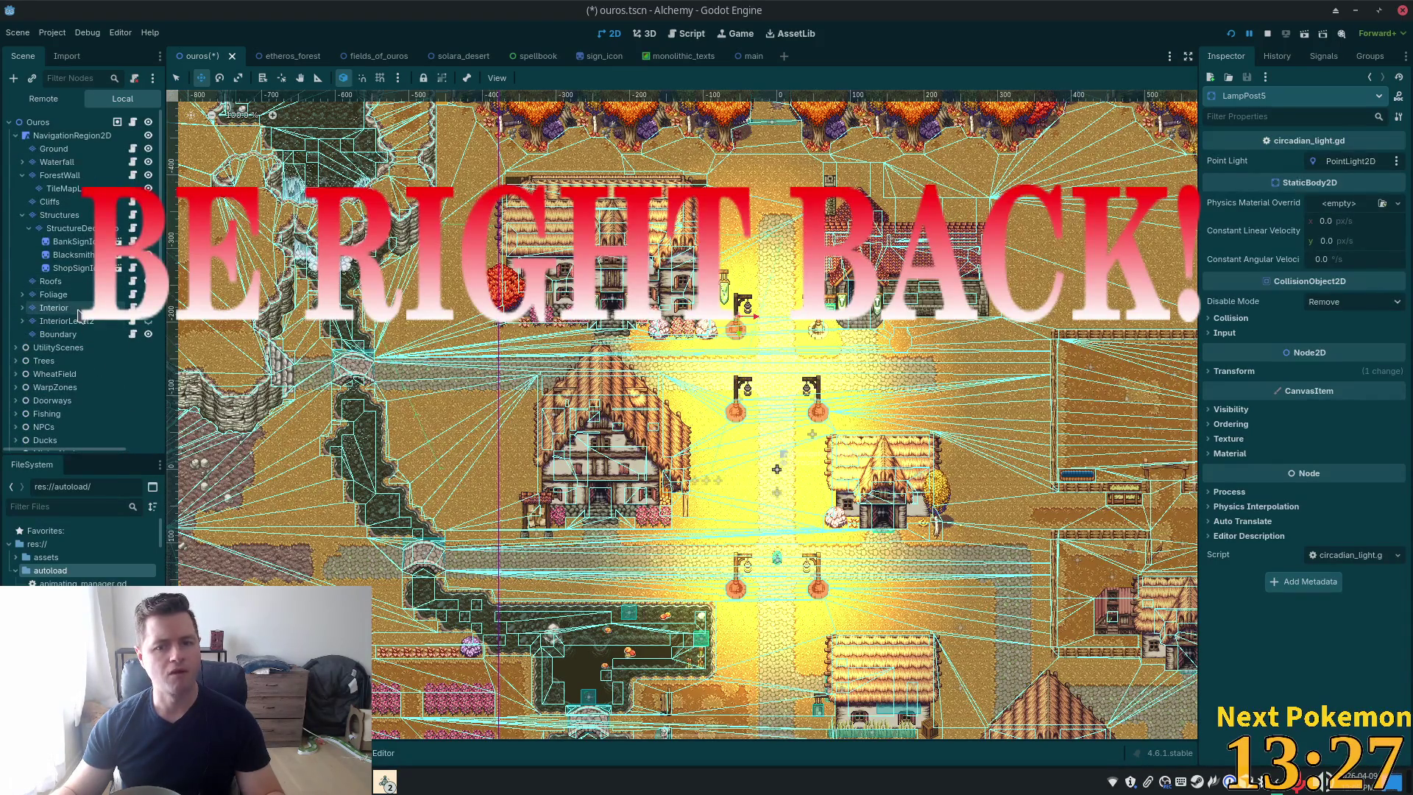
Draw a 3x6 tile rectangle over the lamp posts on the Structures layer and save
left_click(59, 215)
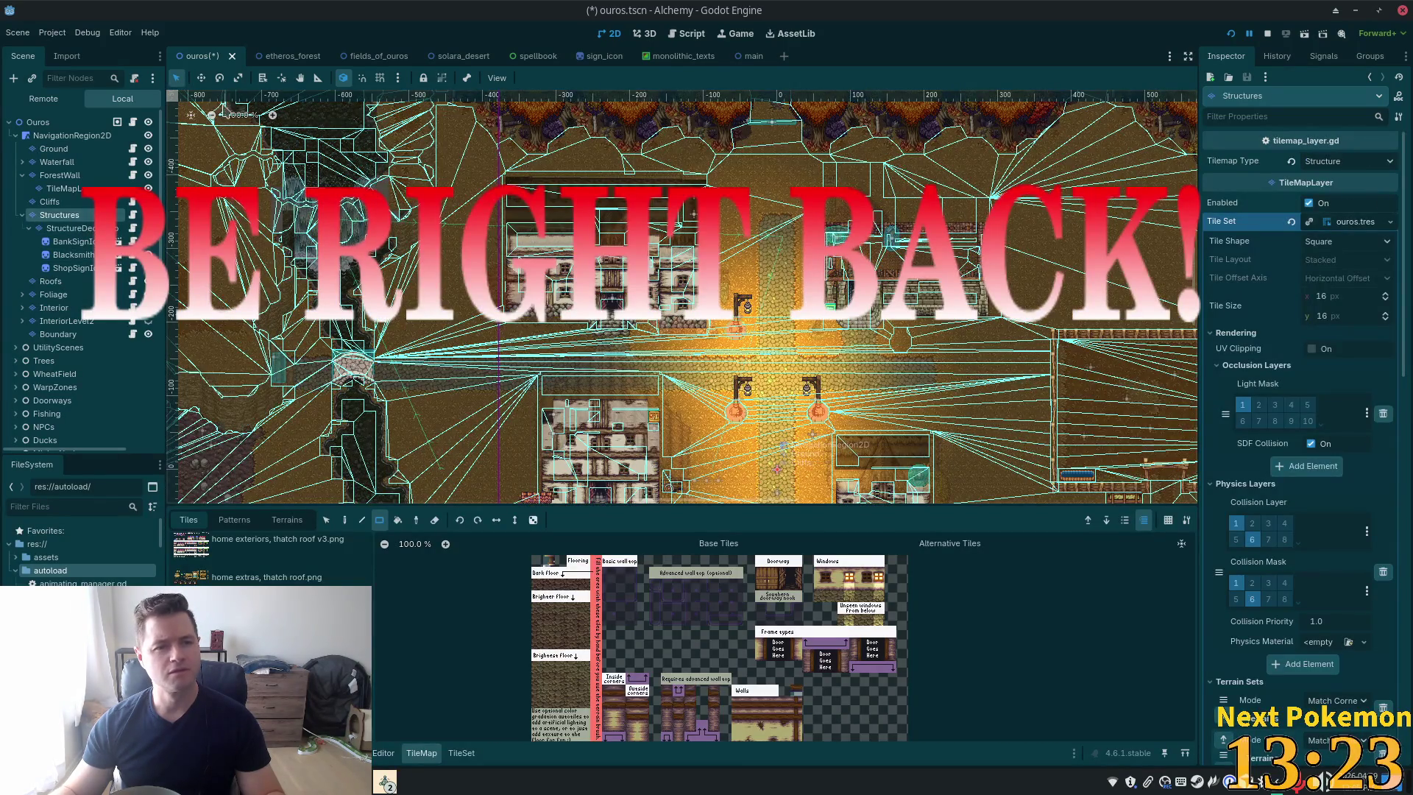
left_click_drag(727, 293, 747, 355)
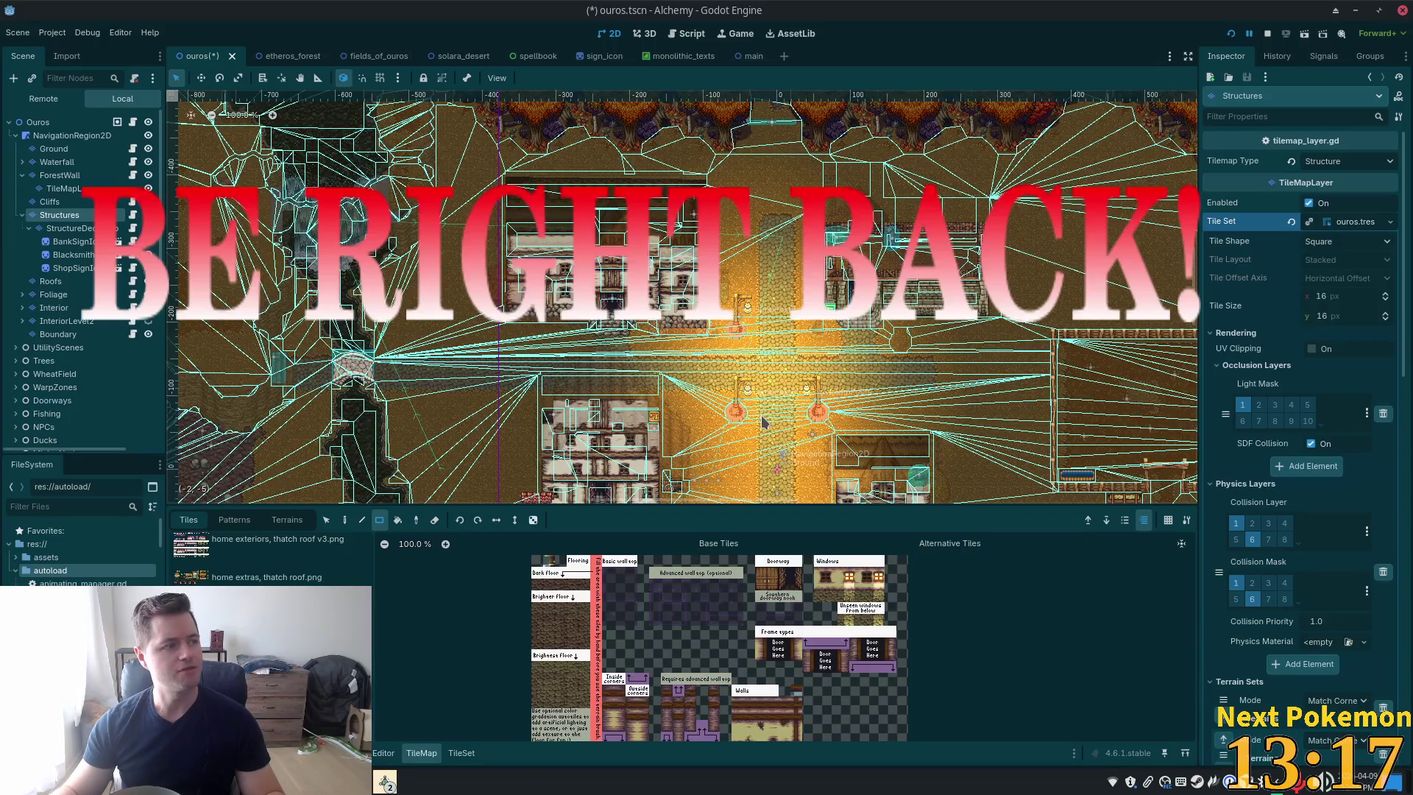
scroll(763, 421, "up", 3)
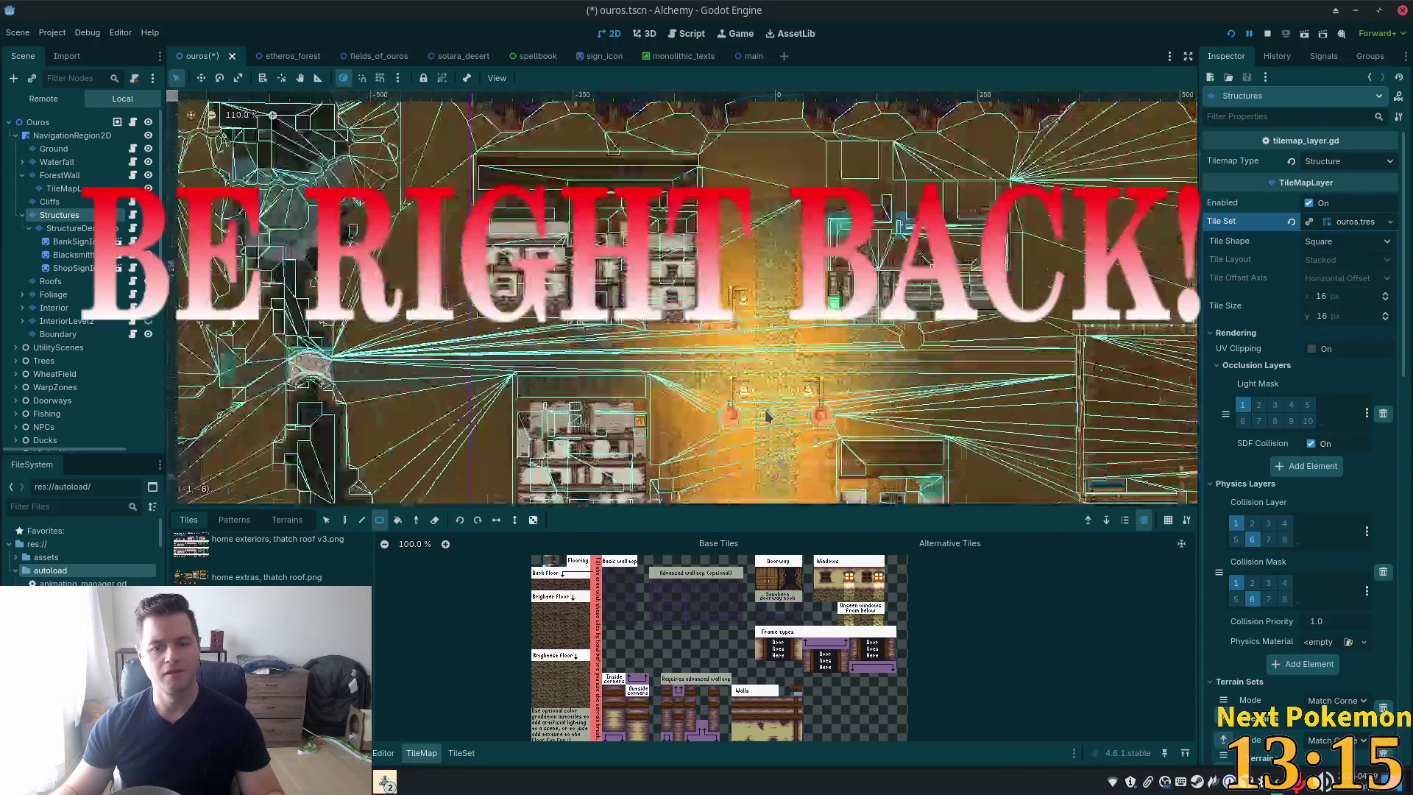
scroll(683, 297, "down", 3)
scroll(694, 274, "up", 5)
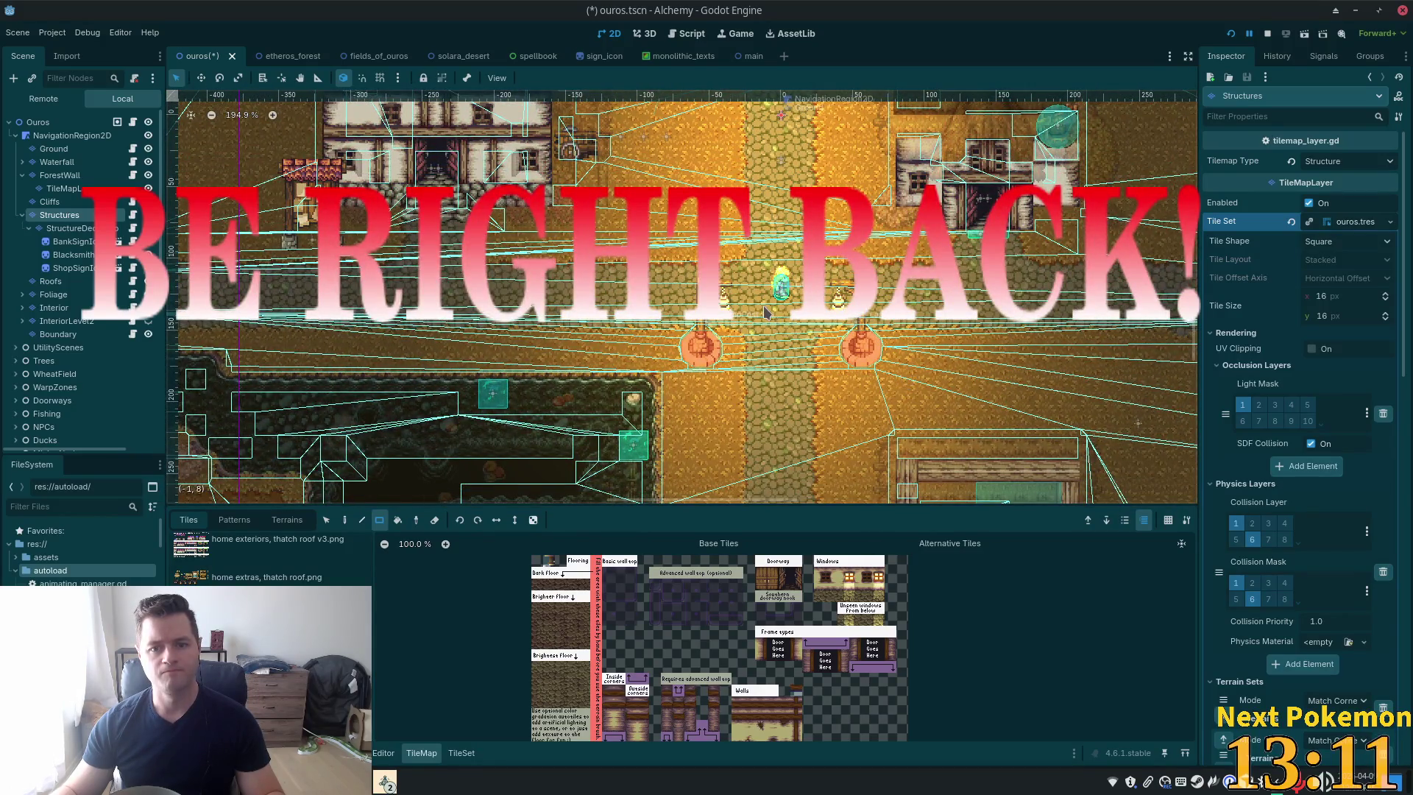
scroll(905, 379, "down", 5)
scroll(682, 296, "up", 3)
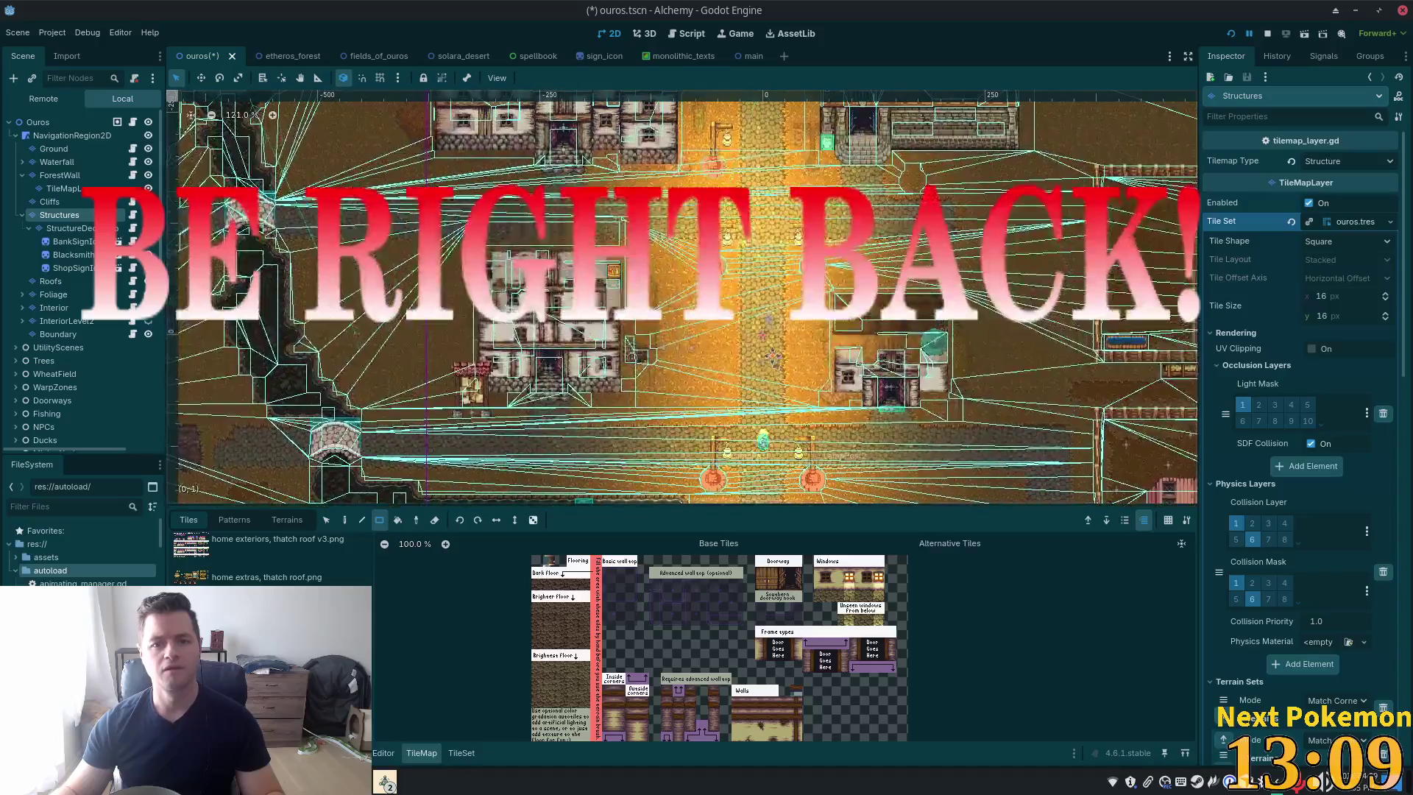
key("ctrl+s")
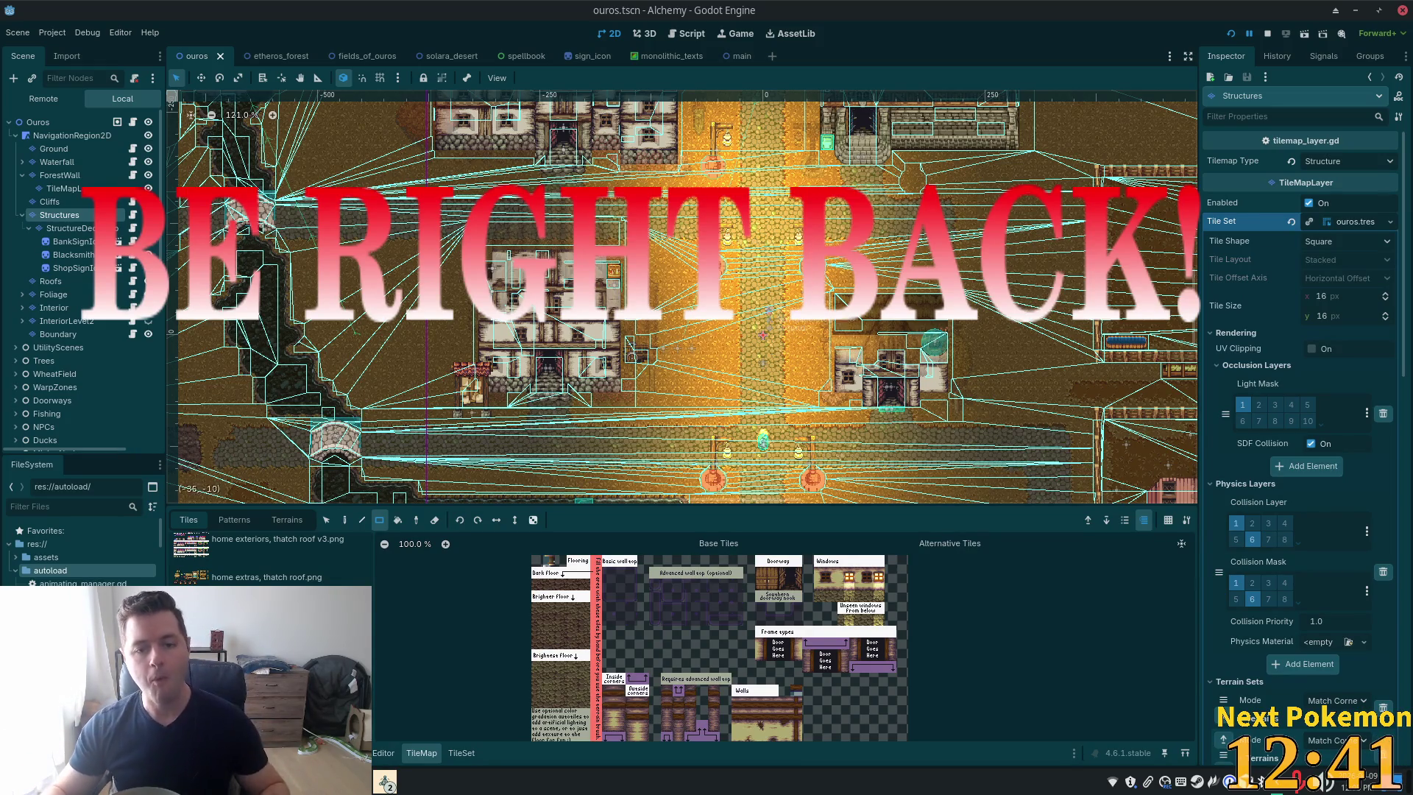
scroll(682, 294, "up", 2)
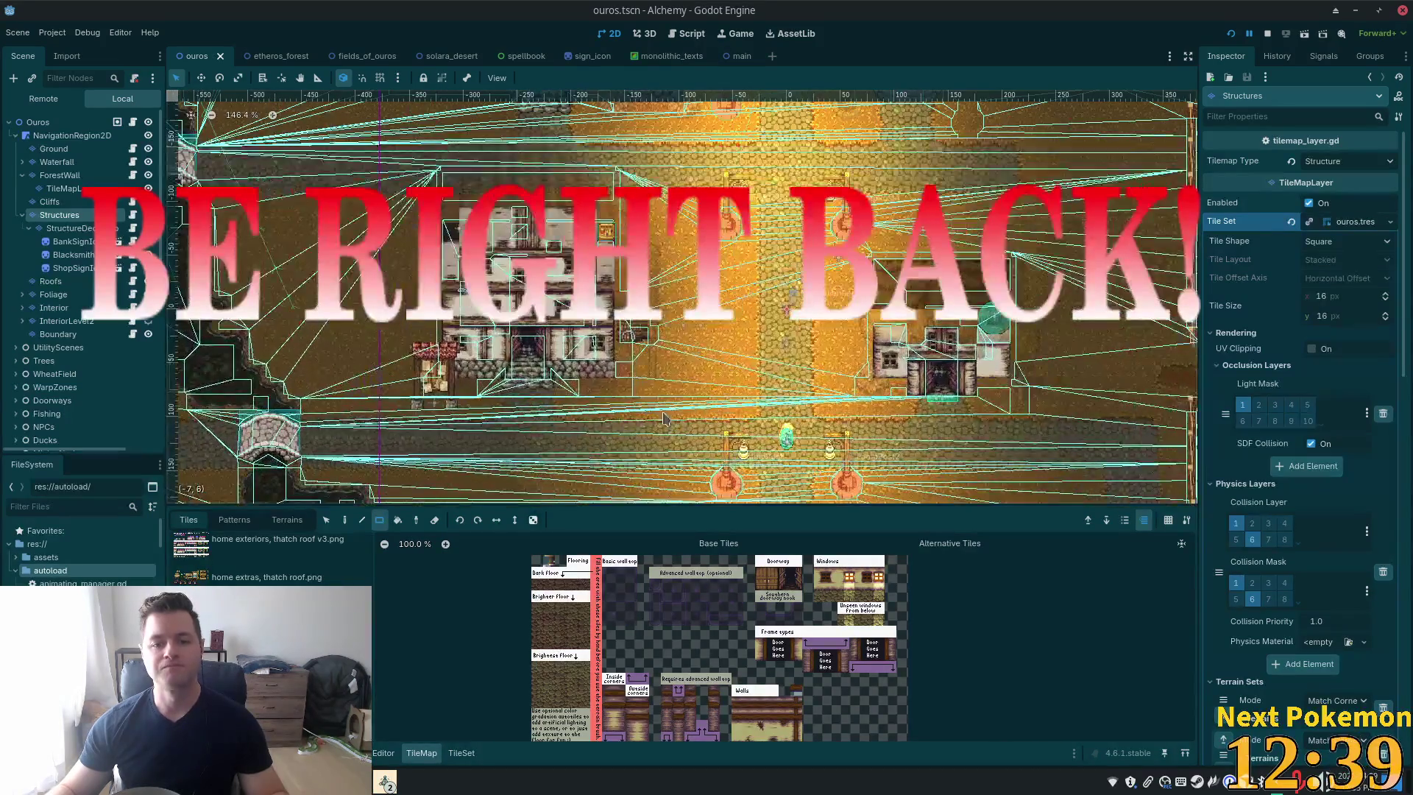
scroll(35, 378, "down", 8)
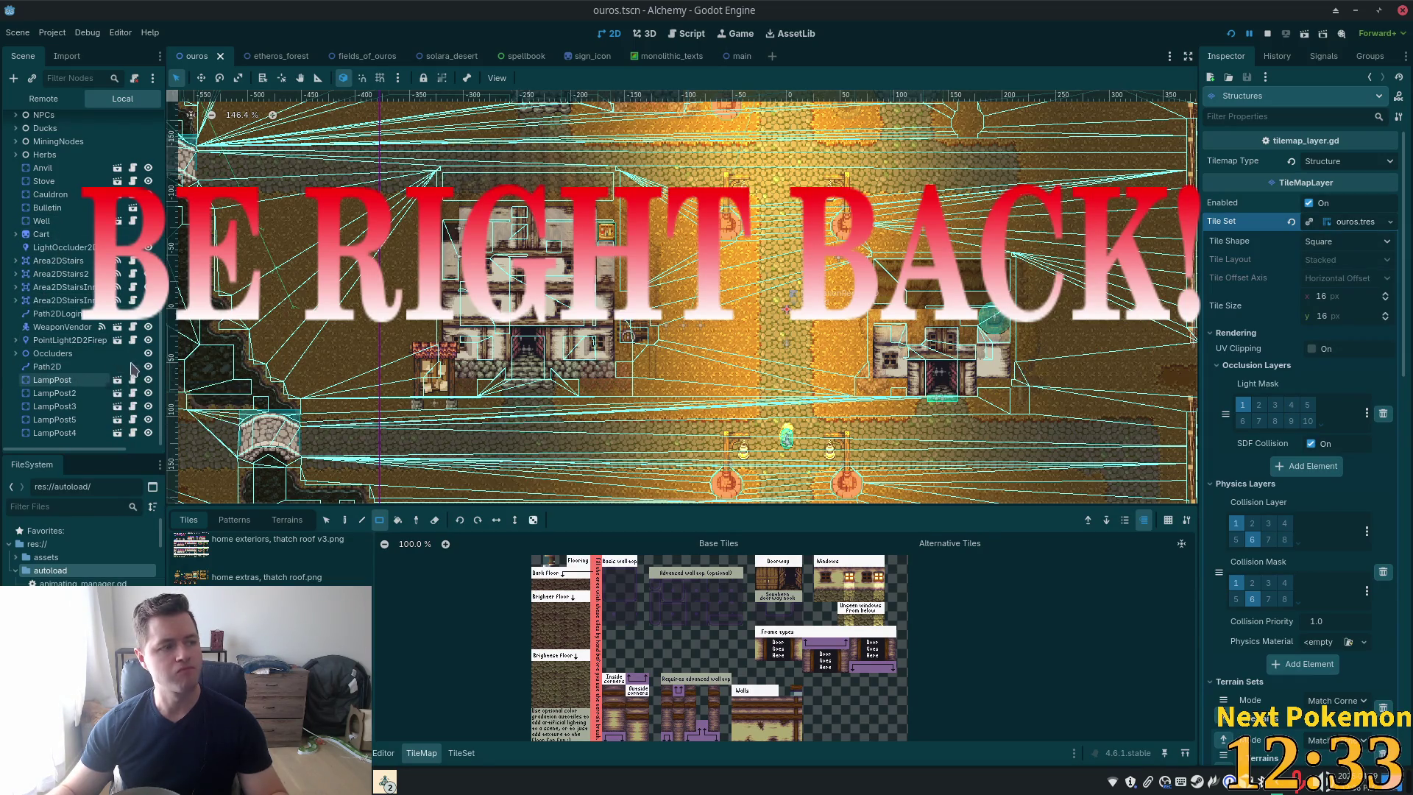
Add a plain Node under Ouros and name it LampPosts
scroll(80, 280, "up", 10)
key("ctrl+a")
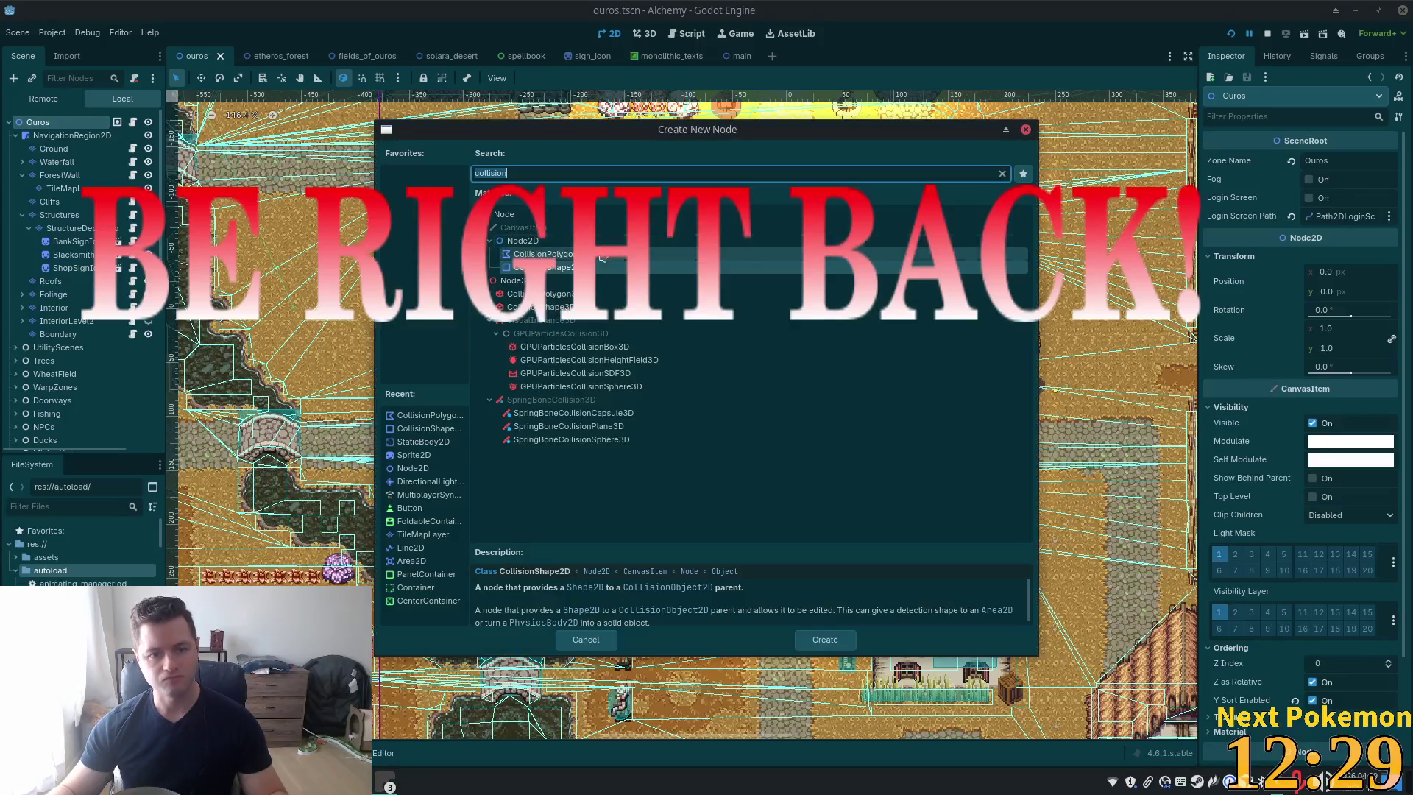
key("Return")
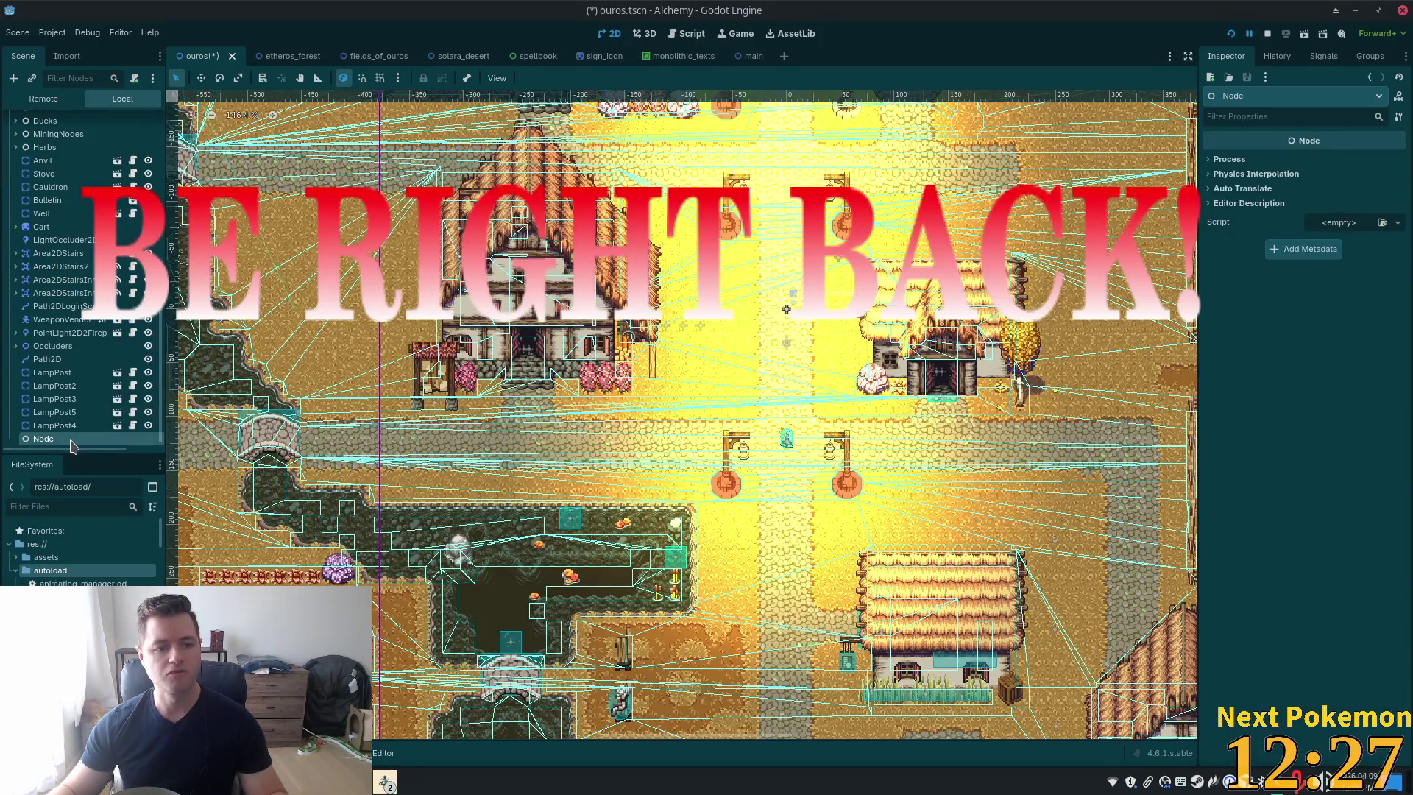
key("F2")
type("LampP")
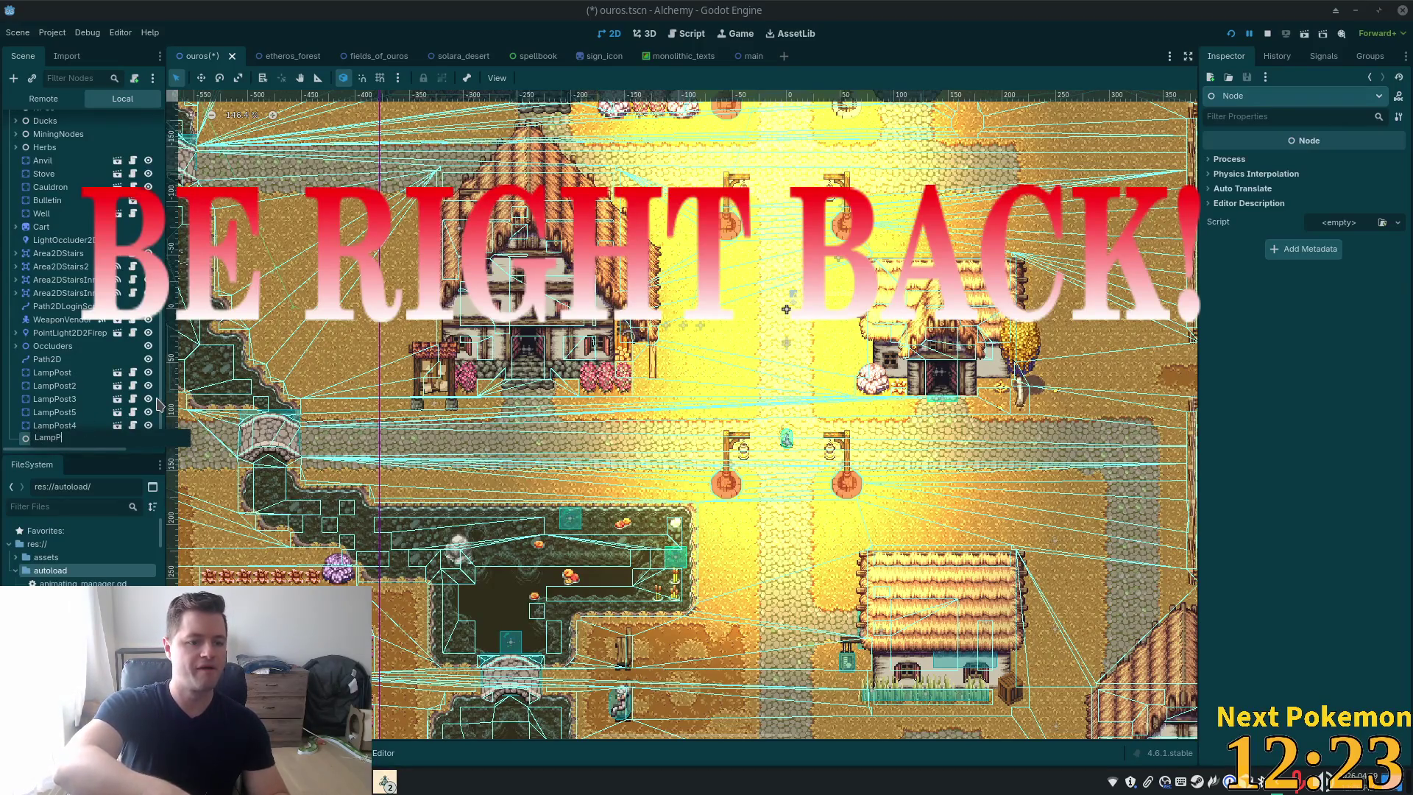
type("osts")
key("Return")
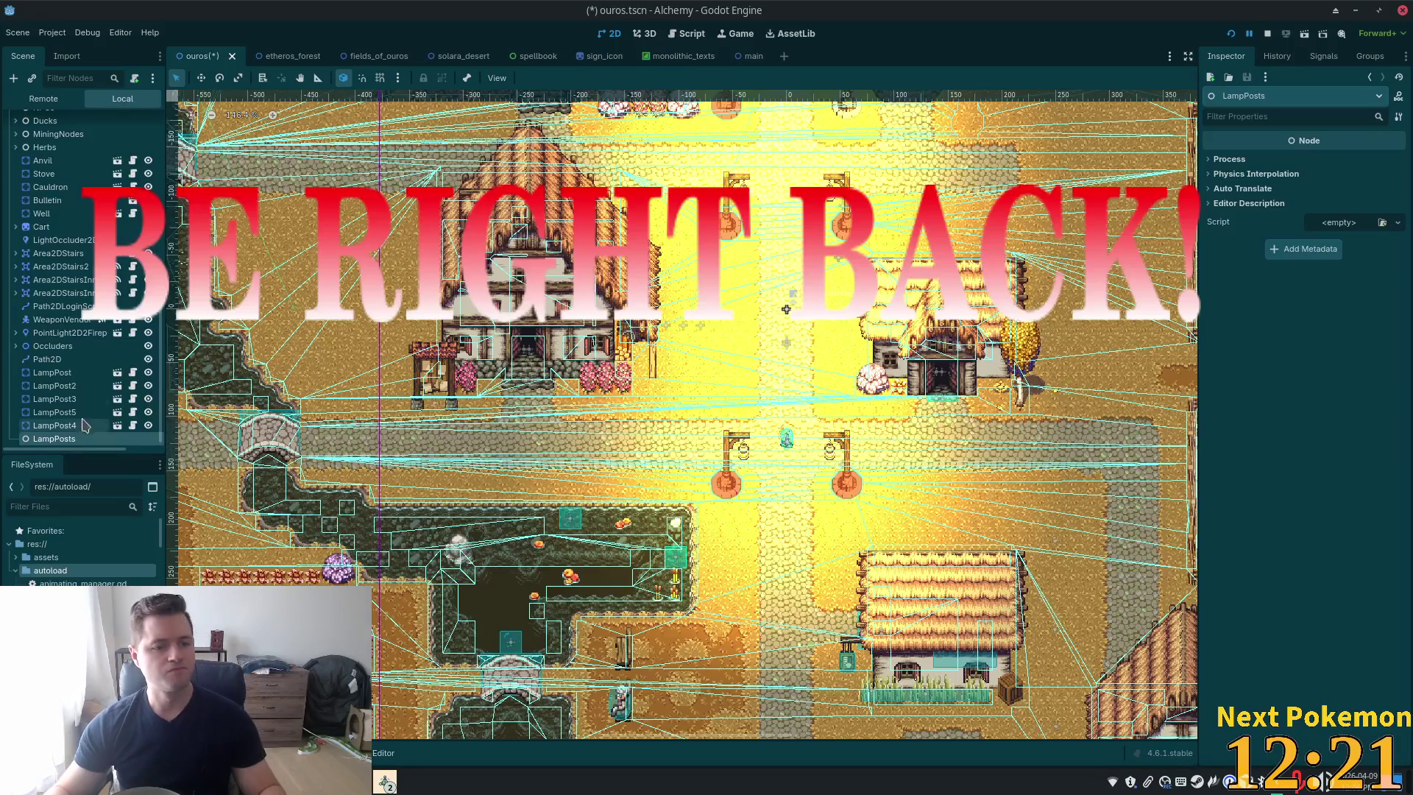
Move LampPost through LampPost5 under the LampPosts node
left_click(52, 373)
left_click(53, 425, "shift")
left_click_drag(53, 390, 46, 434)
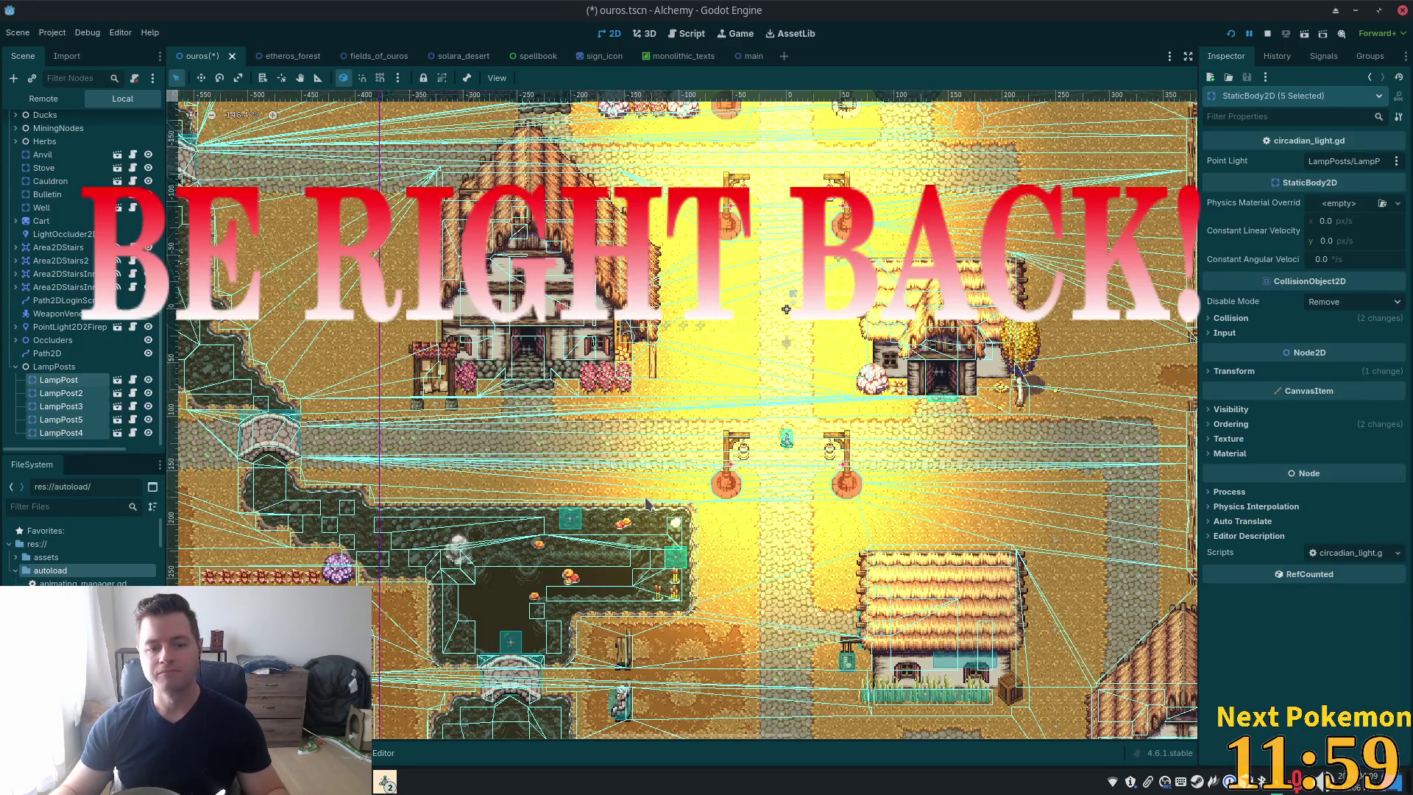
Duplicate LampPost and drag the copy left beside the western house
left_click(56, 382)
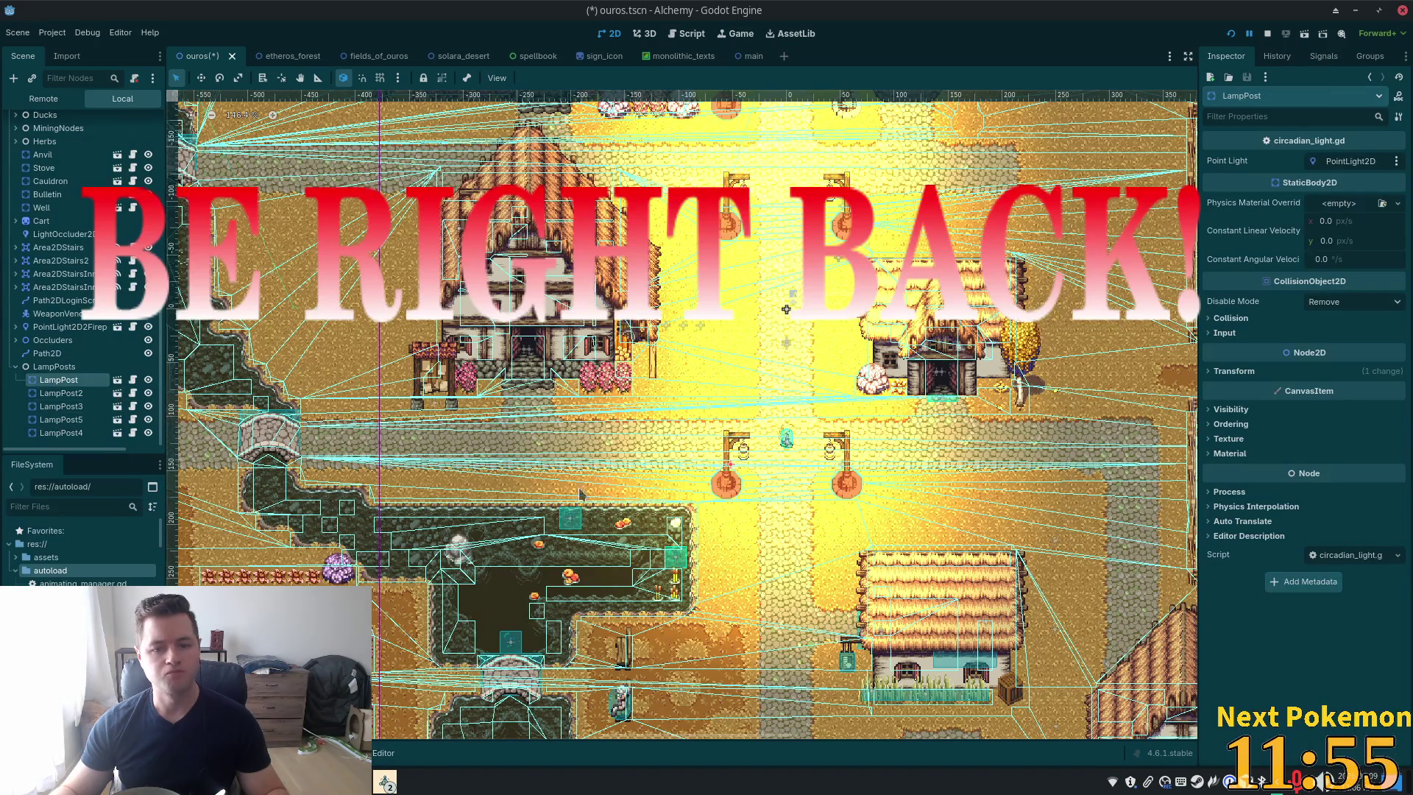
key("ctrl+d")
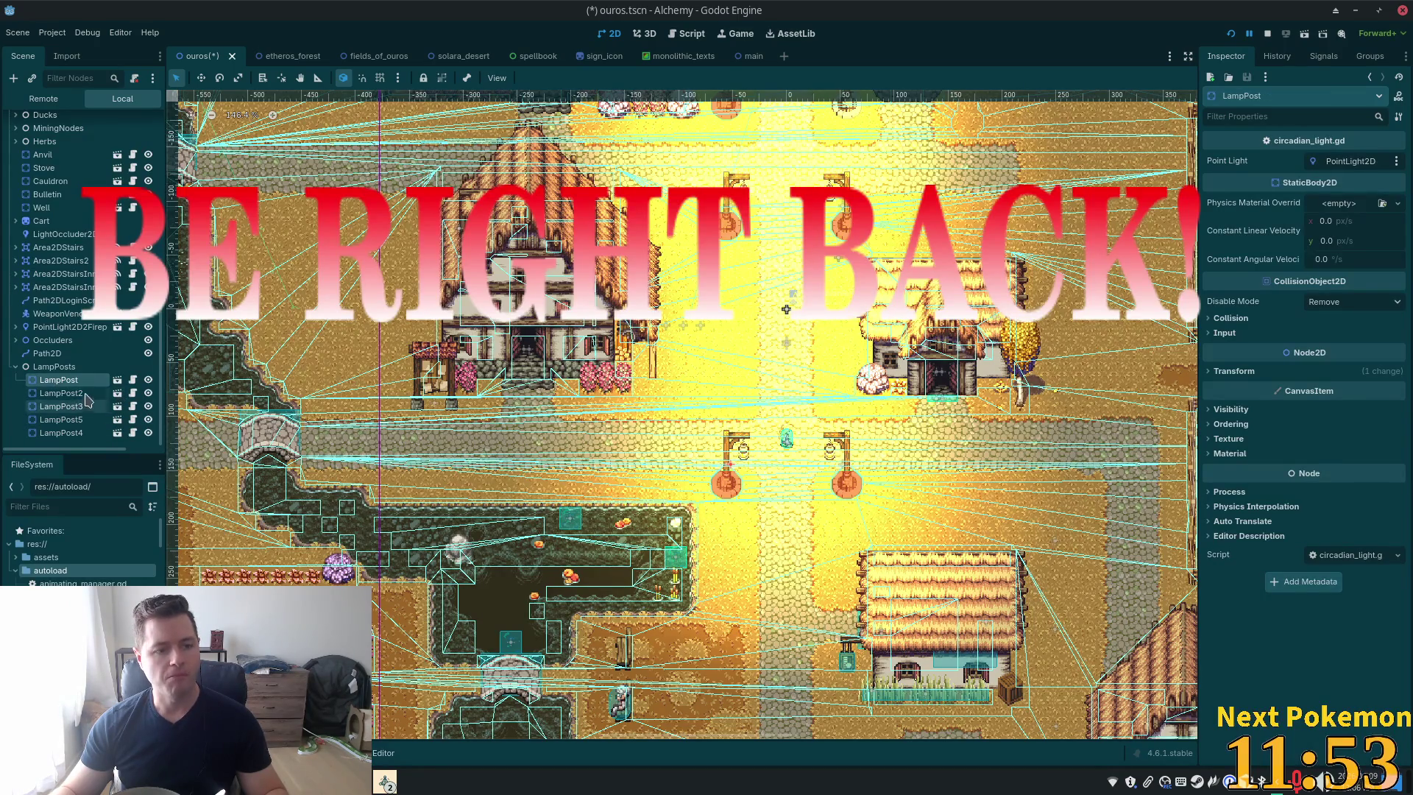
left_click(201, 77)
left_click_drag(646, 389, 312, 393)
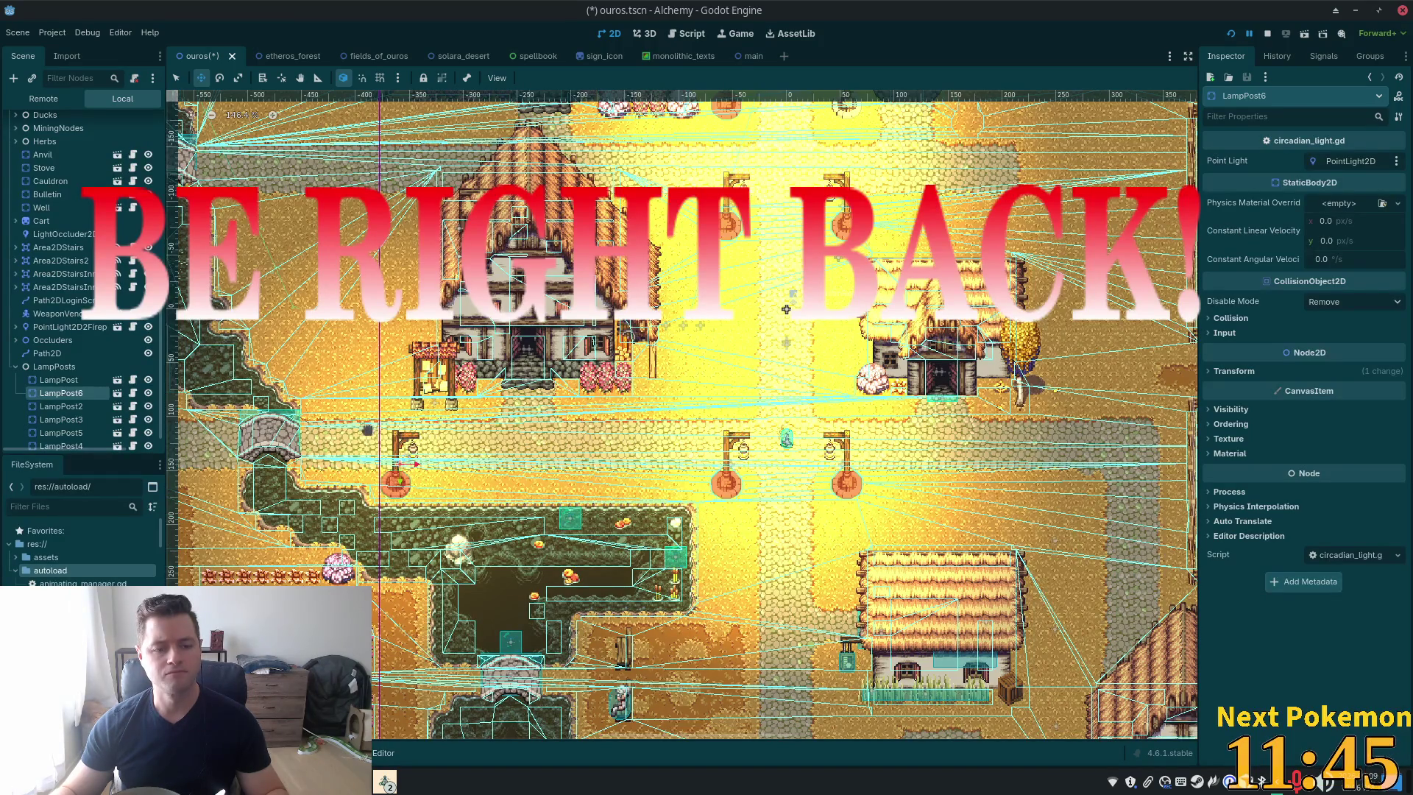
scroll(436, 425, "left", 5)
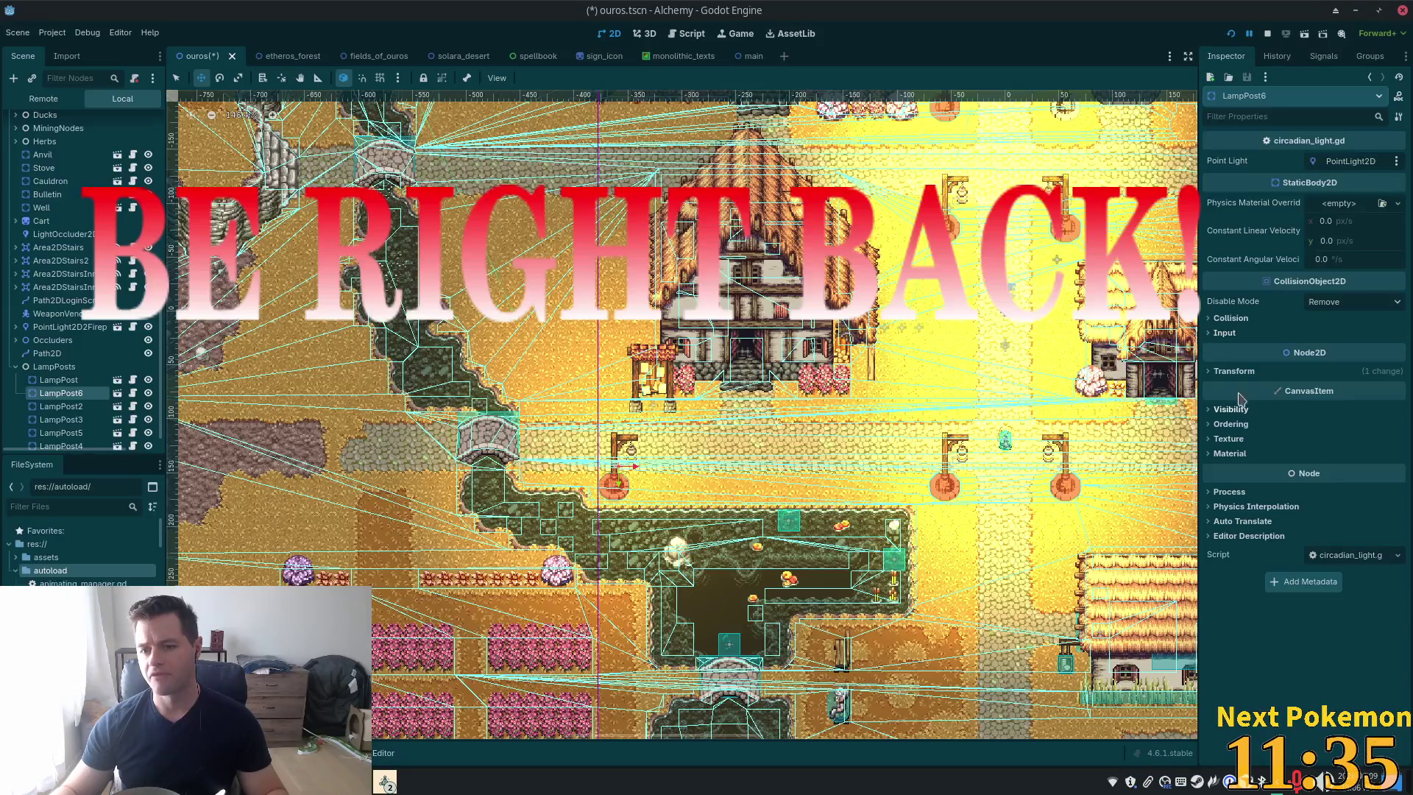
Mirror LampPost6 with Scale x -1, set its x position to -365, and save
left_click(1232, 372)
left_click(1366, 449)
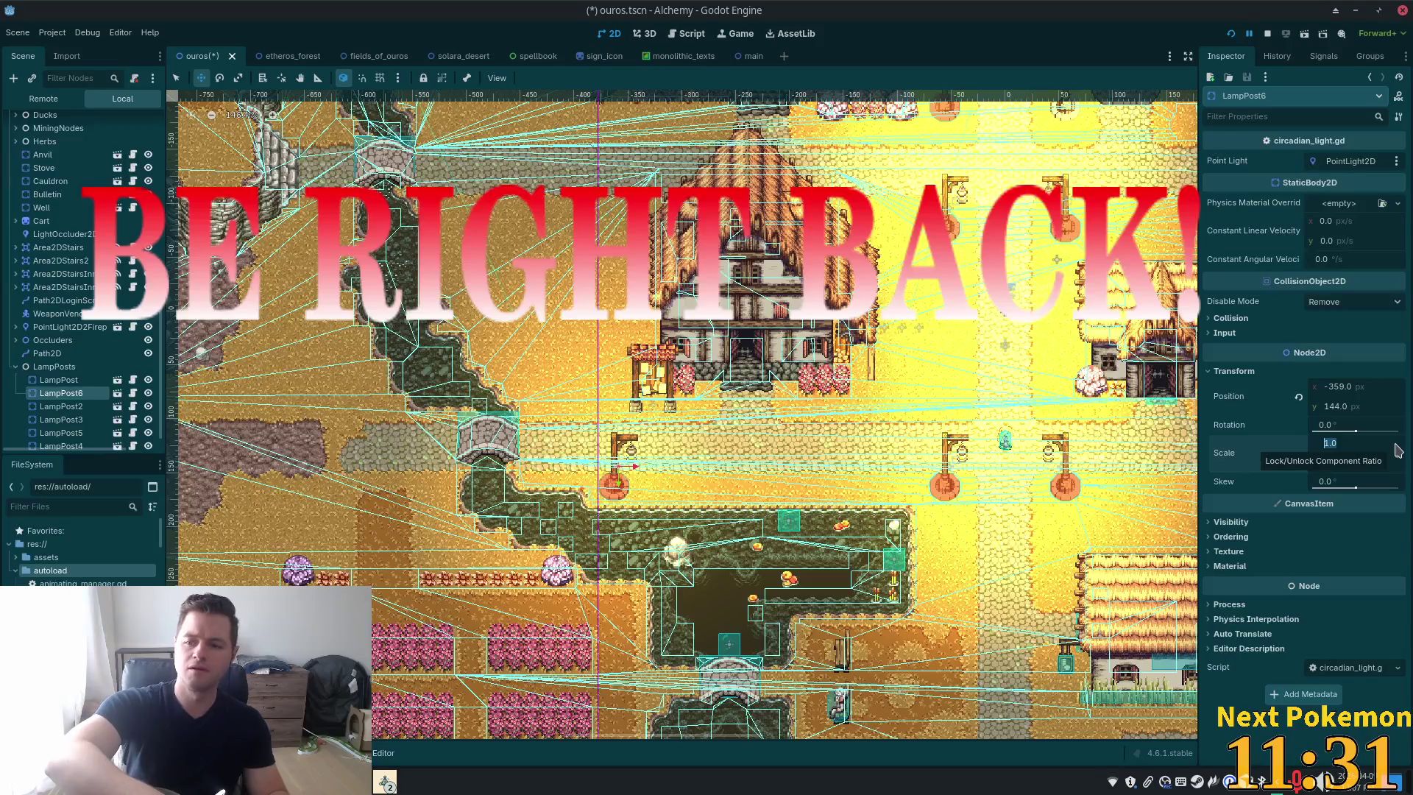
type("-1")
key("Tab")
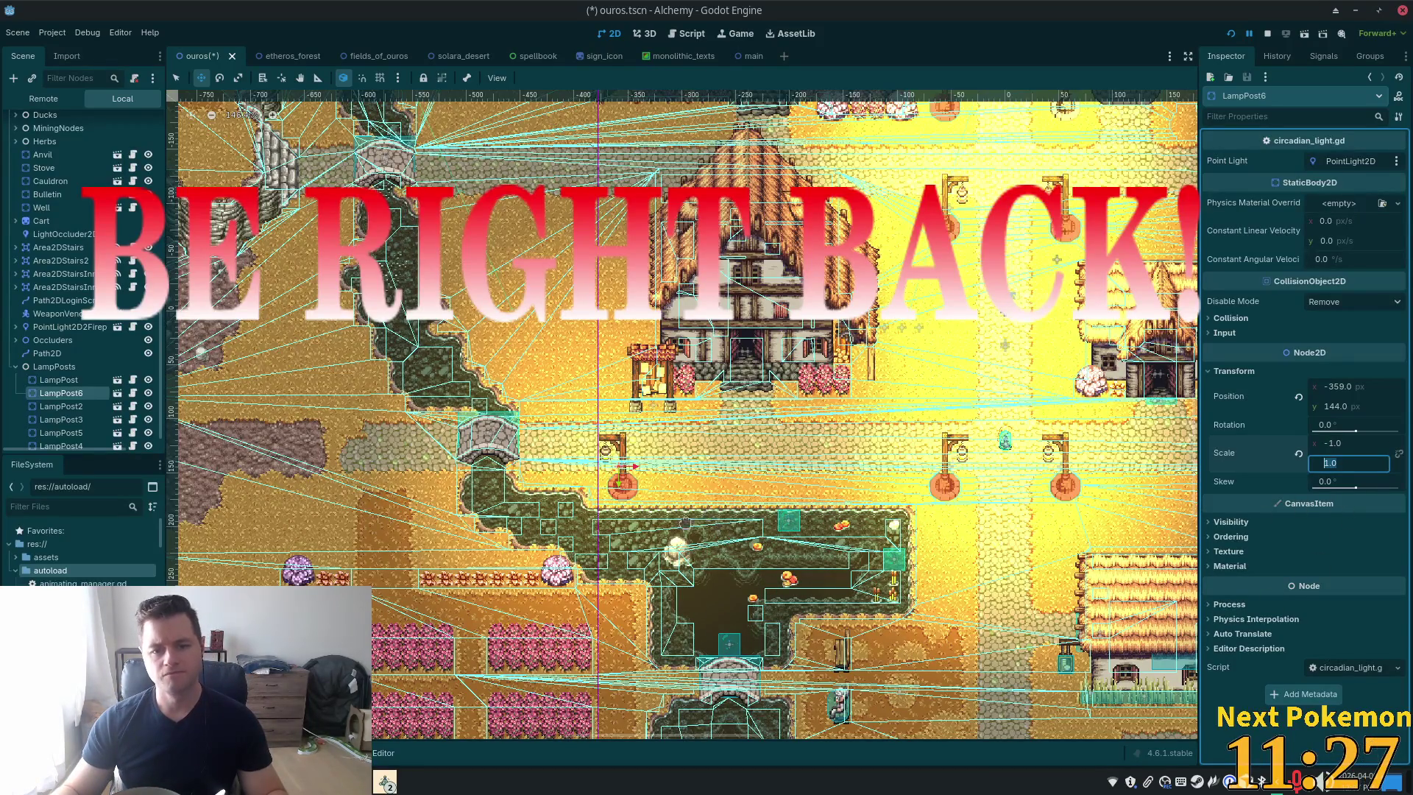
key("Left")
key("Left")
key("Left")
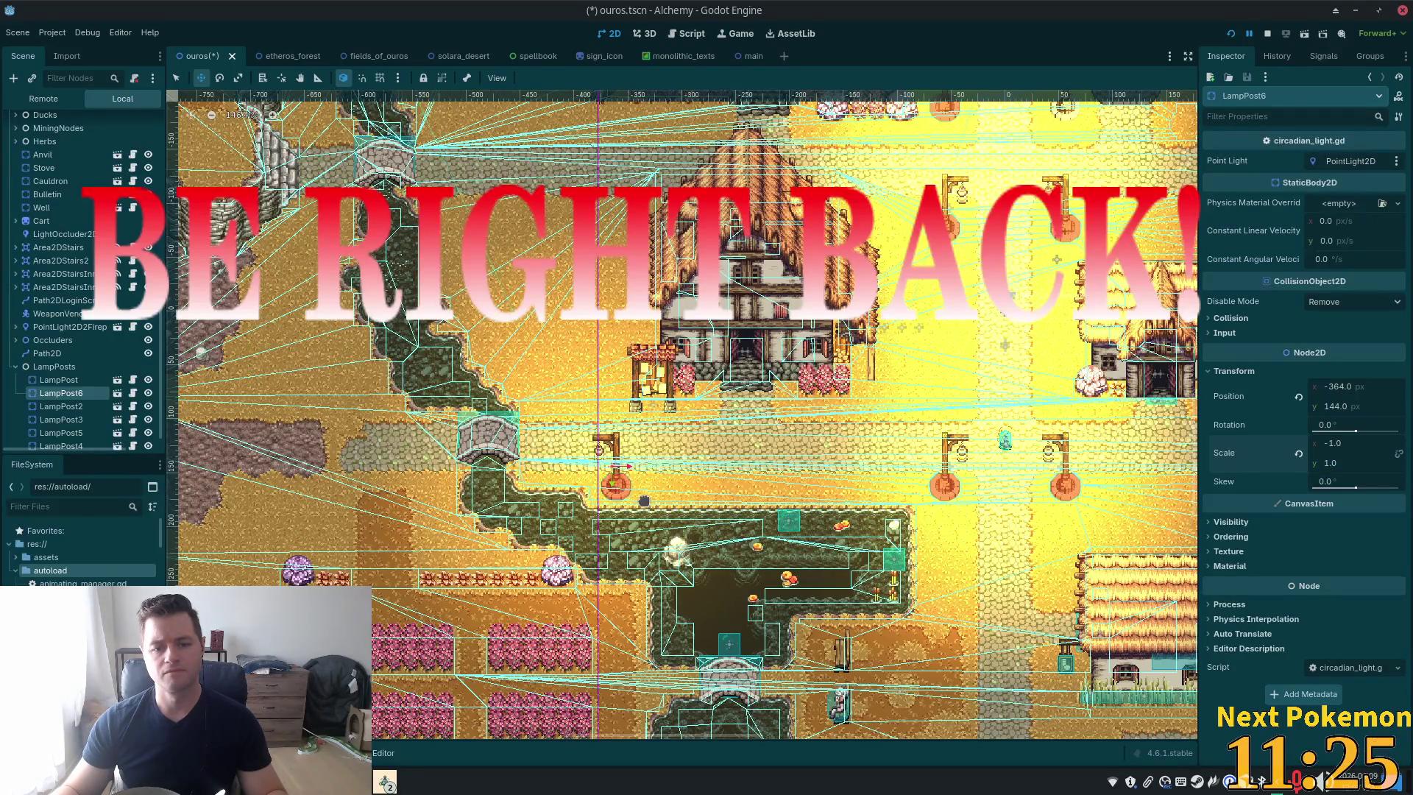
key("ctrl+s")
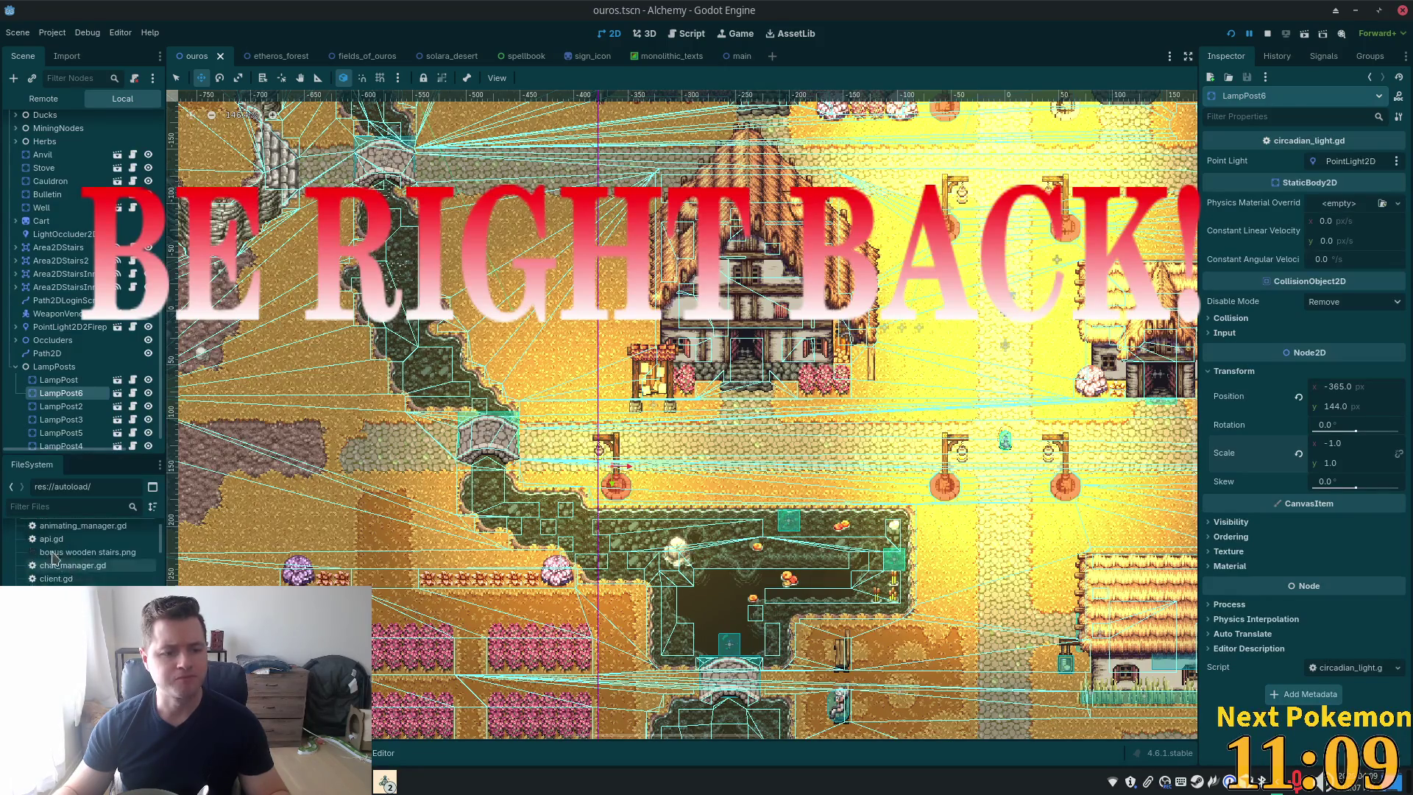
Filter the FileSystem to 'villa' and drag the village accessories texture onto the map
left_click(16, 570)
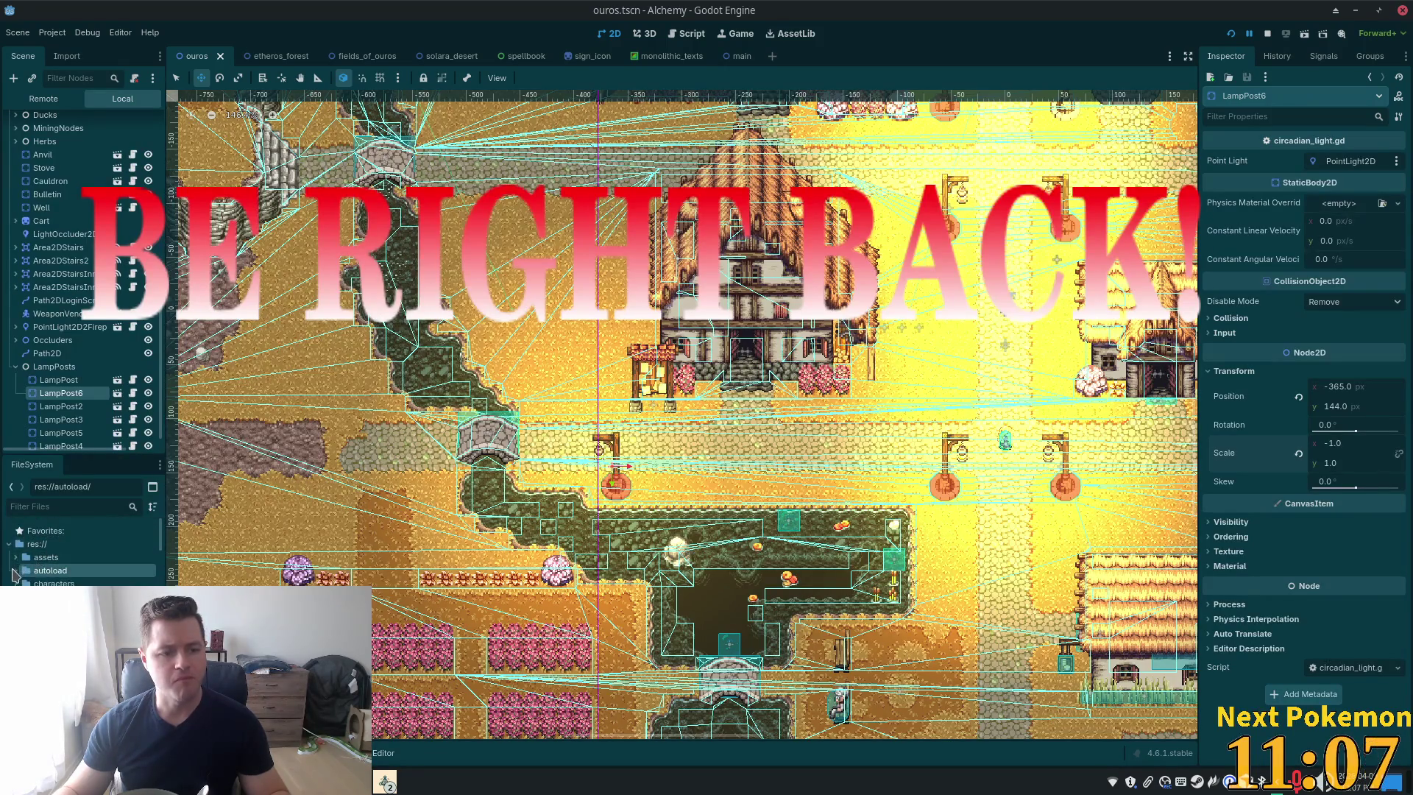
left_click(55, 507)
type("villa")
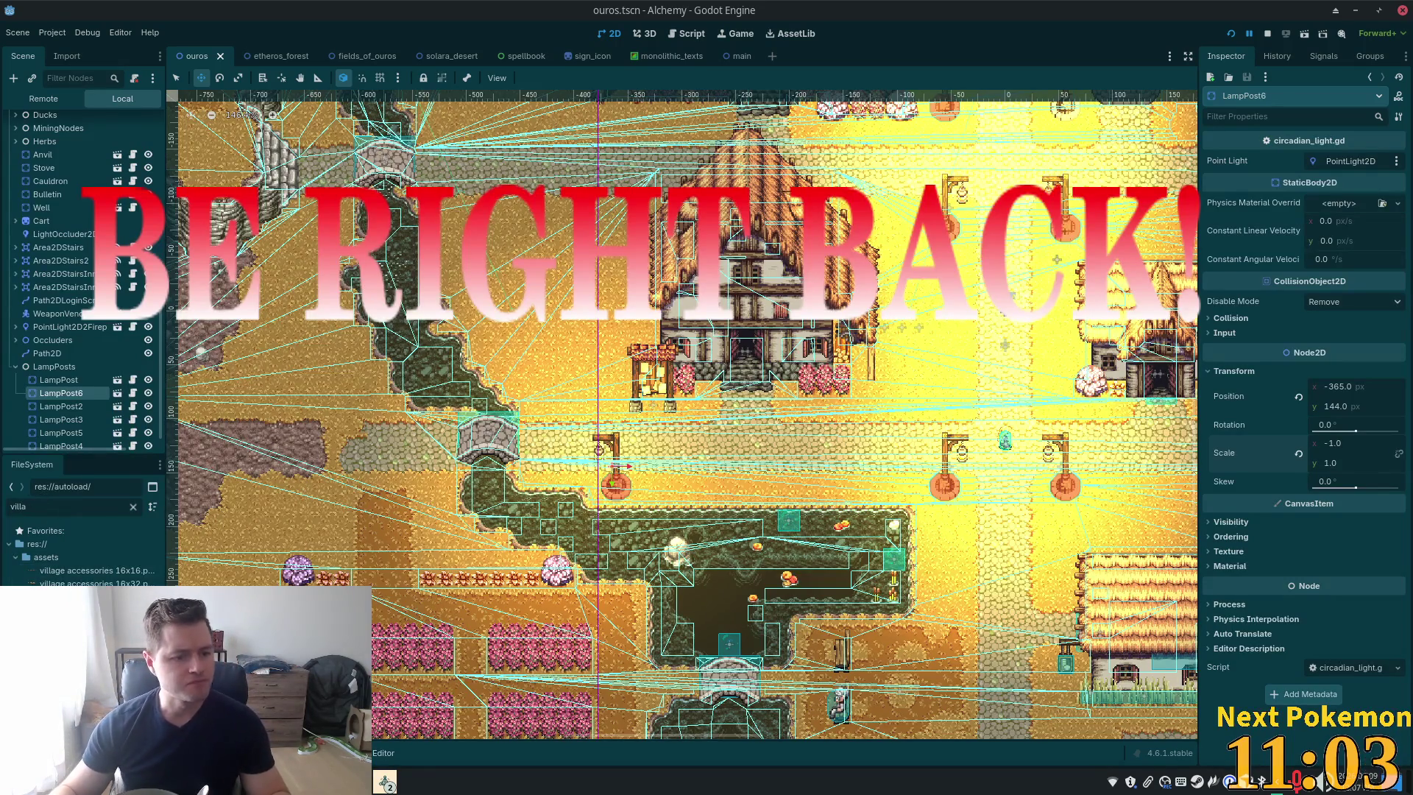
mouse_move(96, 570)
left_mouse_down()
mouse_move(125, 552)
mouse_move(574, 471)
mouse_move(637, 420)
left_mouse_up()
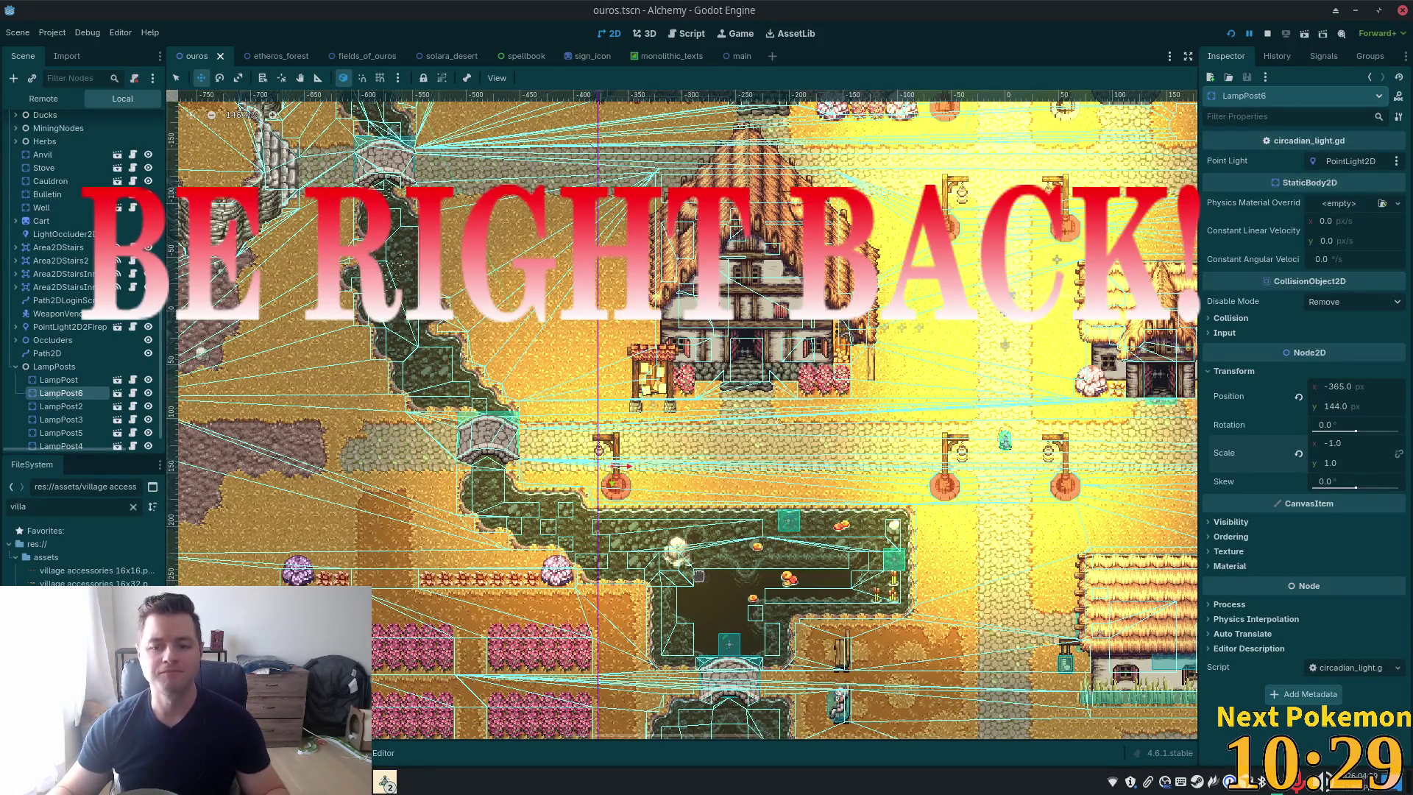
scroll(696, 581, "down", 1)
scroll(697, 581, "down", 1)
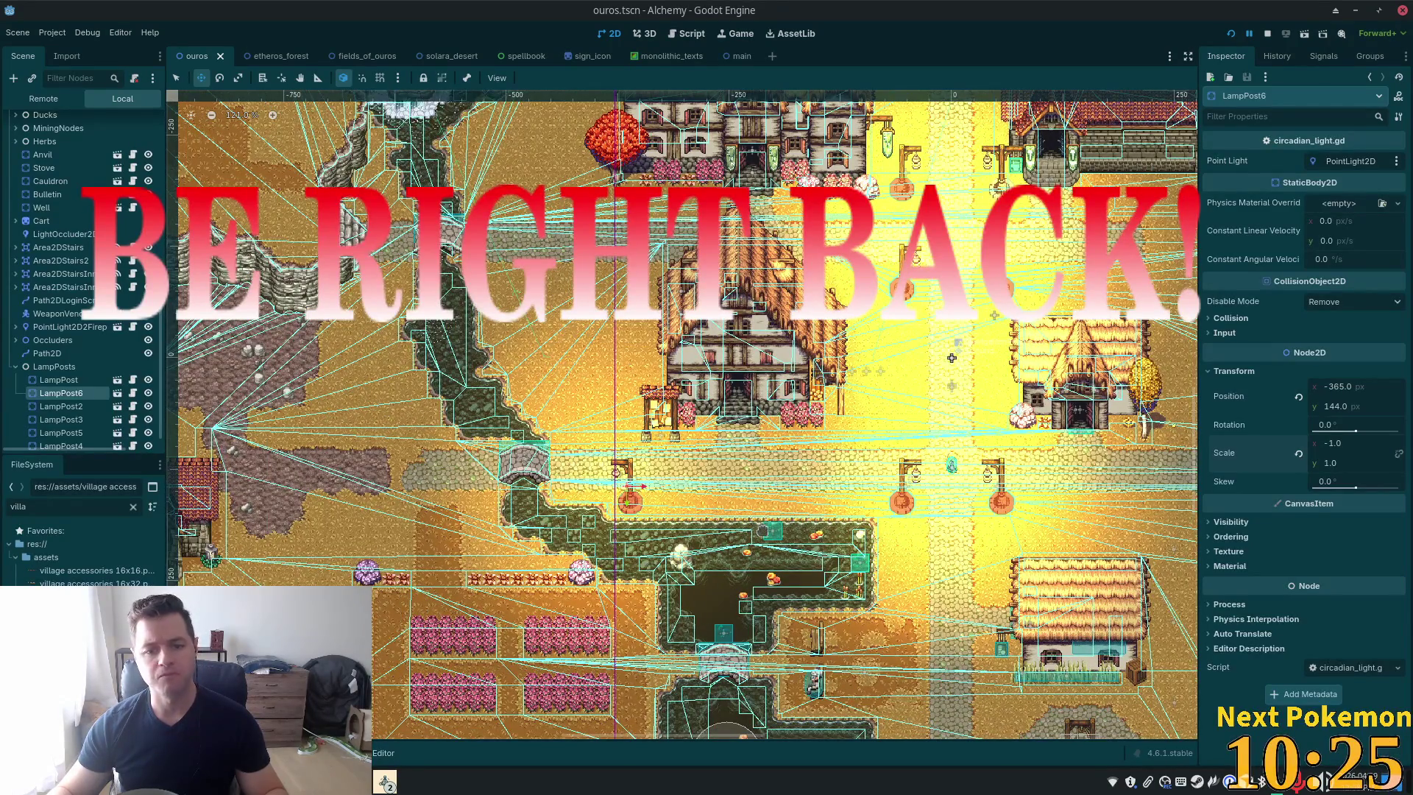
scroll(769, 536, "down", 4)
scroll(861, 574, "up", 1)
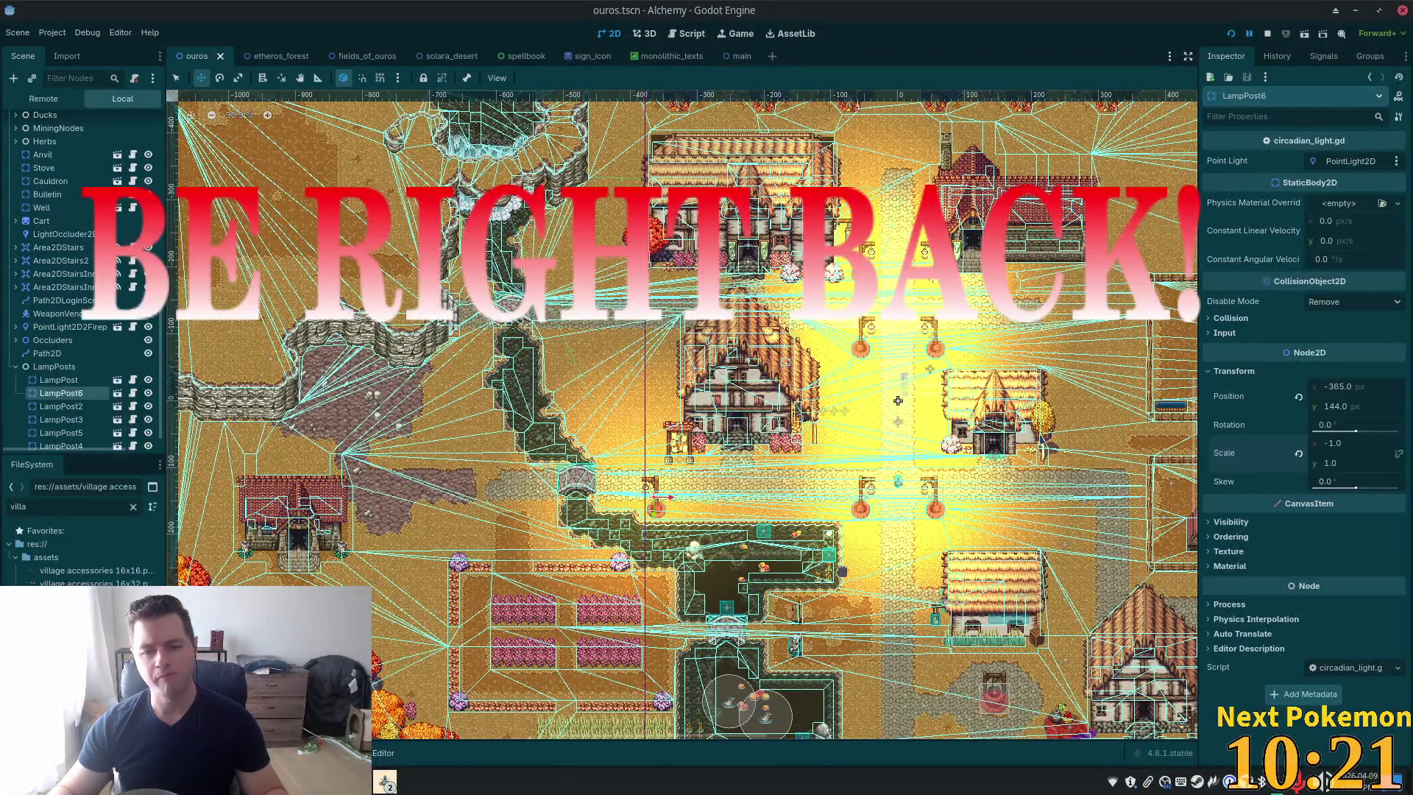
scroll(850, 572, "up", 2)
scroll(850, 573, "up", 6)
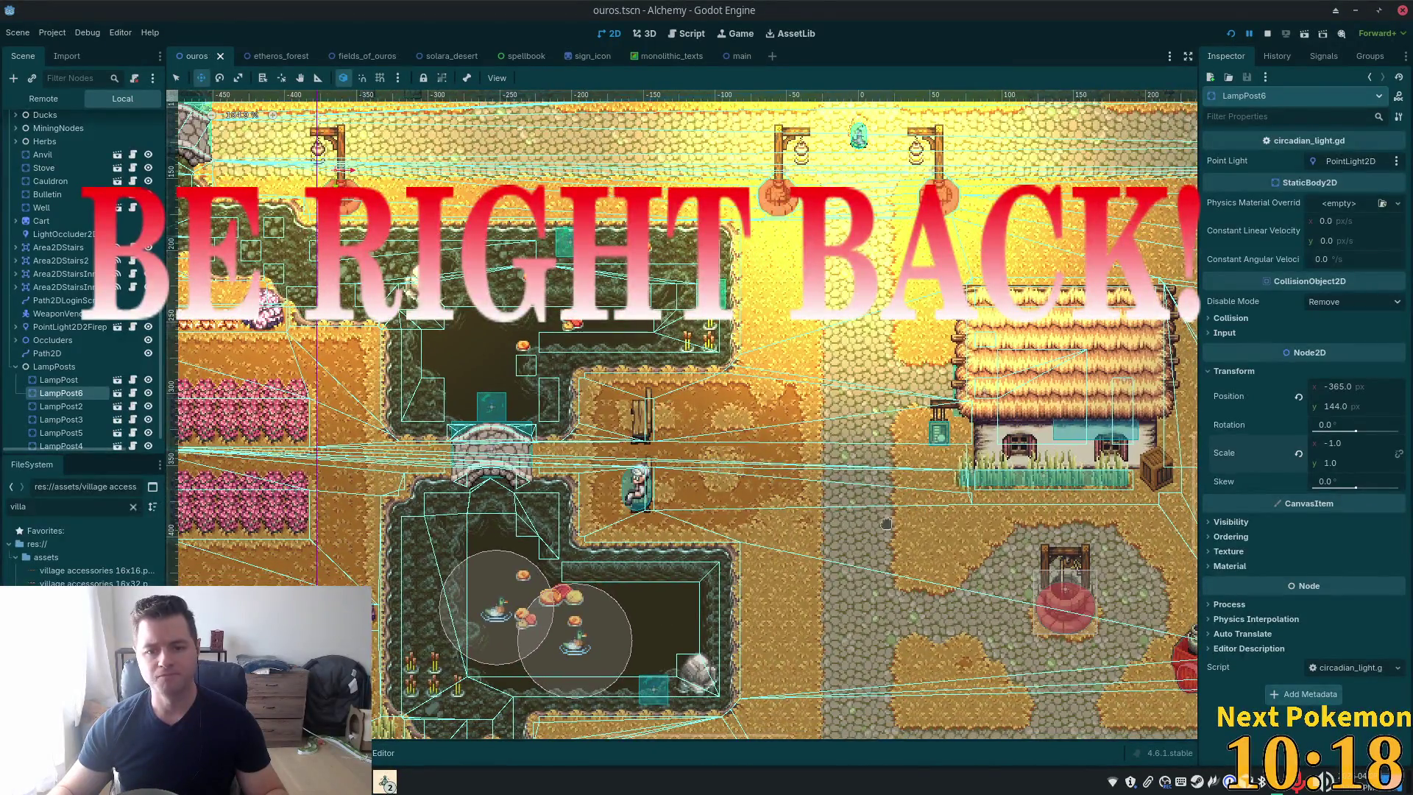
left_click_drag(882, 526, 880, 408)
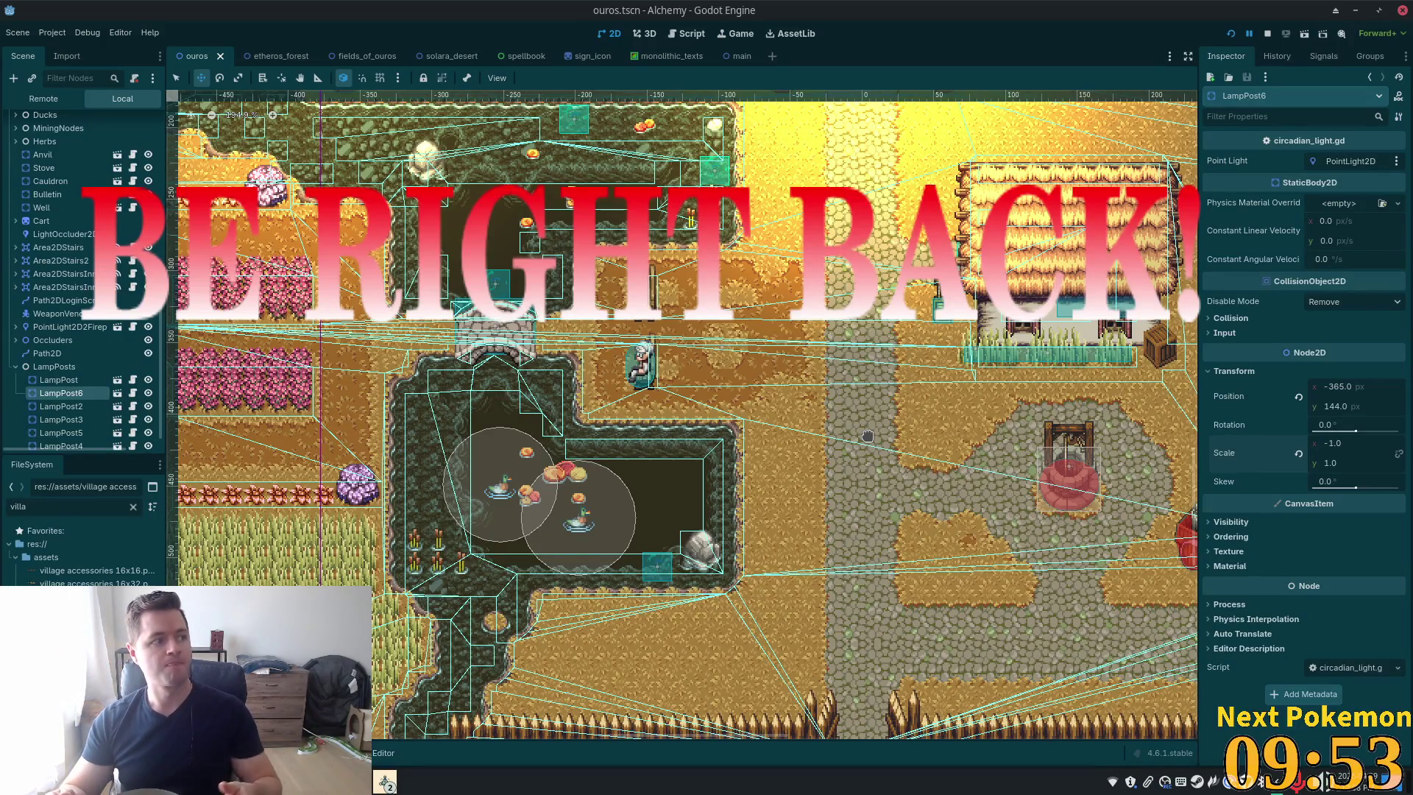
scroll(745, 437, "down", 3)
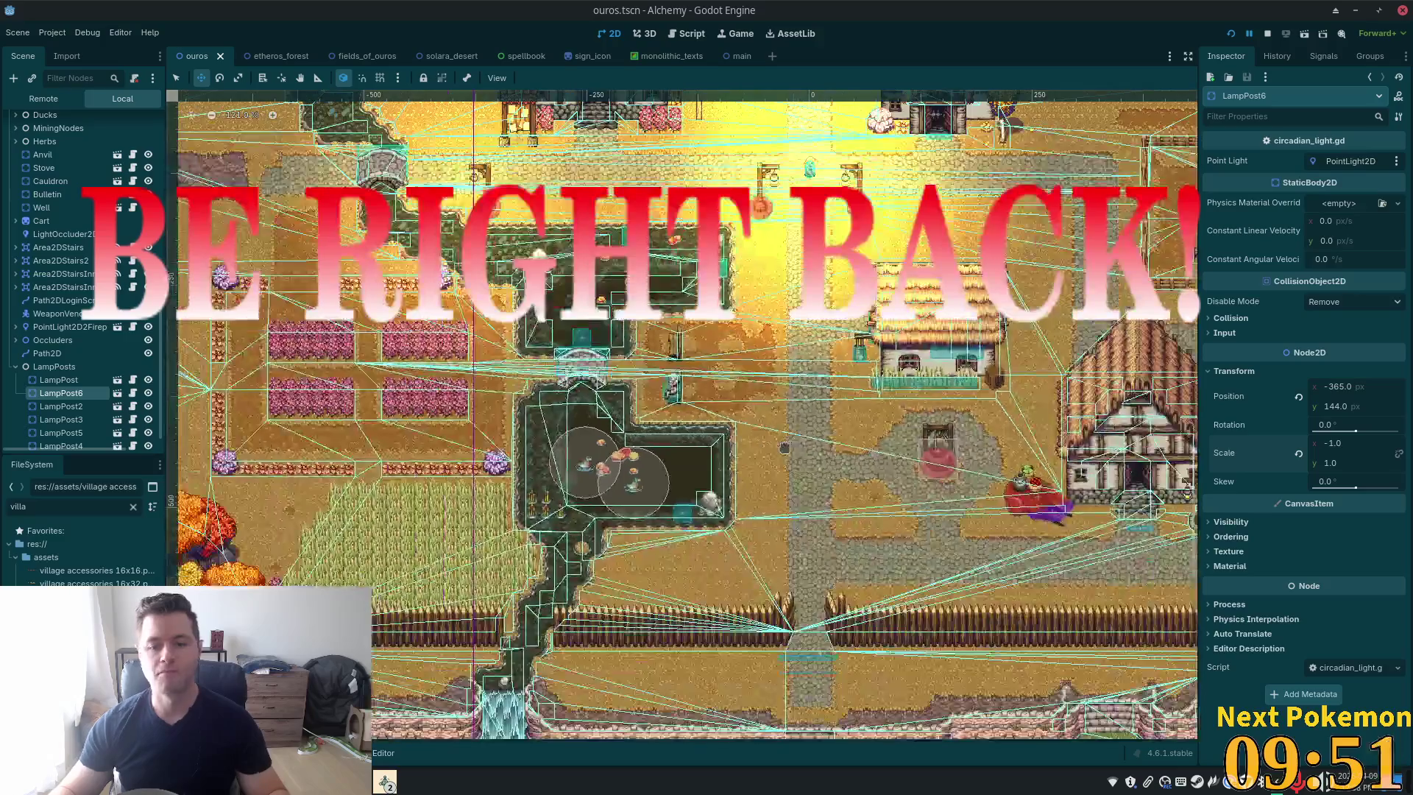
Pan the map view north and zoom in to look over the lamp posts
mouse_move(836, 440)
left_mouse_down()
mouse_move(622, 442)
mouse_move(662, 515)
mouse_move(836, 599)
left_mouse_up()
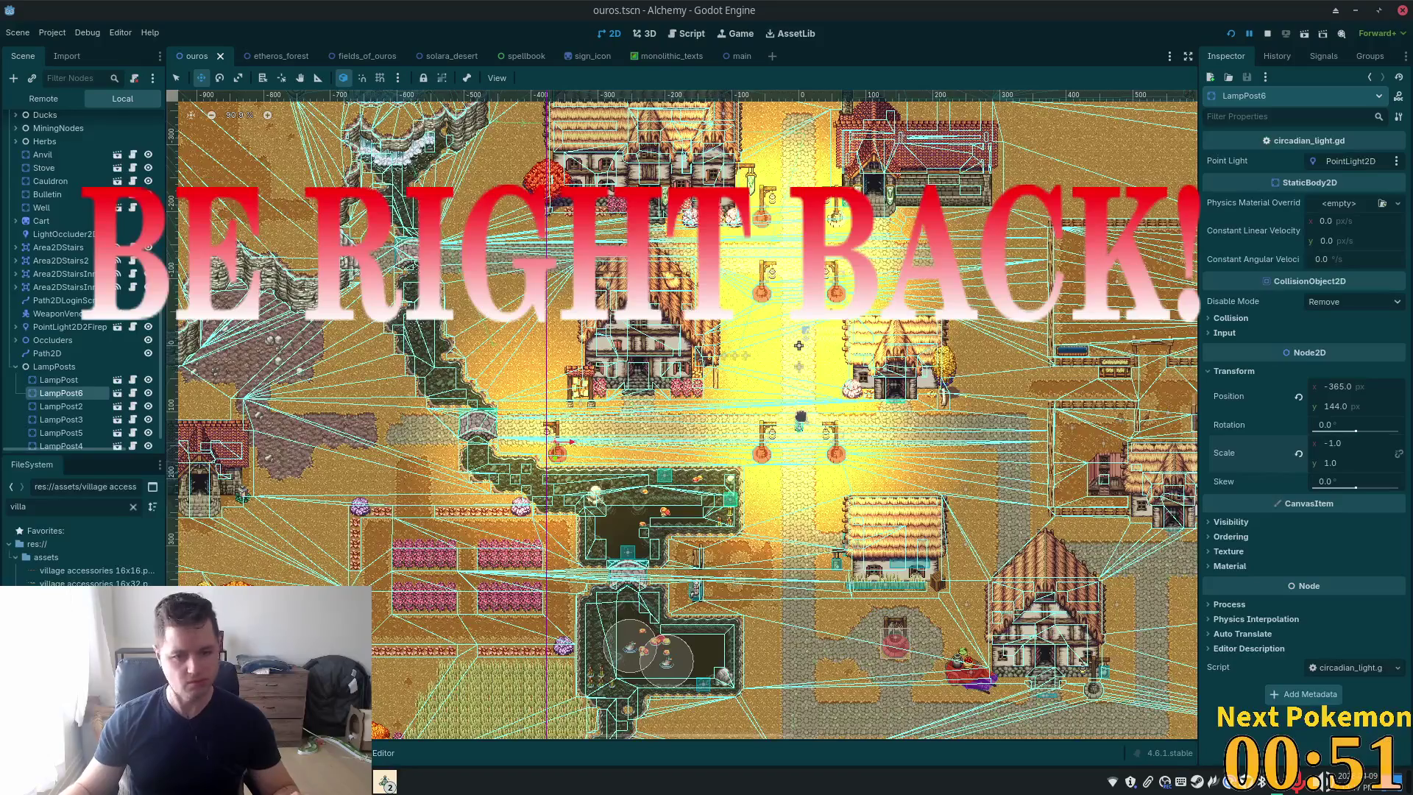
scroll(734, 459, "up", 3)
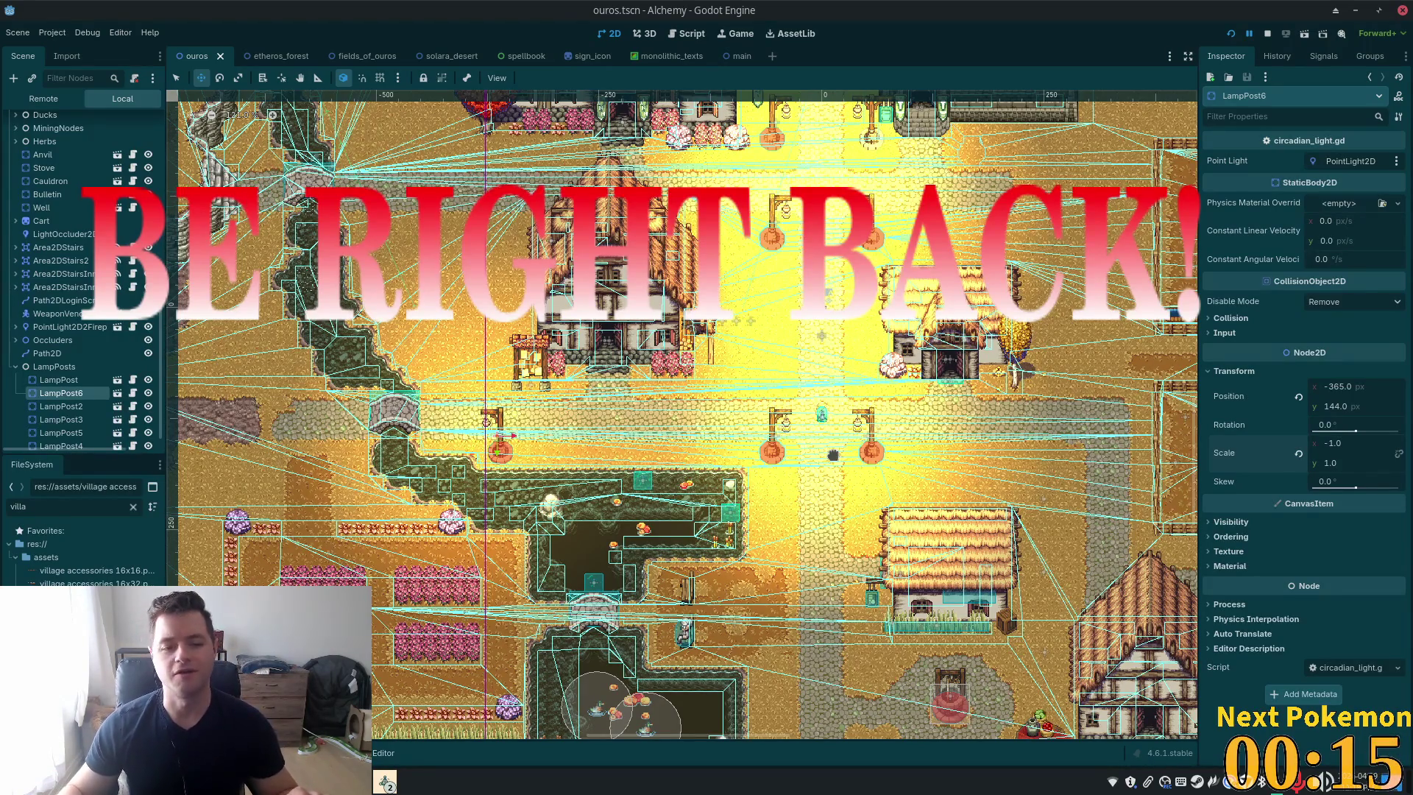
Zoom around the lamp posts and request deletion of the selected LampPost6 node
scroll(578, 477, "up", 3)
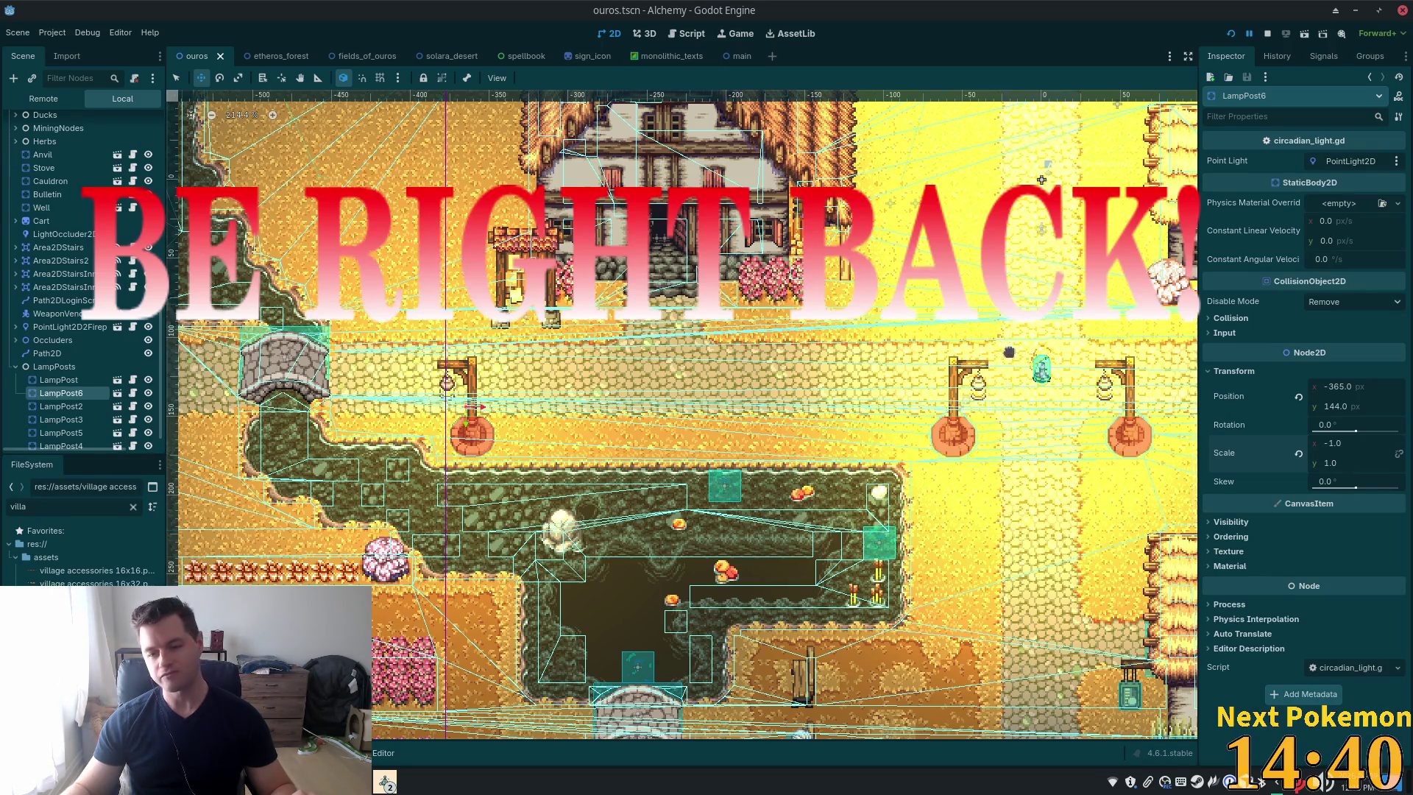
scroll(118, 364, "down", 1)
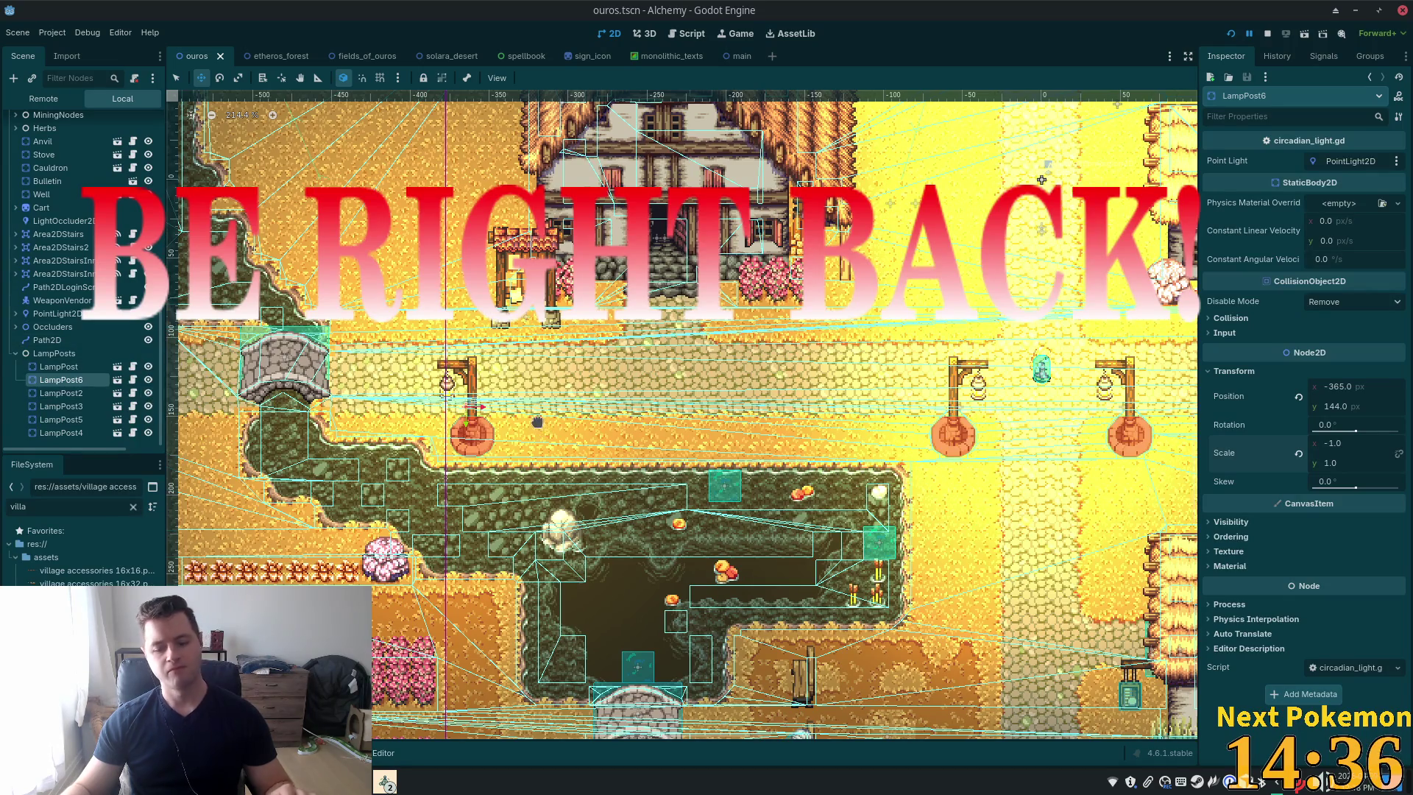
key("Delete")
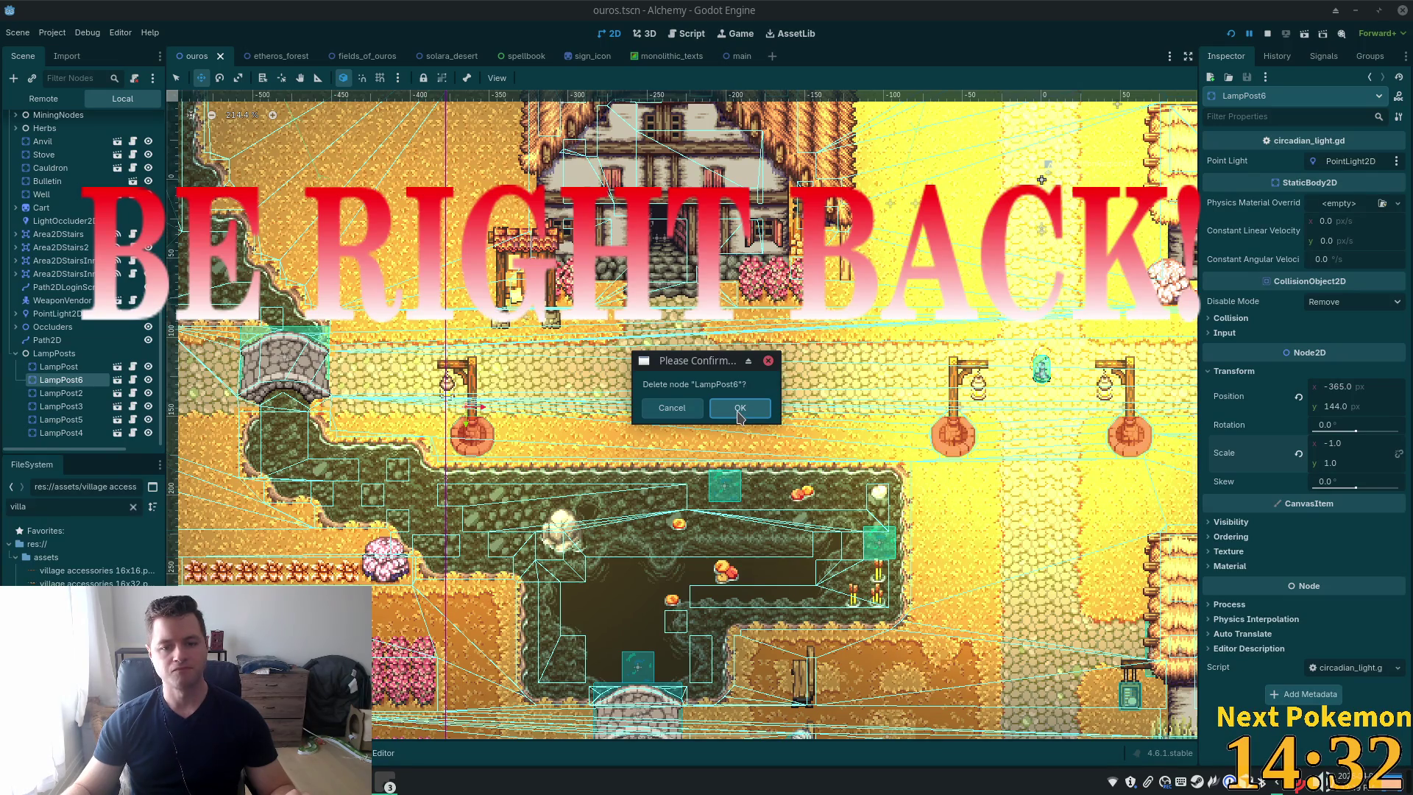
Confirm deleting LampPost6, save ouros.tscn, and return to the code editor
left_click(739, 408)
scroll(732, 418, "down", 3)
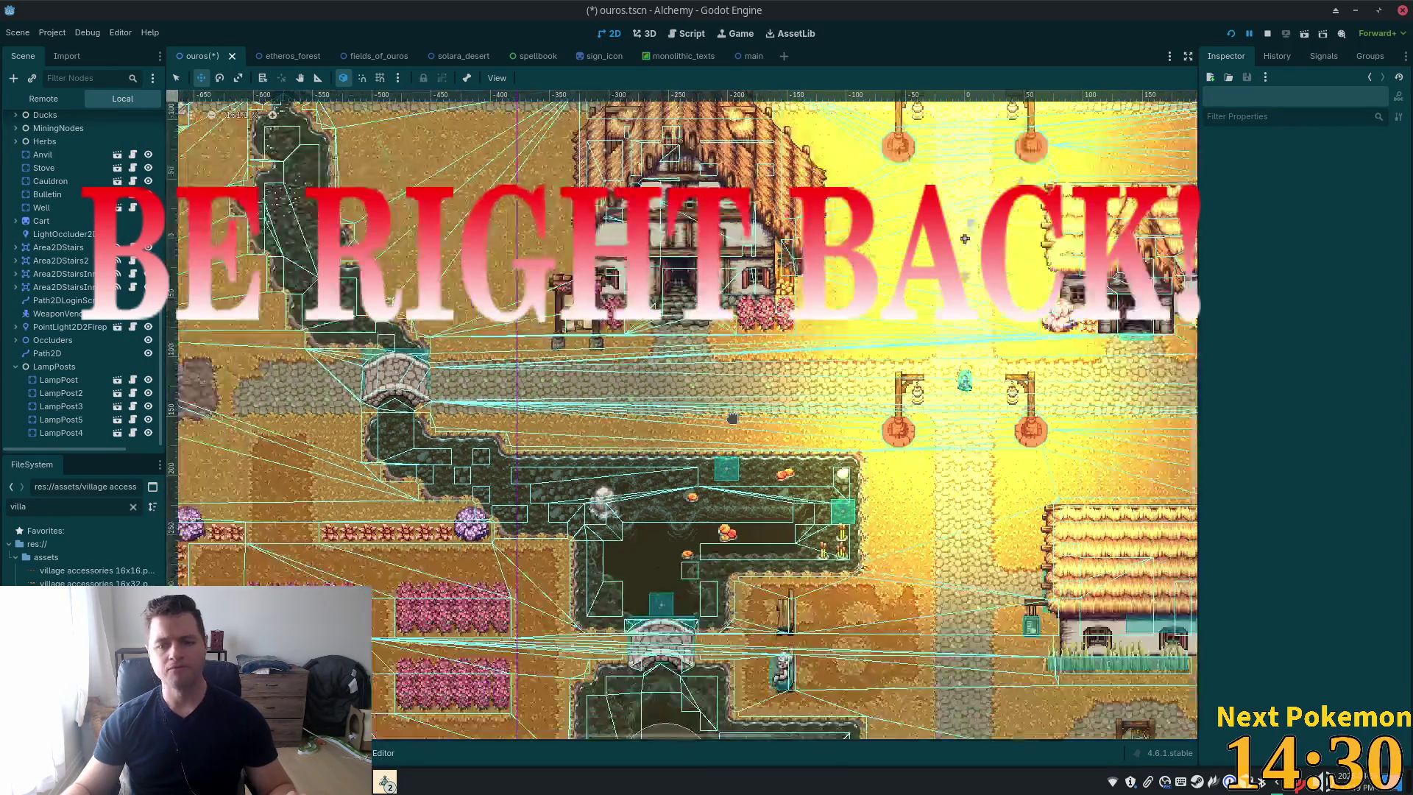
key("ctrl+s")
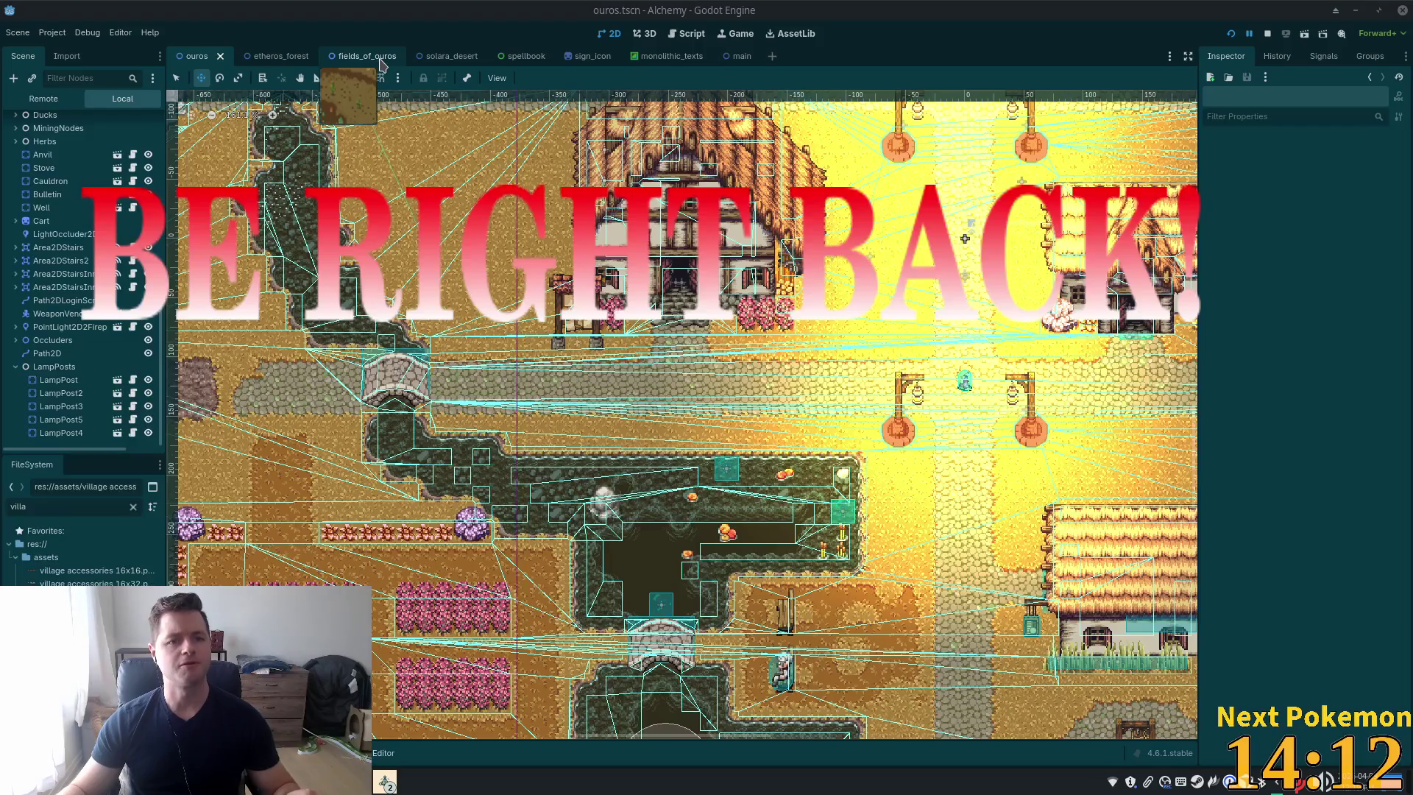
key("alt+Tab")
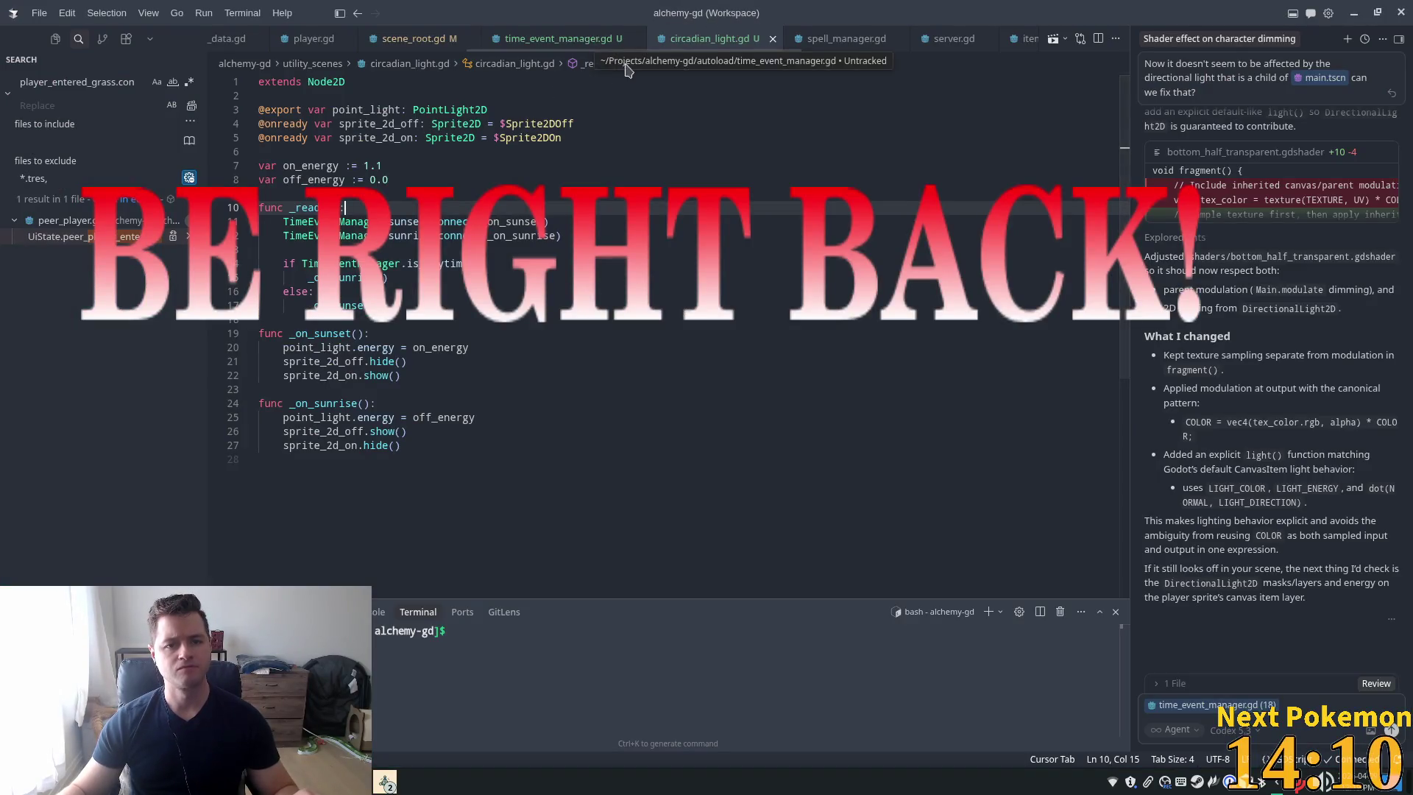
In time_event_manager.gd, set is_daytime true on line 24 and false on line 27, then save
left_click(548, 39)
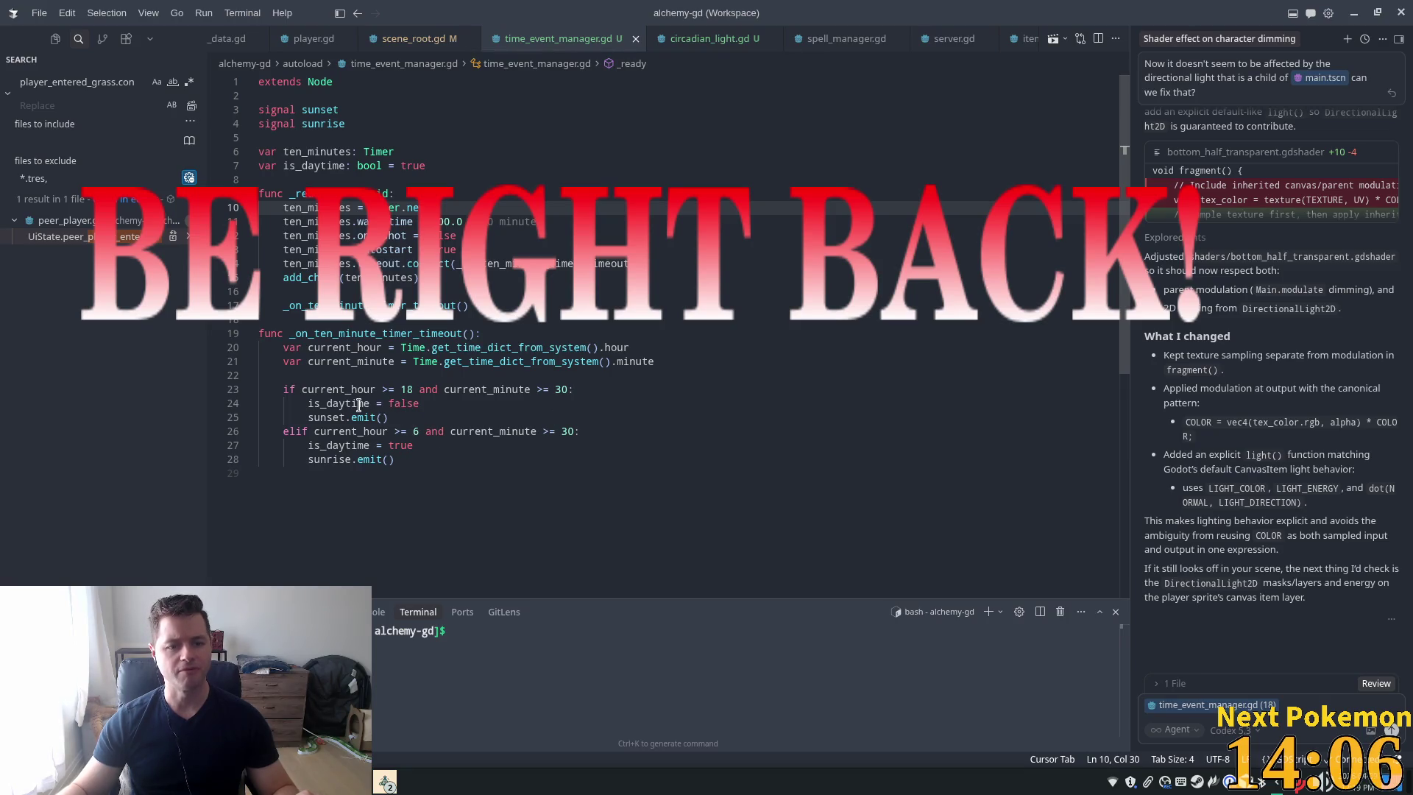
mouse_move(358, 404)
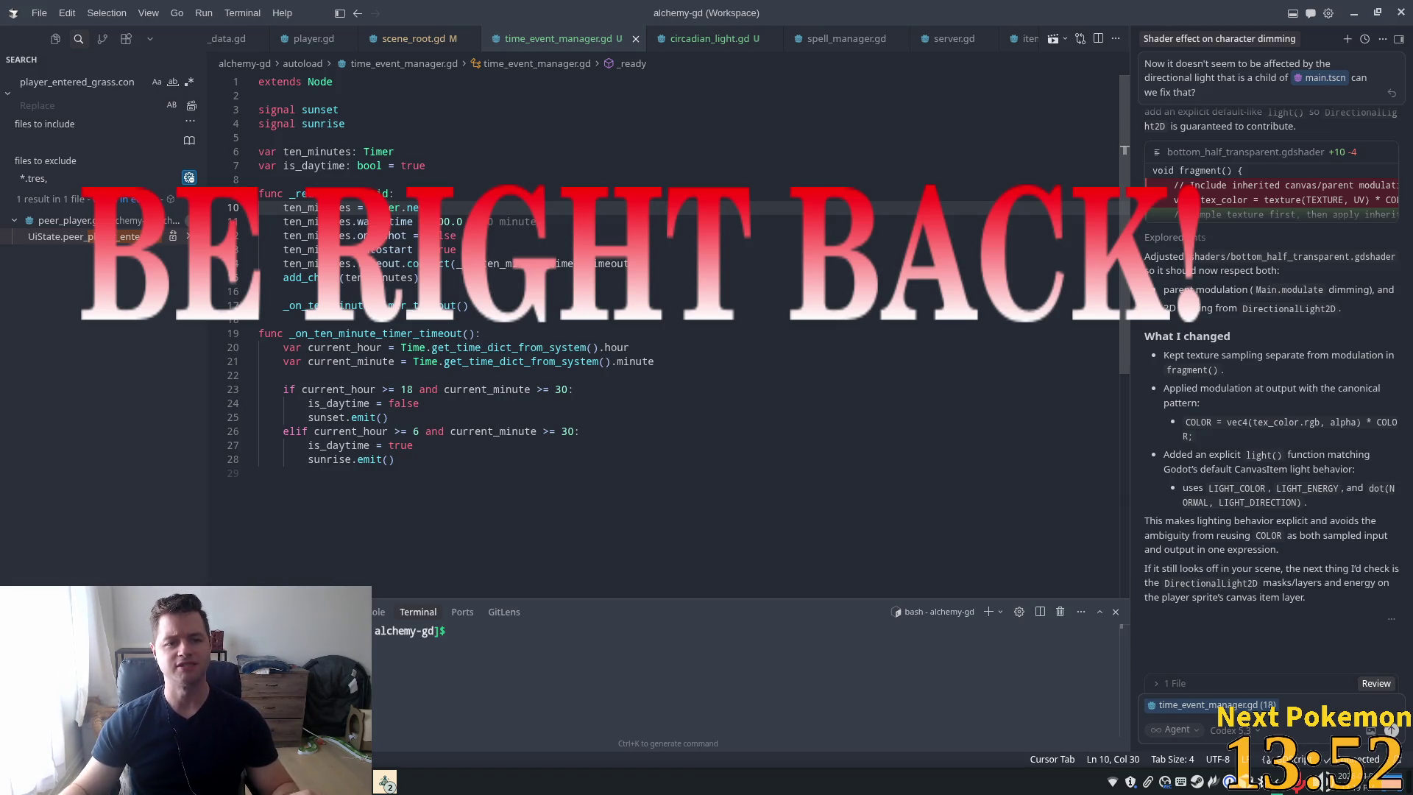
double_click(404, 403)
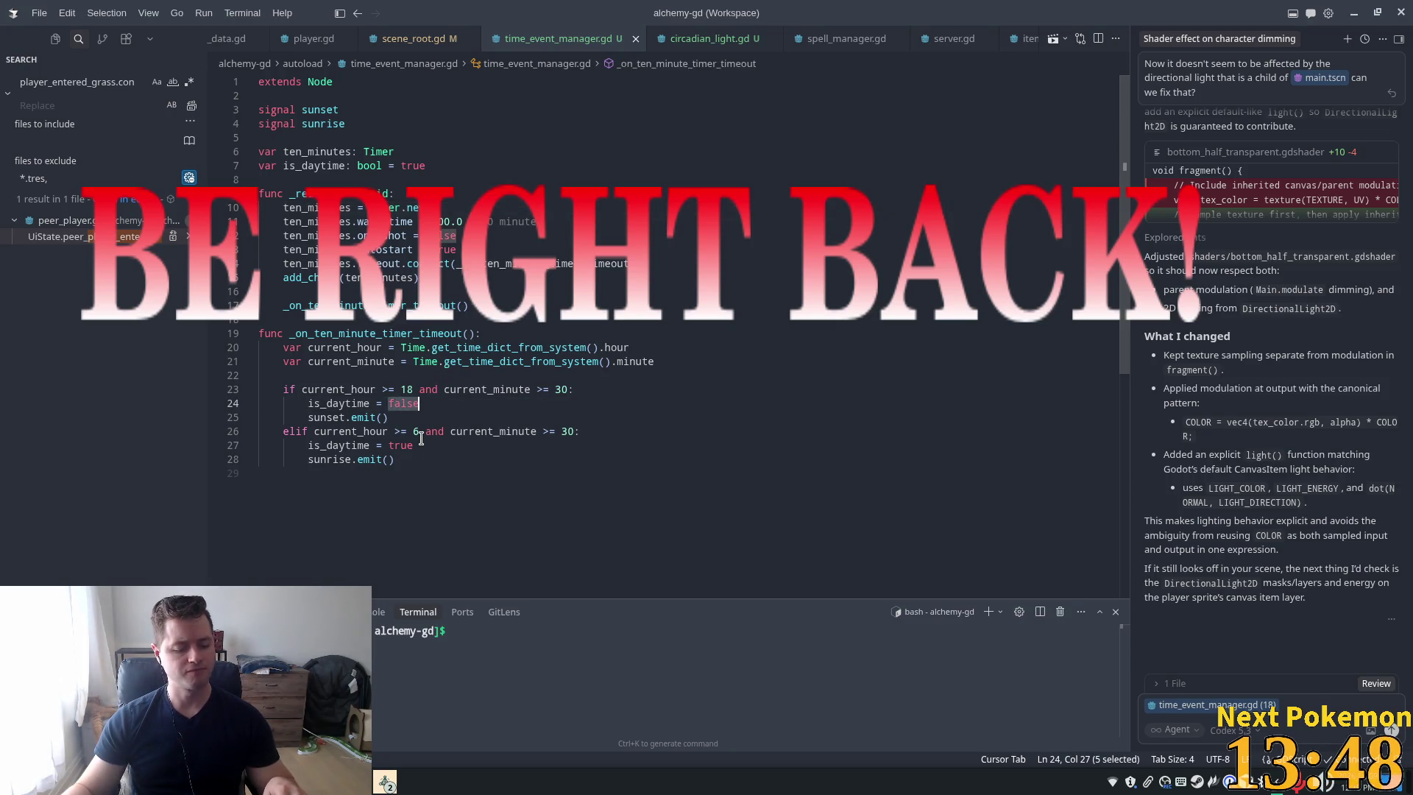
type("true")
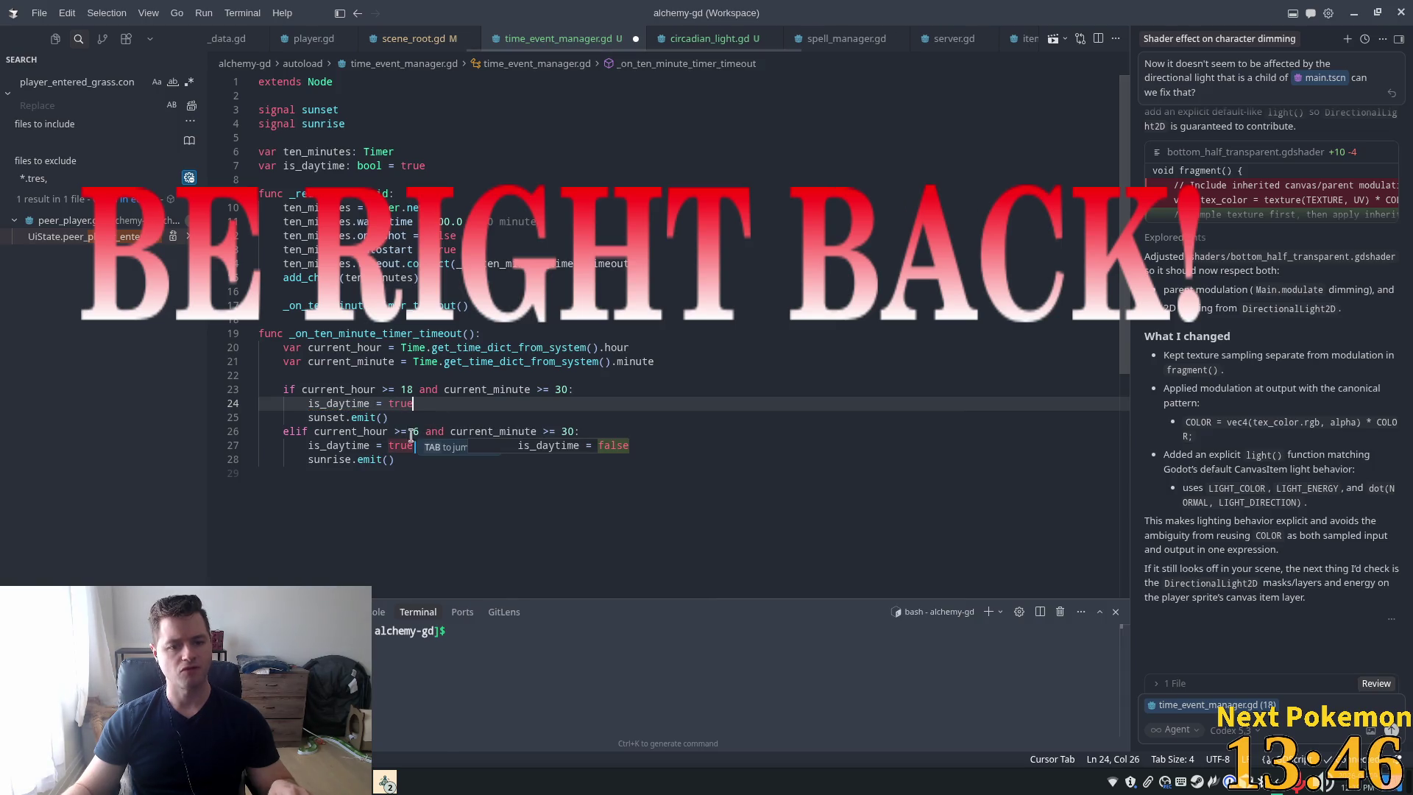
key("Tab")
key("ctrl+s")
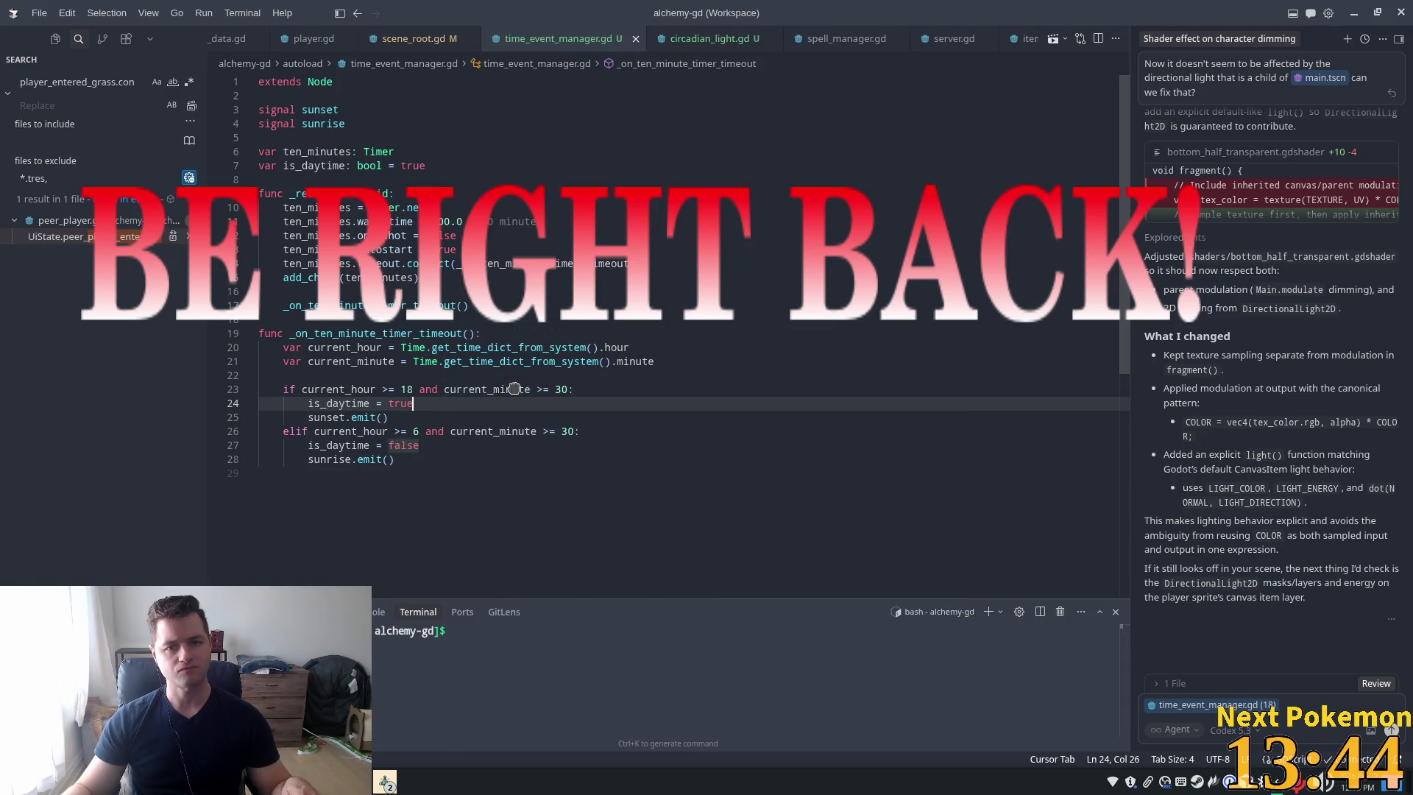
key("alt+Tab")
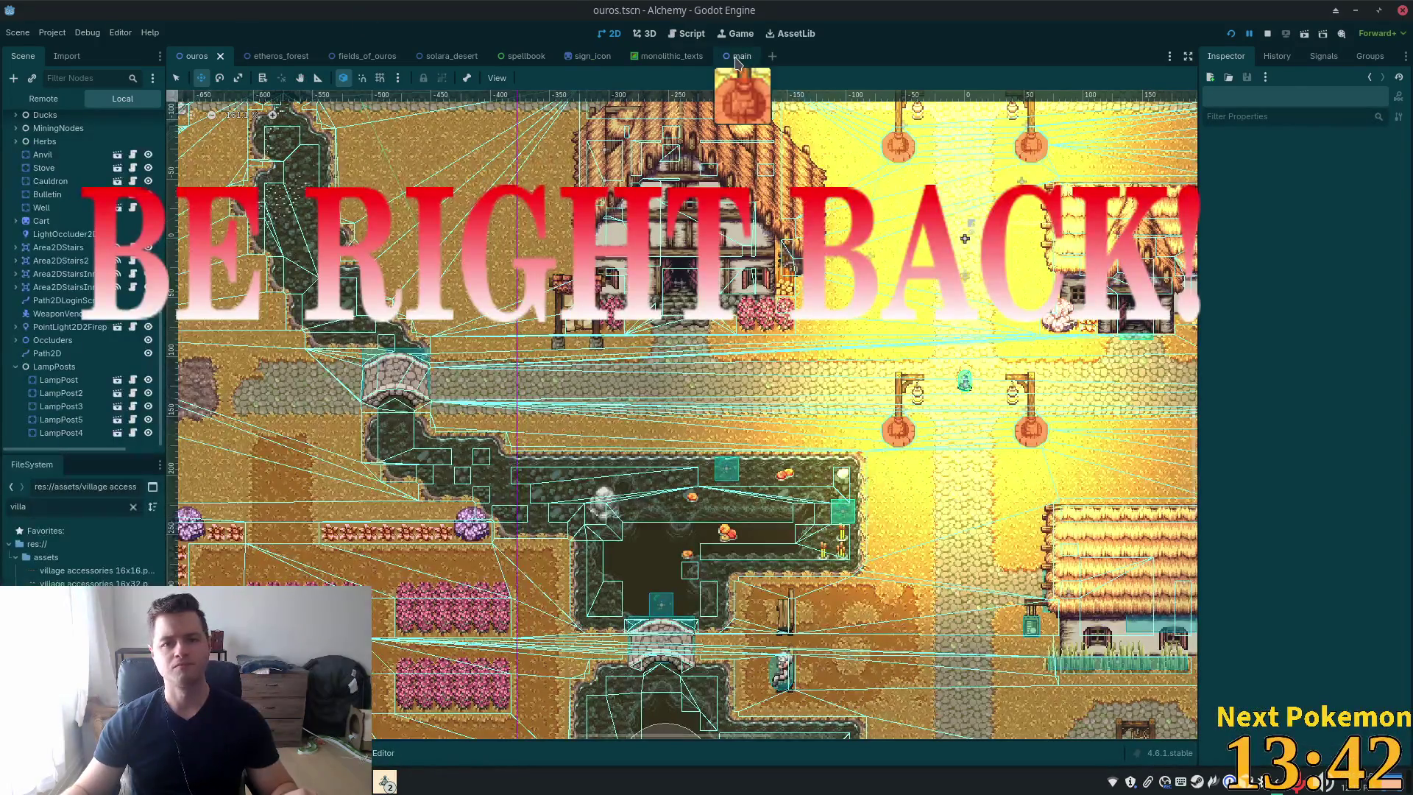
Set the main scene's DirectionalLight2DDaylight energy to 1.75 and run the project
left_click(738, 57)
left_click(1324, 278)
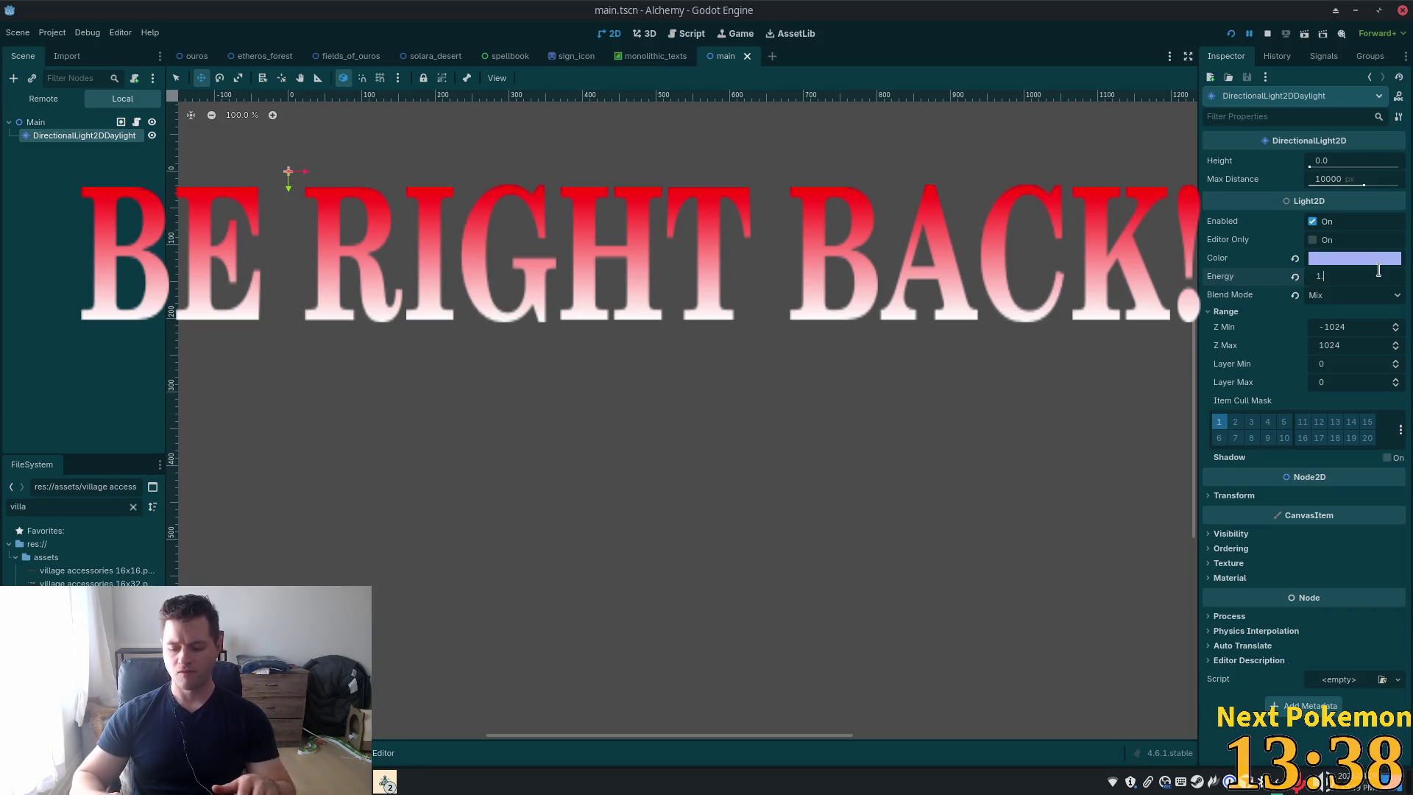
type("/4")
key("Tab")
left_click(1230, 33)
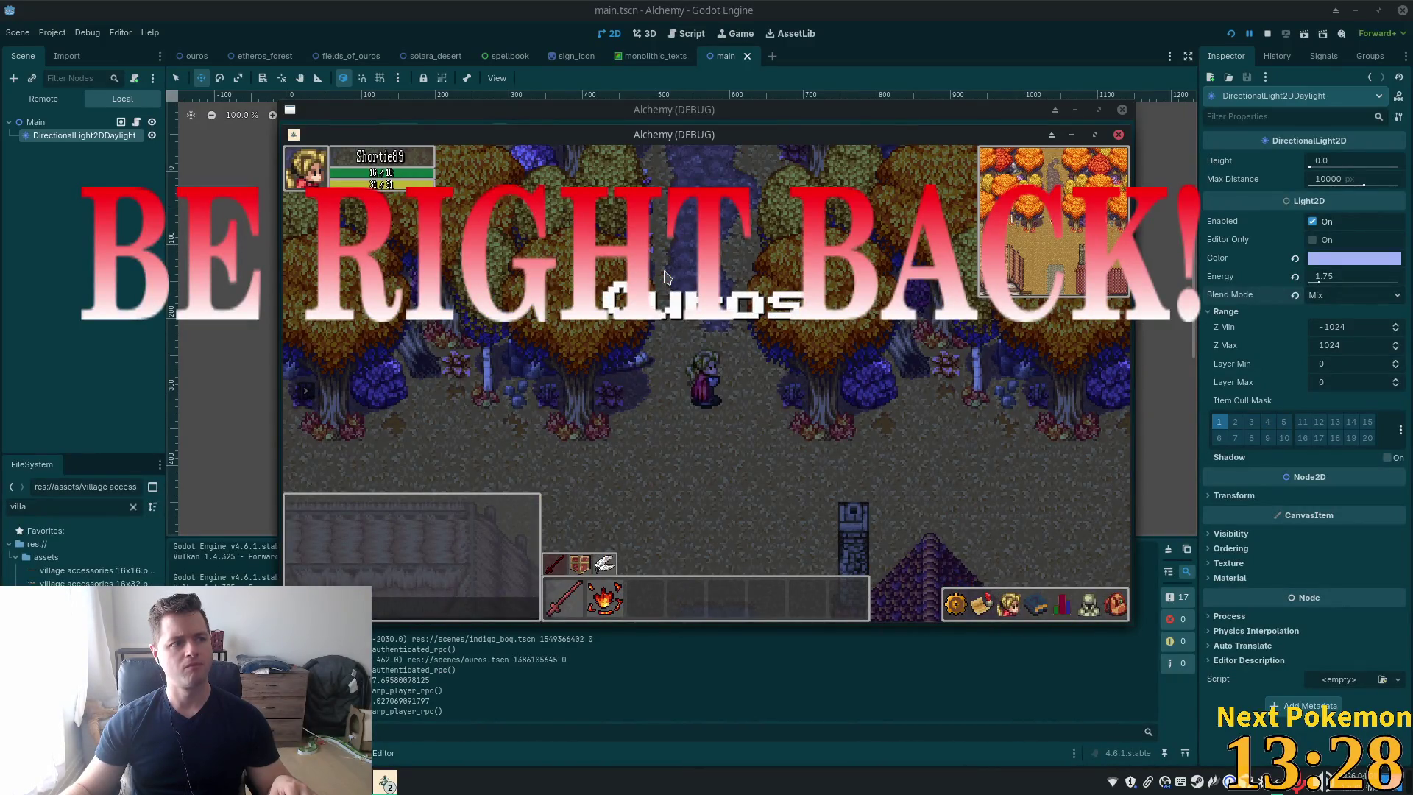
Walk the player three tiles south past the lamp posts, then stop the game
key("Down")
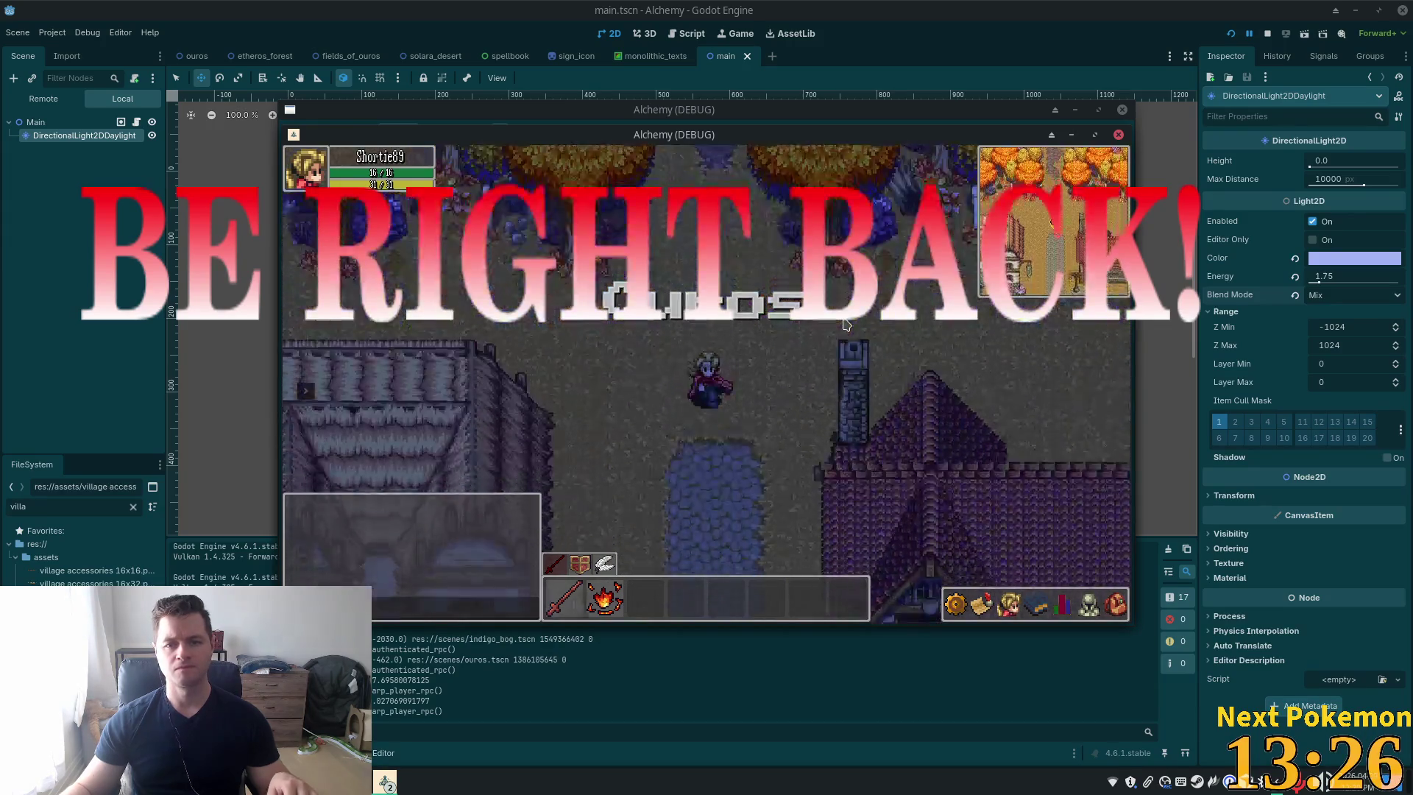
key("Down")
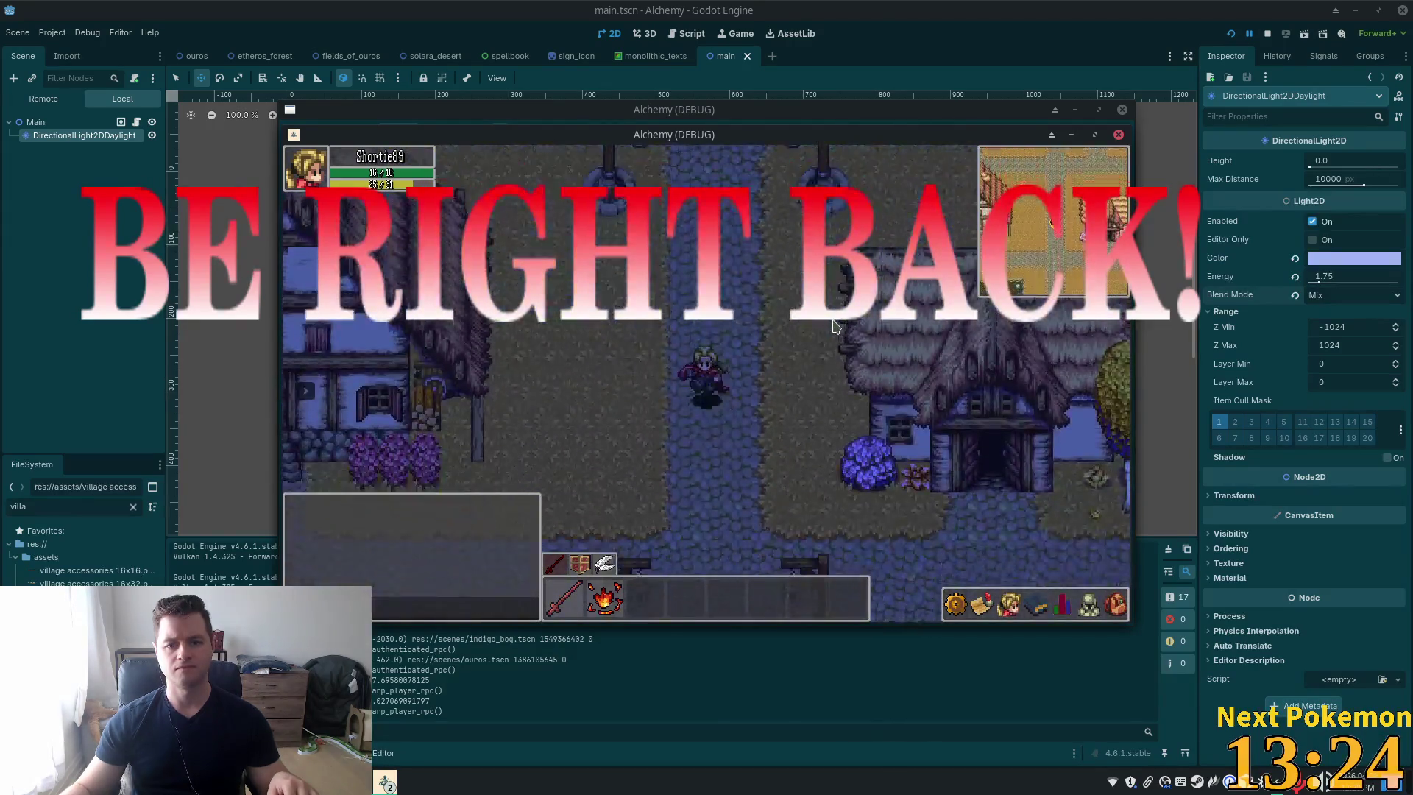
key("Down")
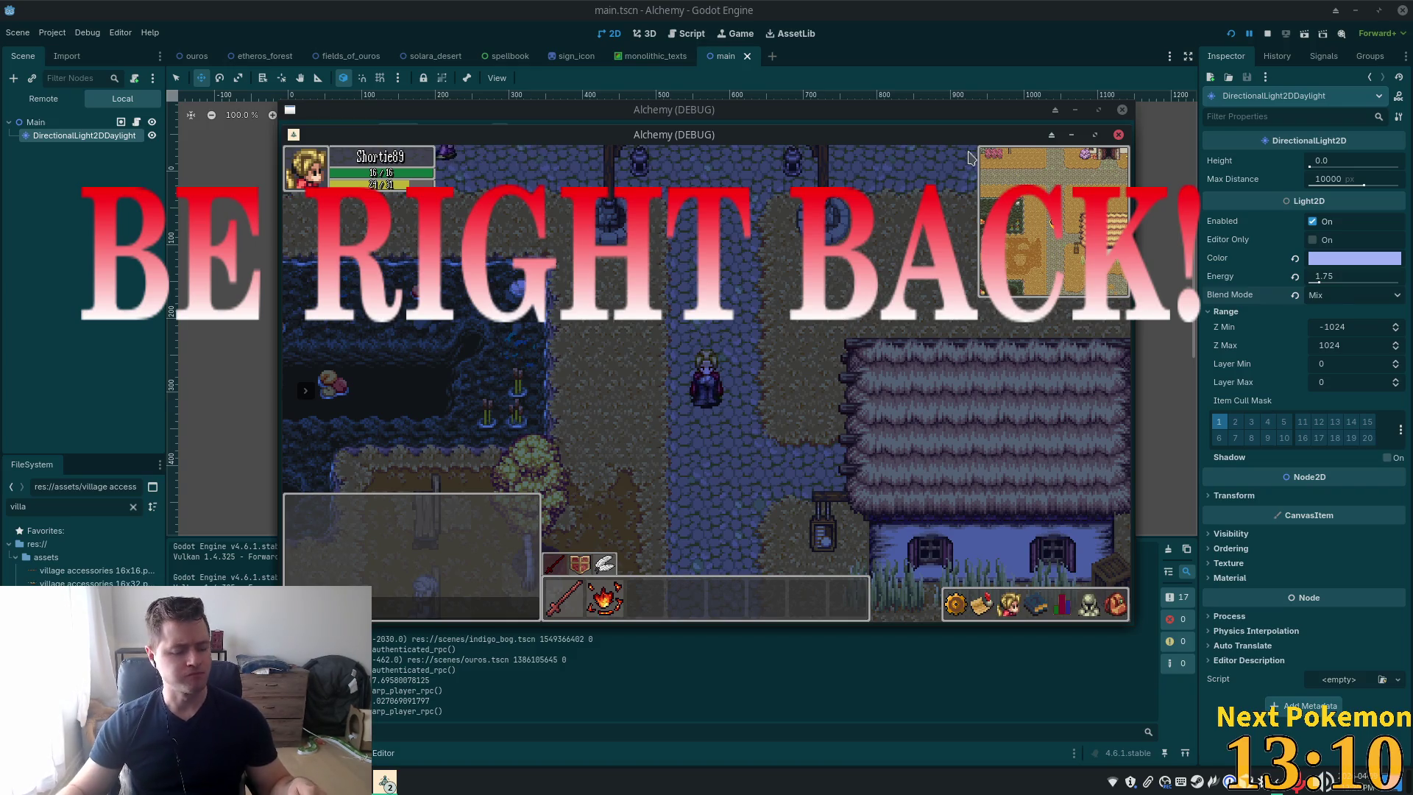
key("F8")
key("alt+Tab")
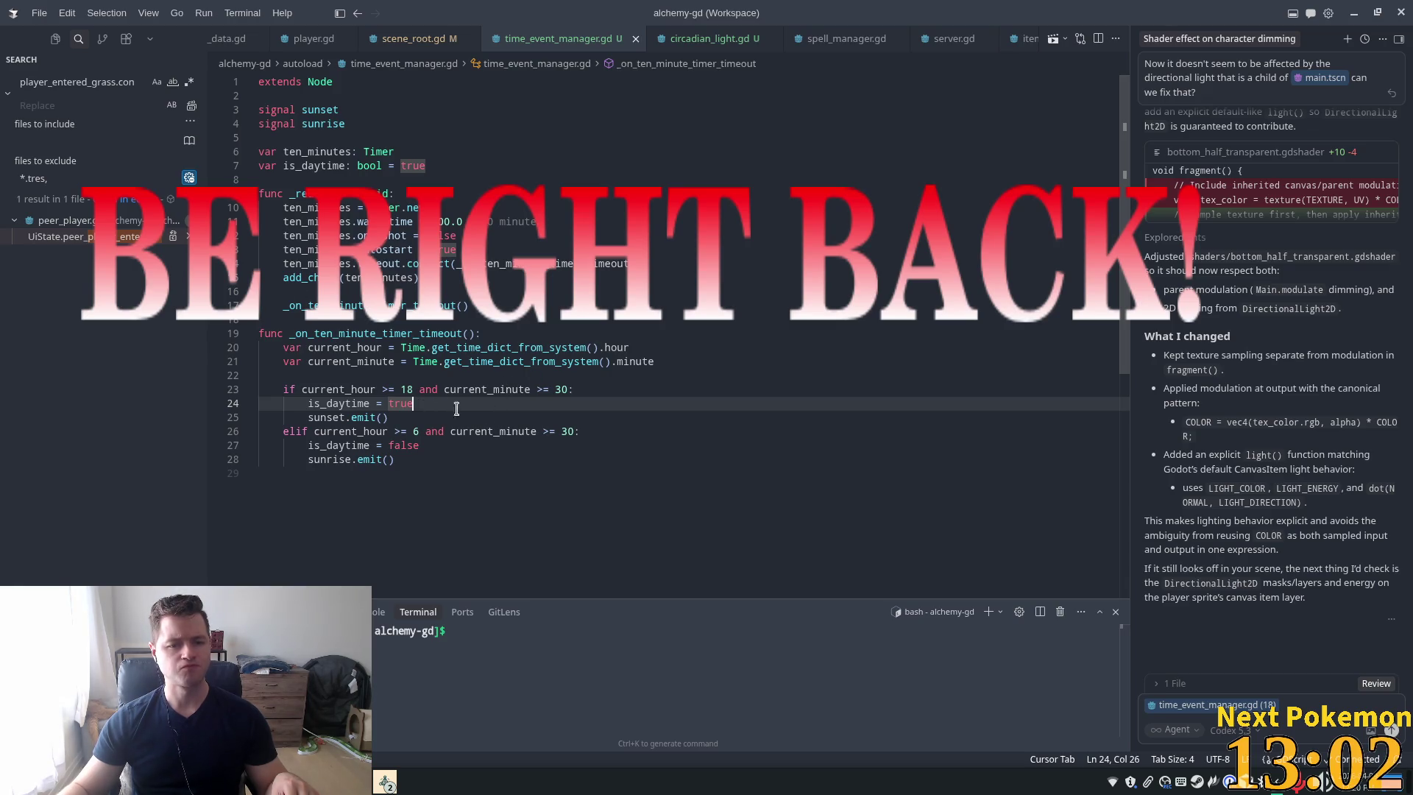
Change line 24 back to false and line 27 back to true in time_event_manager.gd
double_click(408, 403)
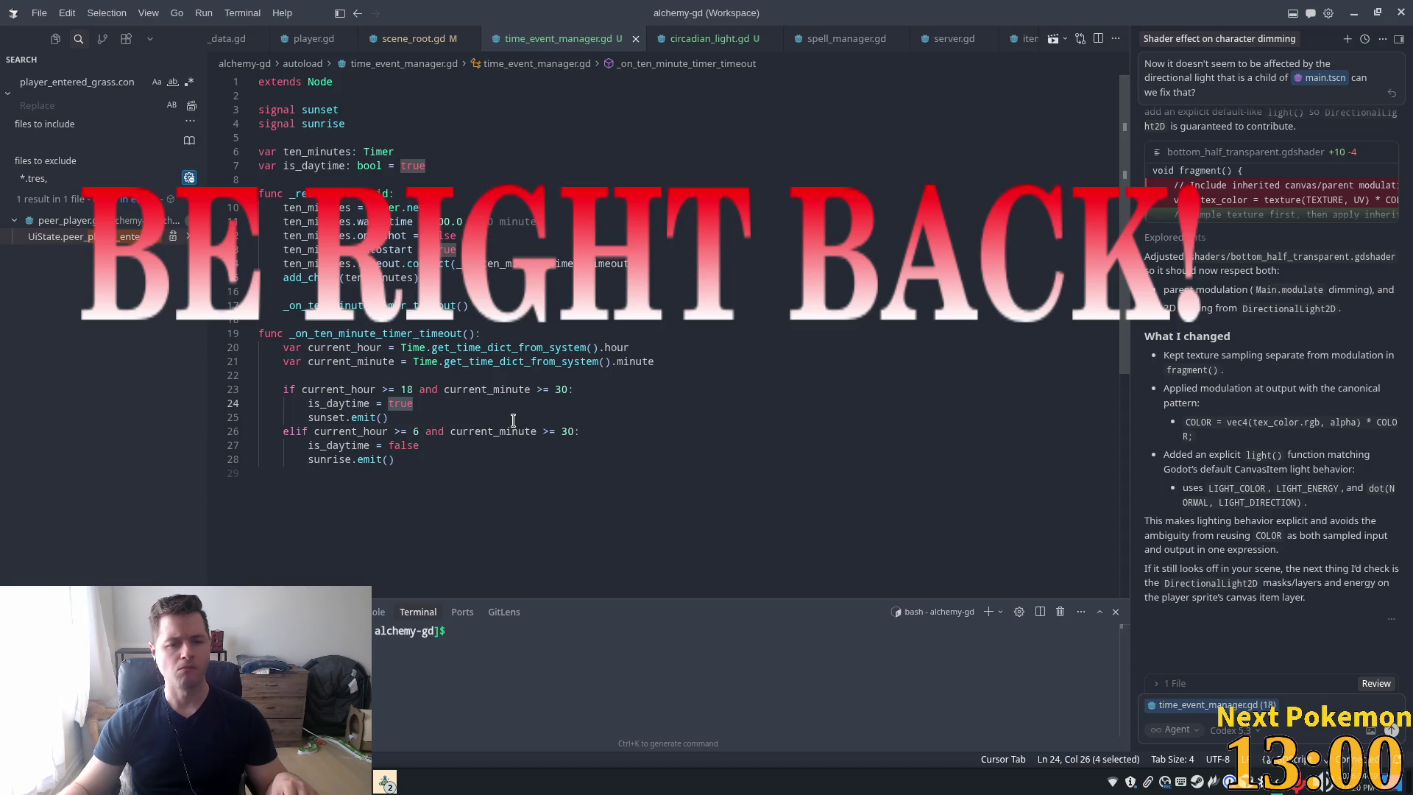
type("false")
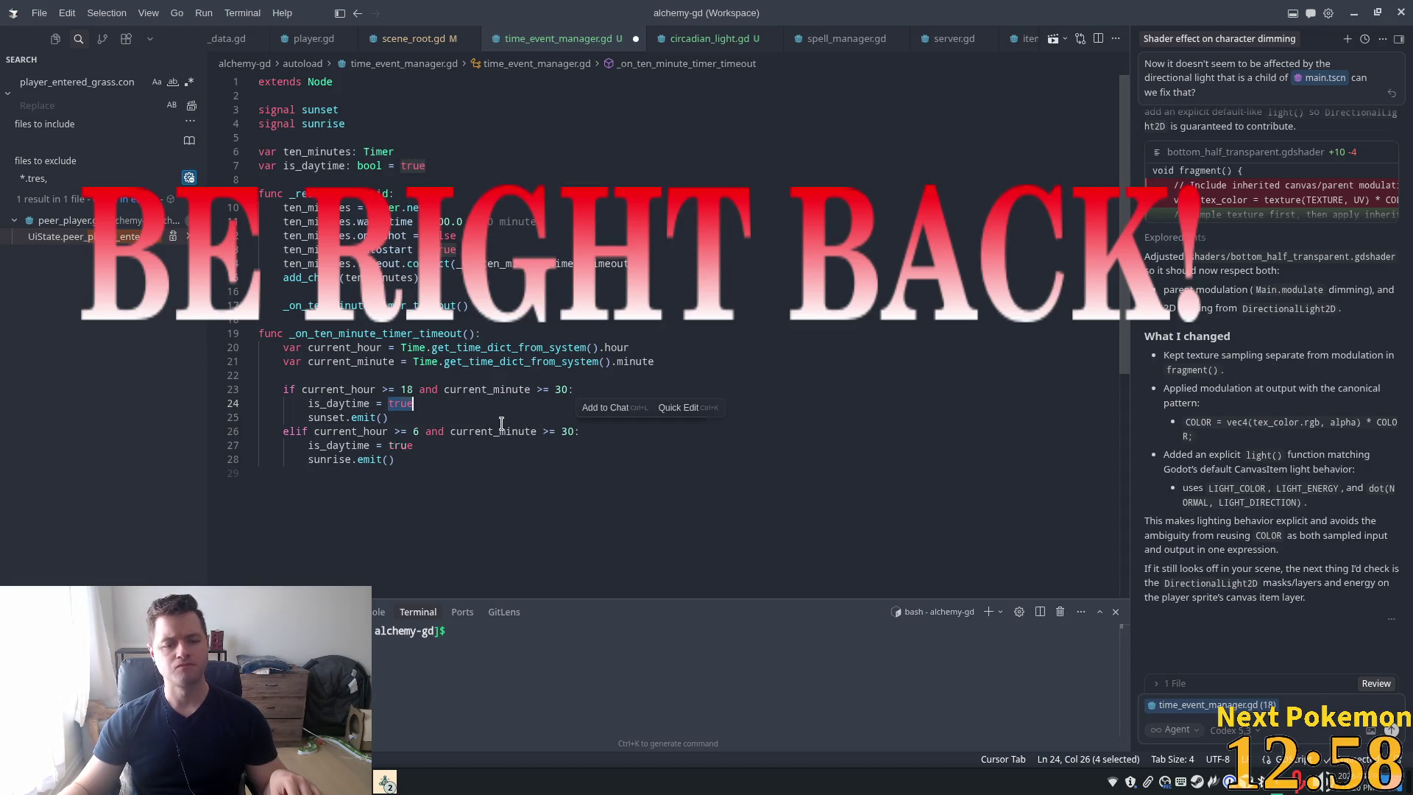
key("Tab")
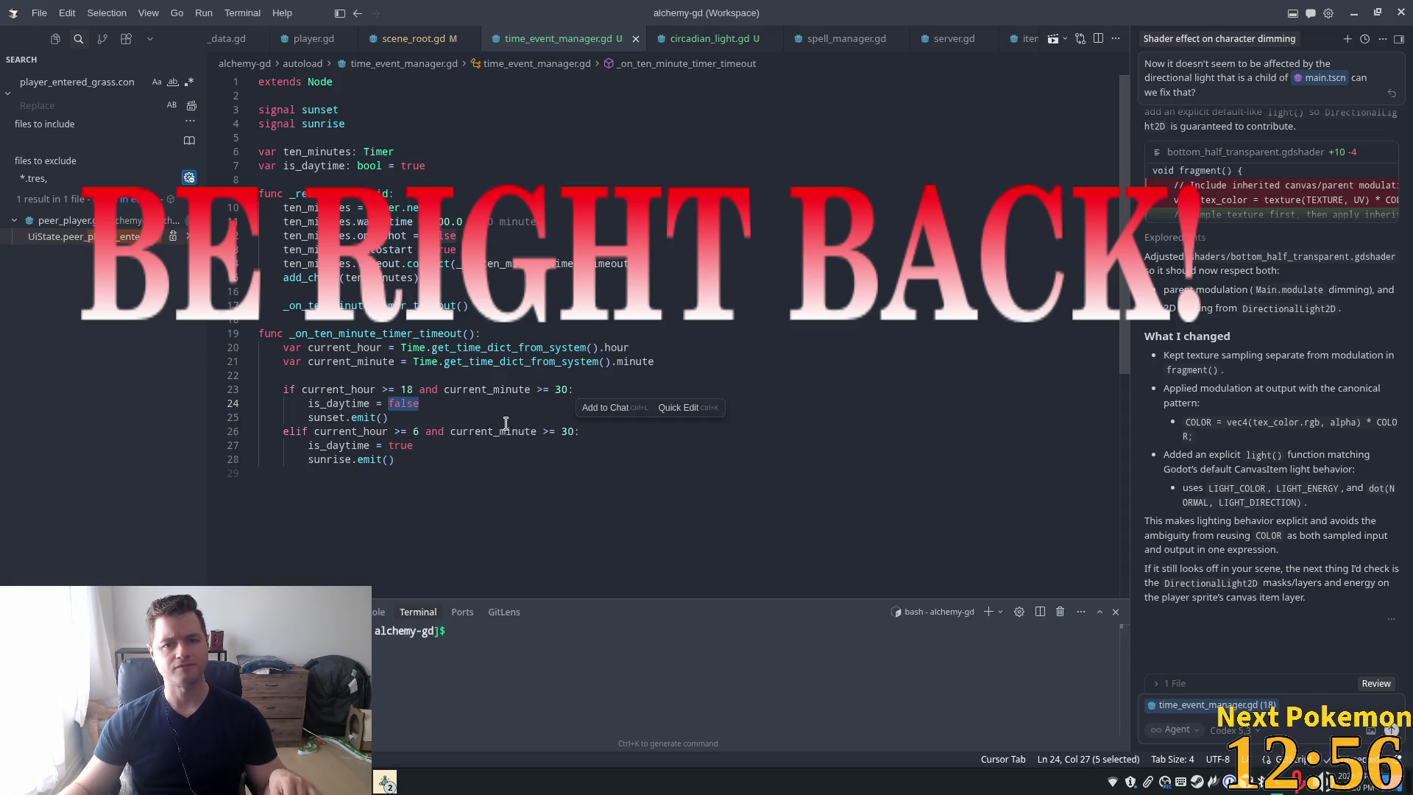
key("alt+Tab")
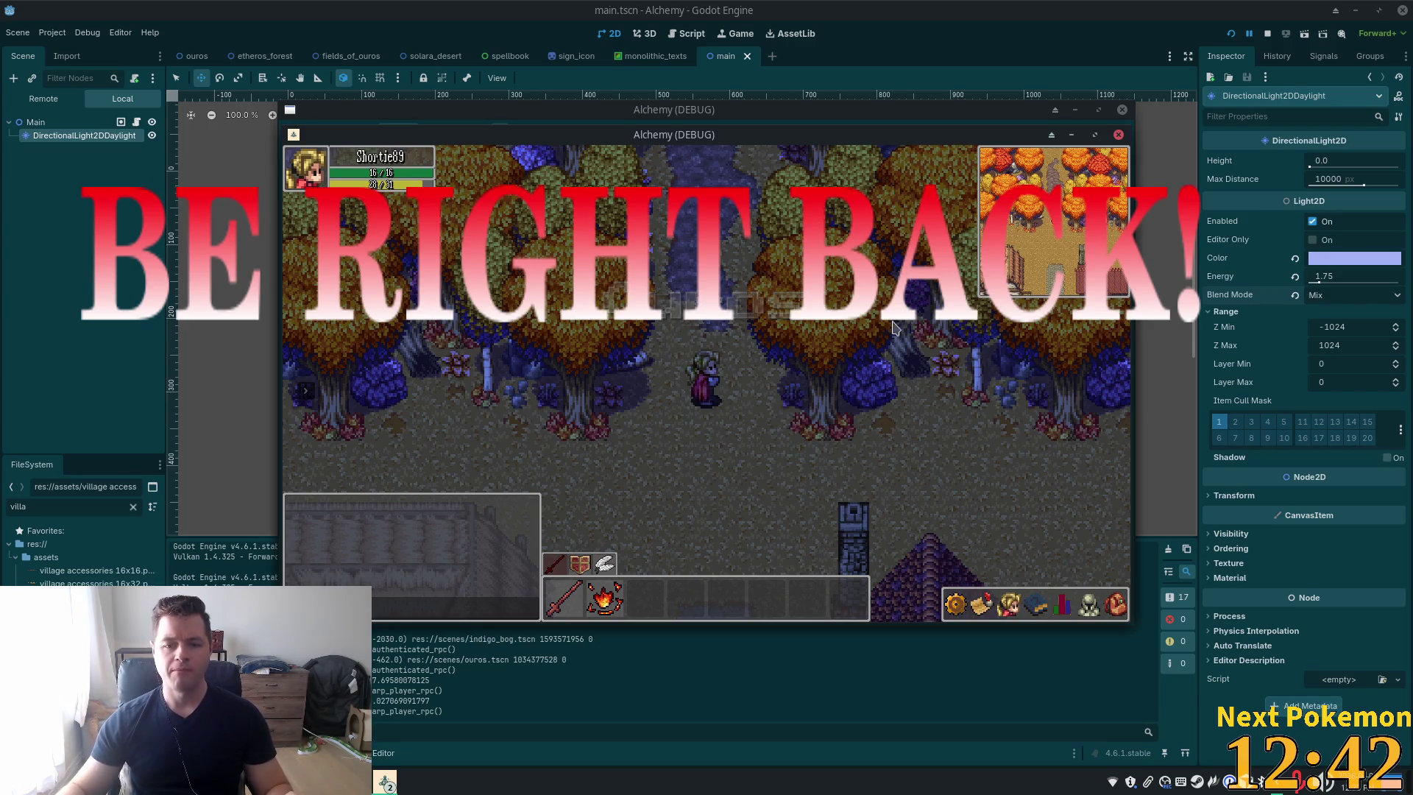
Walk the player south through town and back up the path, then stop the game
key("Down")
key("Down")
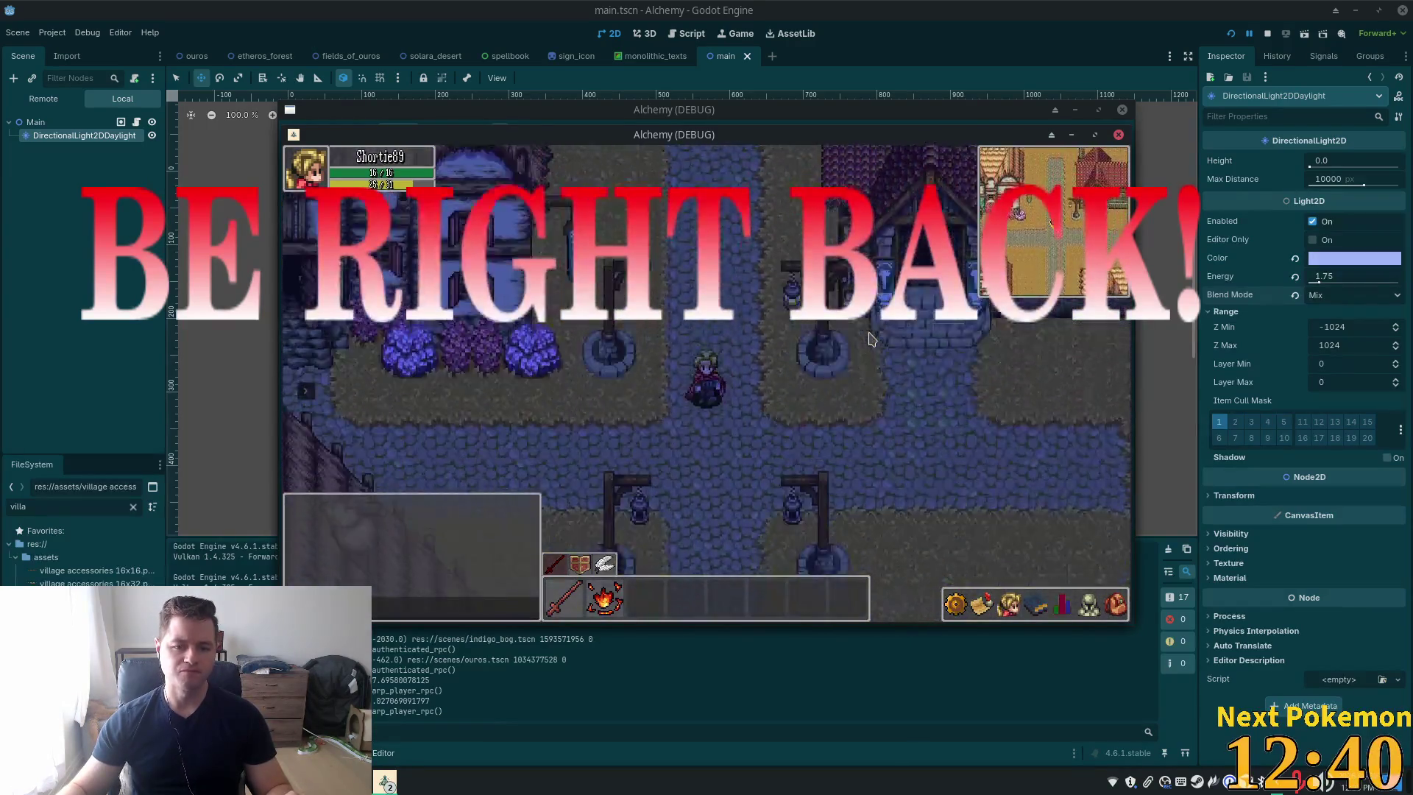
key("Down")
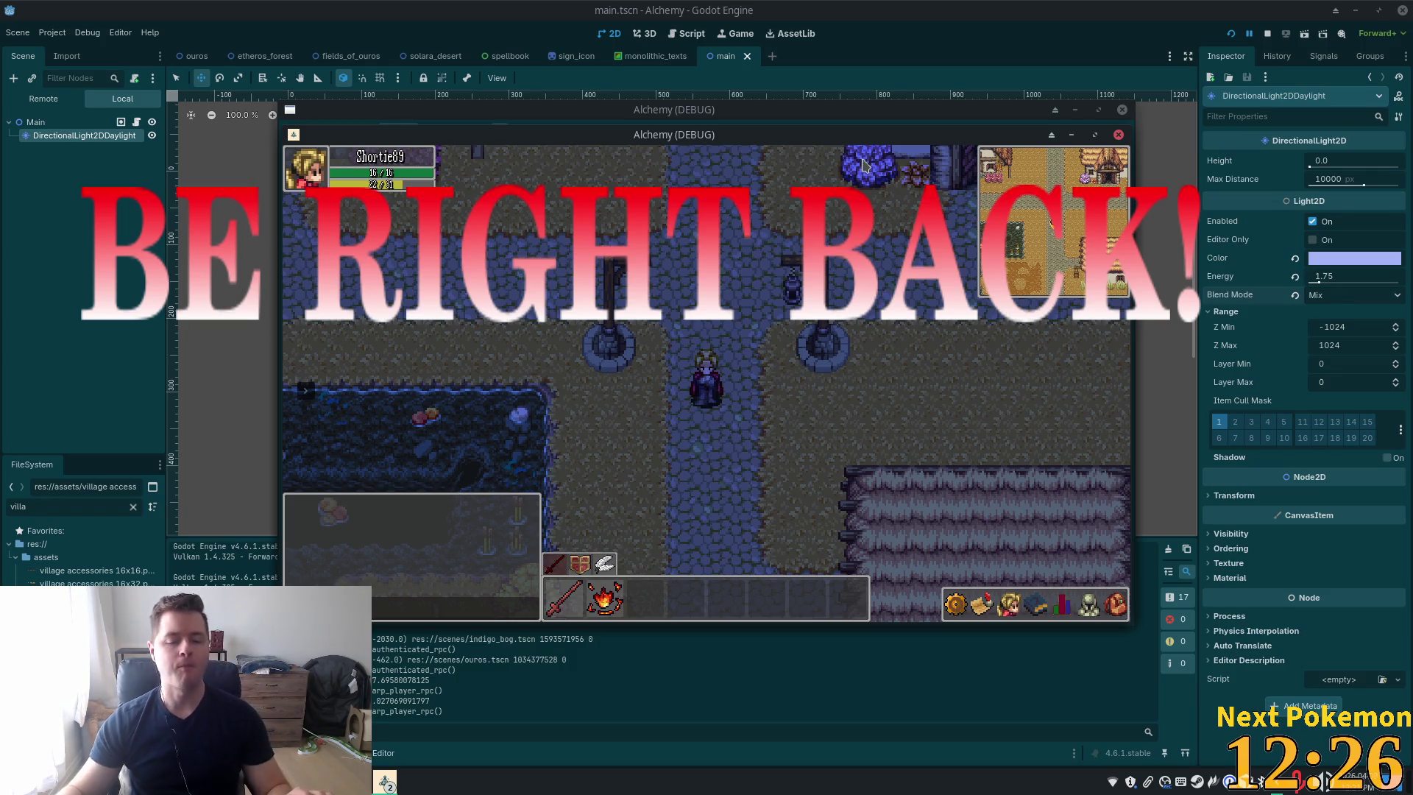
key("Up")
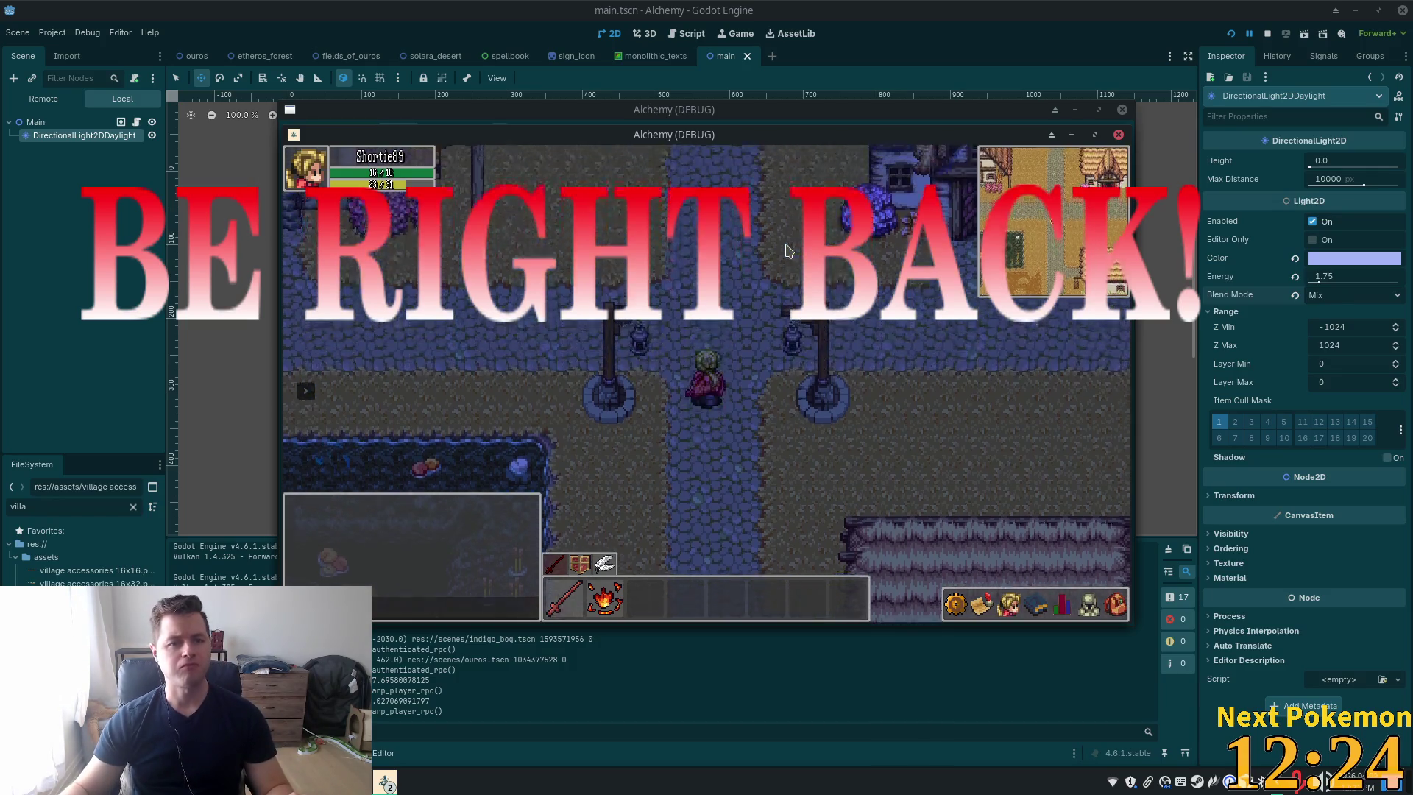
key("F8")
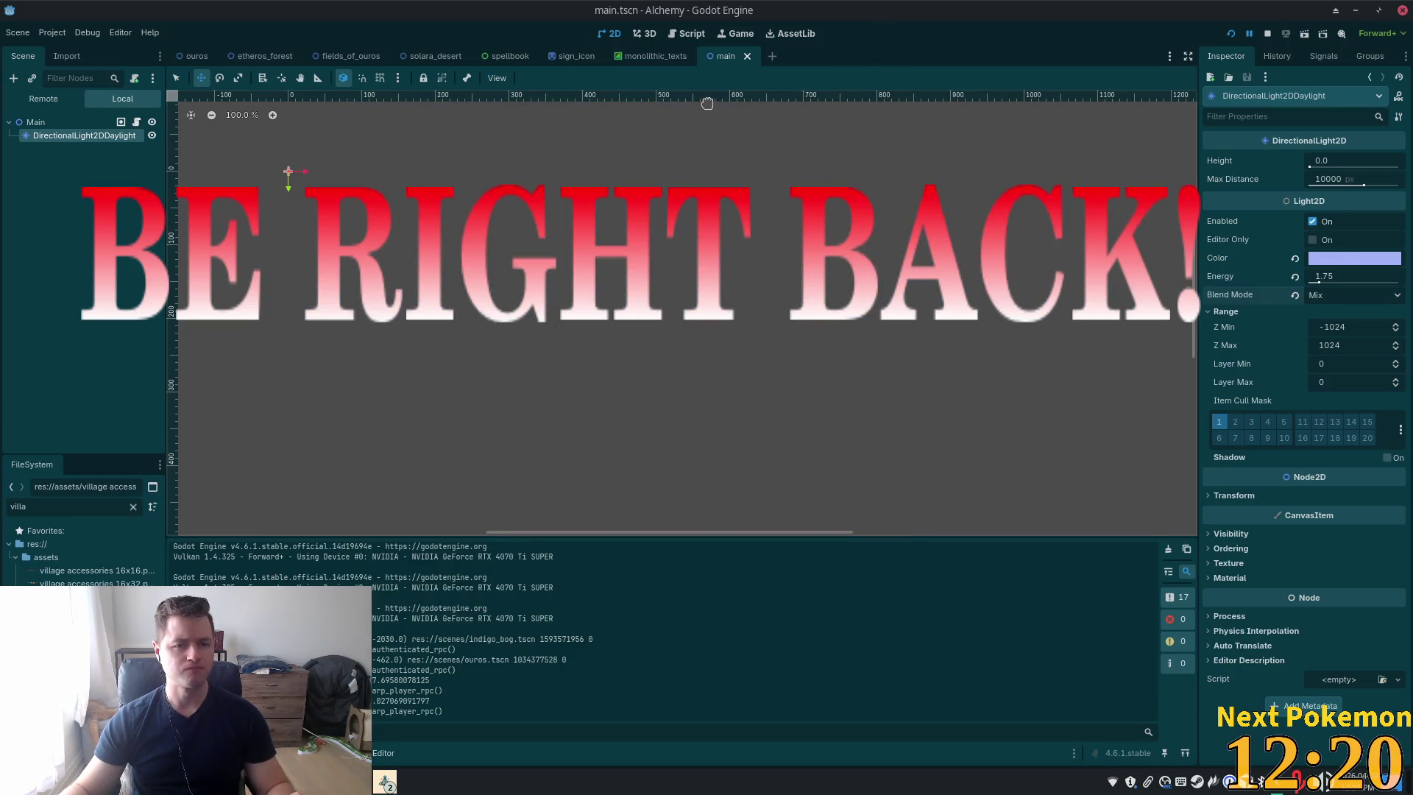
key("alt+Tab")
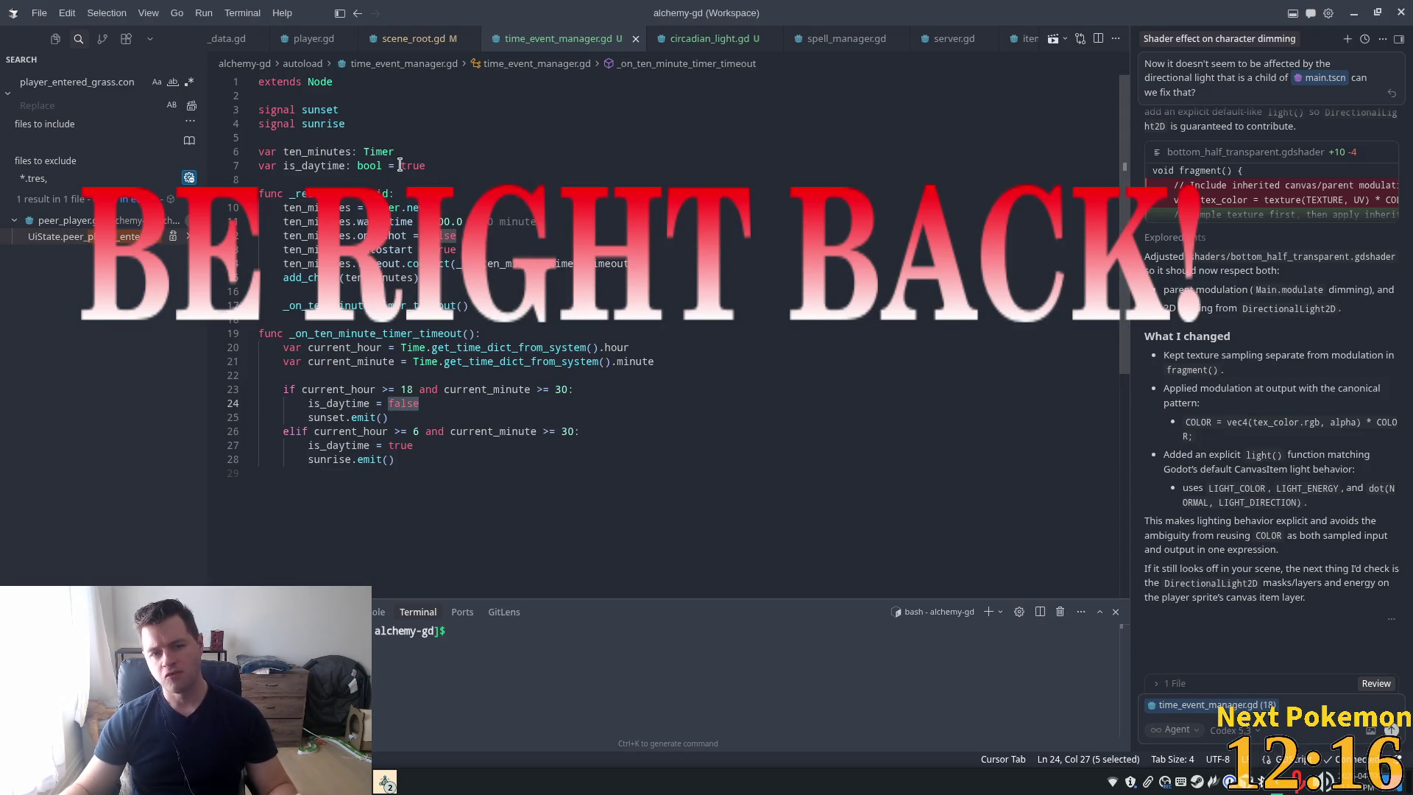
Review how is_daytime, _on_sunrise, _on_sunset and on_energy are used in circadian_light.gd
double_click(340, 166)
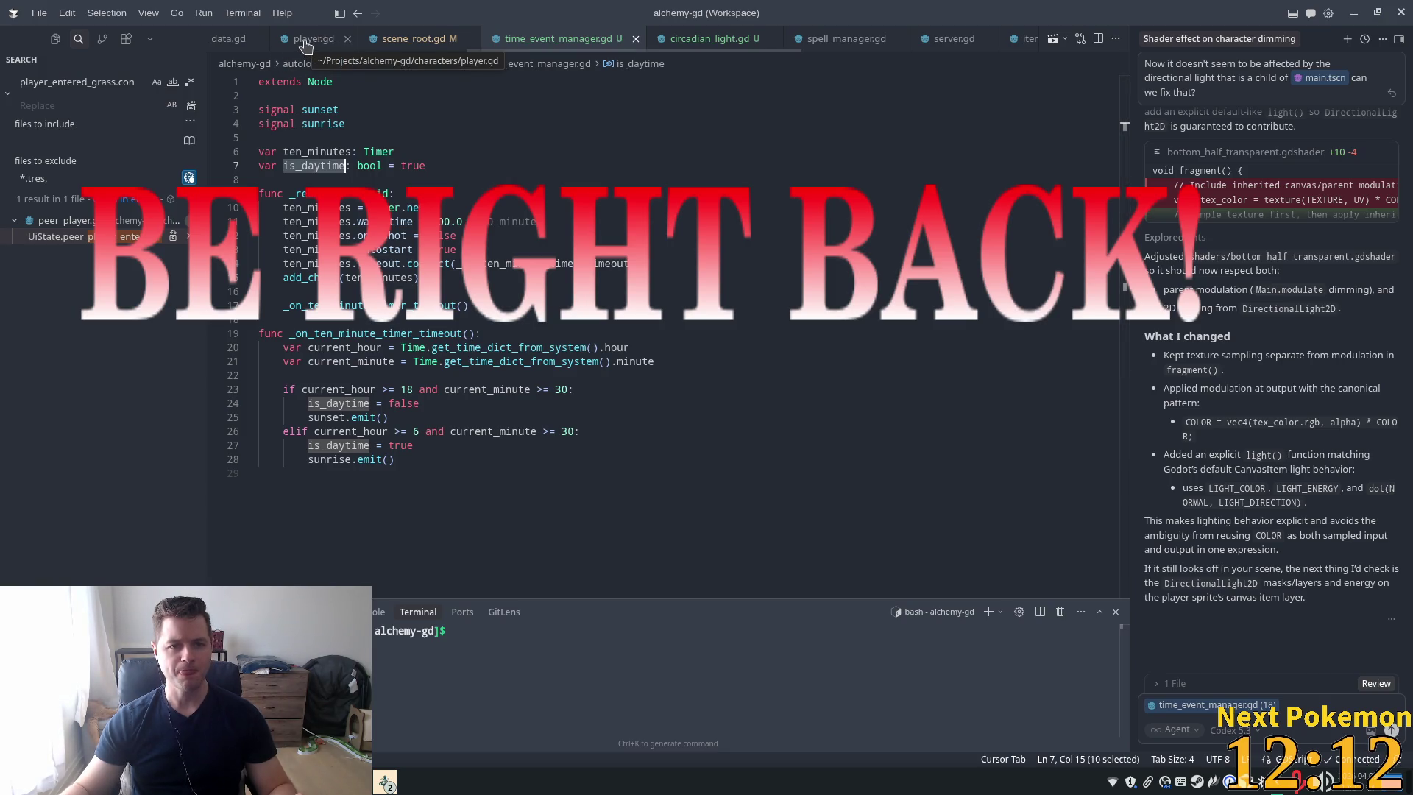
scroll(515, 38, "left", 3)
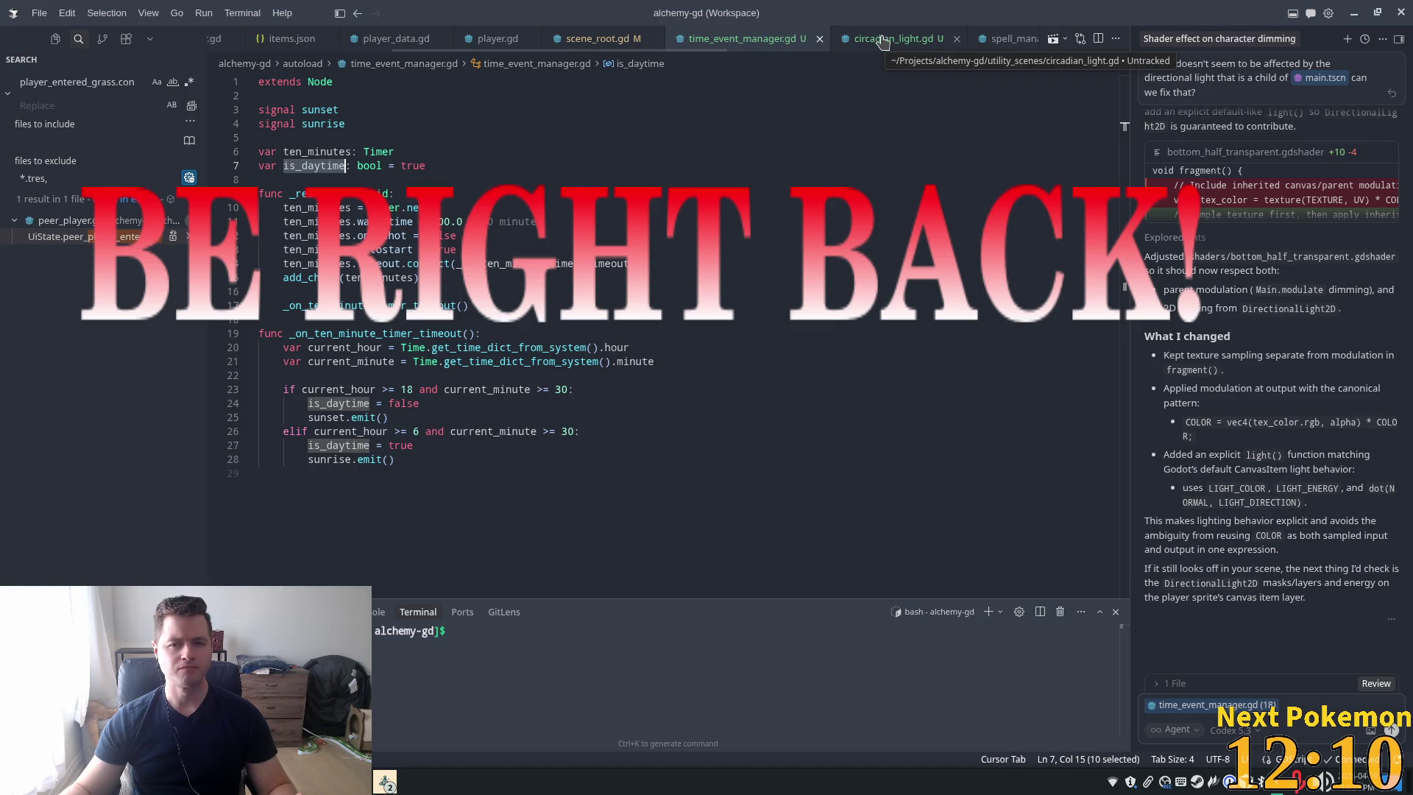
left_click(882, 41)
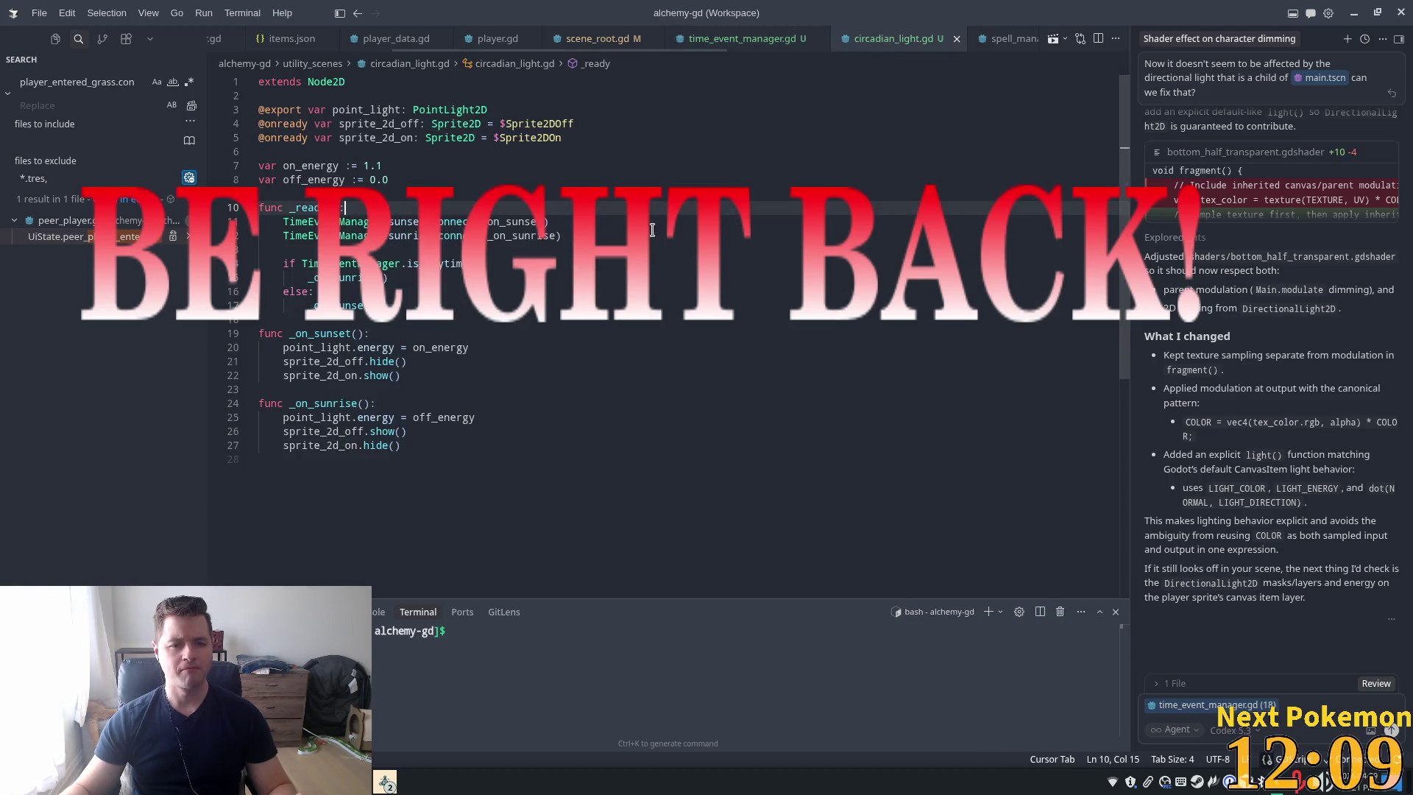
left_click(368, 336)
double_click(358, 304)
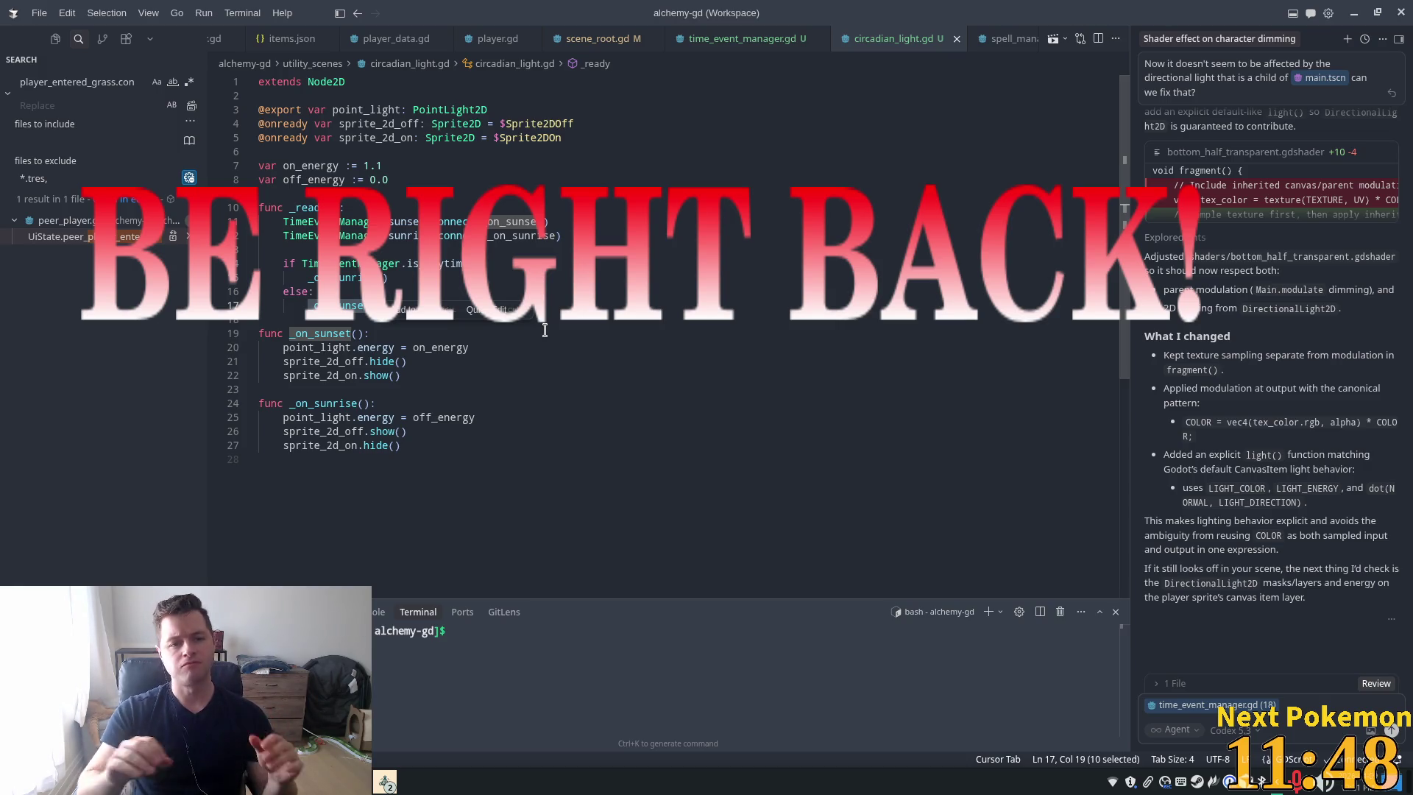
double_click(346, 278)
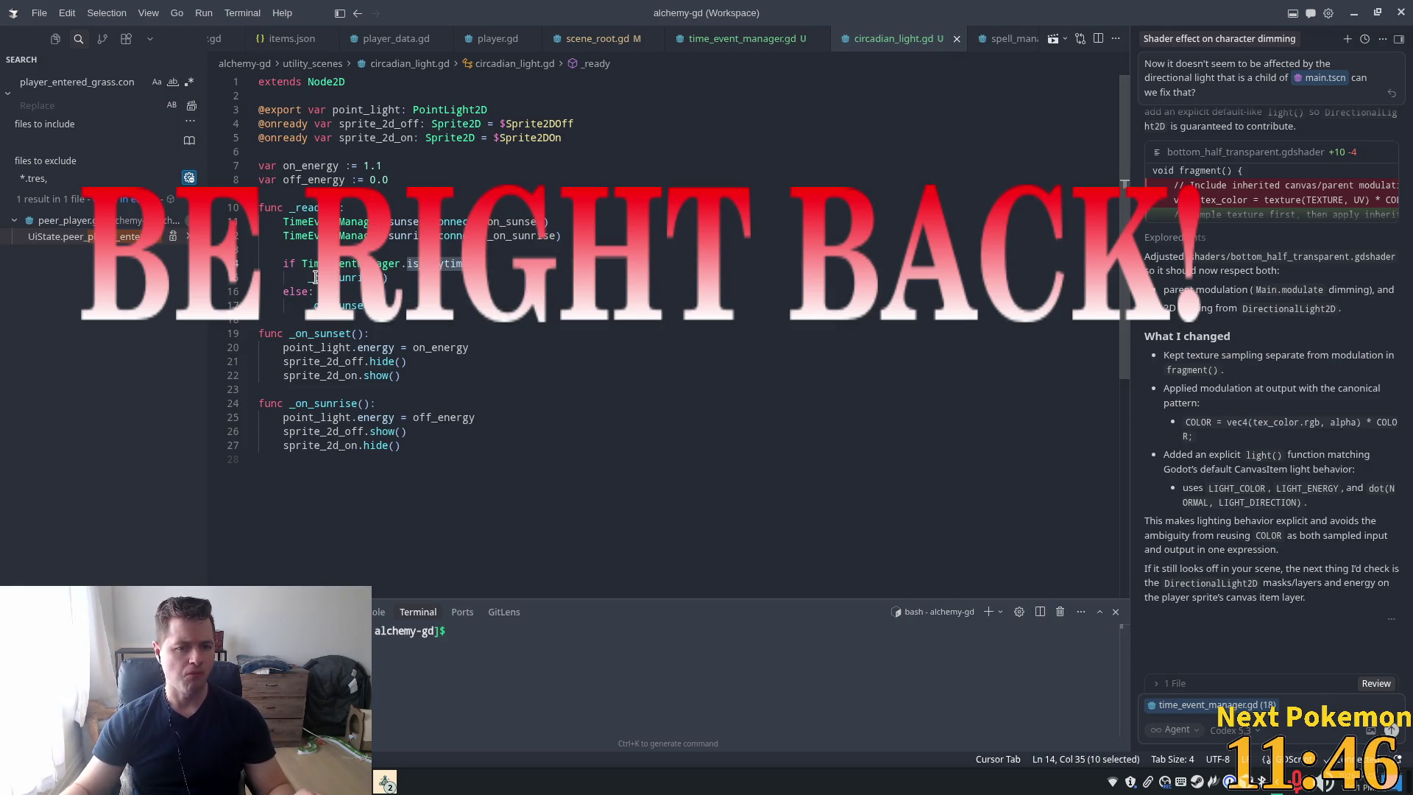
double_click(348, 304)
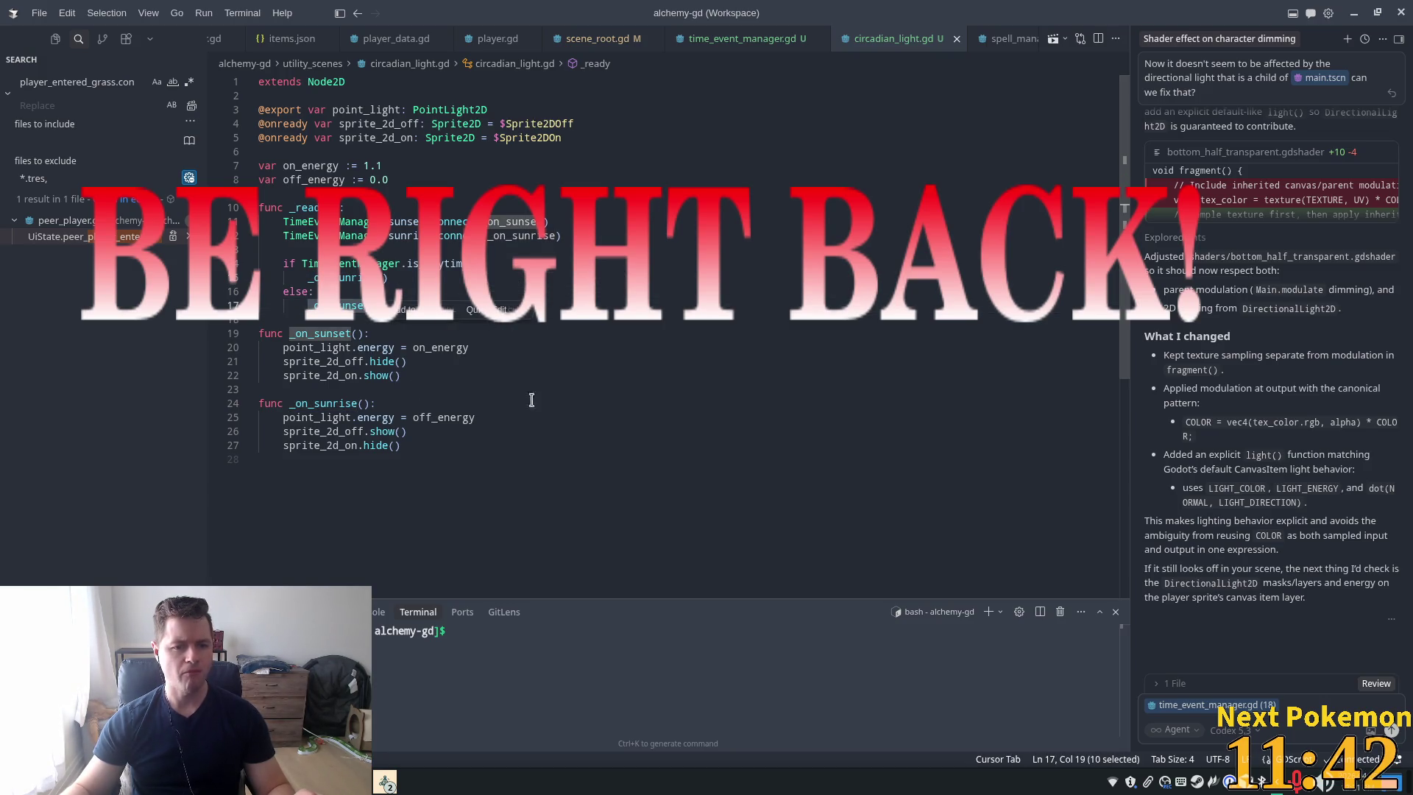
double_click(416, 347)
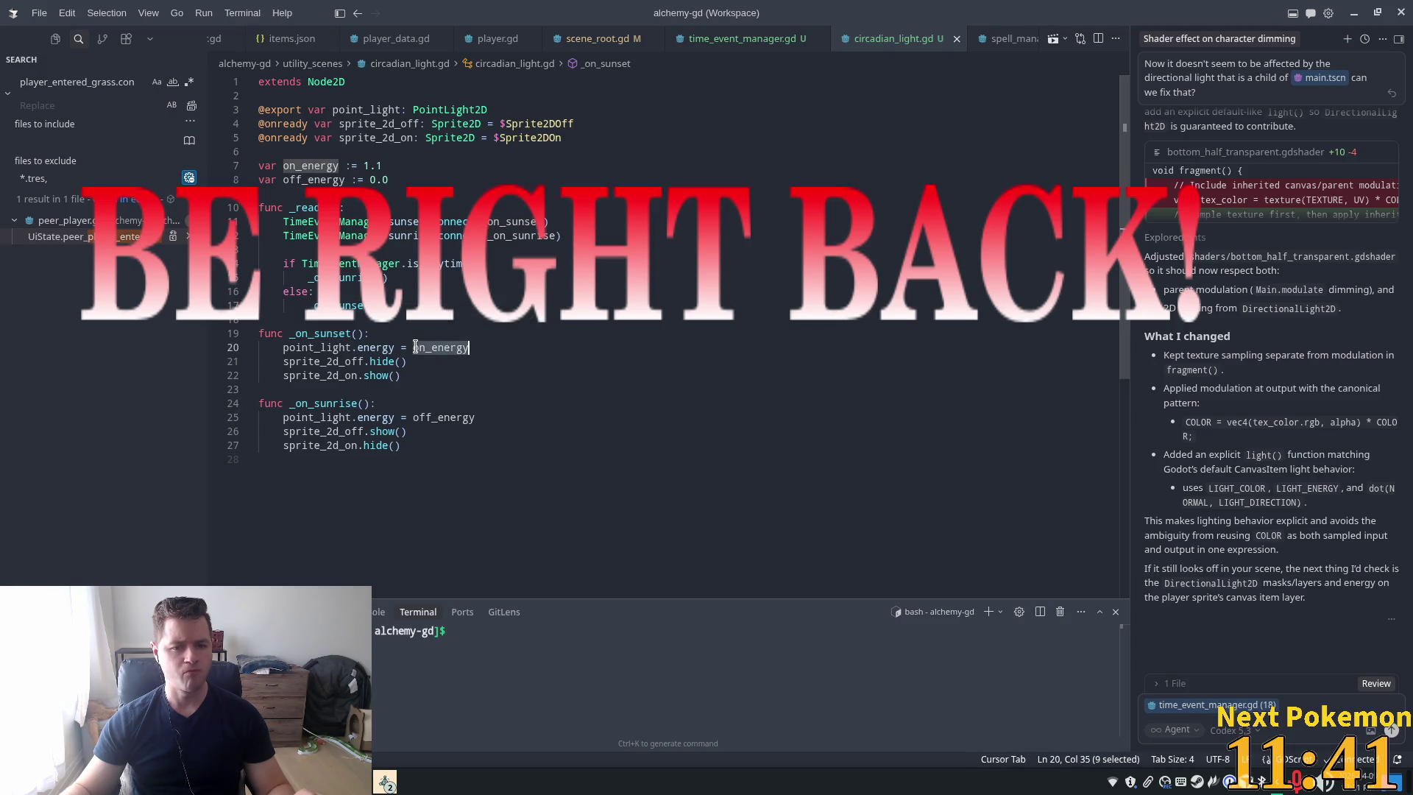
left_click(368, 320)
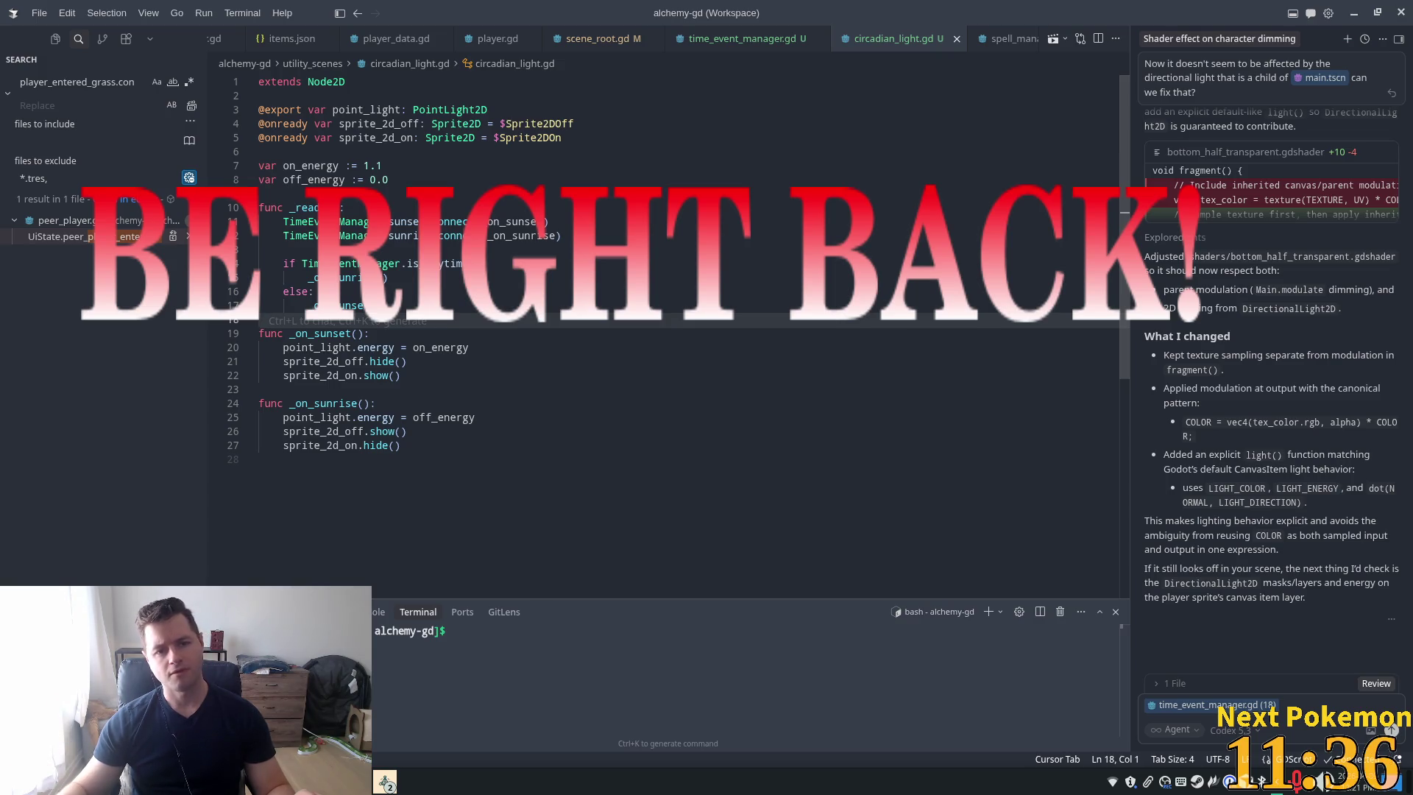
left_click(413, 264)
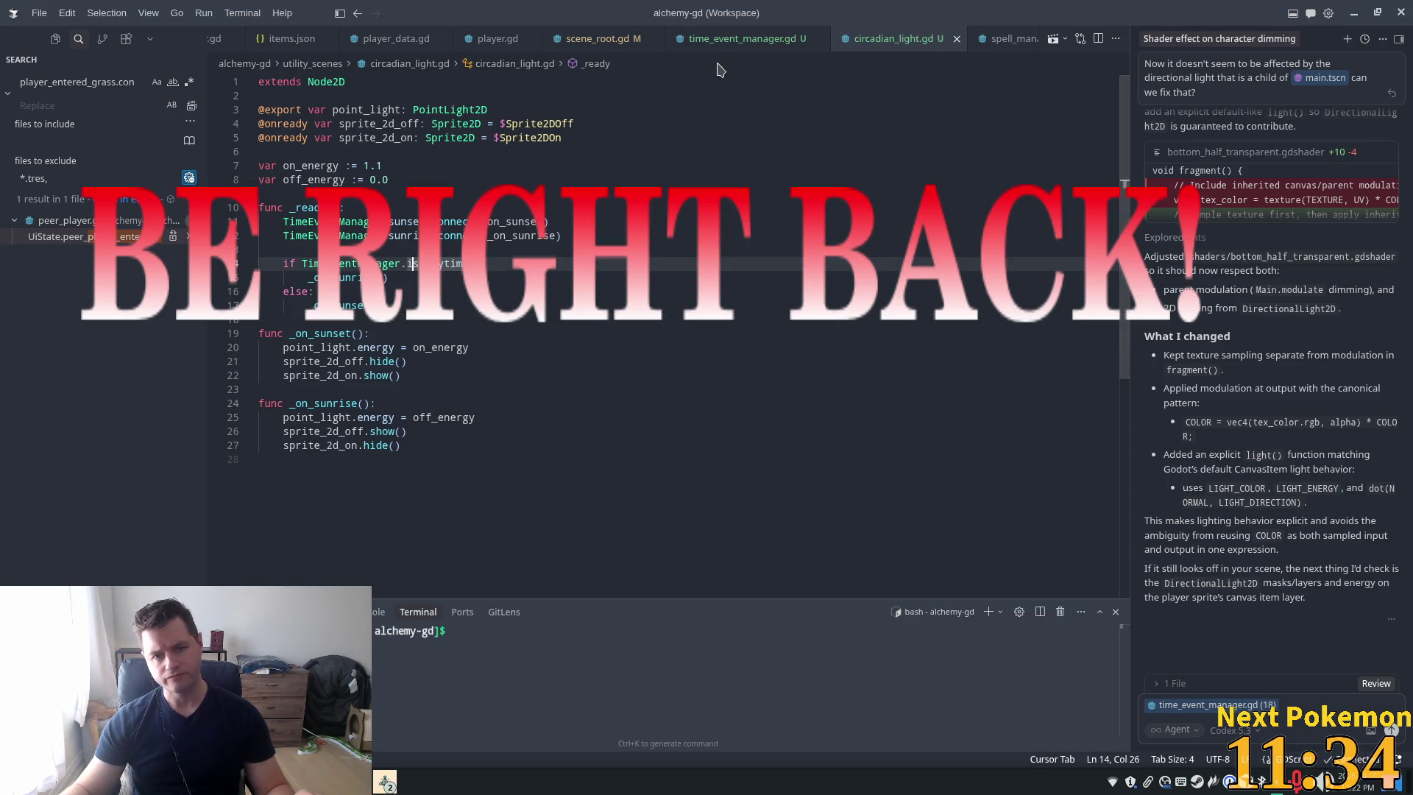
Change the is_daytime default on line 7 to false and save time_event_manager.gd
left_click(736, 39)
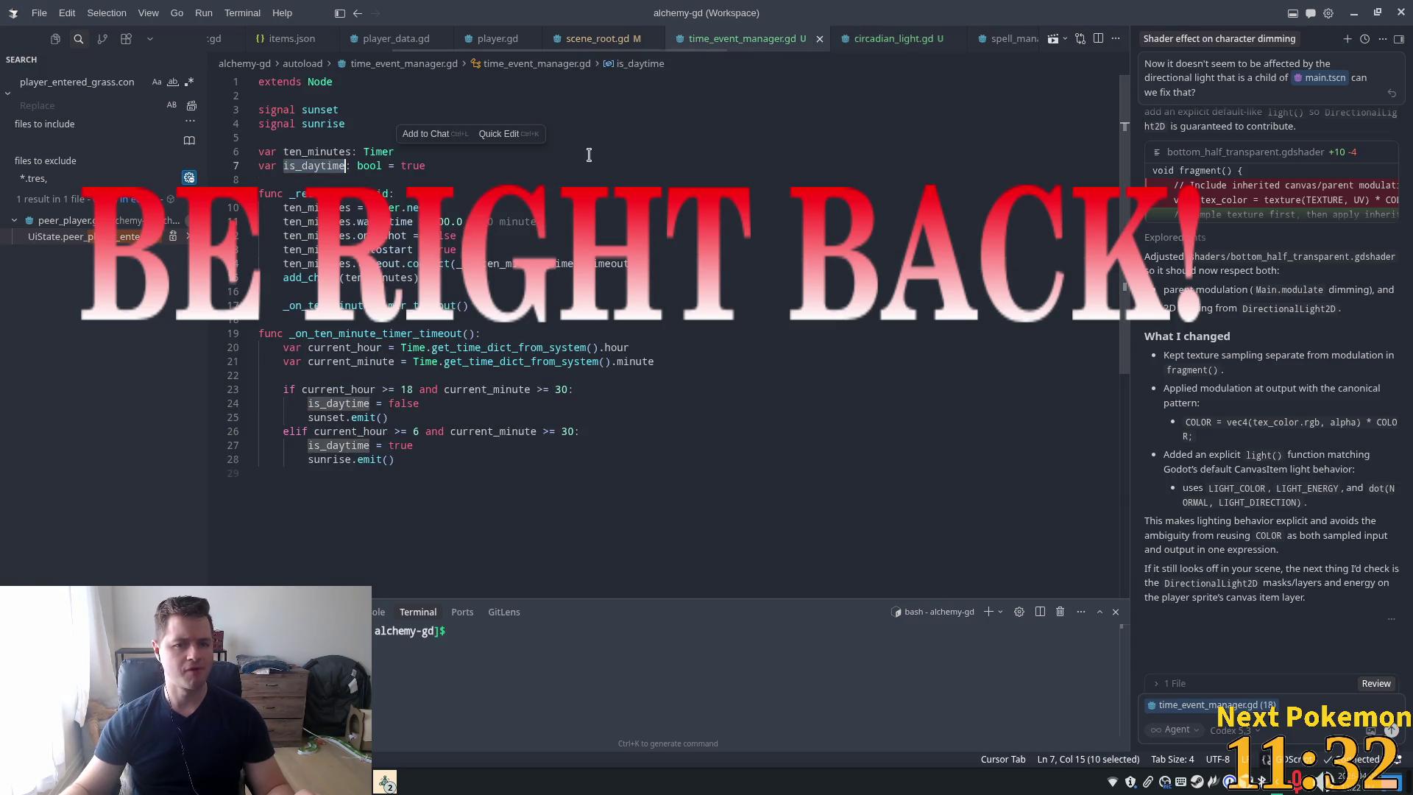
left_click(427, 165)
key("BackSpace")
key("BackSpace")
key("BackSpace")
type("fals")
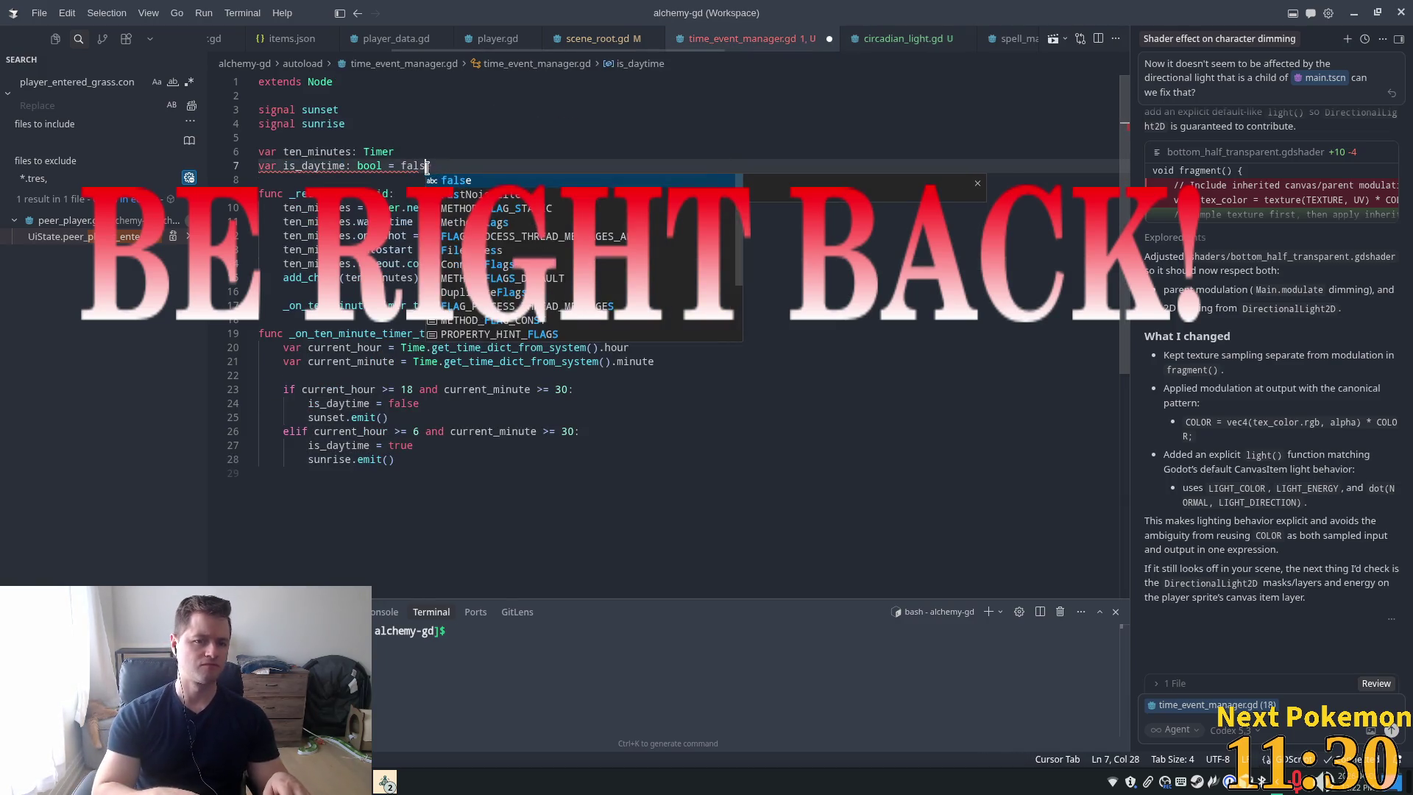
key("Return")
key("ctrl+s")
left_click(895, 38)
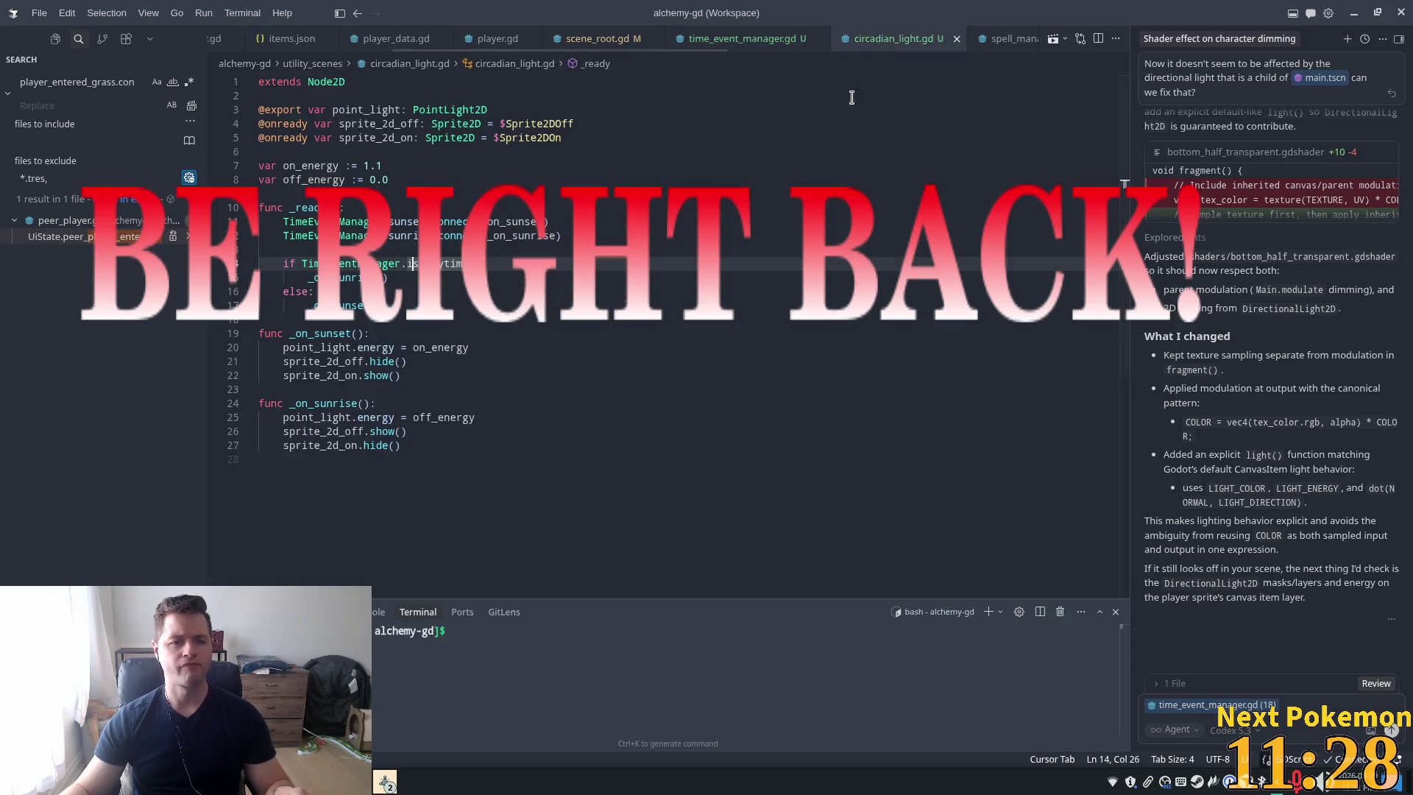
left_click(744, 42)
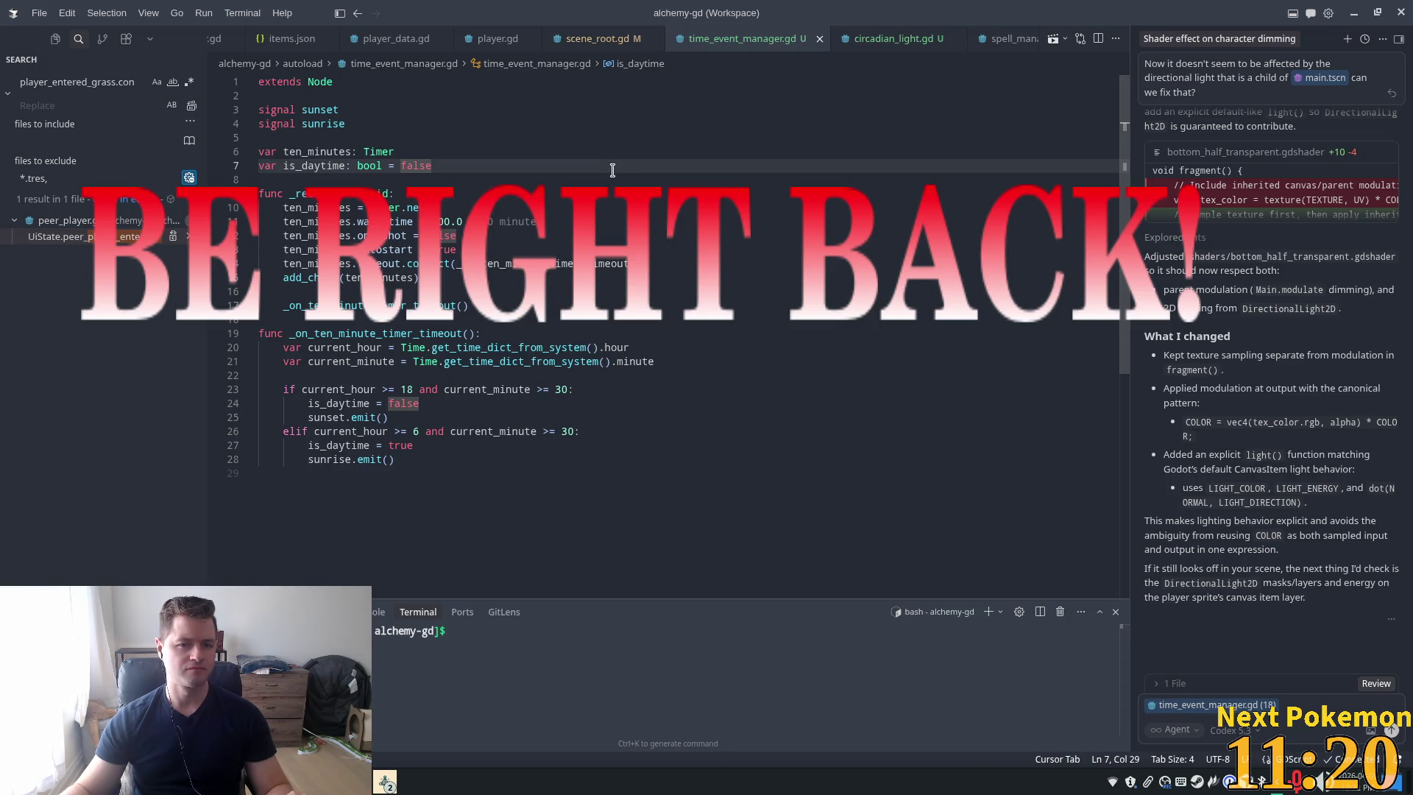
key("alt+Tab")
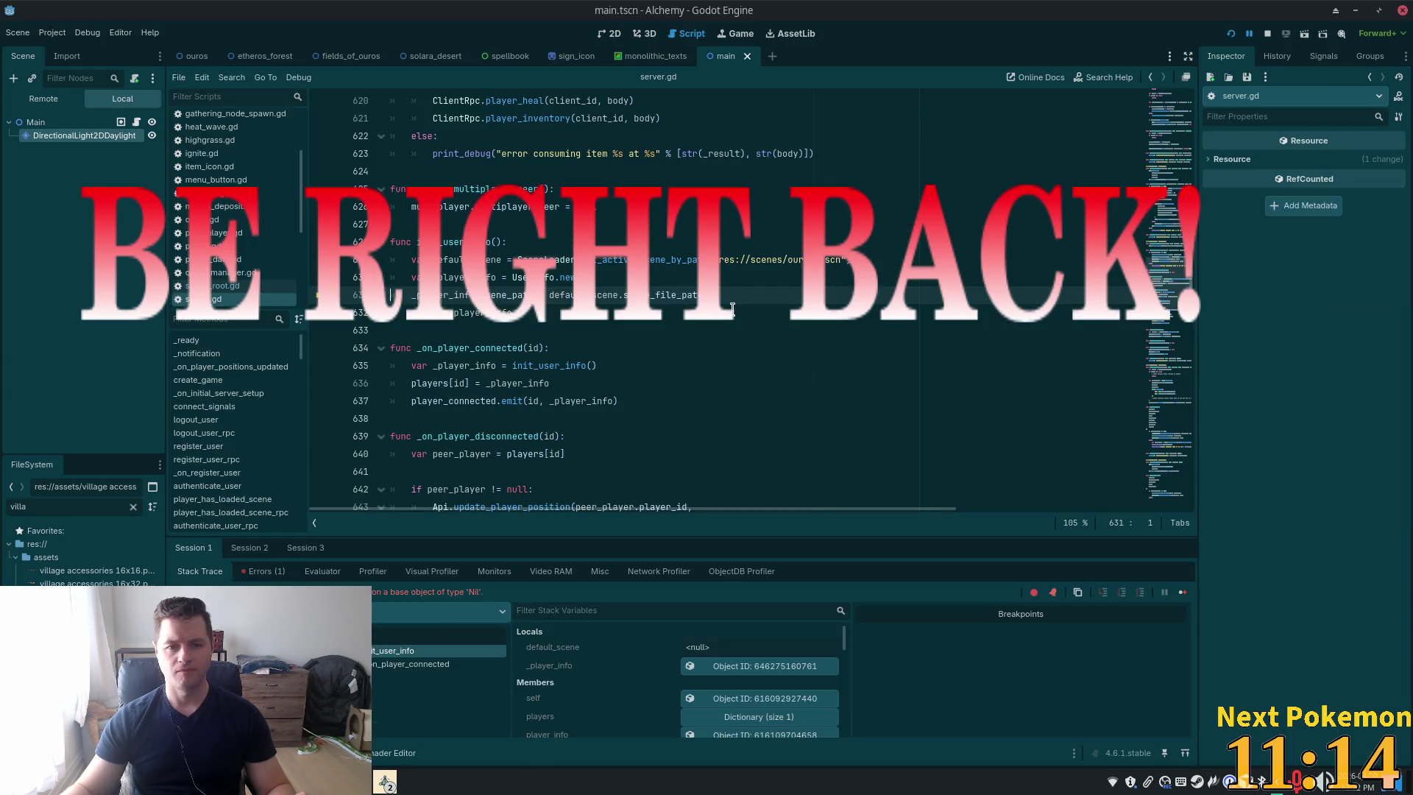
Resume the paused debugger so the Alchemy debug game runs, showing Ouros town
left_click(1231, 33)
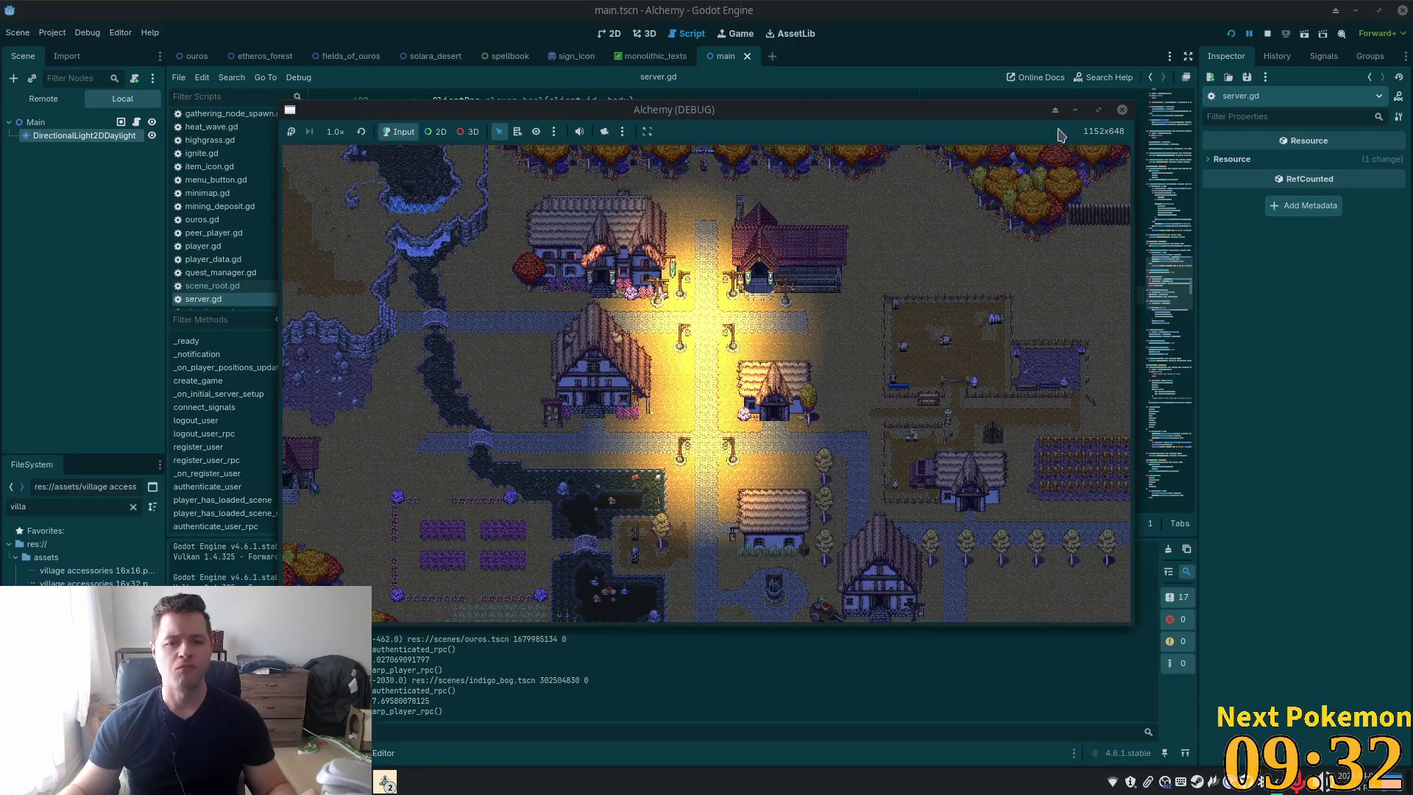
Rerun the project and walk the character south, then north past the lamp posts
key("F5")
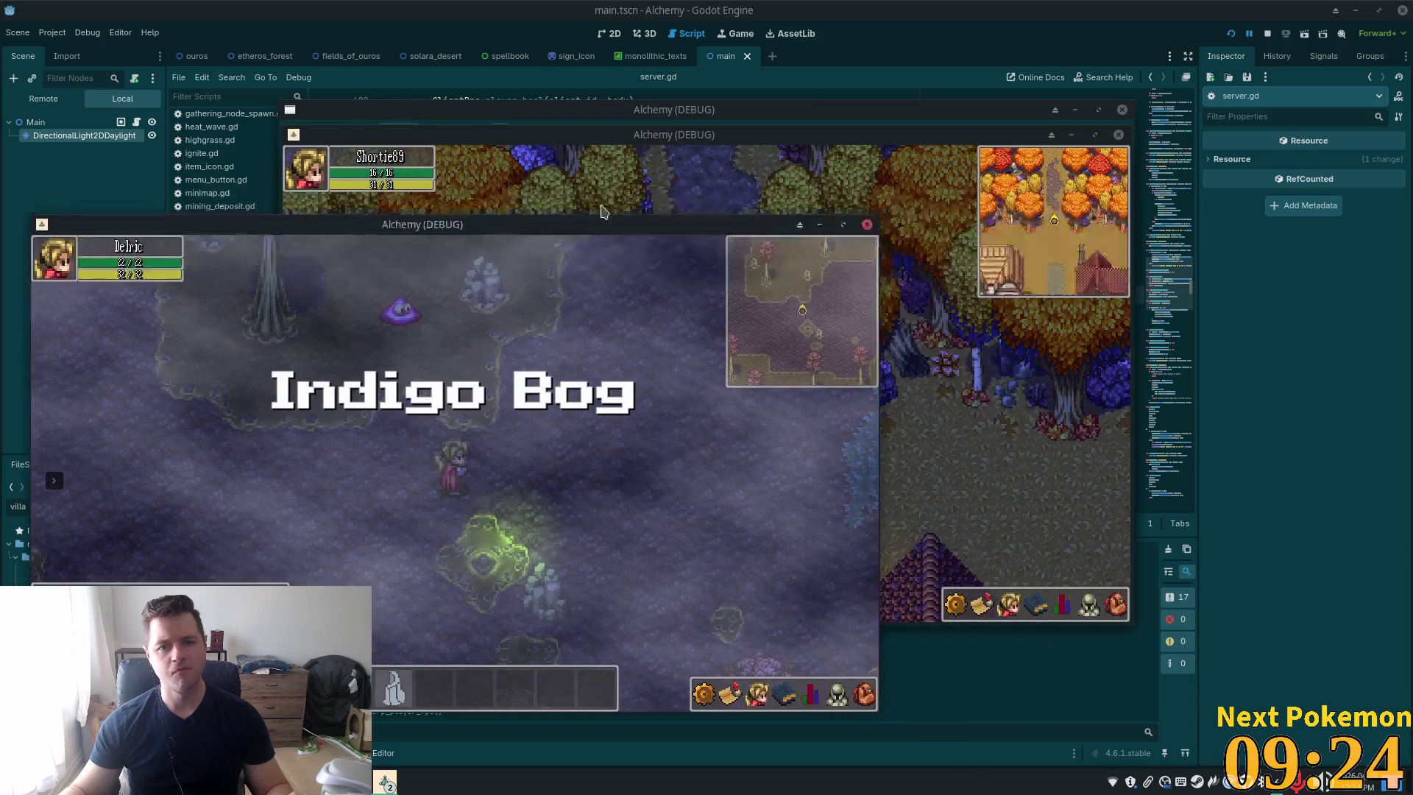
key("Down")
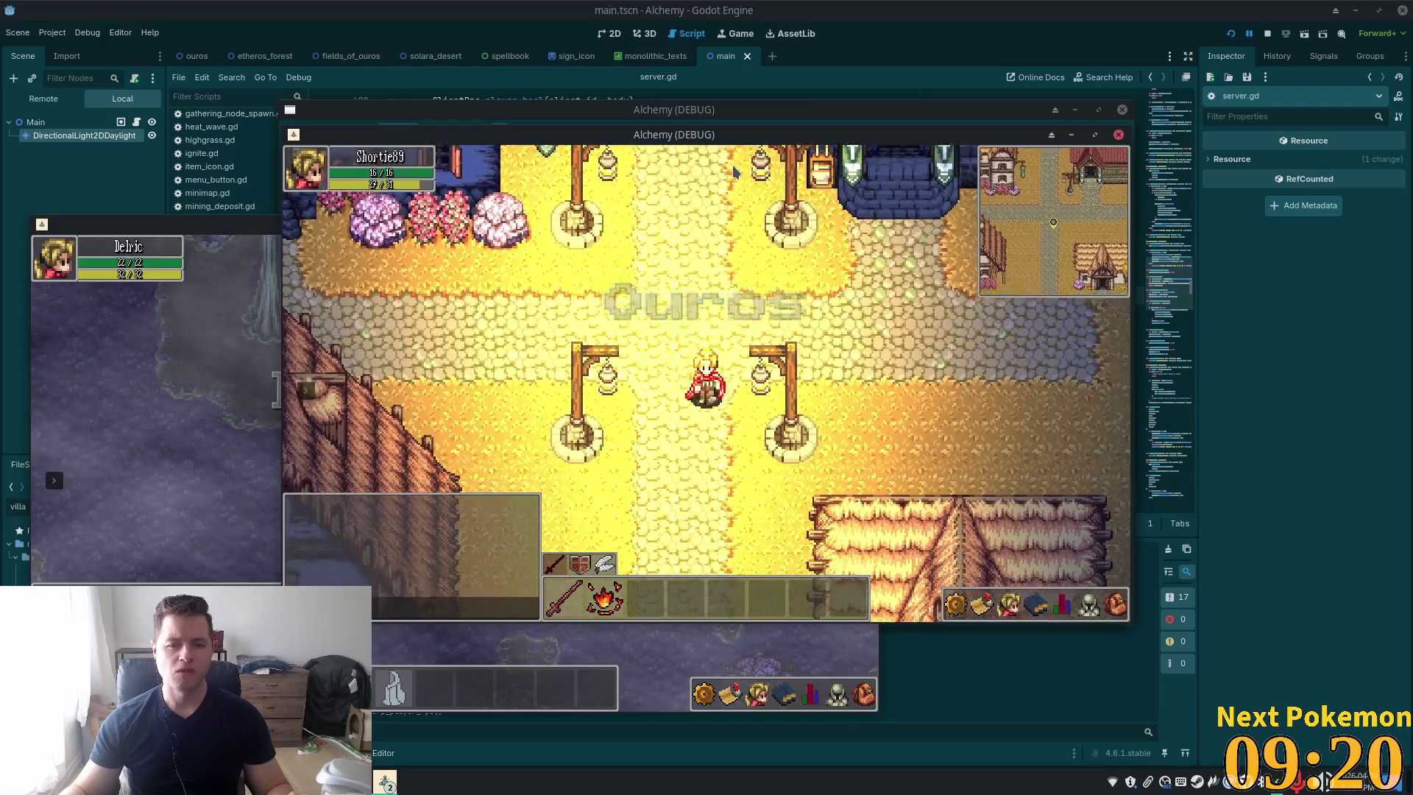
key("Down")
key("Down")
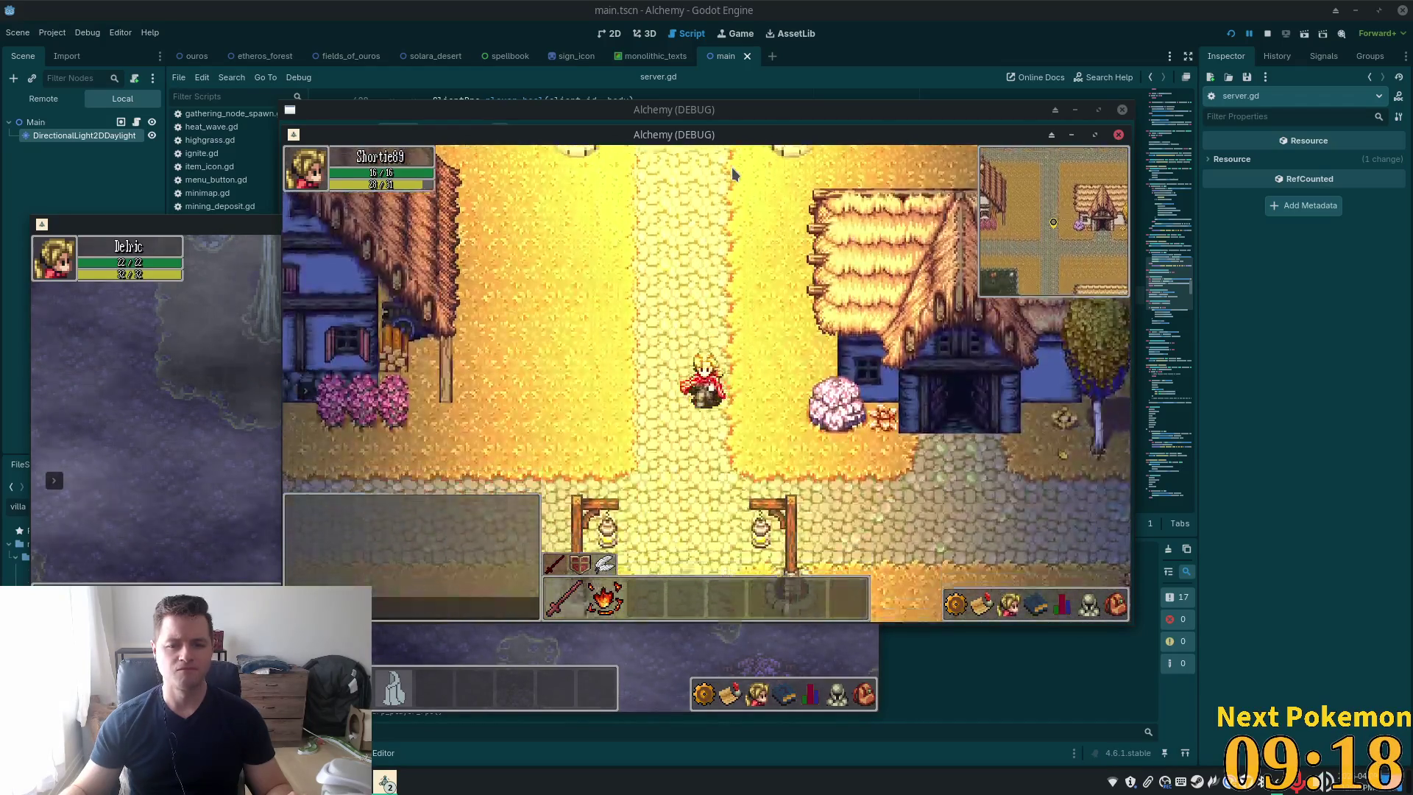
key("Down")
key("Down")
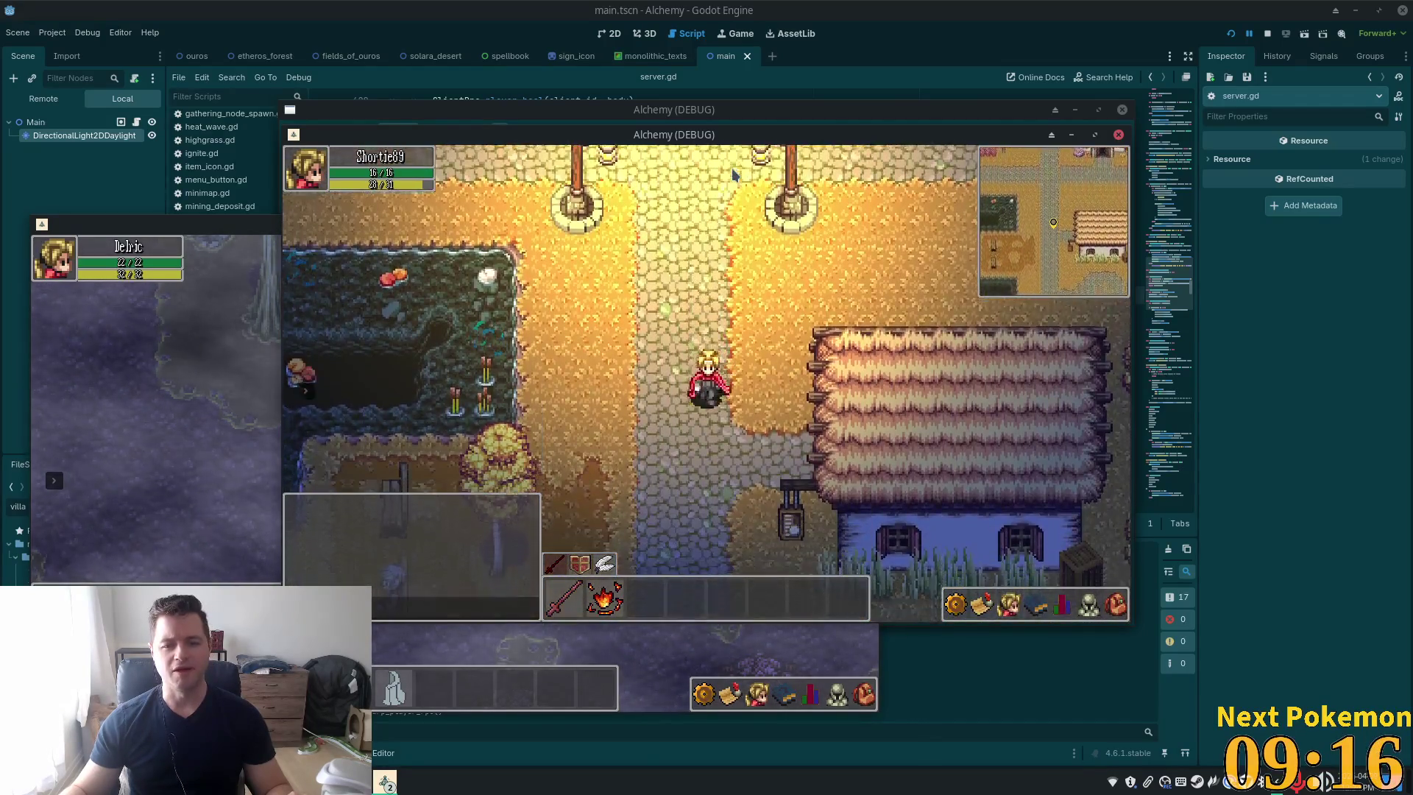
key("Up")
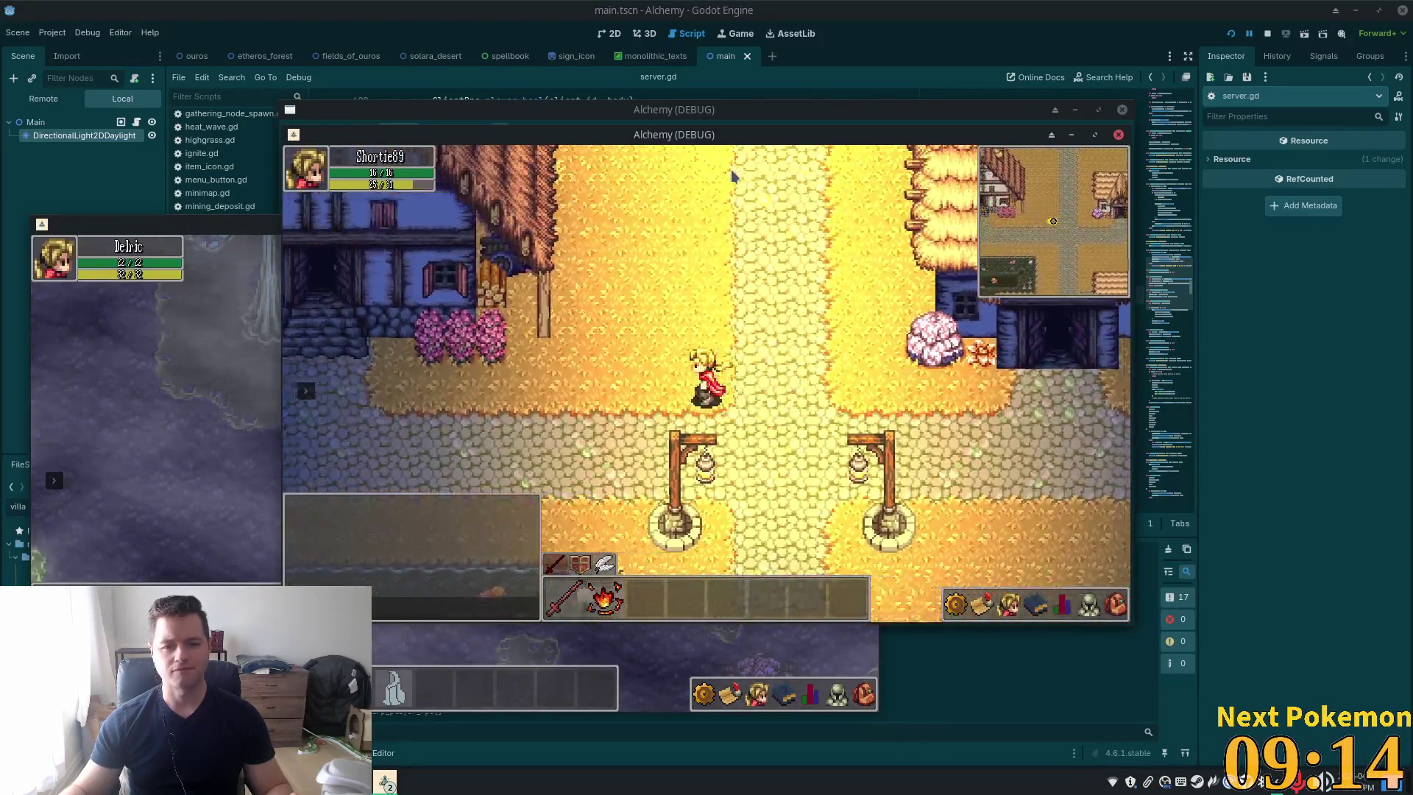
key("Up")
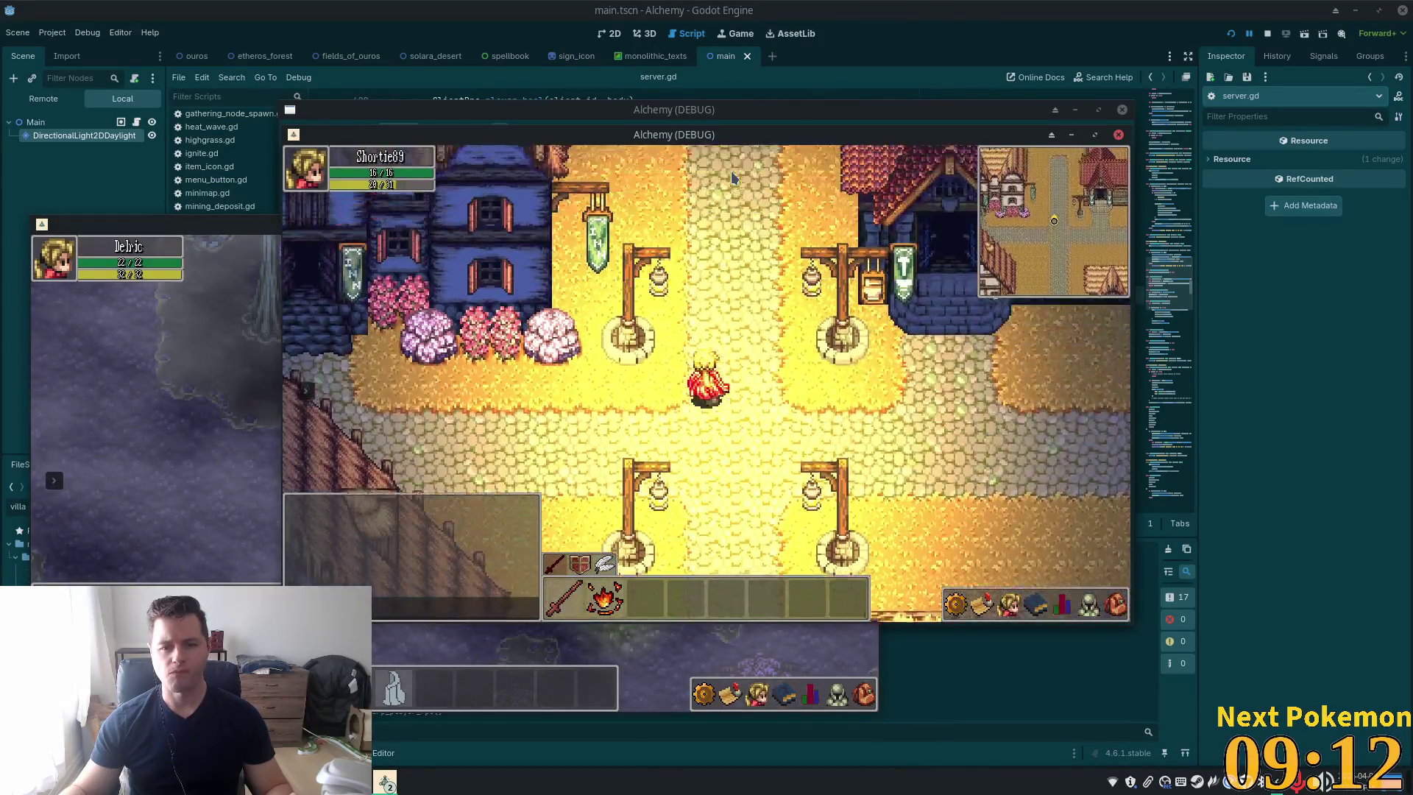
Walk the character back and forth along the lit road and crossroads, then return to the editor
key("Down")
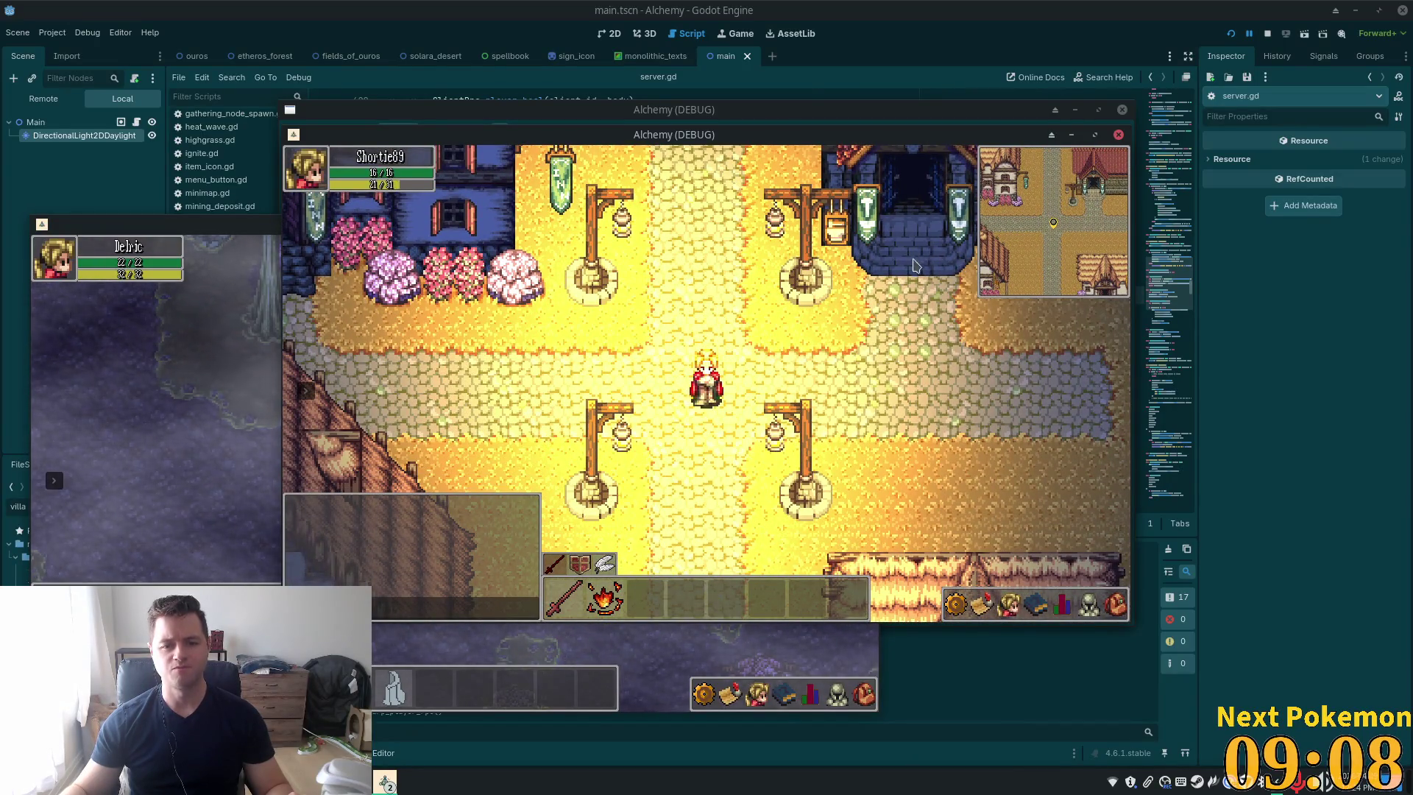
key("Down")
key("Down")
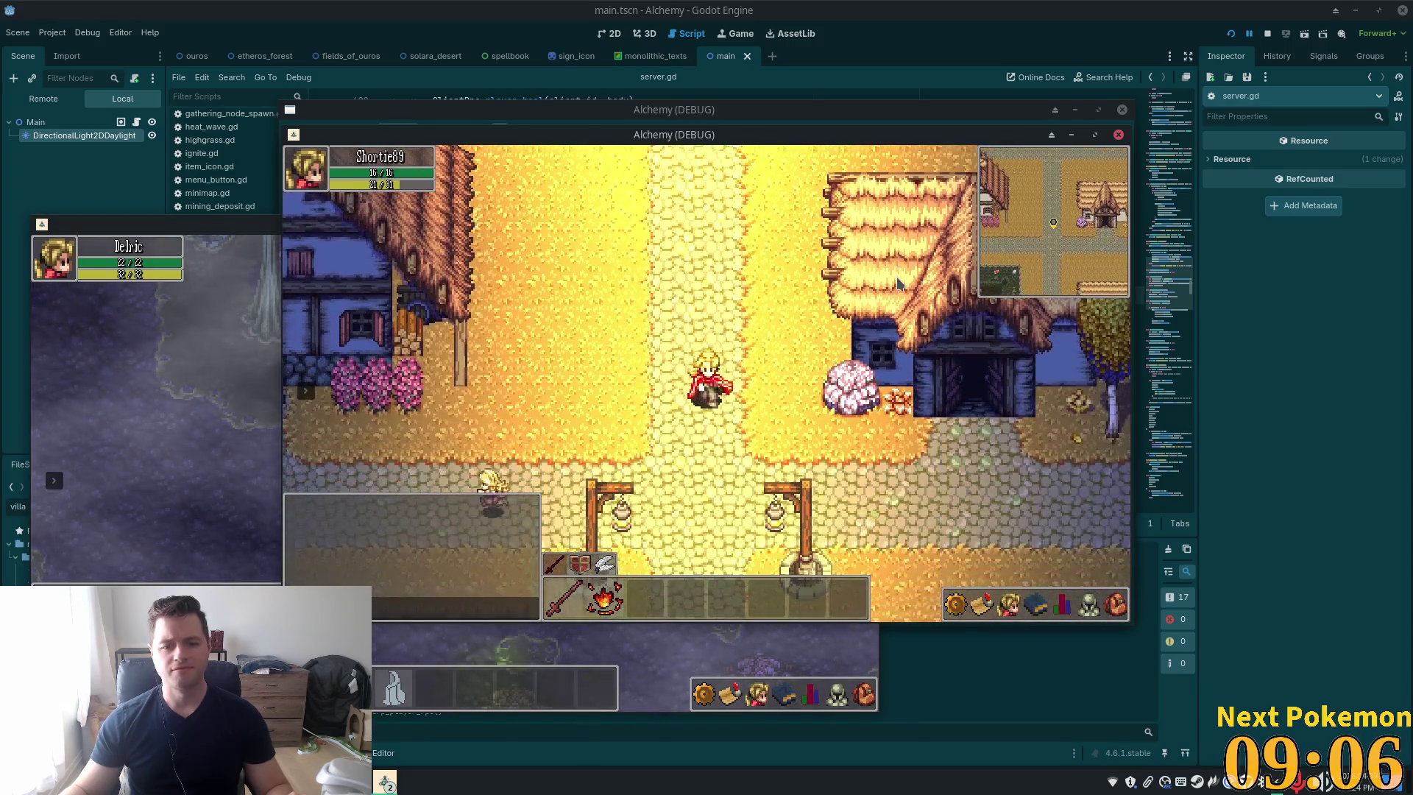
key("Up")
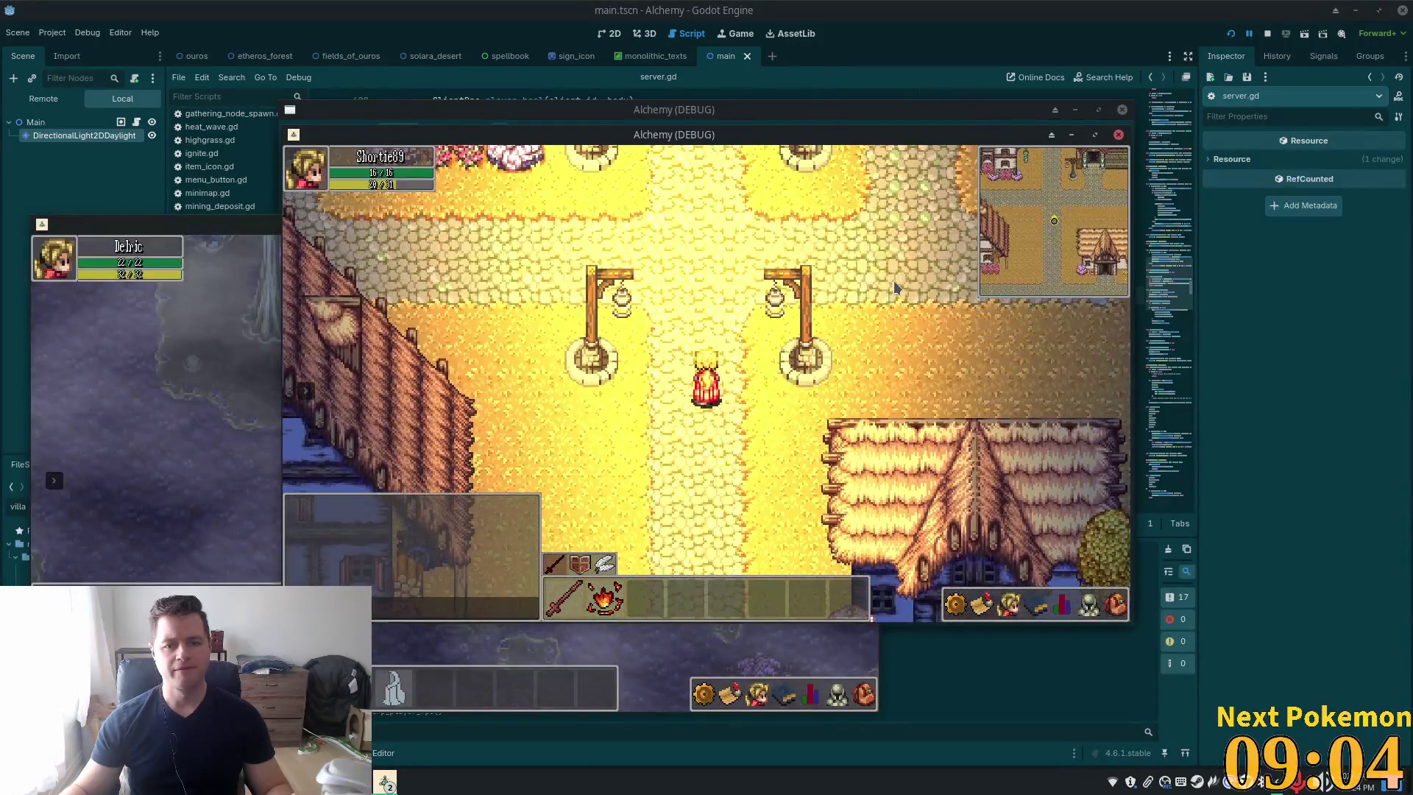
key("Down")
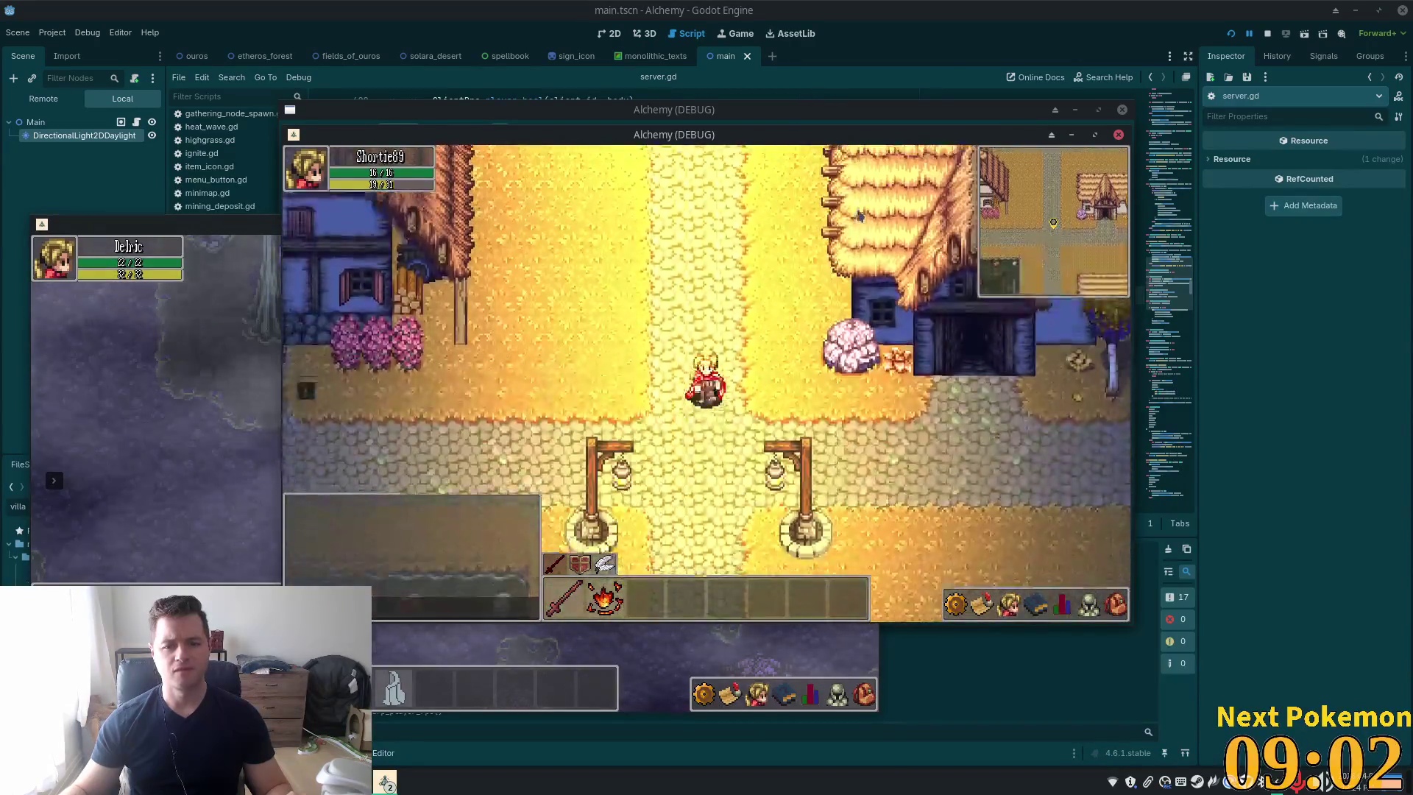
key("Left")
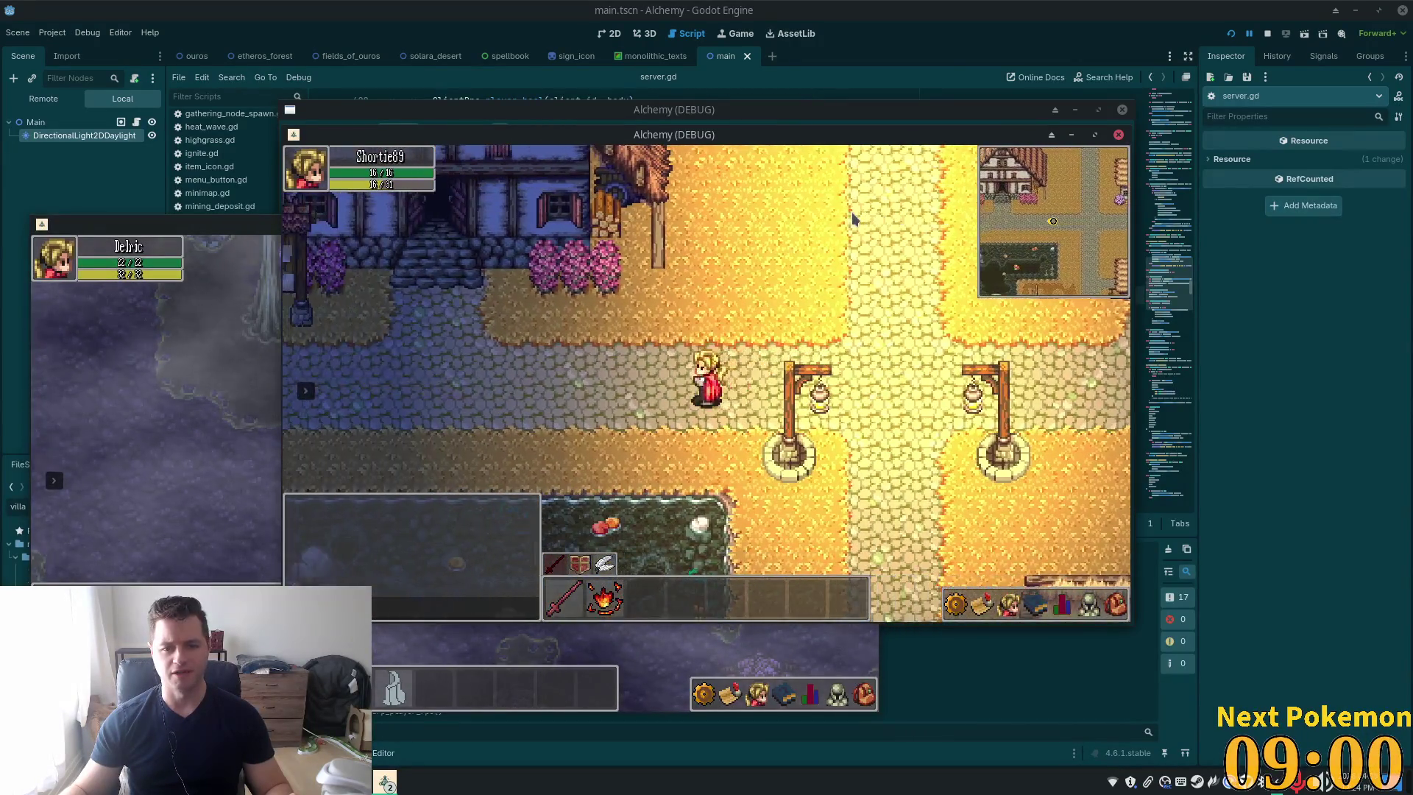
key("Right")
left_click(939, 26)
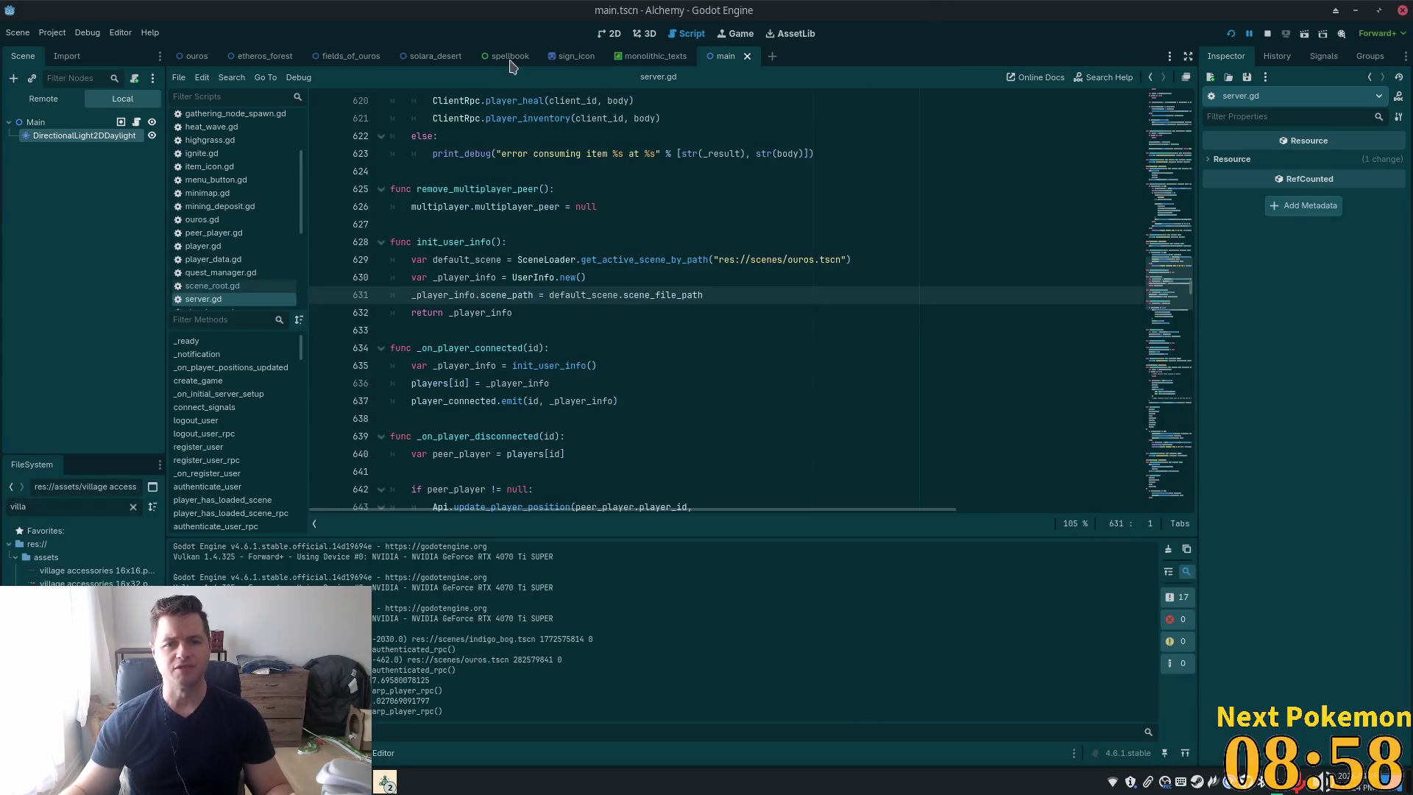
Show the ouros scene in the 2D view, panned to the town's lamp posts
left_click(191, 61)
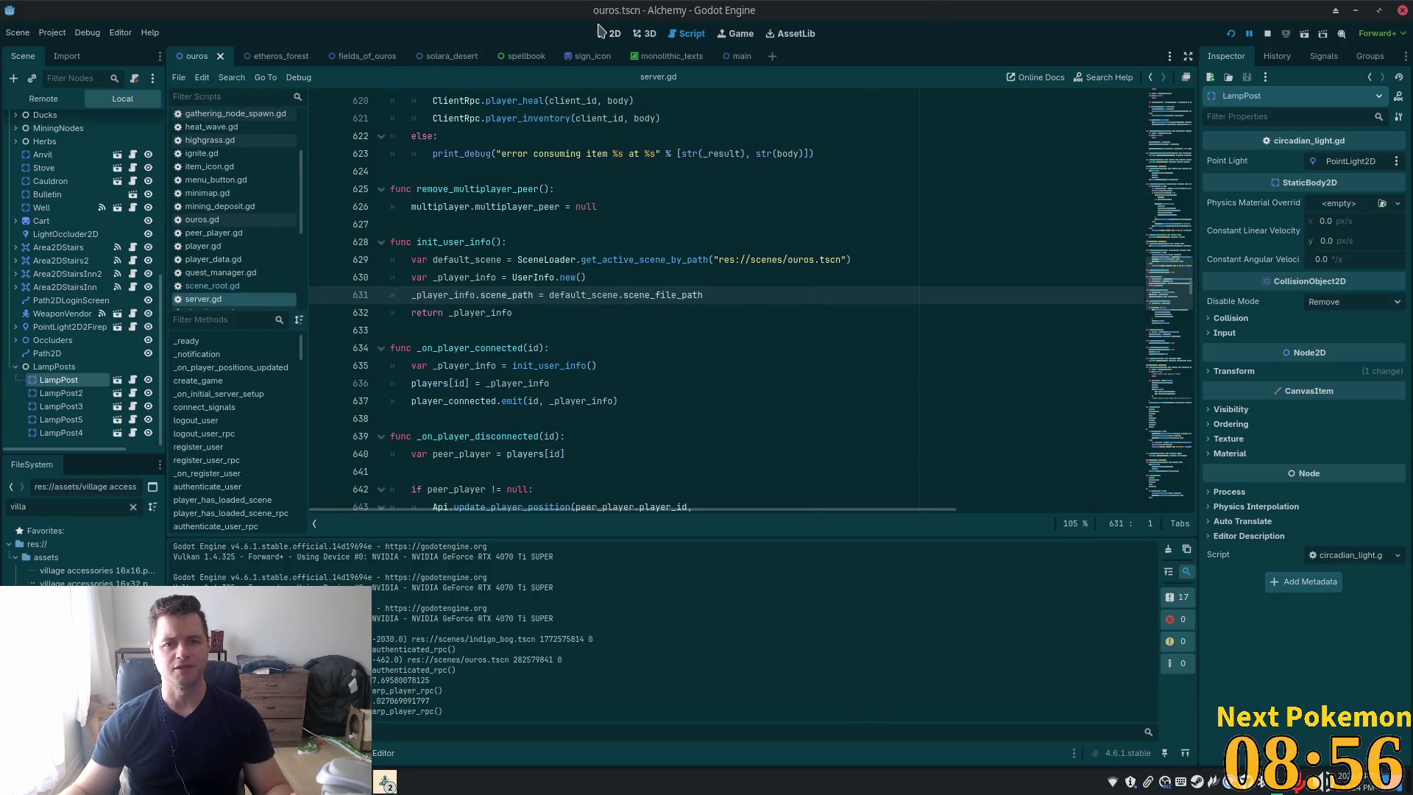
left_click(604, 37)
left_click_drag(992, 248, 761, 333)
scroll(761, 333, "down", 1)
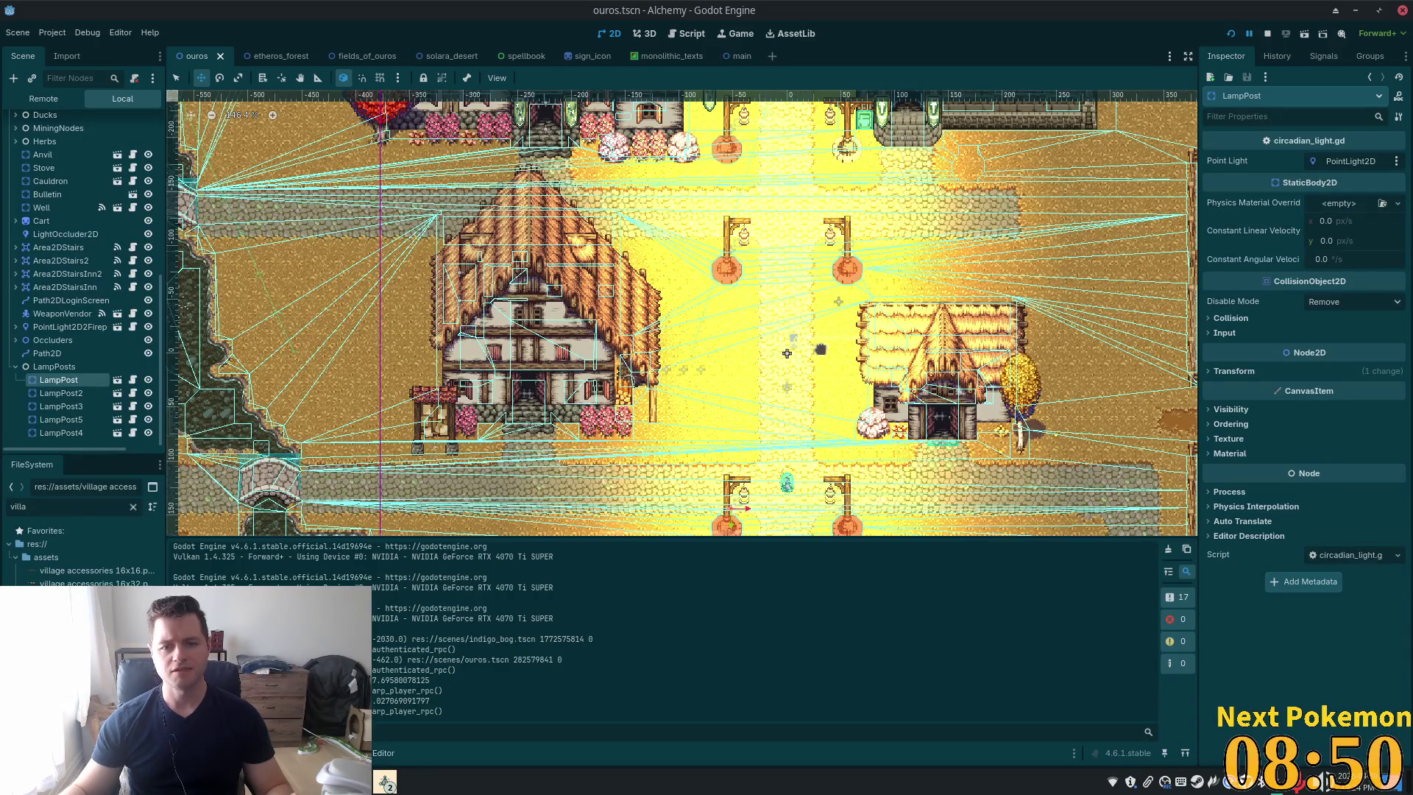
Multi-select LampPost3 and LampPost4 in the Scene dock and drag them 66 px lower
left_click(61, 393)
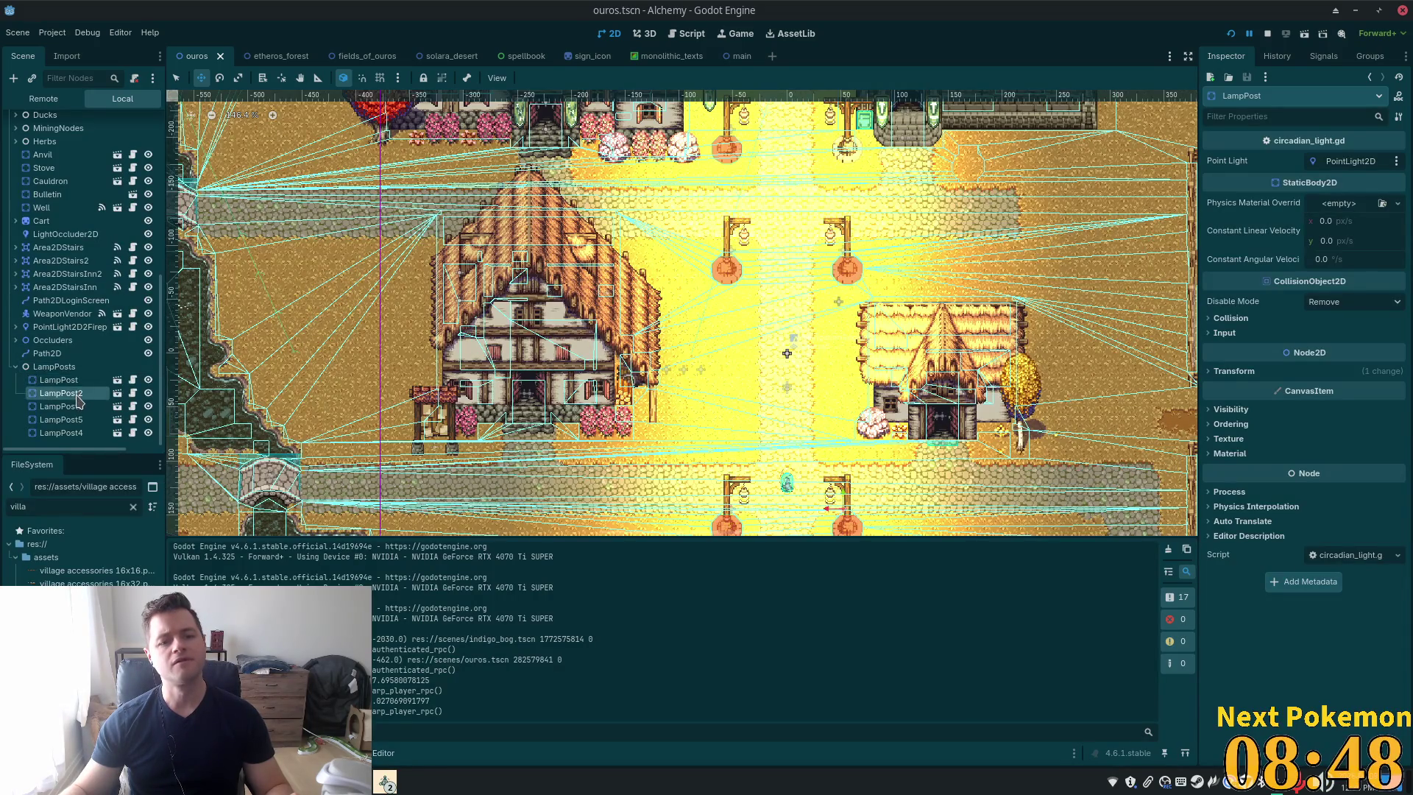
left_click(75, 419)
left_click(66, 434)
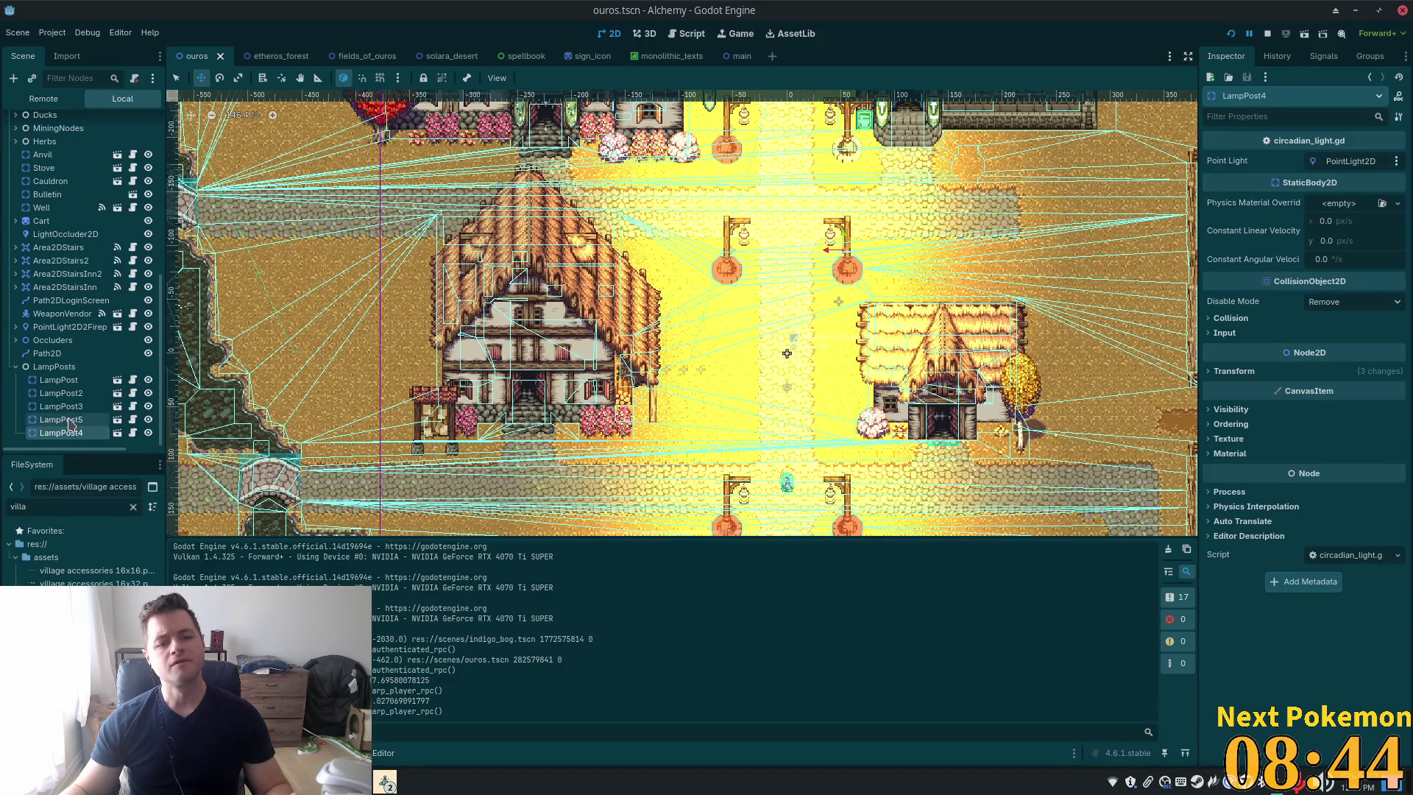
left_click(71, 419, "ctrl")
left_click(71, 422)
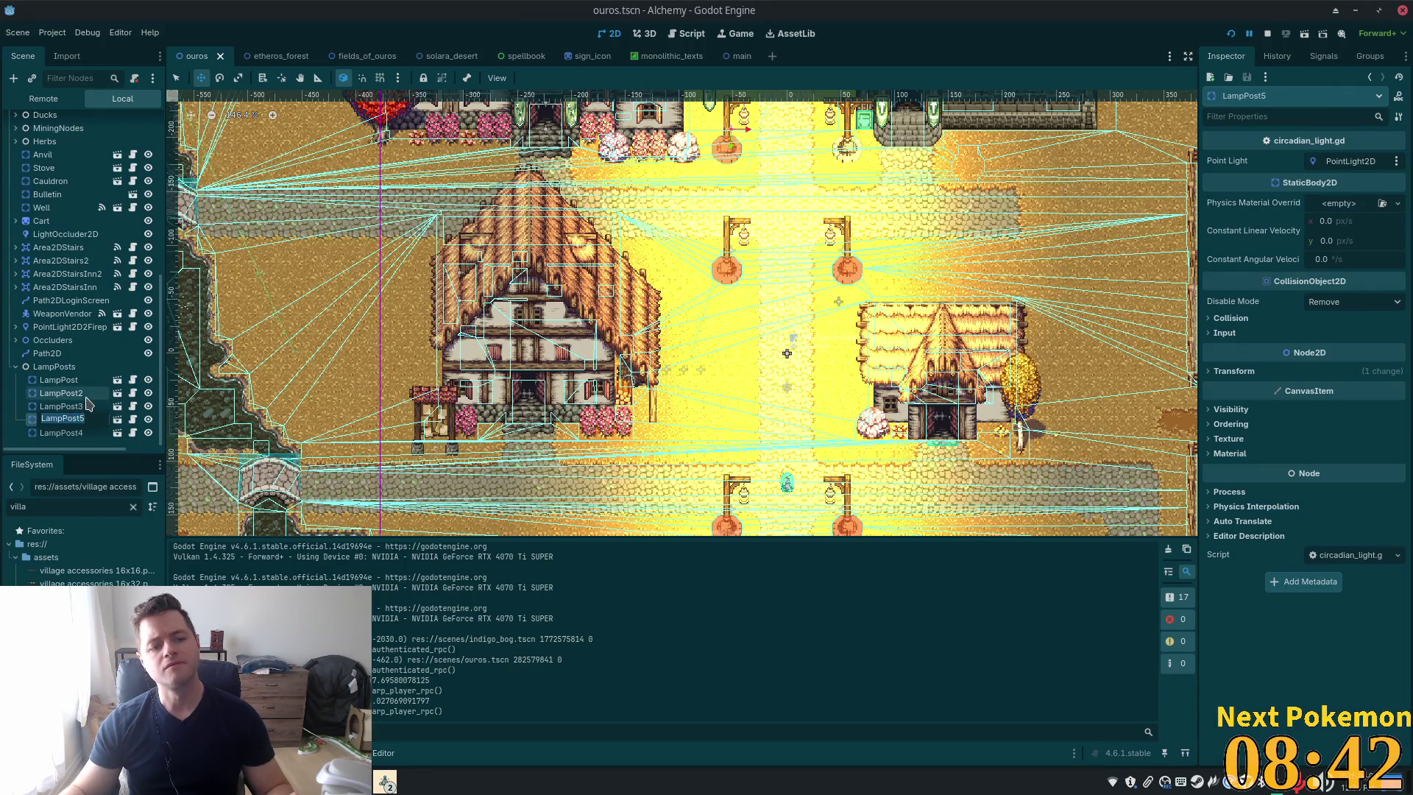
left_click(76, 406)
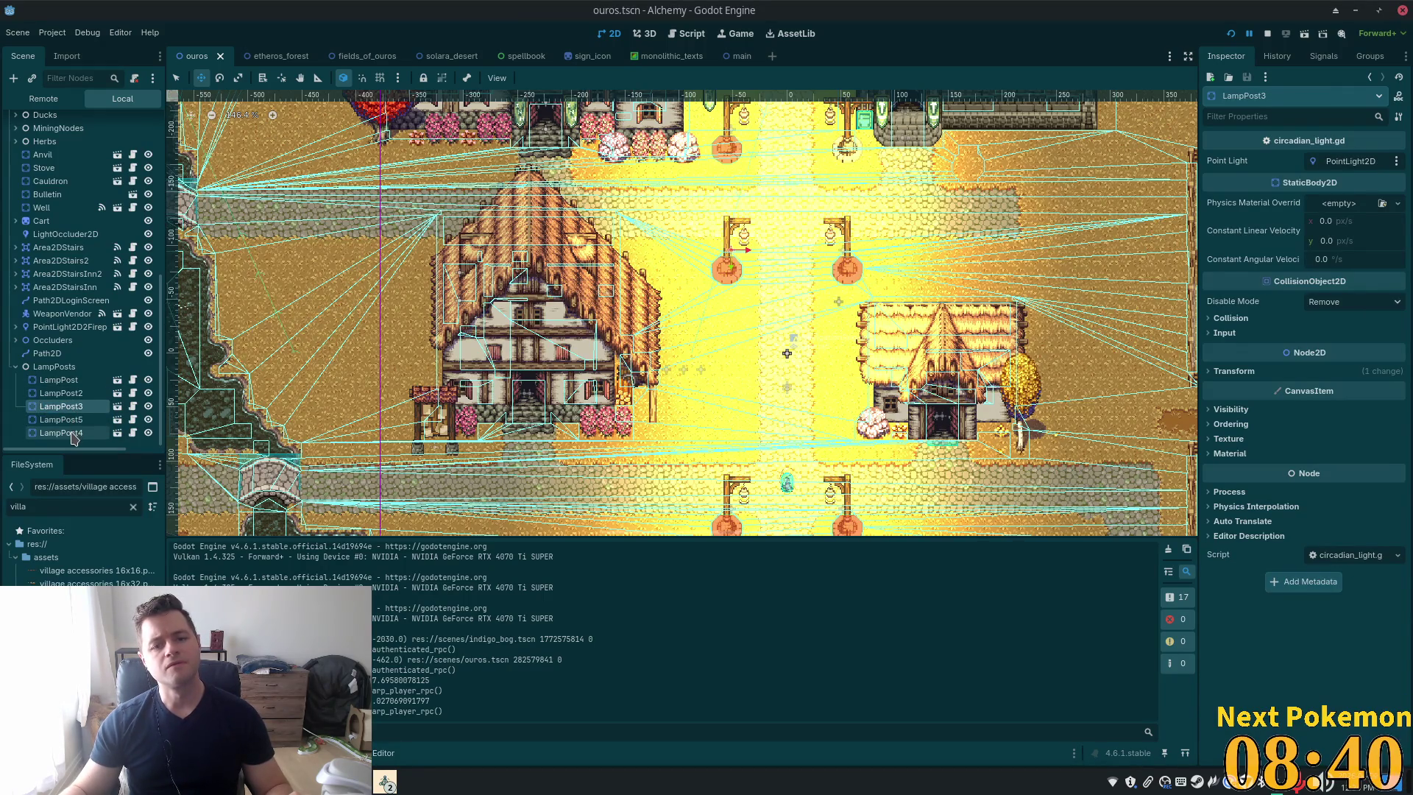
left_click(71, 433, "ctrl")
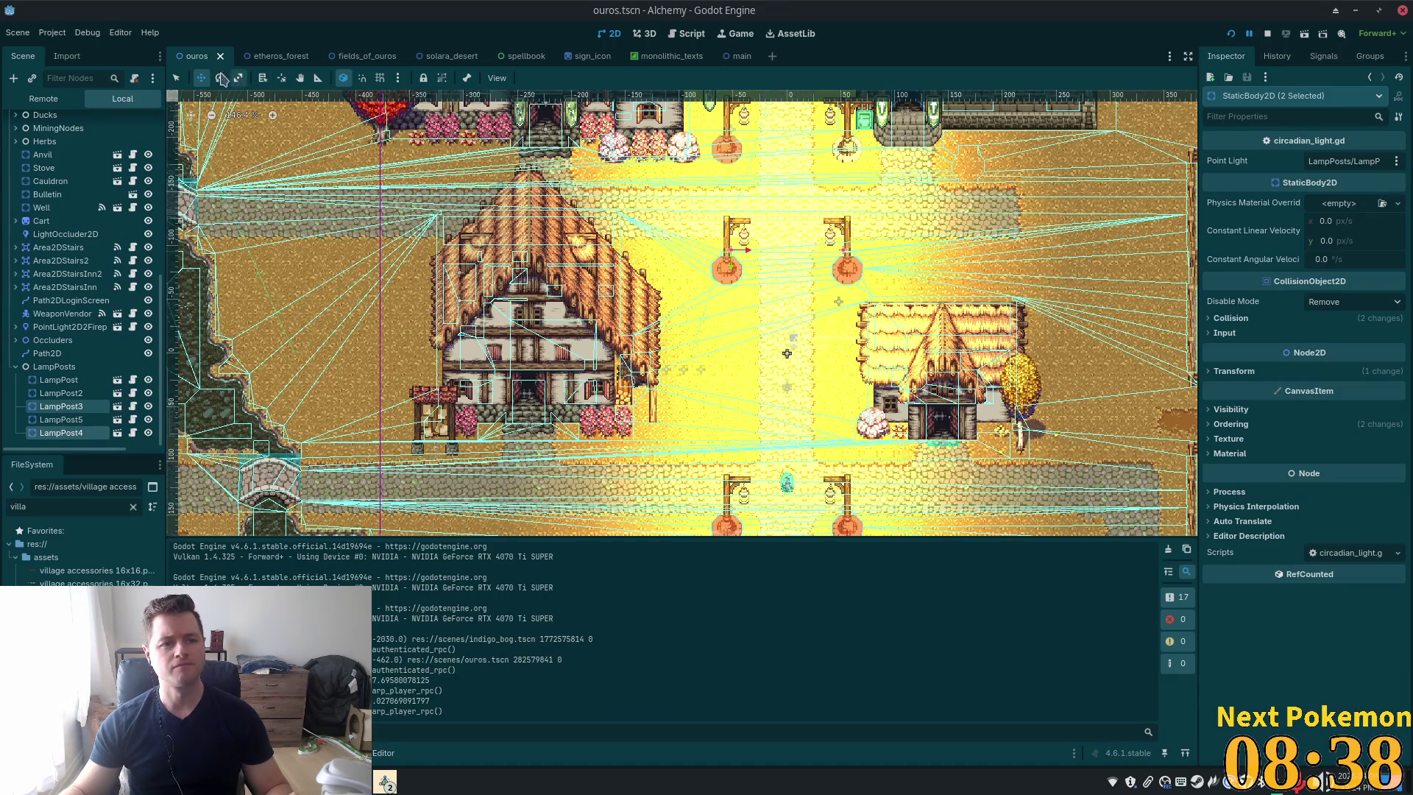
left_click_drag(710, 226, 713, 294)
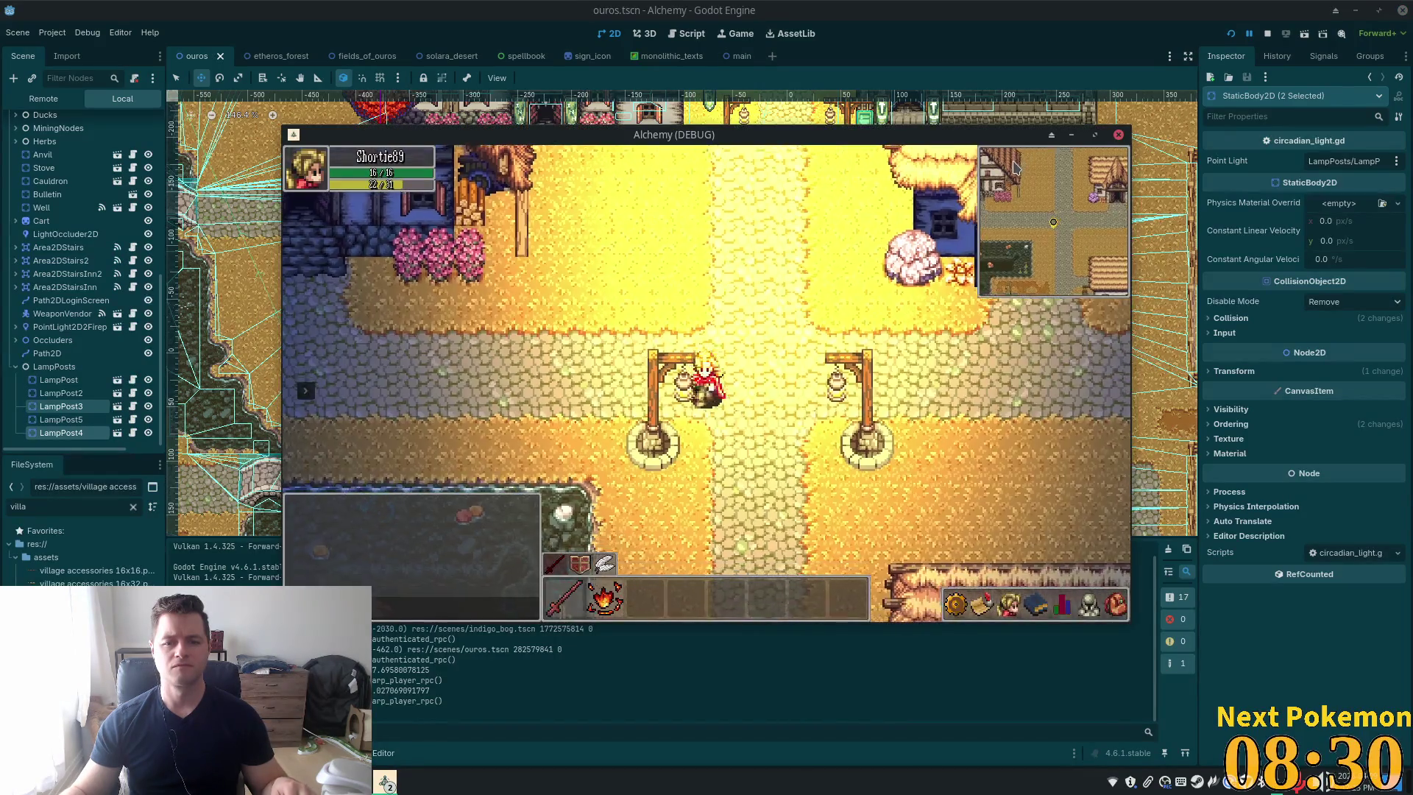
Walk the character north and south past the moved lamp posts, then return to the editor
key("w")
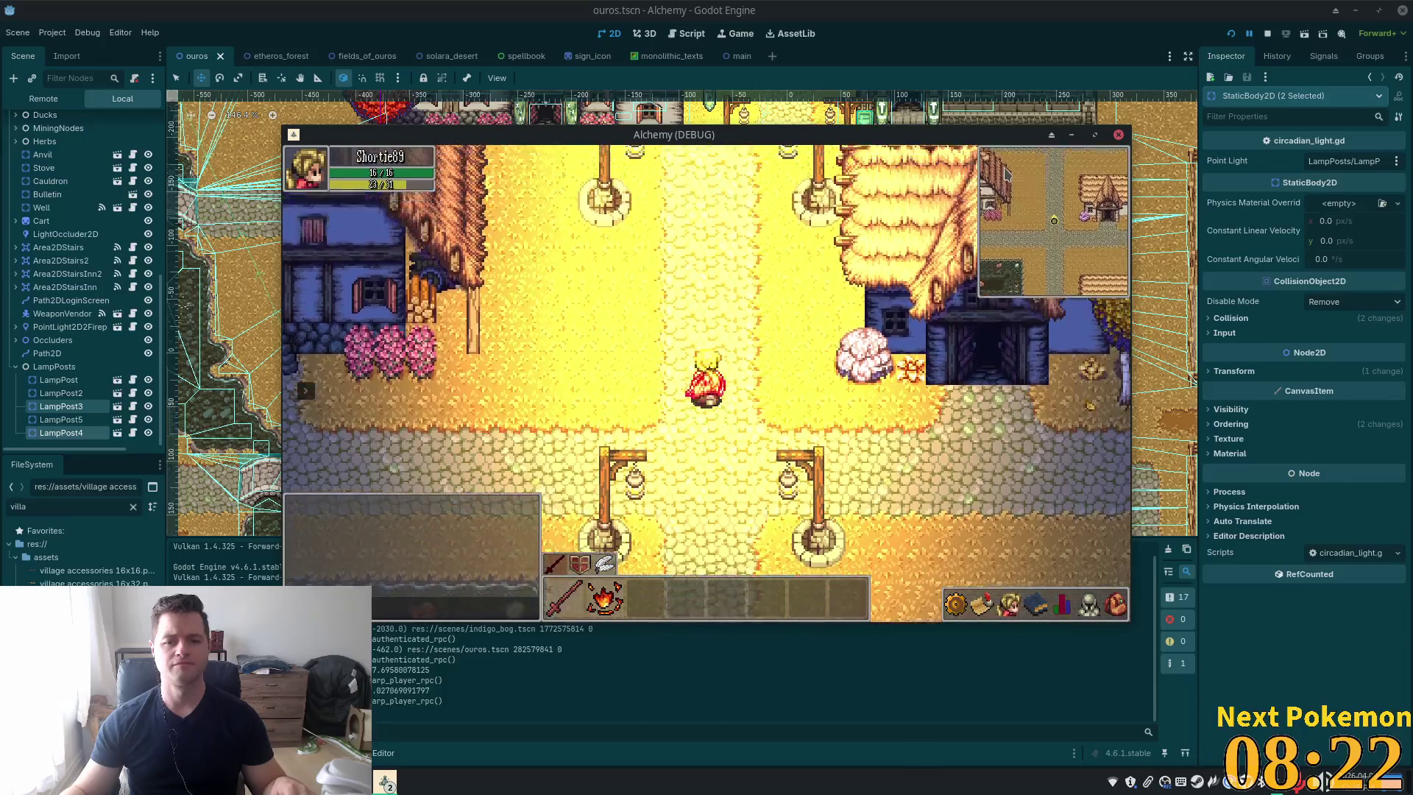
key("s")
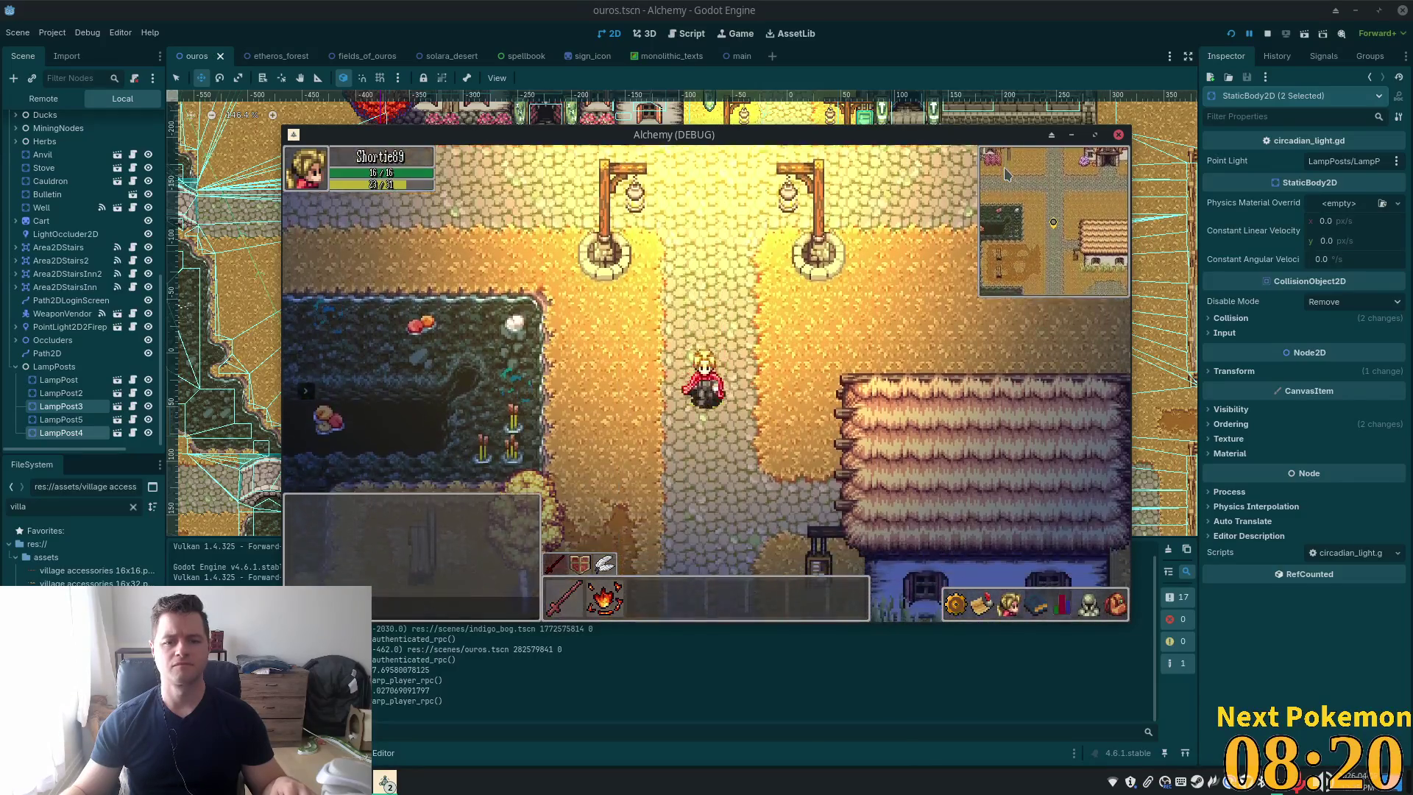
key("w")
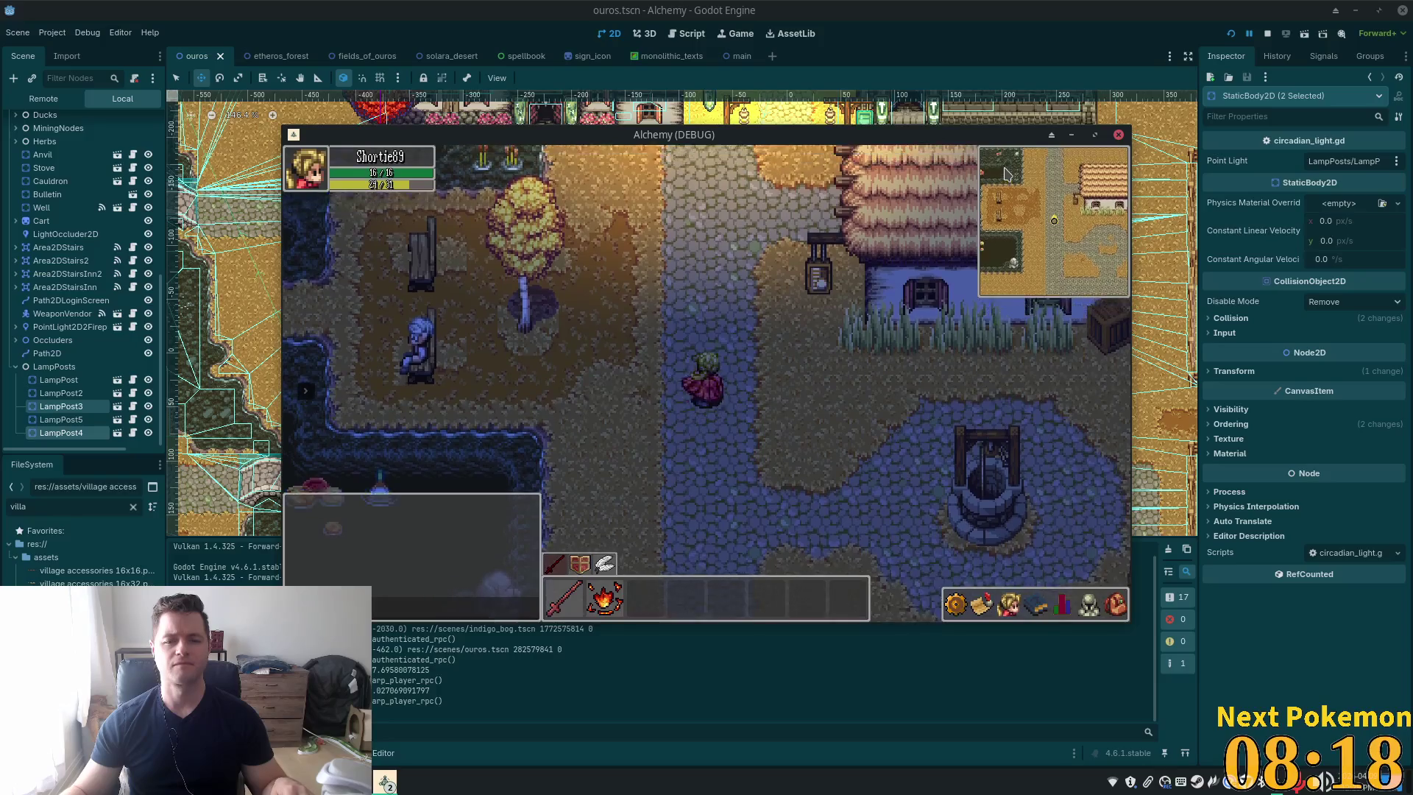
key("w")
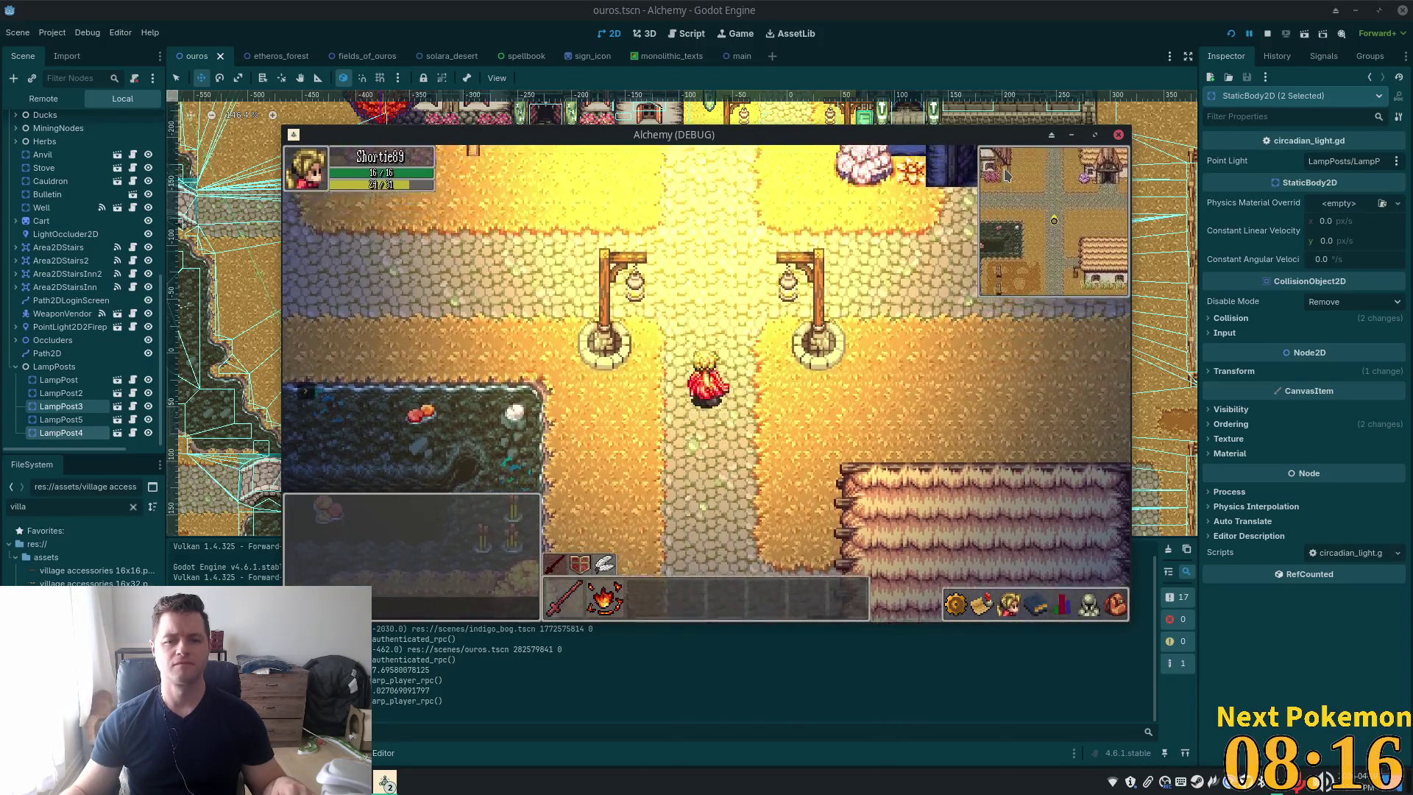
left_click(976, 8)
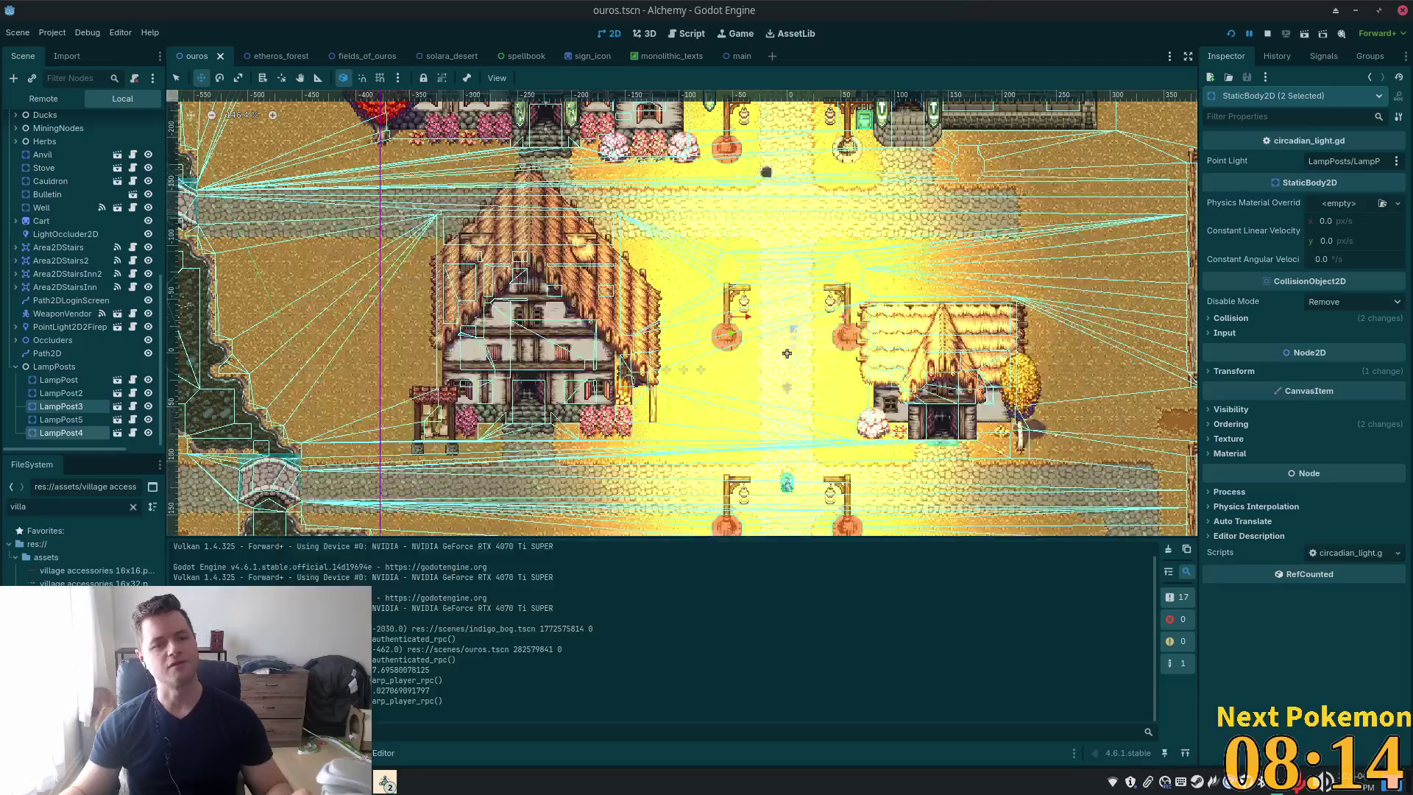
Set the lamp_post scene's PointLight2D Energy to 1
left_click(117, 392)
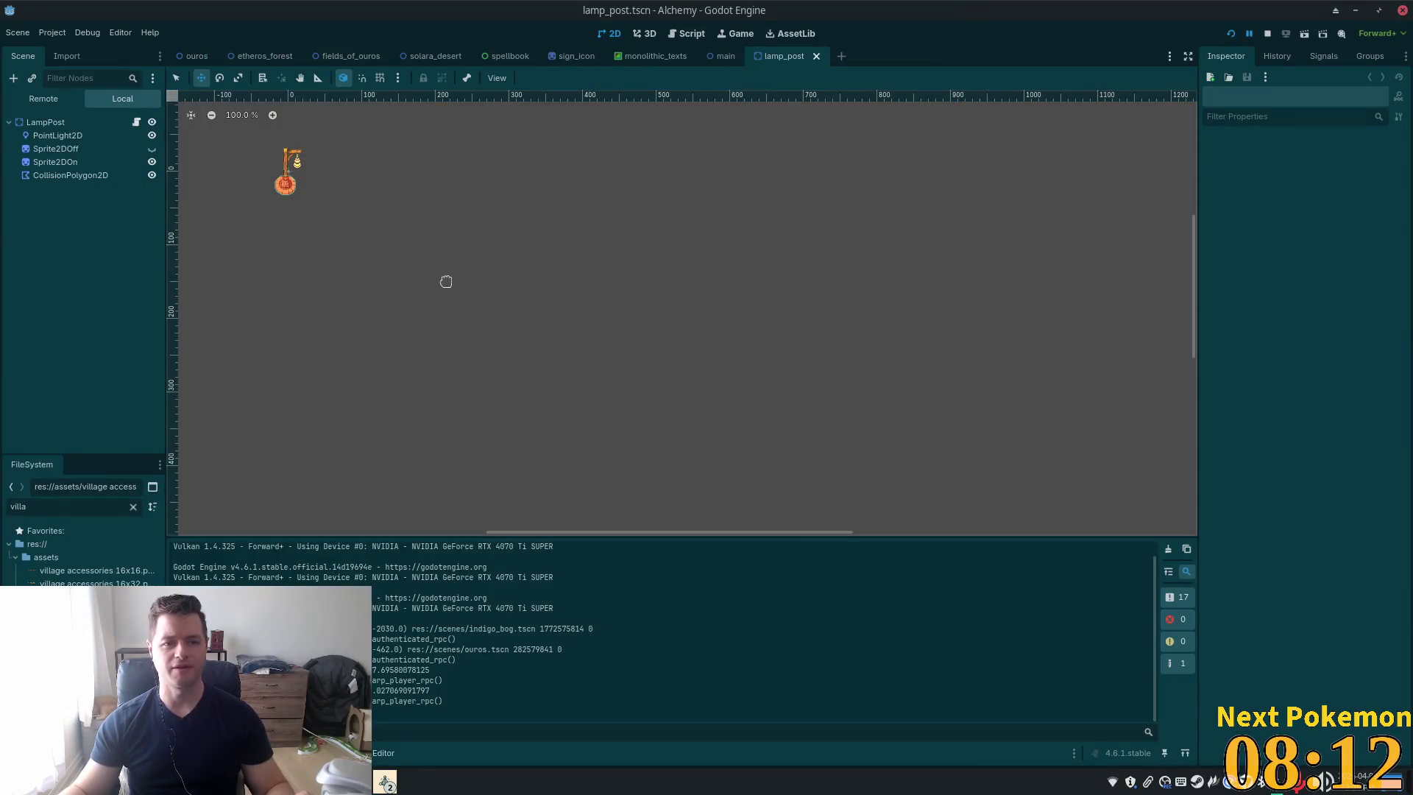
left_click(70, 175)
left_click(57, 135)
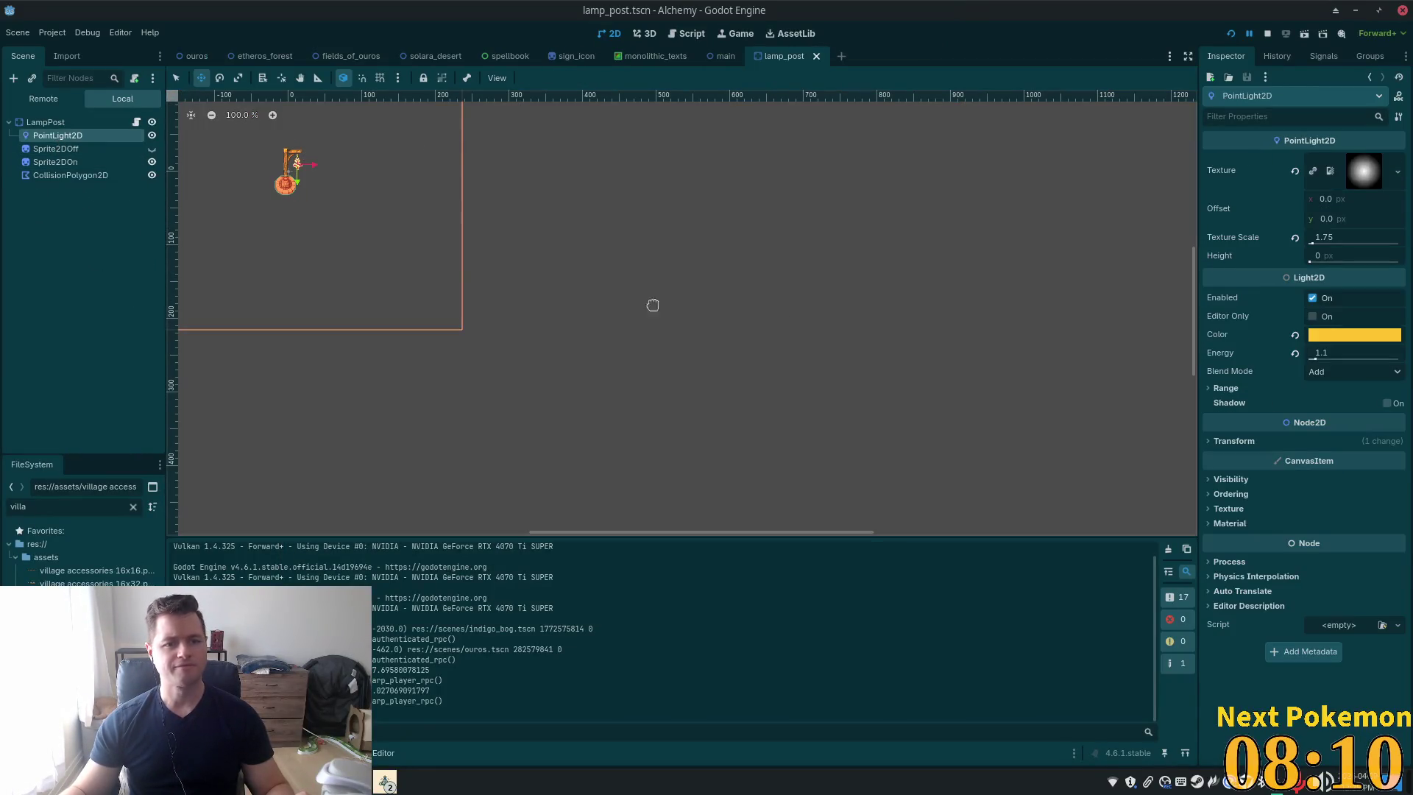
left_click(1330, 353)
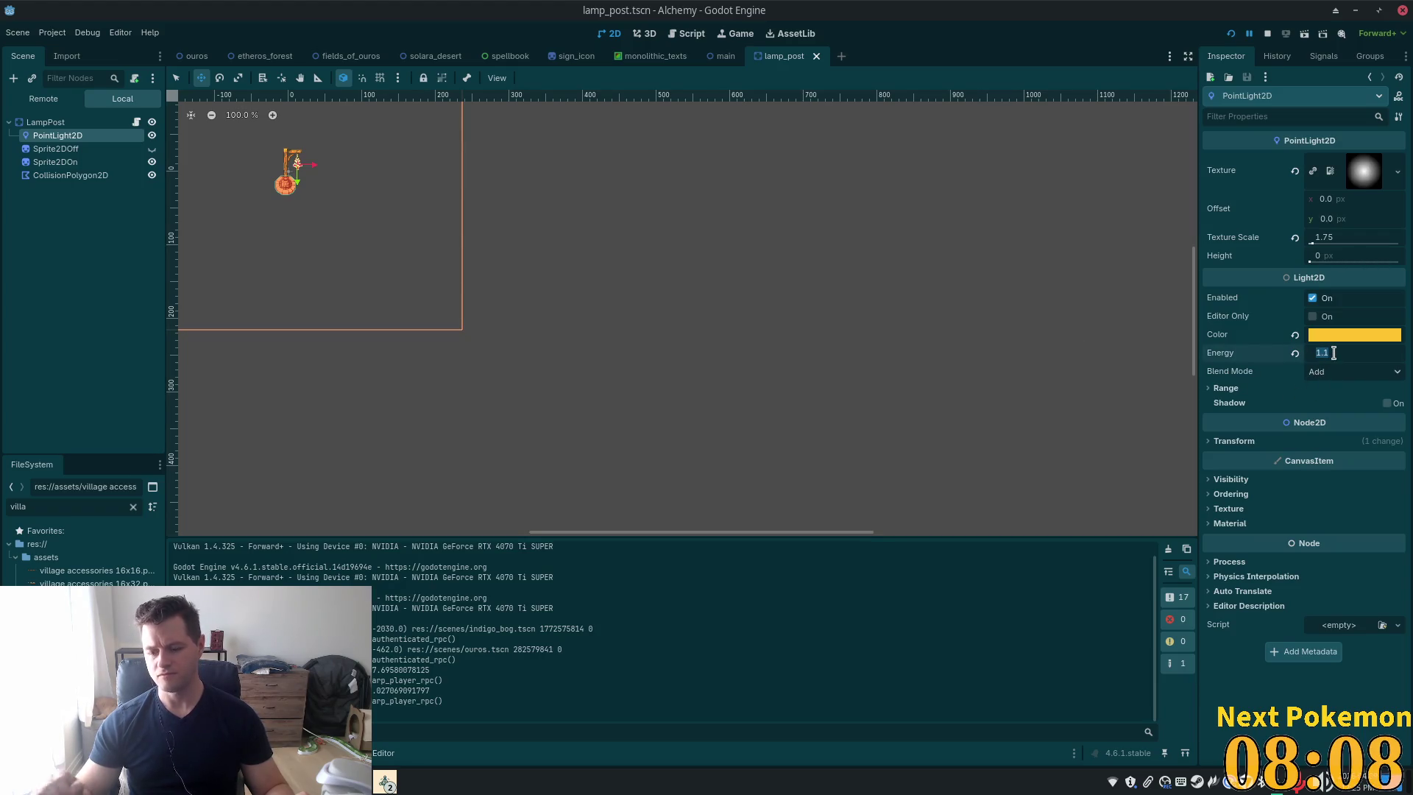
type("1")
key("Return")
Launch the game and walk the player north, south, then west past the Inn to judge the light
key("F5")
key("Up")
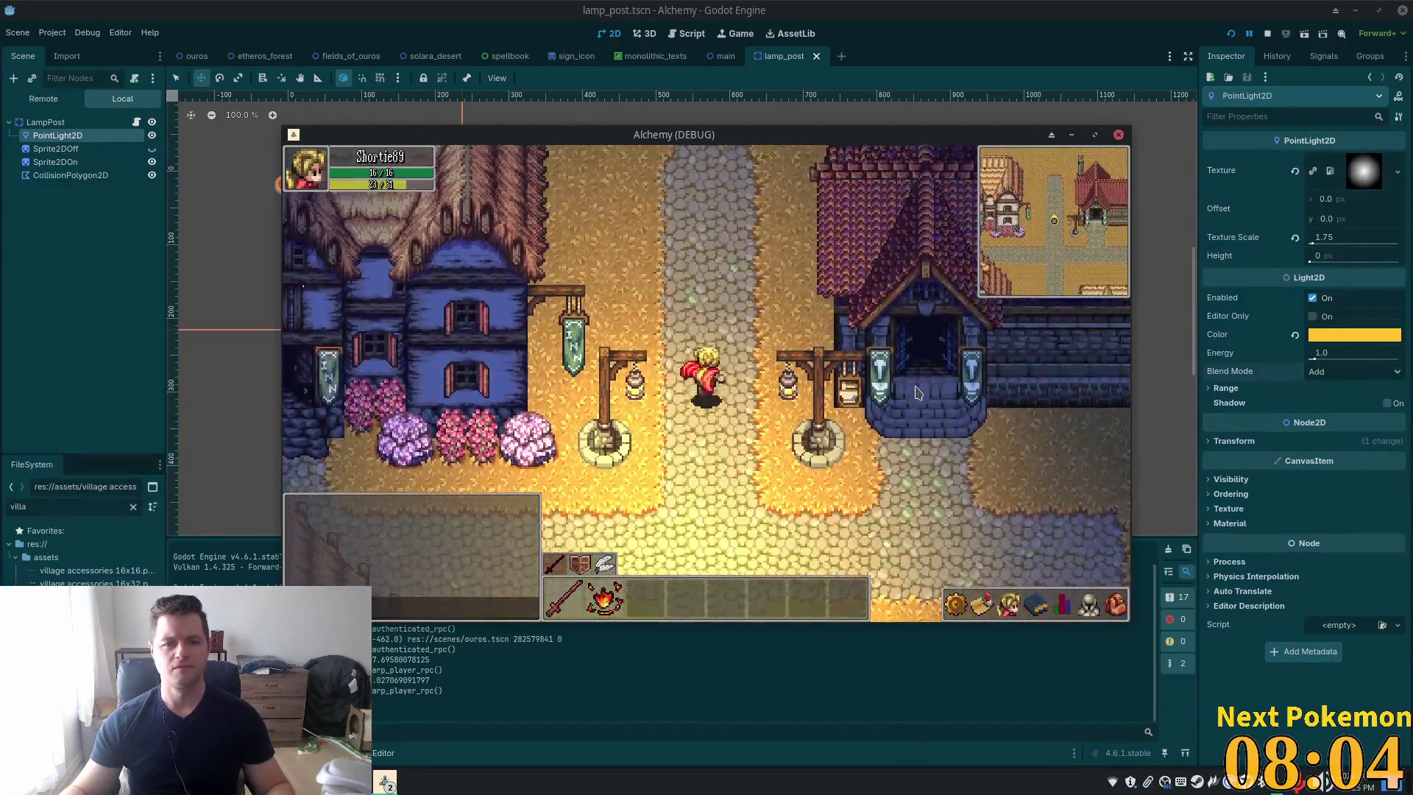
key("Down")
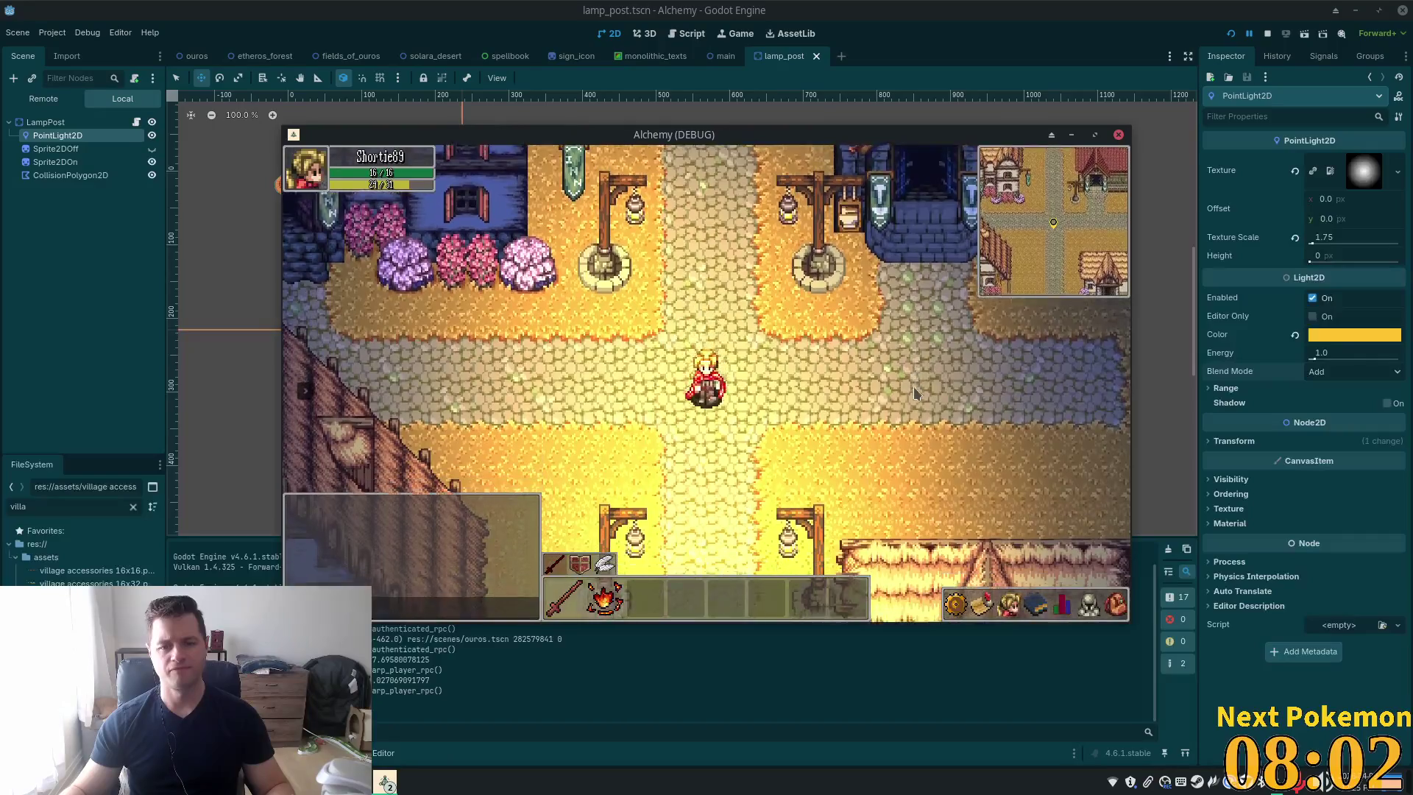
key("Down")
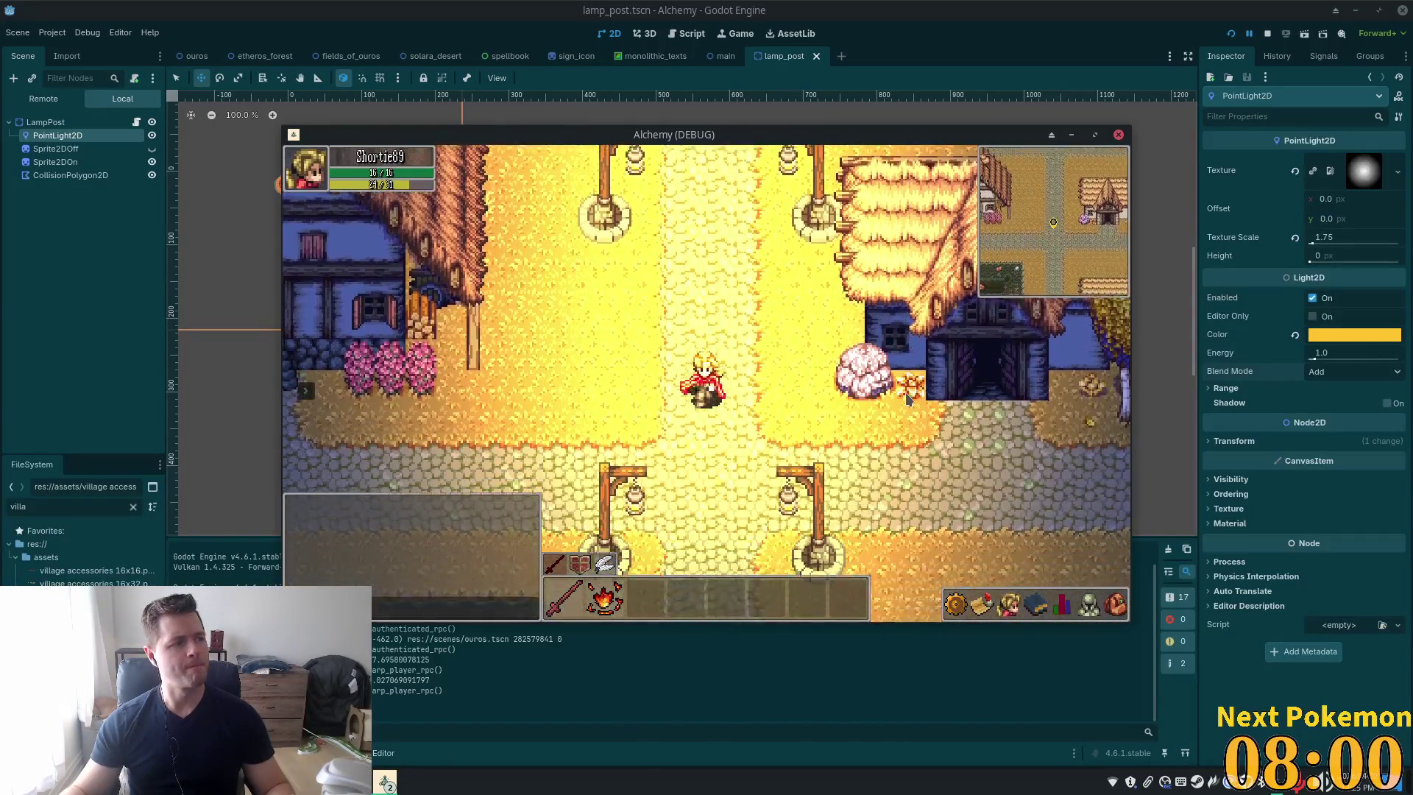
key("Up")
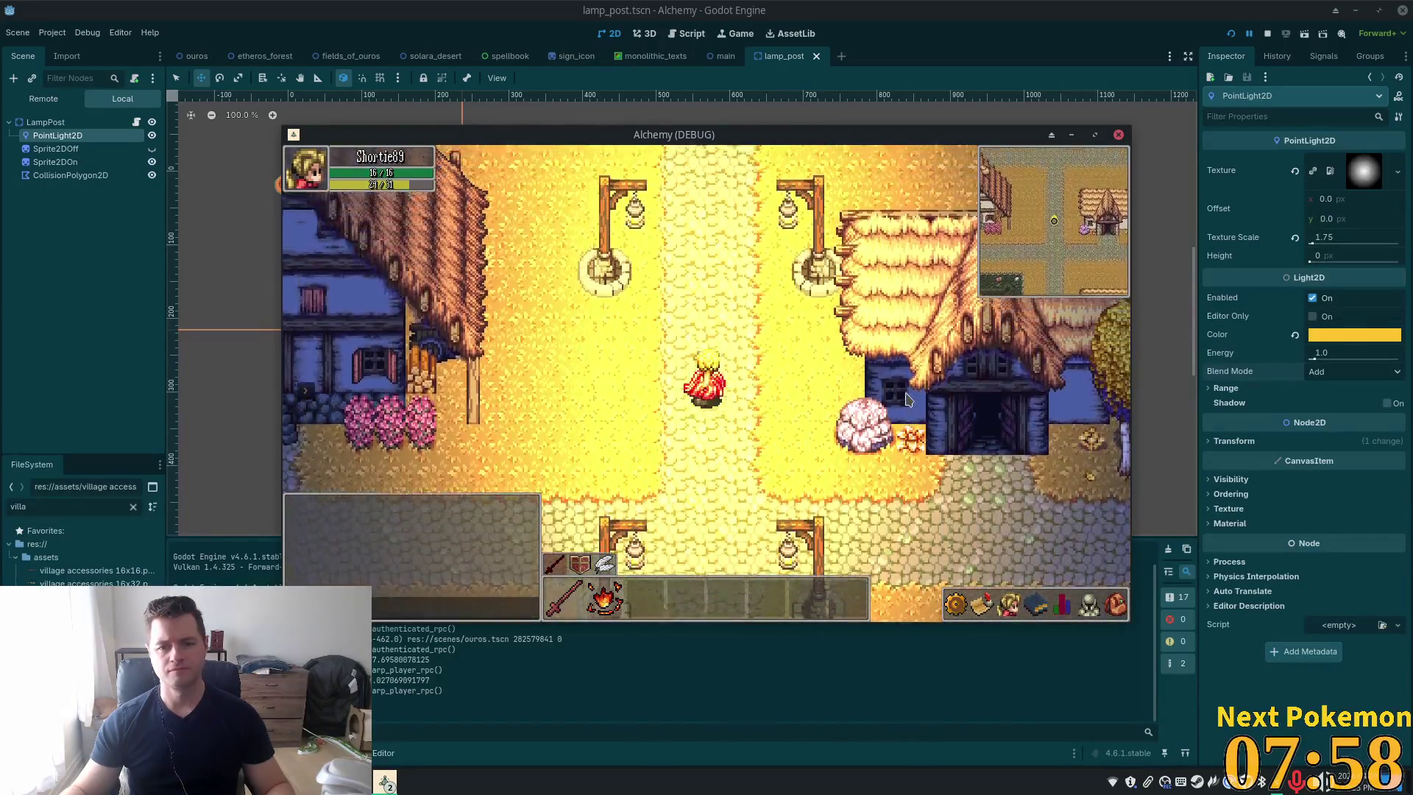
key("Up")
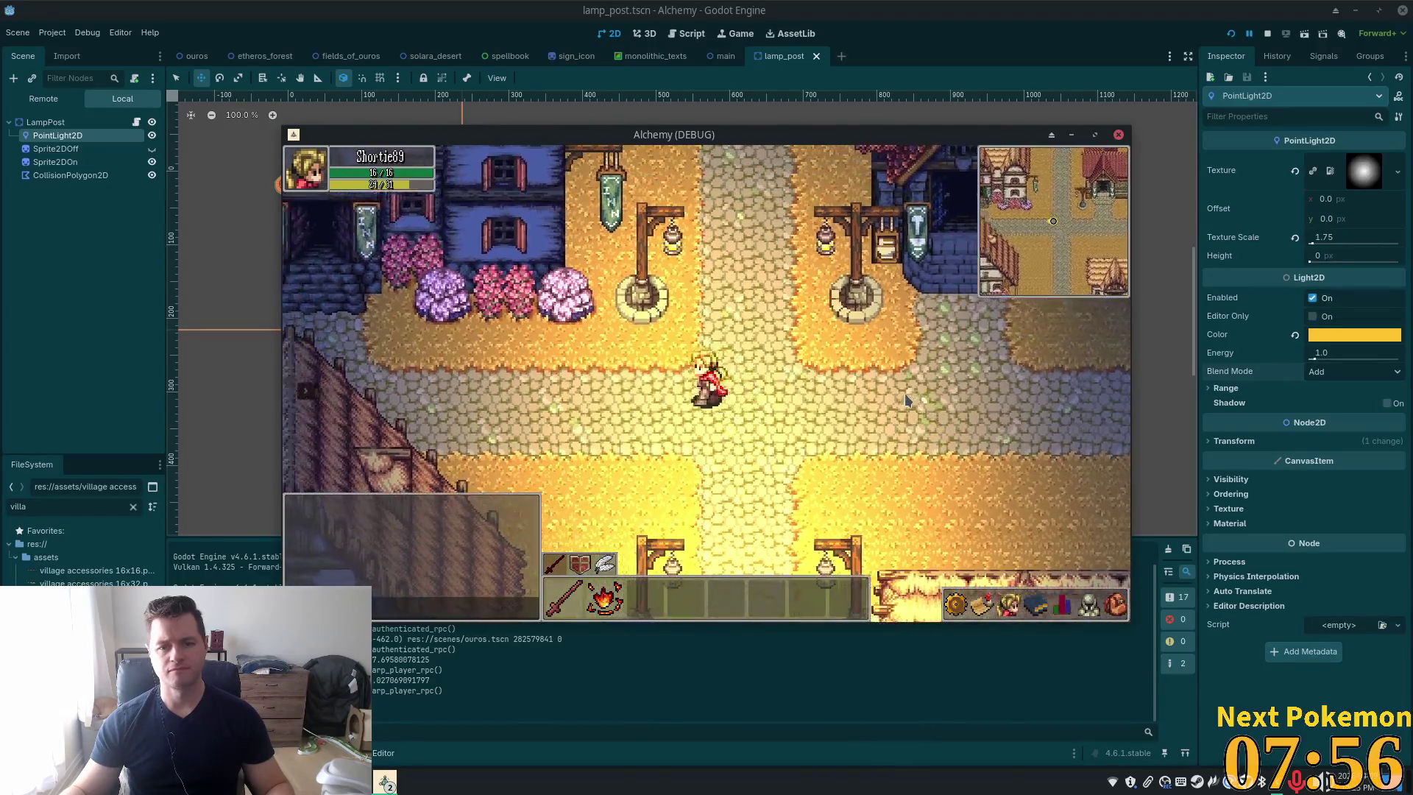
key("Left")
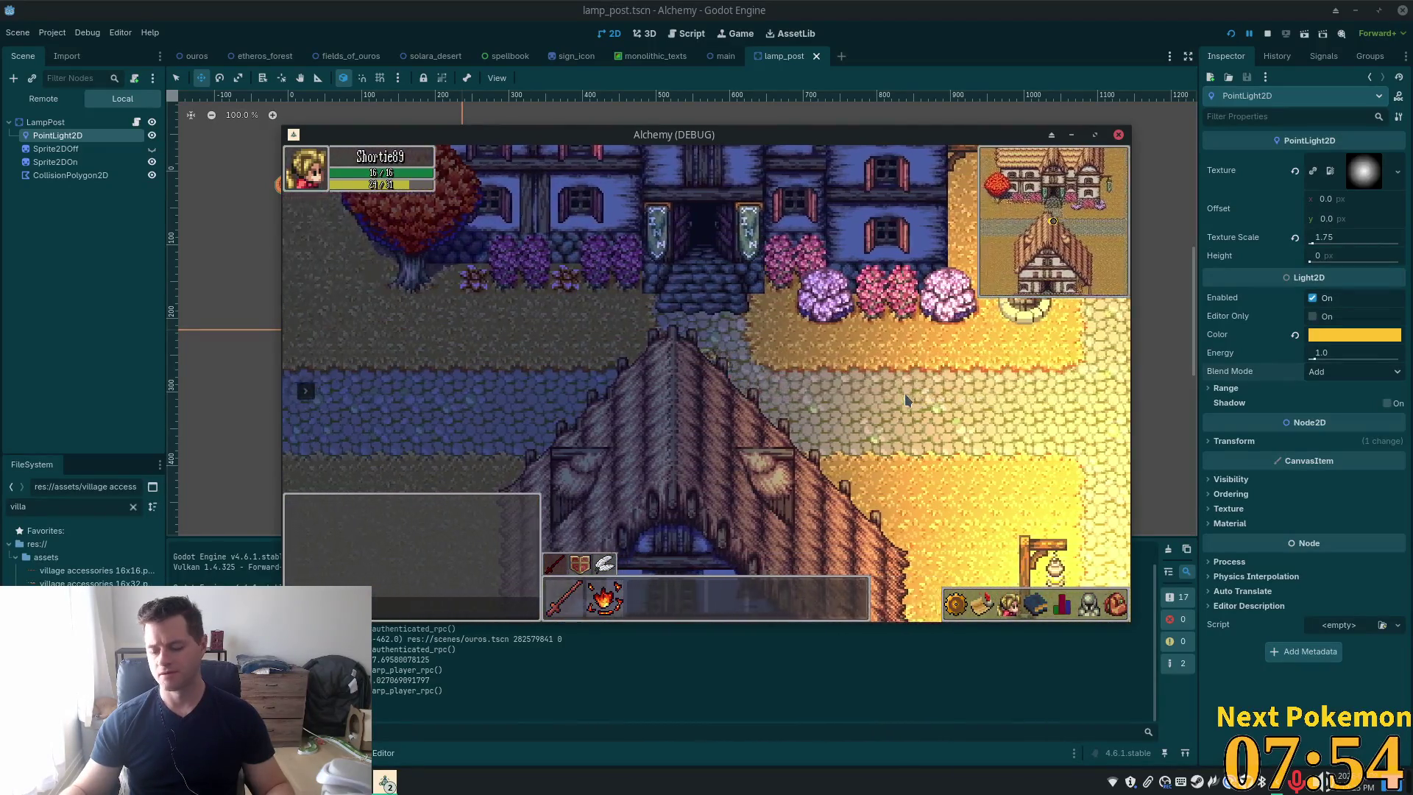
key("Left")
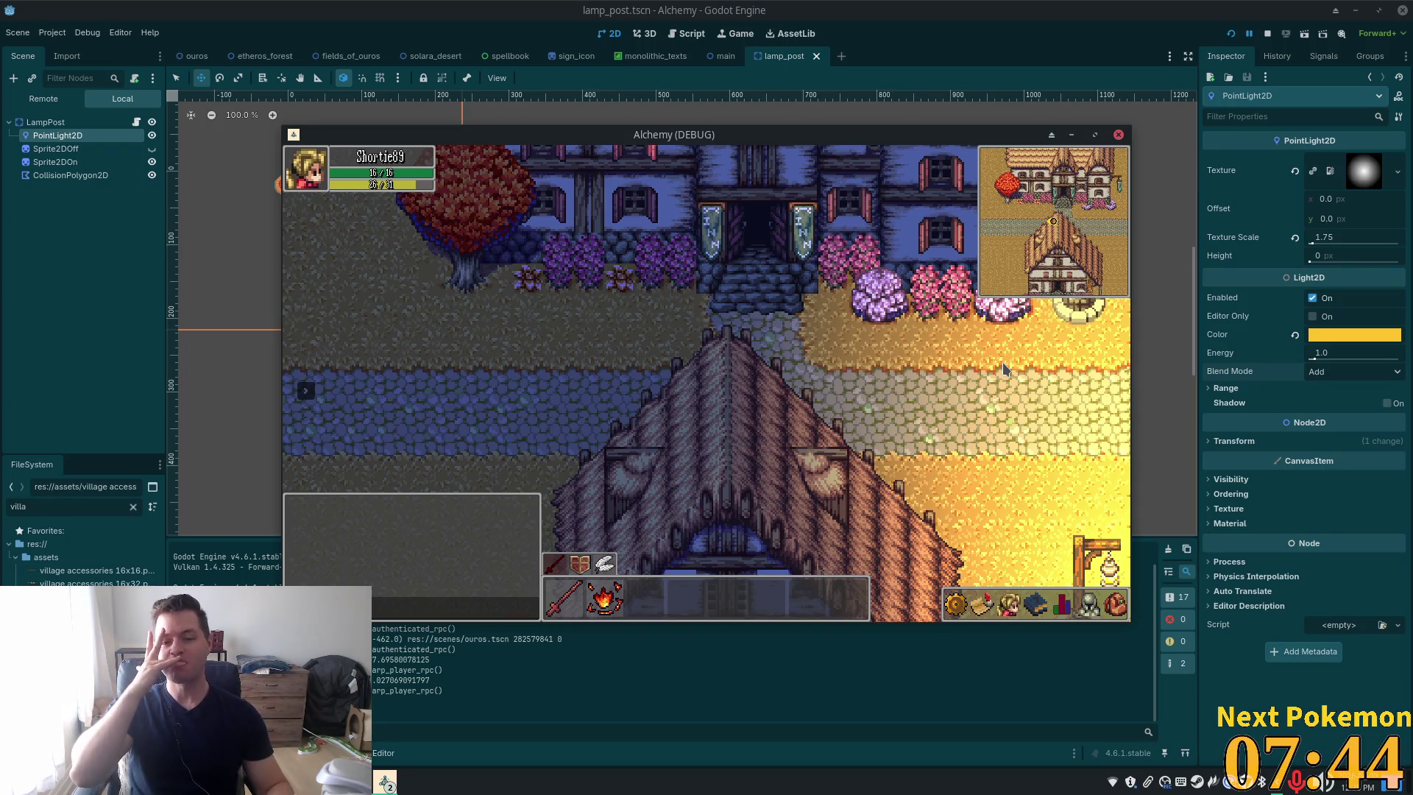
Walk the player left and right around the crossroads and down toward the lamp posts
key("d")
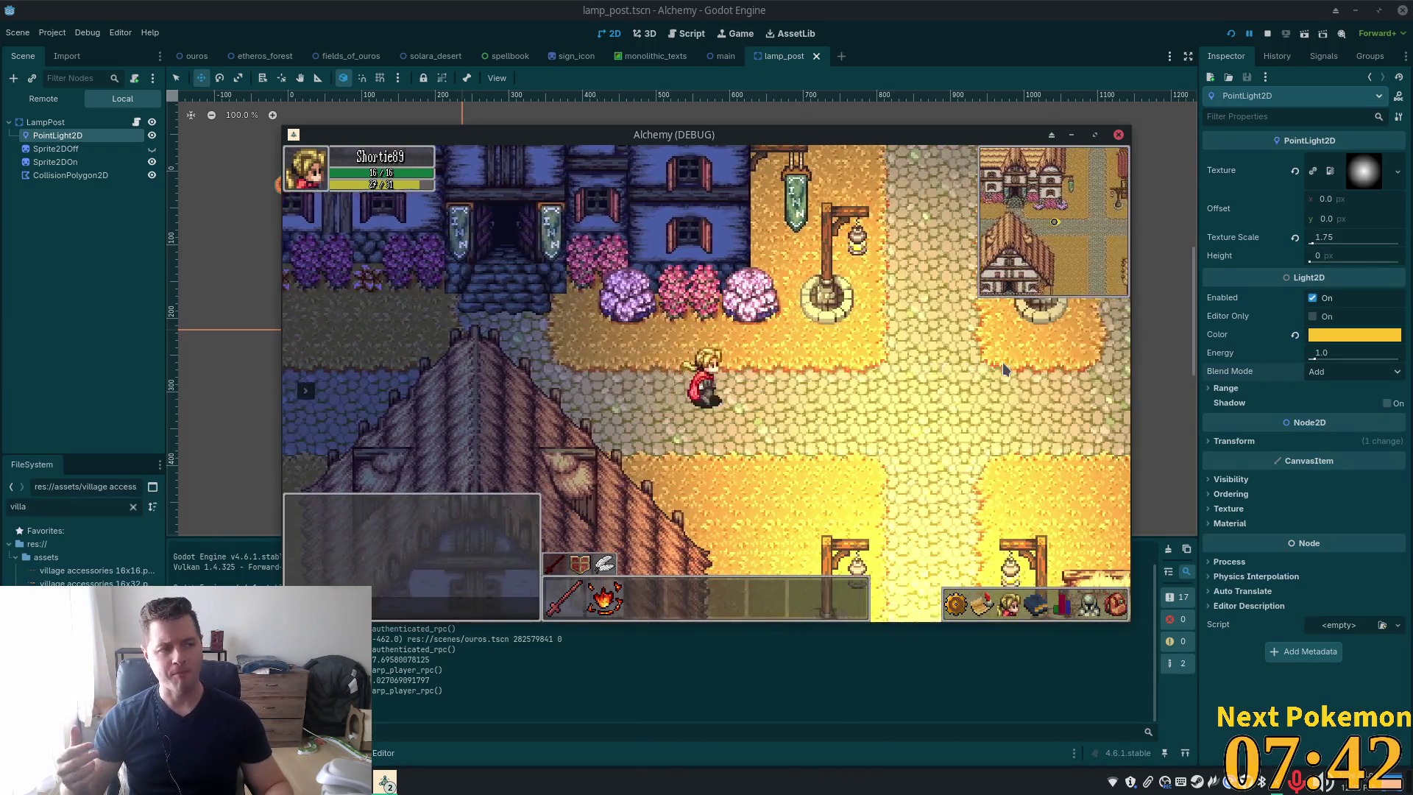
key("d")
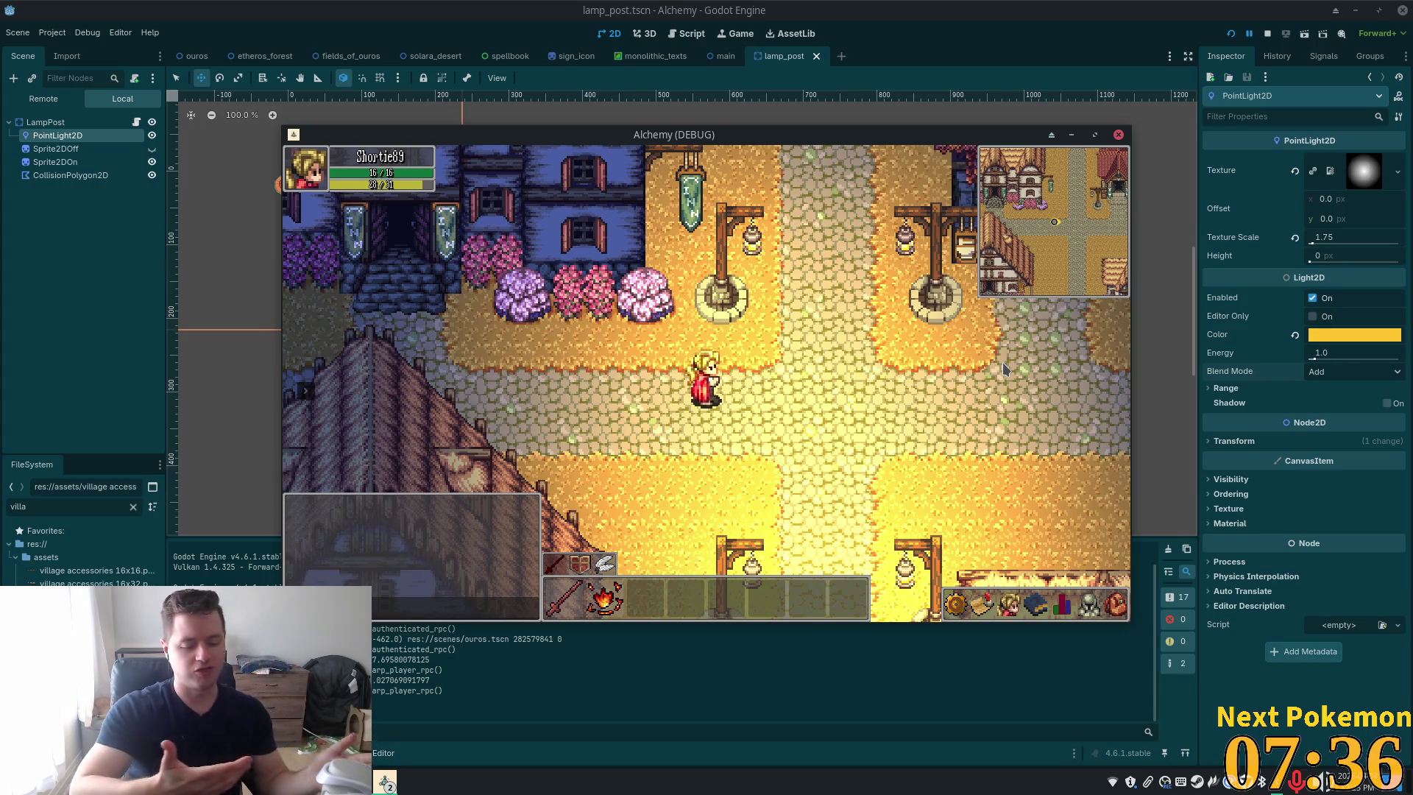
key("w")
key("s")
key("d")
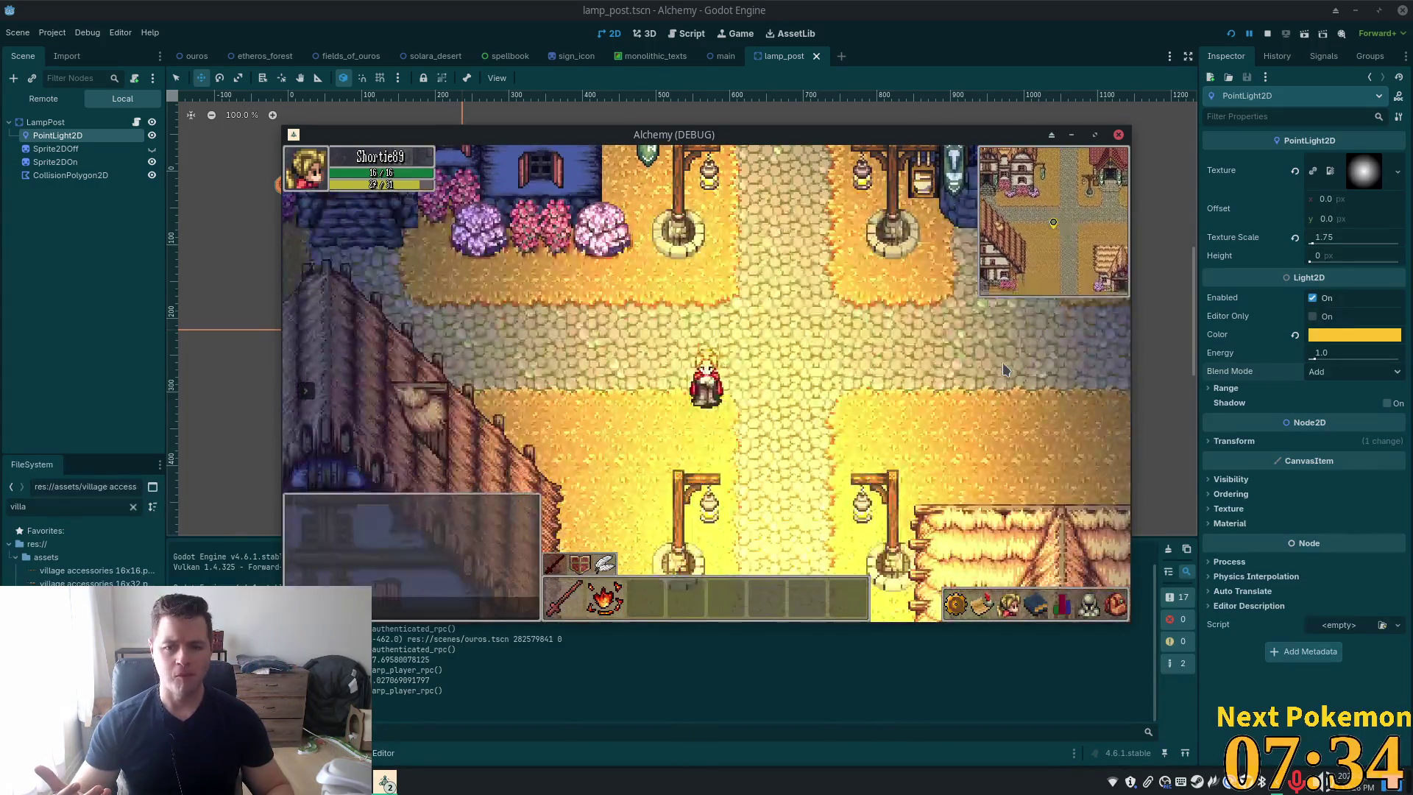
key("a")
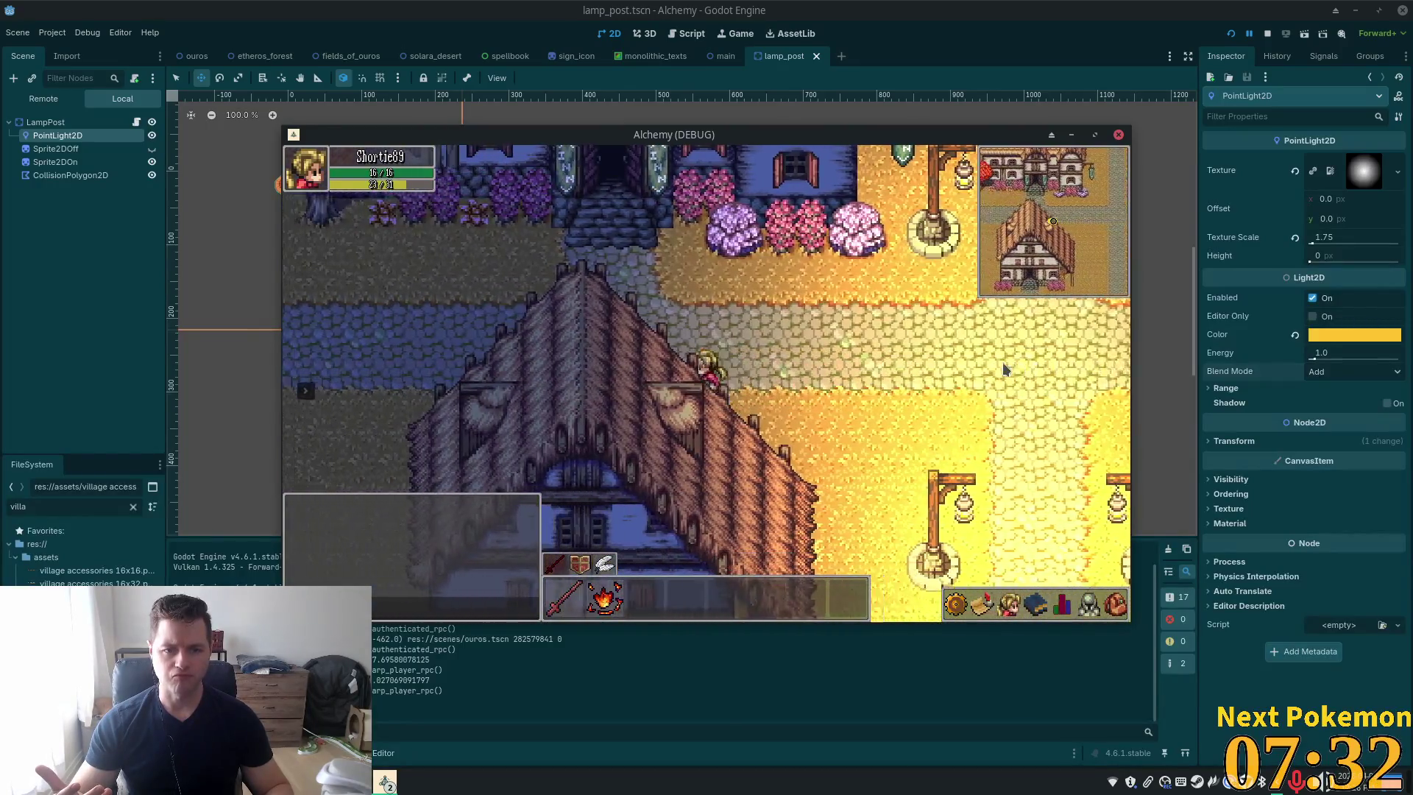
key("d")
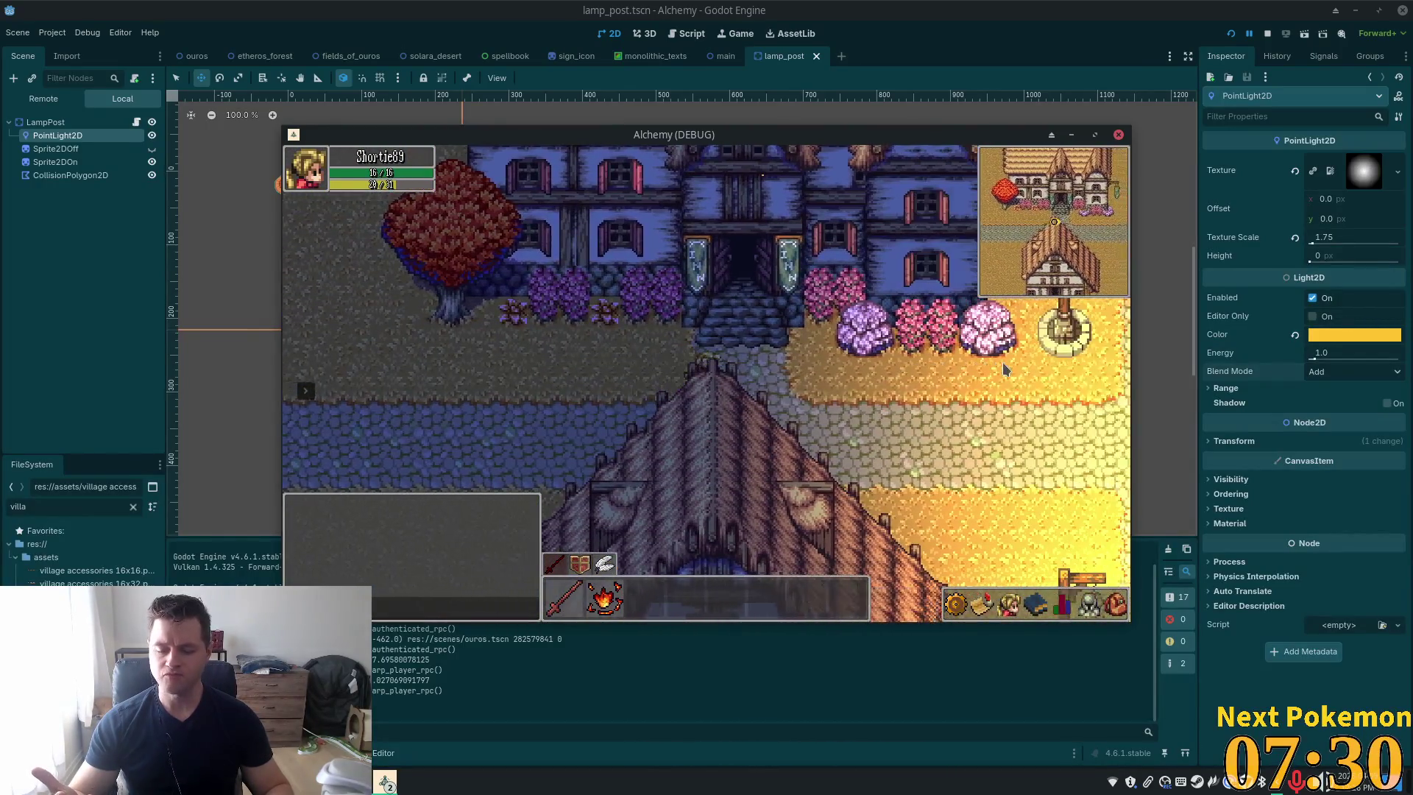
key("a")
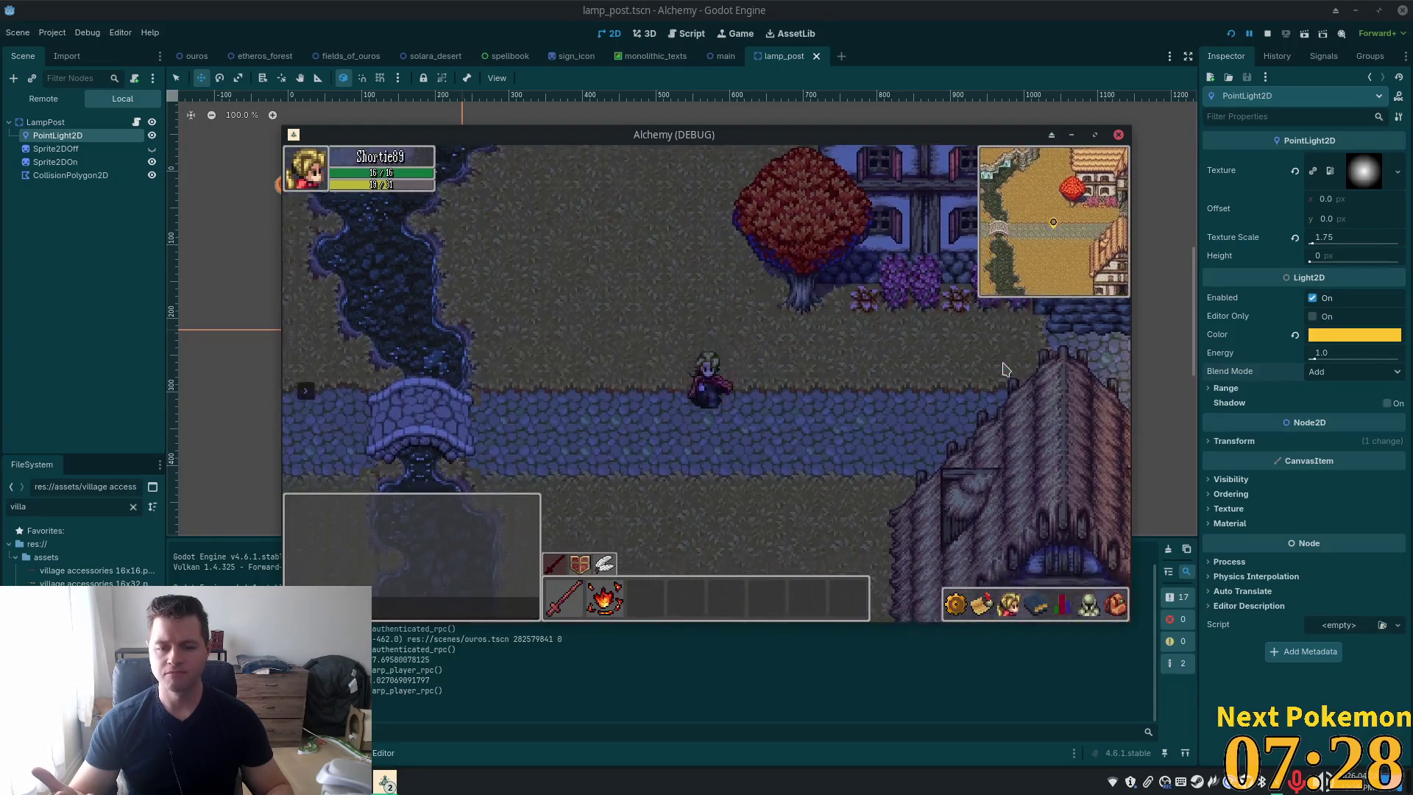
key("d")
key("d")
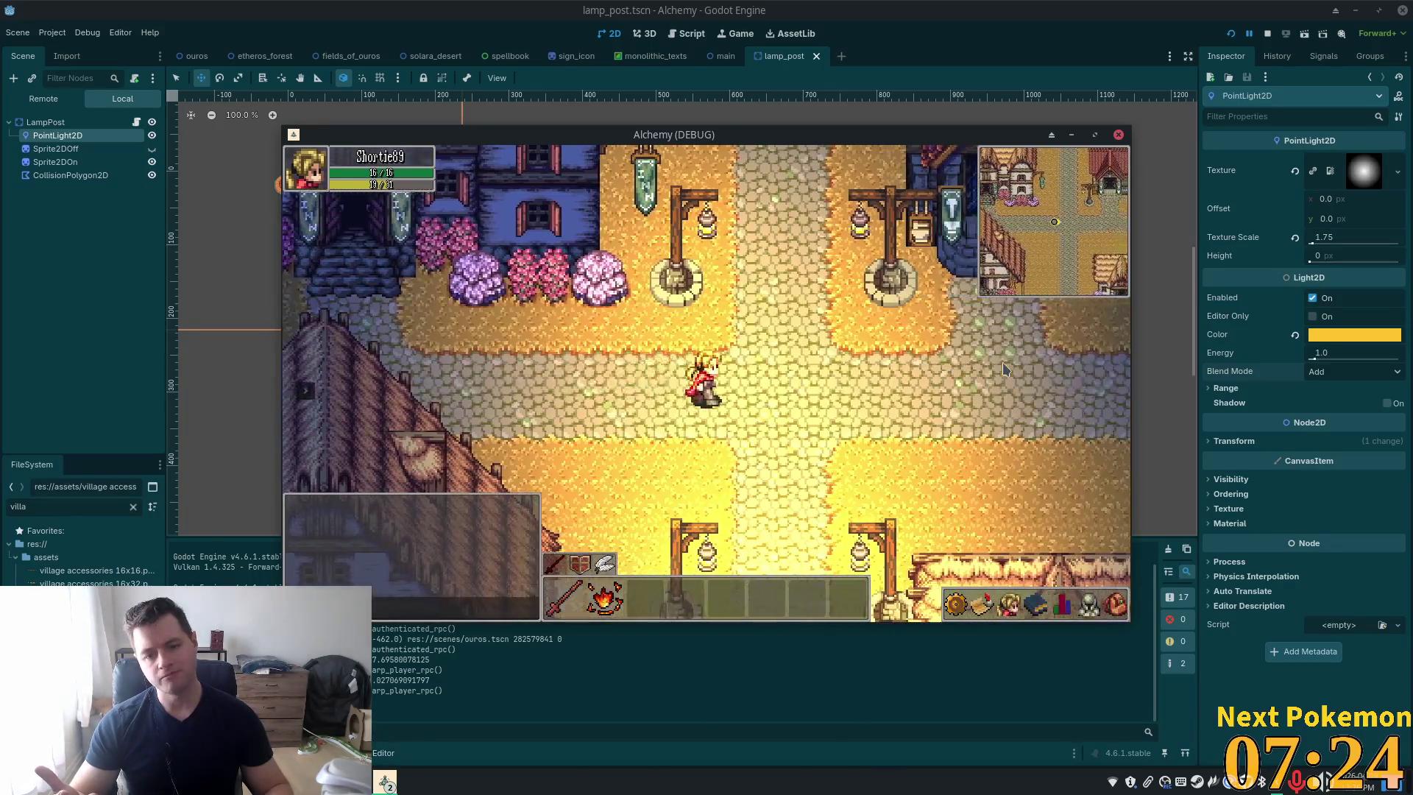
key("a")
key("a")
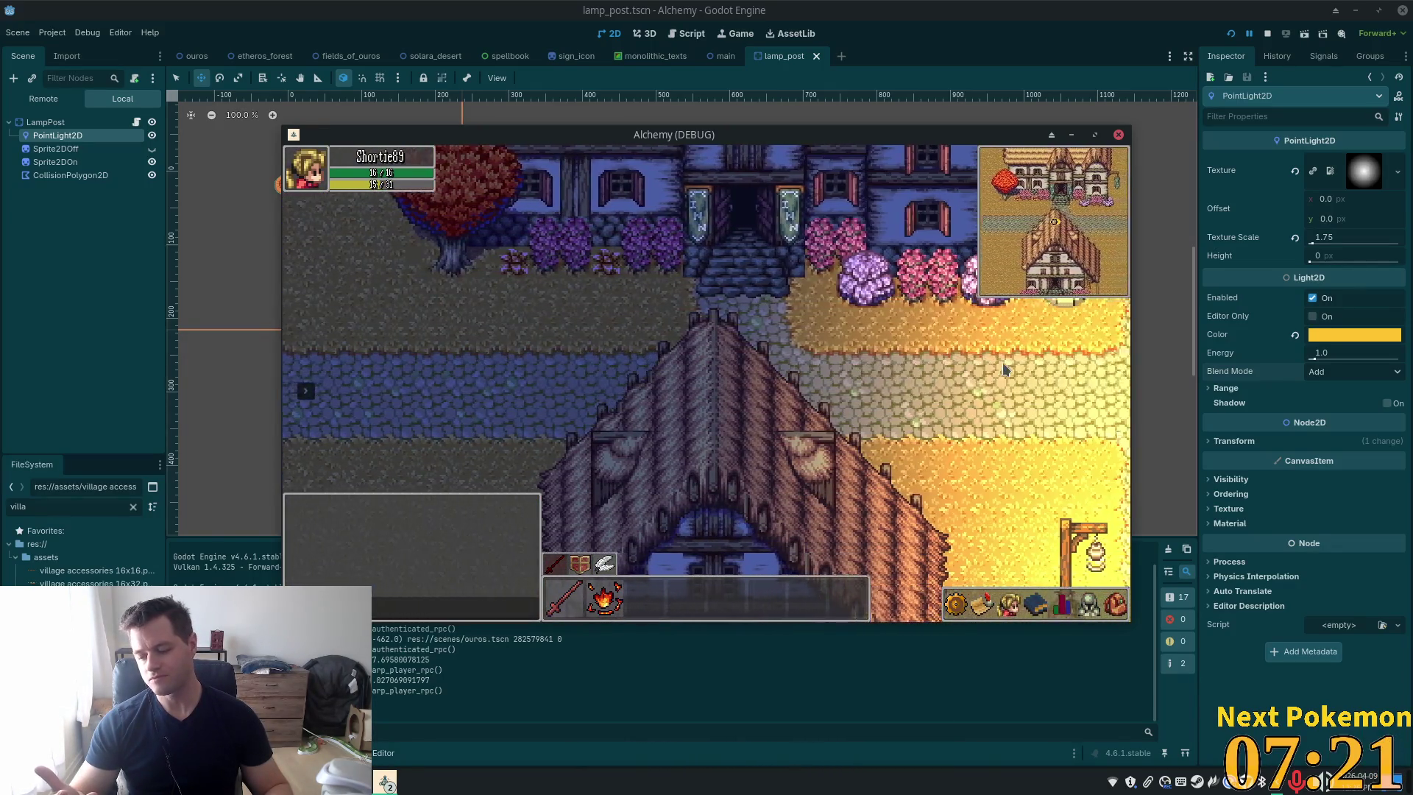
key("d")
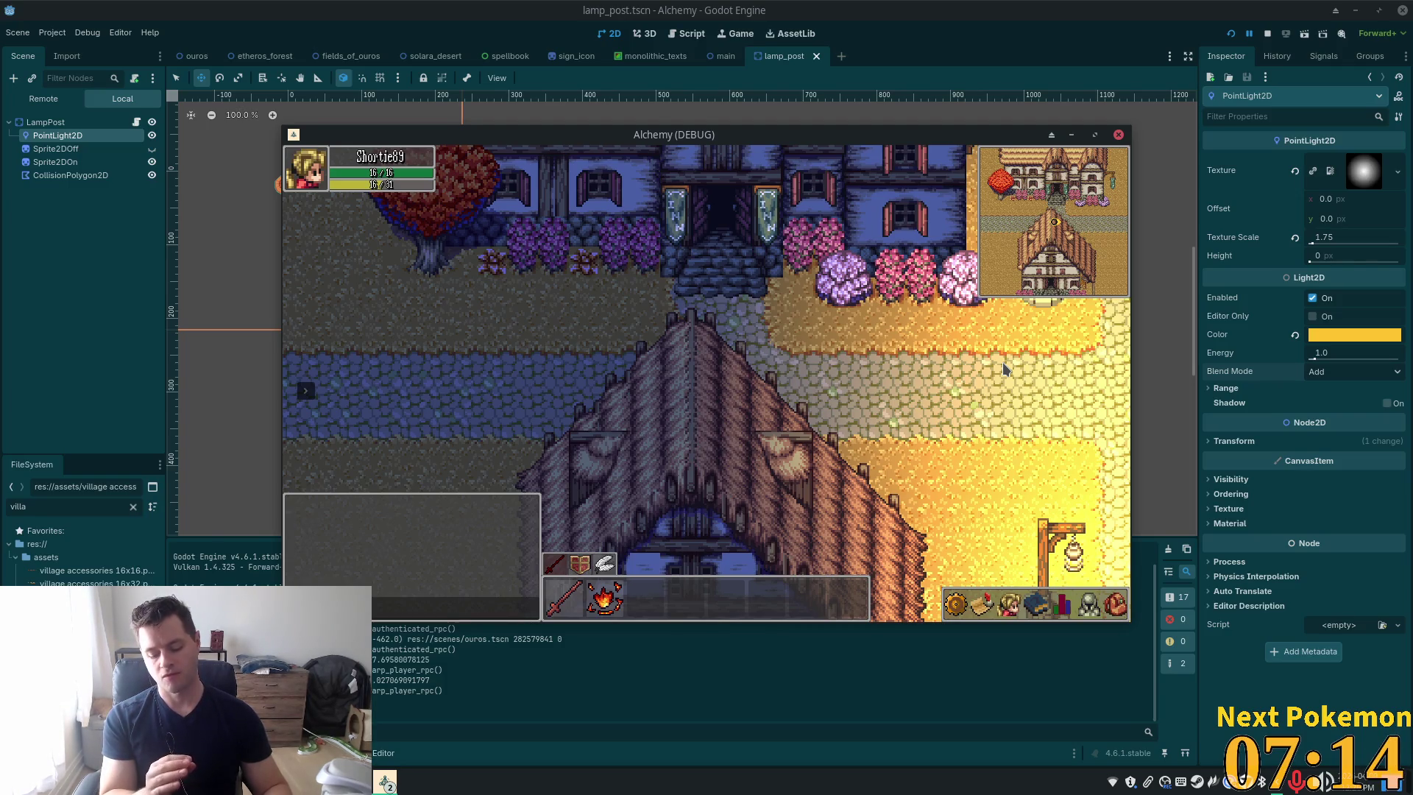
key("s")
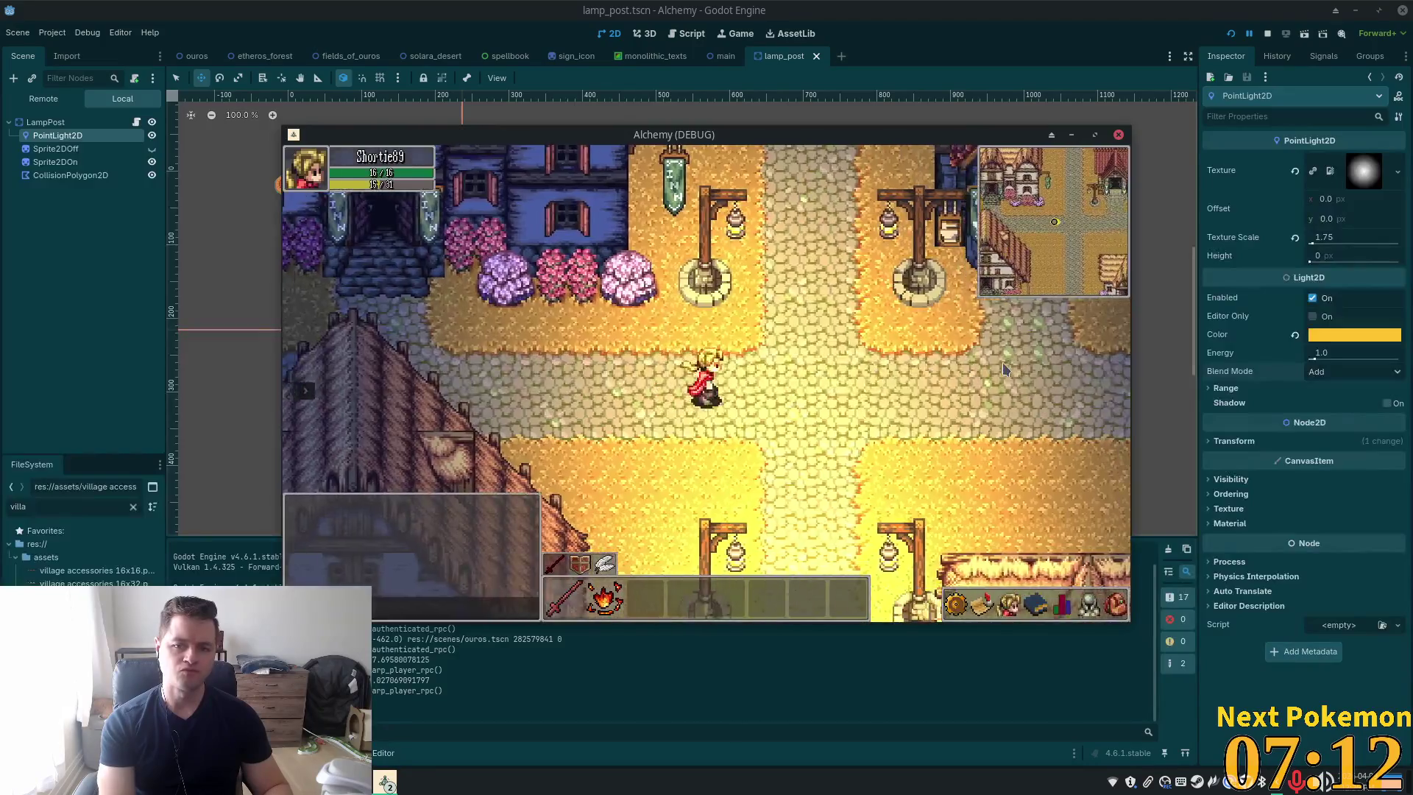
key("s")
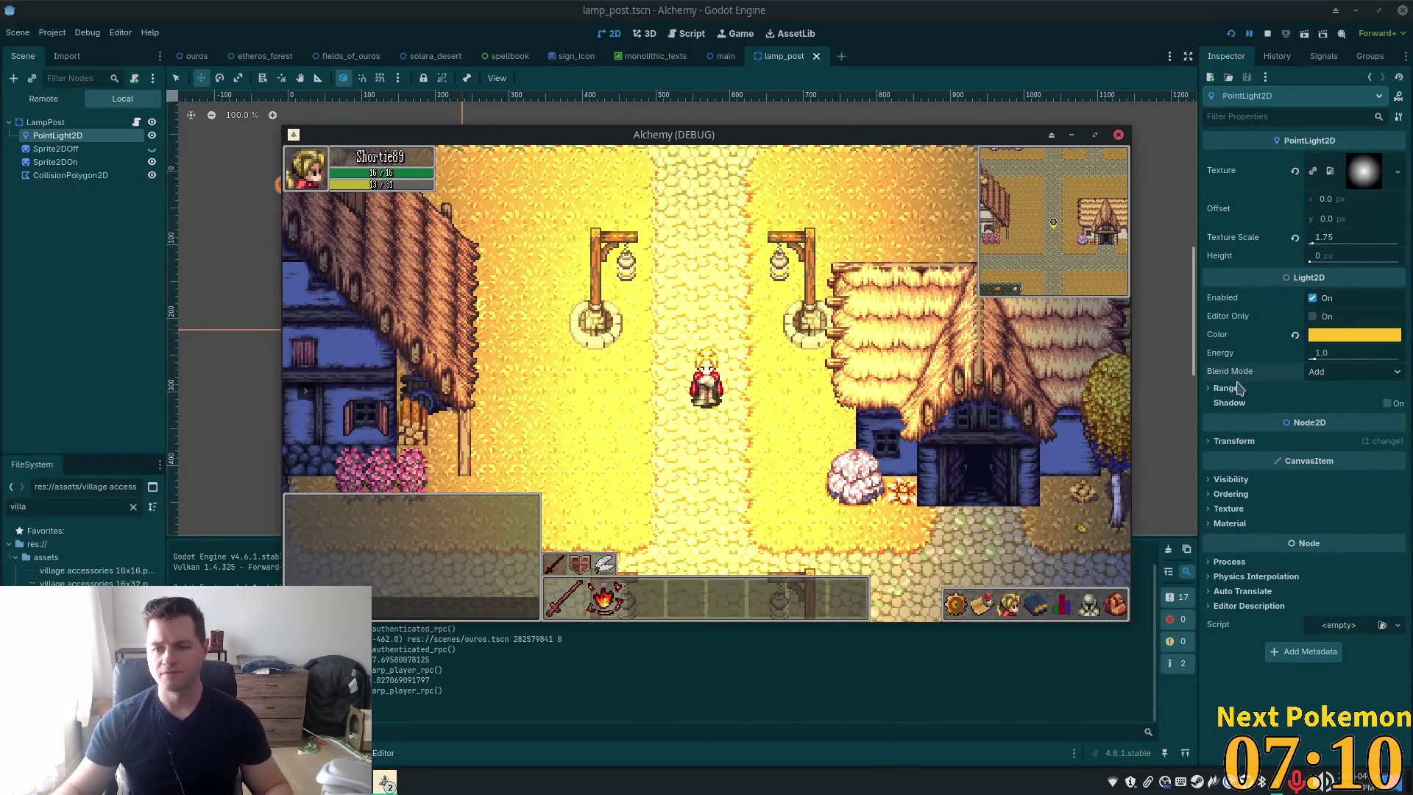
Lower the PointLight2D Energy to 0.8 and switch back to the running game
left_click(1318, 351)
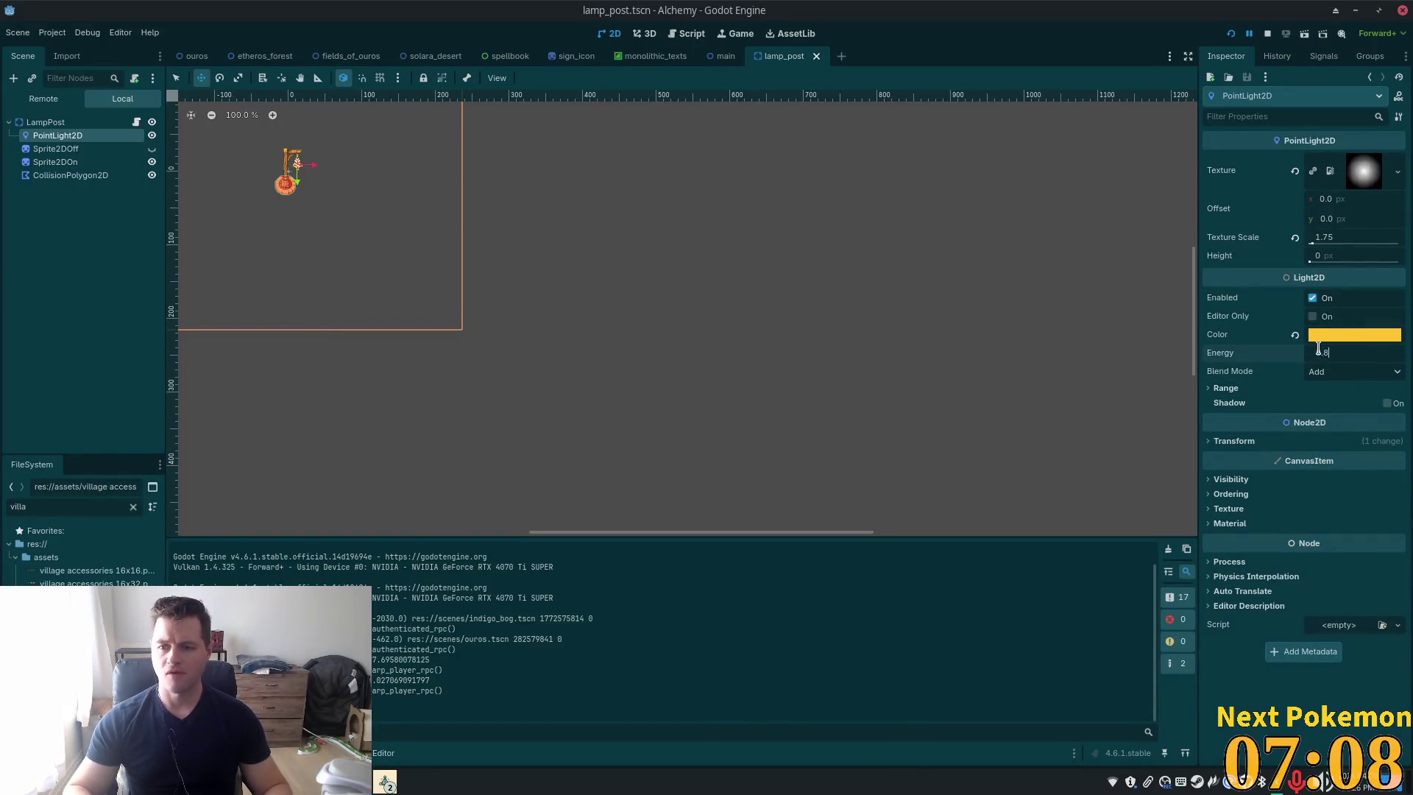
key("Tab")
key("alt+Tab")
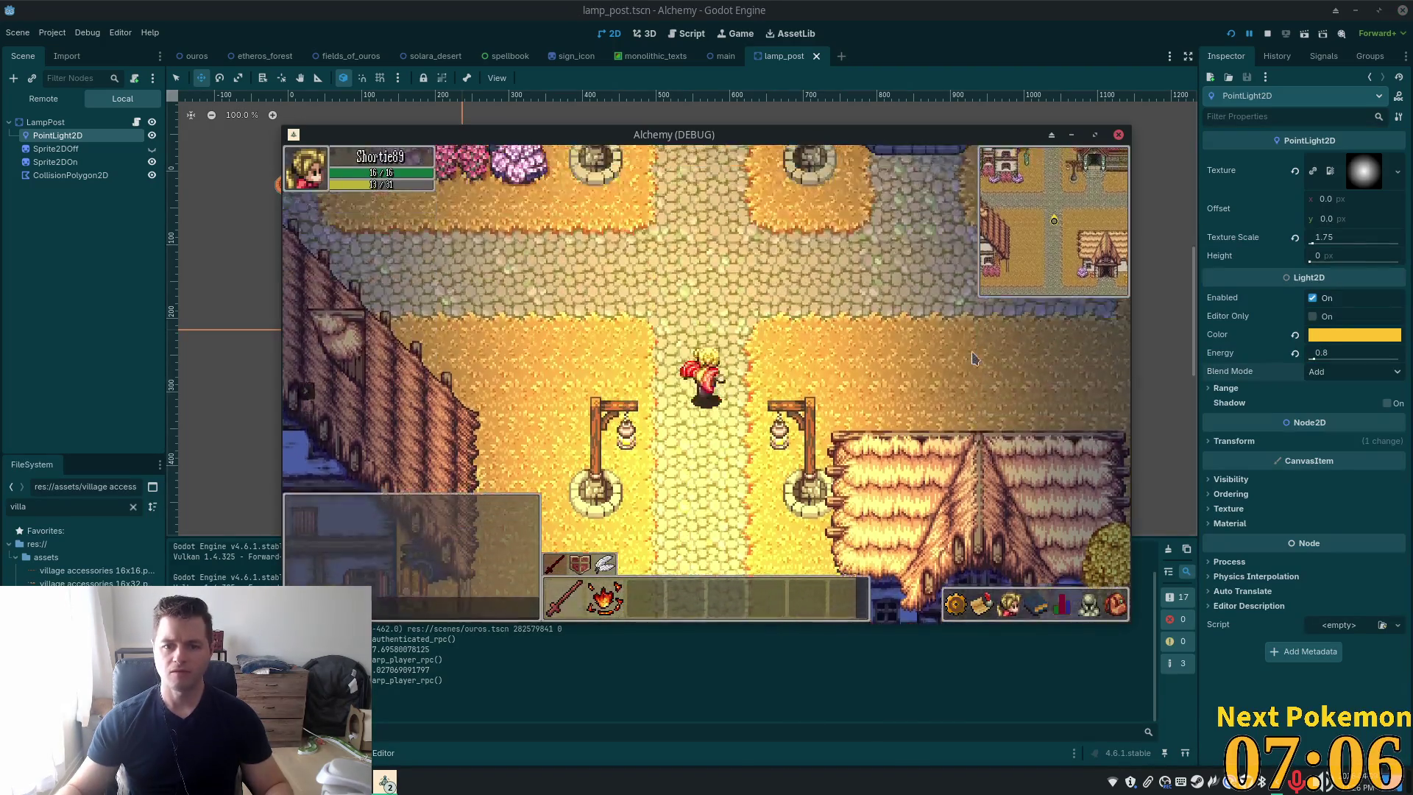
Walk the character down the lit path past the lamps, then up past the well toward the houses
key("Up")
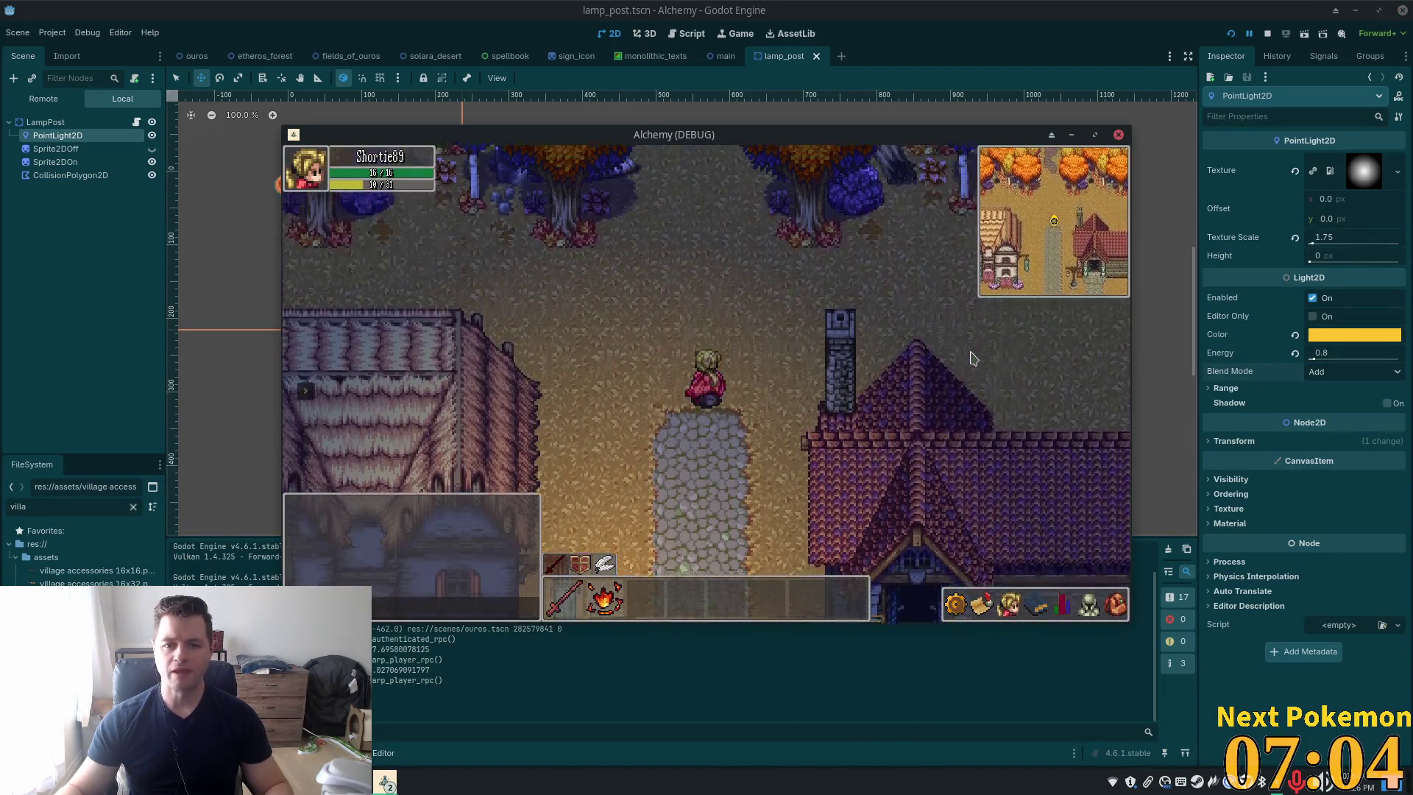
key("Down")
key("Down")
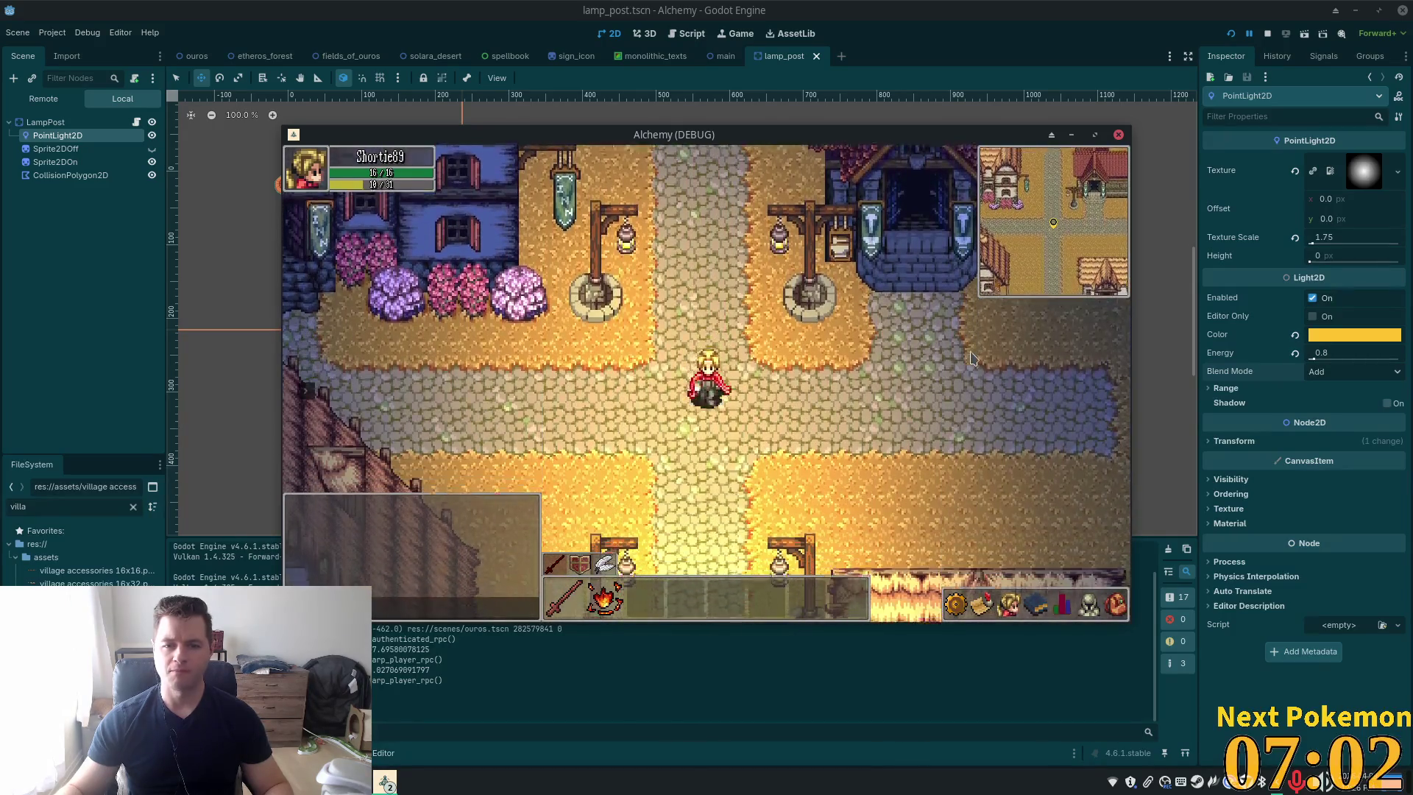
key("Down")
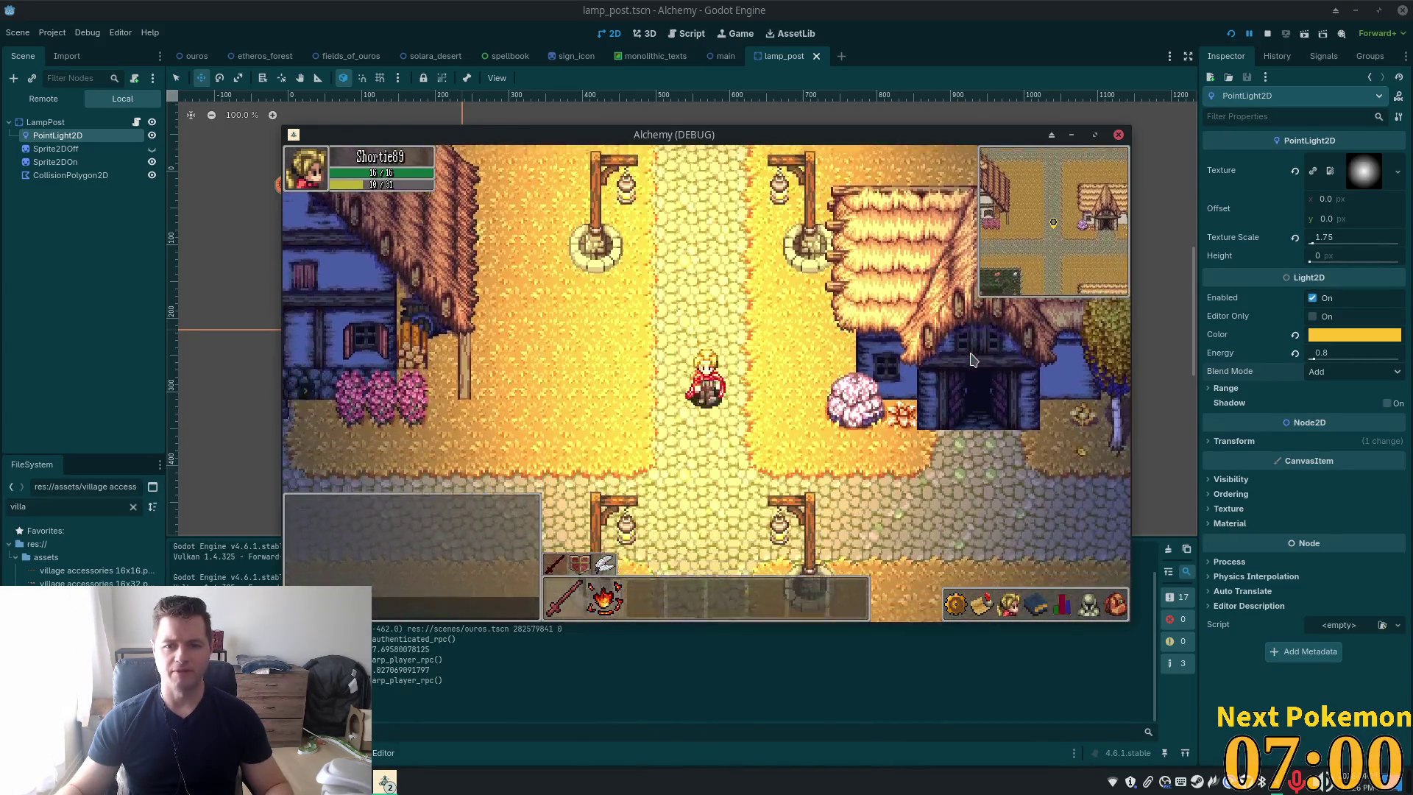
key("Down")
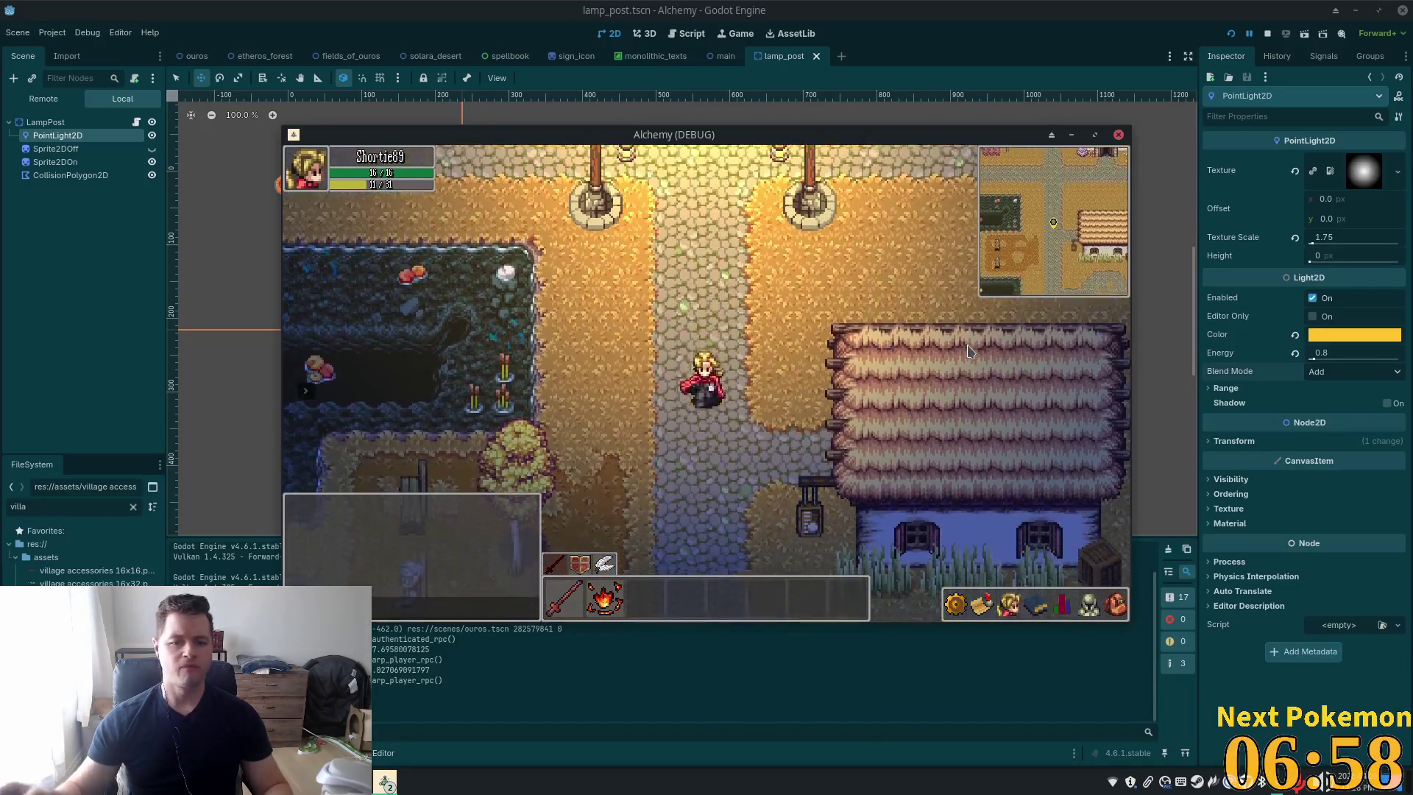
key("Down")
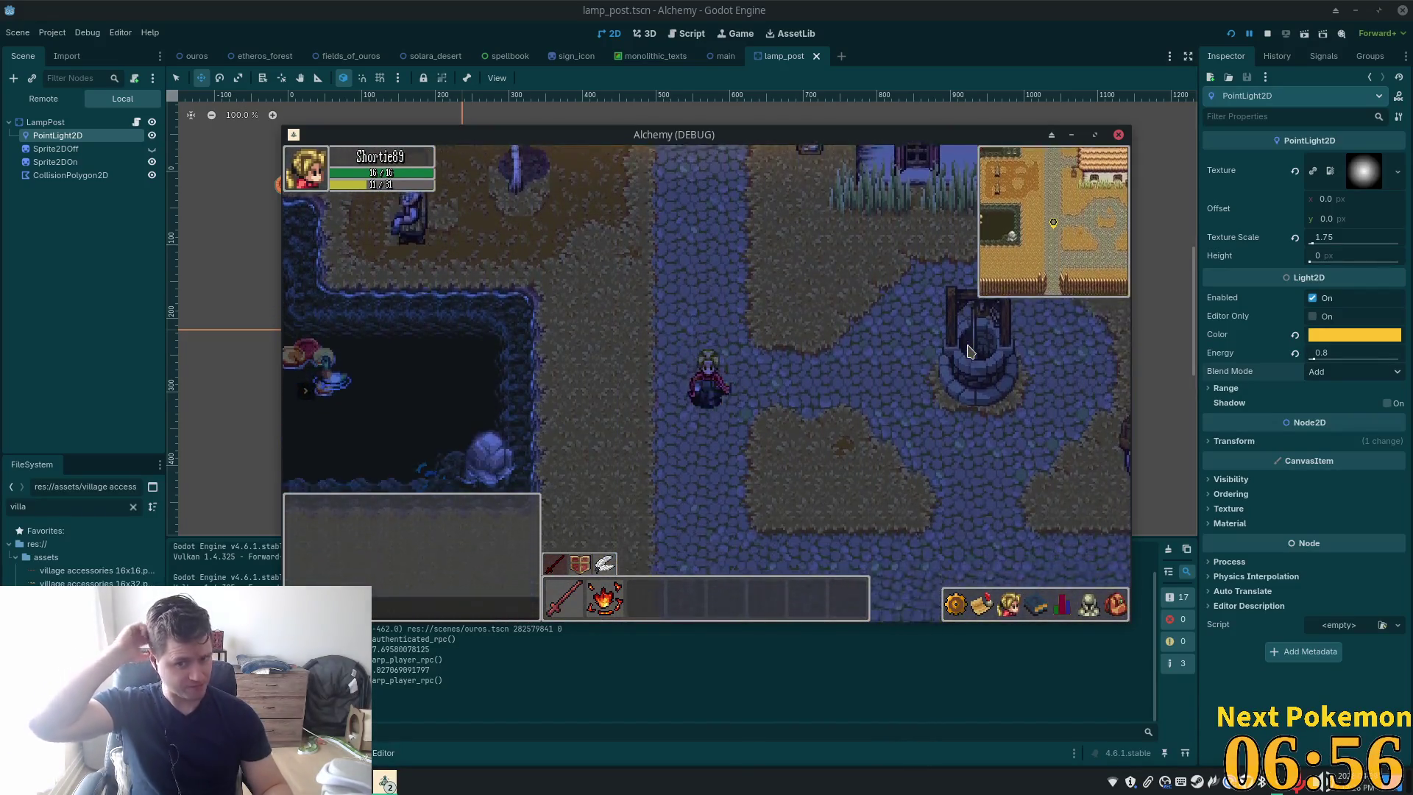
key("Right")
key("Up")
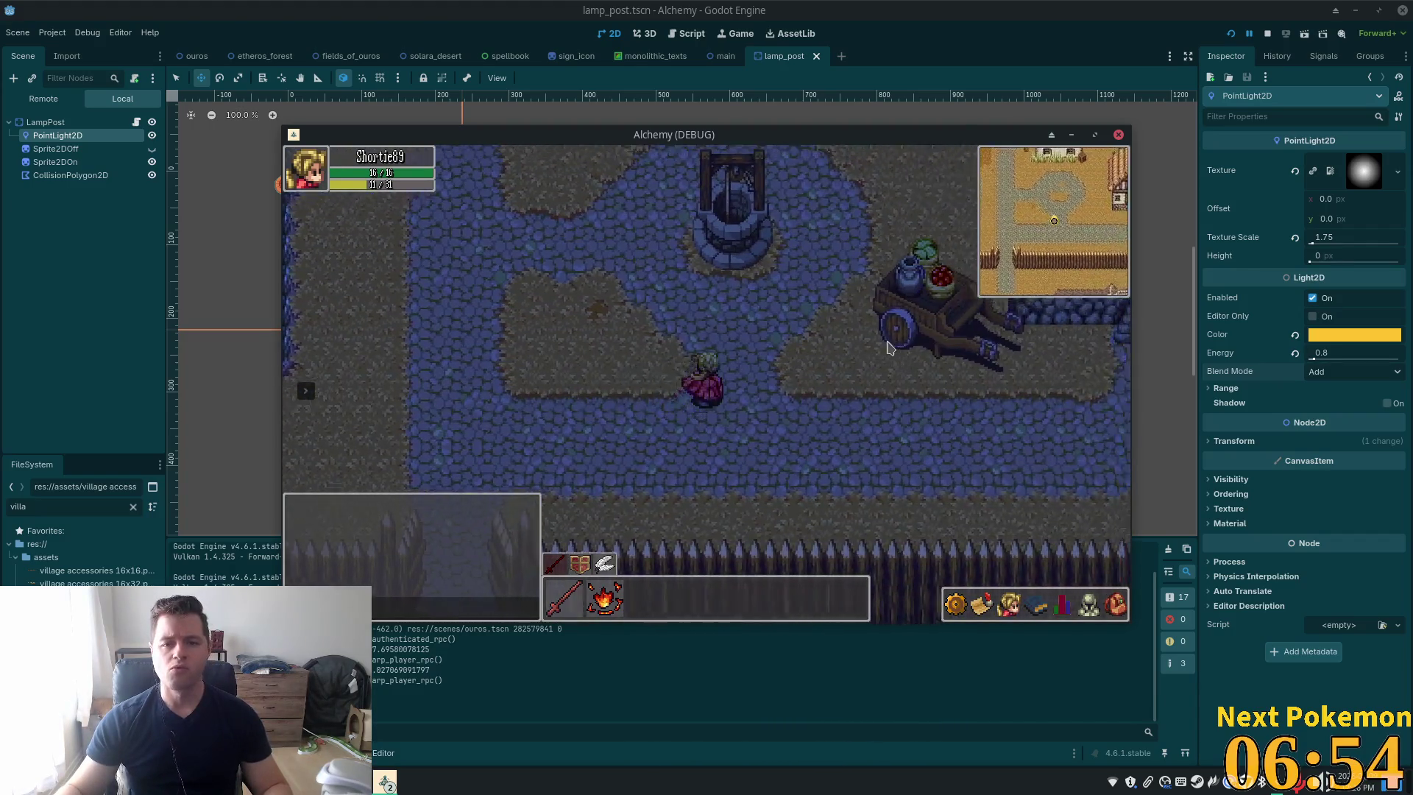
key("Up")
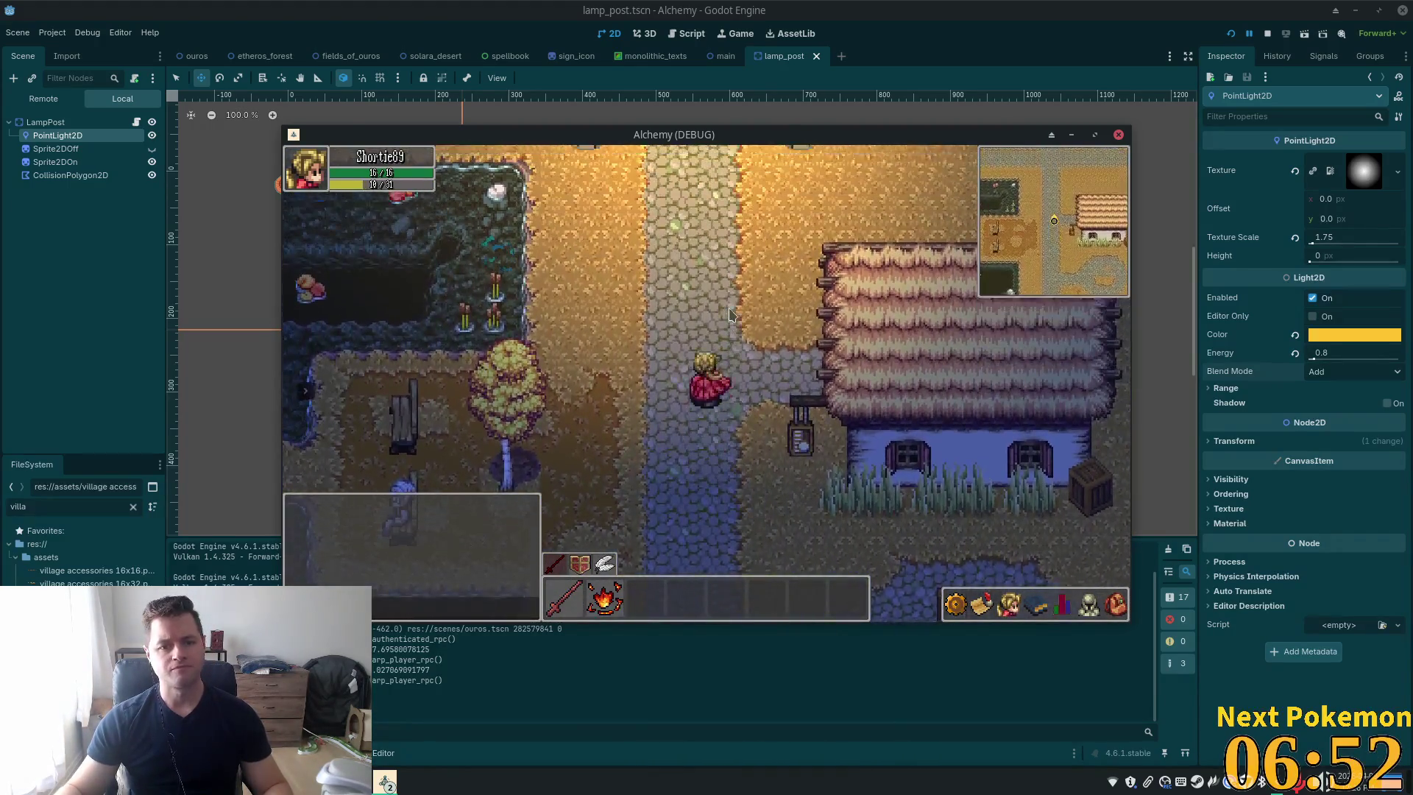
key("Up")
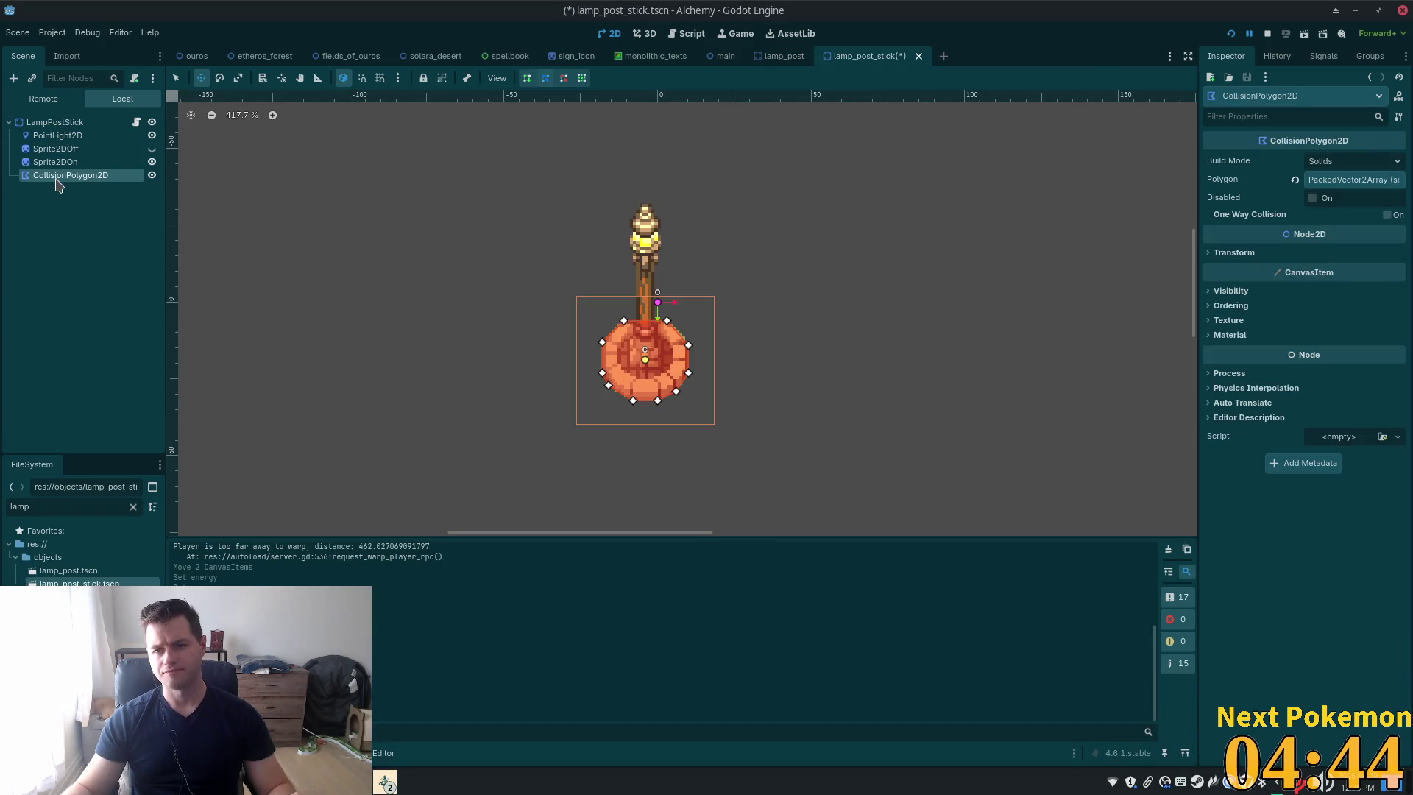
Check the collision polygon's Transform properties and save the lamp_post_stick scene
left_click(1250, 254)
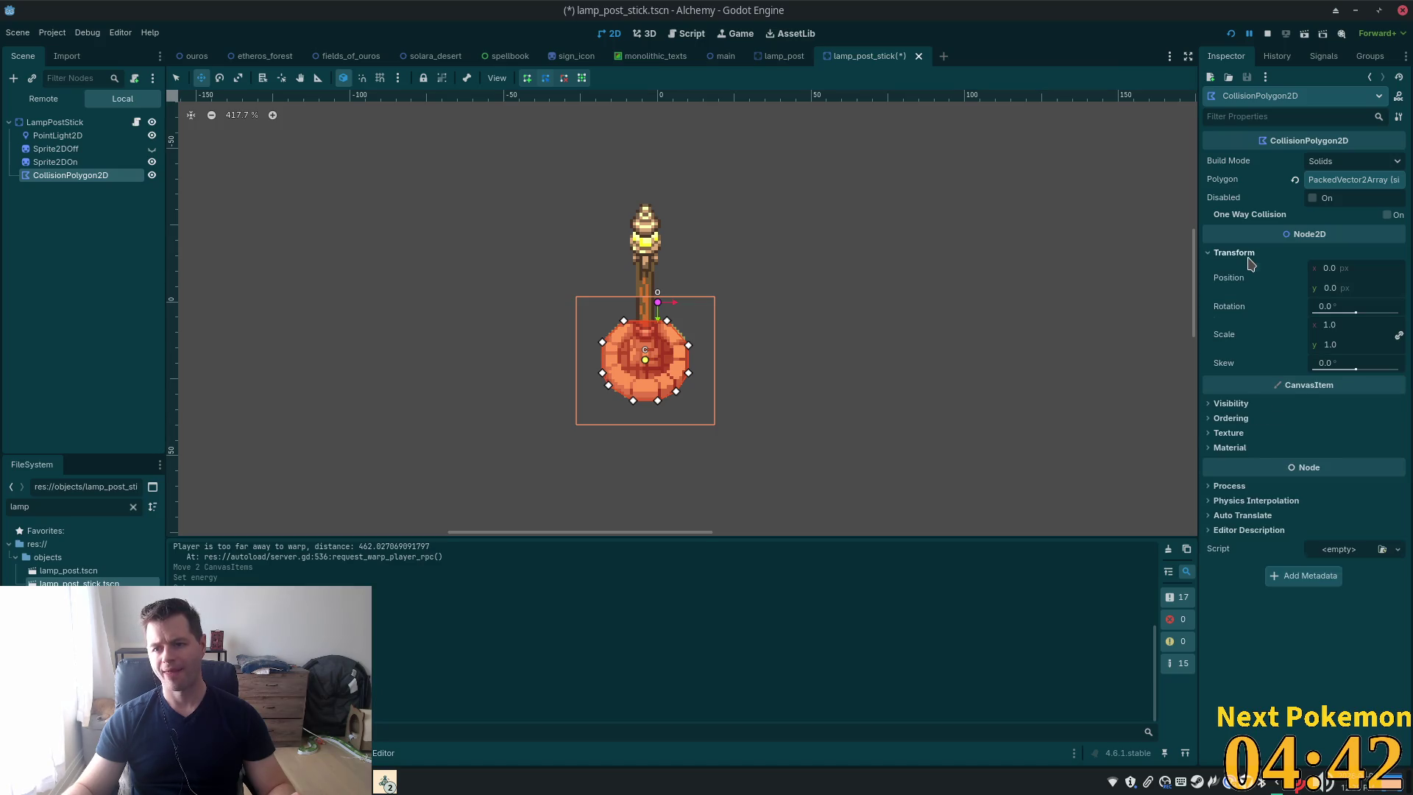
left_click(1249, 258)
scroll(697, 220, "down", 1)
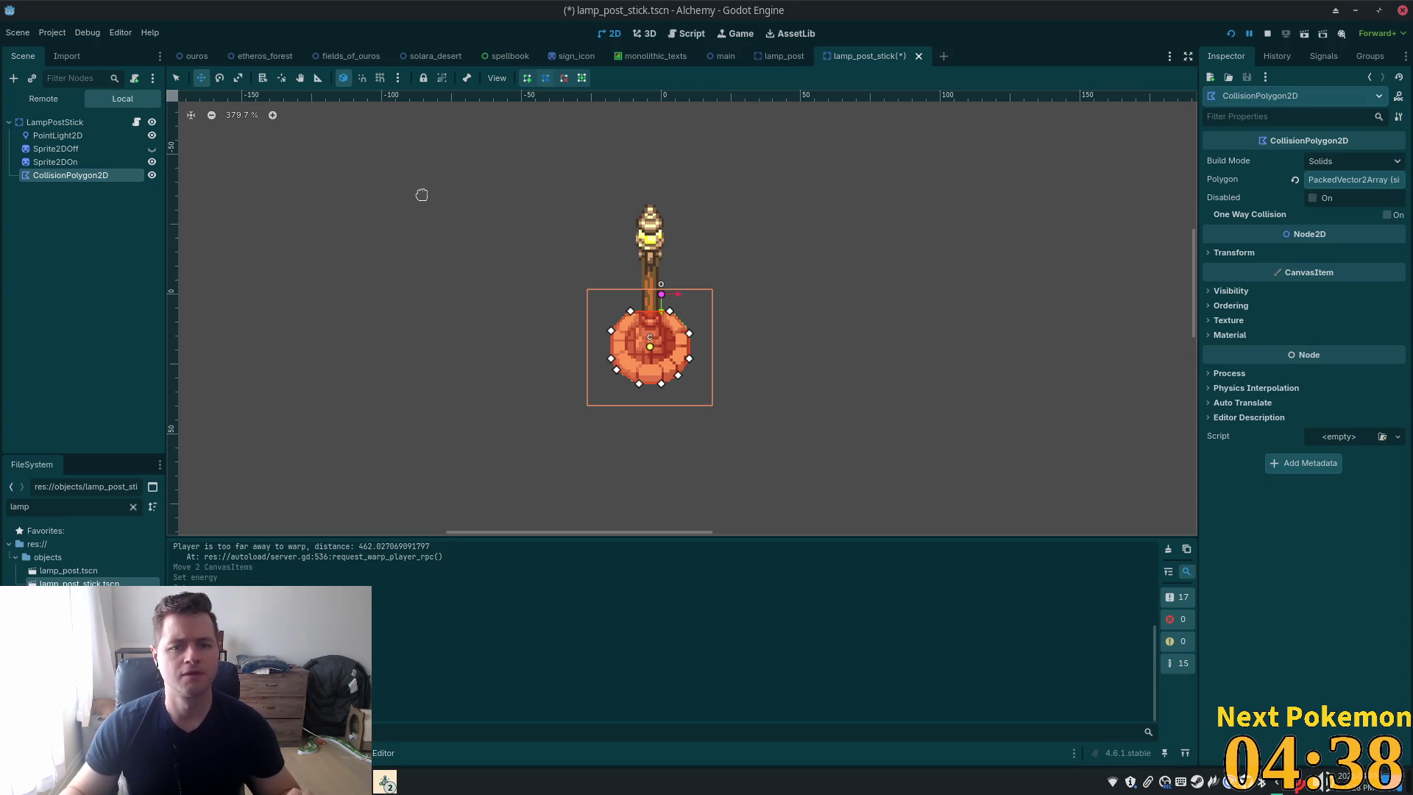
key("ctrl+s")
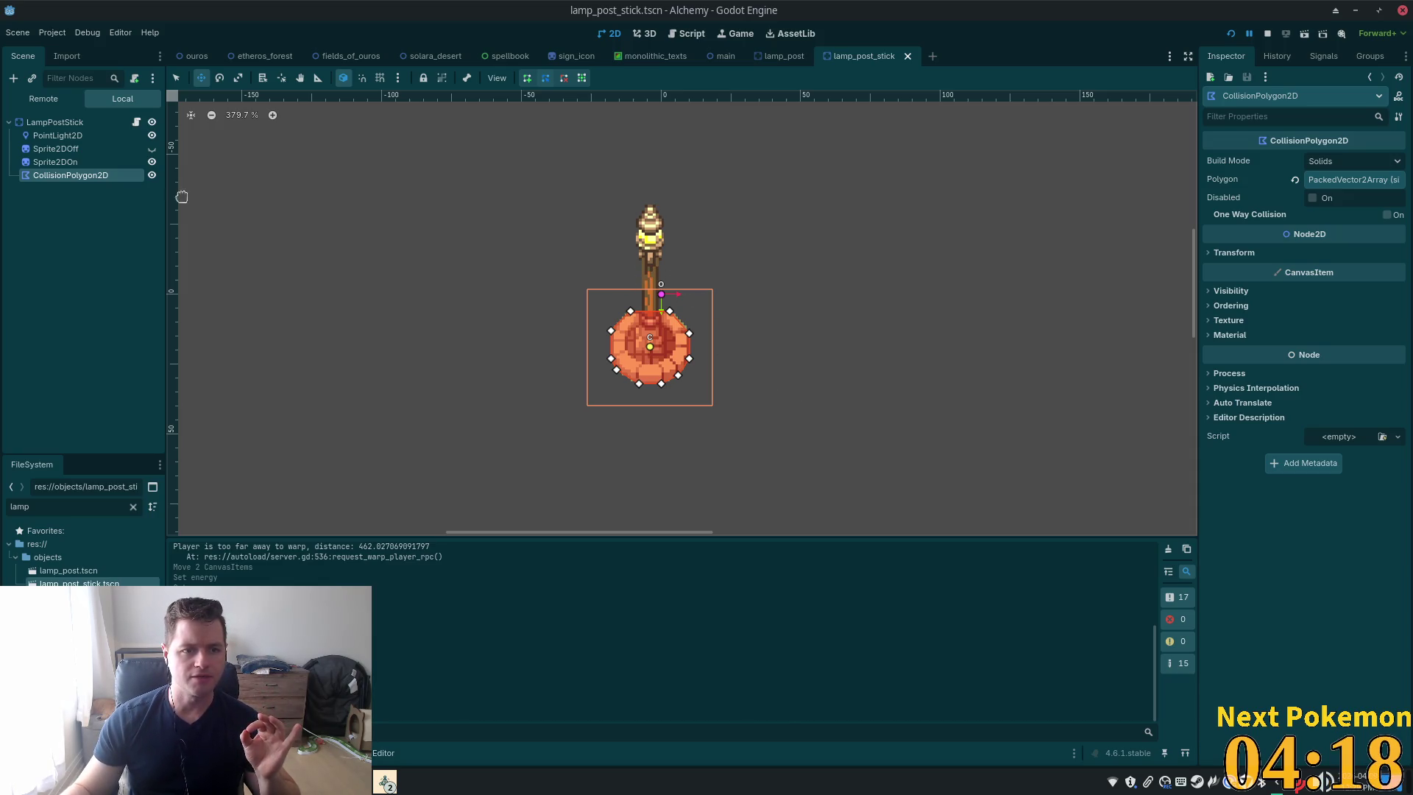
Move the PointLight2D up-left onto the lantern head and save the scene
left_click(66, 136)
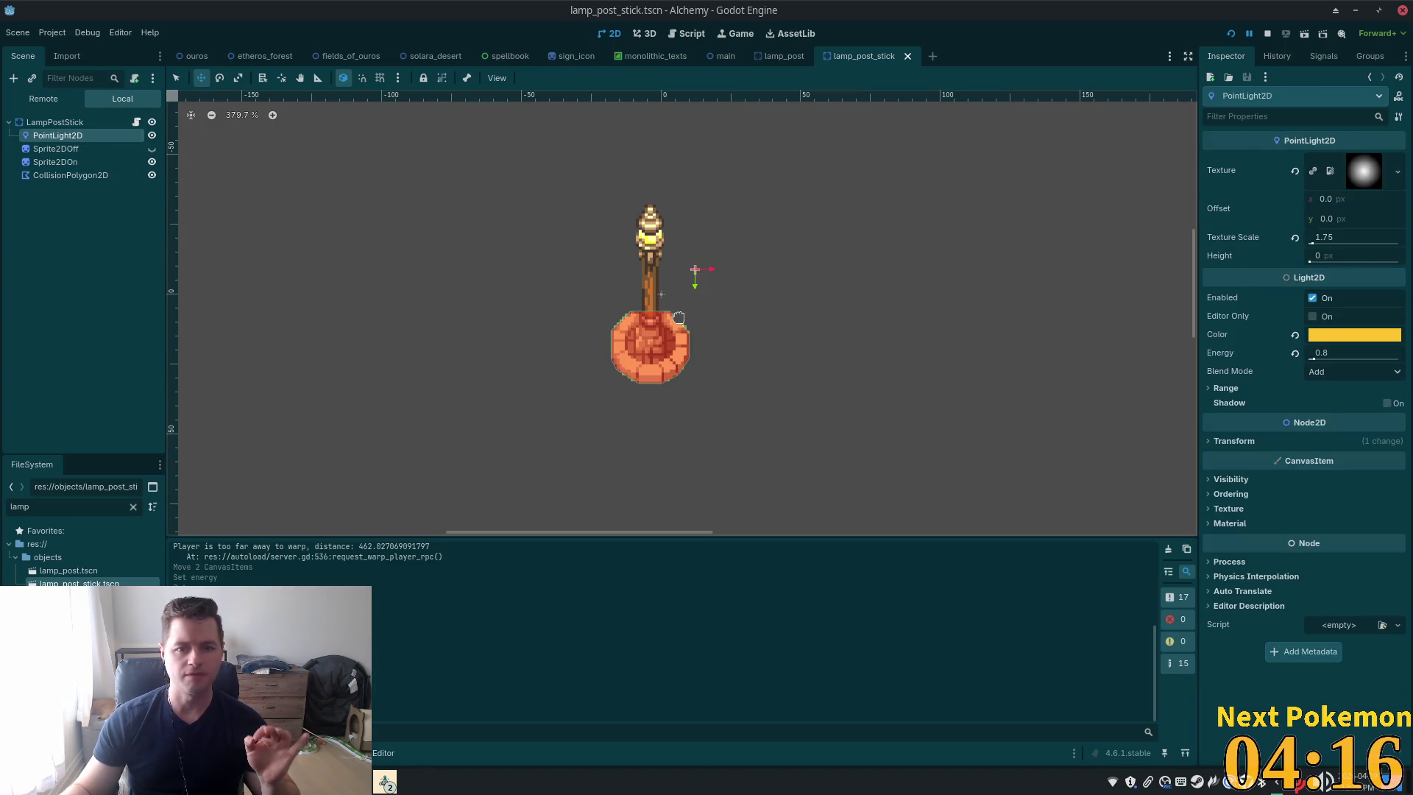
key("Left")
key("Left")
key("Up")
key("Up")
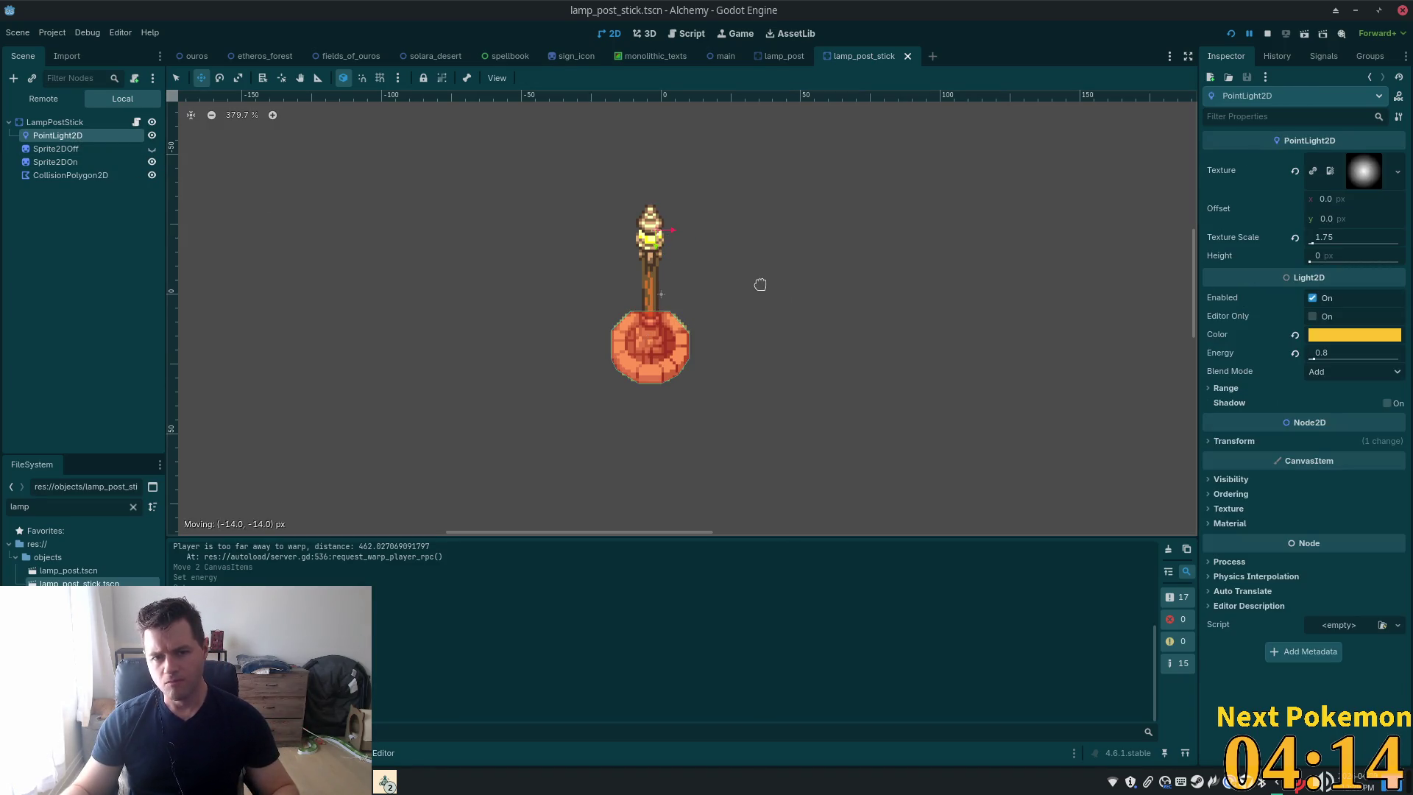
left_click_drag(760, 284, 755, 289)
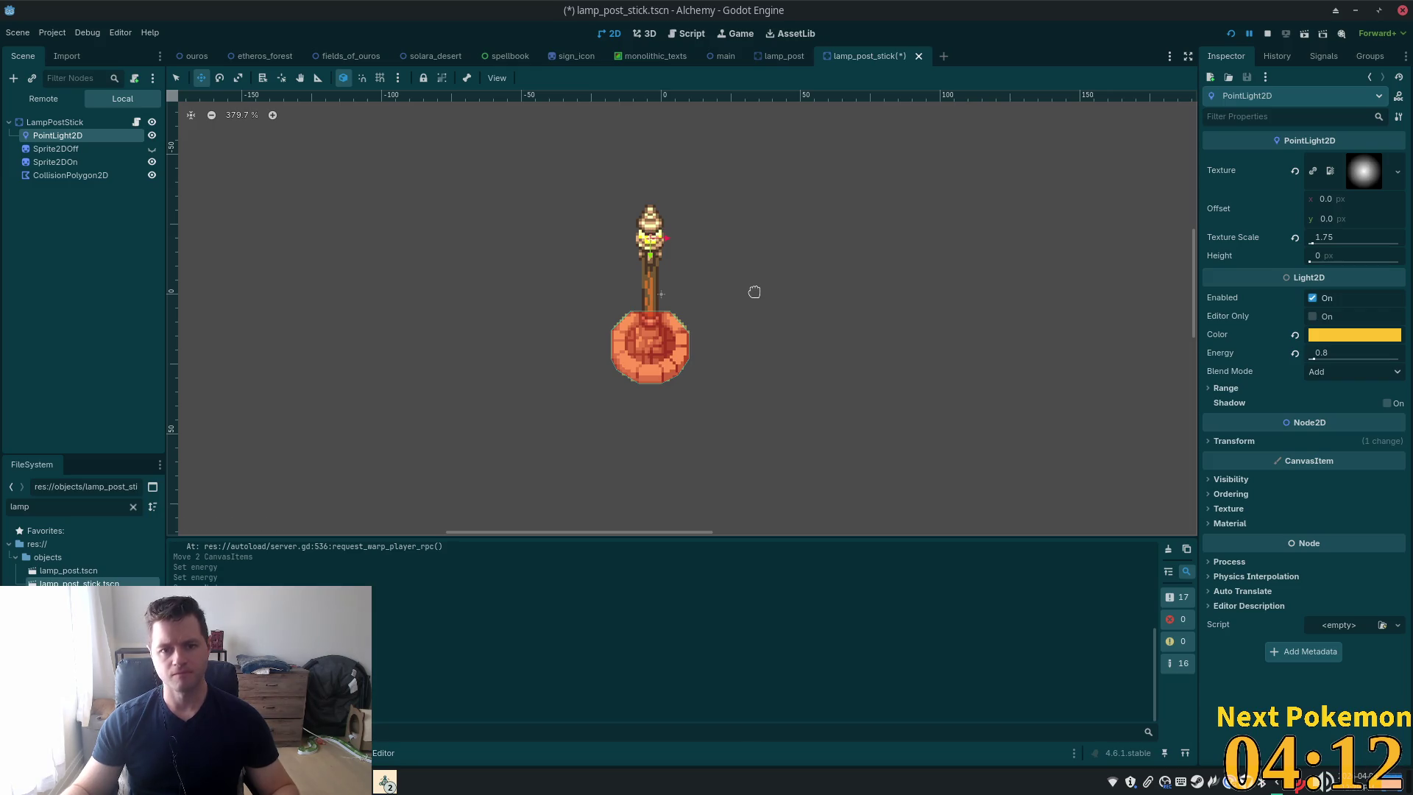
key("ctrl+s")
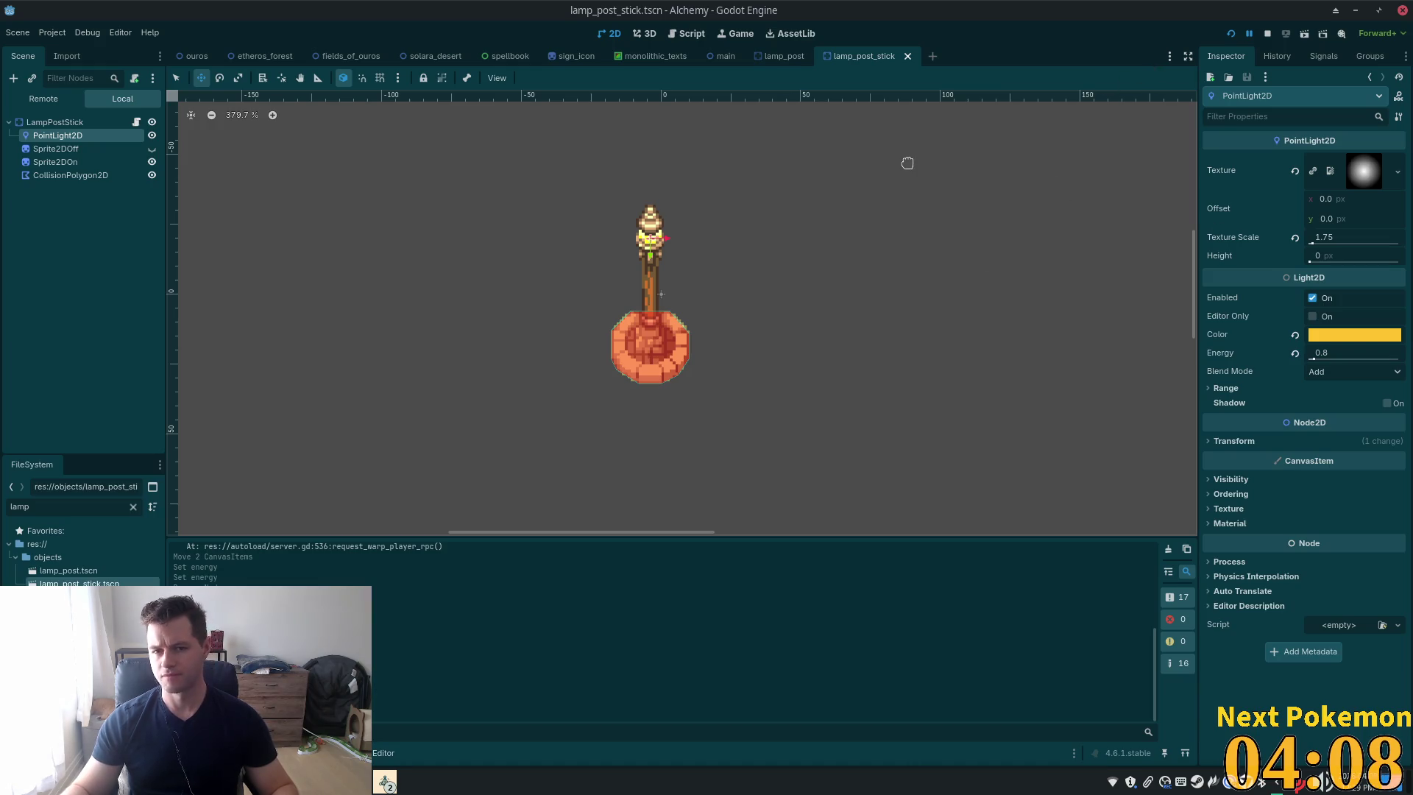
left_click(197, 56)
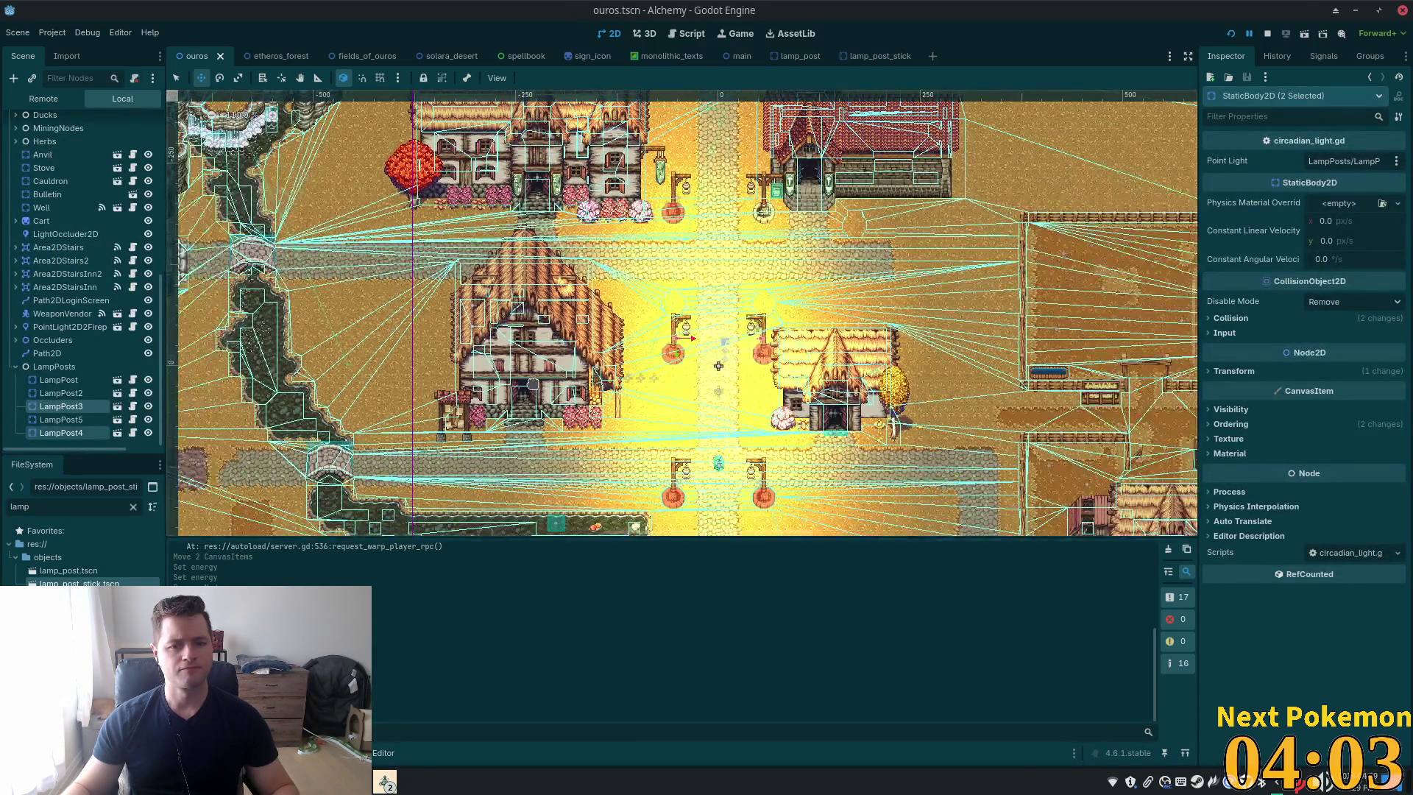
Zoom in and pan the ouros canvas to view the area west of the lamp posts
scroll(894, 345, "up", 3)
mouse_move(895, 345)
left_mouse_down()
mouse_move(931, 184)
mouse_move(1067, 121)
mouse_move(1104, 133)
left_mouse_up()
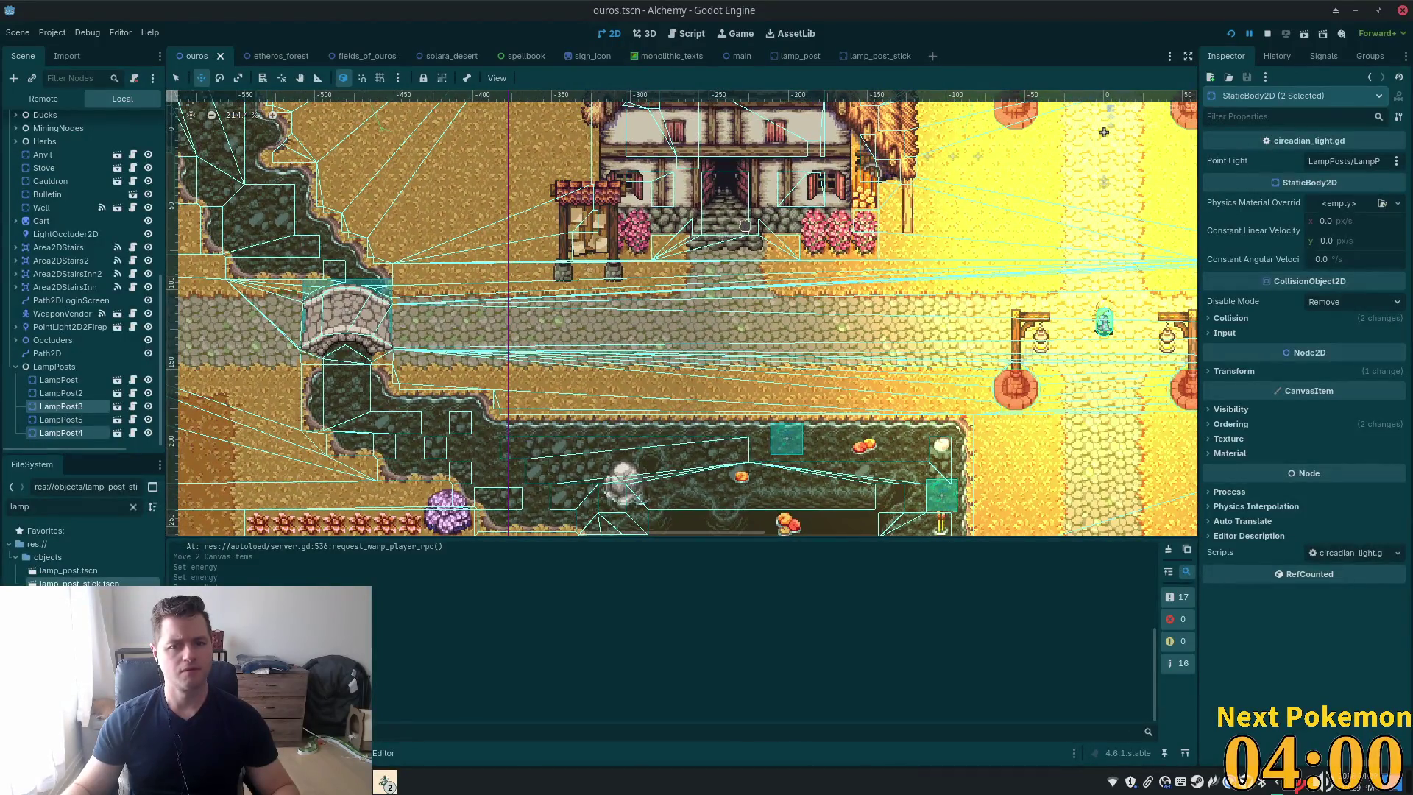
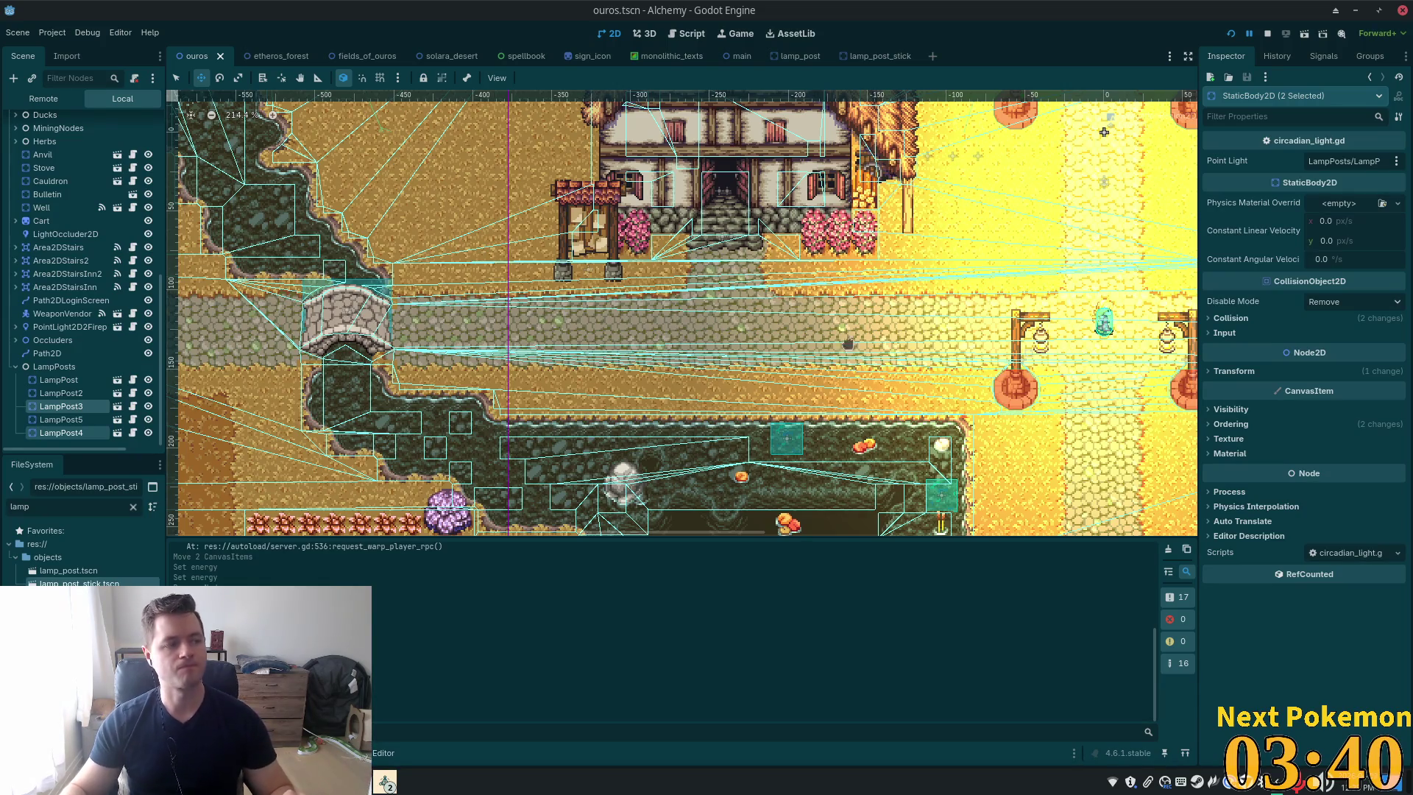
Instance lamp_post_stick.tscn as a child of the LampPosts node, searching scenes for 'lamp'
left_click(54, 366)
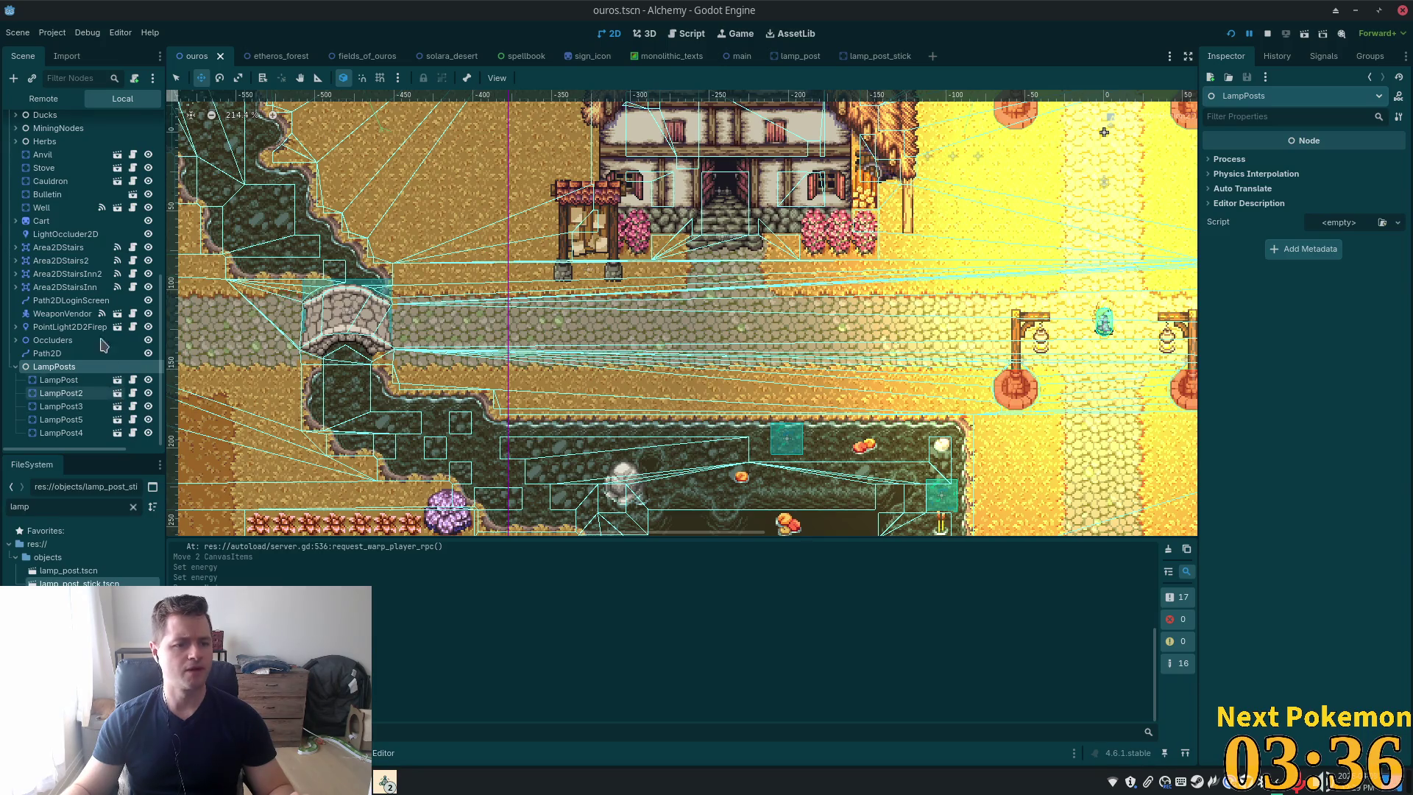
scroll(163, 265, "up", 10)
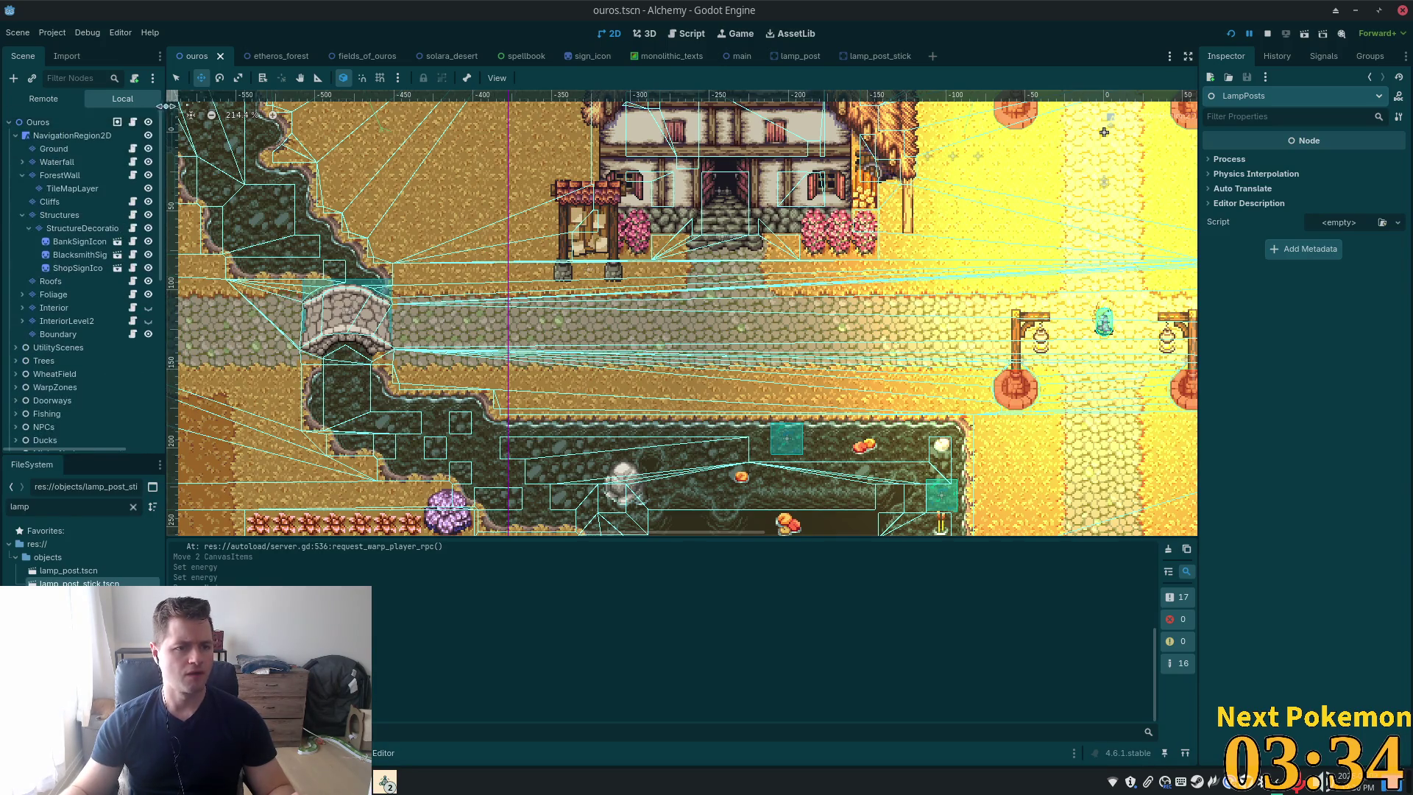
left_click(73, 135)
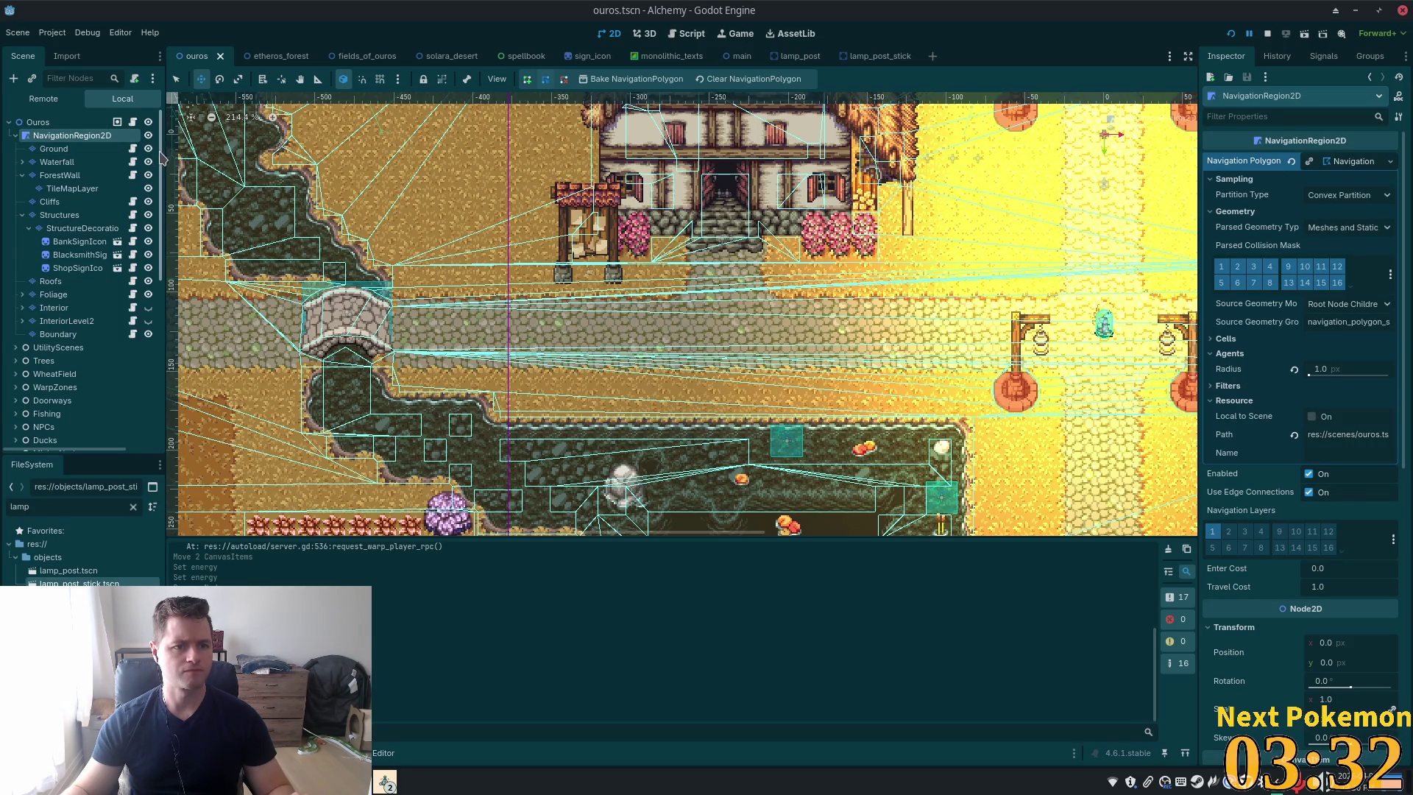
scroll(81, 294, "down", 10)
left_click(53, 366)
key("ctrl+a")
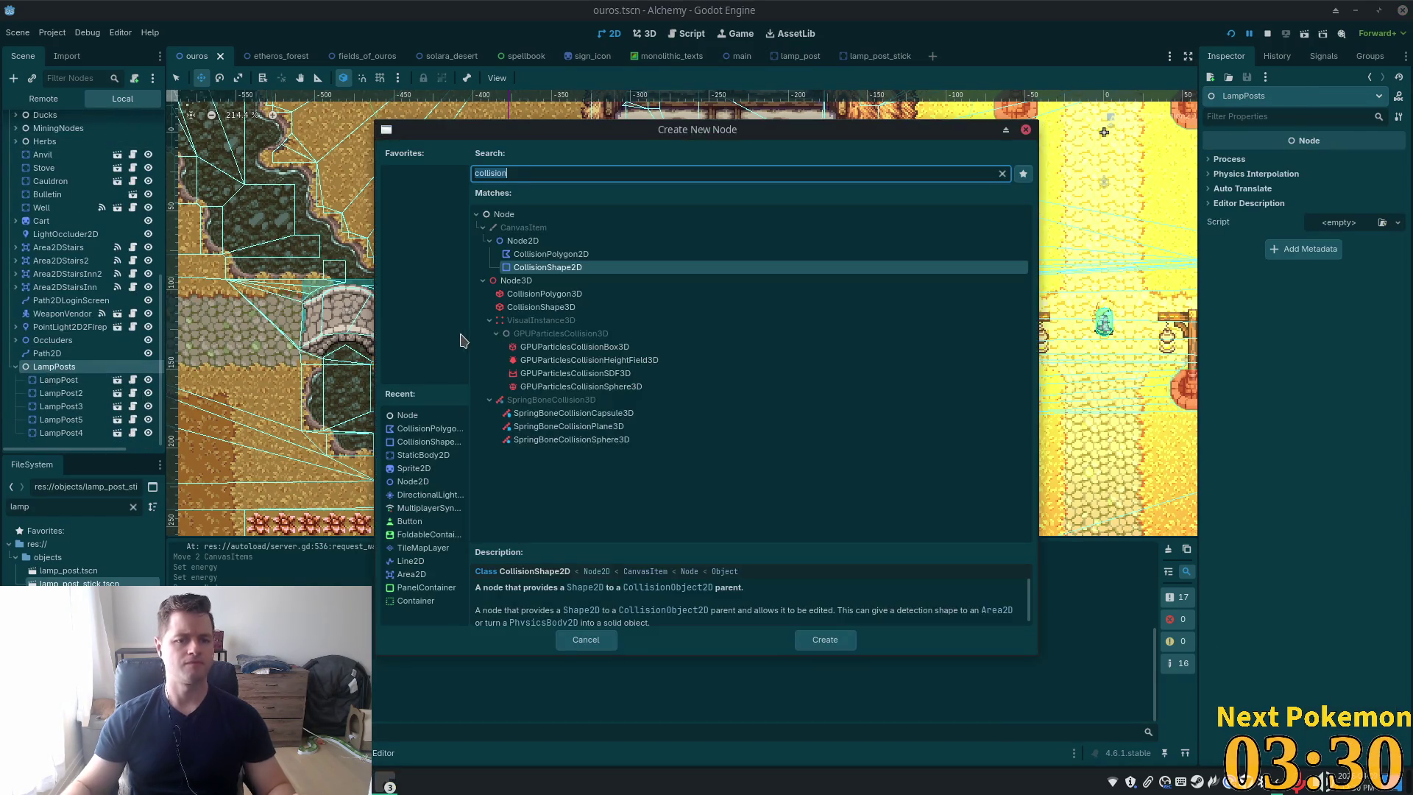
key("Escape")
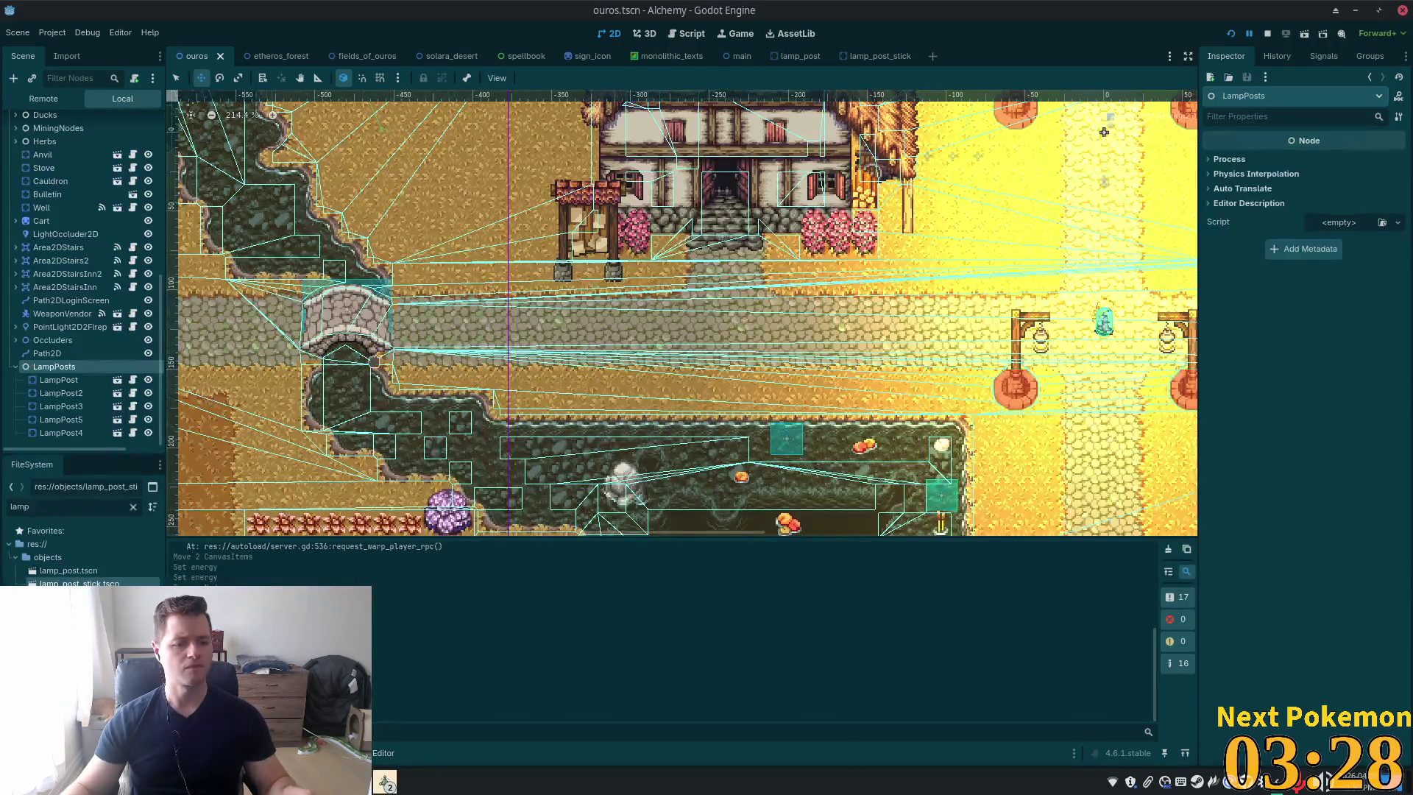
key("ctrl+shift+a")
type("la")
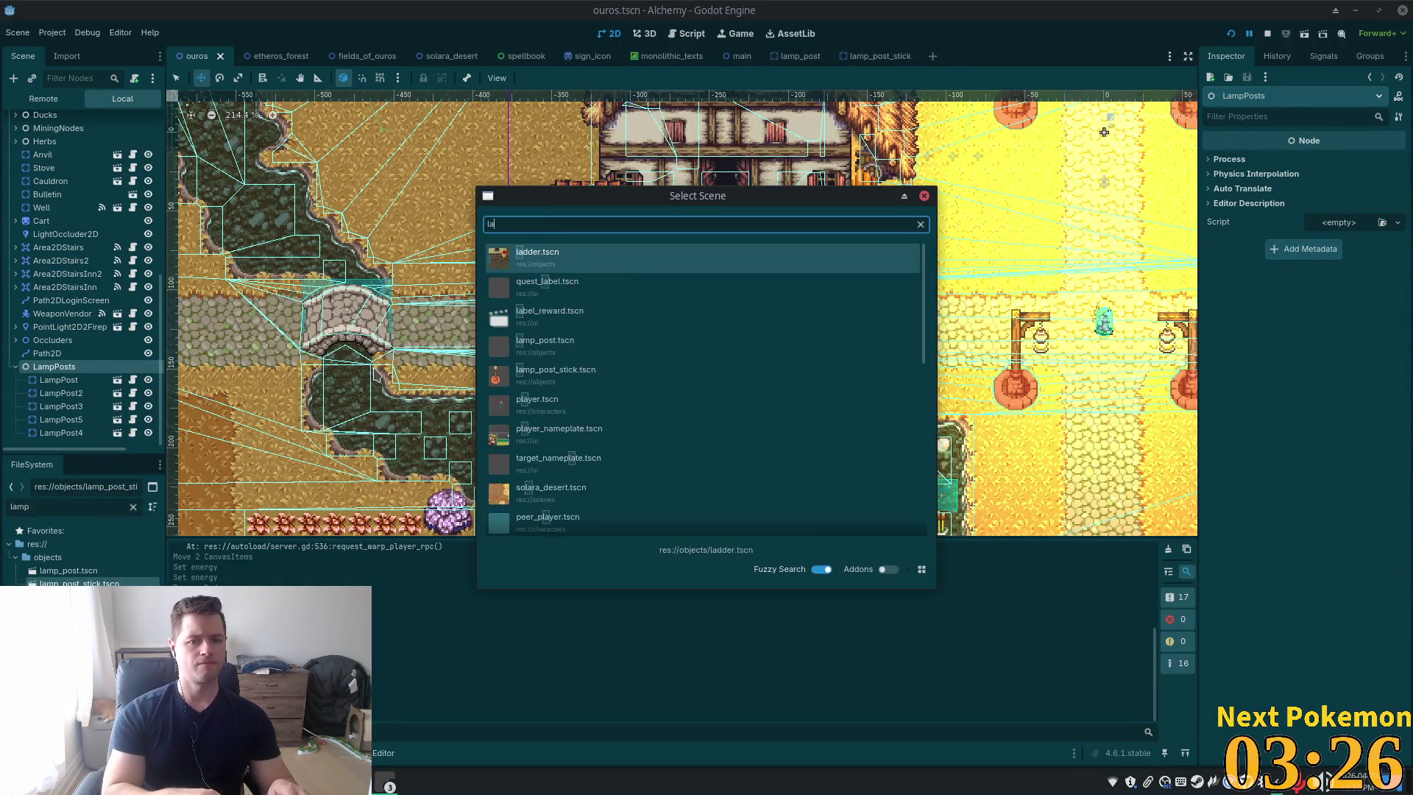
type("mp")
key("Down")
key("Return")
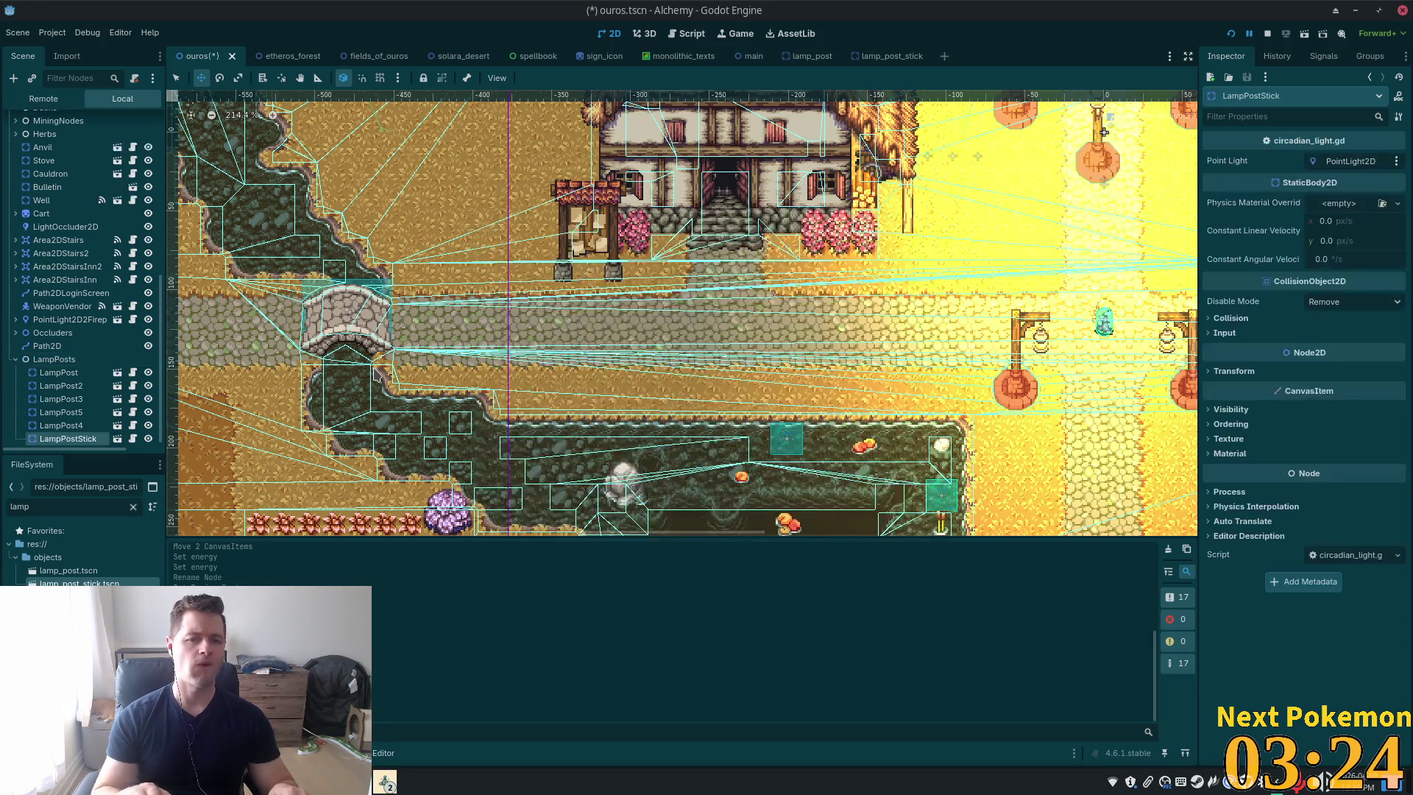
Drag LampPostStick onto the left path beside the buildings, then survey the surrounding map
mouse_move(1101, 134)
left_mouse_down()
mouse_move(699, 279)
mouse_move(440, 340)
mouse_move(471, 257)
mouse_move(445, 254)
mouse_move(597, 360)
left_mouse_up()
mouse_move(467, 463)
left_mouse_down()
mouse_move(410, 452)
mouse_move(542, 320)
left_mouse_up()
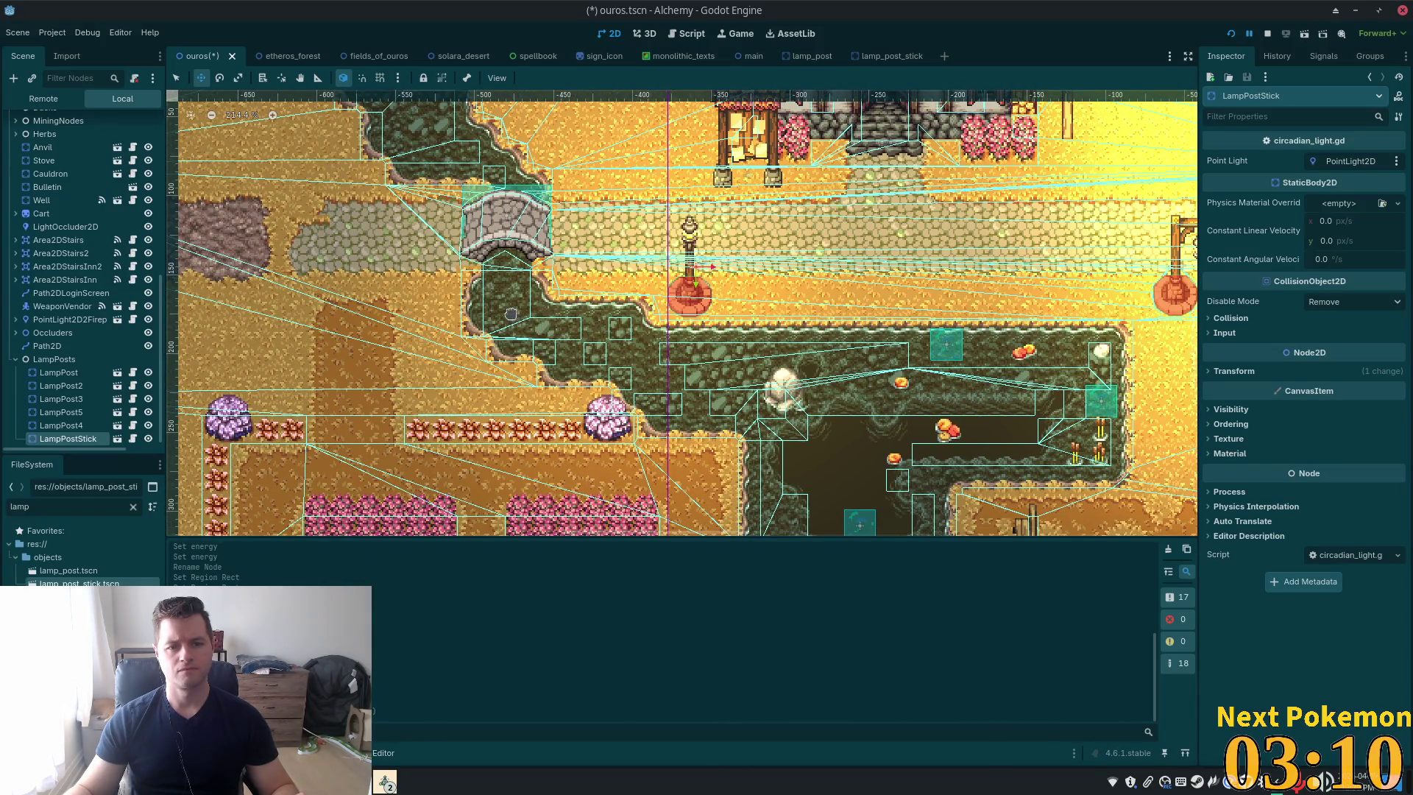
scroll(508, 316, "up", 3)
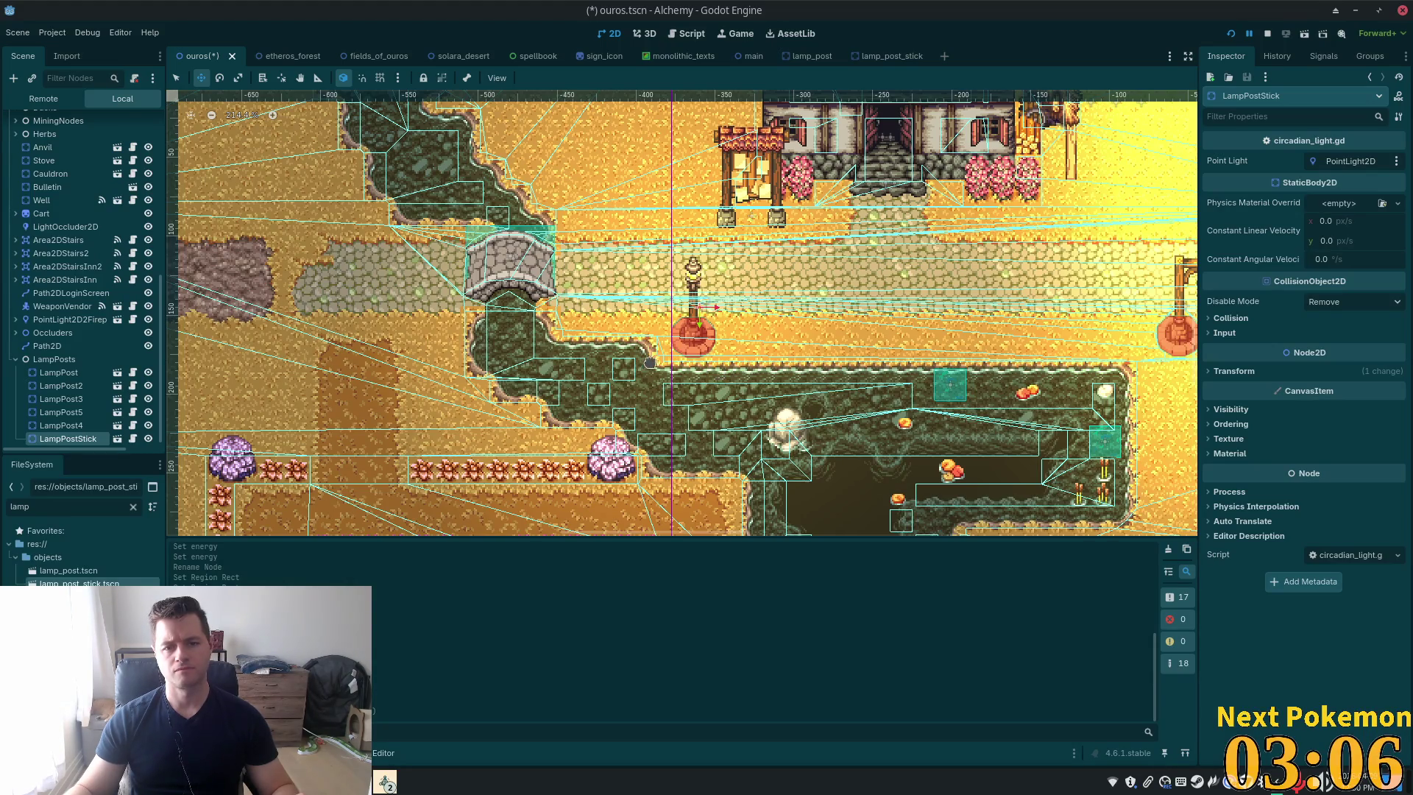
scroll(622, 390, "down", 3)
mouse_move(748, 442)
left_mouse_down()
mouse_move(662, 379)
mouse_move(703, 250)
left_mouse_up()
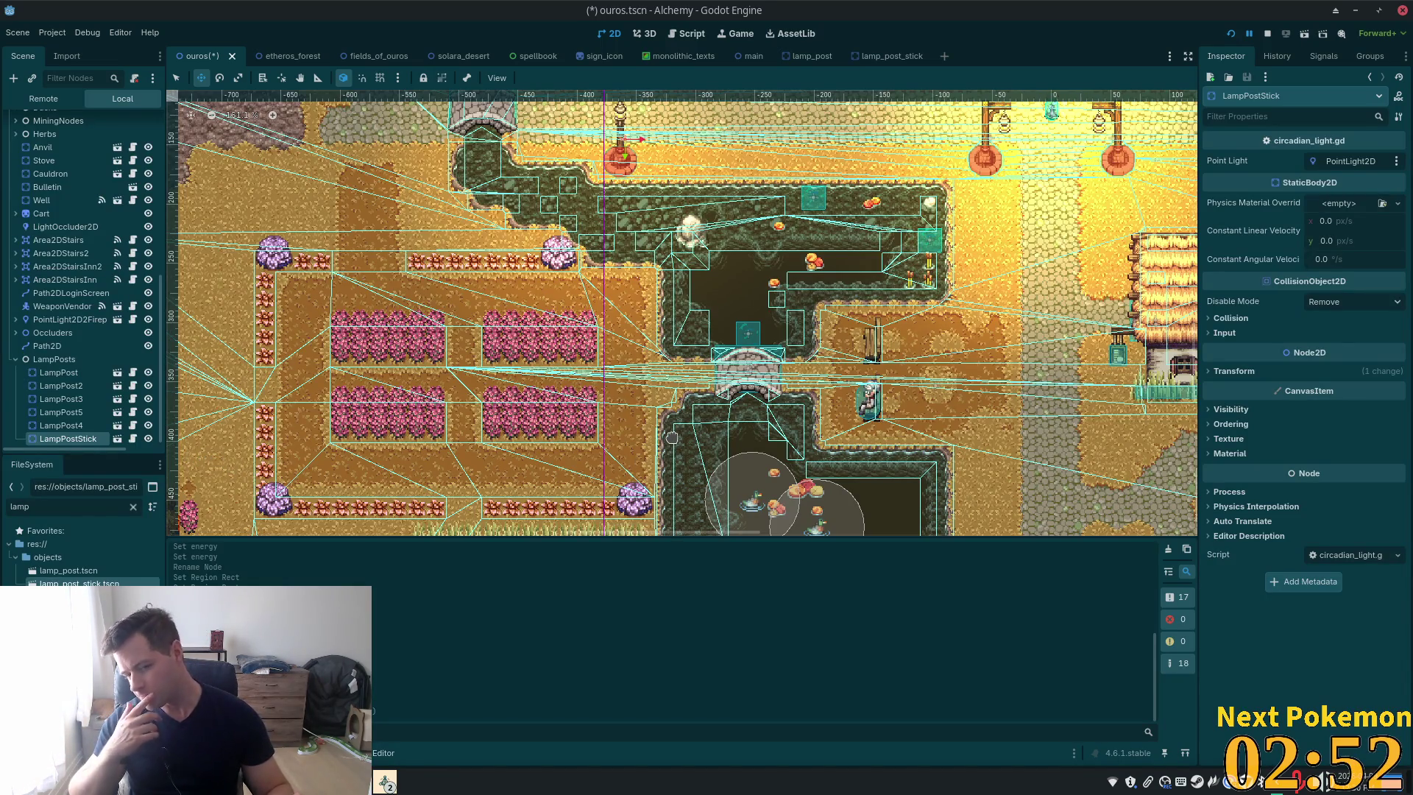
mouse_move(519, 446)
left_mouse_down()
mouse_move(548, 360)
mouse_move(620, 322)
mouse_move(621, 338)
left_mouse_up()
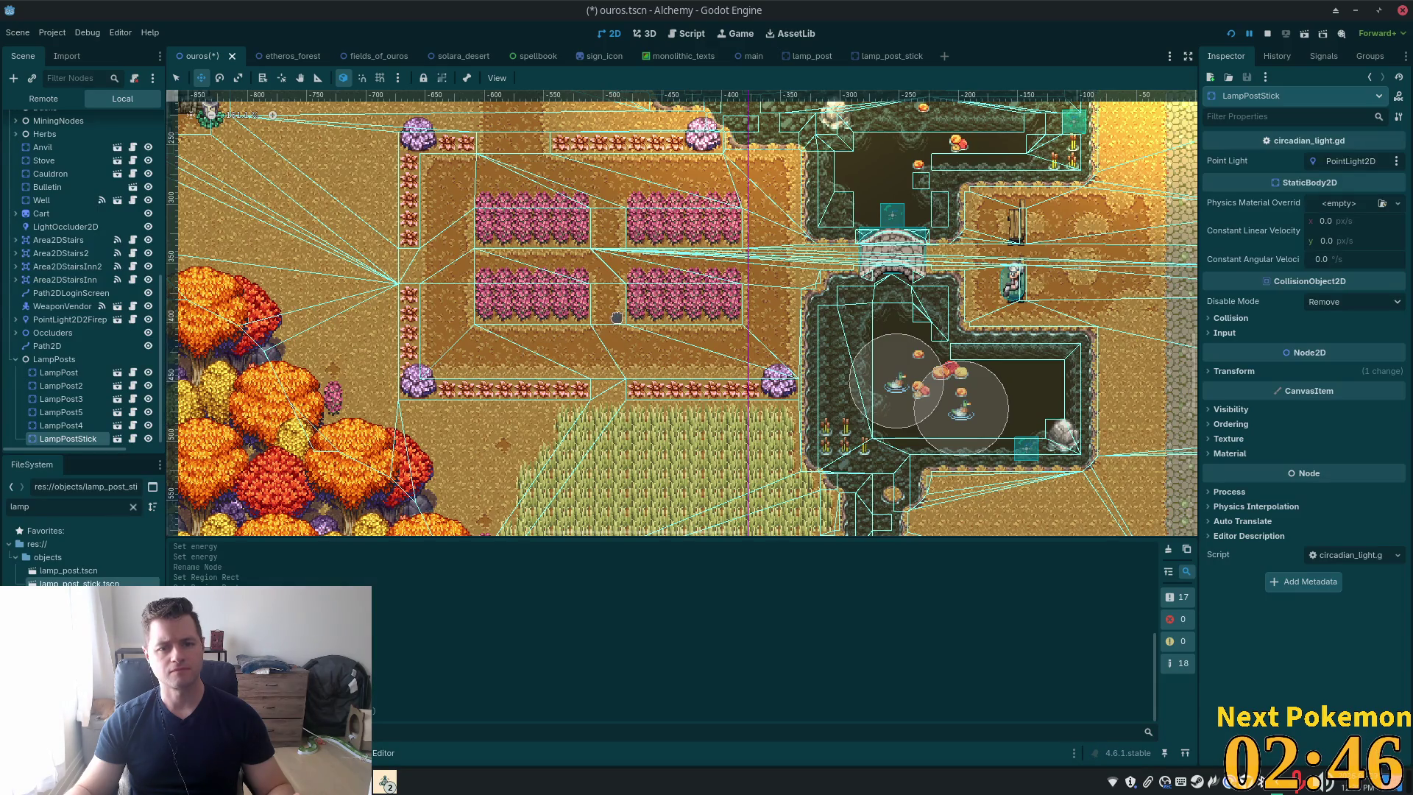
scroll(640, 274, "up", 4)
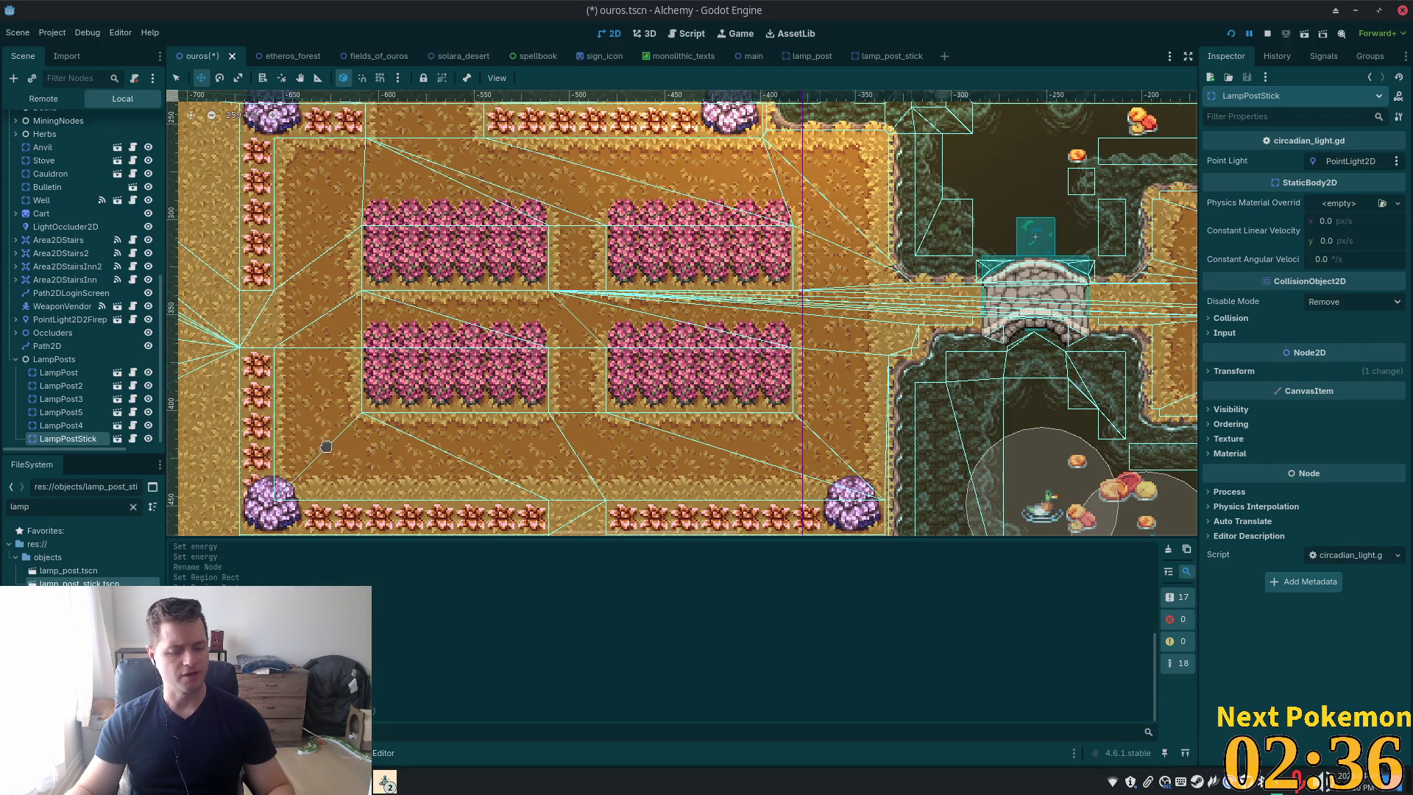
Duplicate the stick lamp as LampPostStick2 and align it between the four pink flower beds
key("ctrl+d")
mouse_move(688, 172)
left_mouse_down()
mouse_move(442, 537)
mouse_move(434, 524)
left_mouse_up()
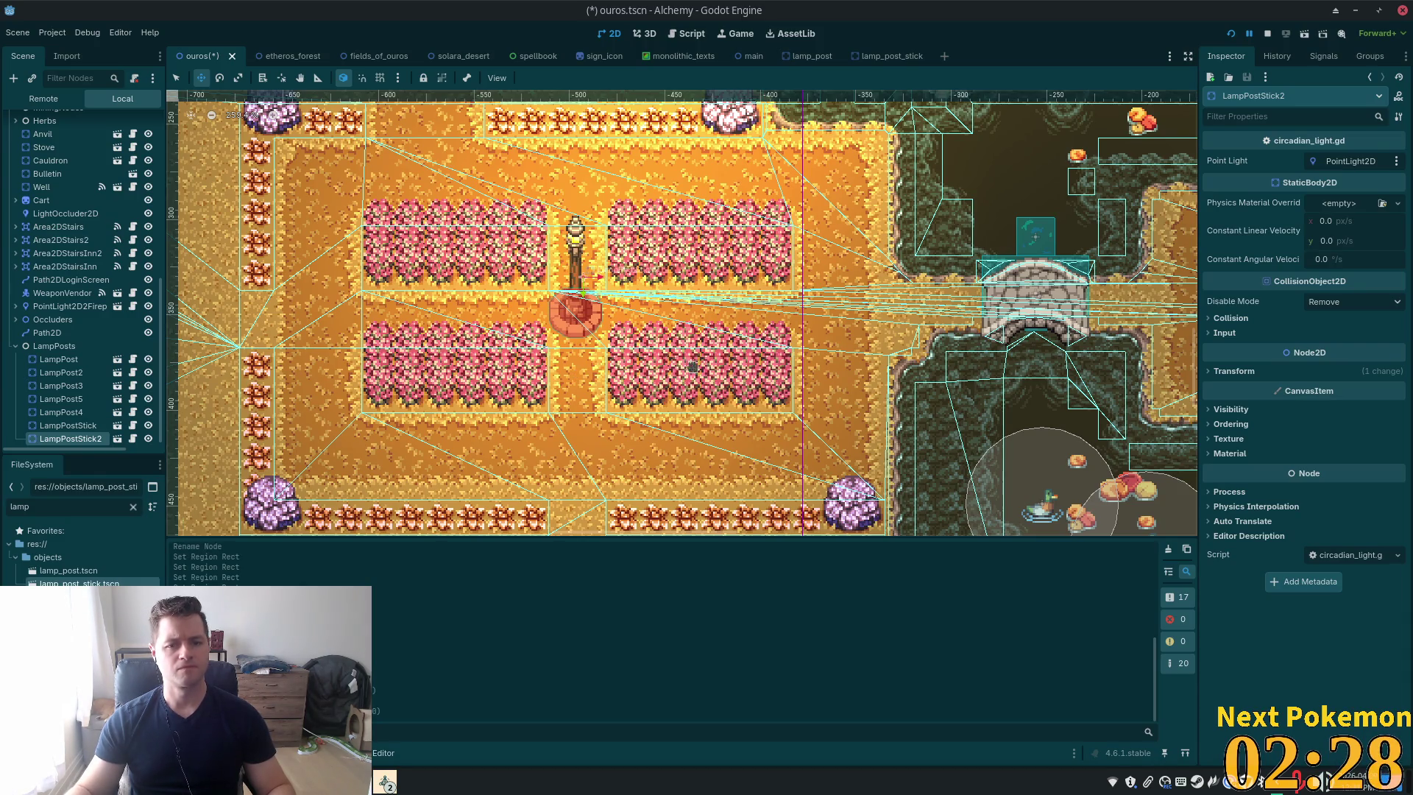
scroll(693, 368, "up", 3)
left_click_drag(647, 360, 650, 361)
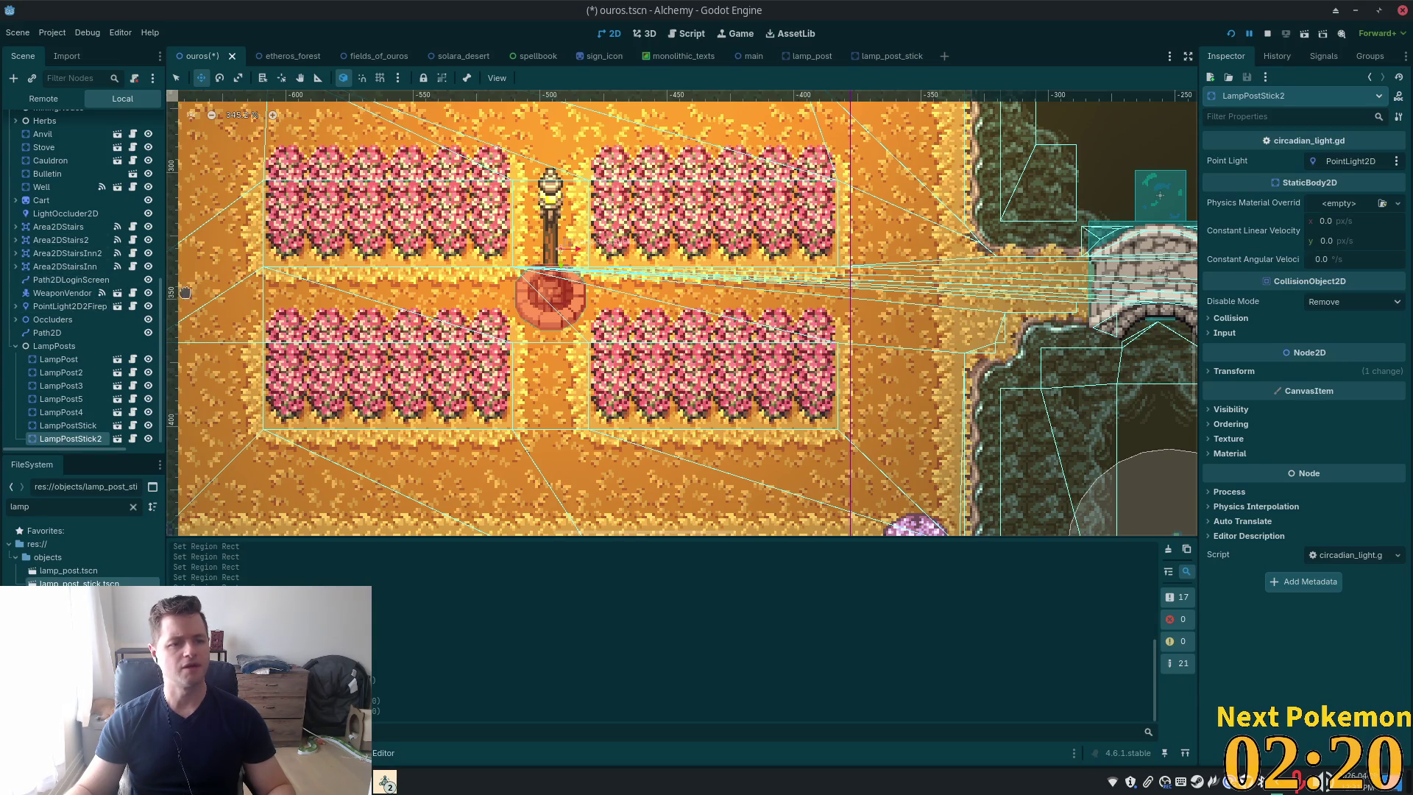
scroll(71, 321, "up", 10)
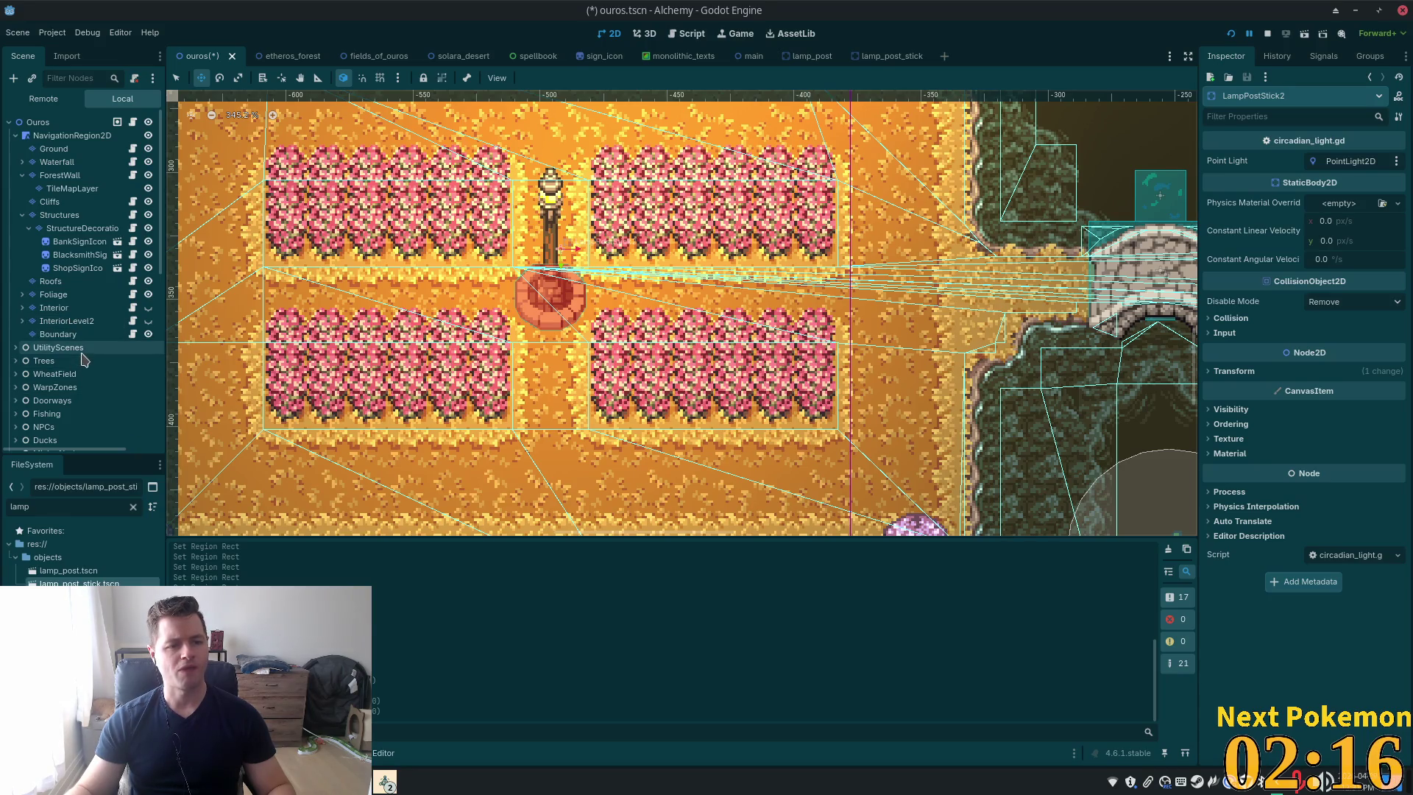
left_click(59, 295)
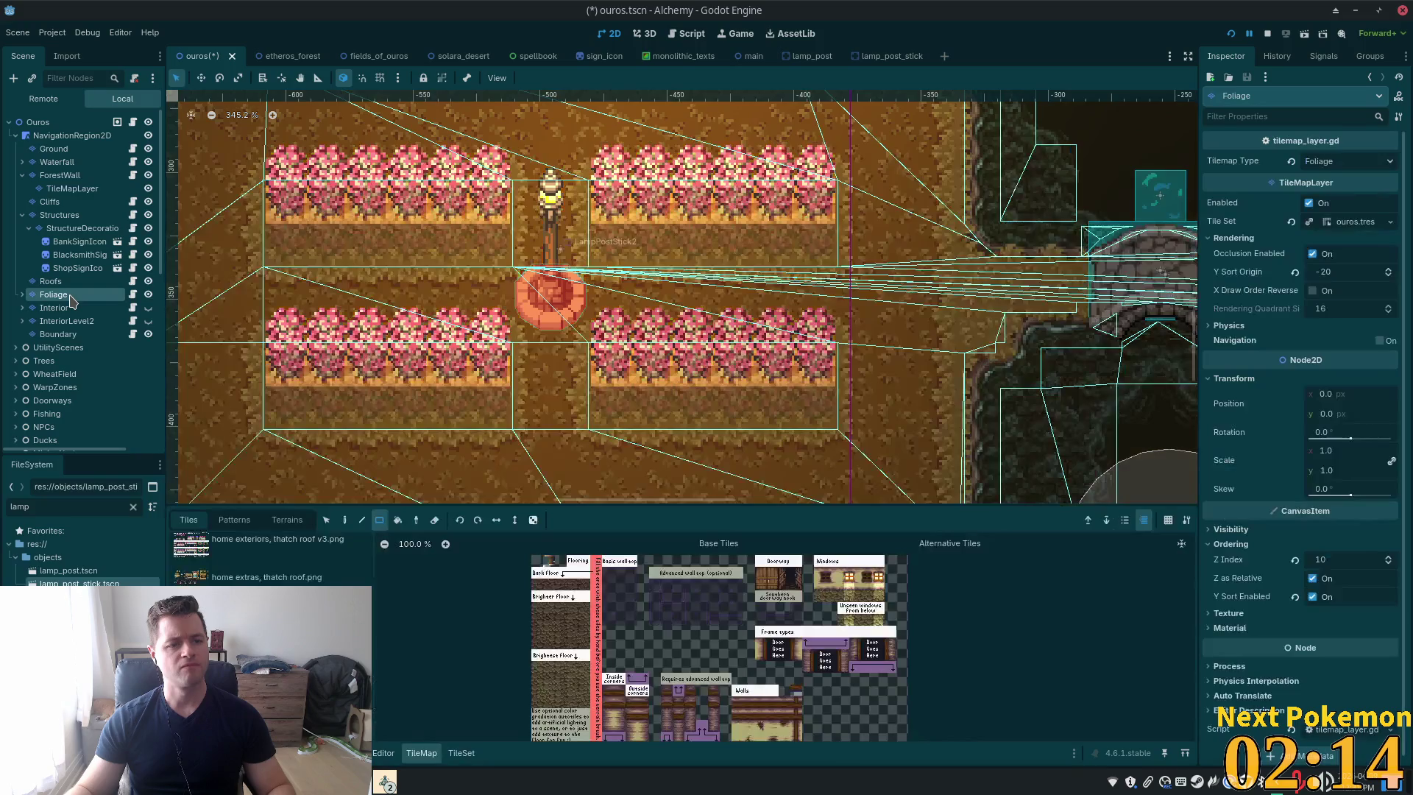
Erase the flower-bed tree columns flanking LampPostStick2 on the Foliage and Foliage2 layers
left_click(24, 295)
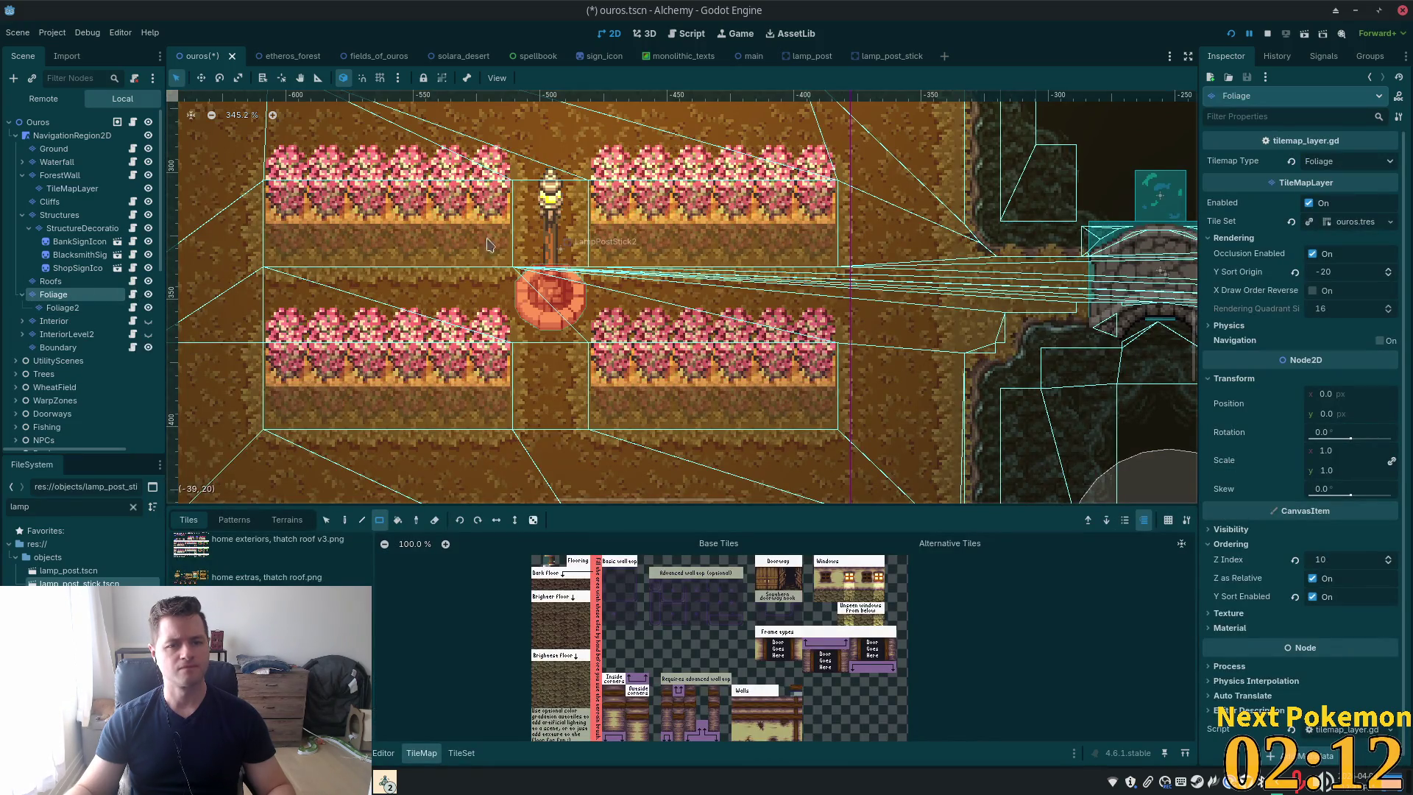
mouse_move(611, 151)
left_mouse_down()
mouse_move(610, 371)
mouse_move(610, 360)
left_mouse_up()
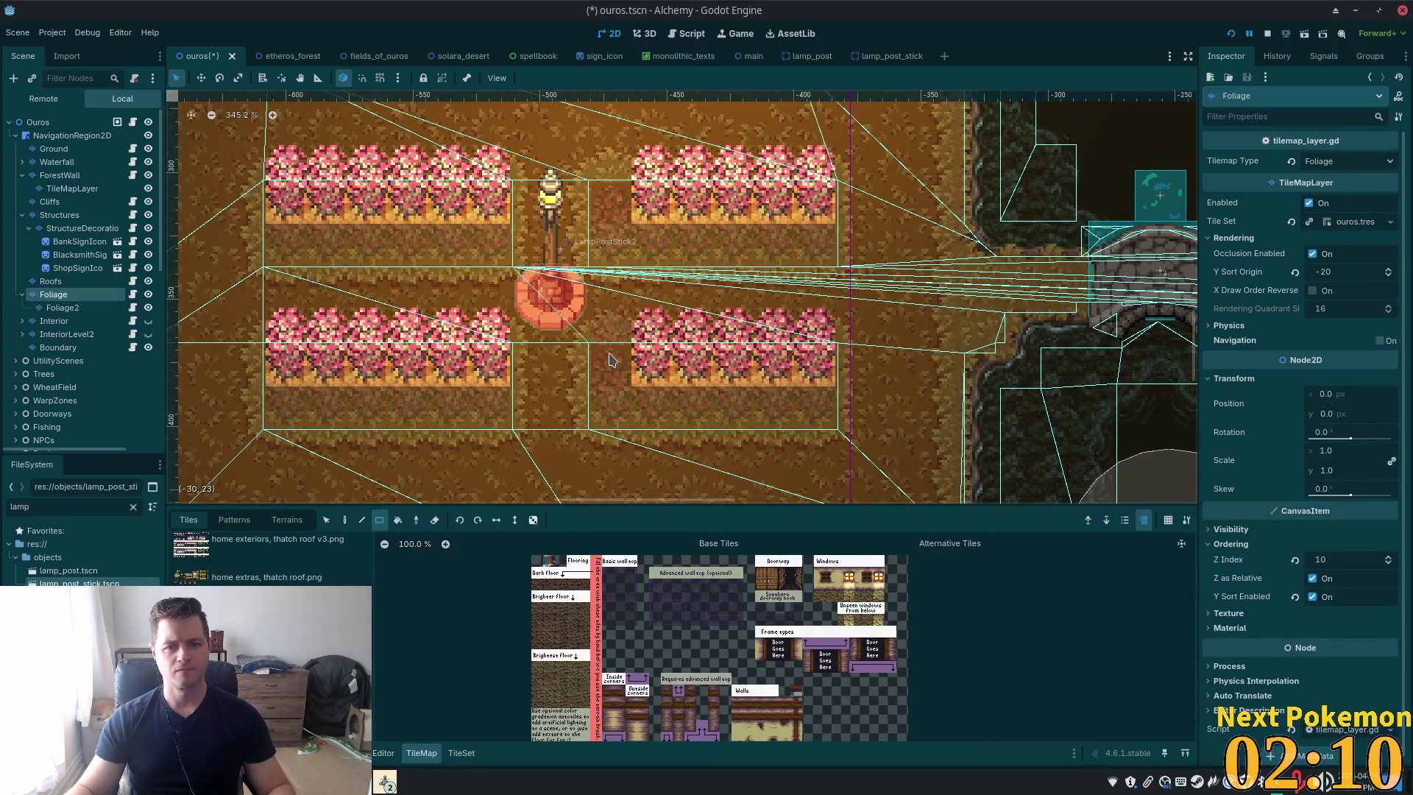
left_click_drag(490, 155, 494, 364)
left_click(62, 308)
left_click_drag(605, 182, 611, 416)
left_click_drag(495, 210, 488, 413)
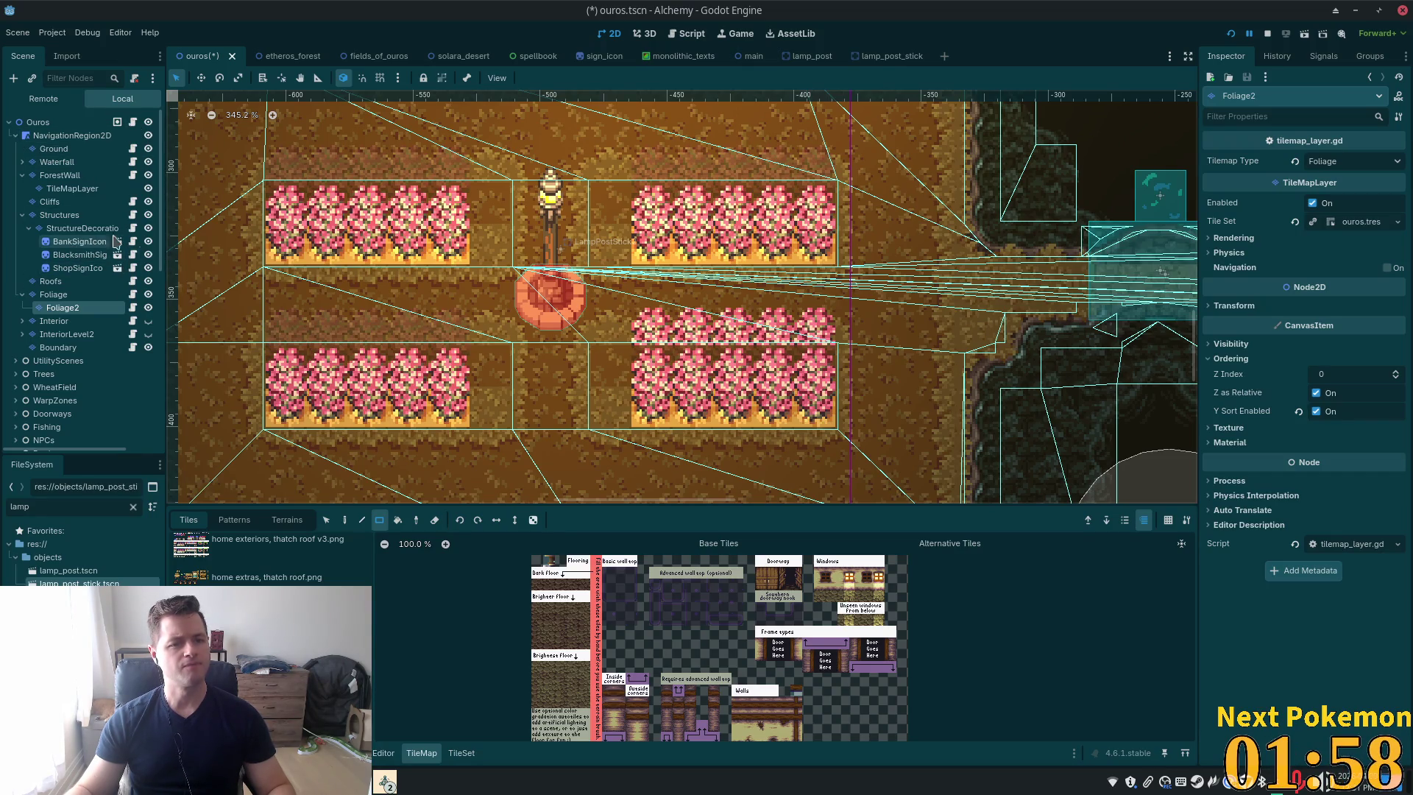
left_click(57, 149)
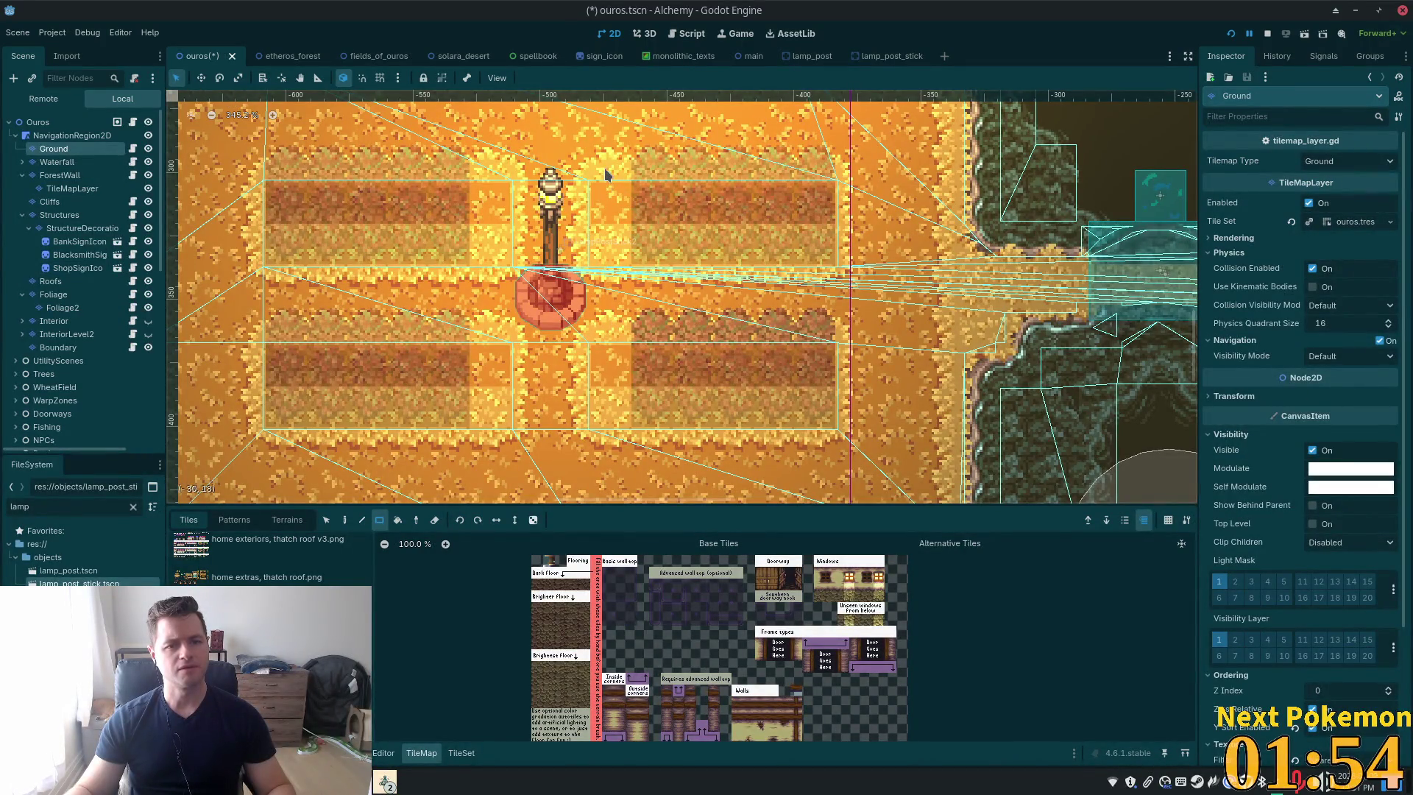
Select and delete the Ground tile columns in the strip under the middle lamp post
key("s")
left_click_drag(586, 179, 587, 443)
left_click_drag(578, 354, 618, 359)
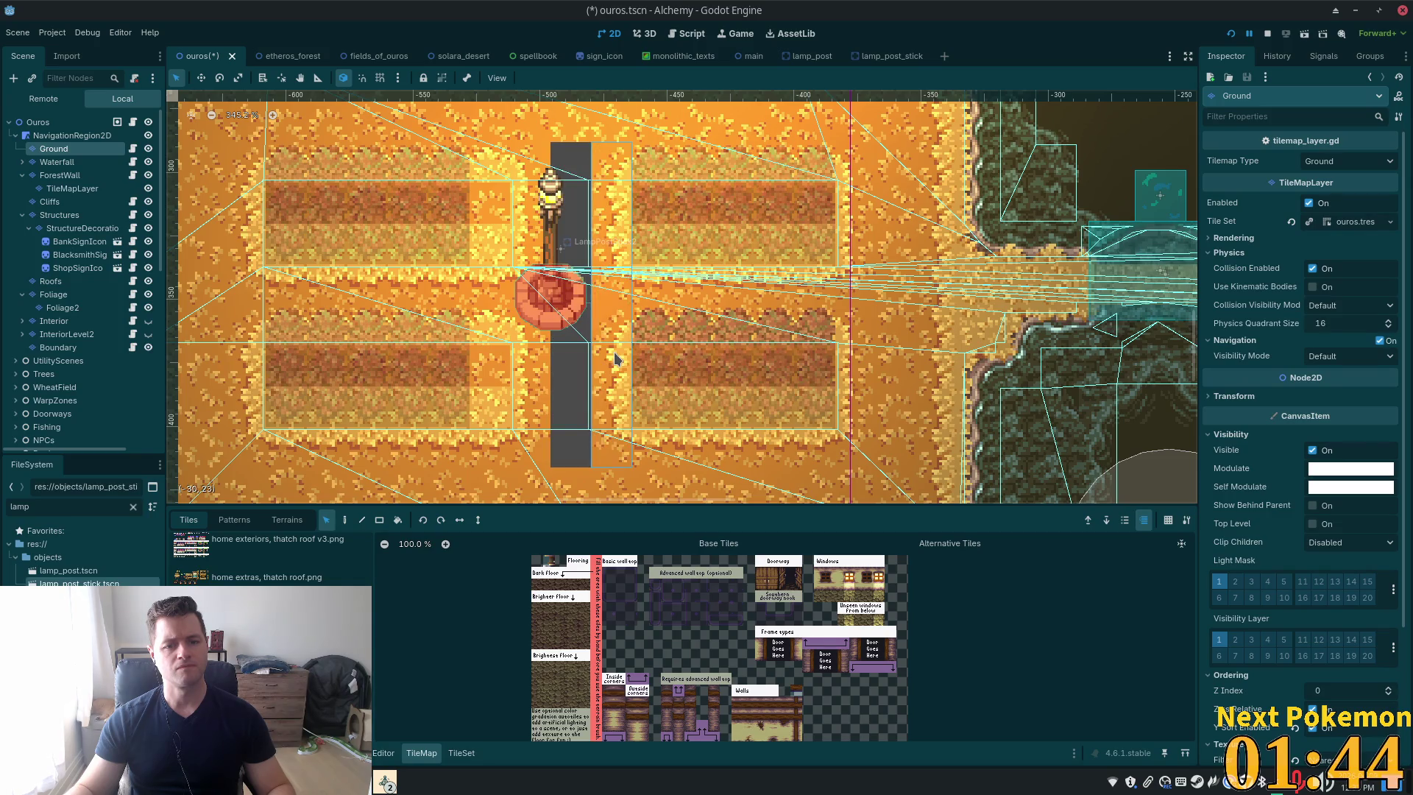
mouse_move(530, 168)
left_mouse_down()
mouse_move(530, 448)
mouse_move(541, 395)
left_mouse_up()
key("Delete")
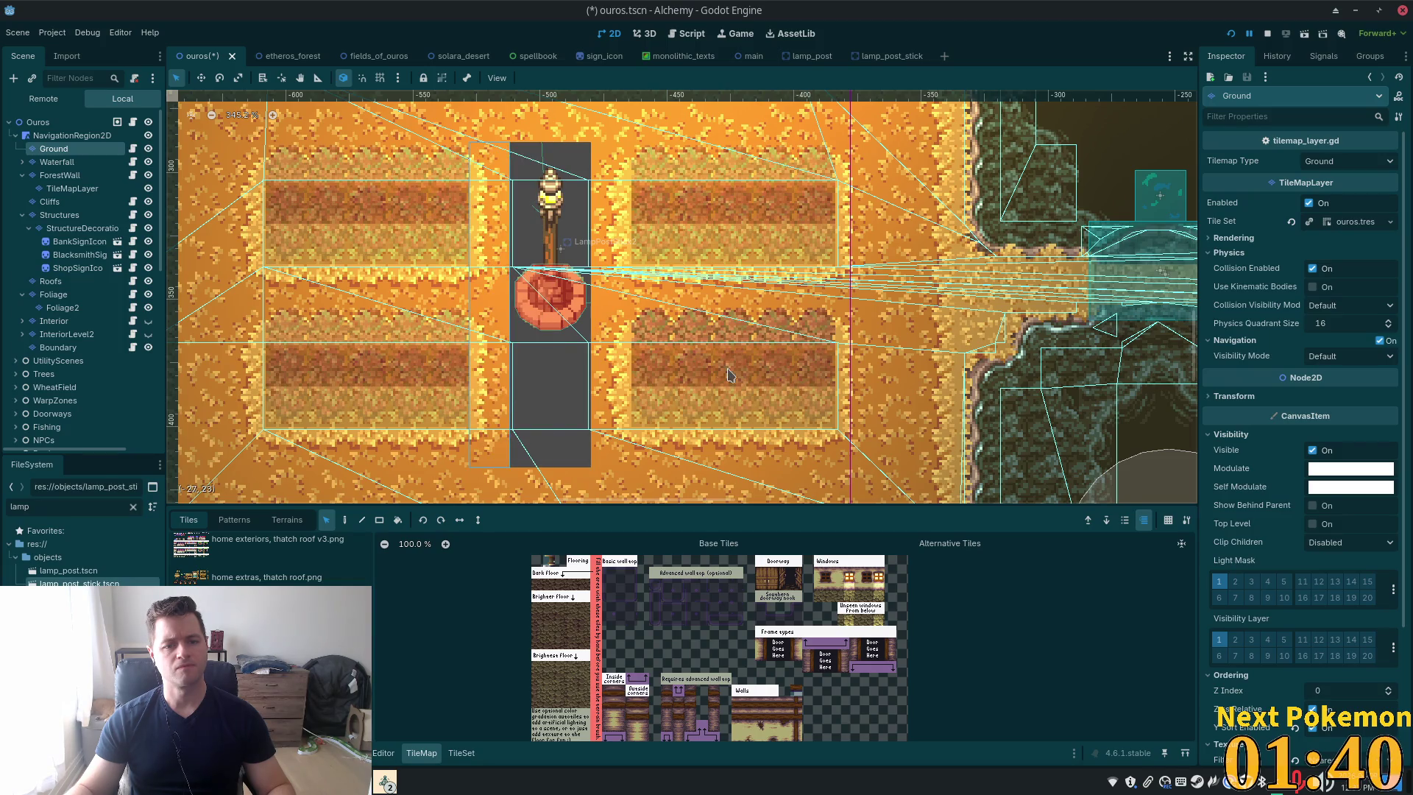
Paint grass path terrain down the strip under the lamp and save ouros.tscn
left_click(287, 520)
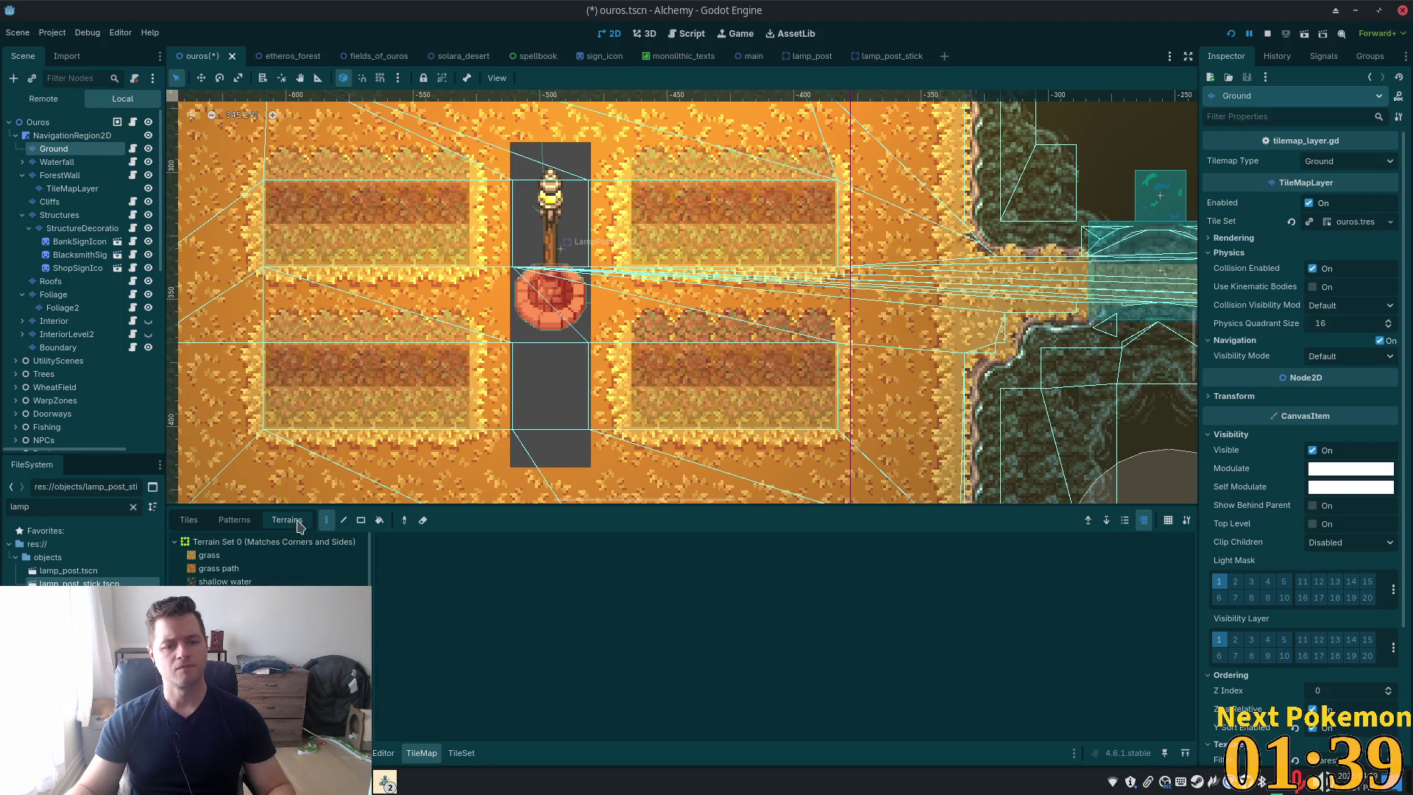
left_click(218, 571)
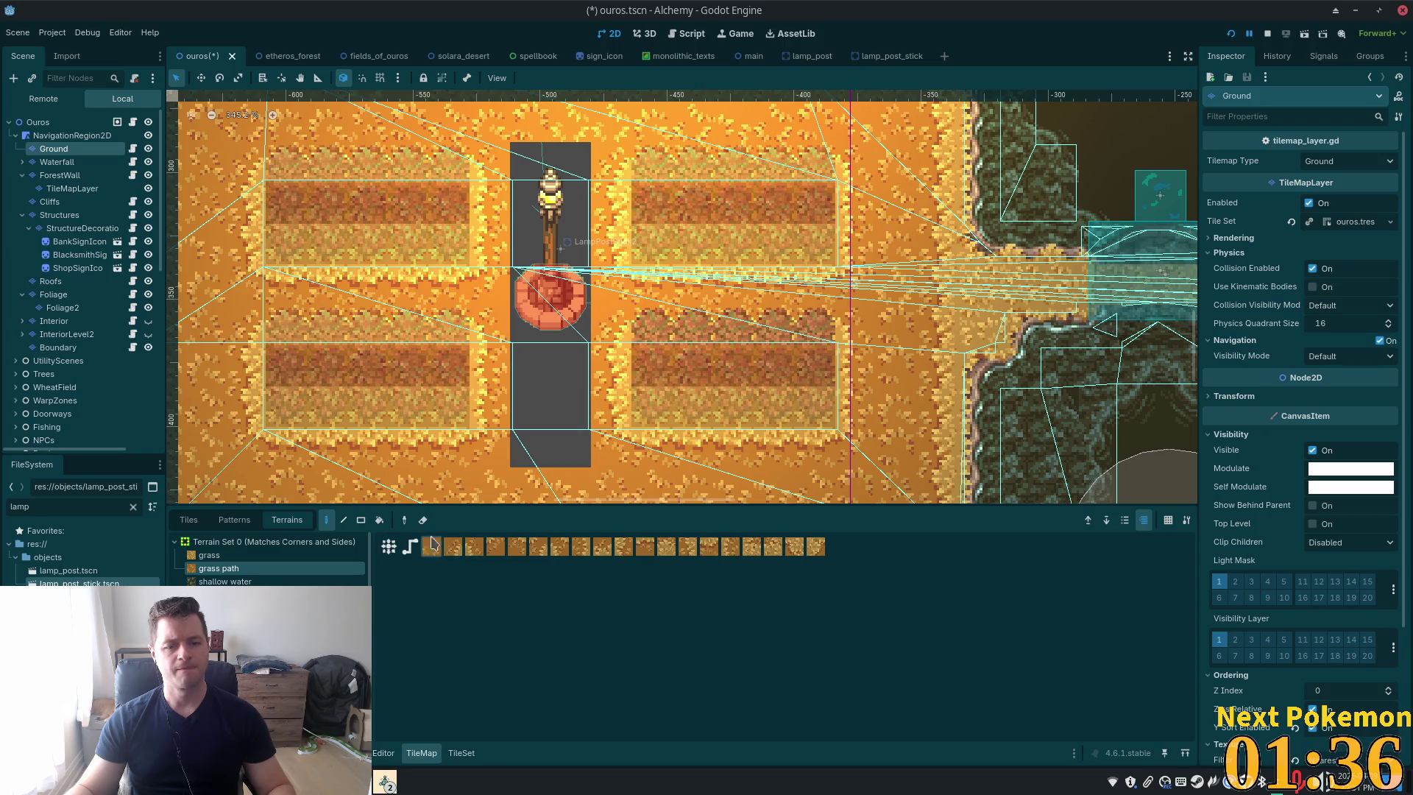
mouse_move(519, 151)
left_mouse_down()
mouse_move(550, 181)
mouse_move(571, 464)
left_mouse_up()
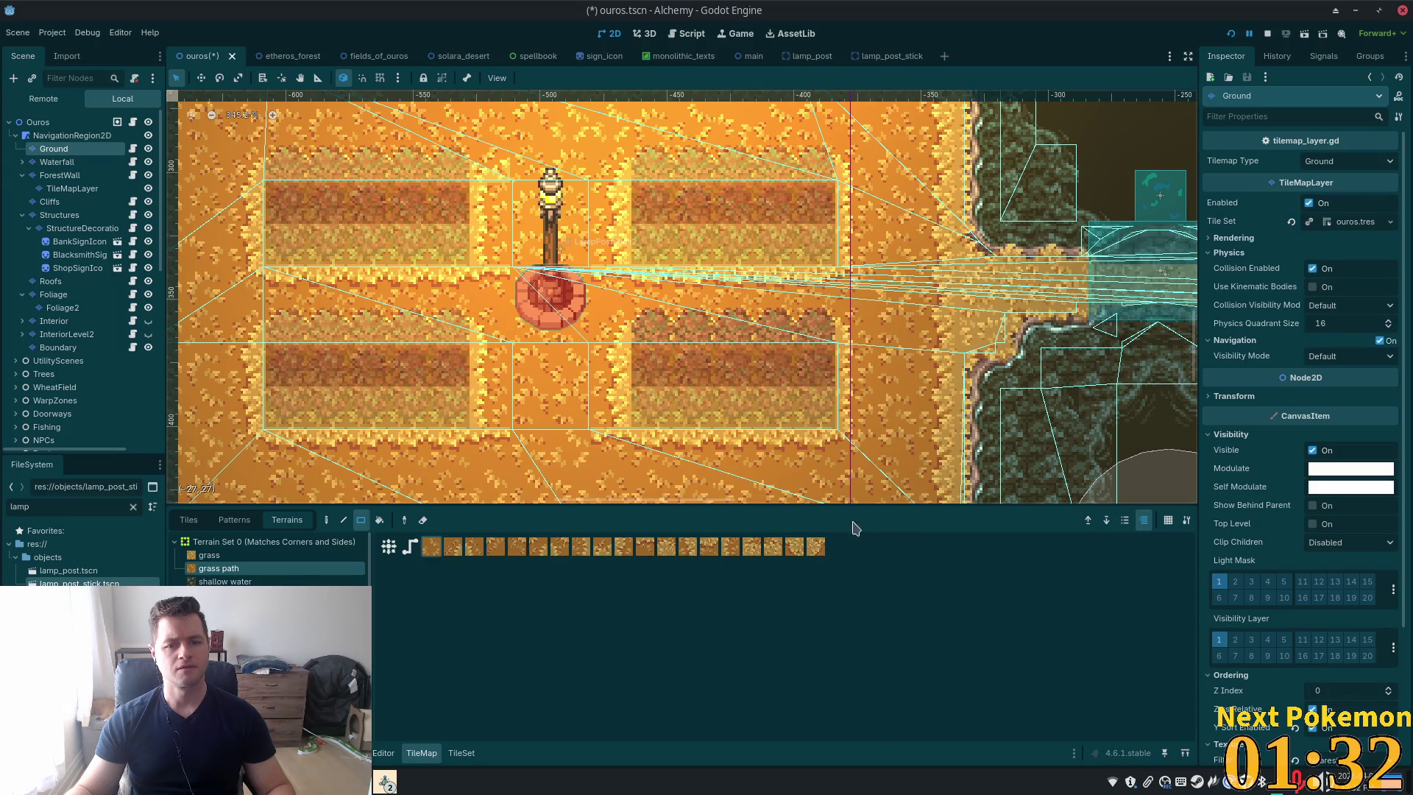
key("ctrl+s")
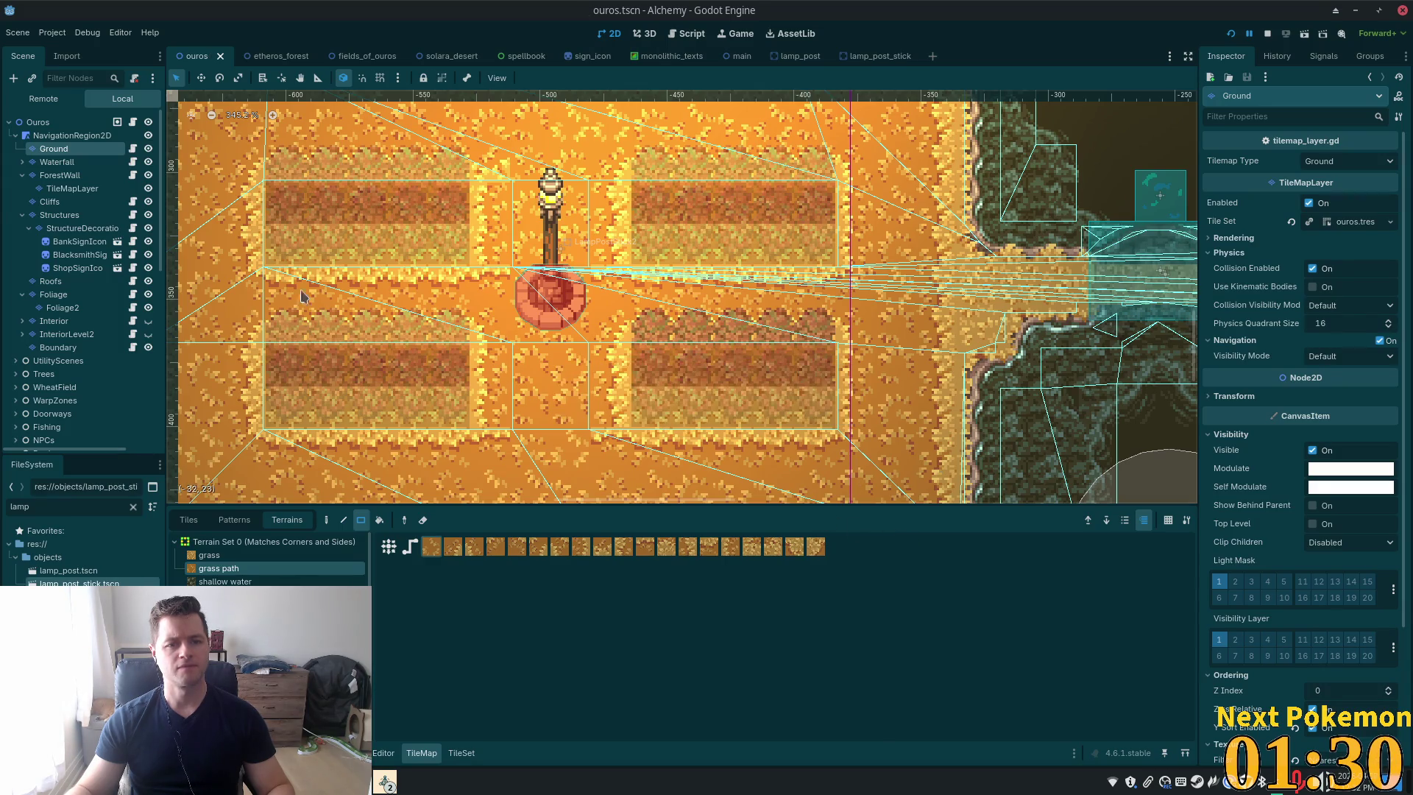
left_click(50, 126)
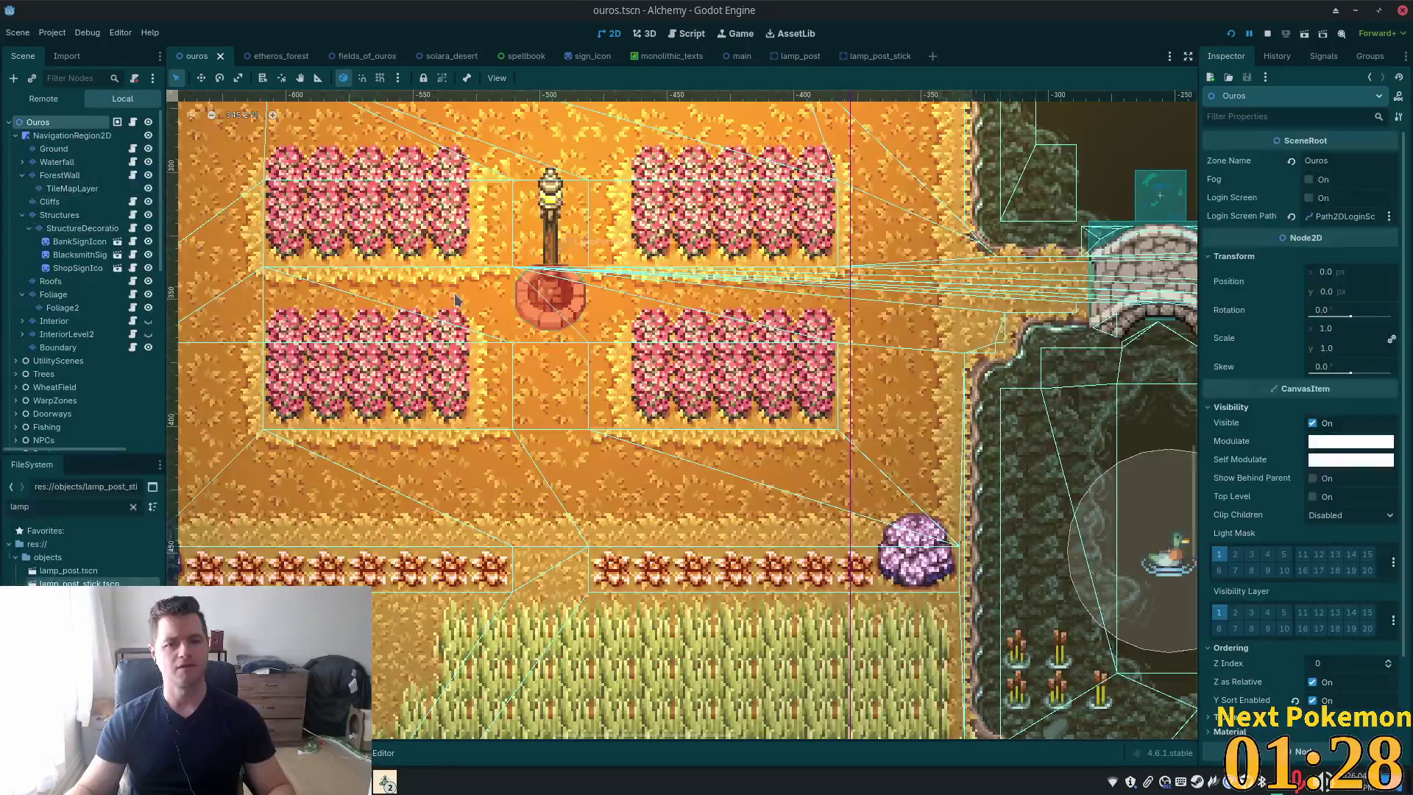
scroll(721, 327, "down", 3)
scroll(721, 327, "down", 2)
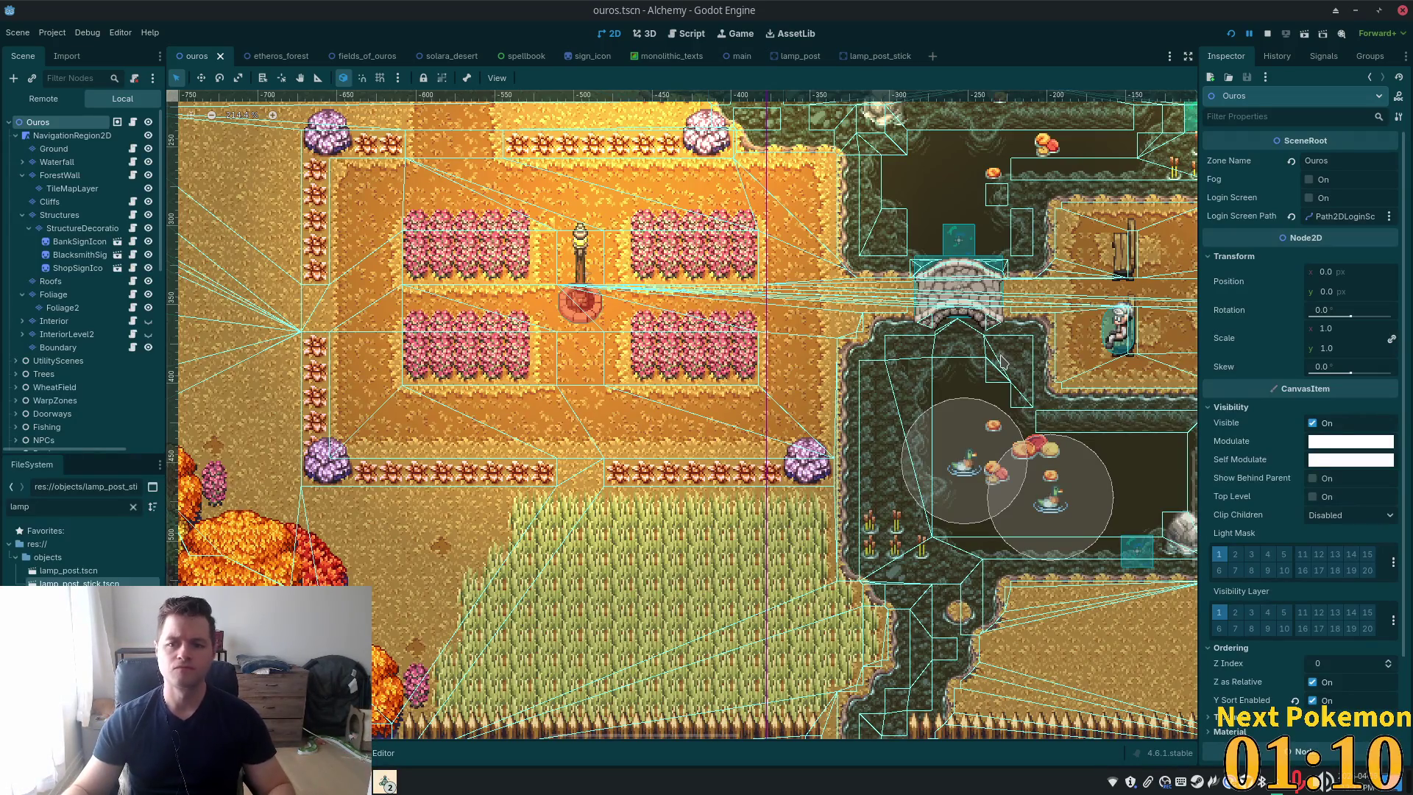
mouse_move(967, 374)
left_mouse_down()
mouse_move(880, 425)
mouse_move(508, 423)
left_mouse_up()
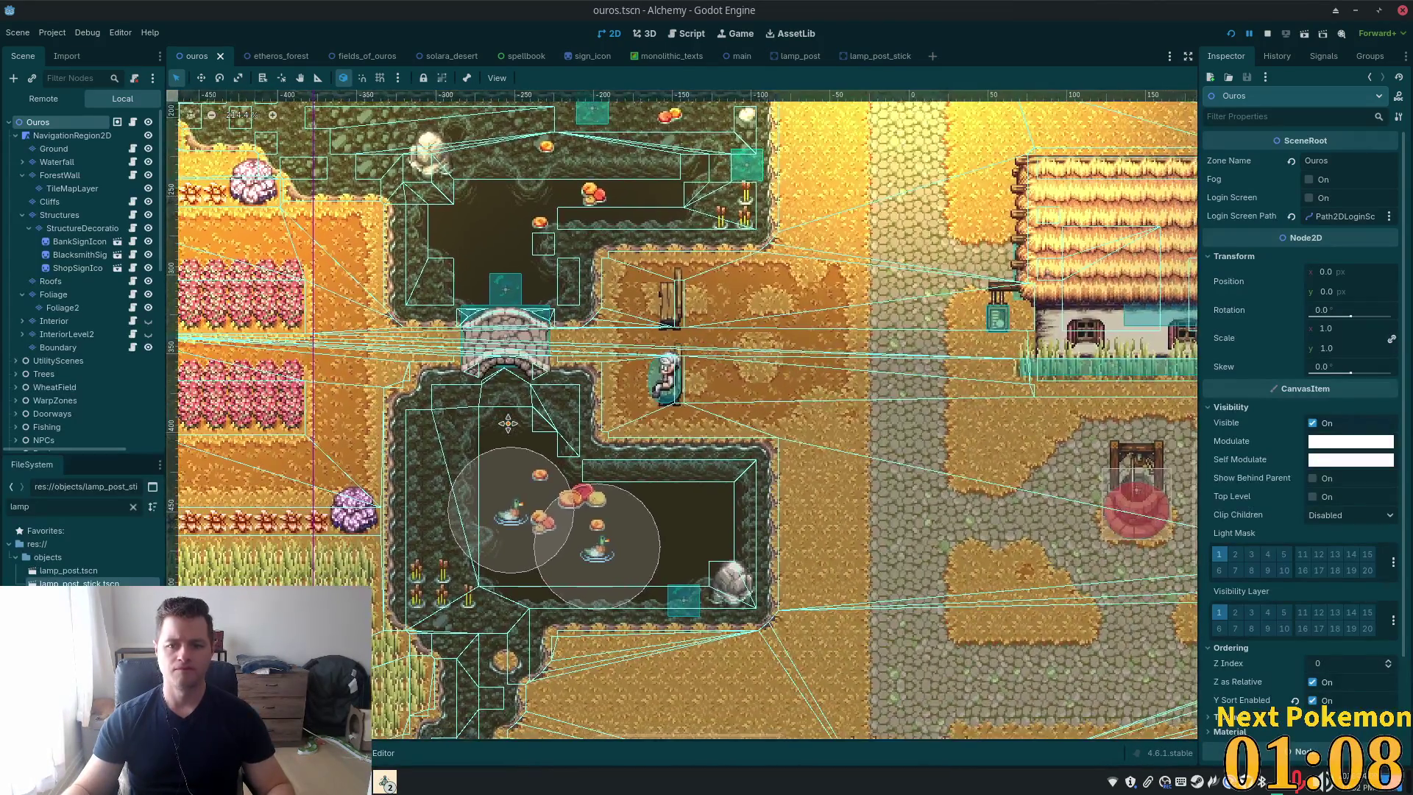
scroll(896, 266, "down", 3)
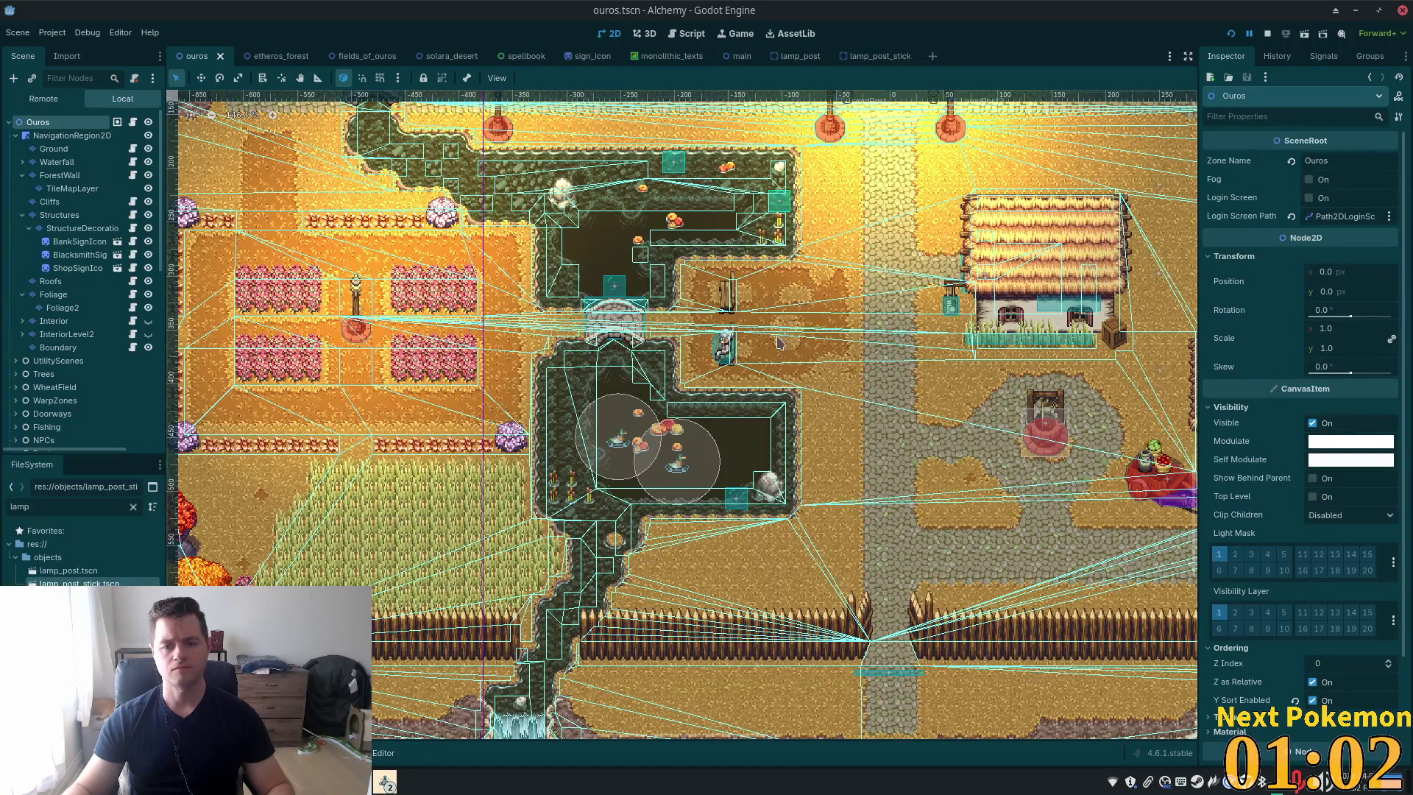
scroll(779, 342, "up", 4)
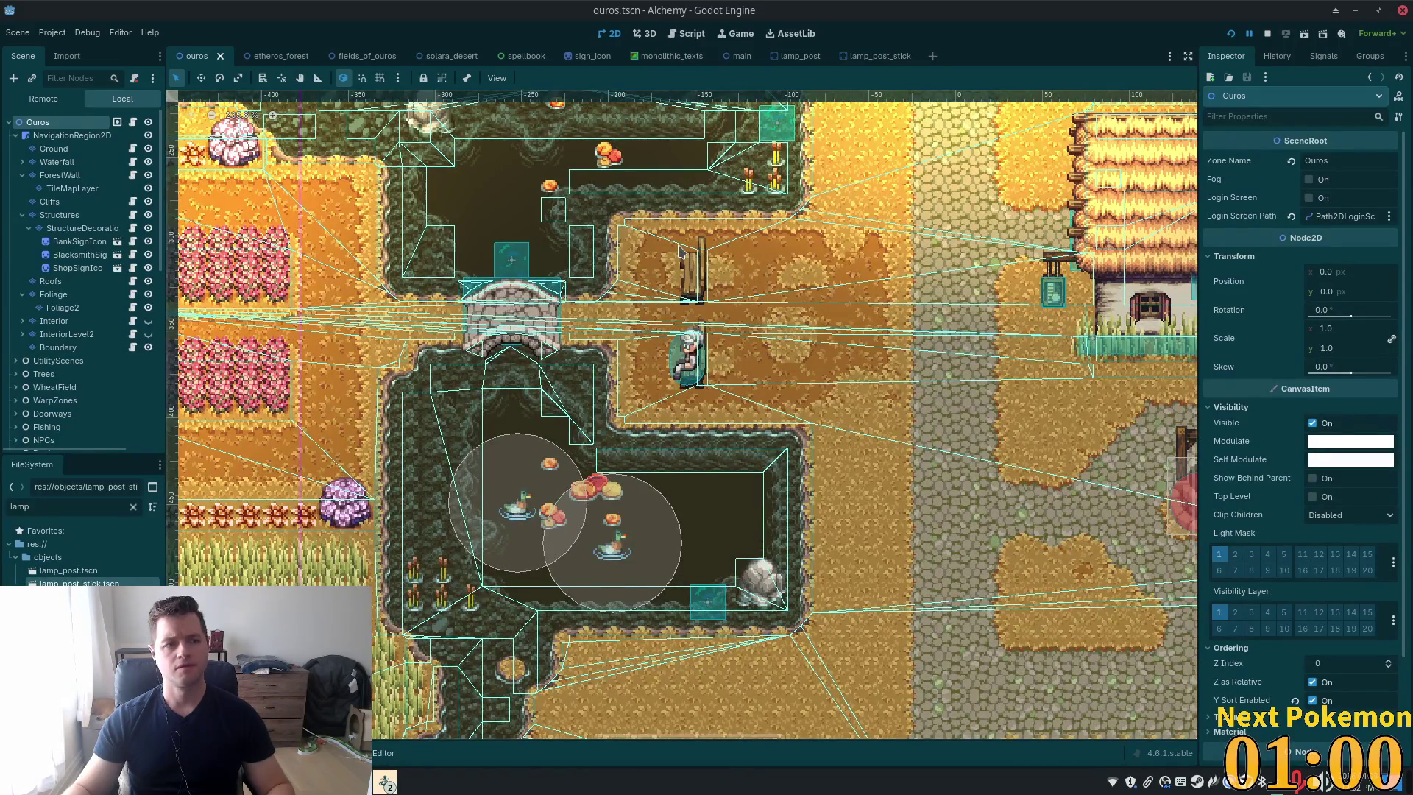
left_click(1236, 34)
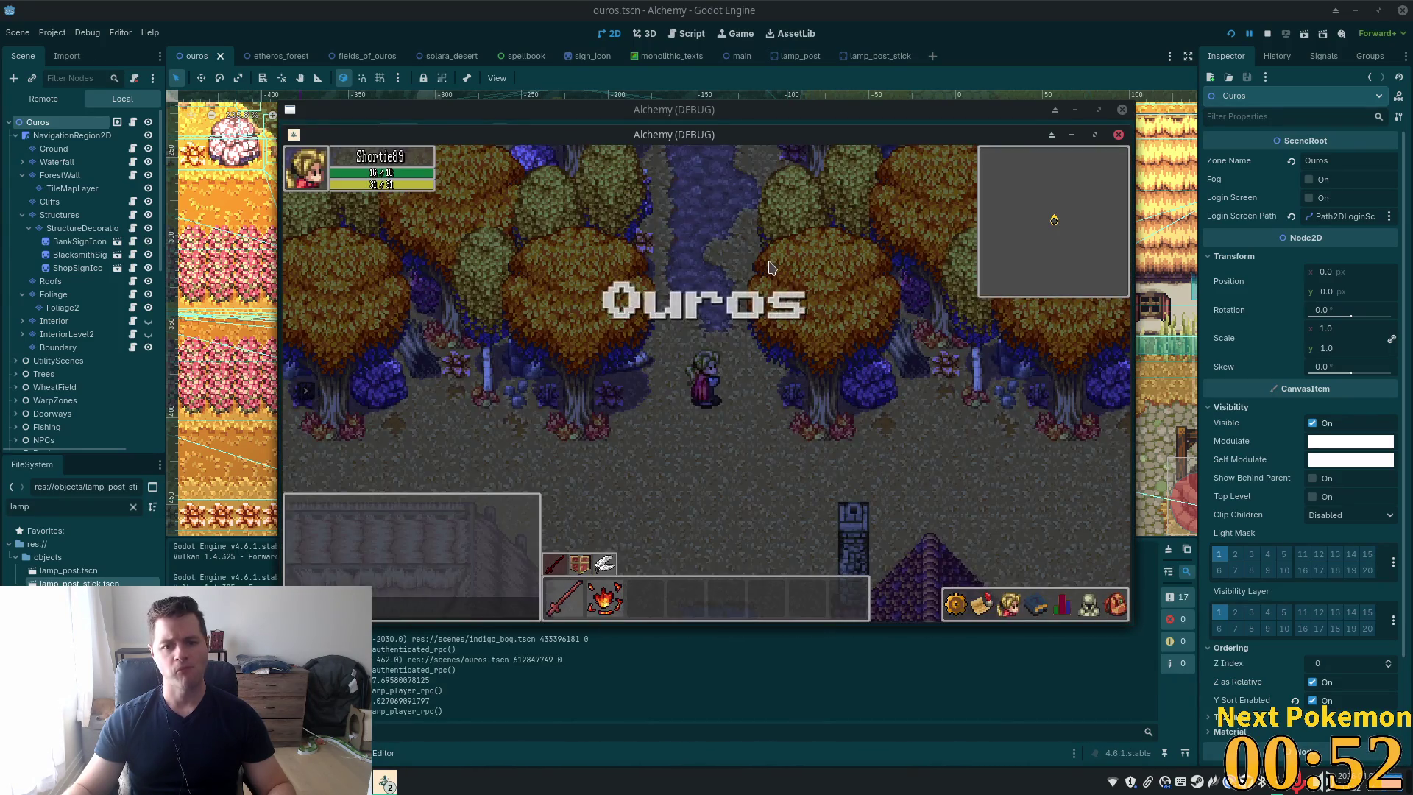
Walk the player south through the dark night-time town into the farm plots
key("Down")
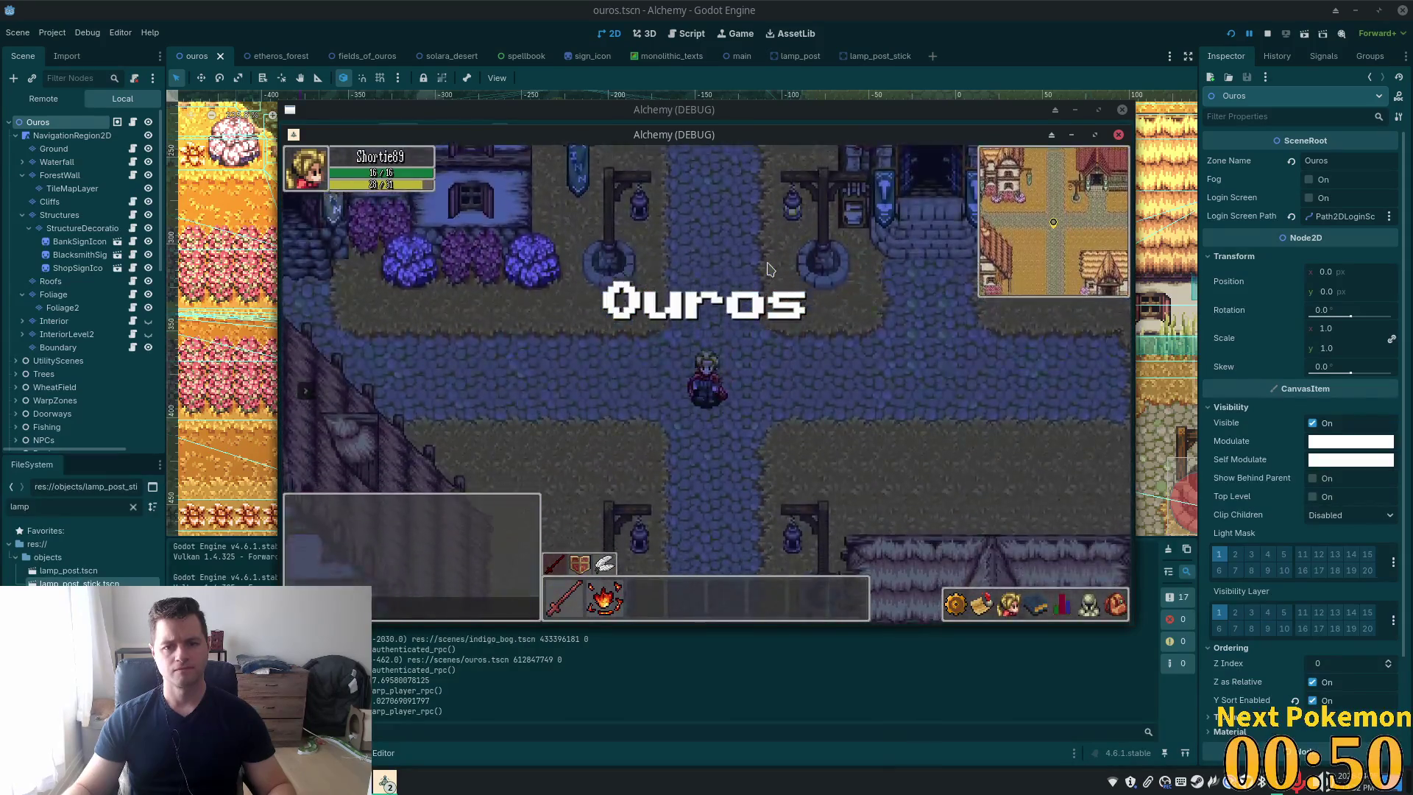
key("Down")
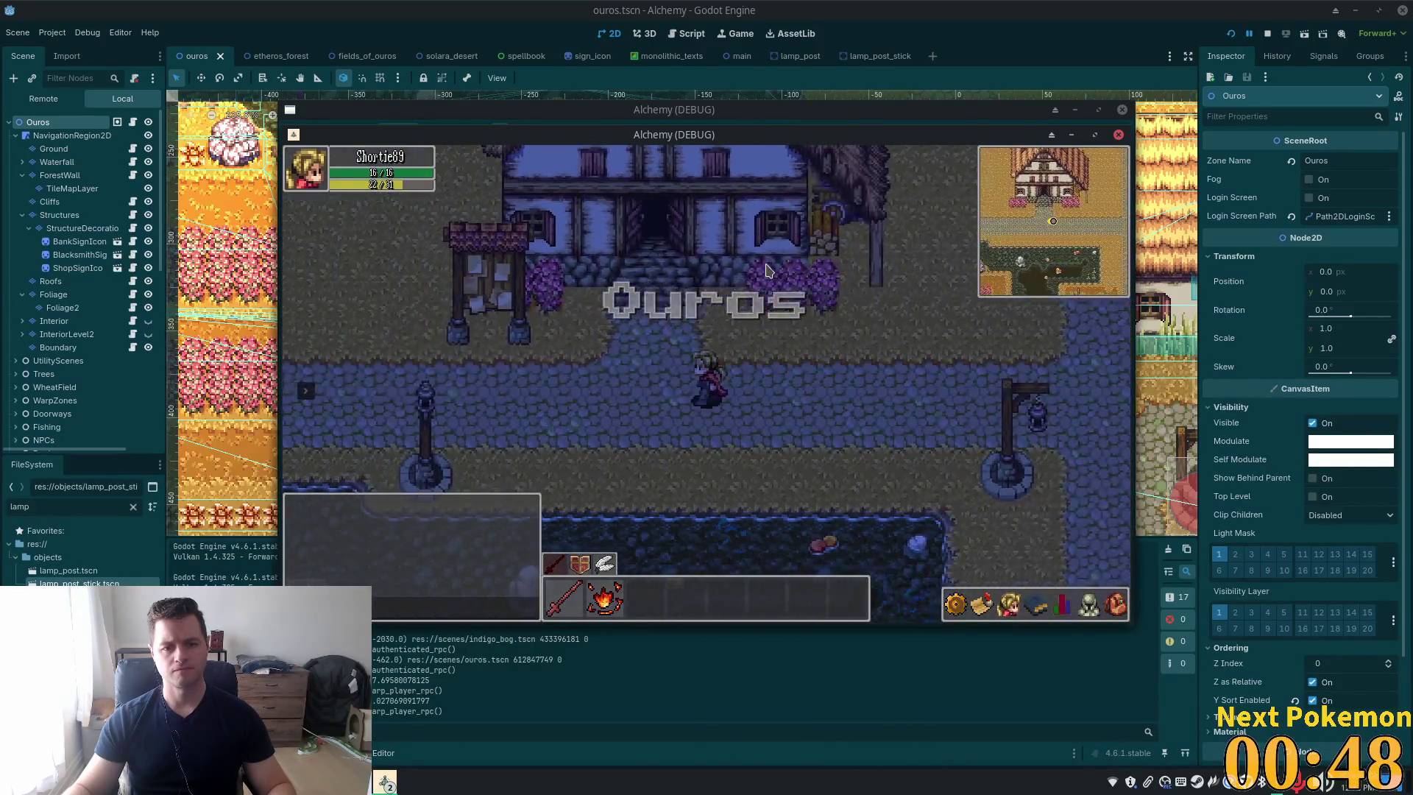
key("Down")
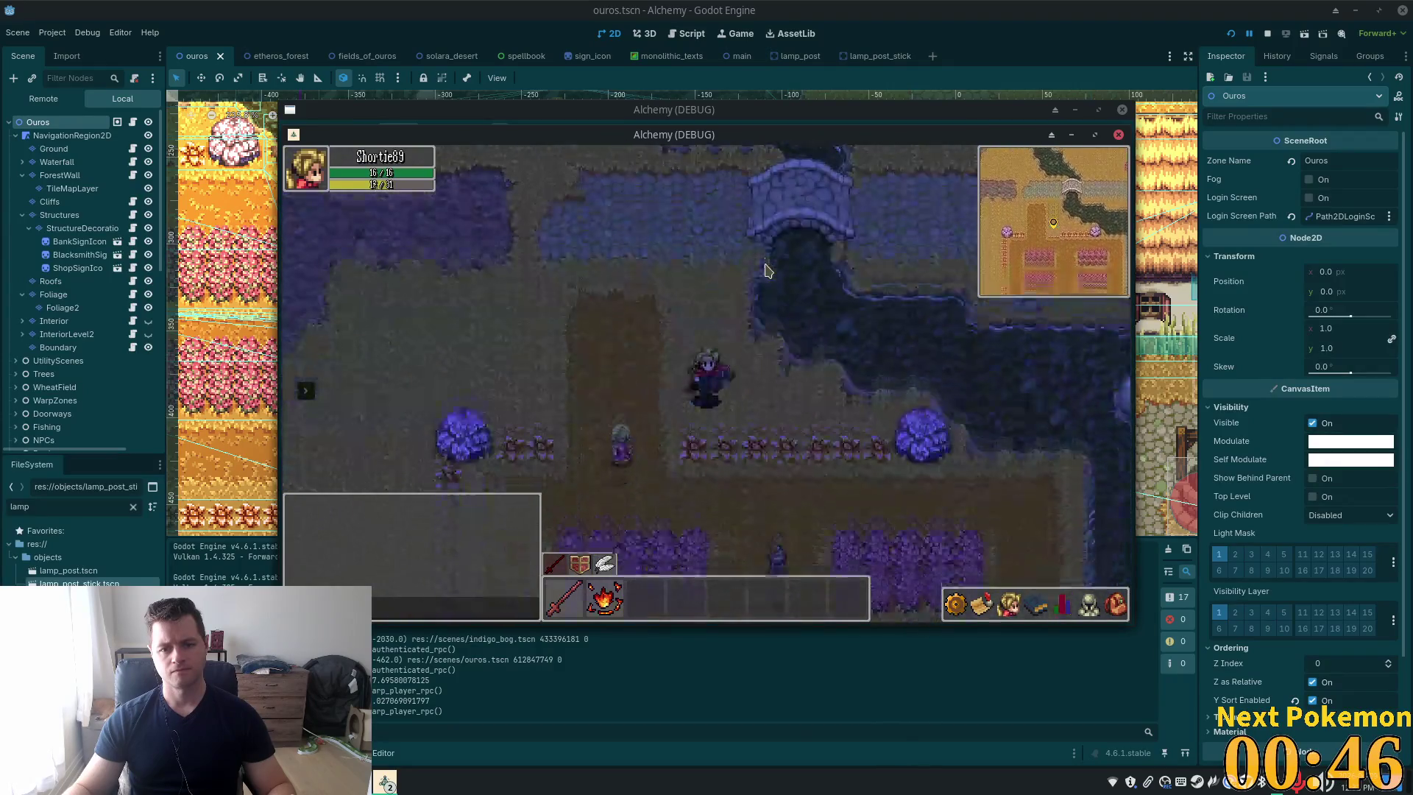
key("Down")
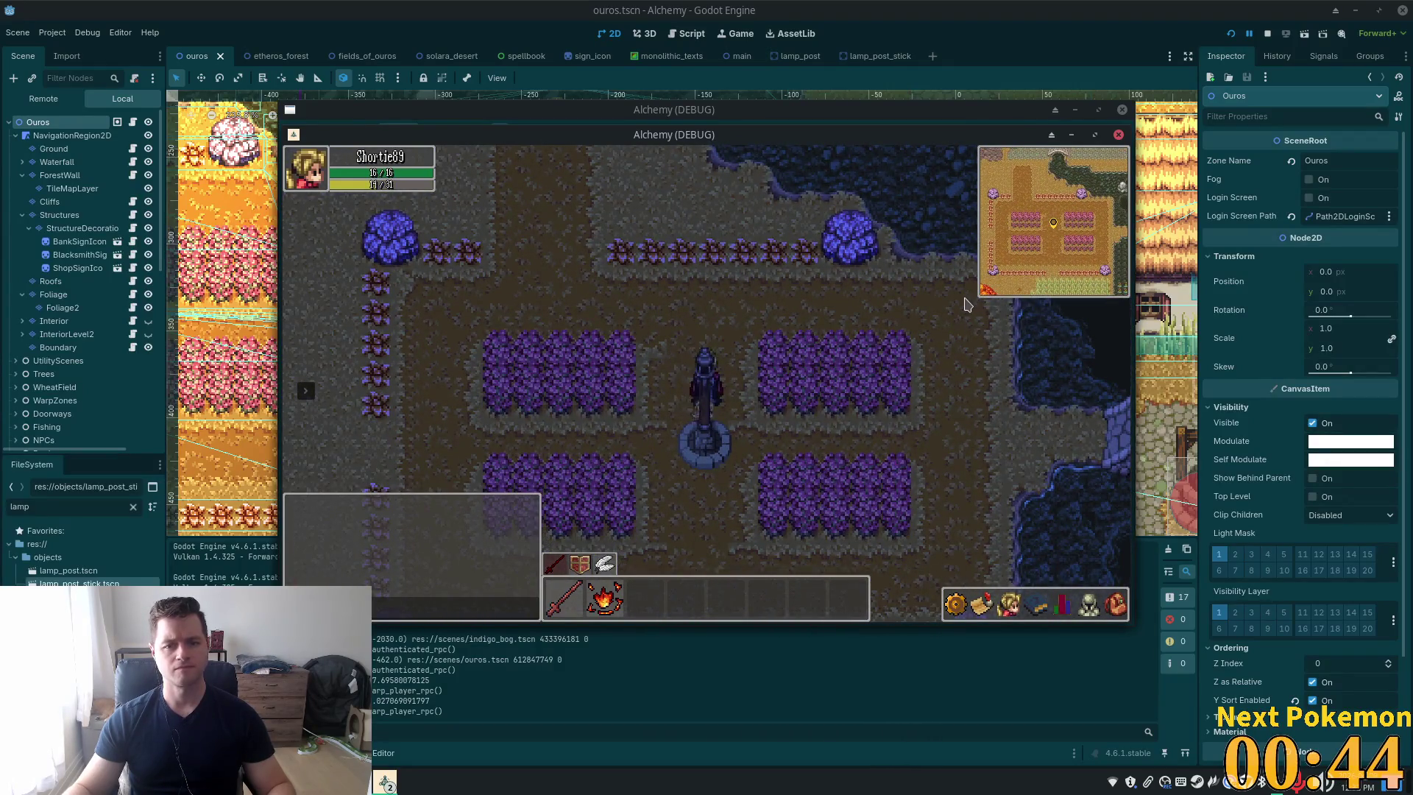
Change line 27's sunrise branch to is_daytime = false and save time_event_manager.gd
key("alt+Tab")
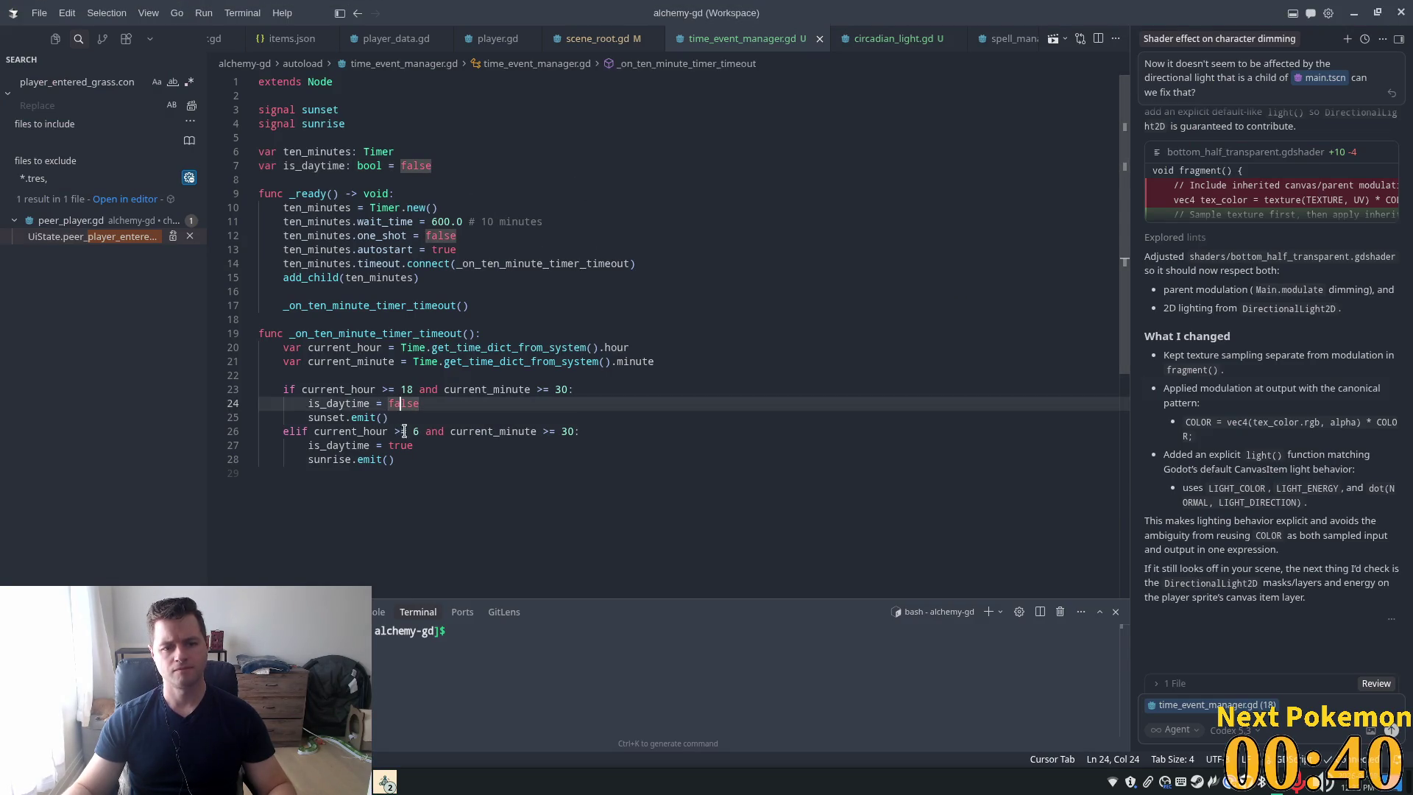
type("falsew")
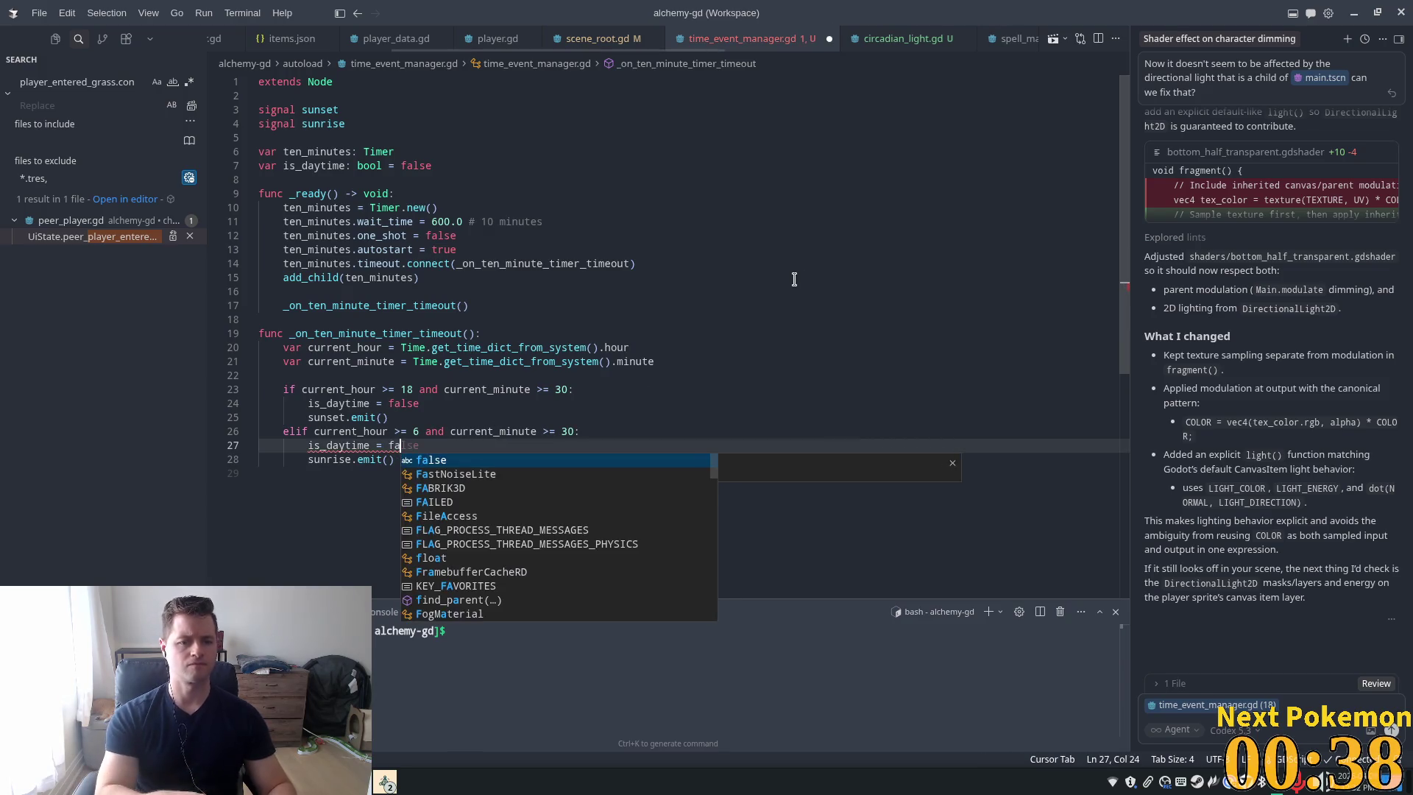
key("ctrl+s")
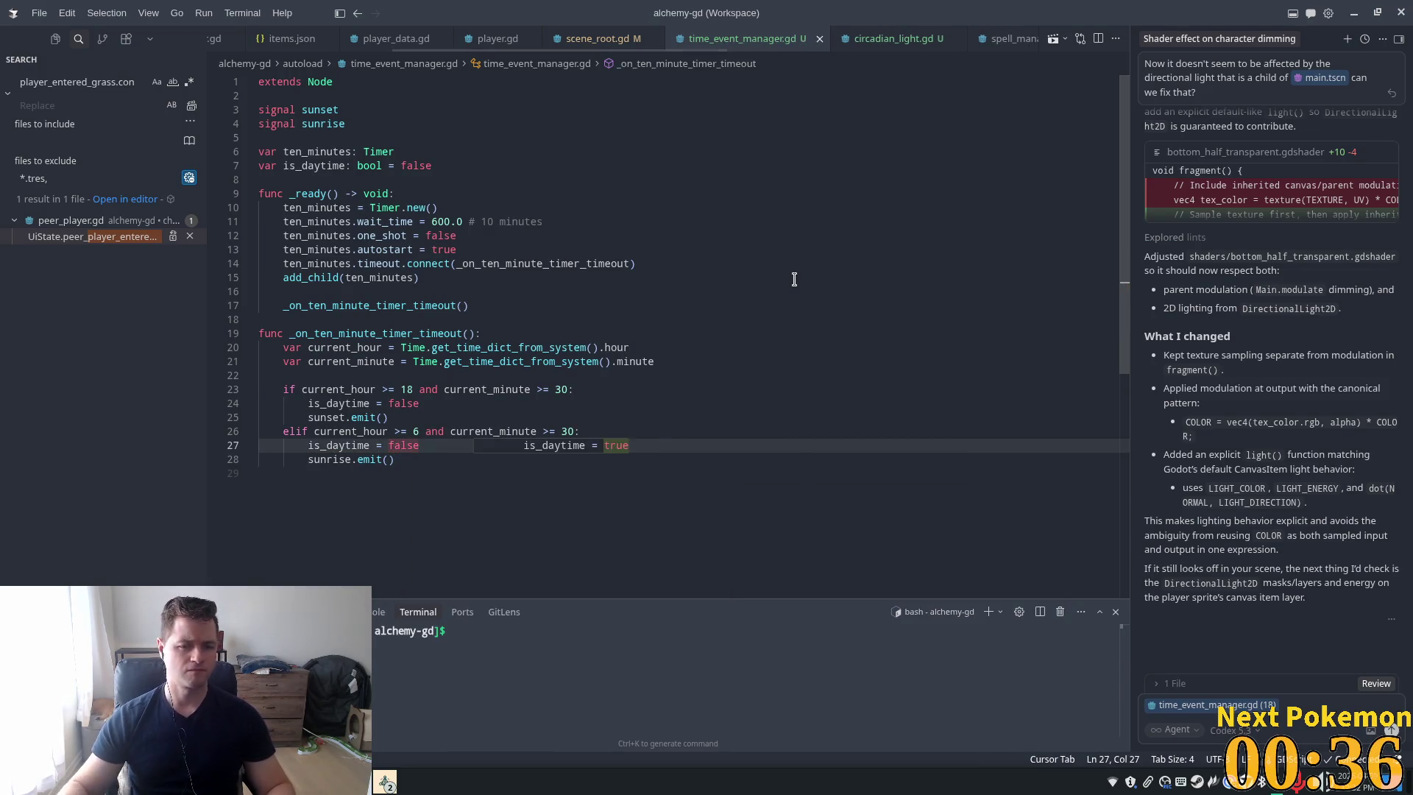
key("alt+Tab")
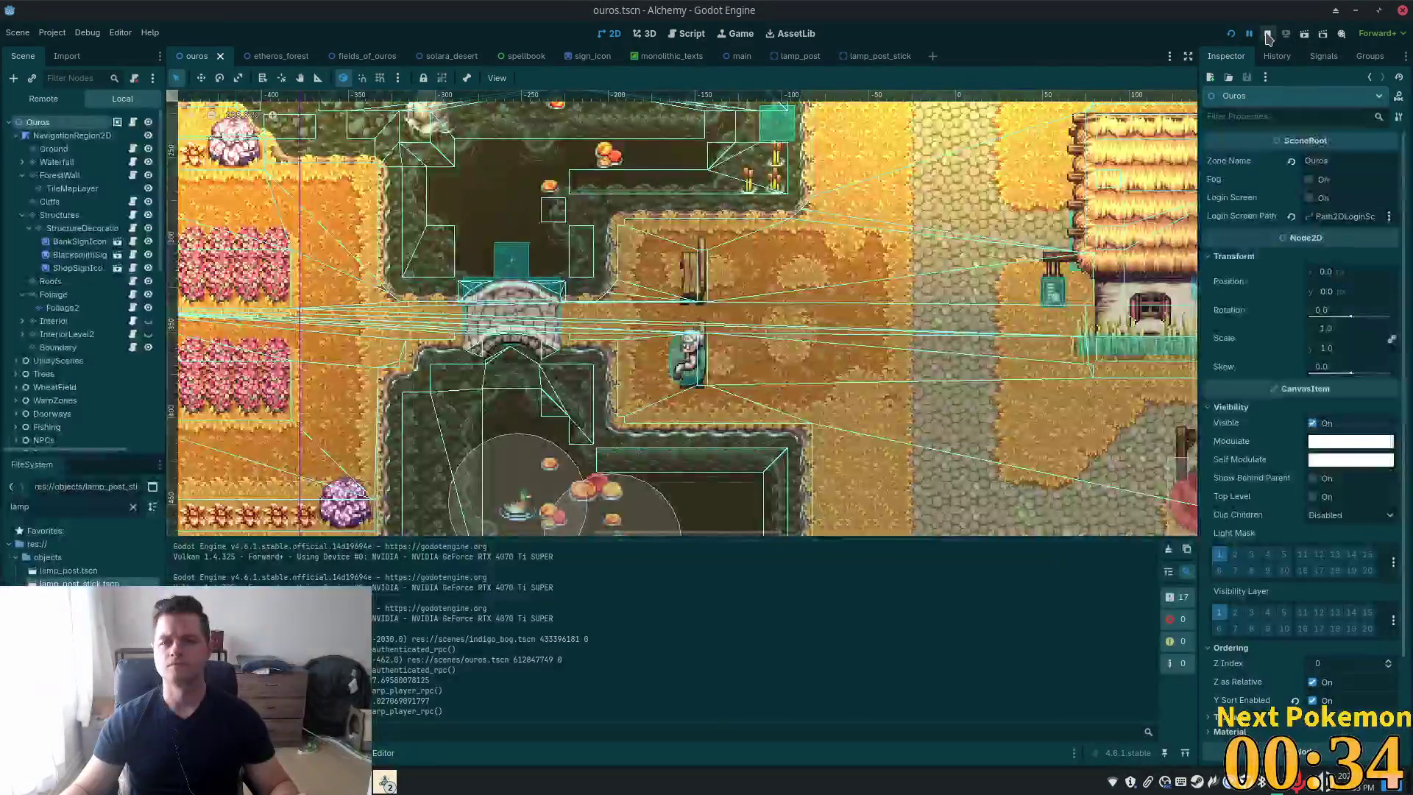
Relaunch with F5, move the Indigo Bog window aside, and walk around daylit Ouros past the lamps
key("F5")
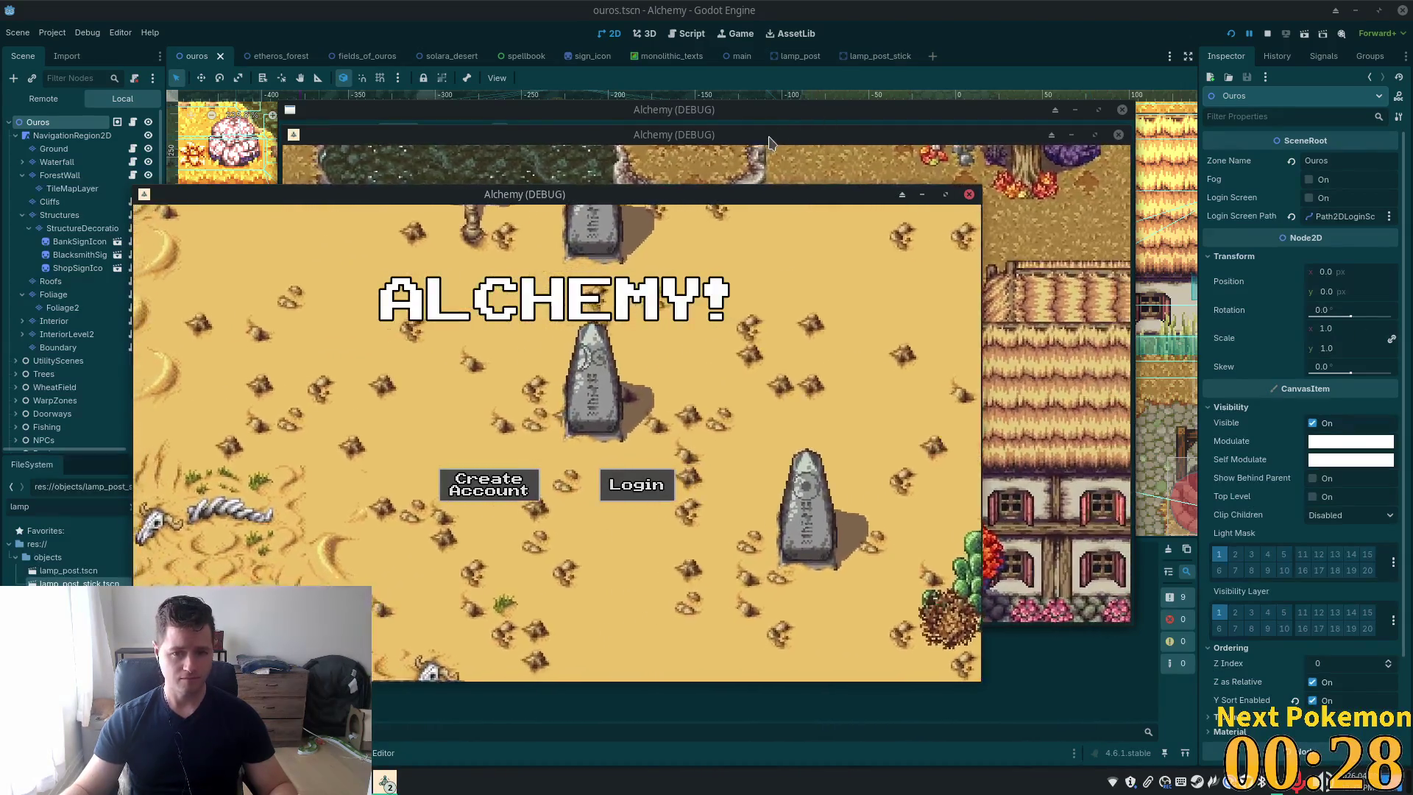
left_click_drag(769, 136, 943, 172)
left_click(452, 360)
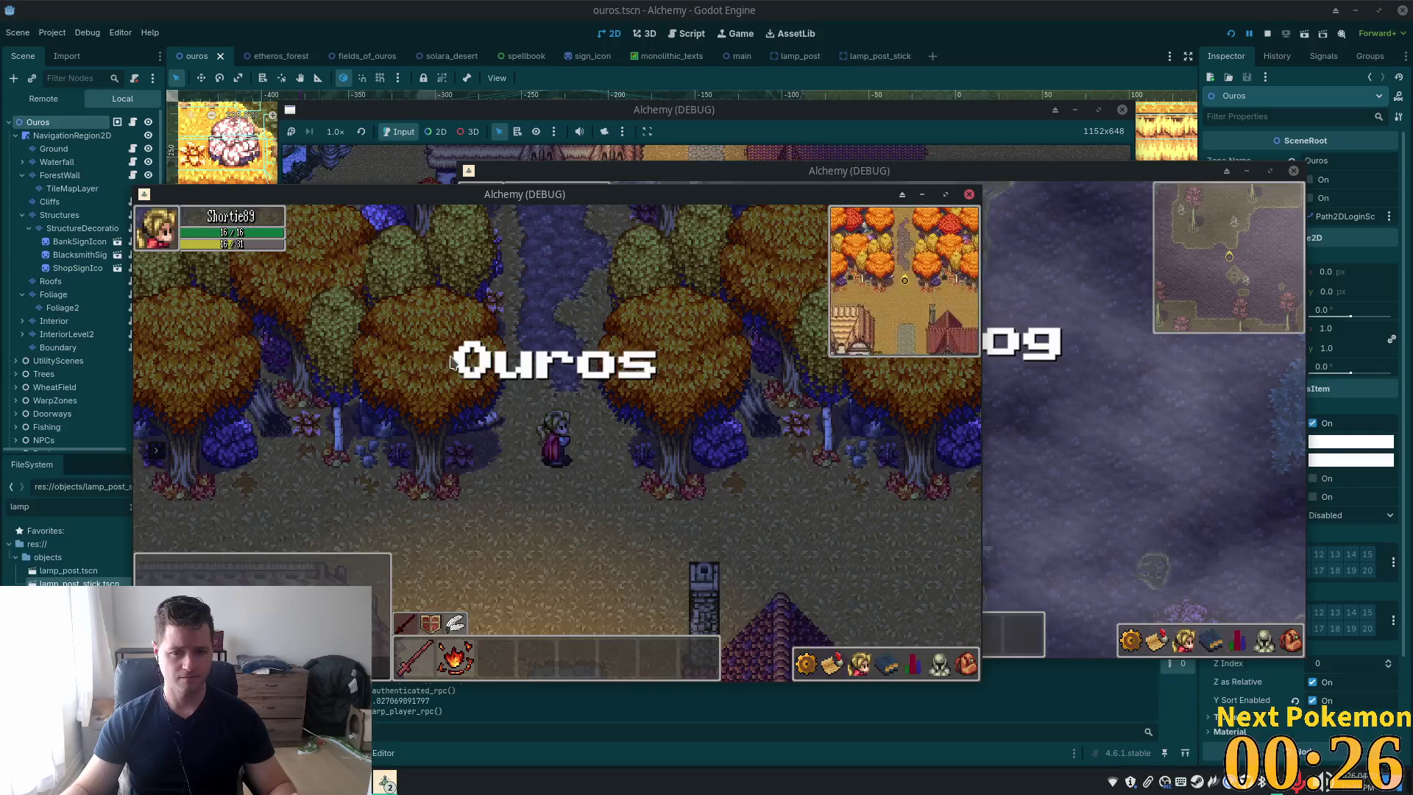
key("Down")
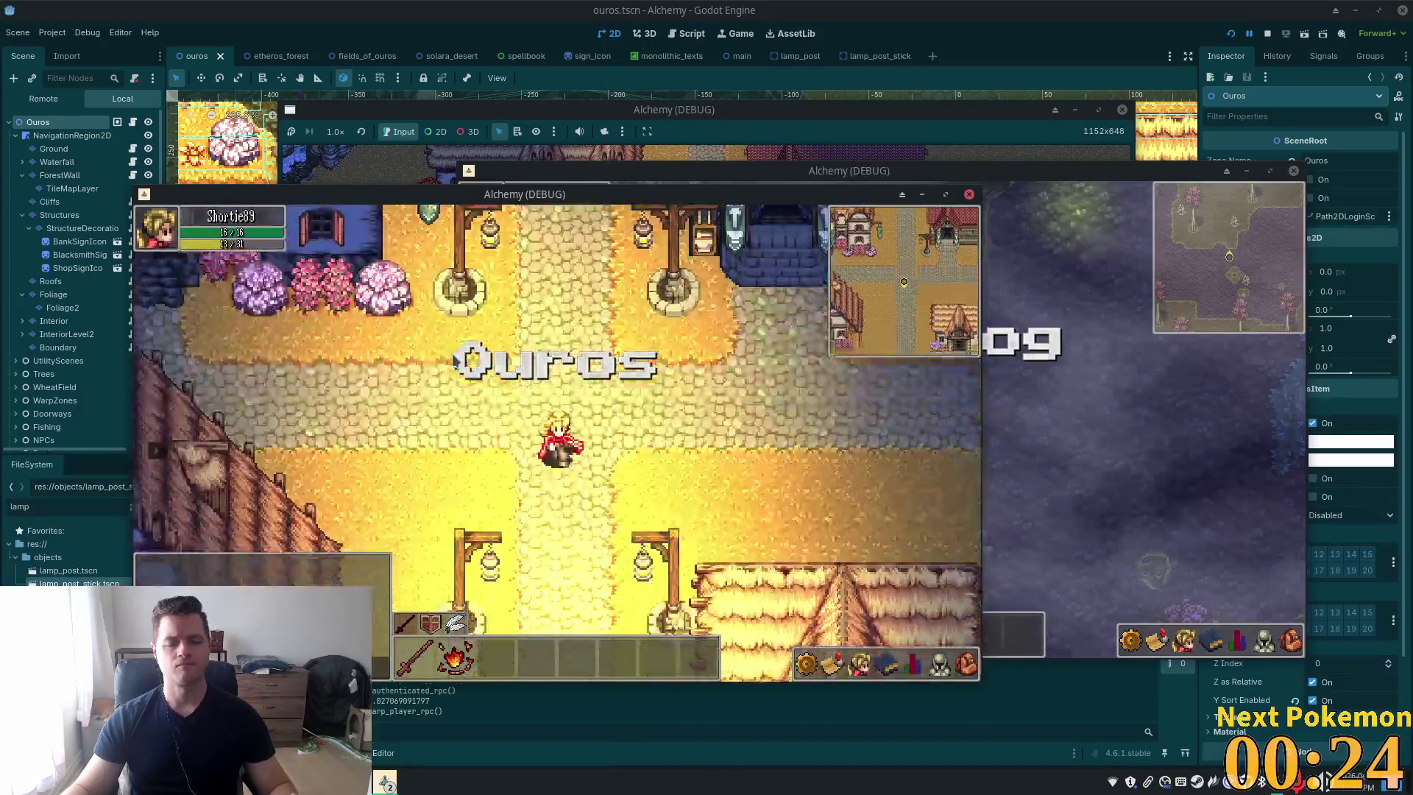
key("Down")
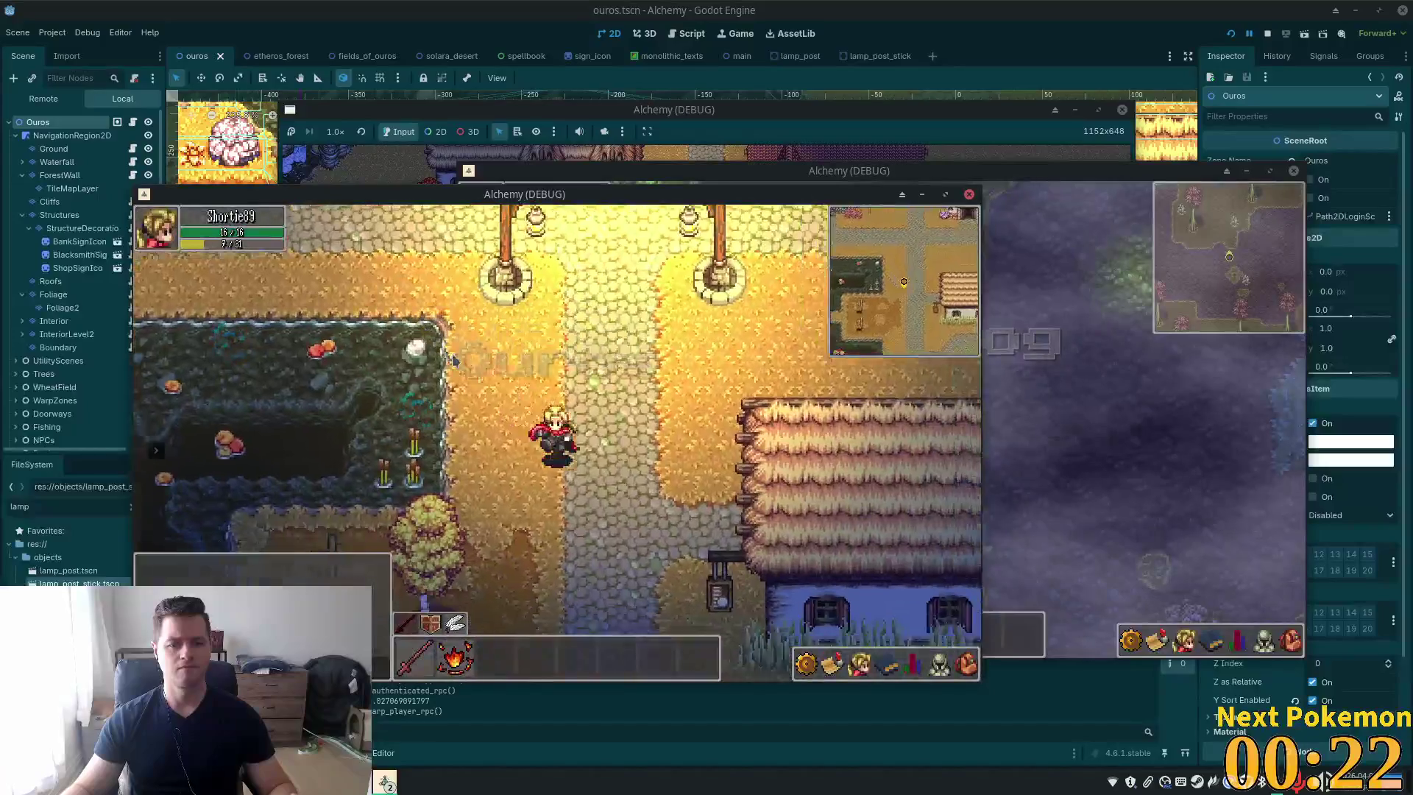
key("Up")
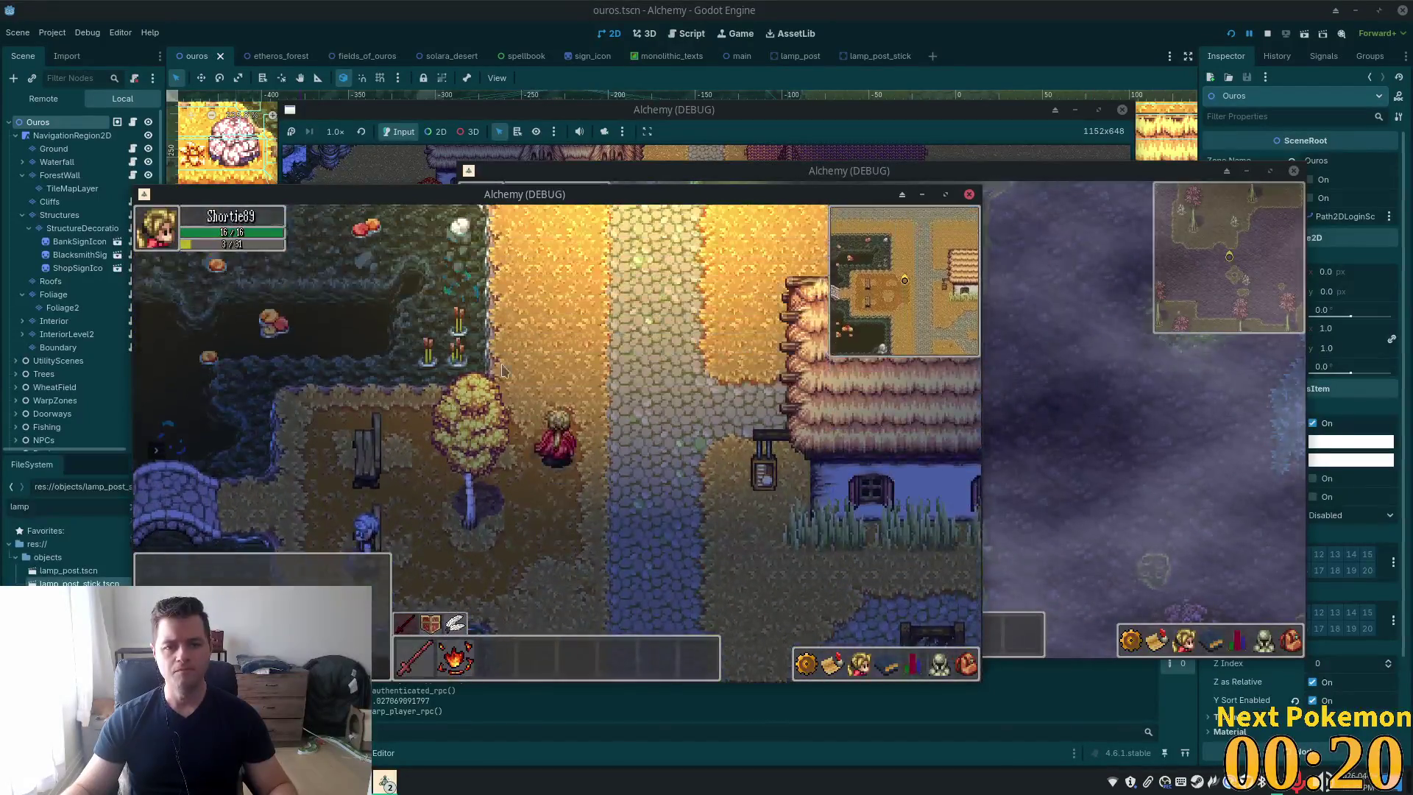
key("Right")
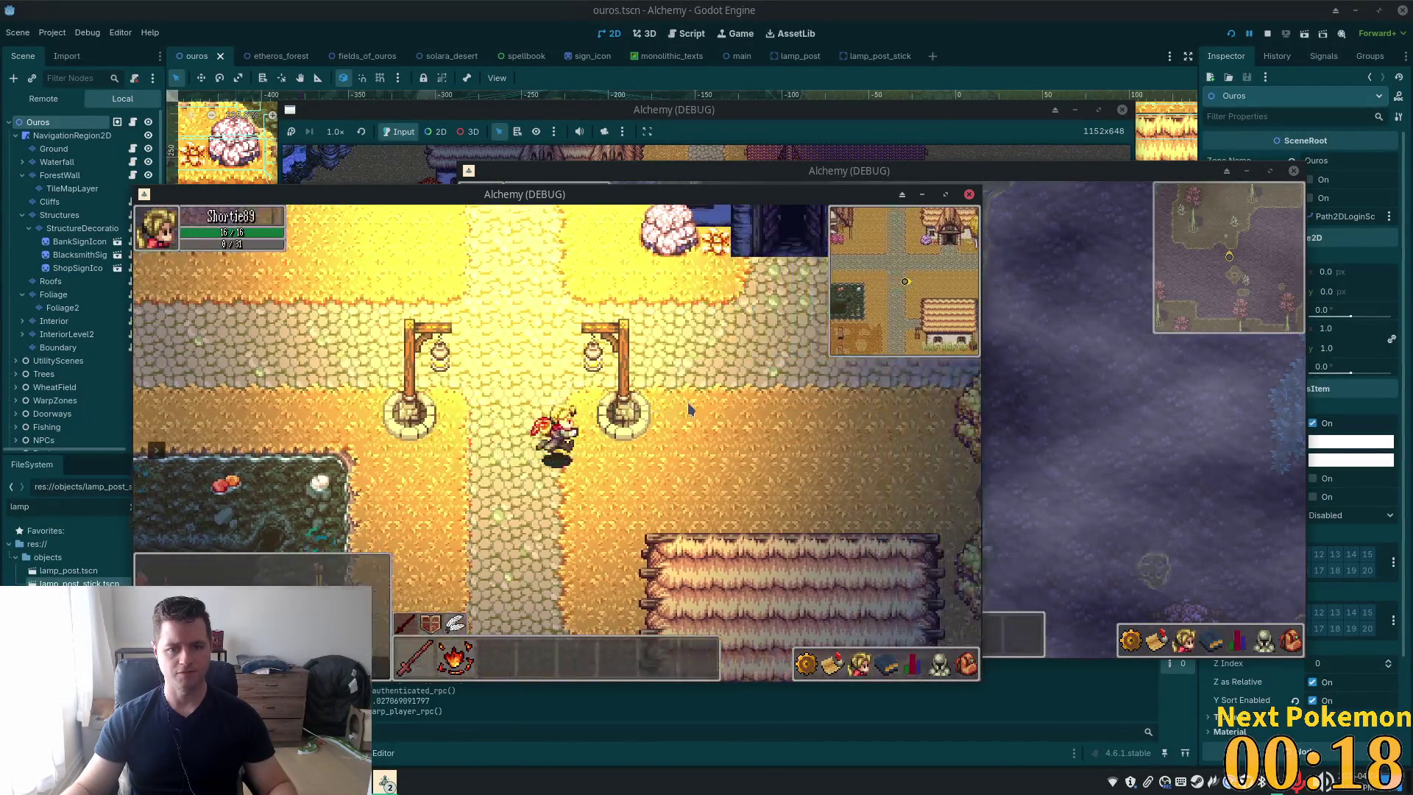
key("Left")
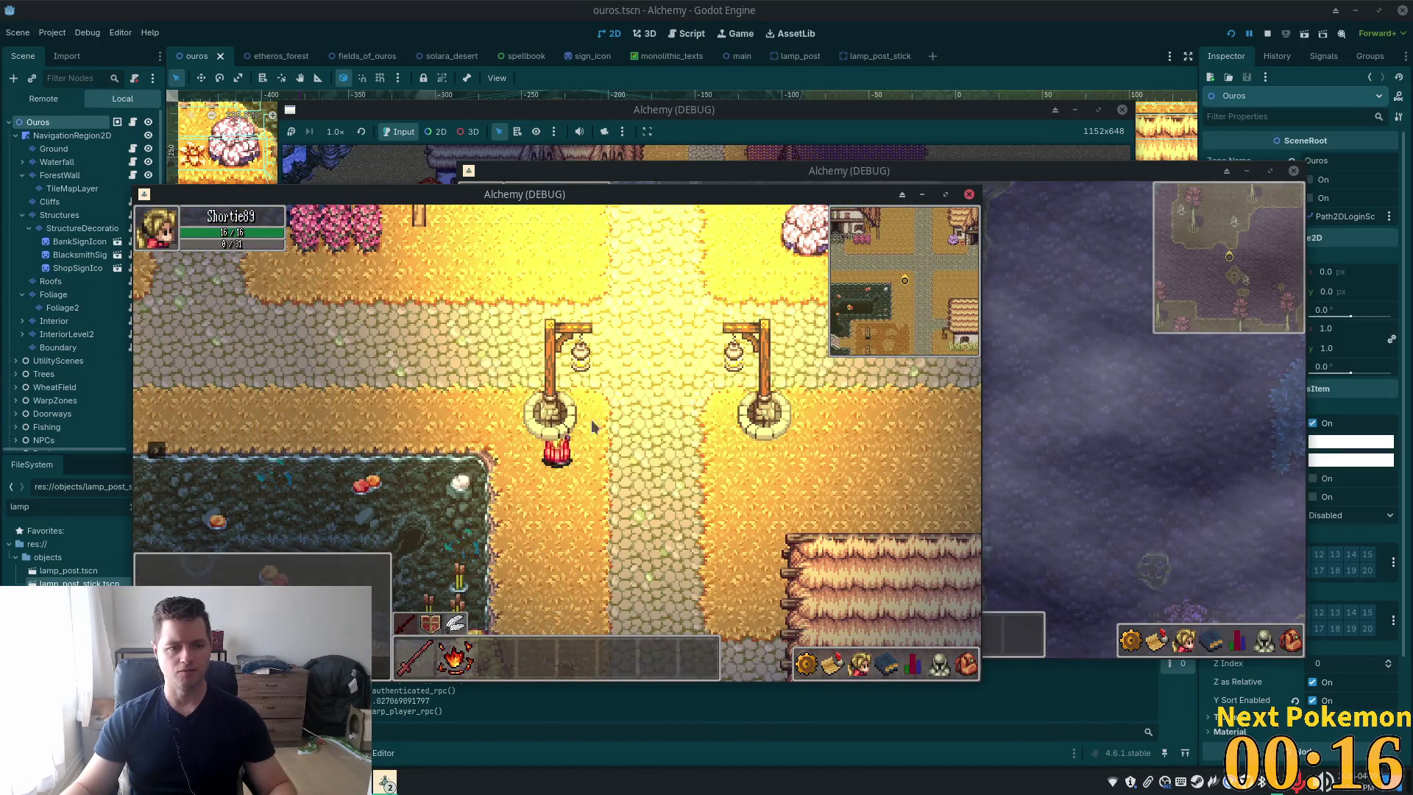
left_click(74, 388)
scroll(73, 388, "down", 5)
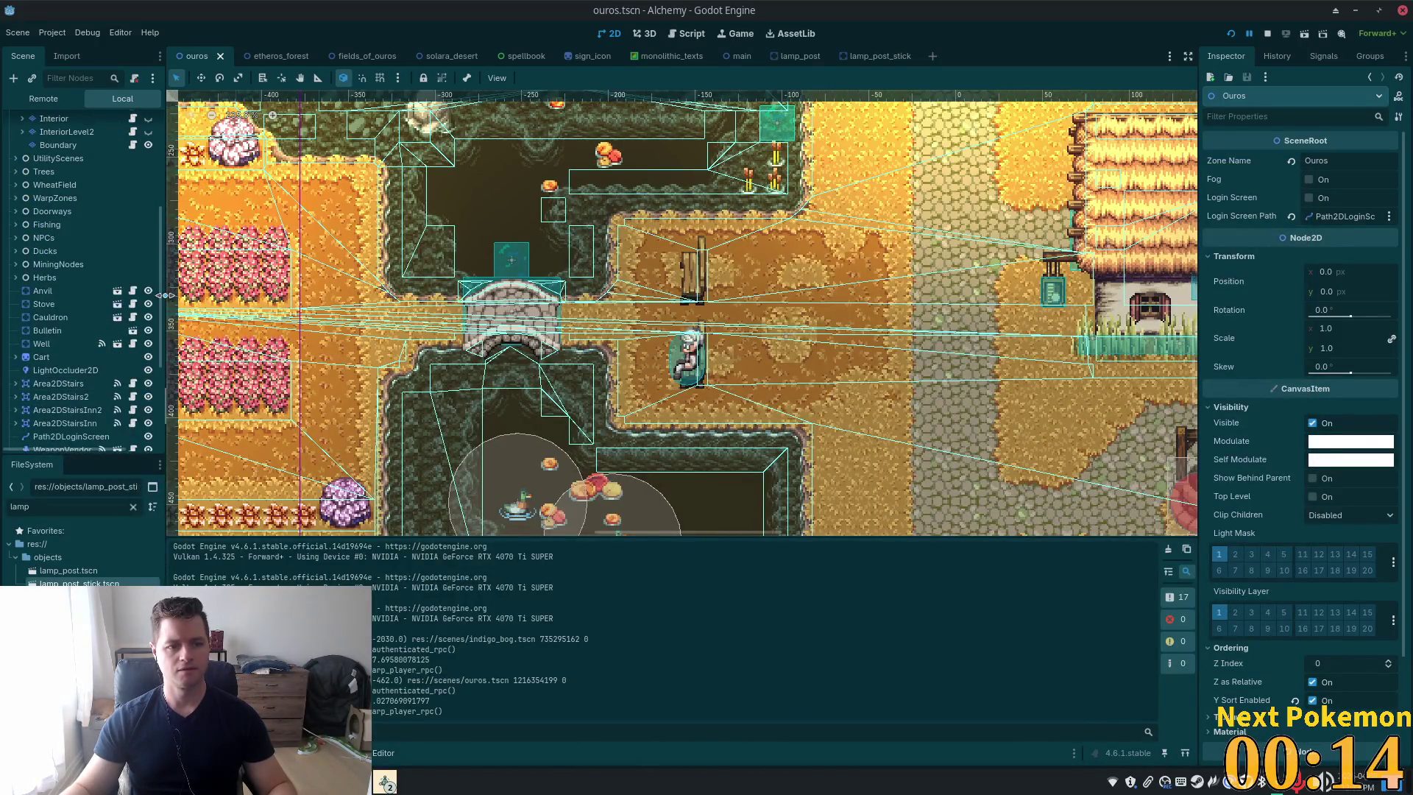
Change the LampPosts node's type to Node2D
scroll(160, 368, "down", 5)
left_click(56, 340)
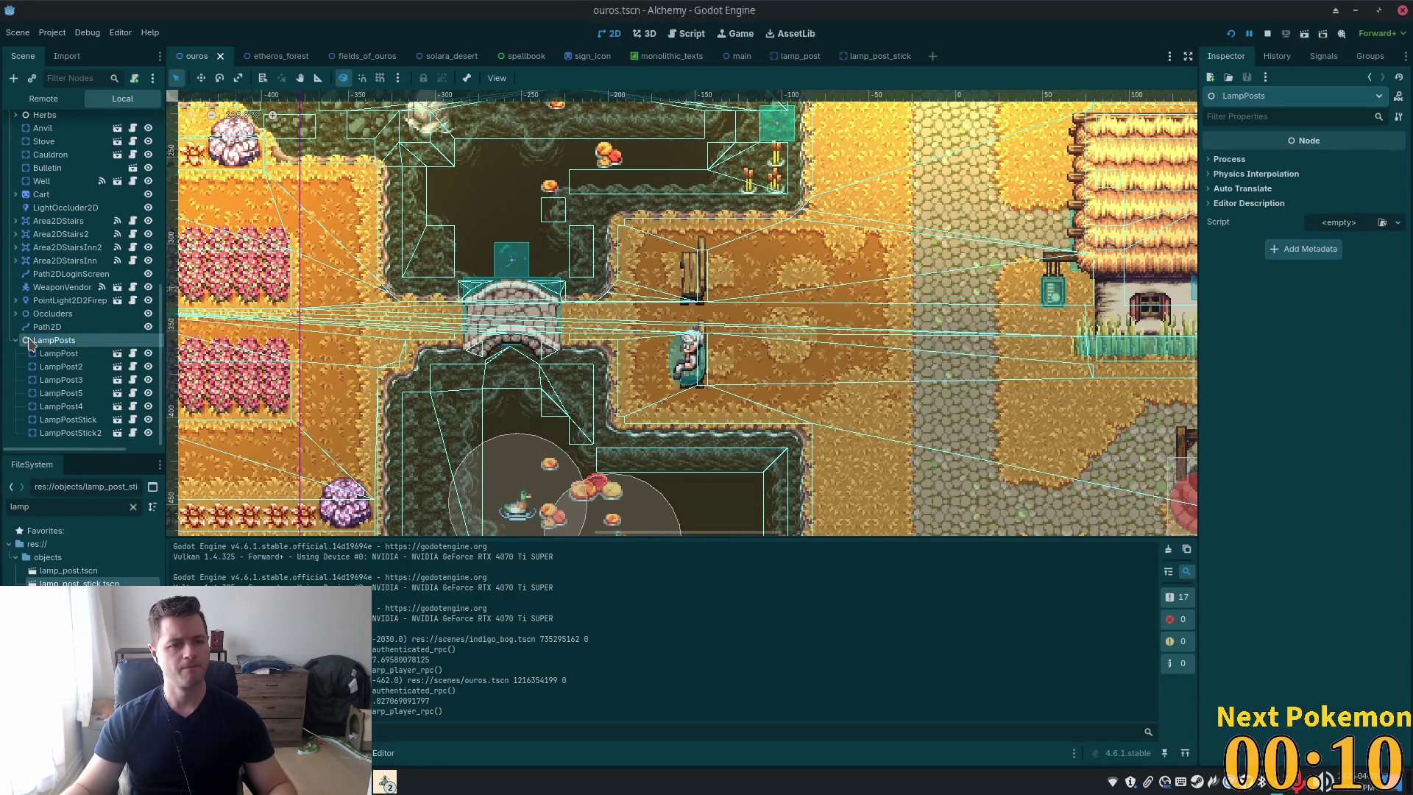
right_click(60, 343)
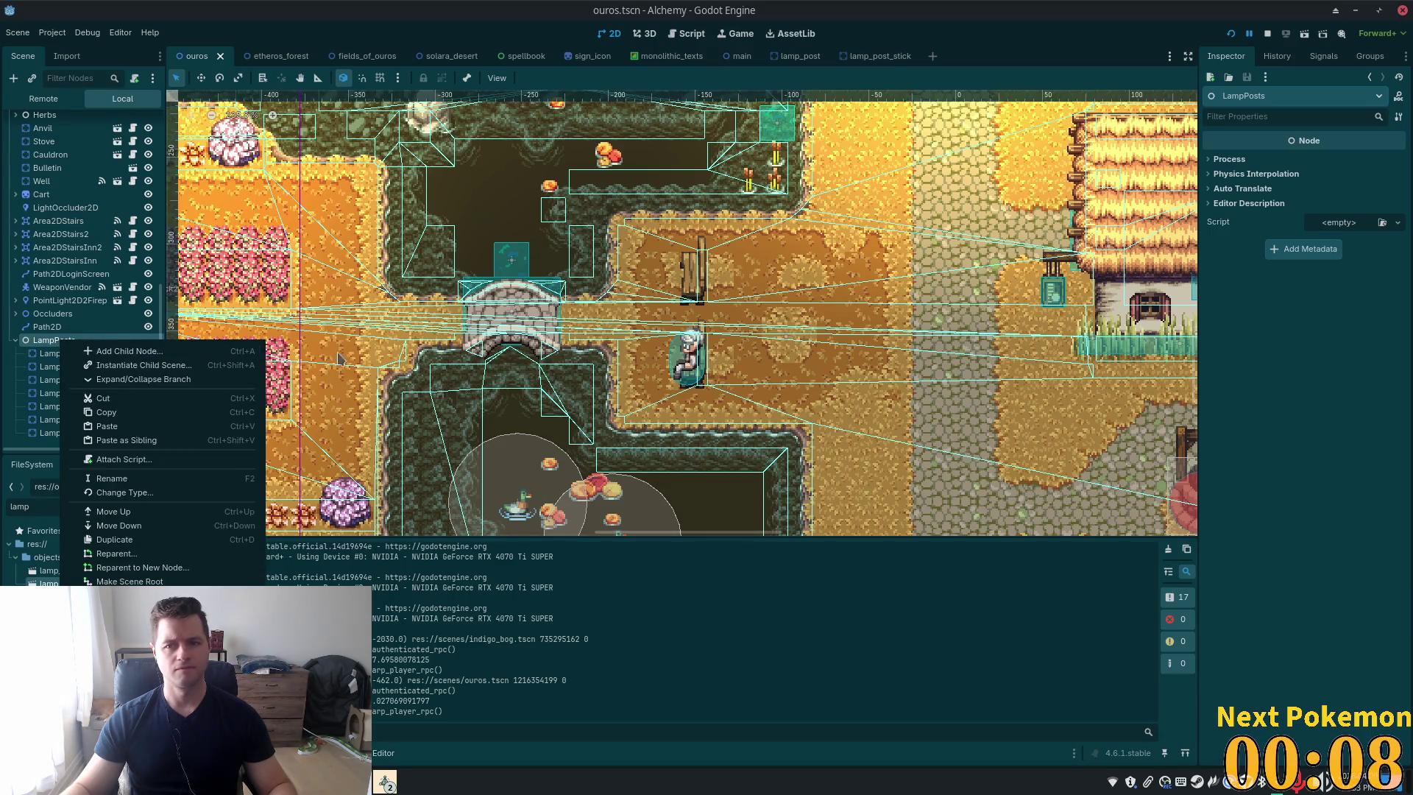
left_click(161, 493)
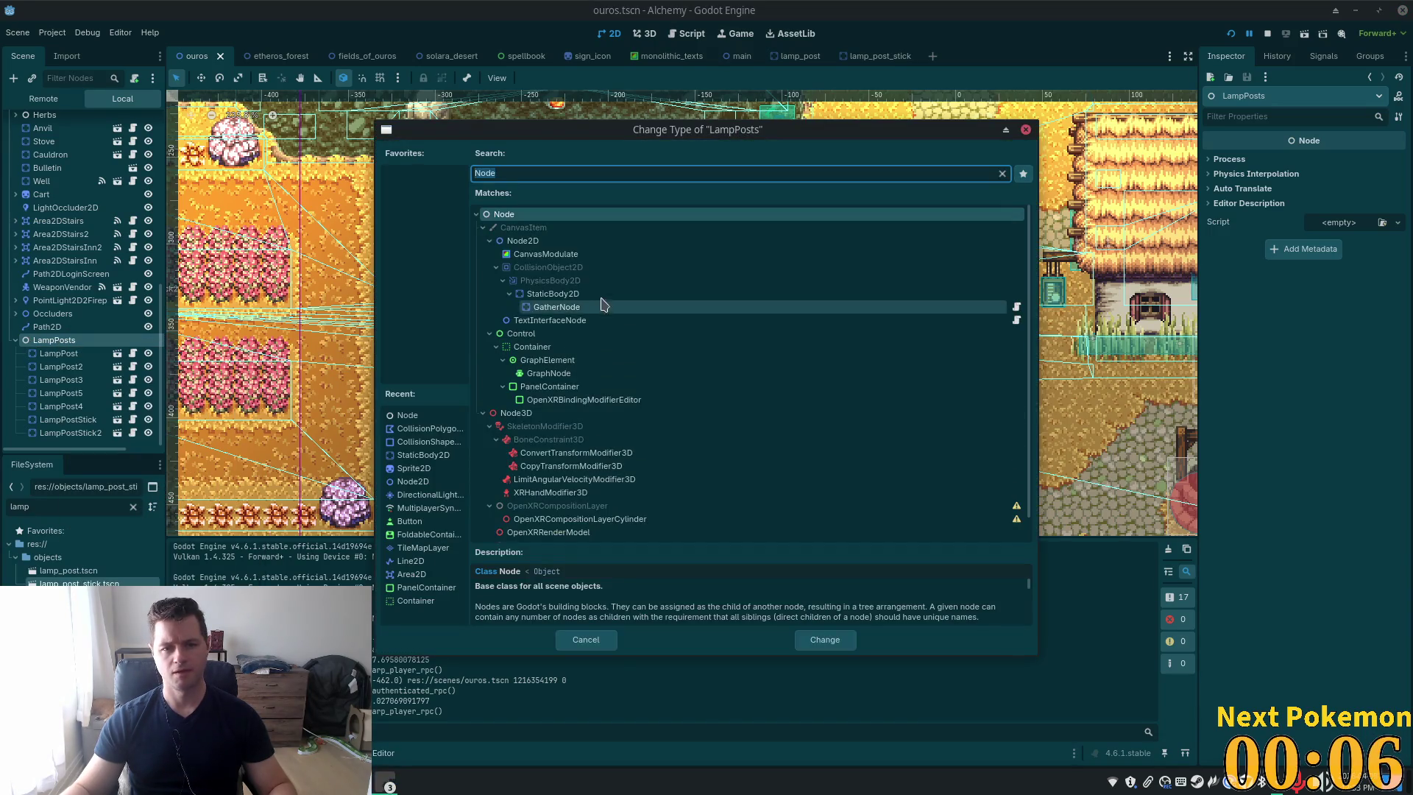
double_click(561, 245)
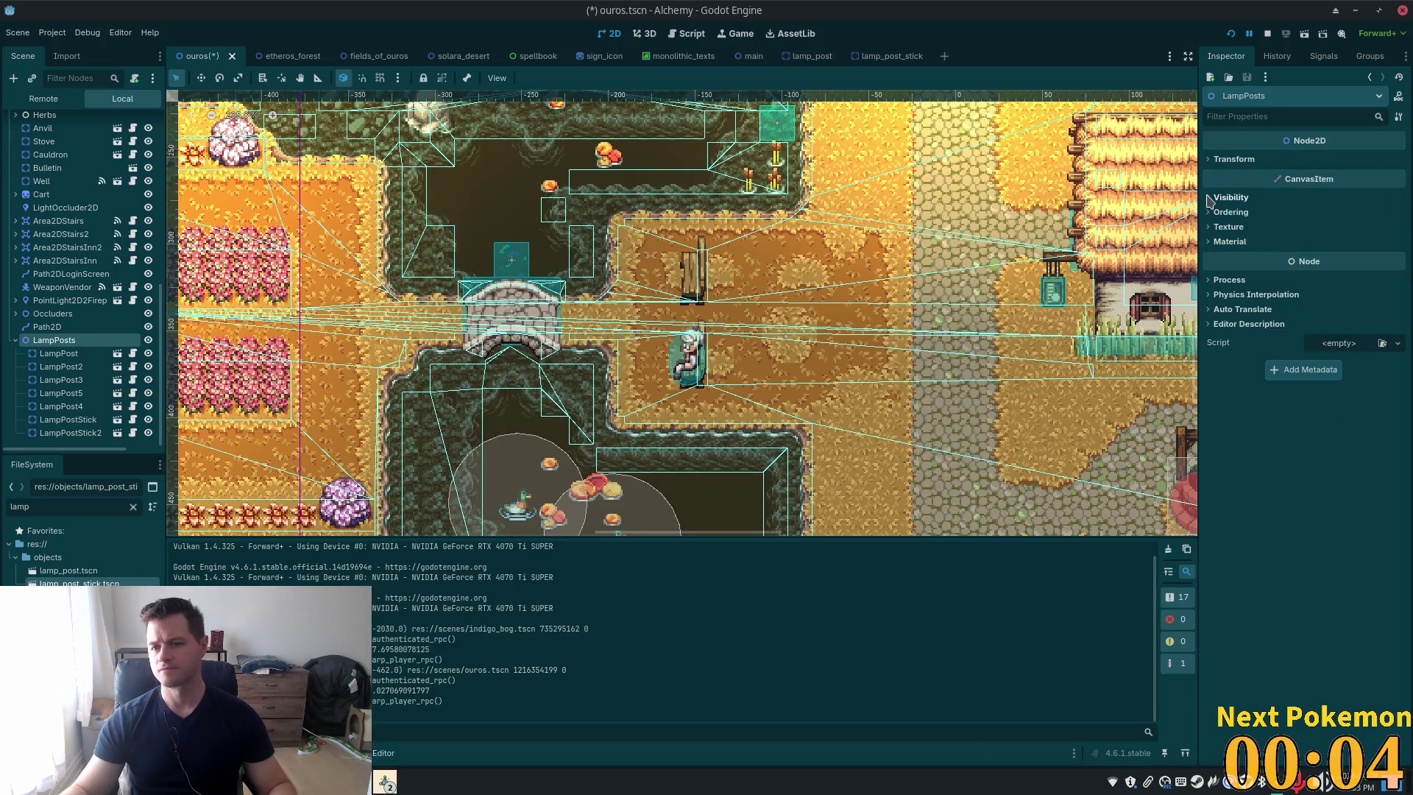
Tick Ordering > Y Sort Enabled on LampPosts and save the Ouros scene
left_click(1229, 212)
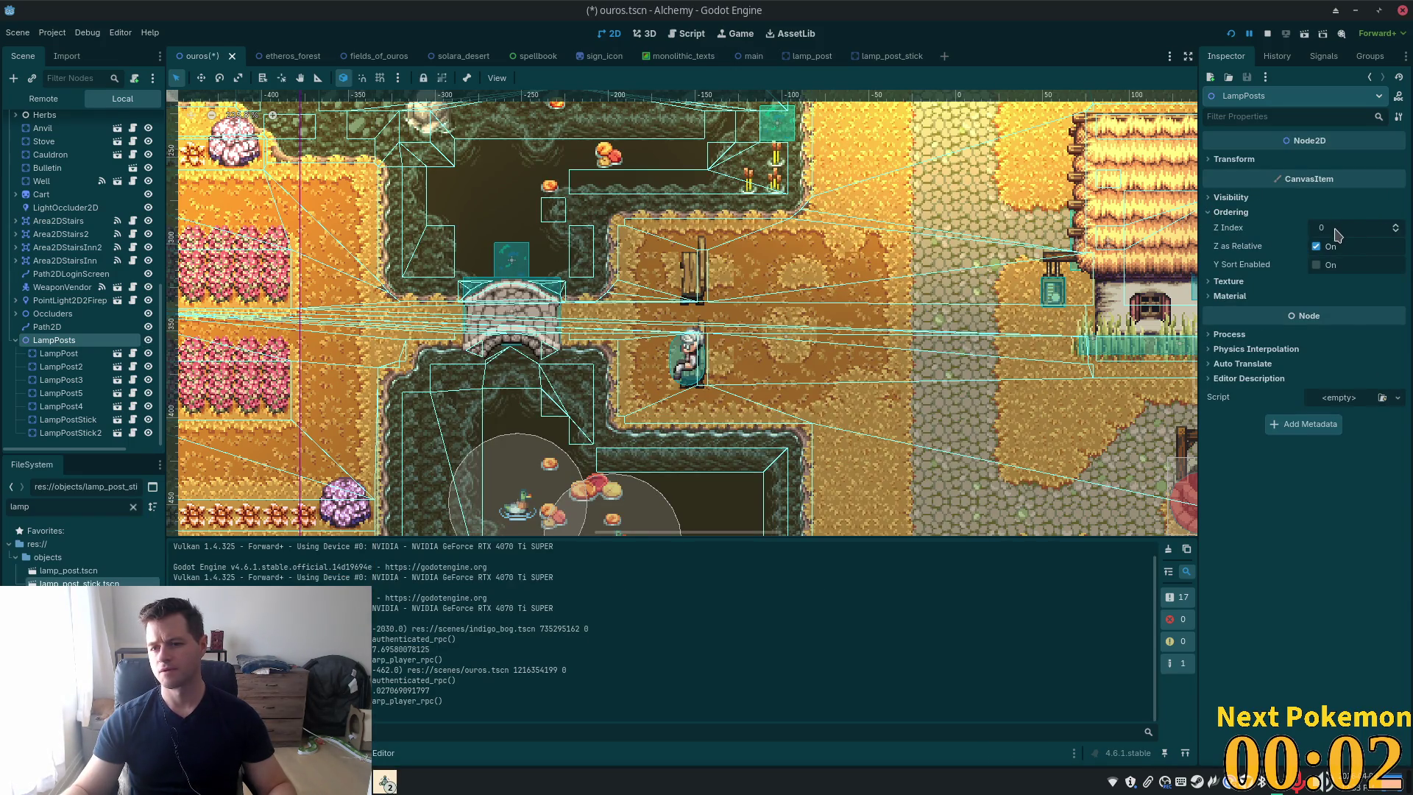
left_click(1329, 266)
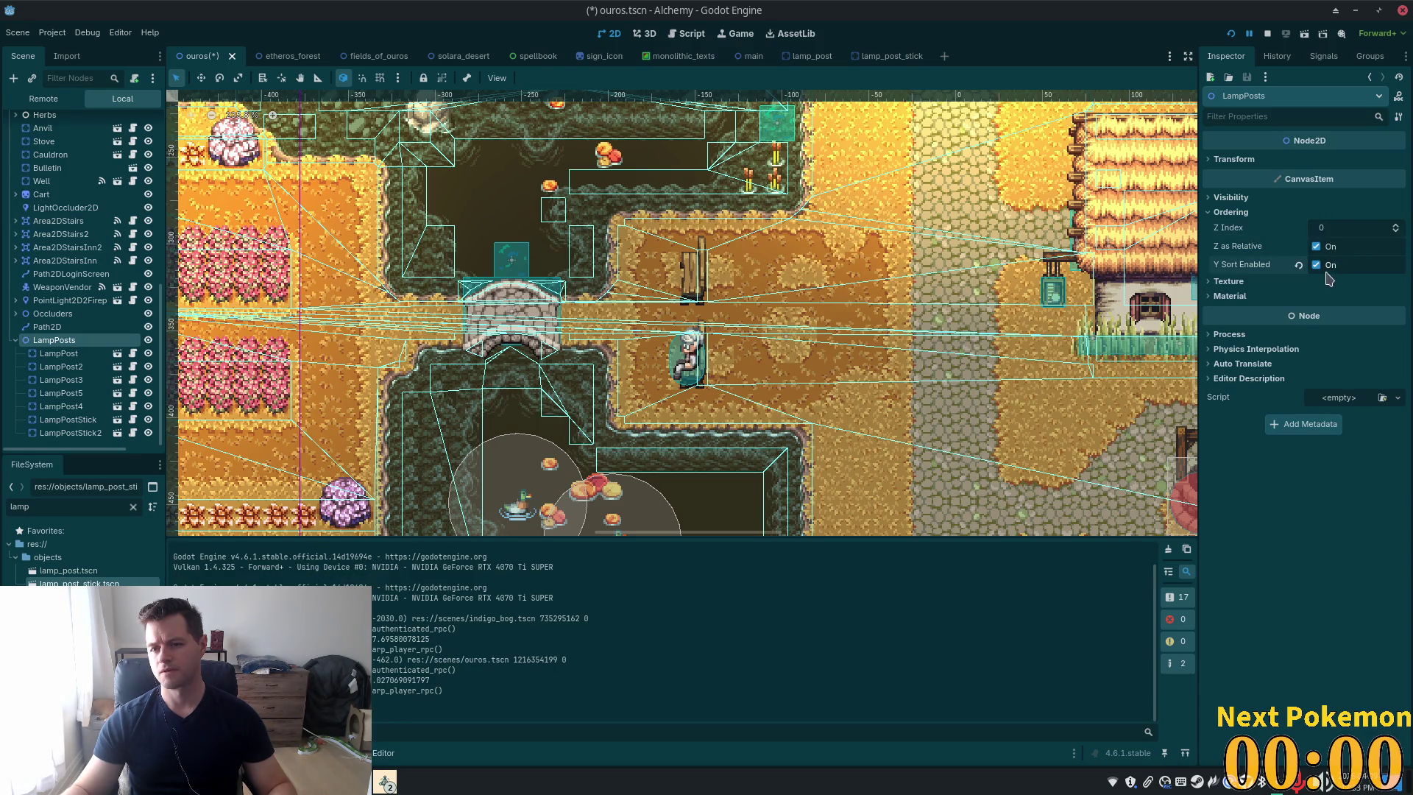
key("ctrl+s")
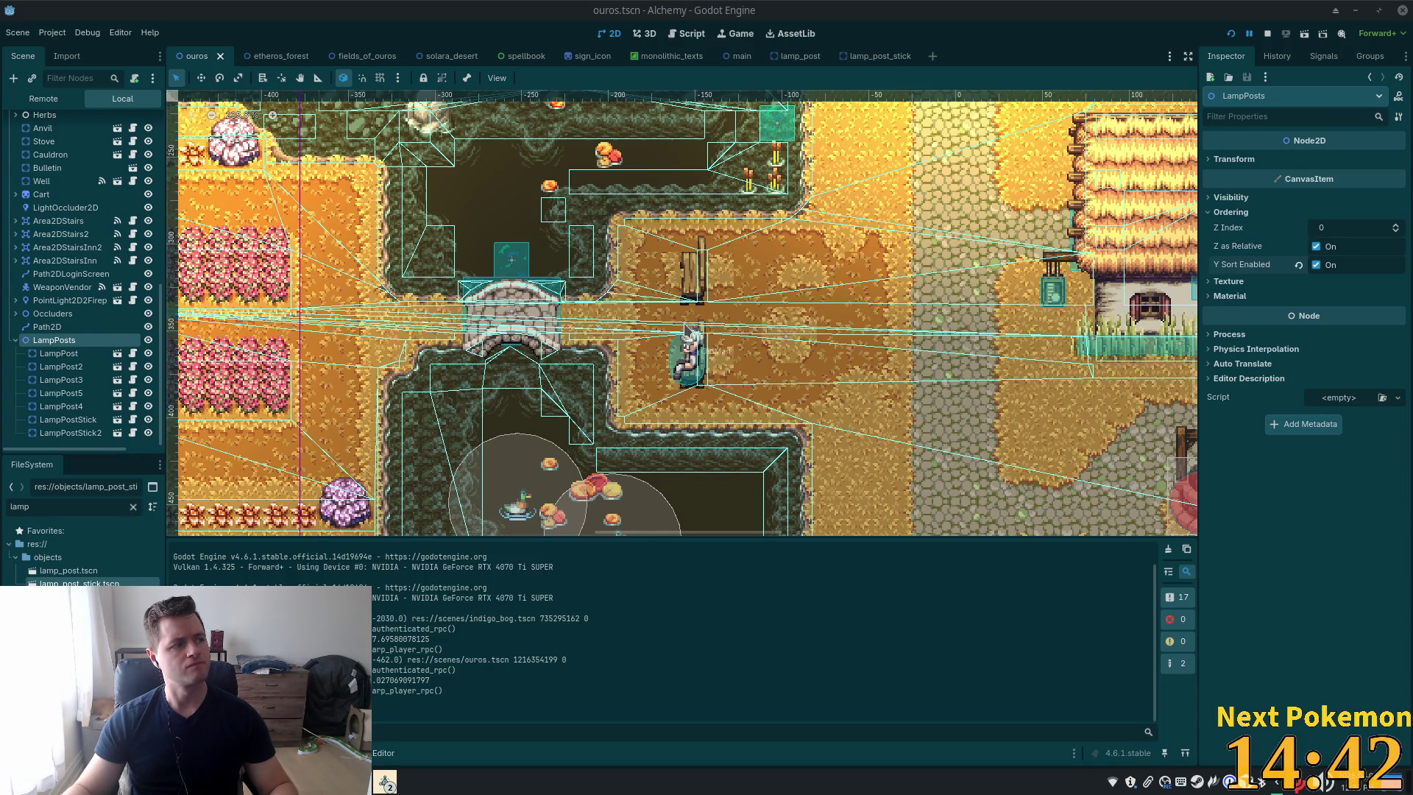
scroll(648, 316, "down", 2)
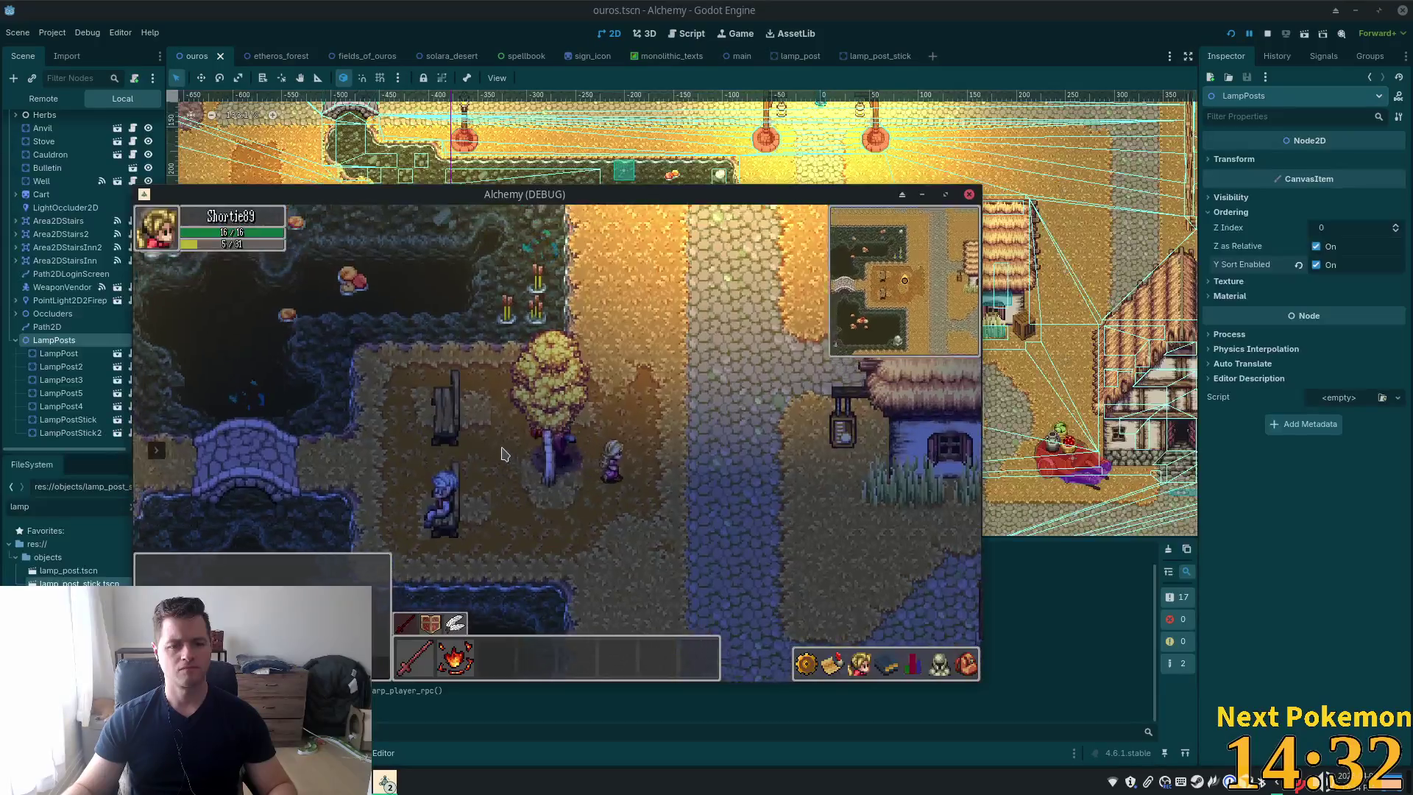
Walk the player west past the orchard lamp post and around the house
key("Left")
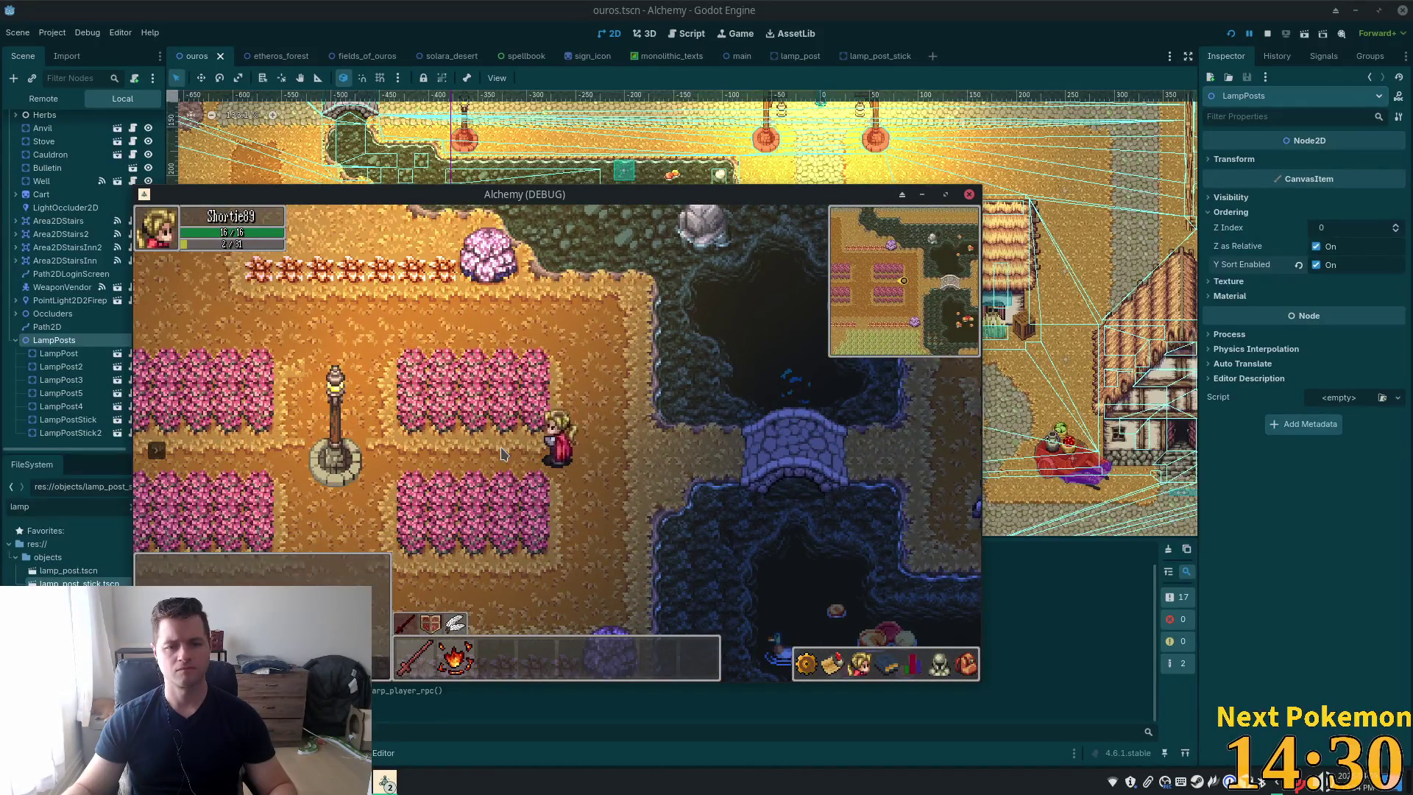
key("Left")
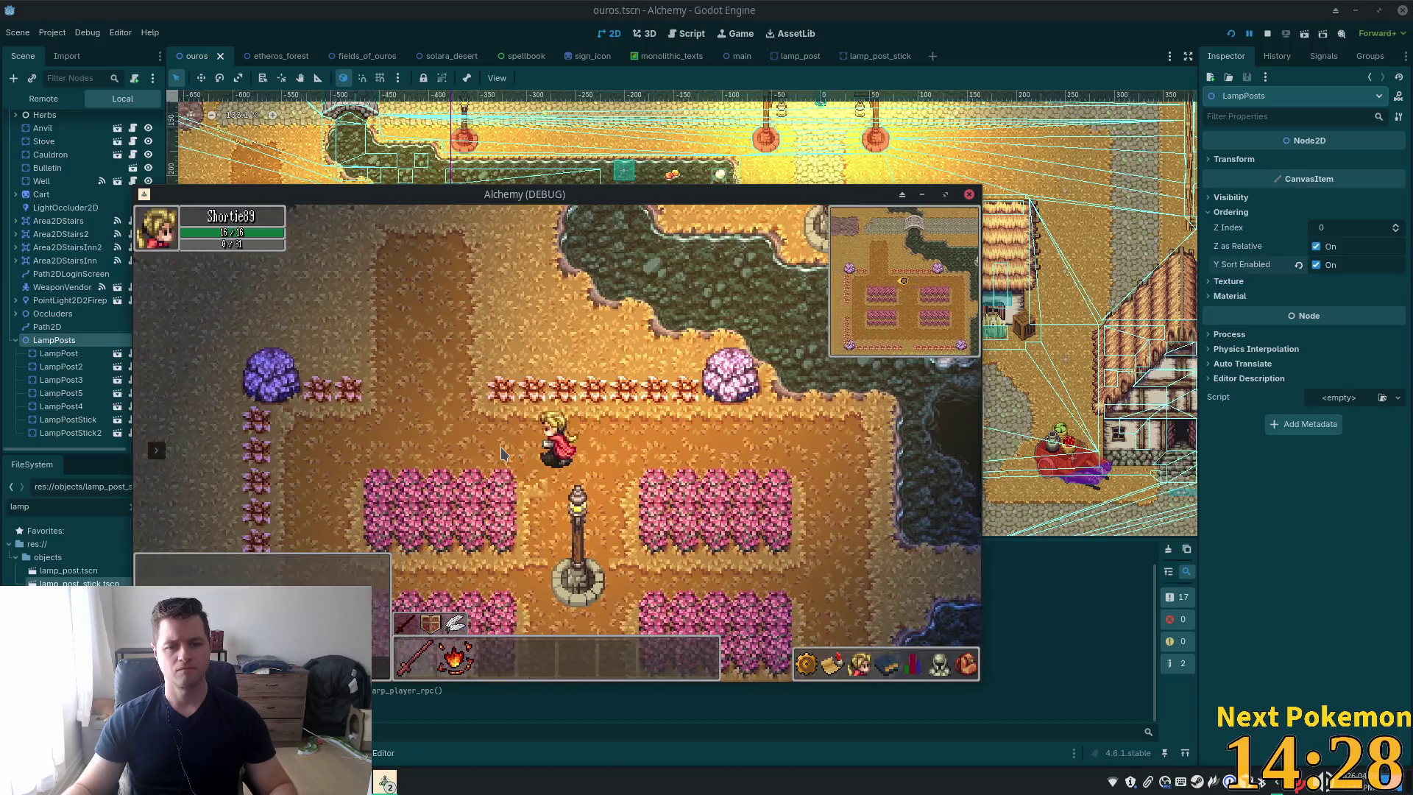
key("Down")
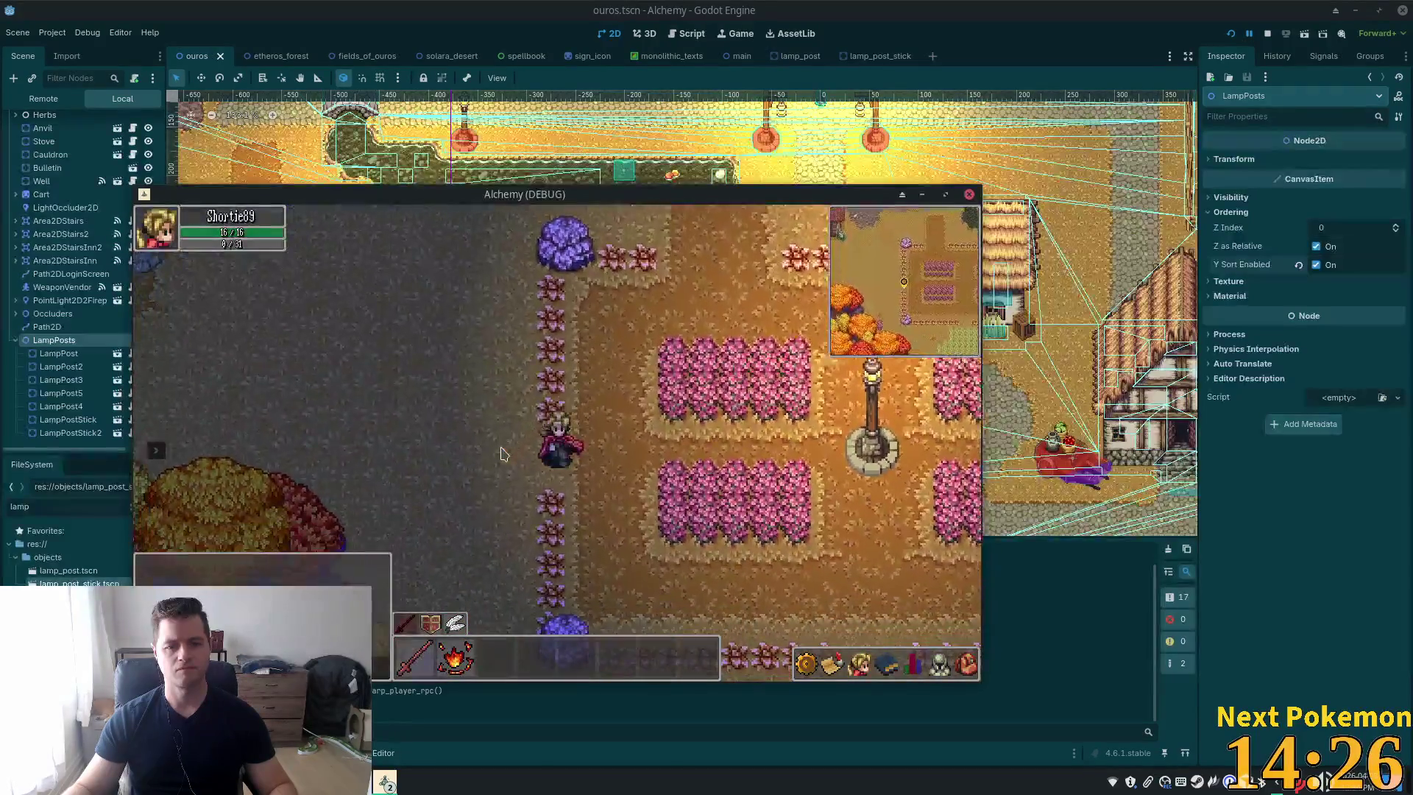
key("Up")
key("Left")
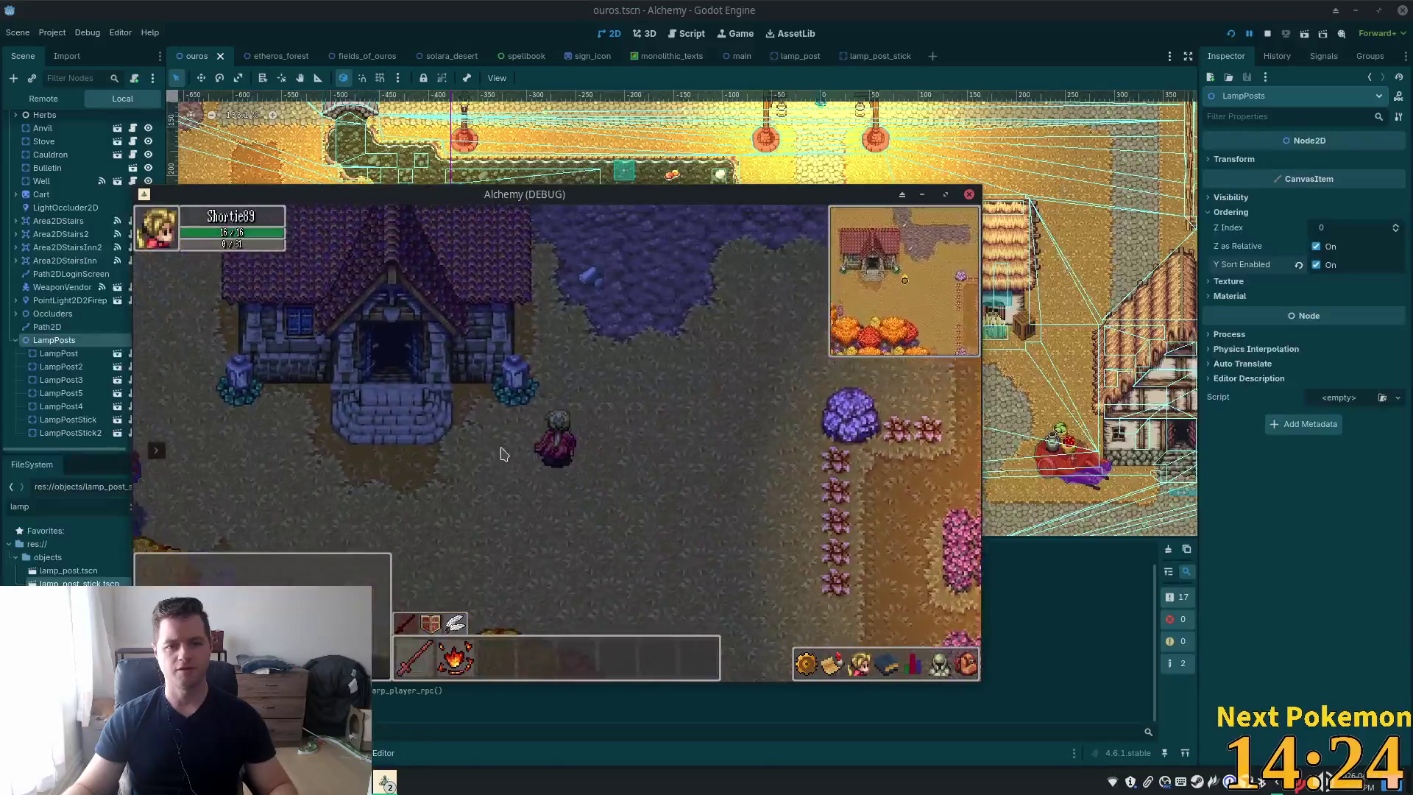
key("Down")
key("Right")
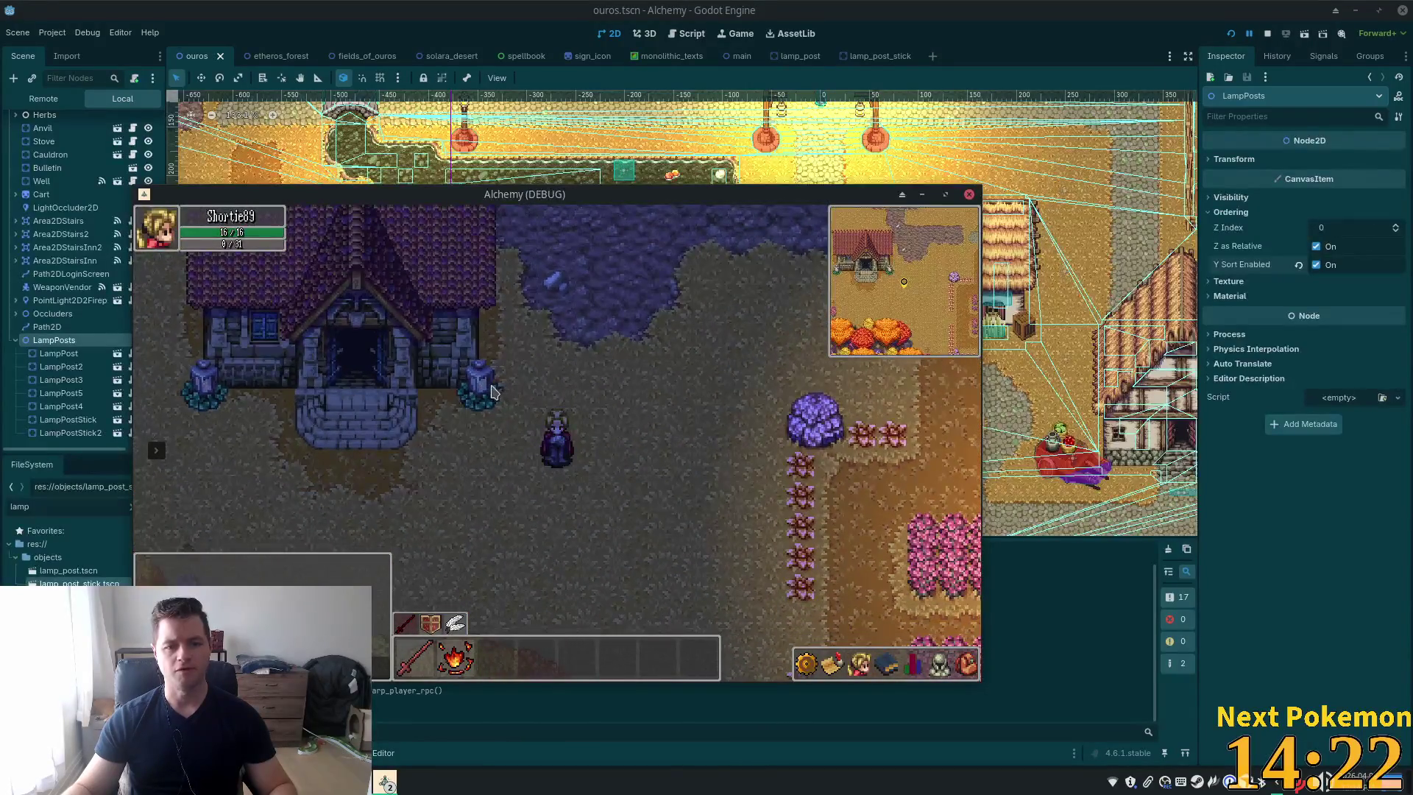
key("Left")
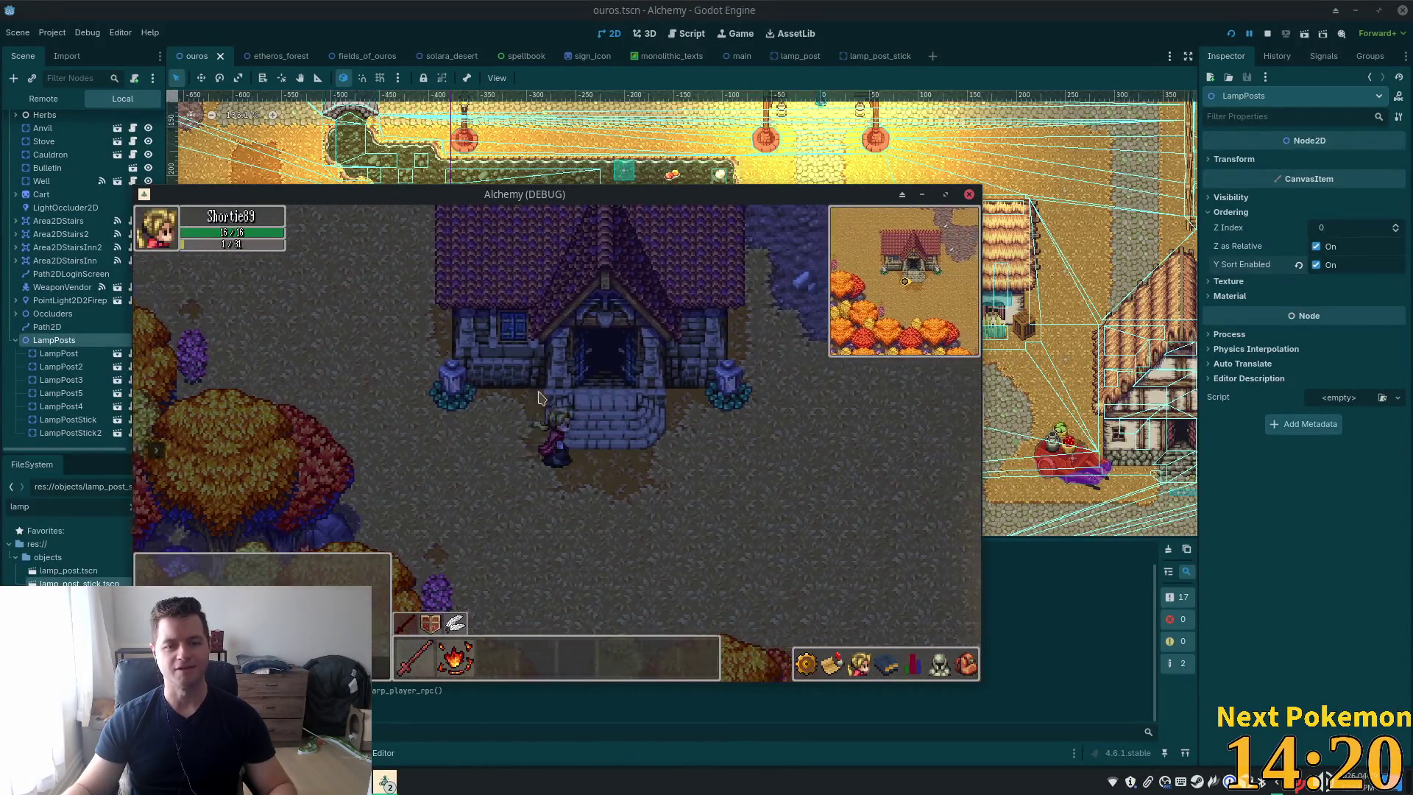
key("Right")
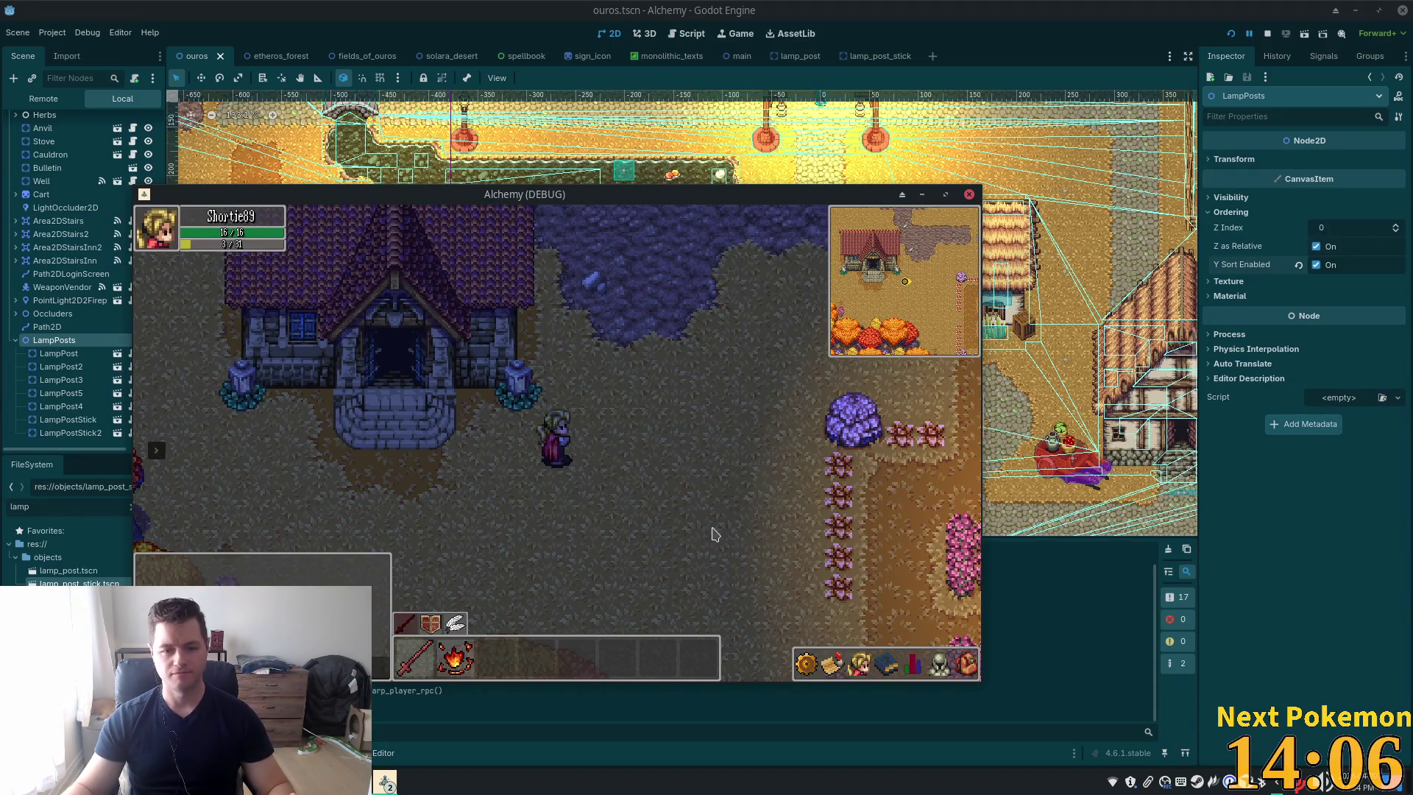
Walk to the flower garden lamp post, circle it to check its light, then stop the game
key("Right")
key("Down")
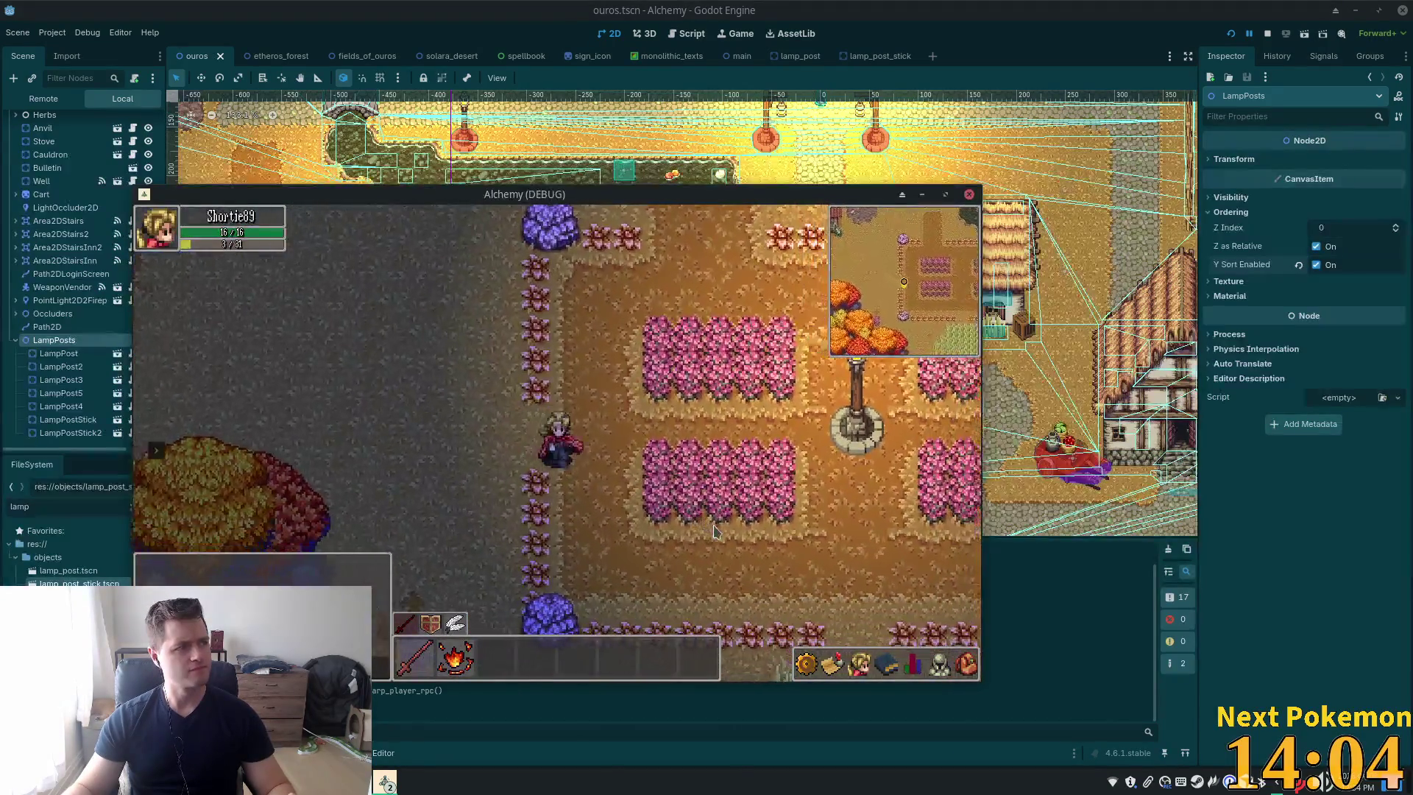
key("Right")
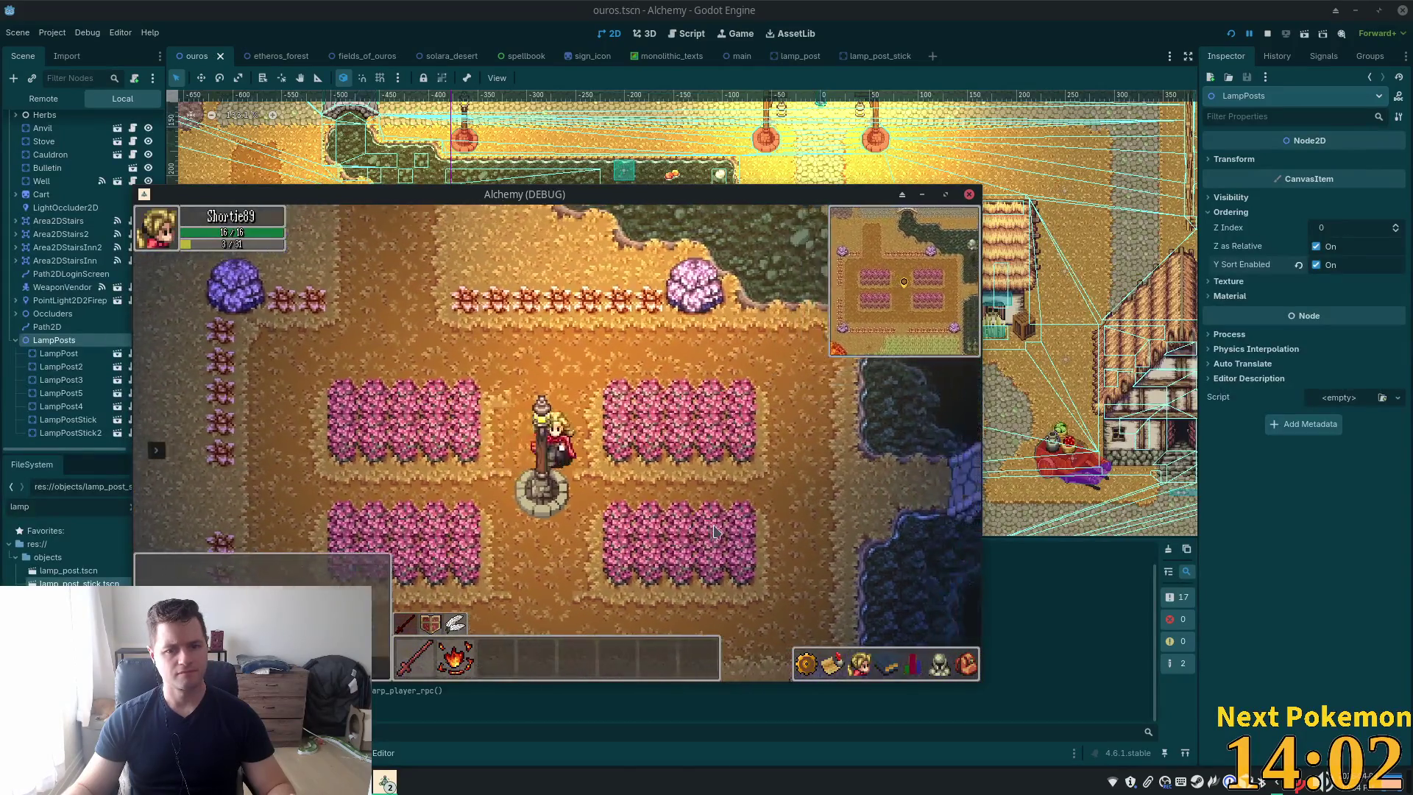
key("Right")
key("Left")
key("Down")
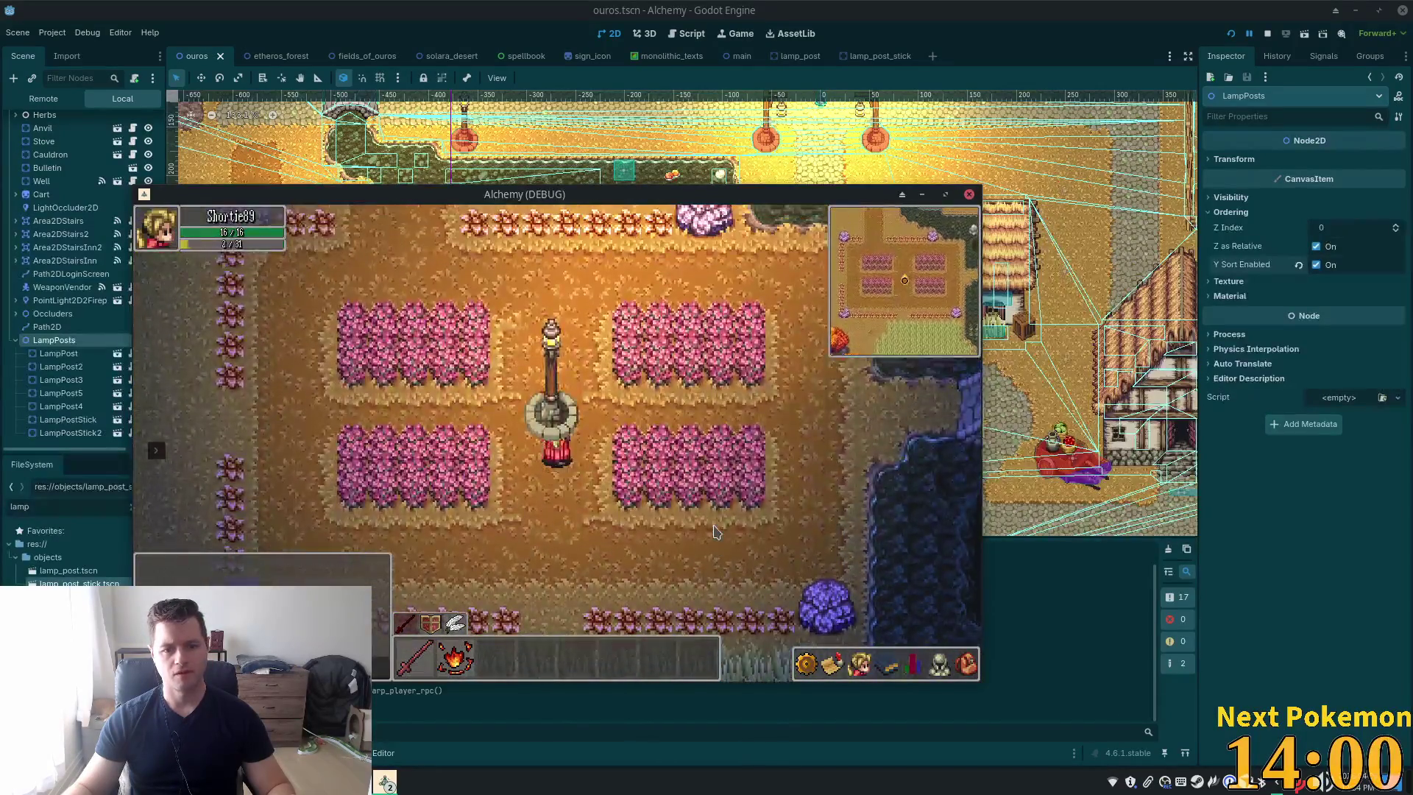
key("Right")
key("Up")
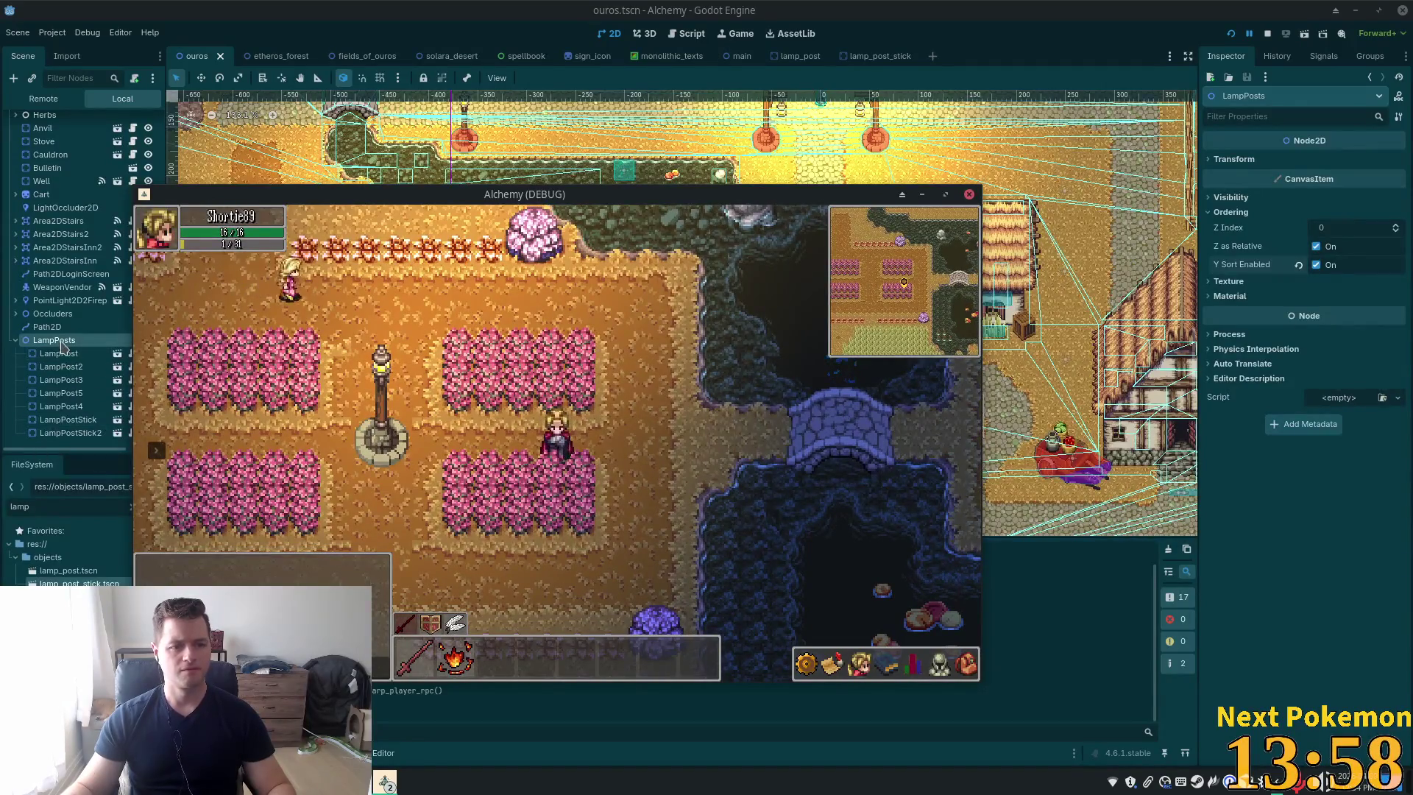
left_click(63, 346)
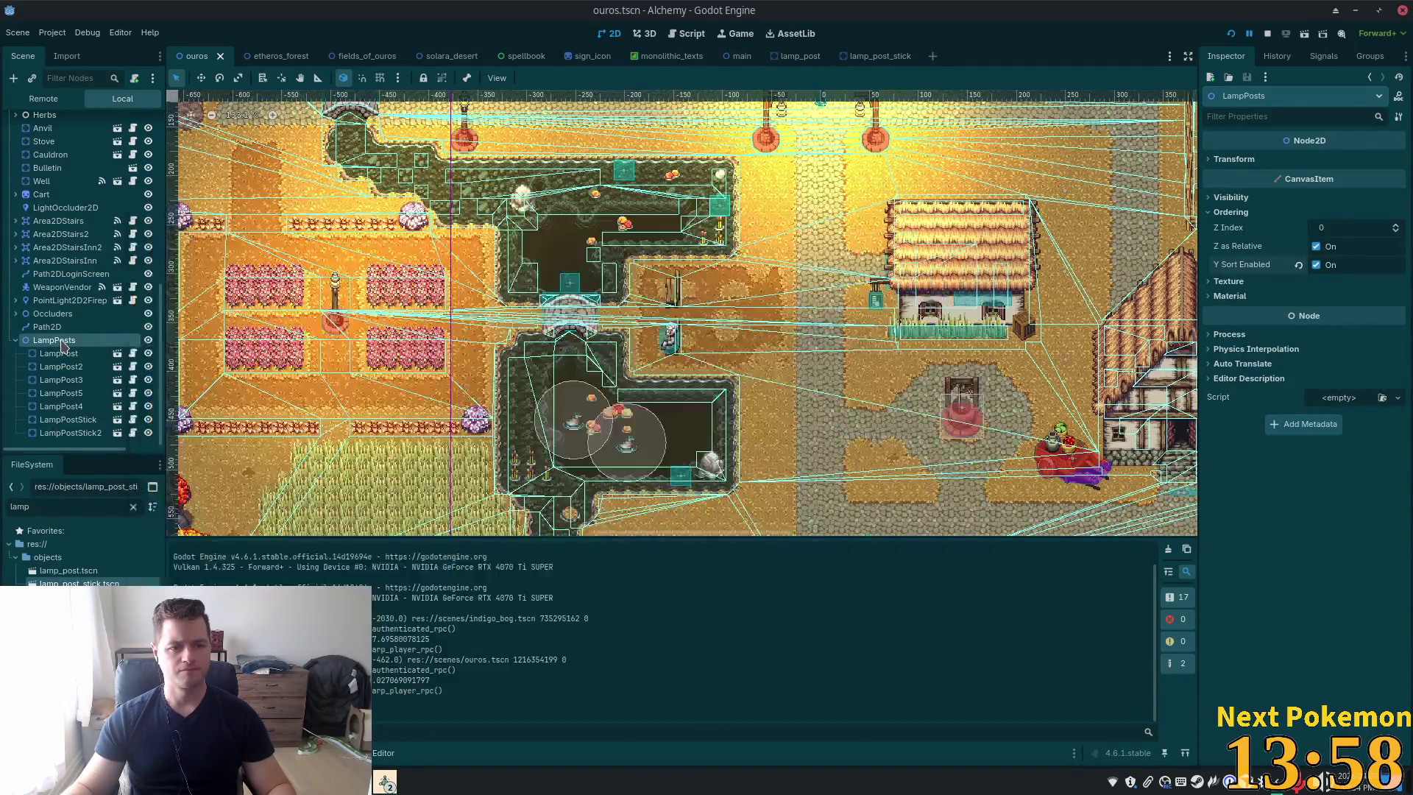
left_click(1231, 34)
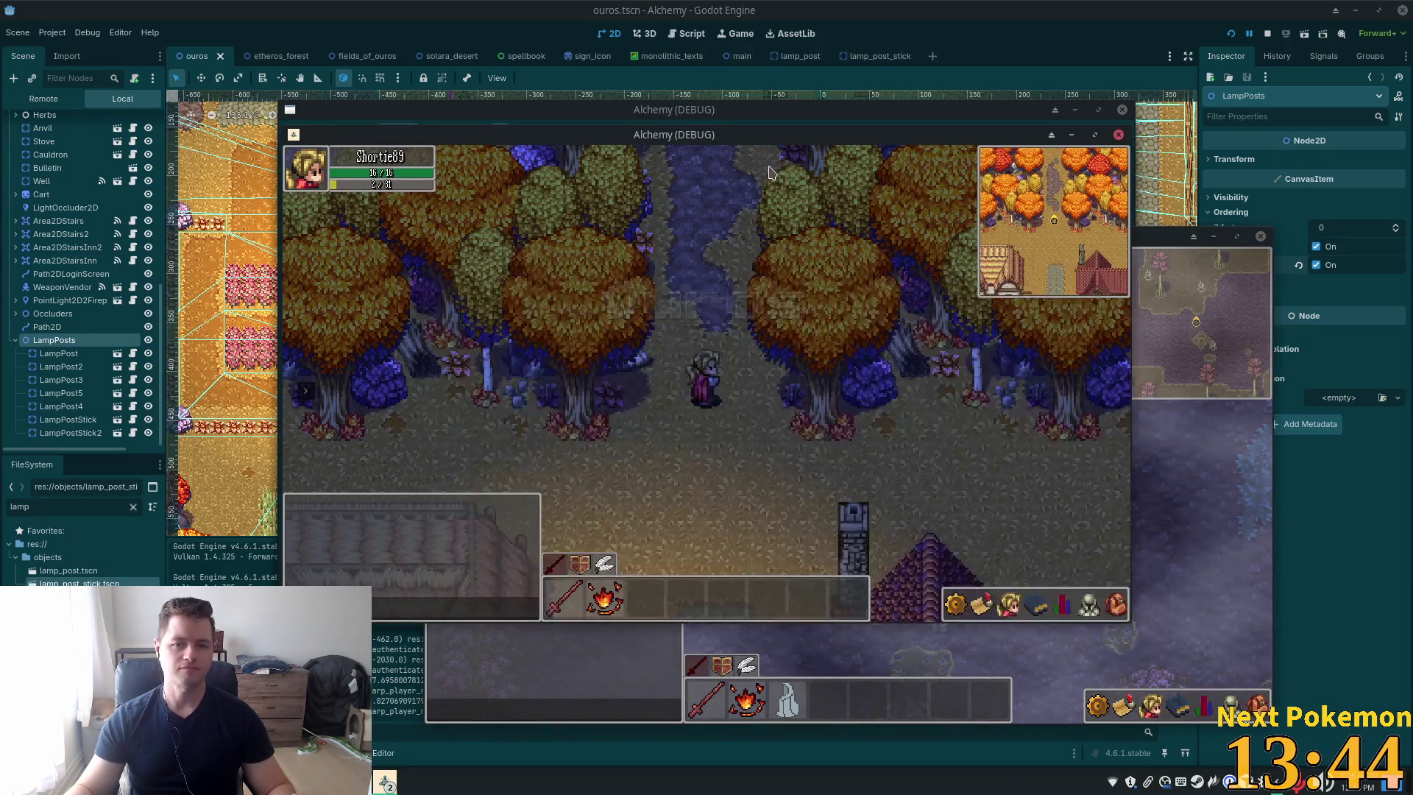
key("Down")
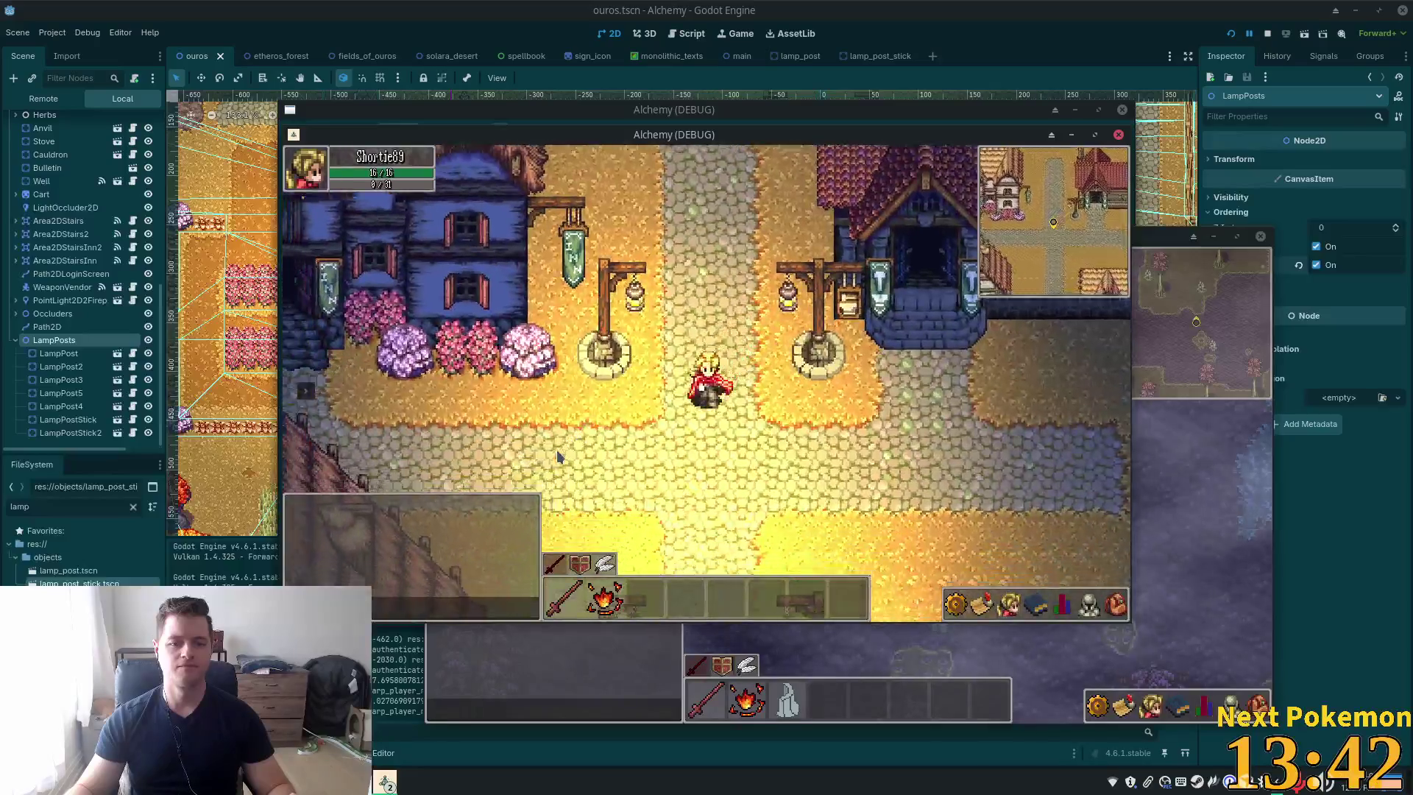
key("Up")
key("Left")
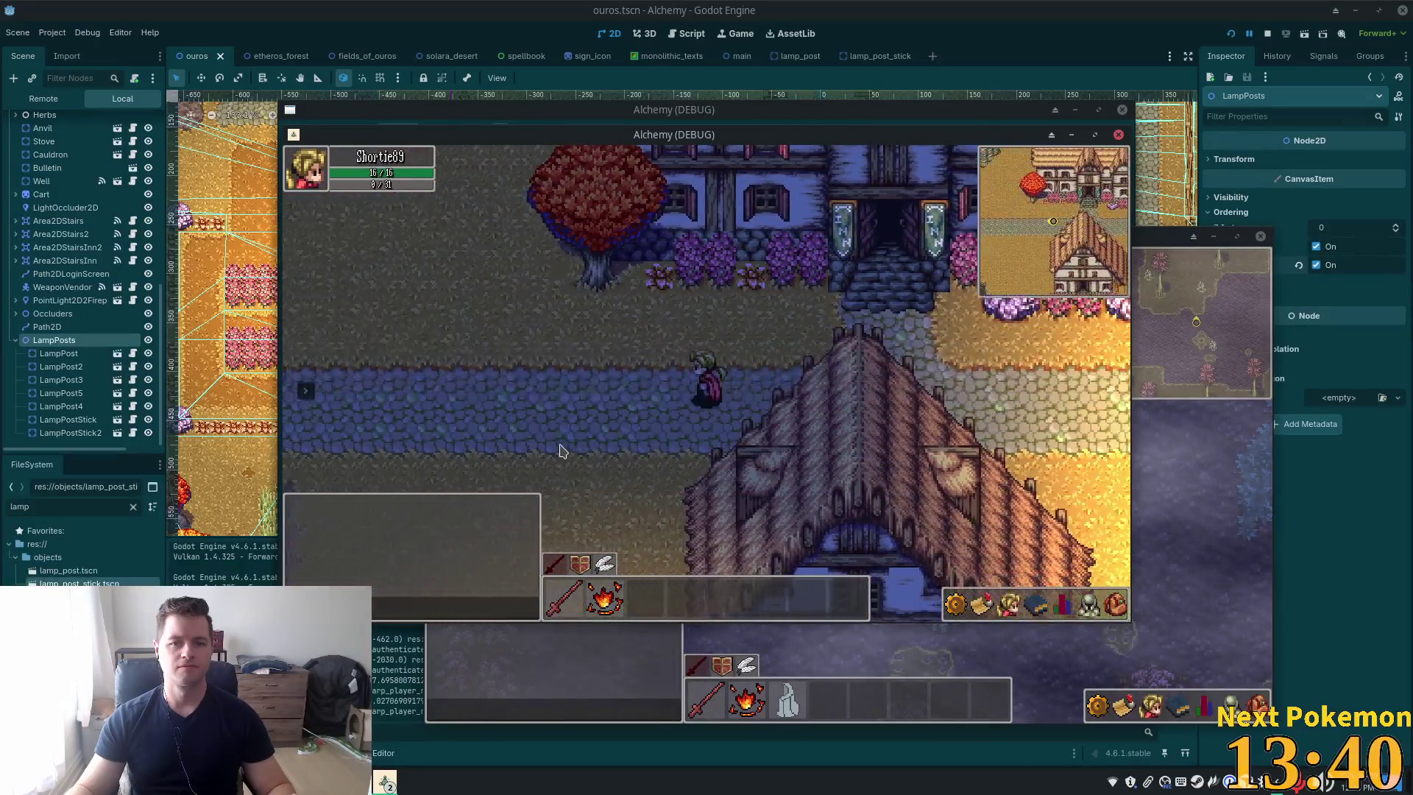
key("Left")
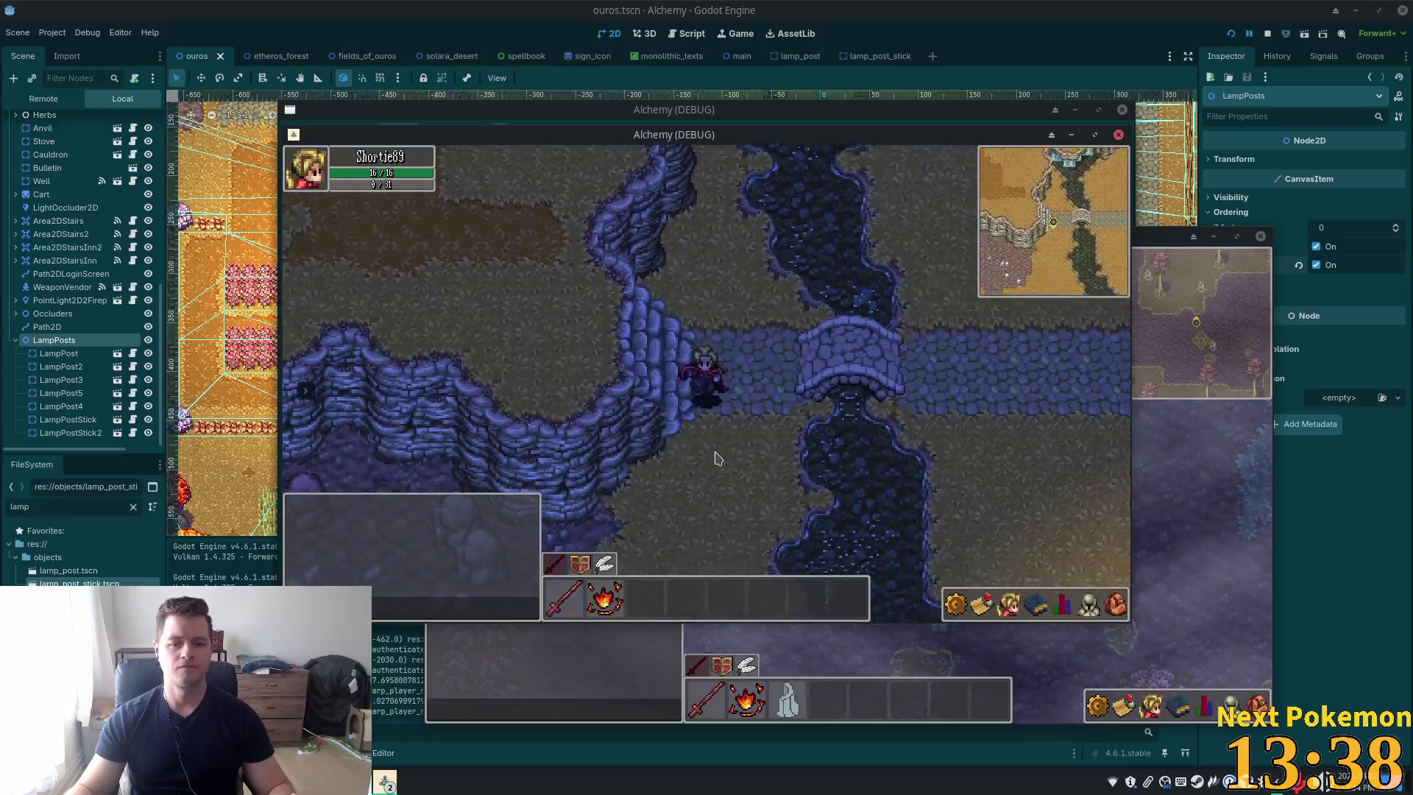
key("Down")
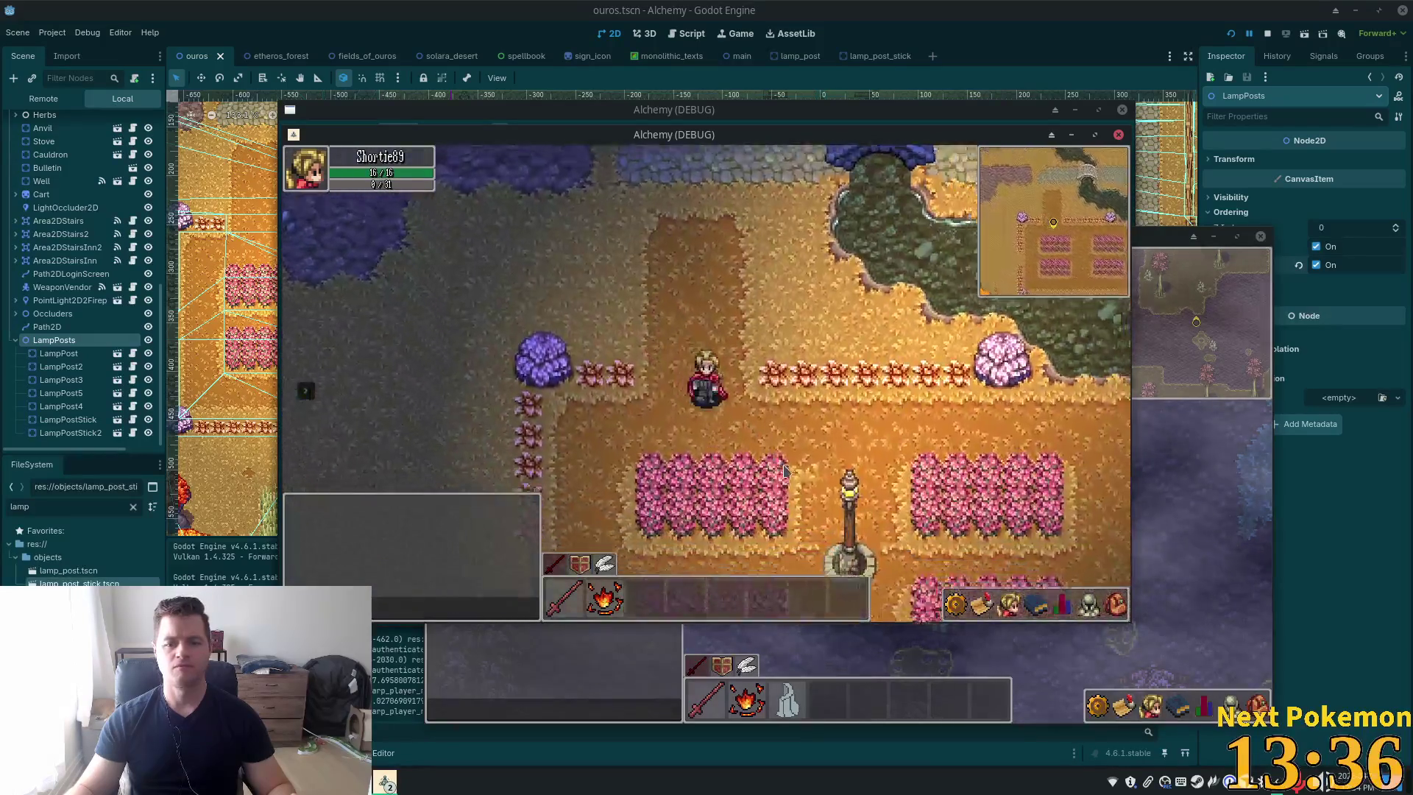
key("Down")
key("Right")
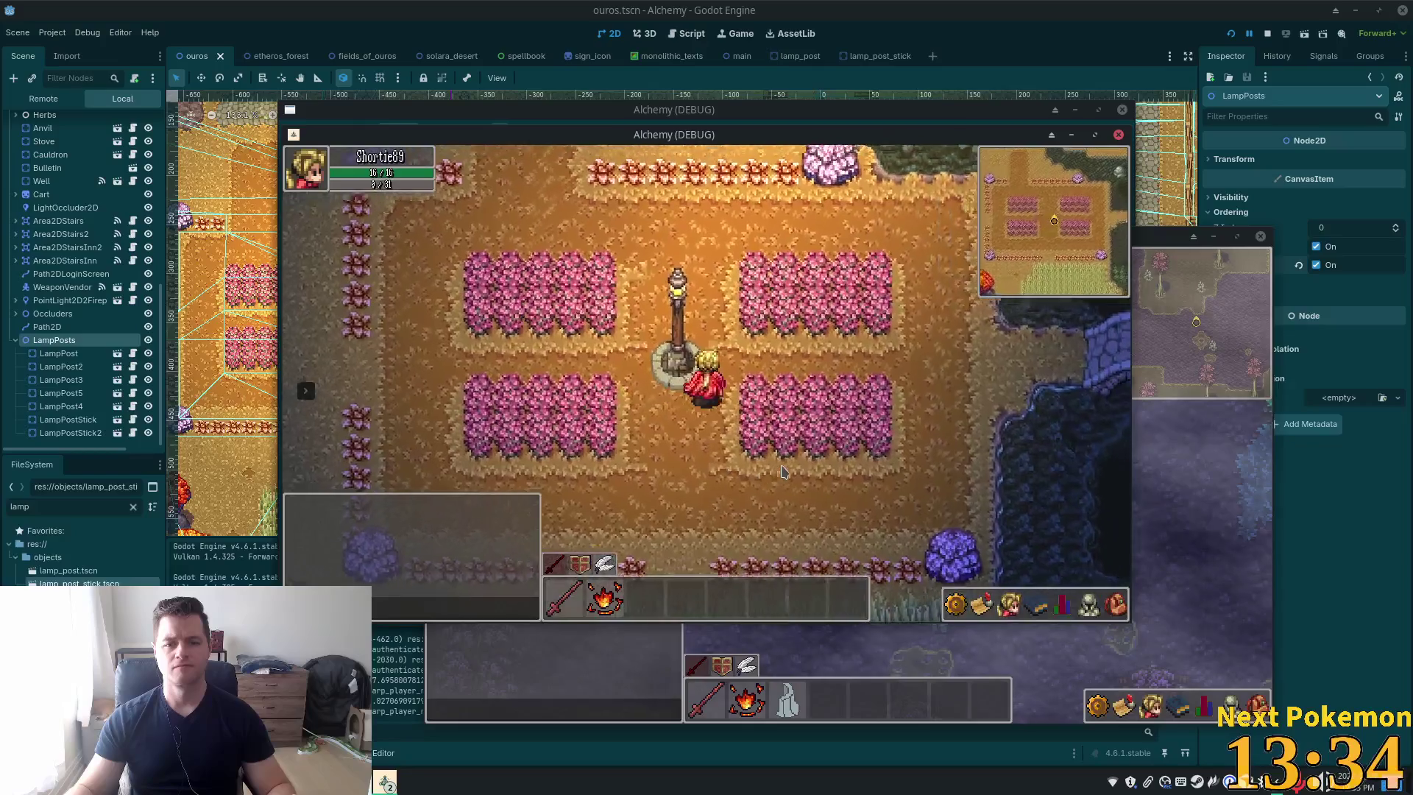
key("Up")
key("Right")
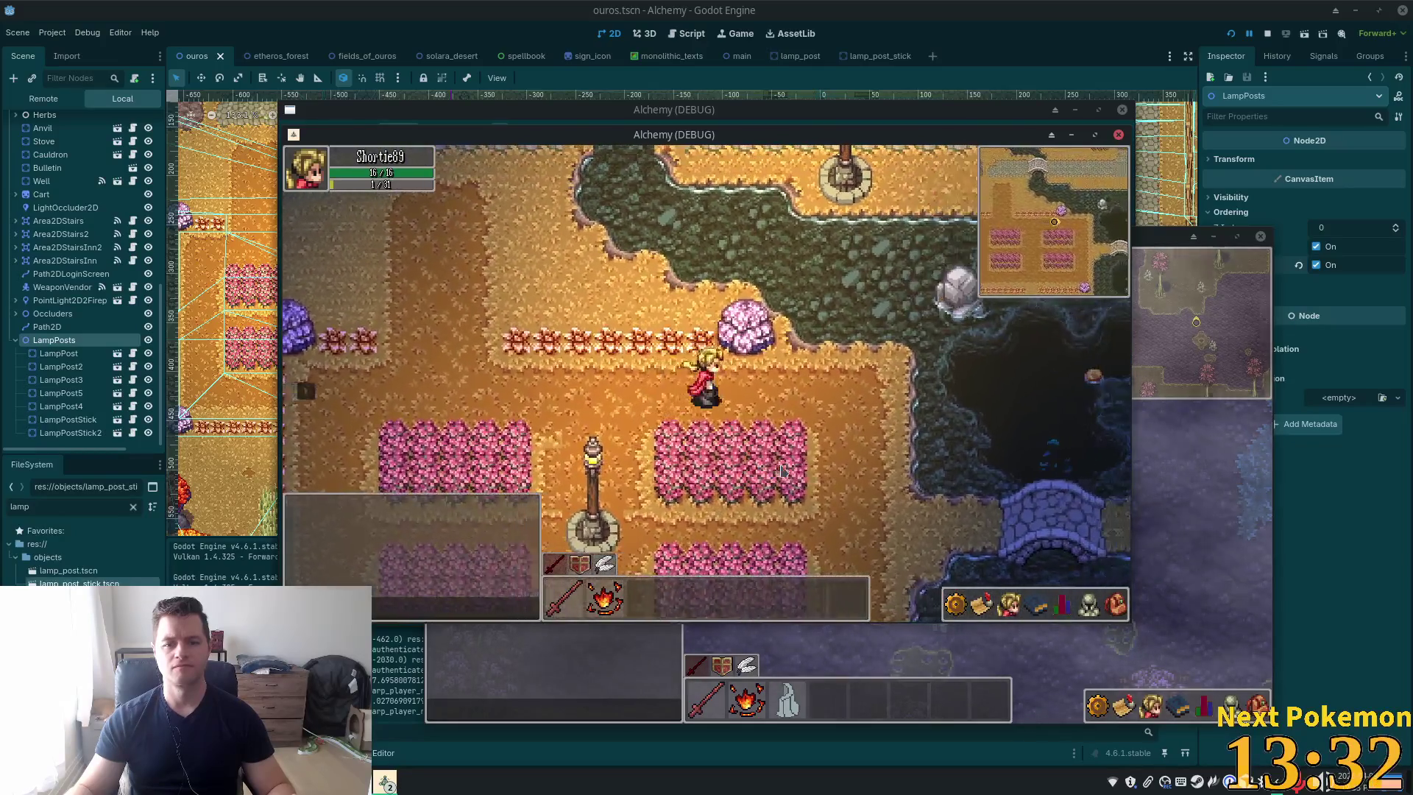
key("Down")
key("Right")
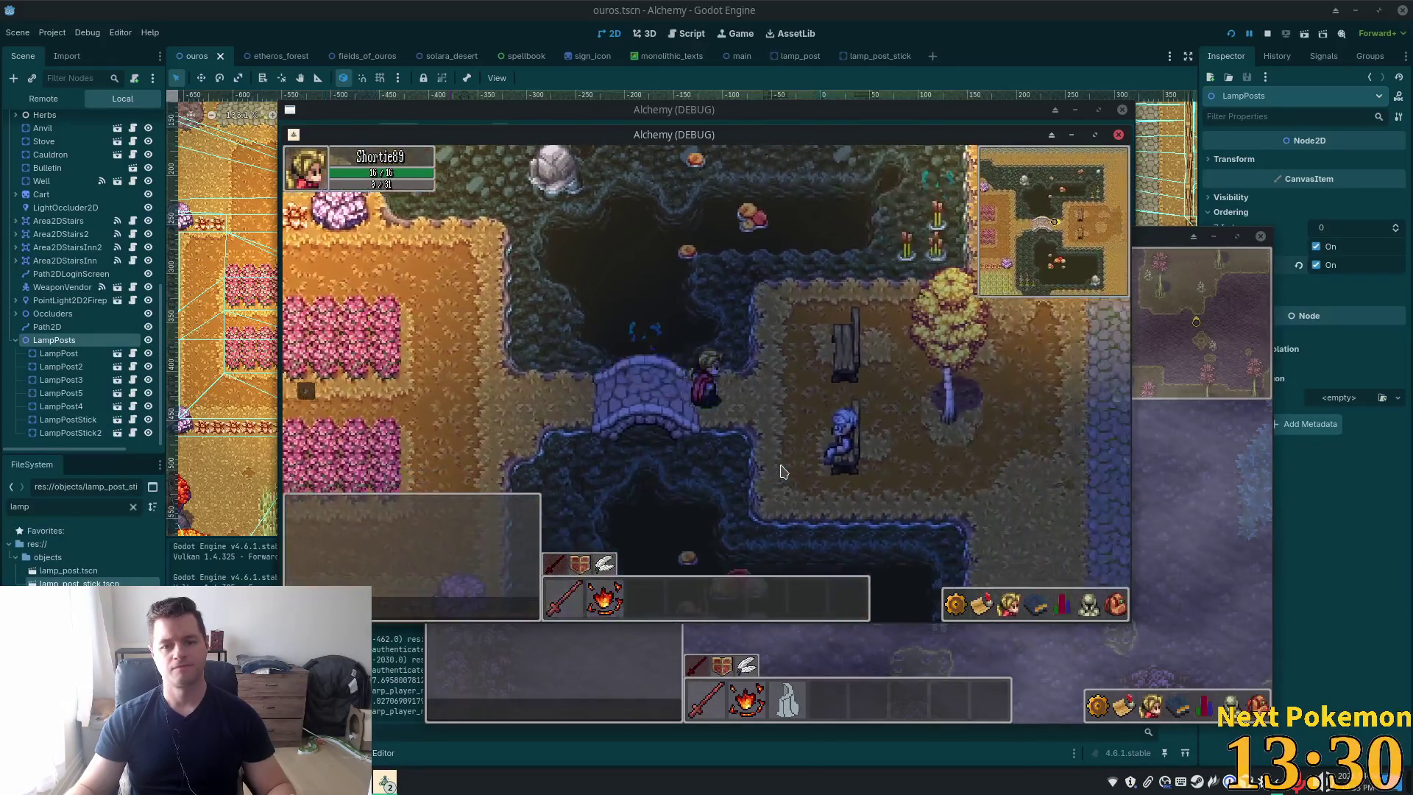
key("Right")
key("Up")
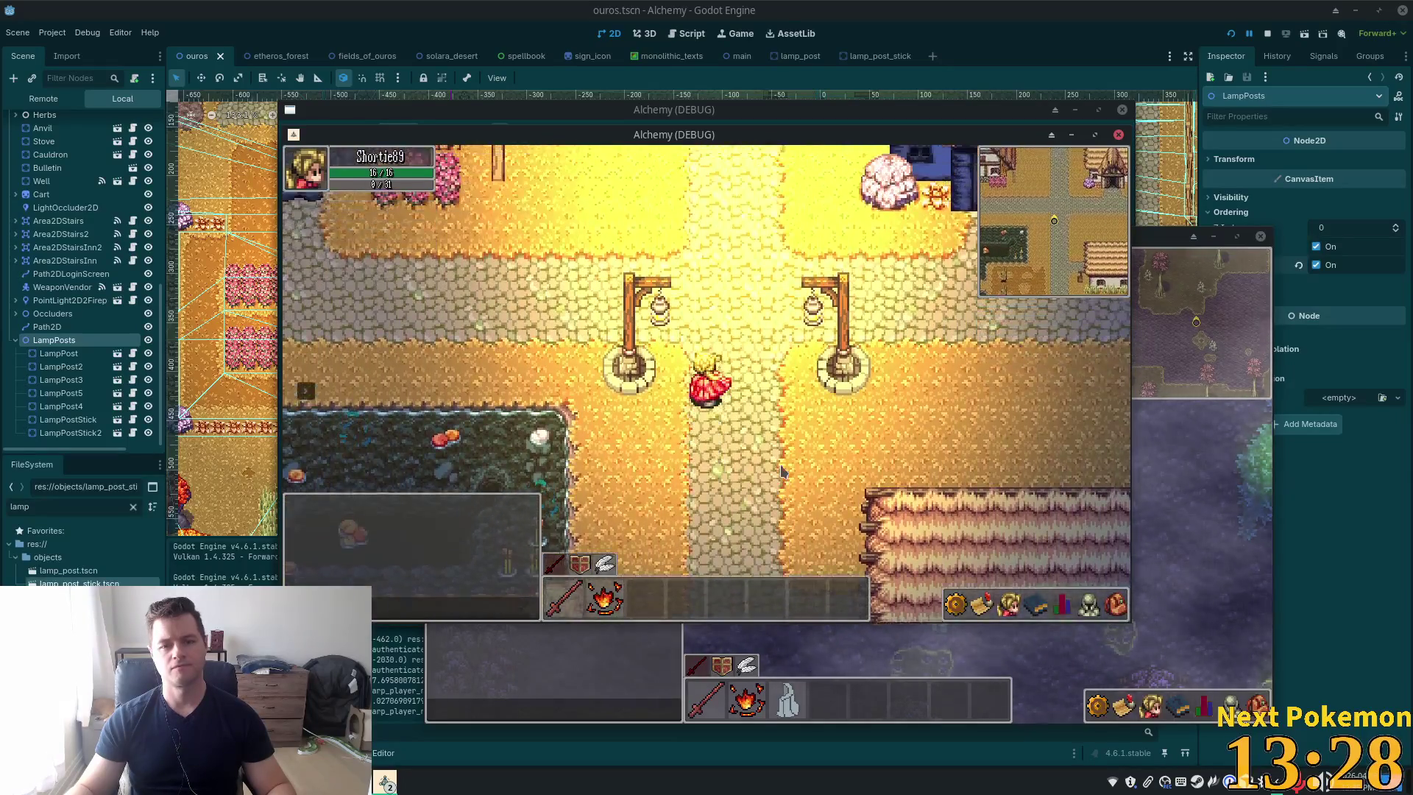
key("Up")
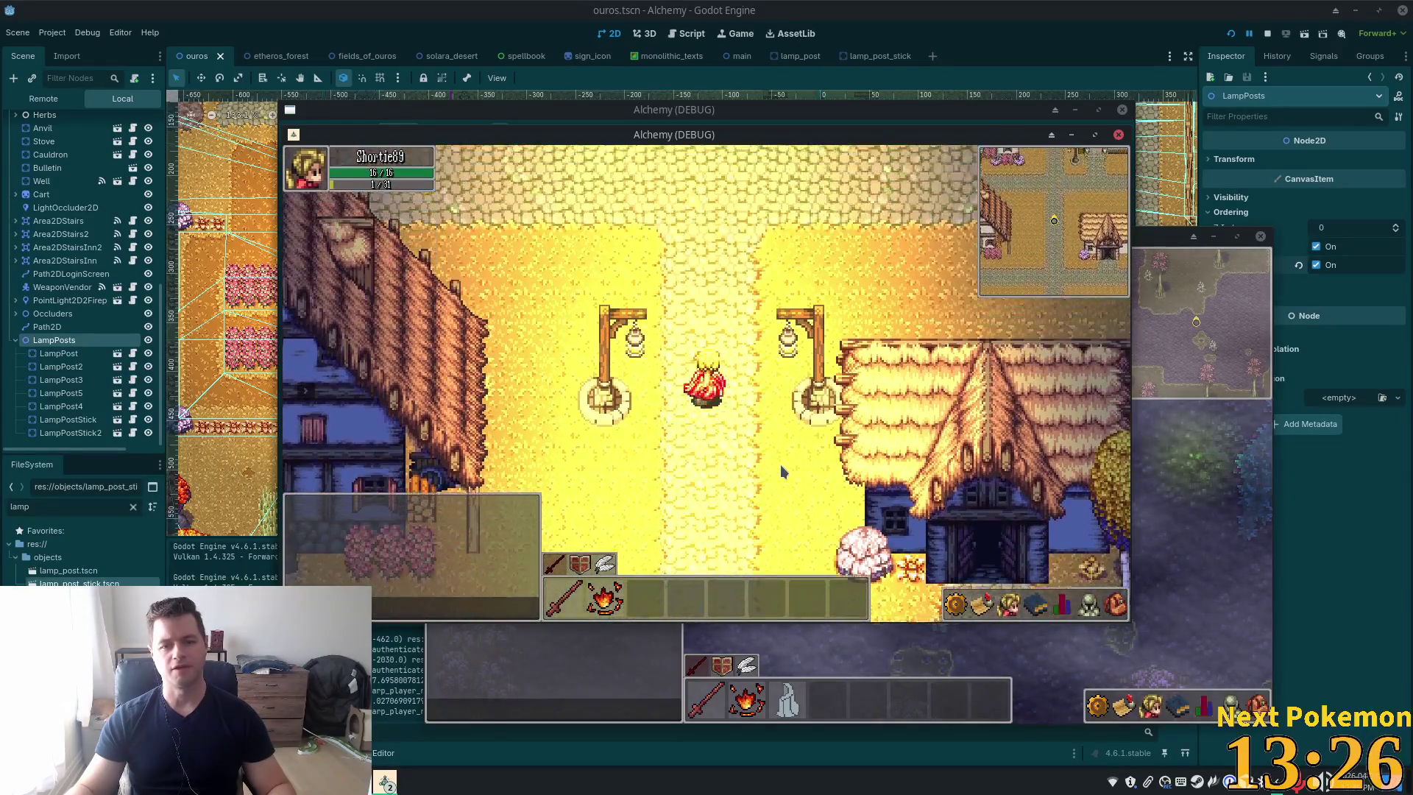
key("Up")
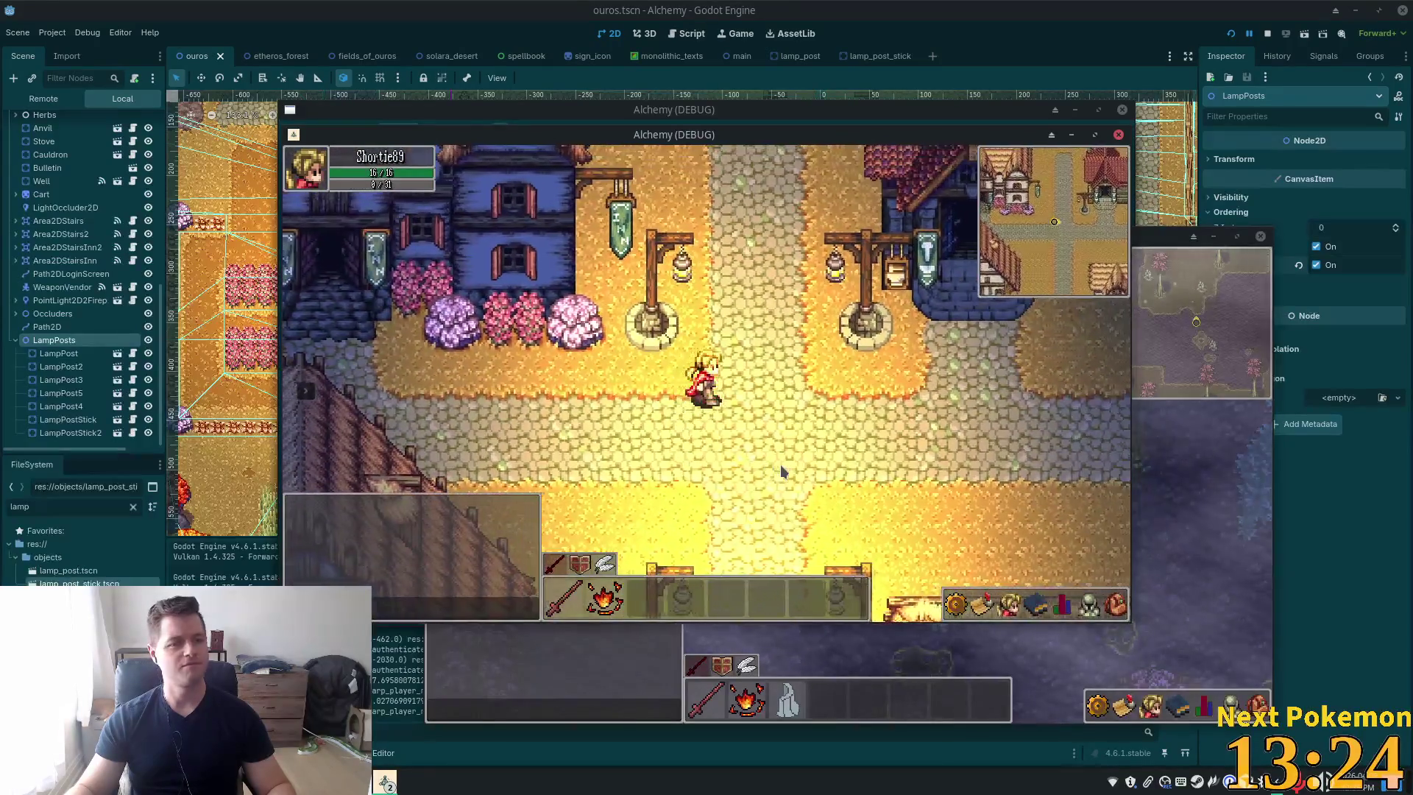
key("Down")
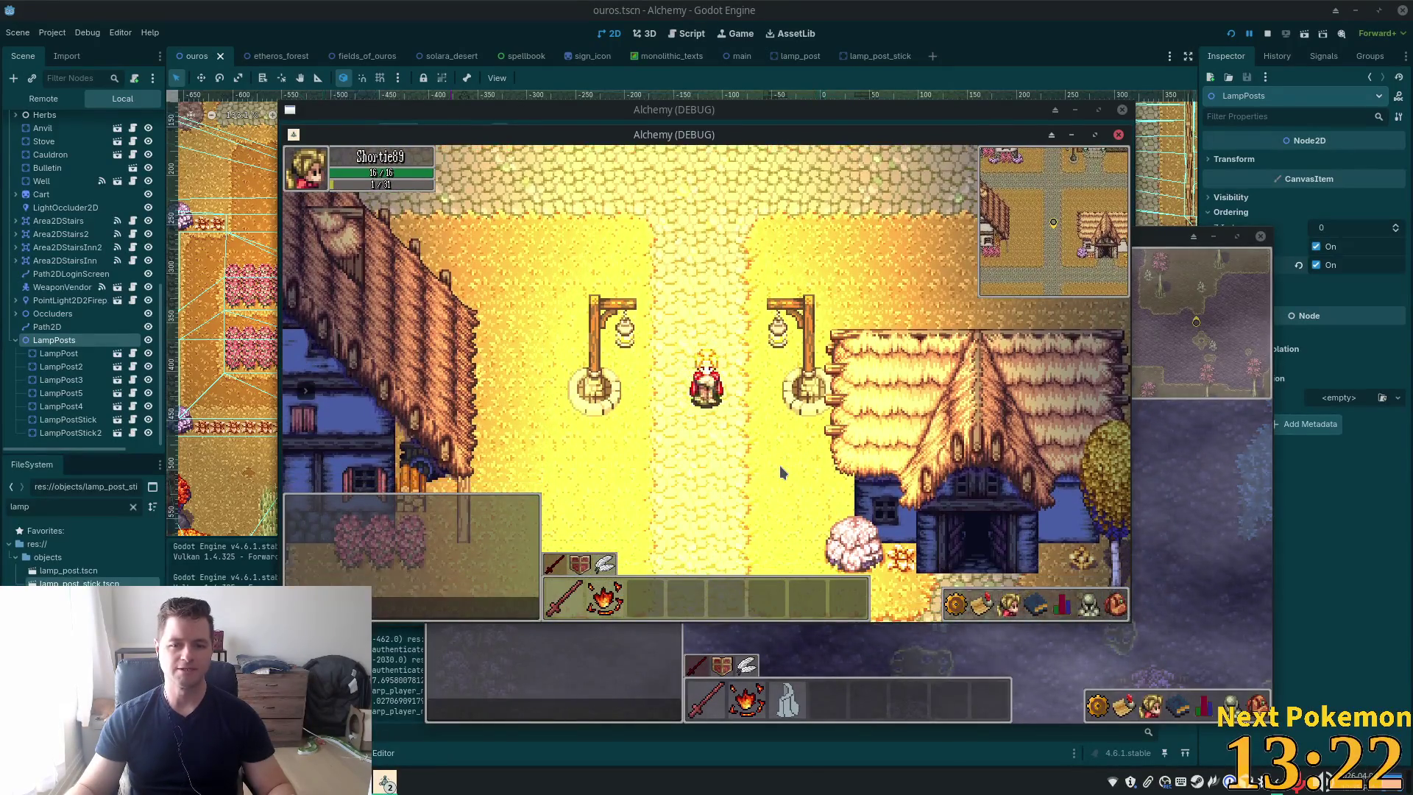
key("Down")
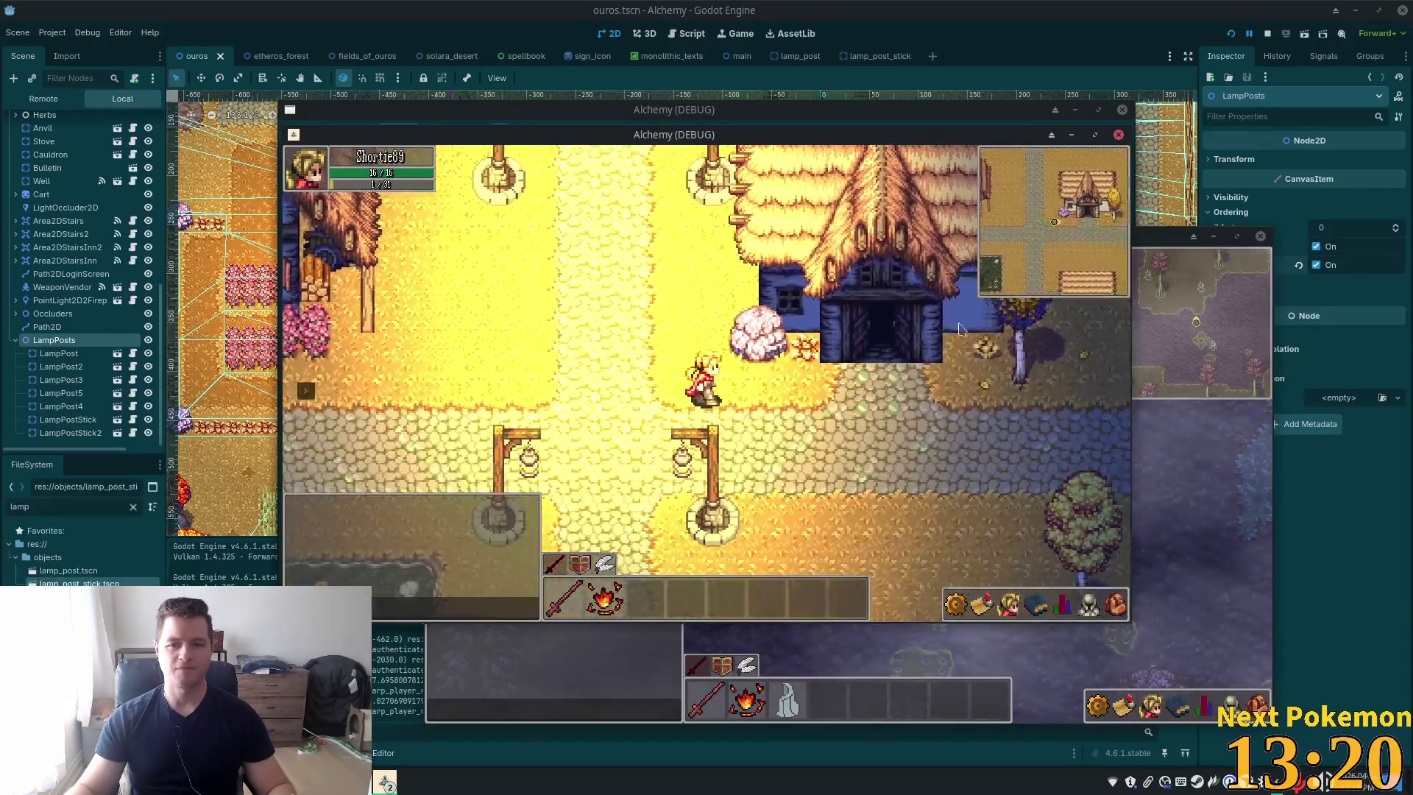
key("Right")
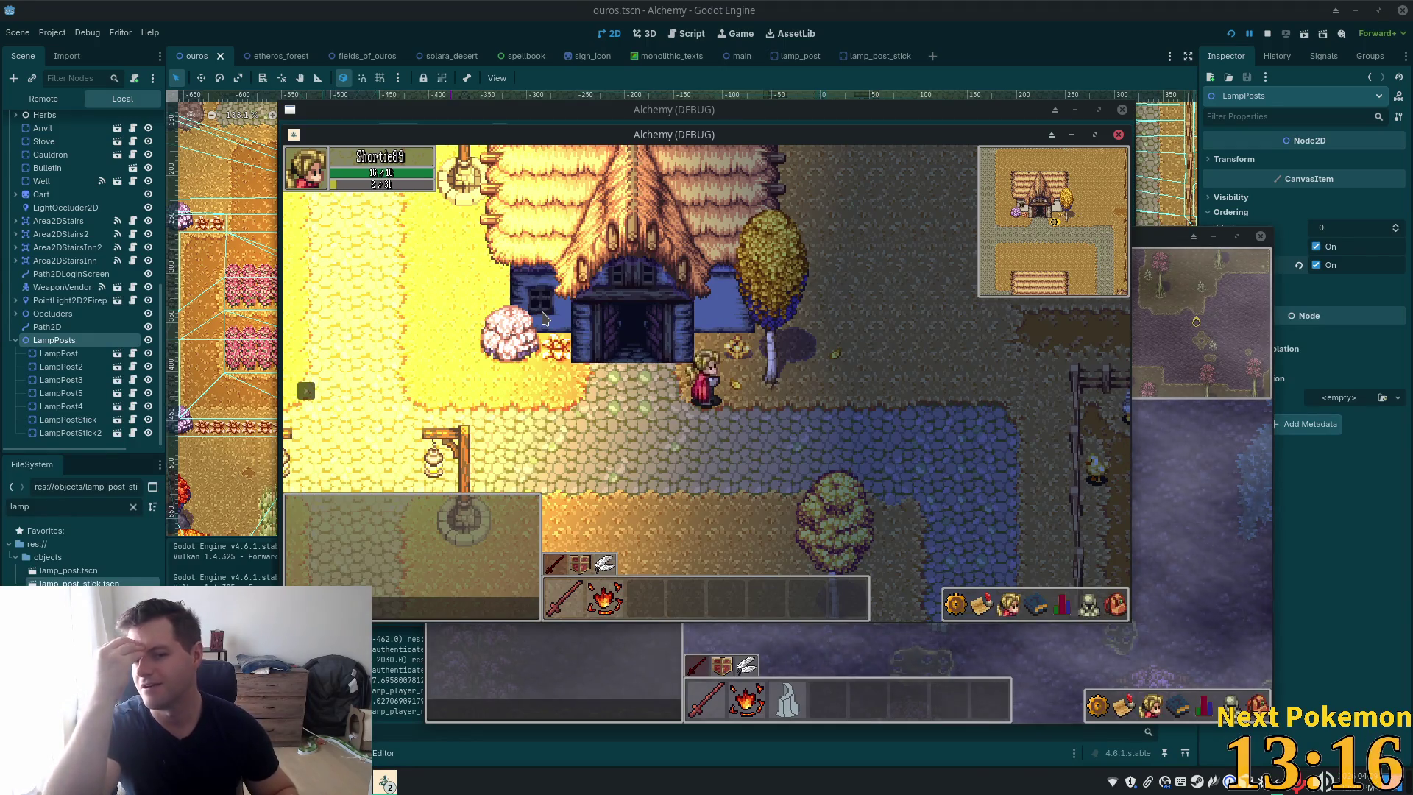
key("Left")
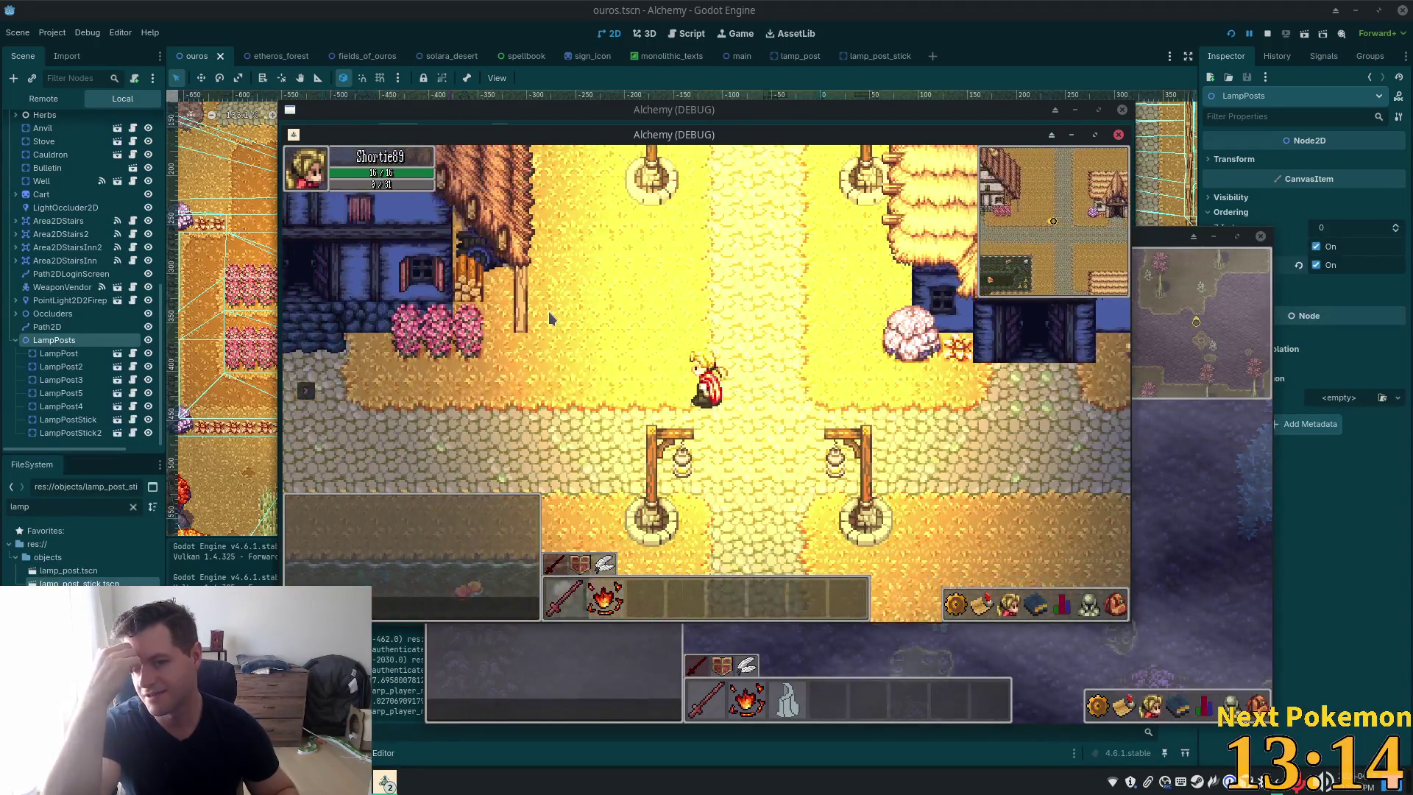
key("Down")
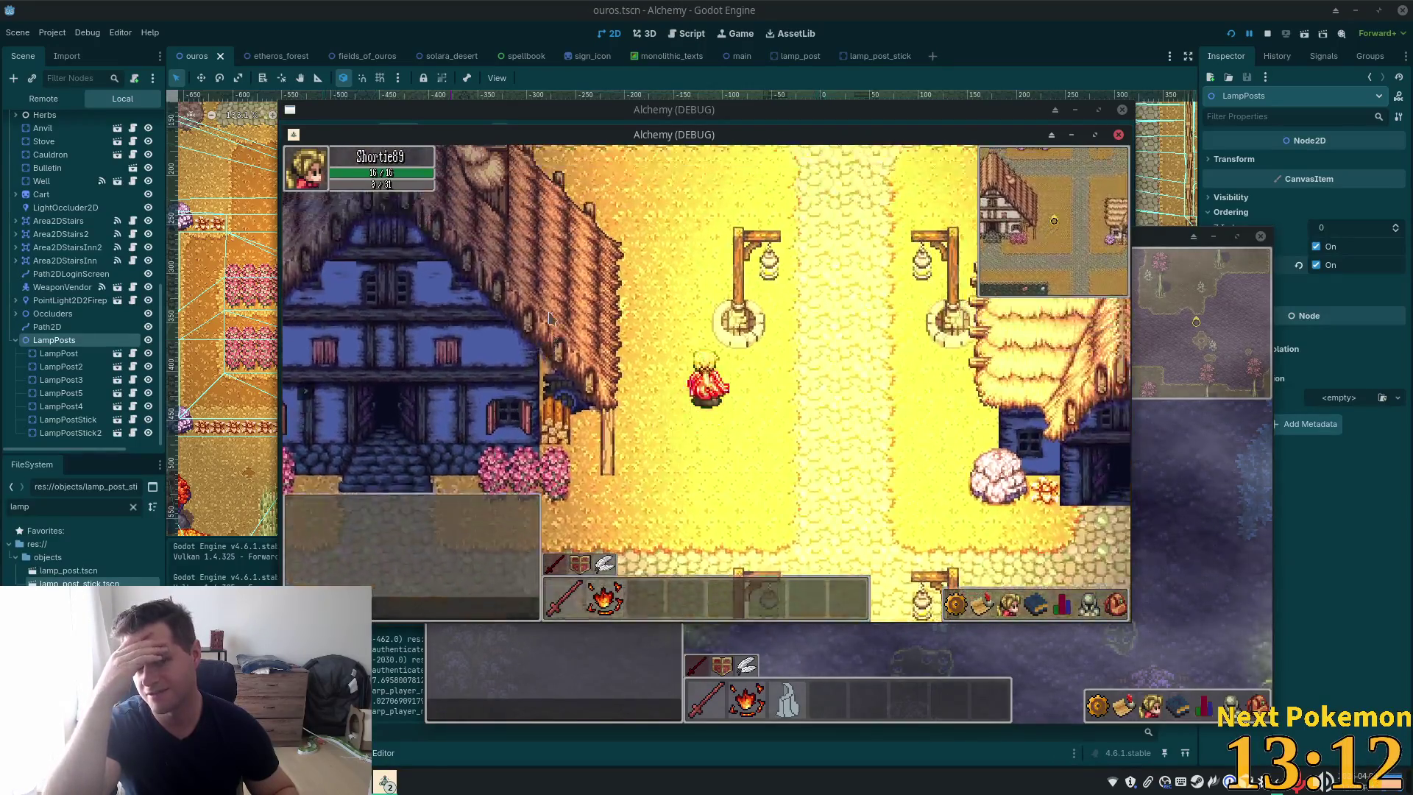
key("Up")
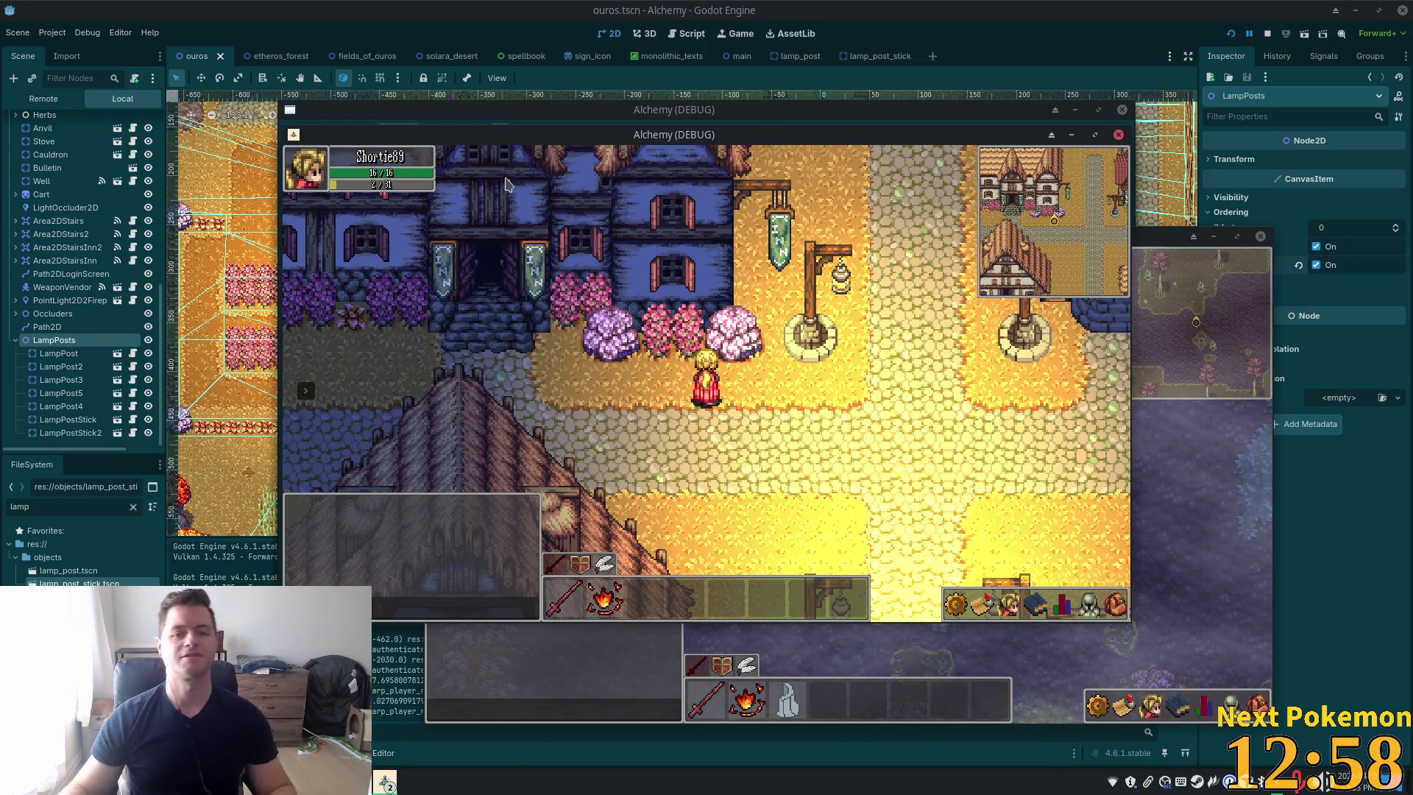
key("F8")
scroll(701, 331, "down", 4)
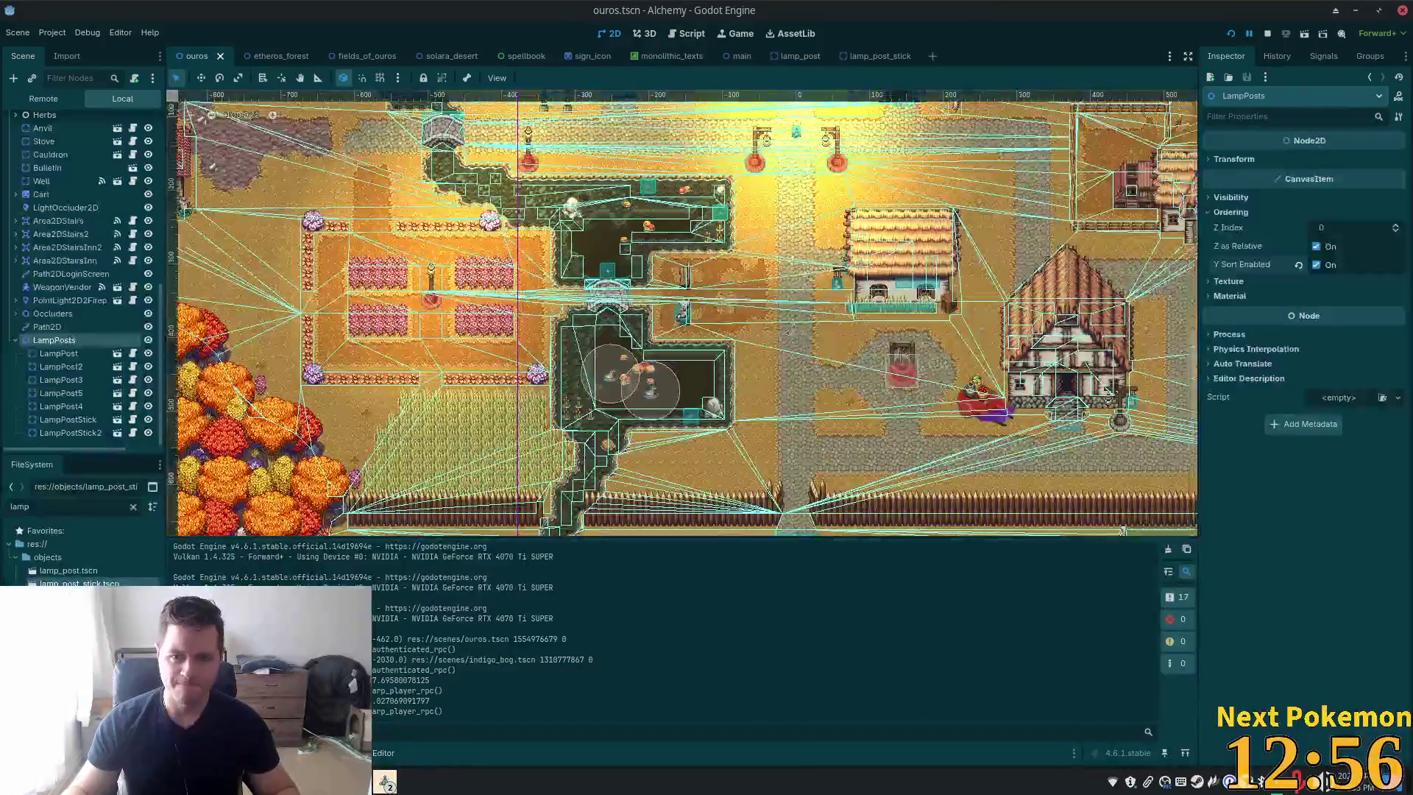
Open lamp_post.tscn and enable shadows on its PointLight2D
scroll(700, 331, "up", 3)
scroll(673, 220, "up", 3)
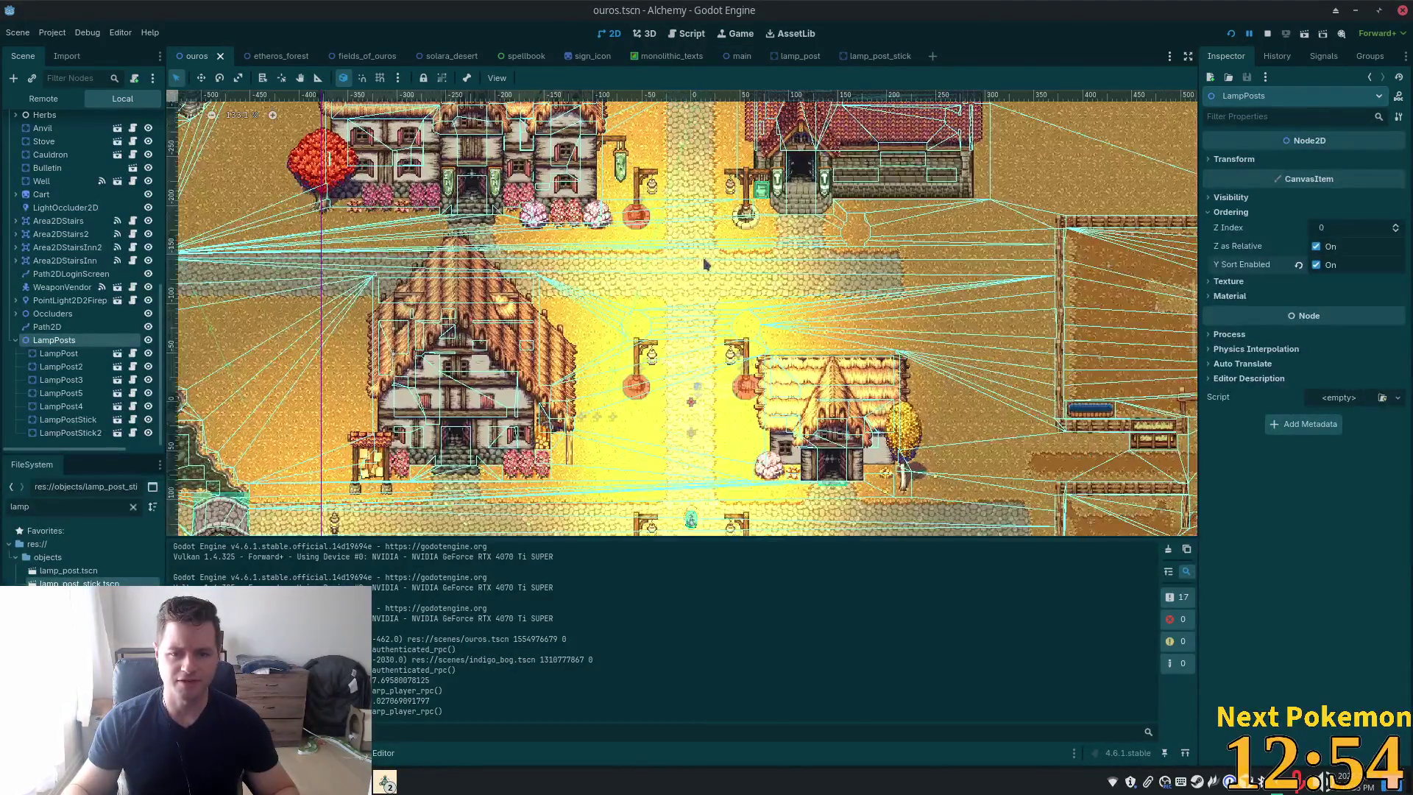
left_click_drag(686, 200, 679, 129)
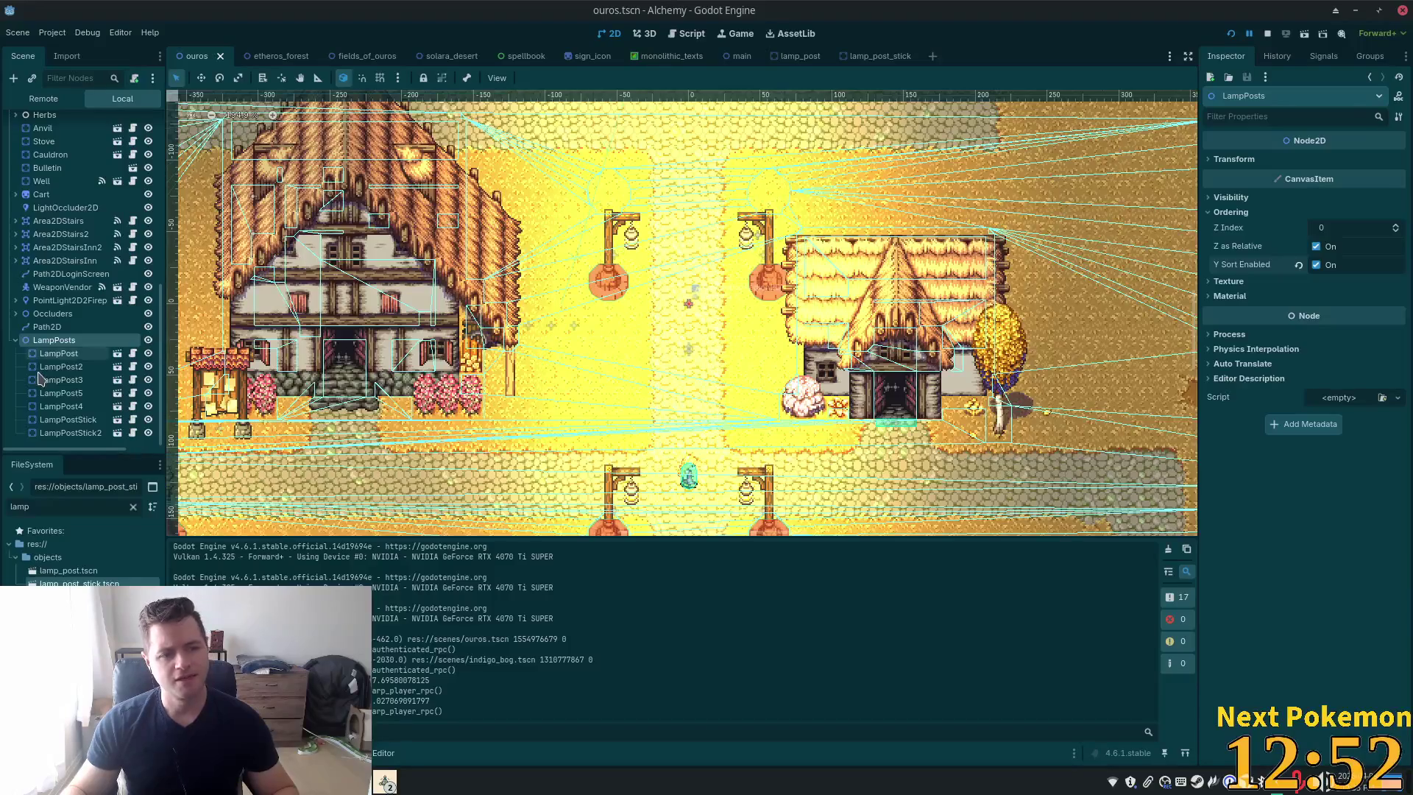
left_click(117, 354)
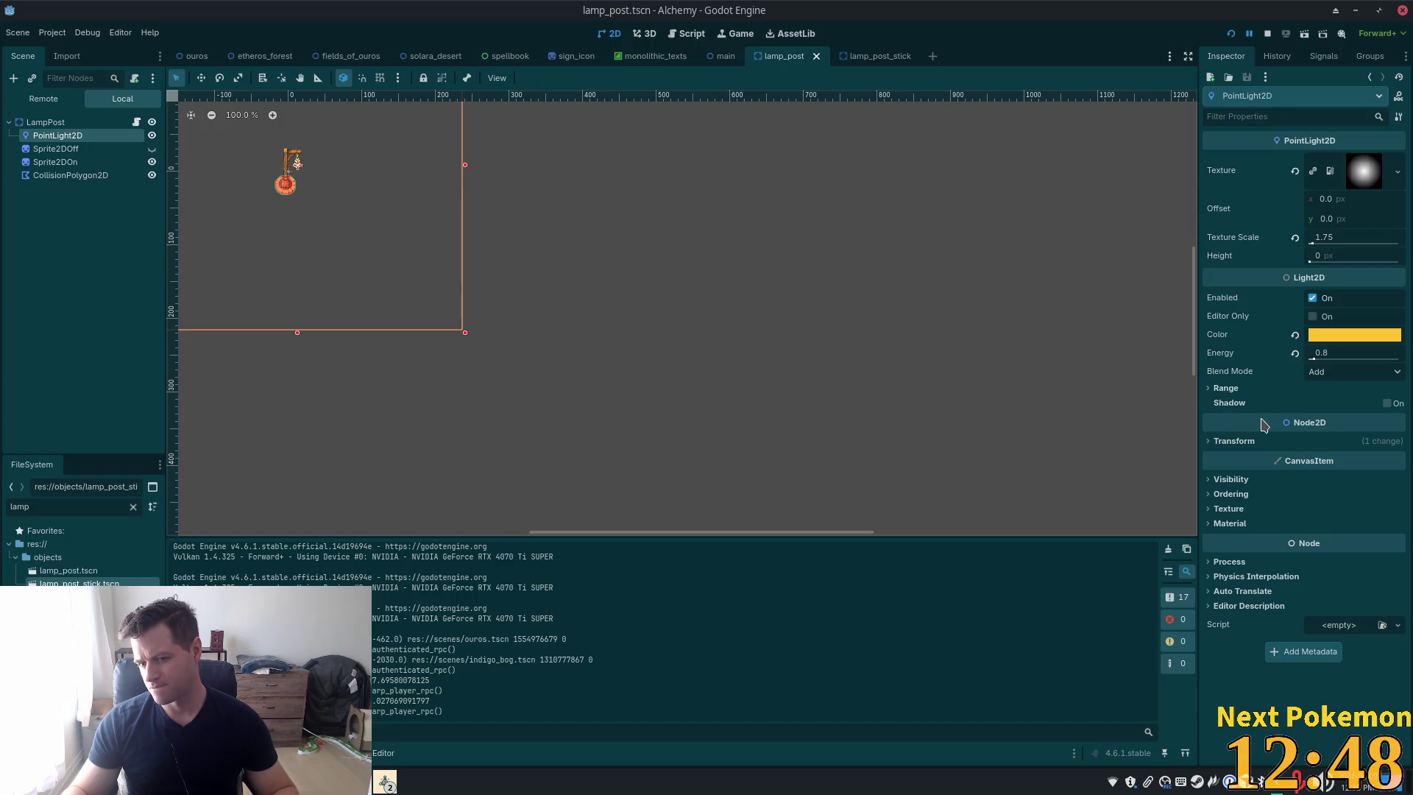
left_click(1225, 389)
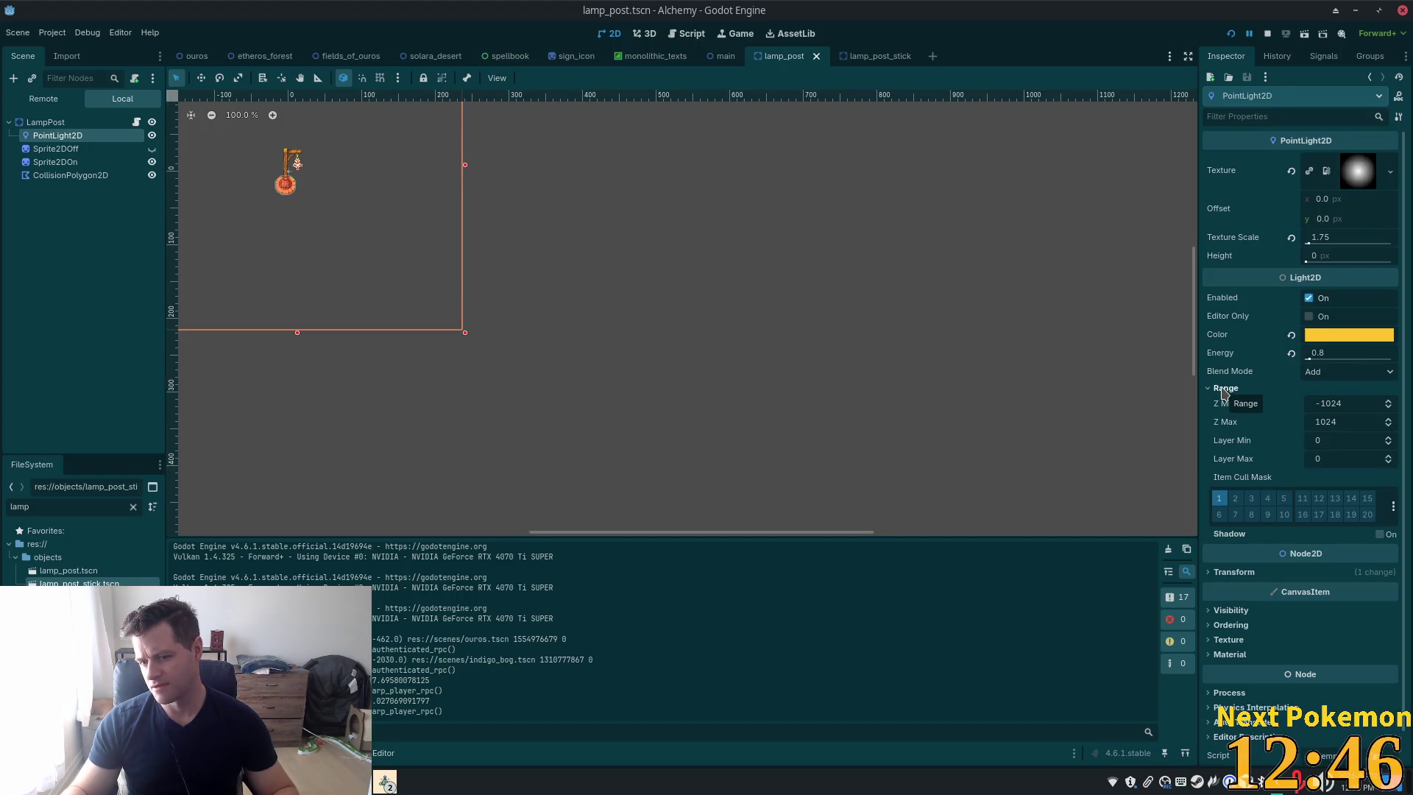
mouse_move(1237, 481)
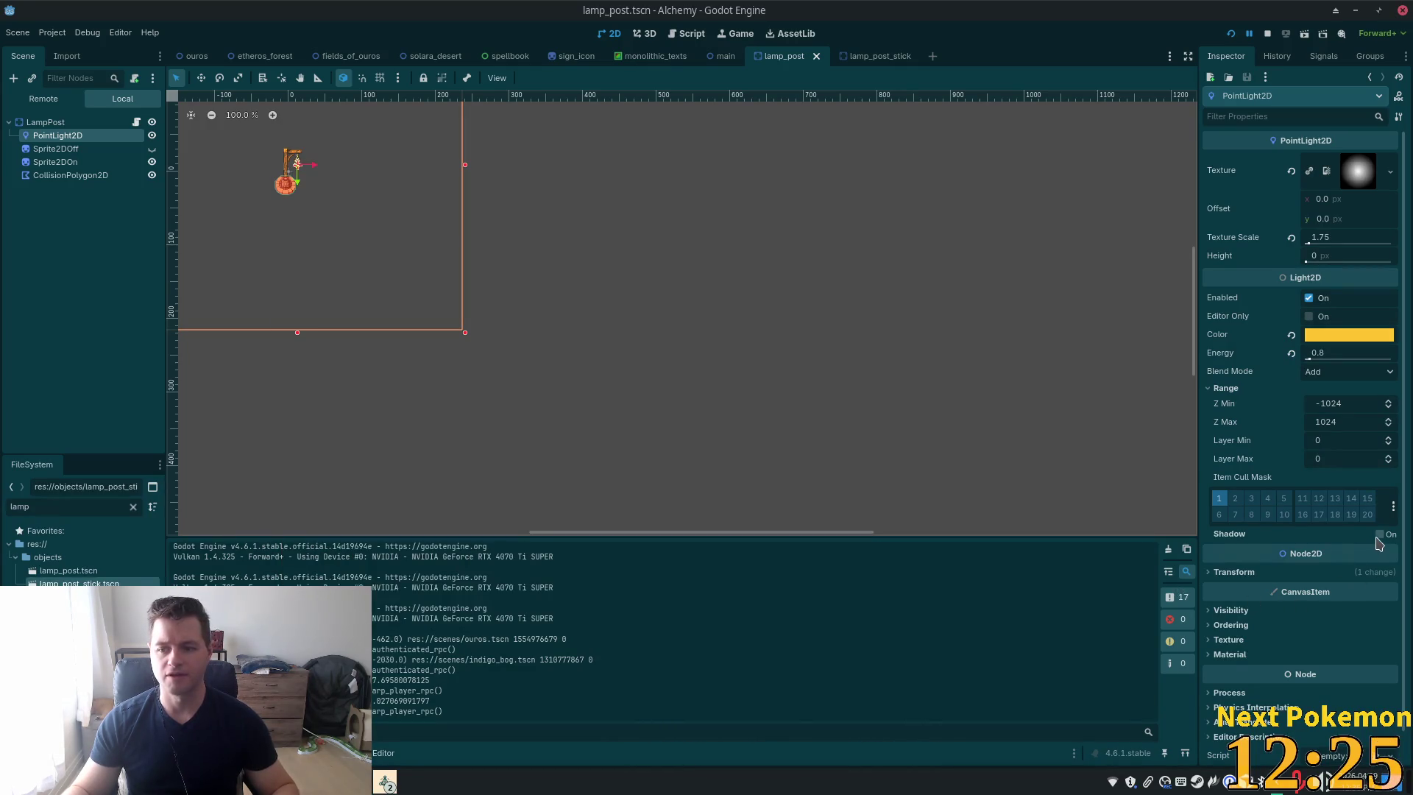
left_click(1380, 535)
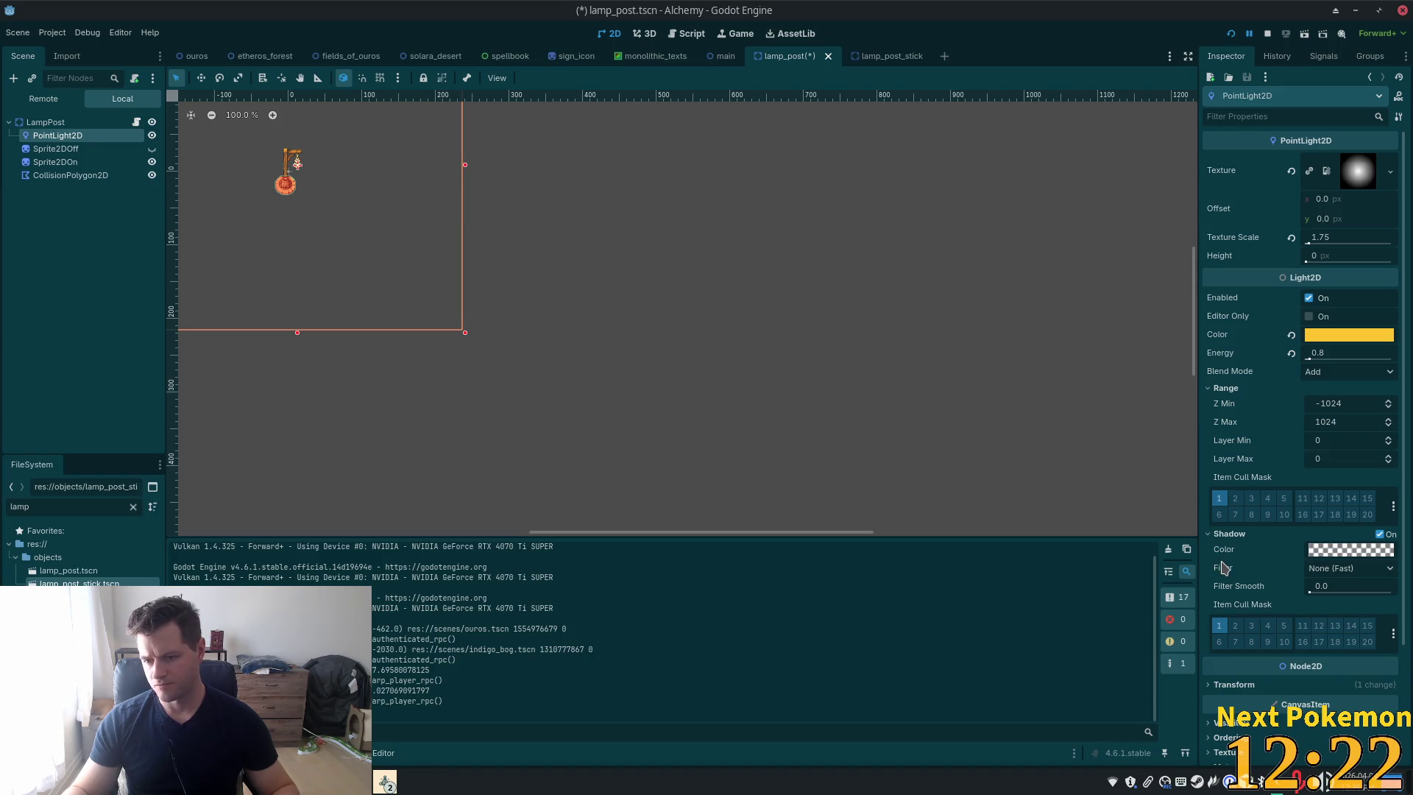
Add layer 2 to both the light and shadow item cull masks, then save lamp_post.tscn
left_click(1346, 554)
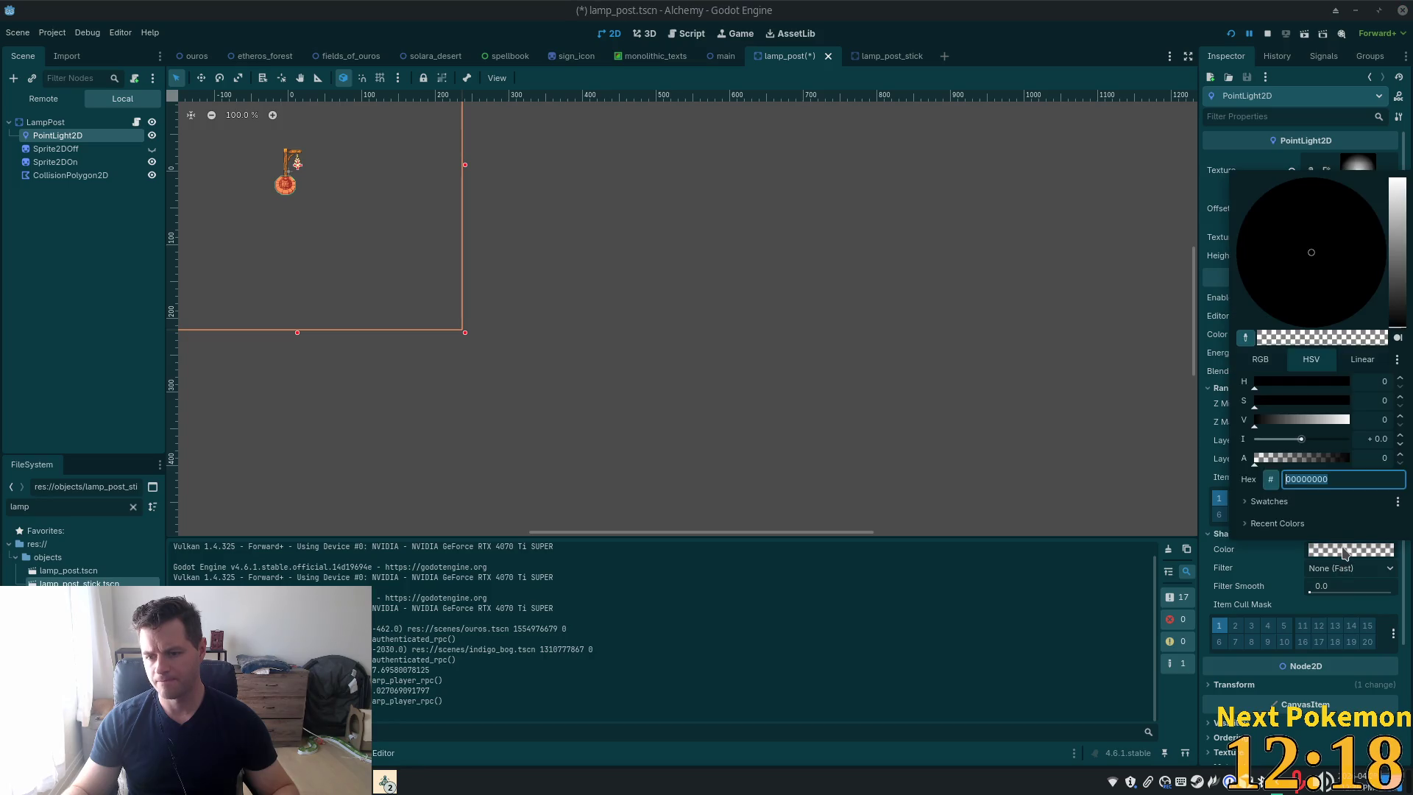
left_click(1345, 554)
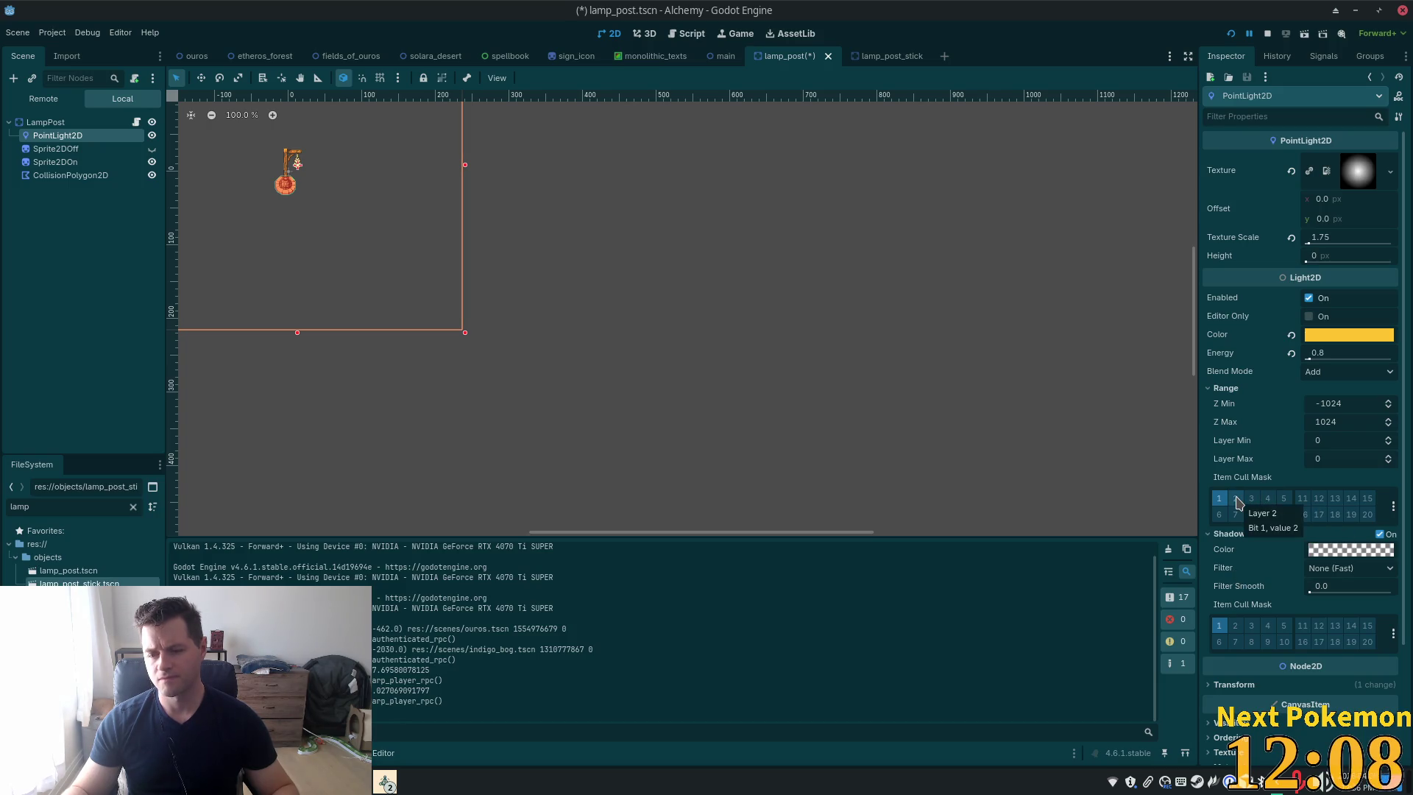
left_click(1237, 502)
left_click(1235, 626)
key("ctrl+s")
scroll(1251, 485, "down", 3)
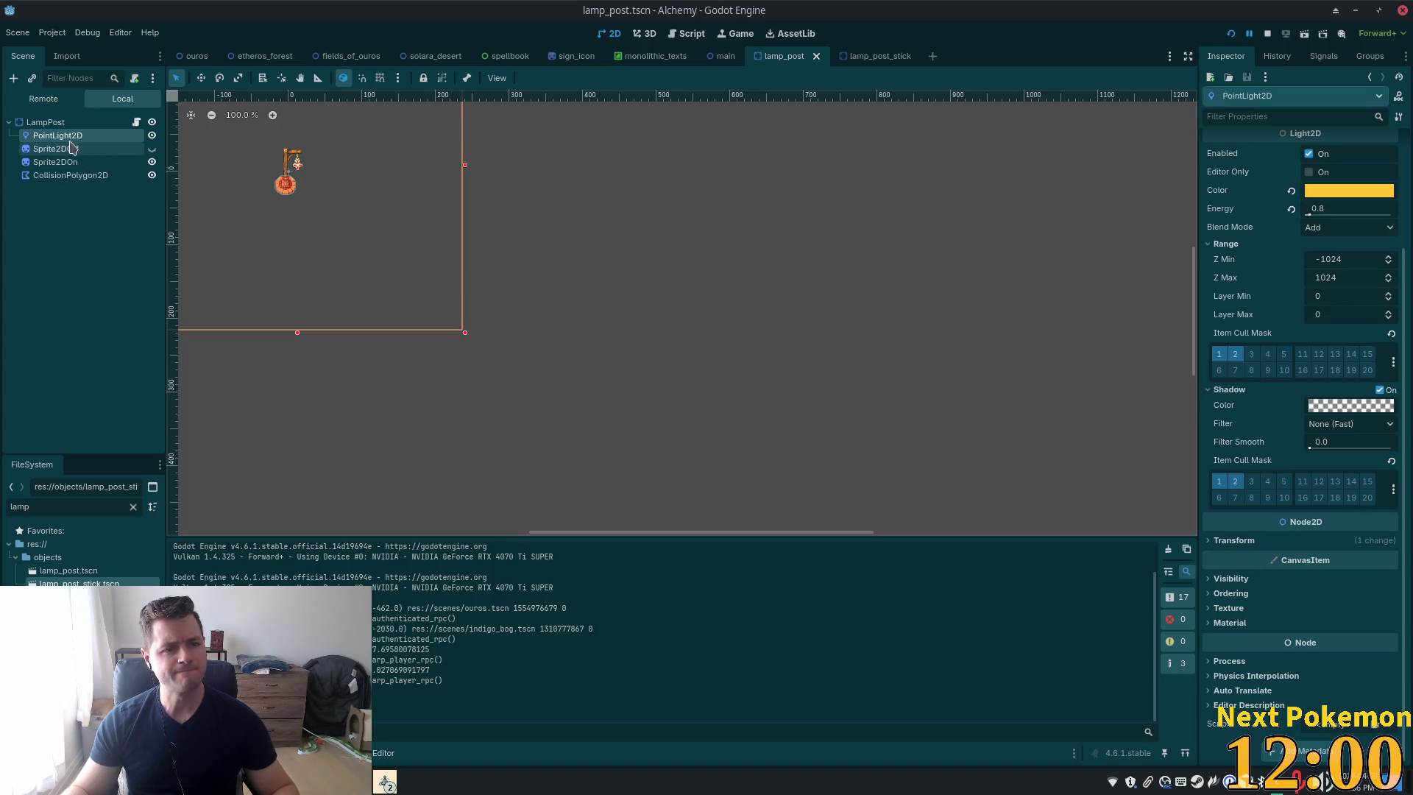
Add layer 2 to the Structures layer's occlusion light mask, save ouros.tscn, and view the lamp street
left_click(195, 56)
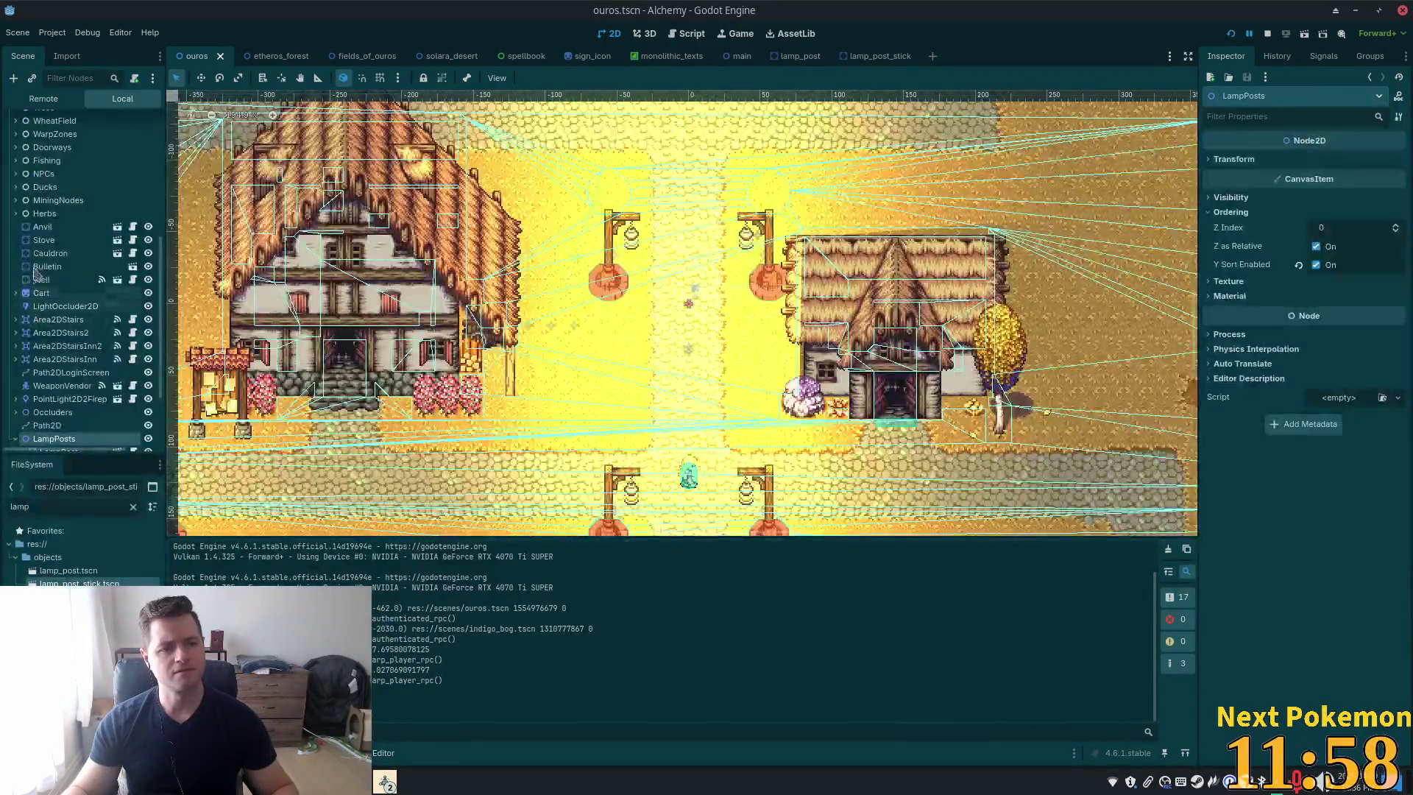
scroll(87, 274, "up", 6)
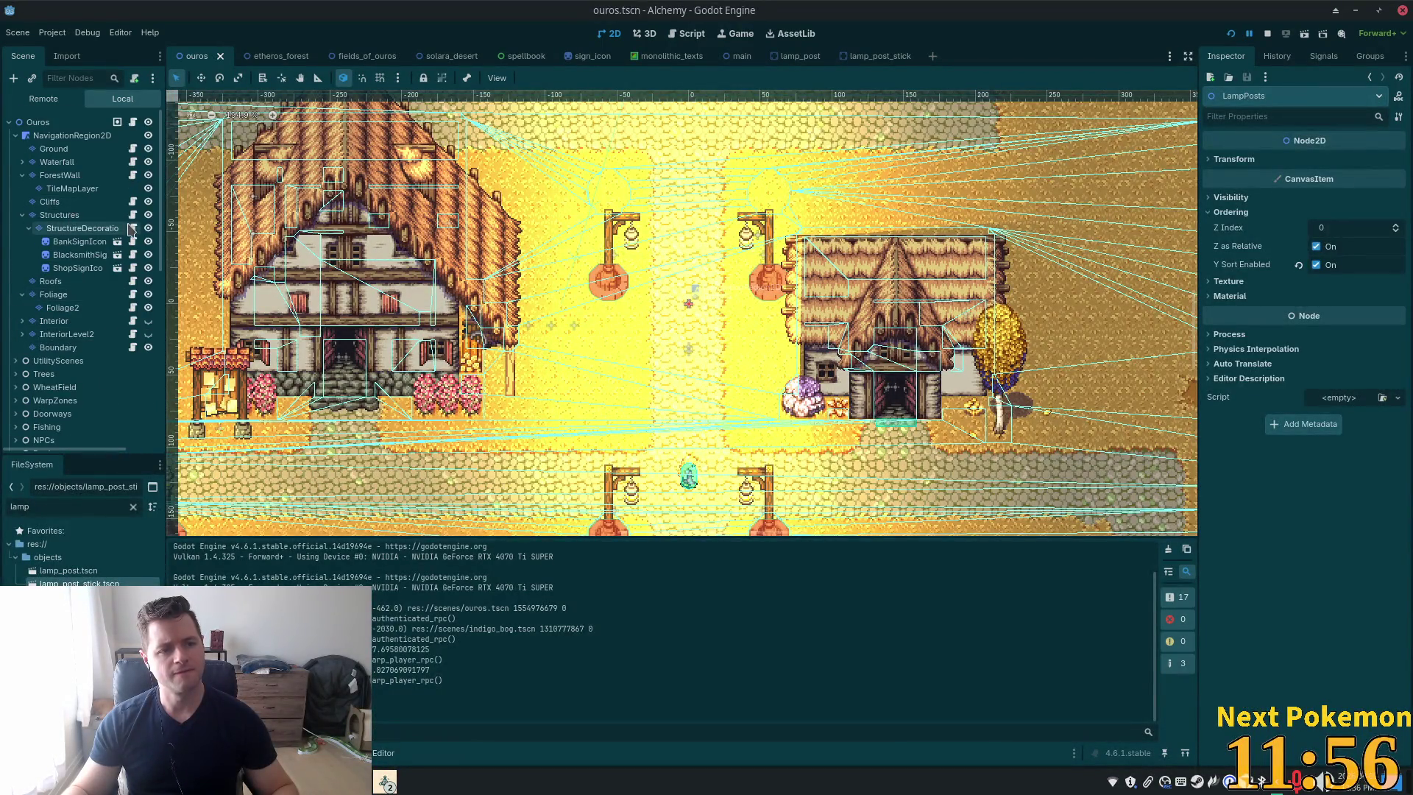
left_click(59, 215)
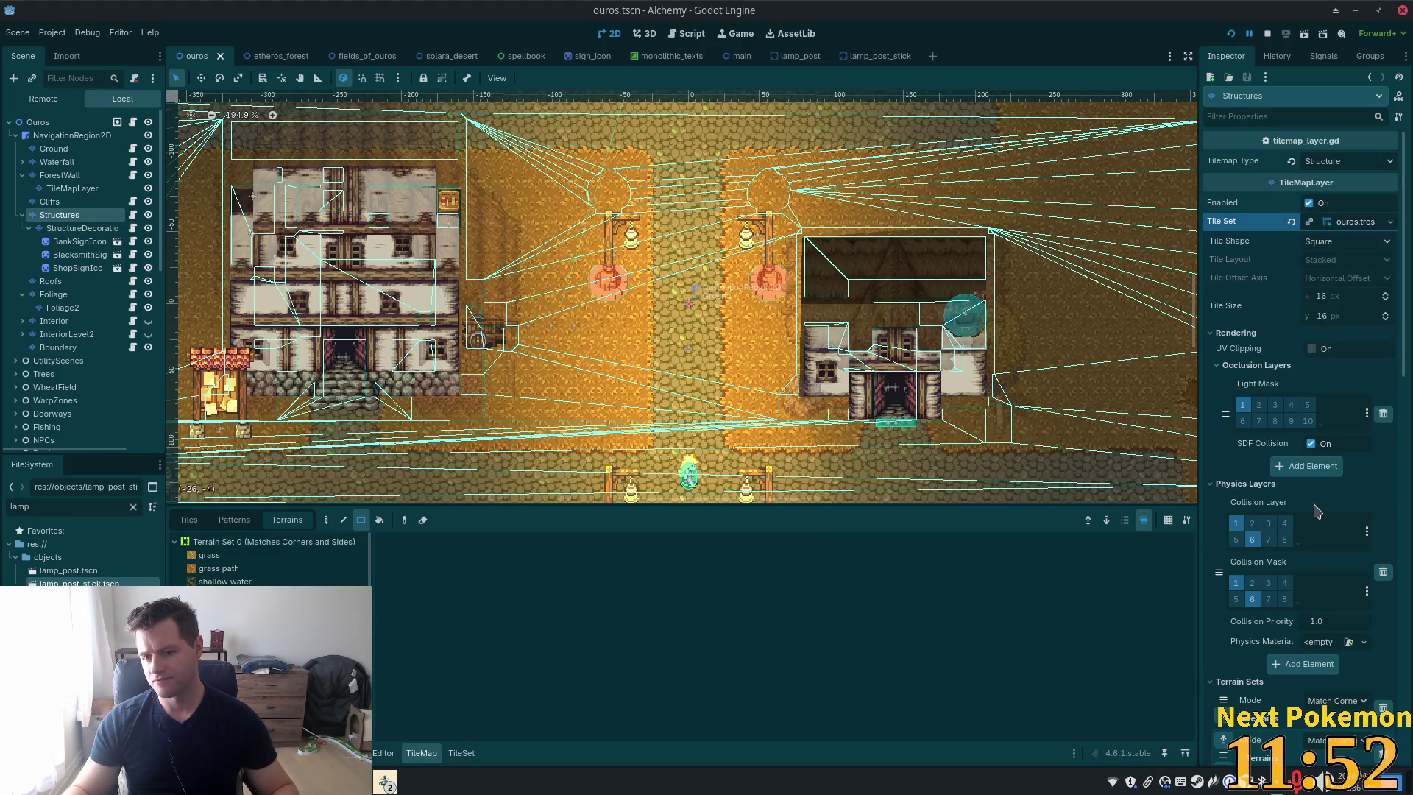
left_click(1259, 406)
key("ctrl+s")
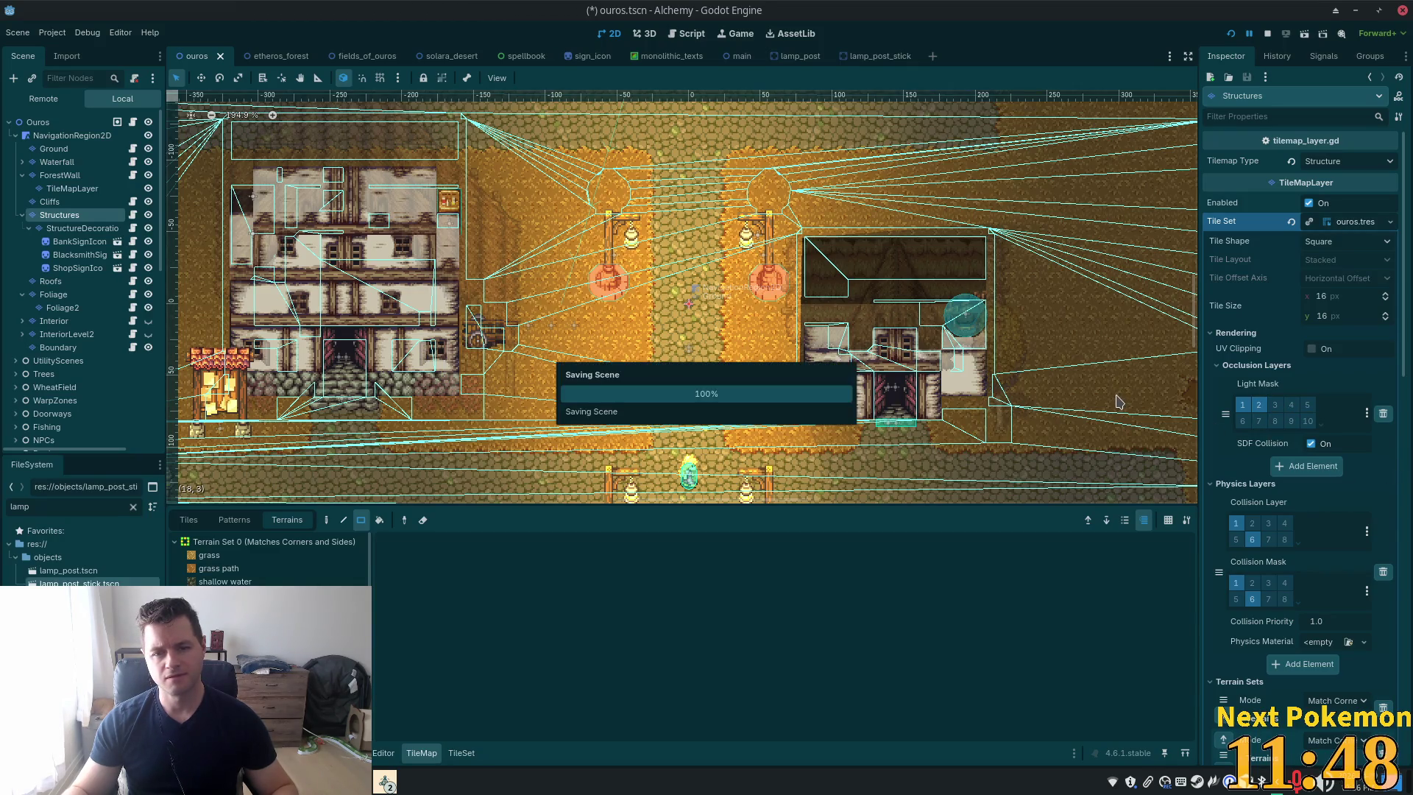
scroll(970, 347, "down", 2)
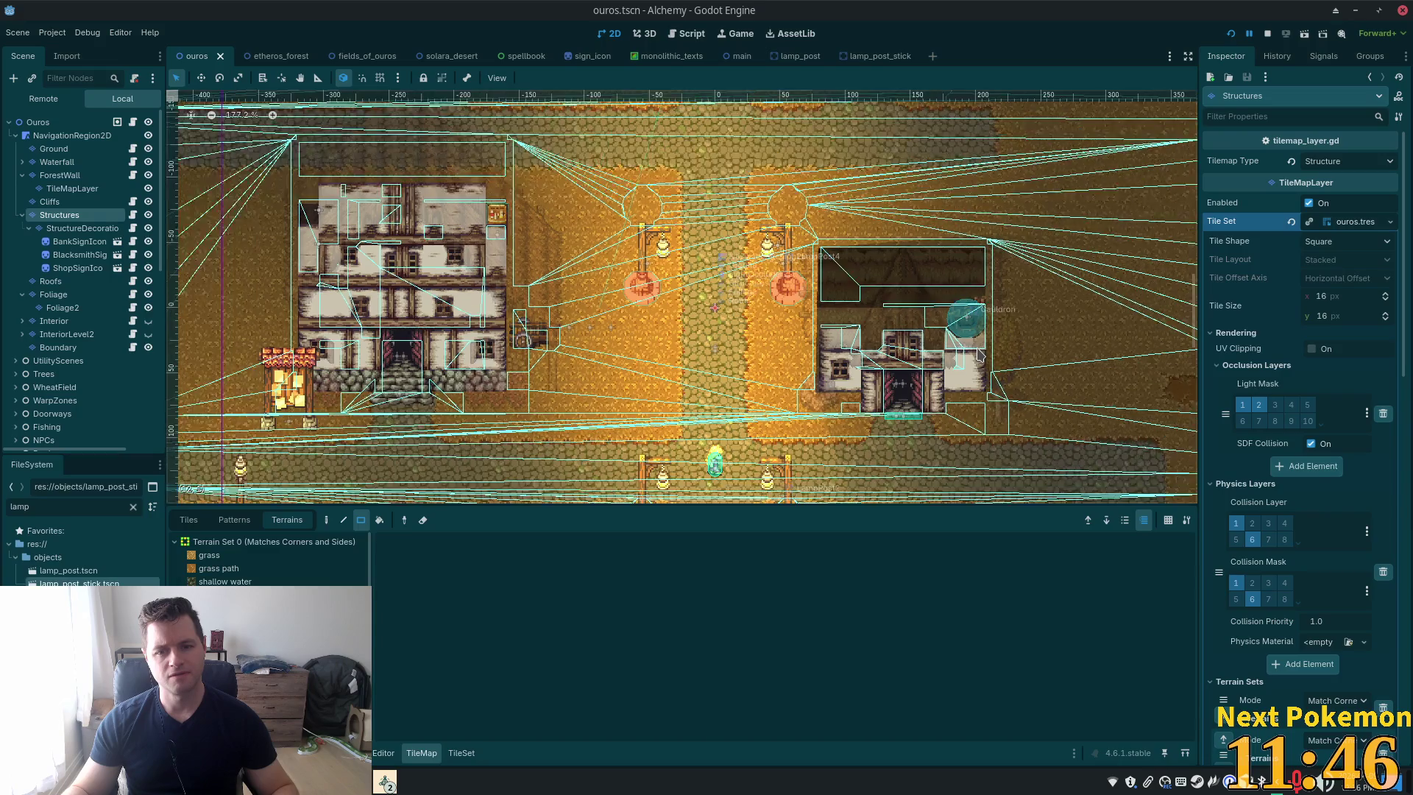
scroll(900, 321, "up", 3)
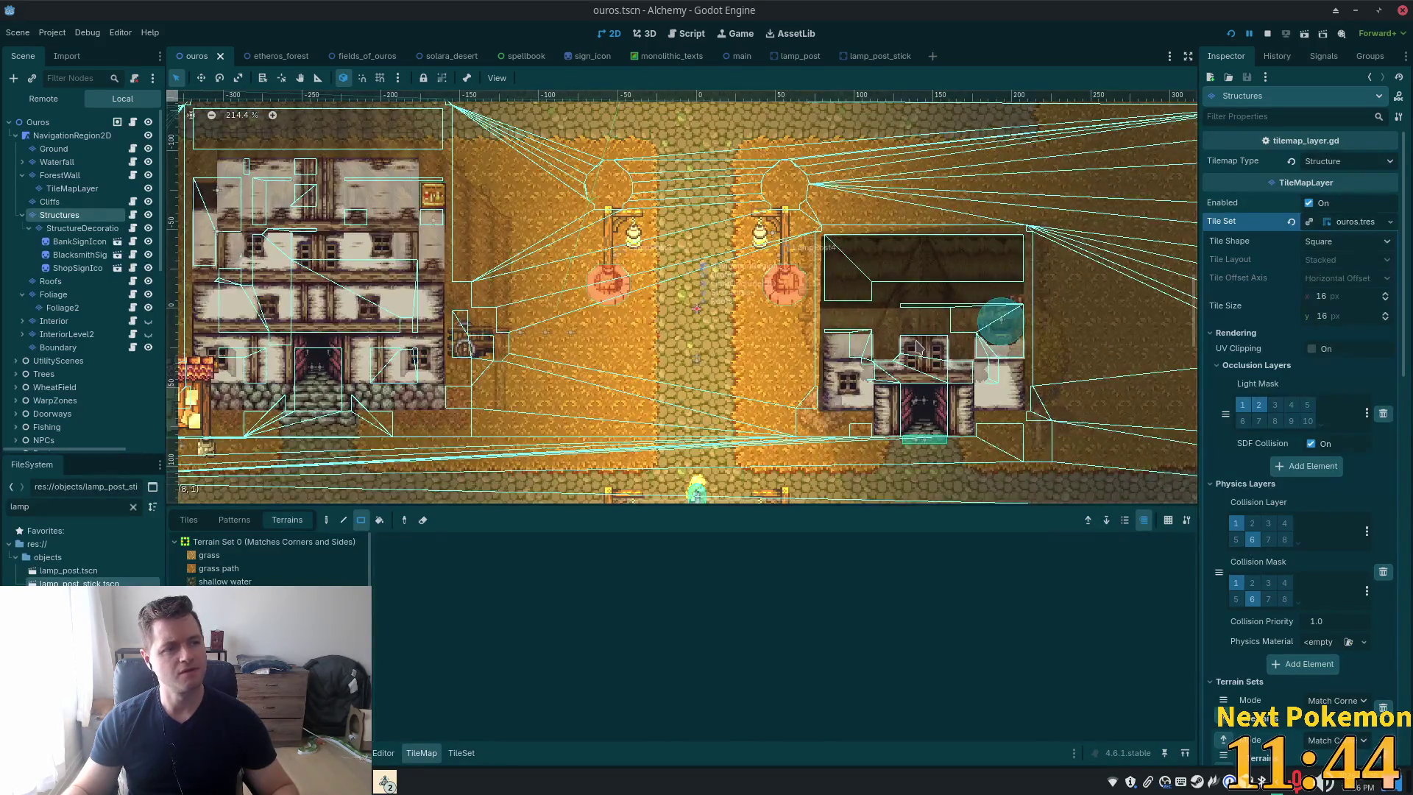
left_click_drag(876, 291, 913, 540)
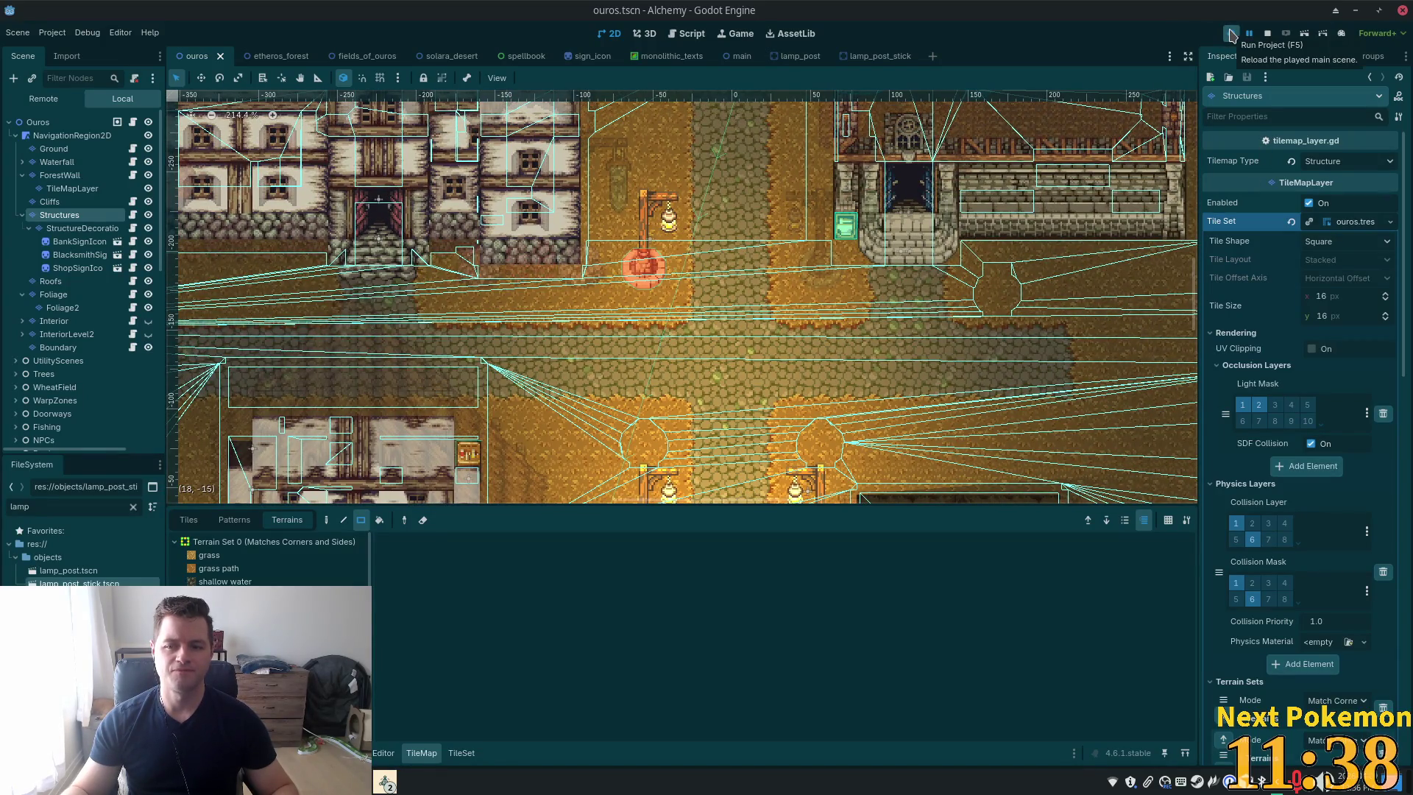
Run the project and walk the character through town past the lamp posts
left_click(1229, 34)
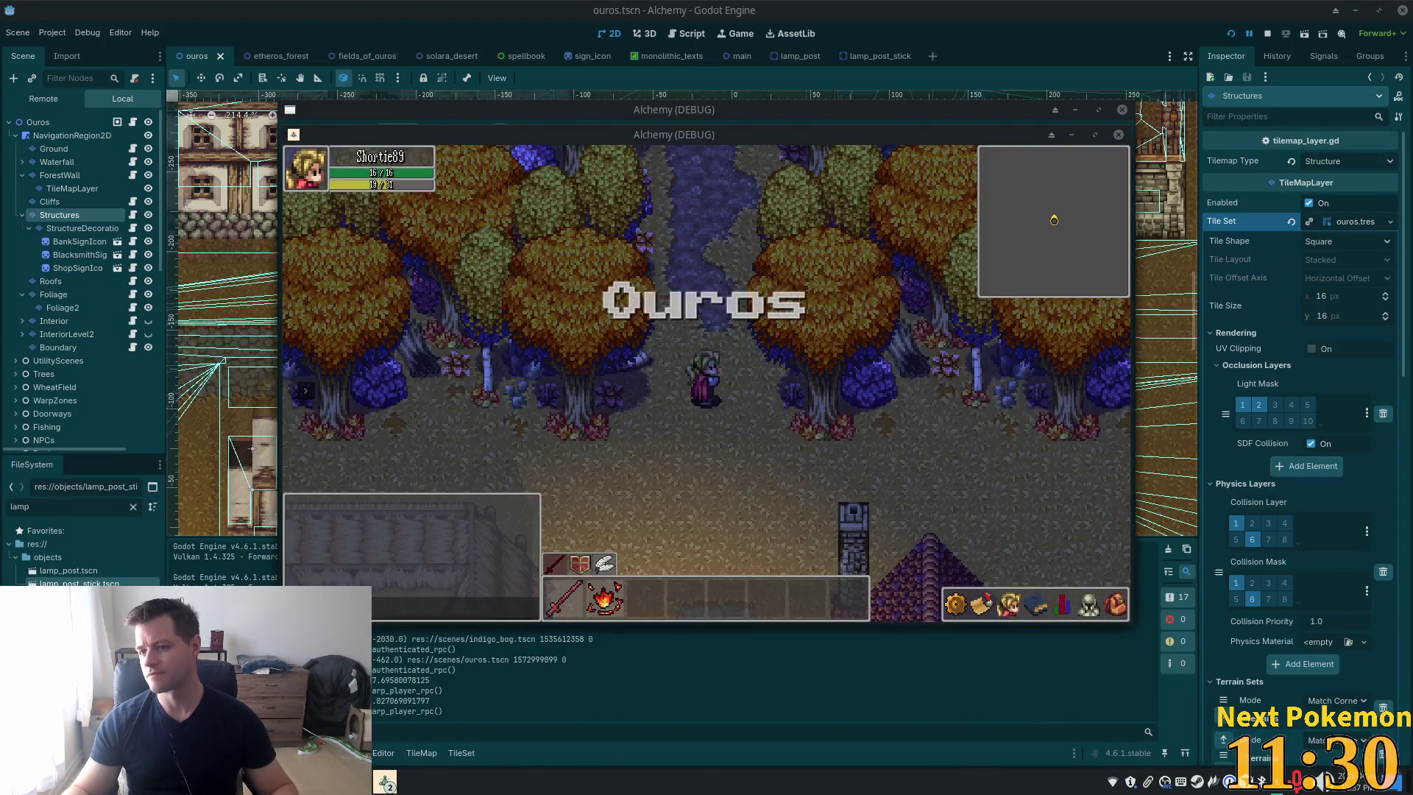
left_click(711, 335)
key("Down")
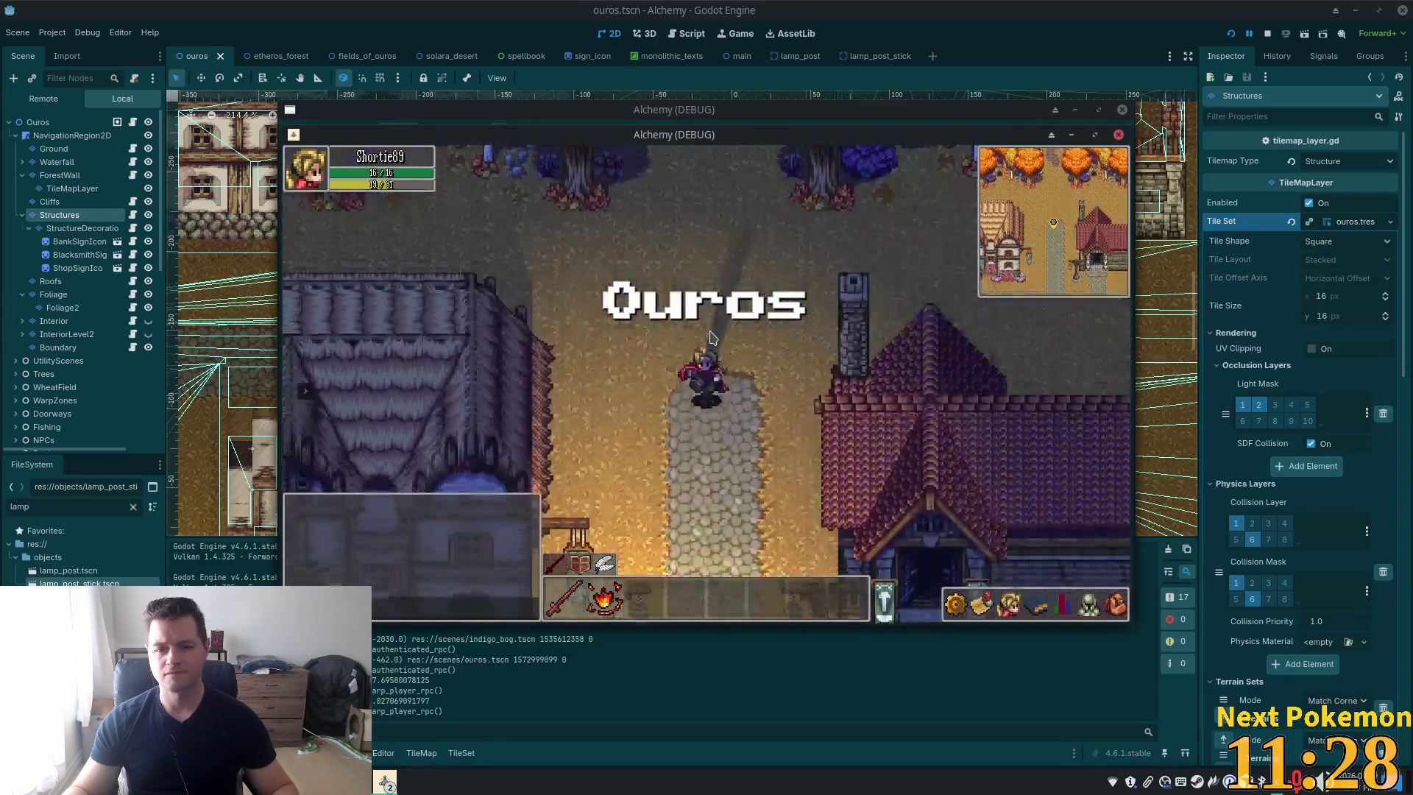
key("Left")
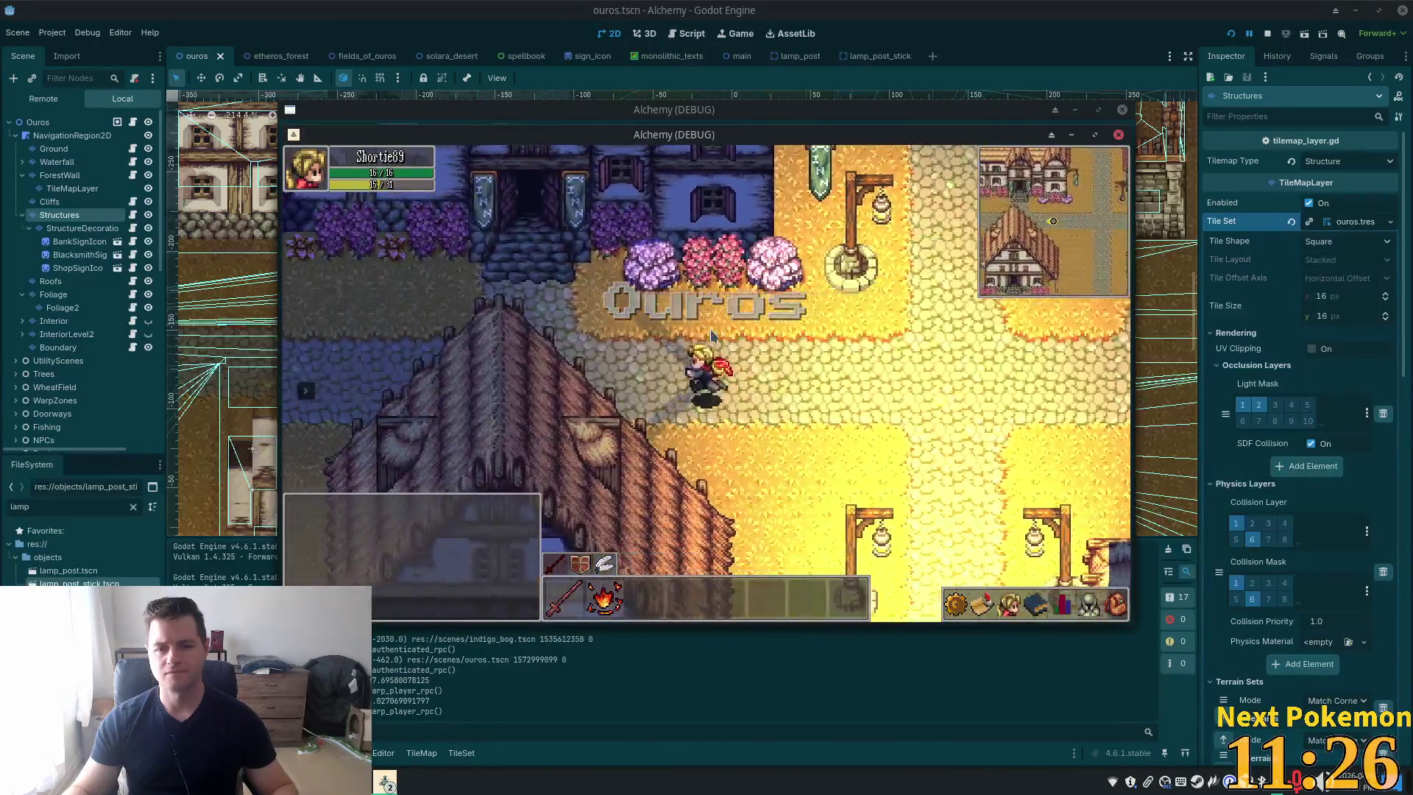
key("Down")
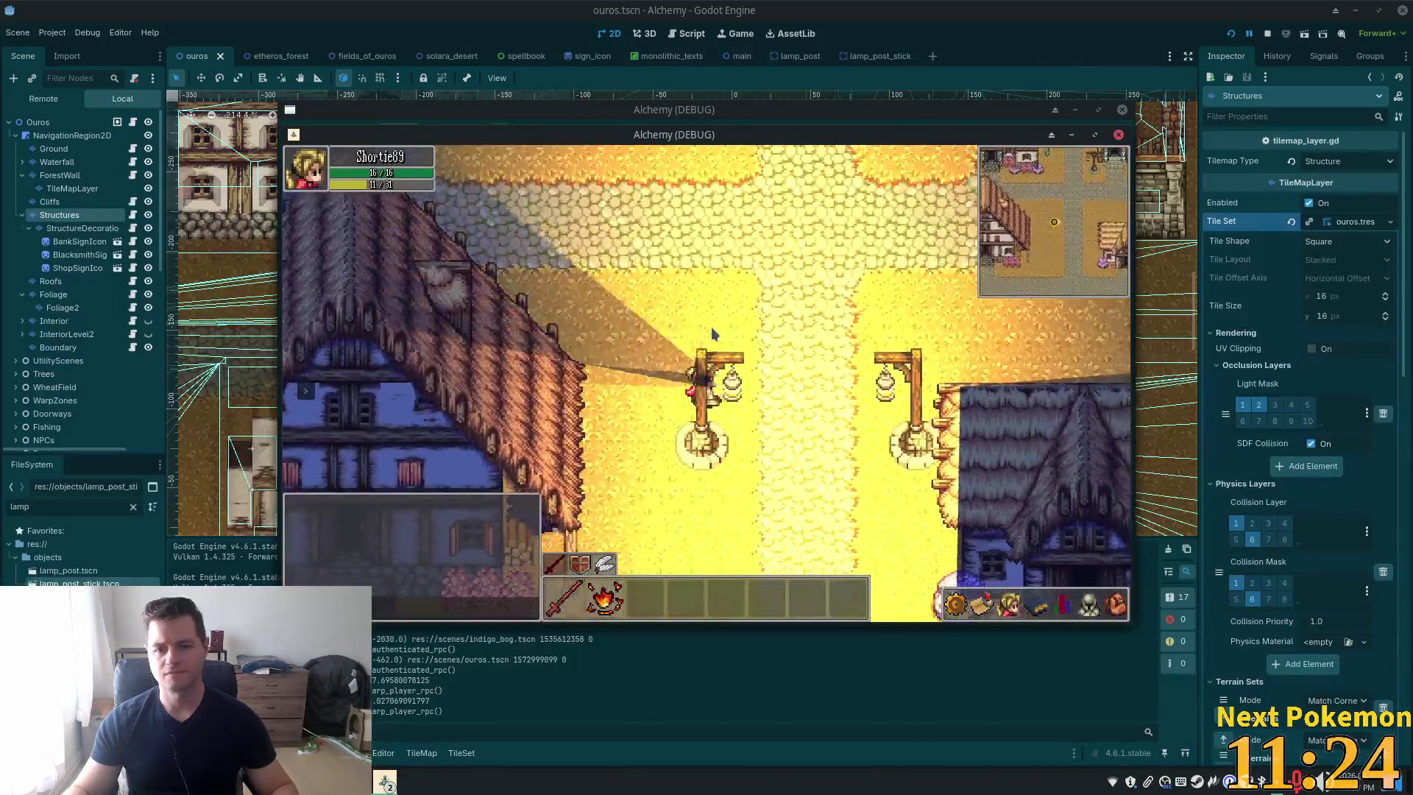
key("Left")
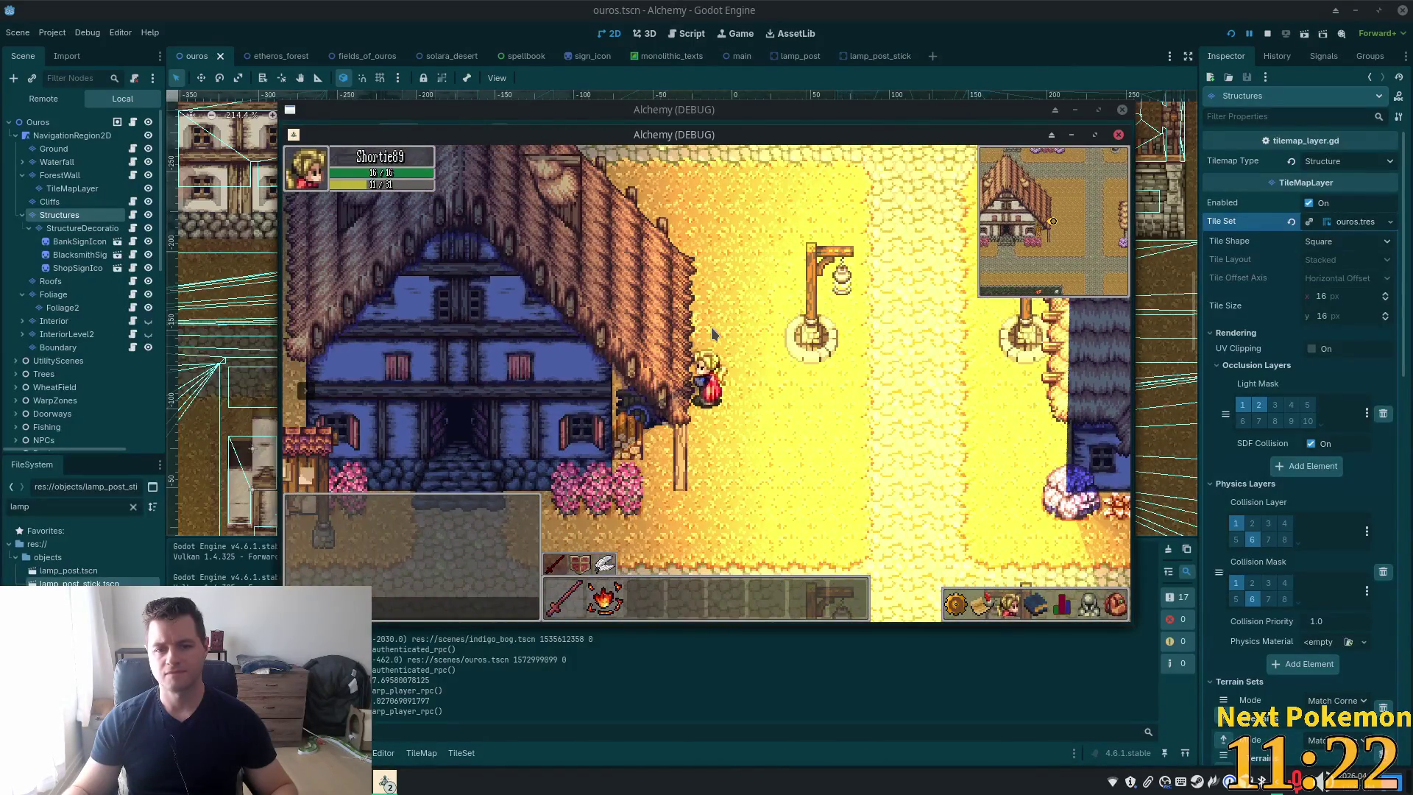
key("Up")
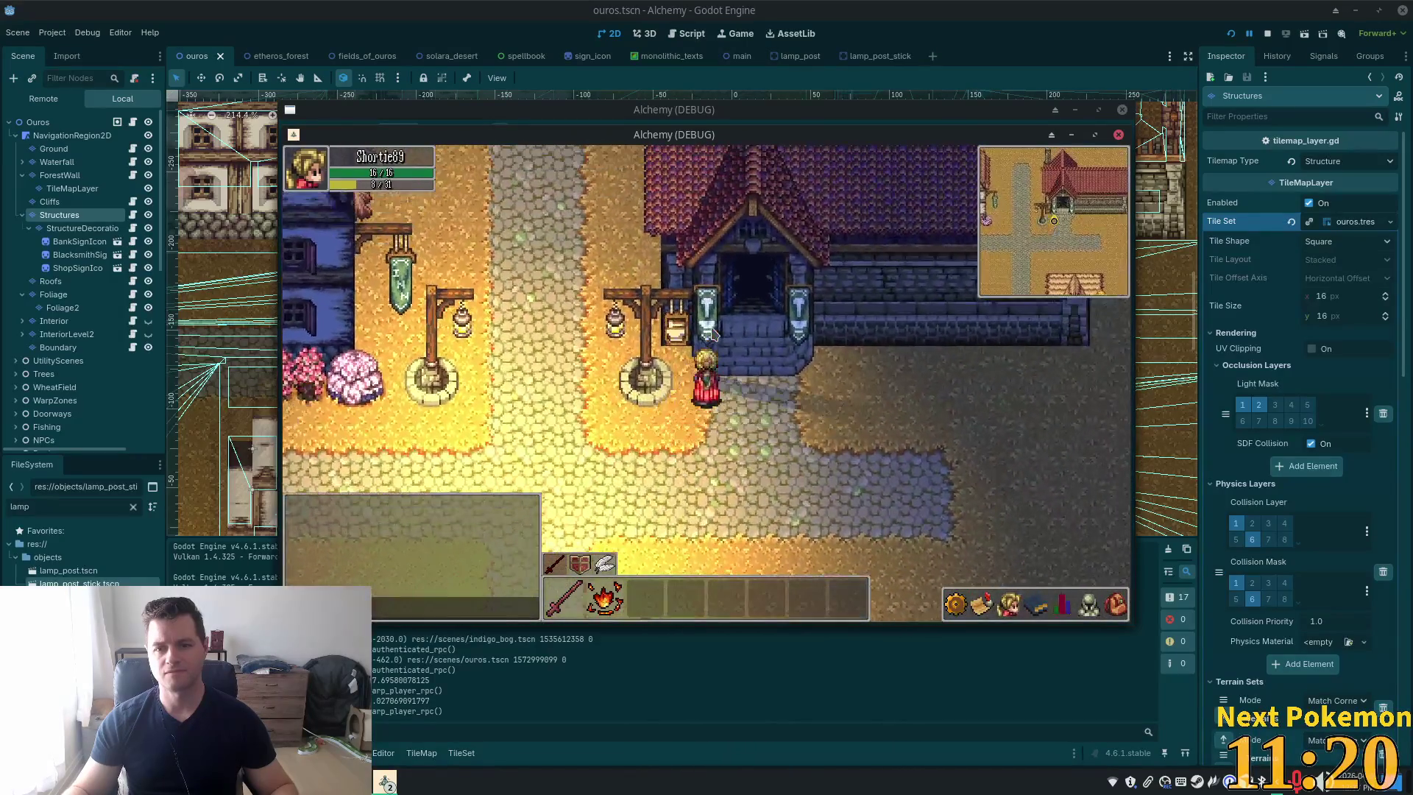
key("Down")
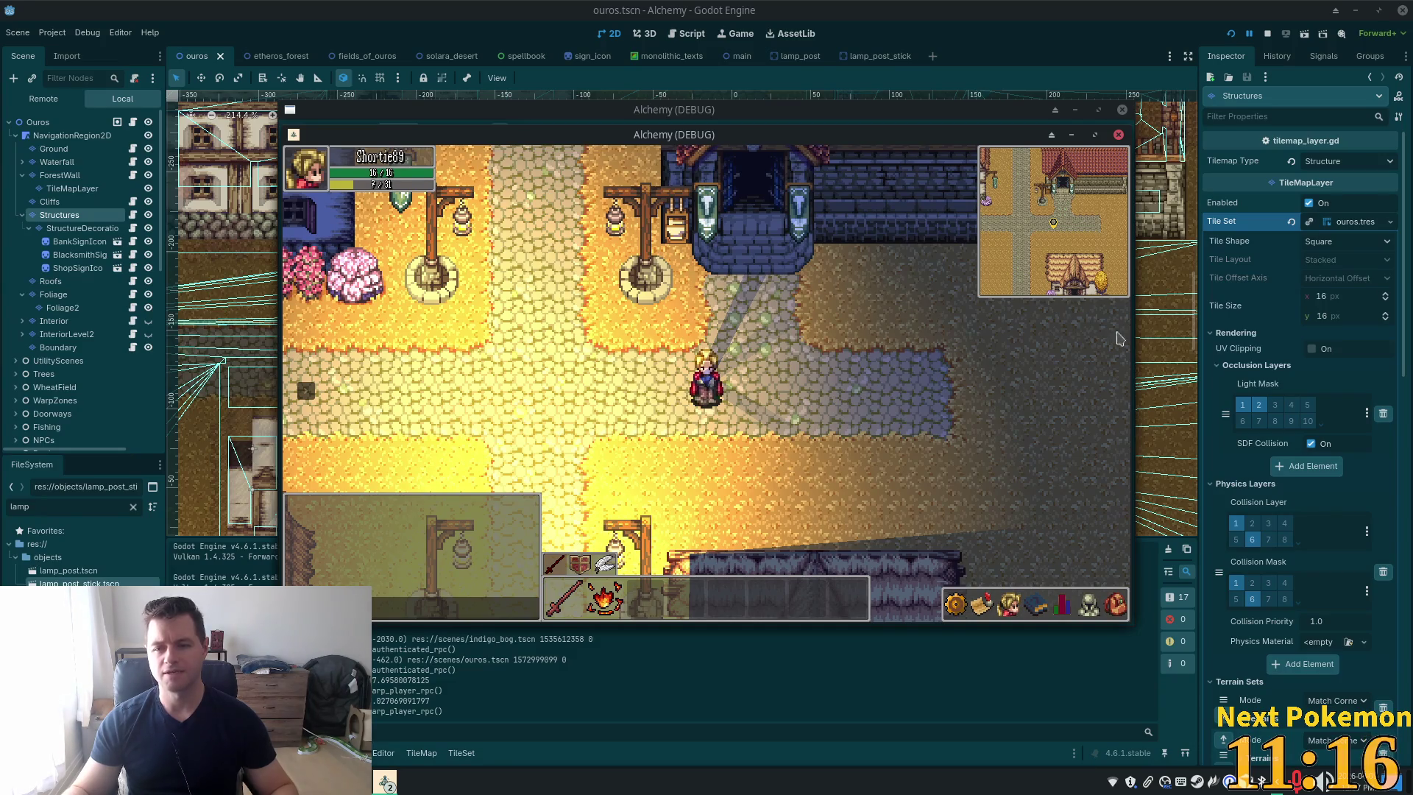
Take layer 2 back off the Structures occlusion light mask and save ouros.tscn
left_click(1259, 405)
key("ctrl+s")
scroll(1244, 393, "down", 5)
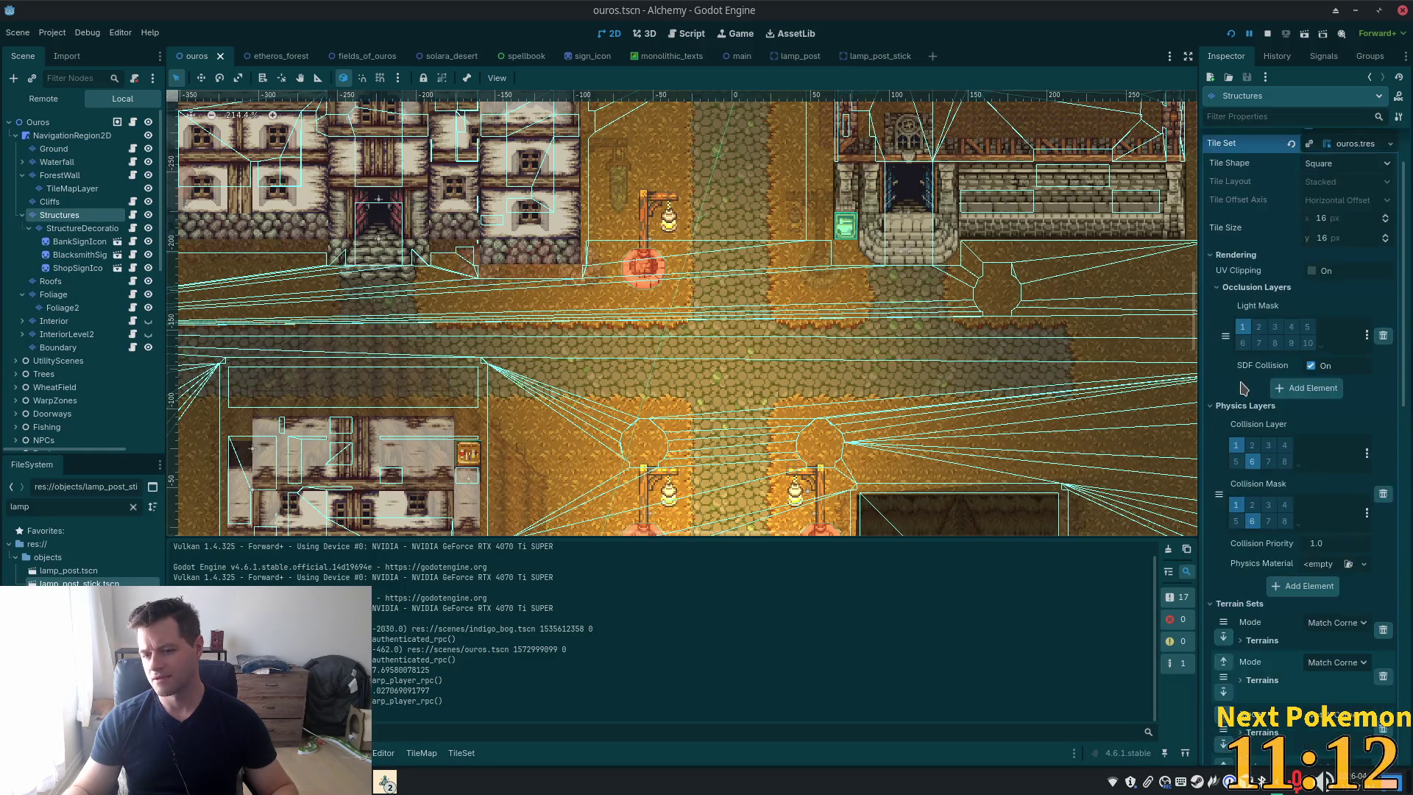
Enable Light Mask layer 2 under CanvasItem Visibility on Structures, then return to the lamp post scene
scroll(1244, 390, "up", 5)
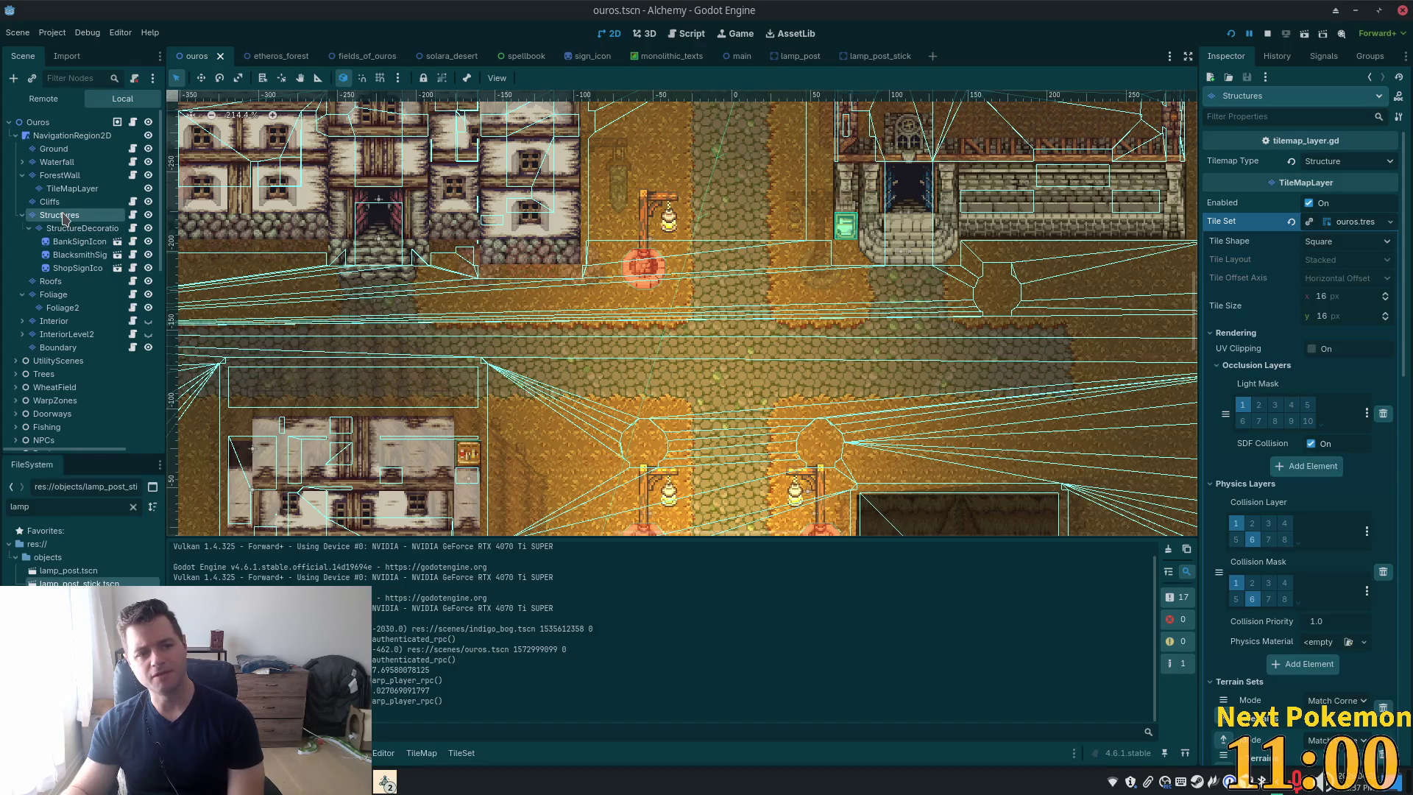
scroll(1277, 571, "down", 15)
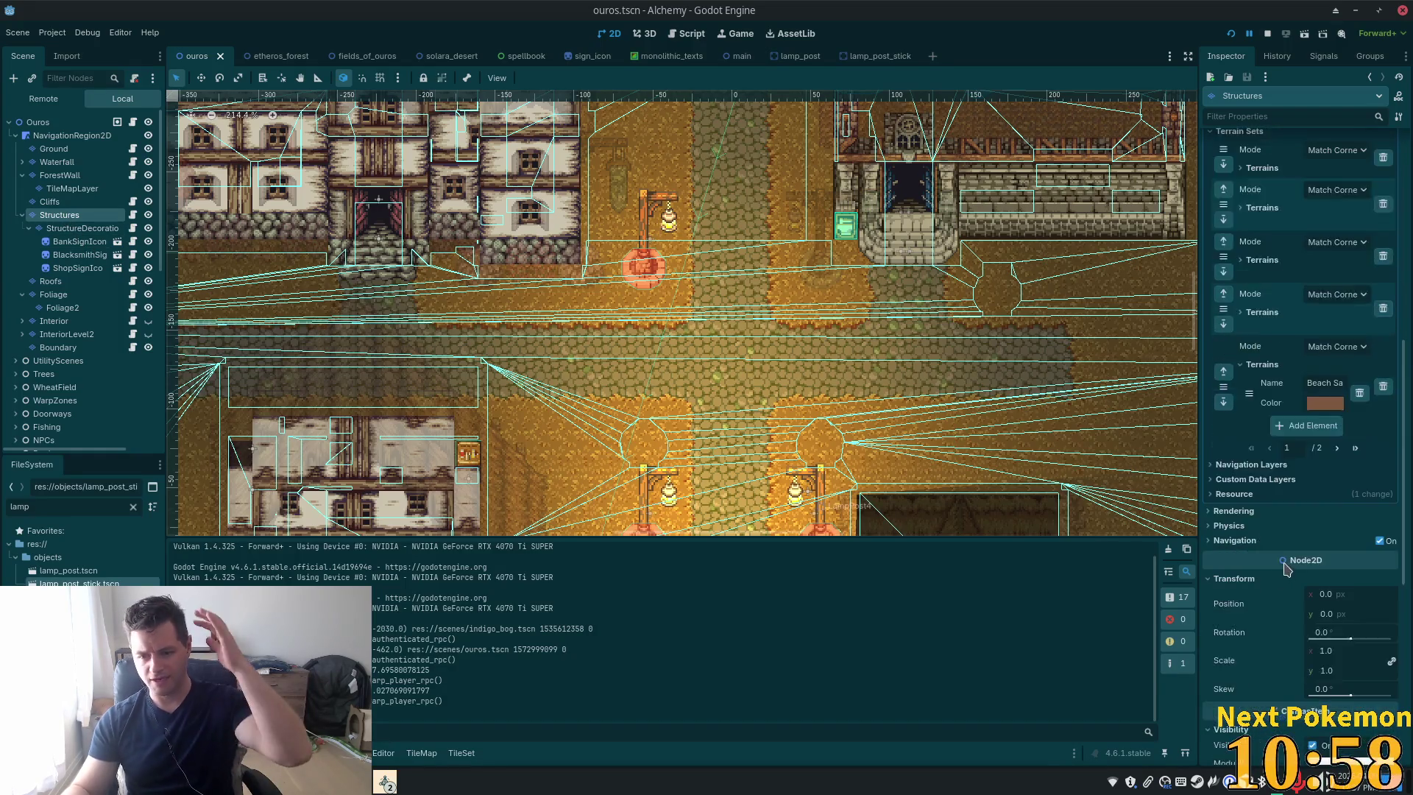
scroll(1279, 578, "down", 5)
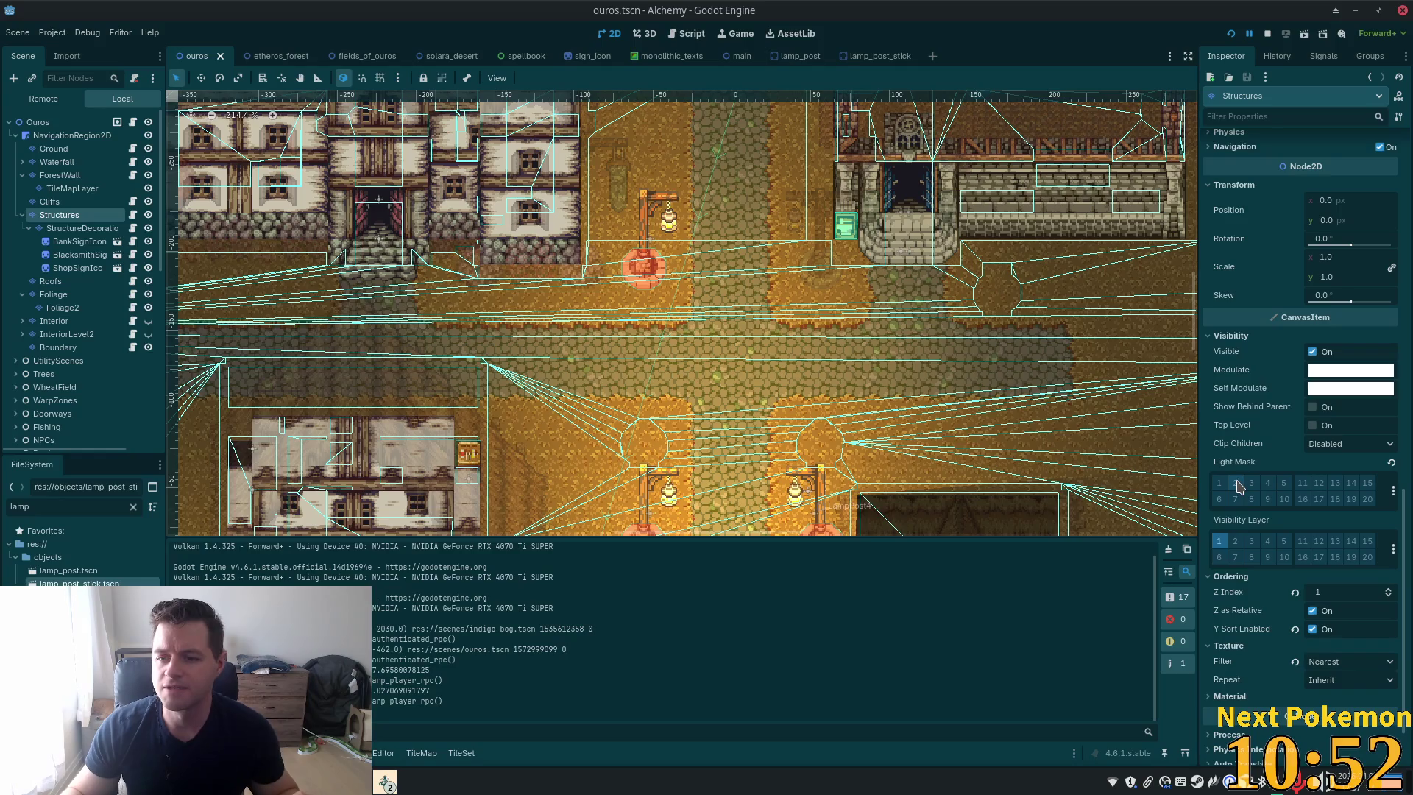
scroll(1243, 482, "up", 9)
scroll(1282, 462, "up", 4)
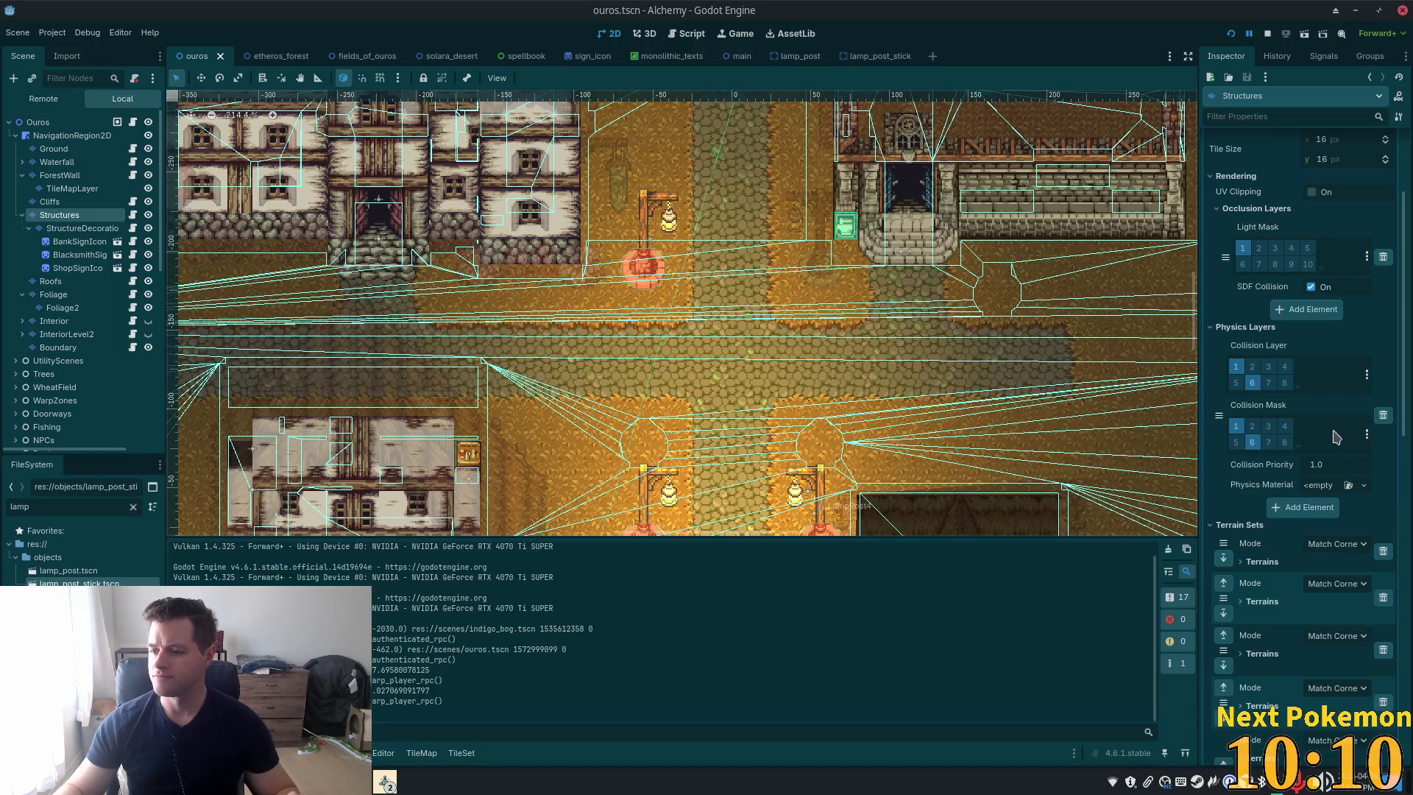
scroll(1321, 463, "down", 3)
scroll(1318, 471, "down", 4)
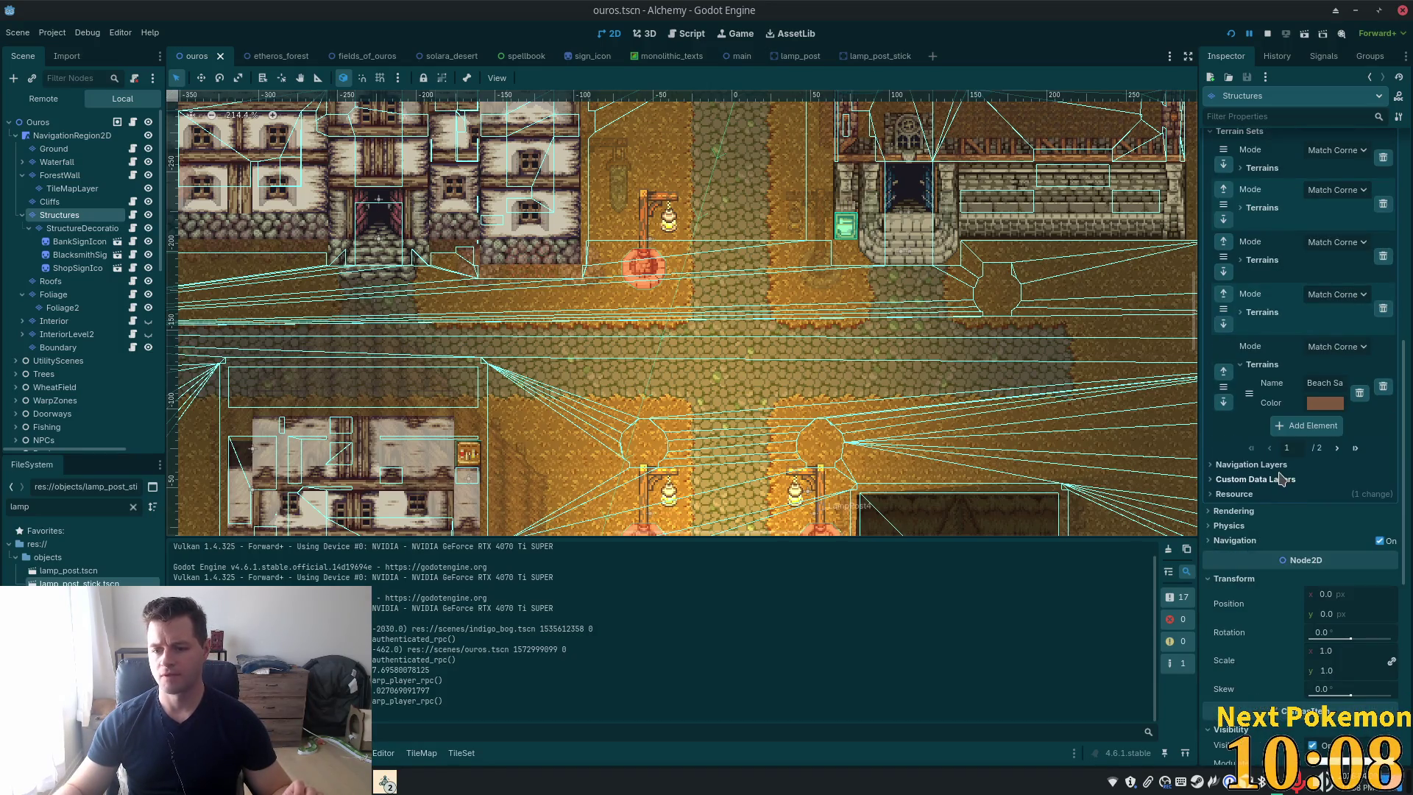
scroll(1292, 479, "down", 7)
left_click(1236, 483)
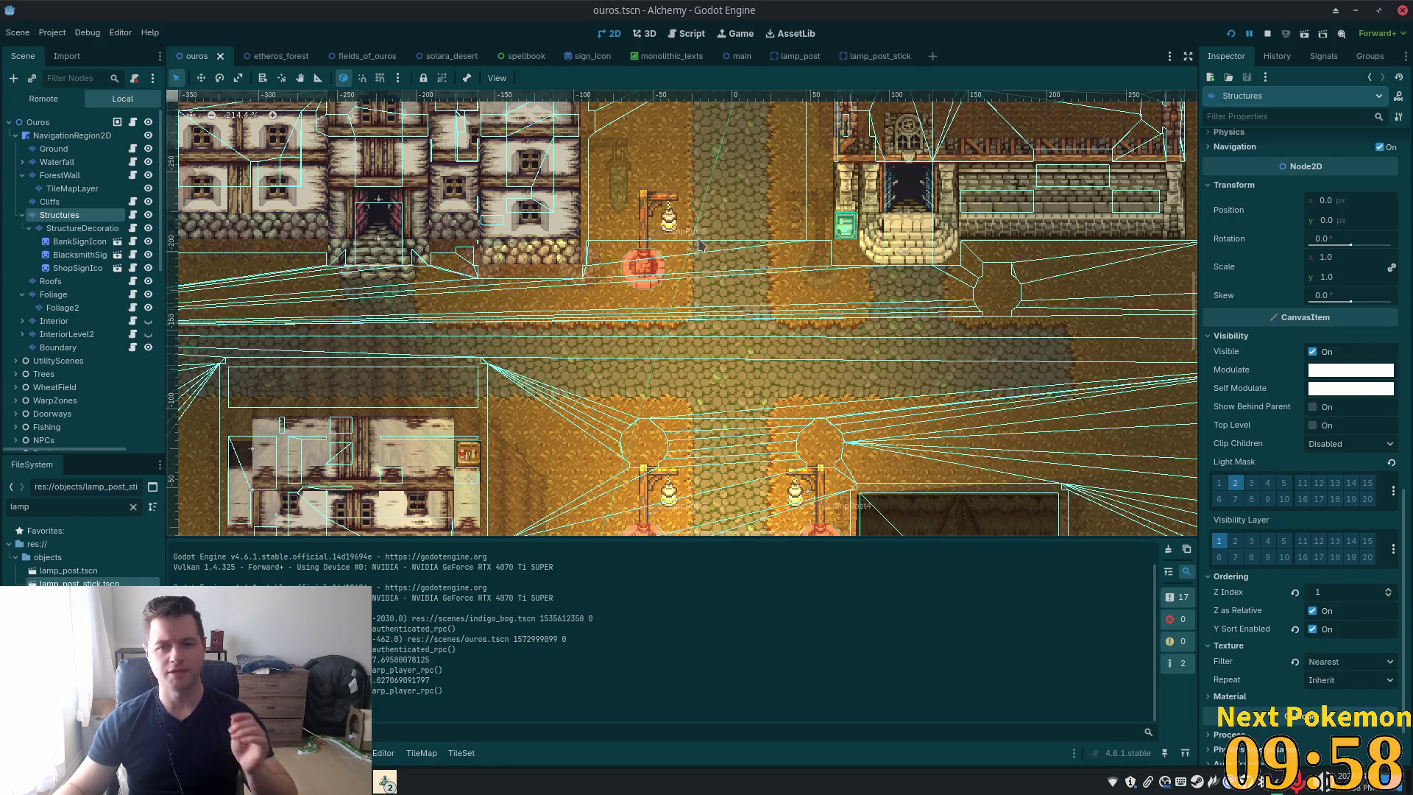
left_click(871, 59)
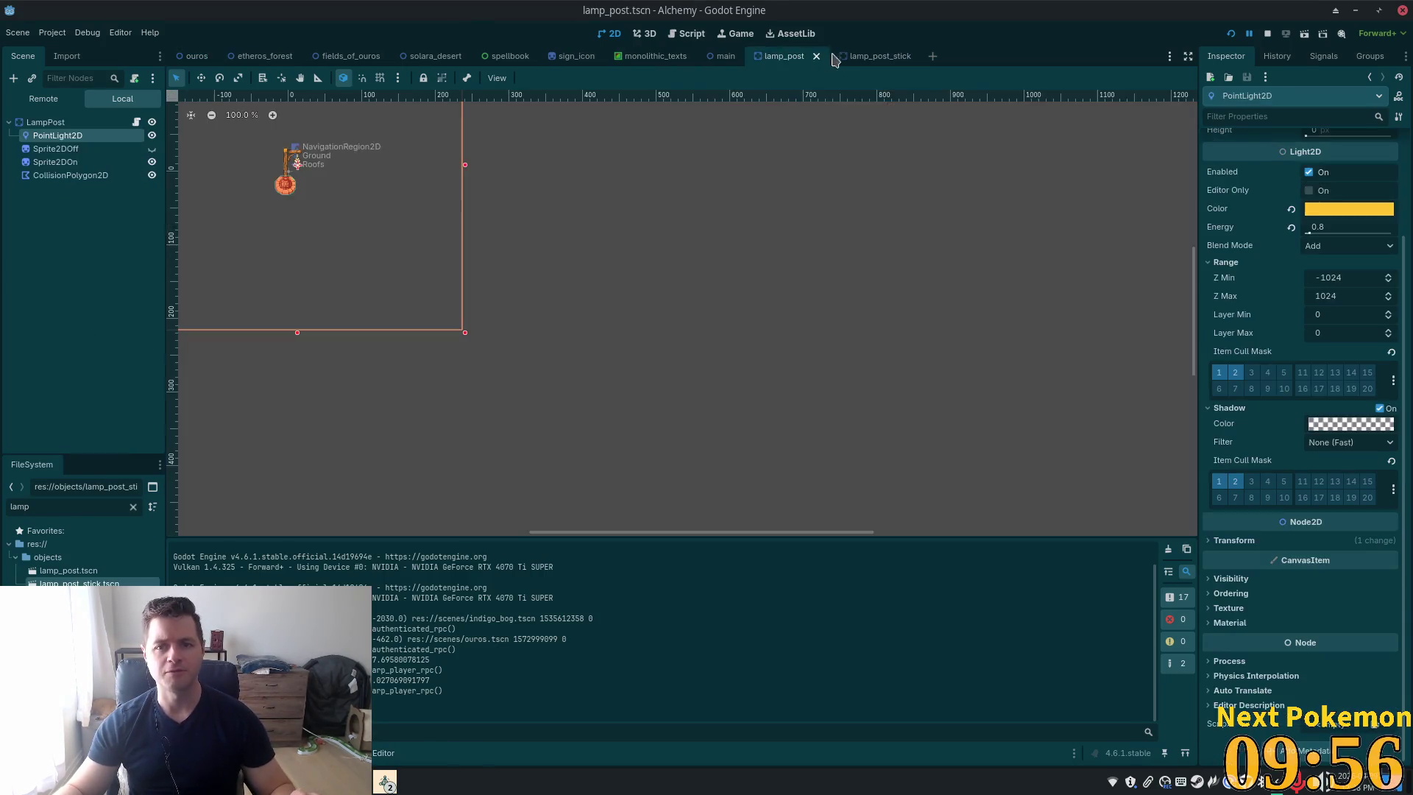
Turn on shadows for the lamp post stick's PointLight2D
left_click(59, 122)
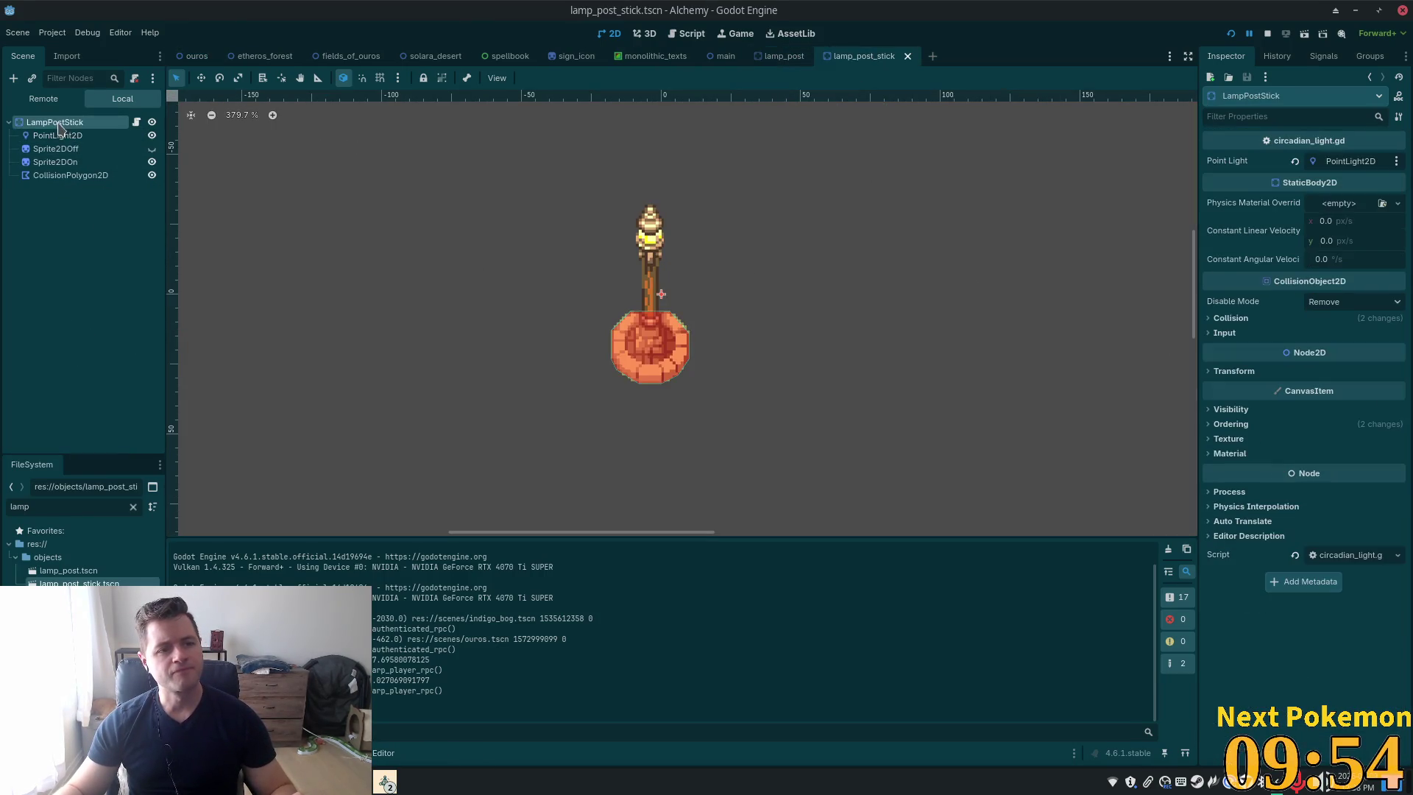
left_click(1220, 319)
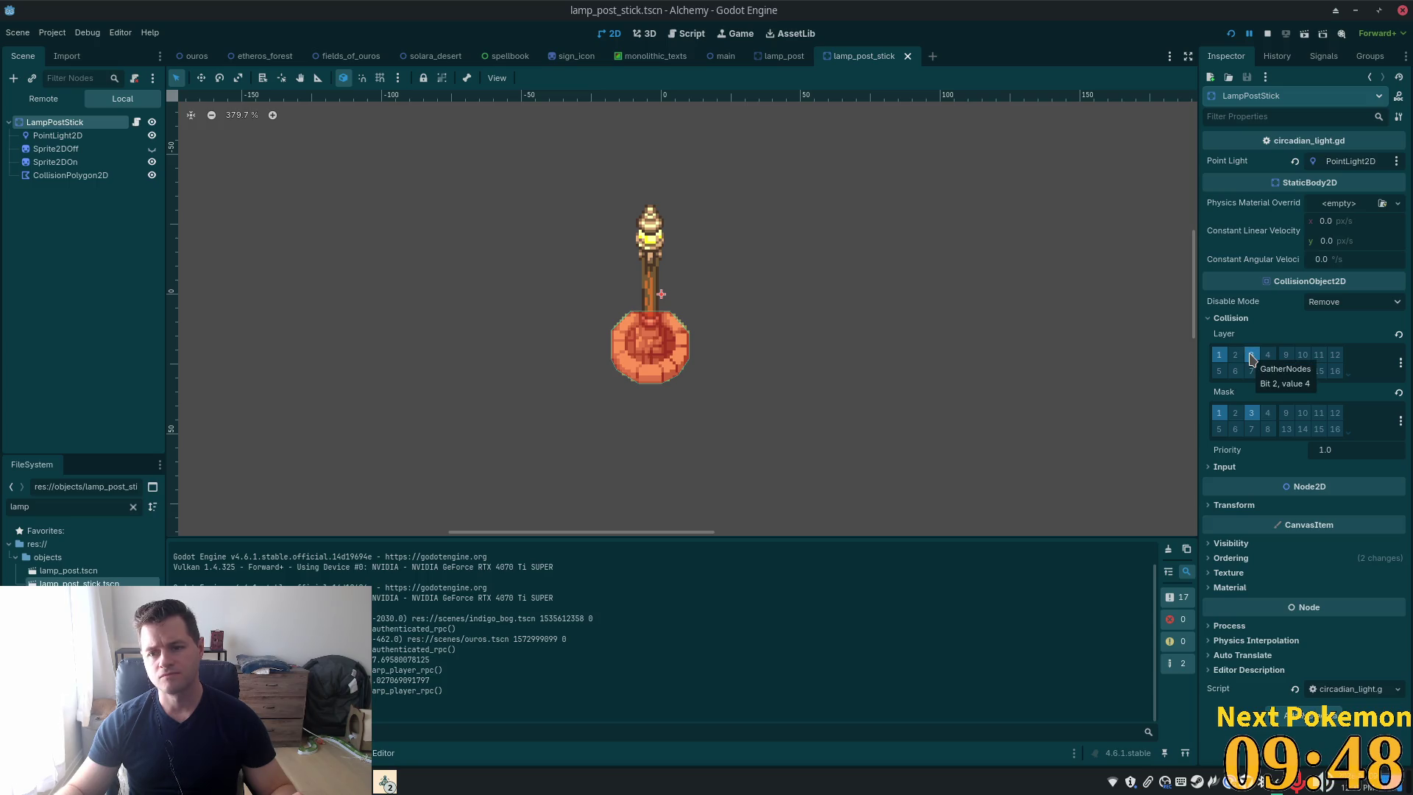
left_click(1227, 318)
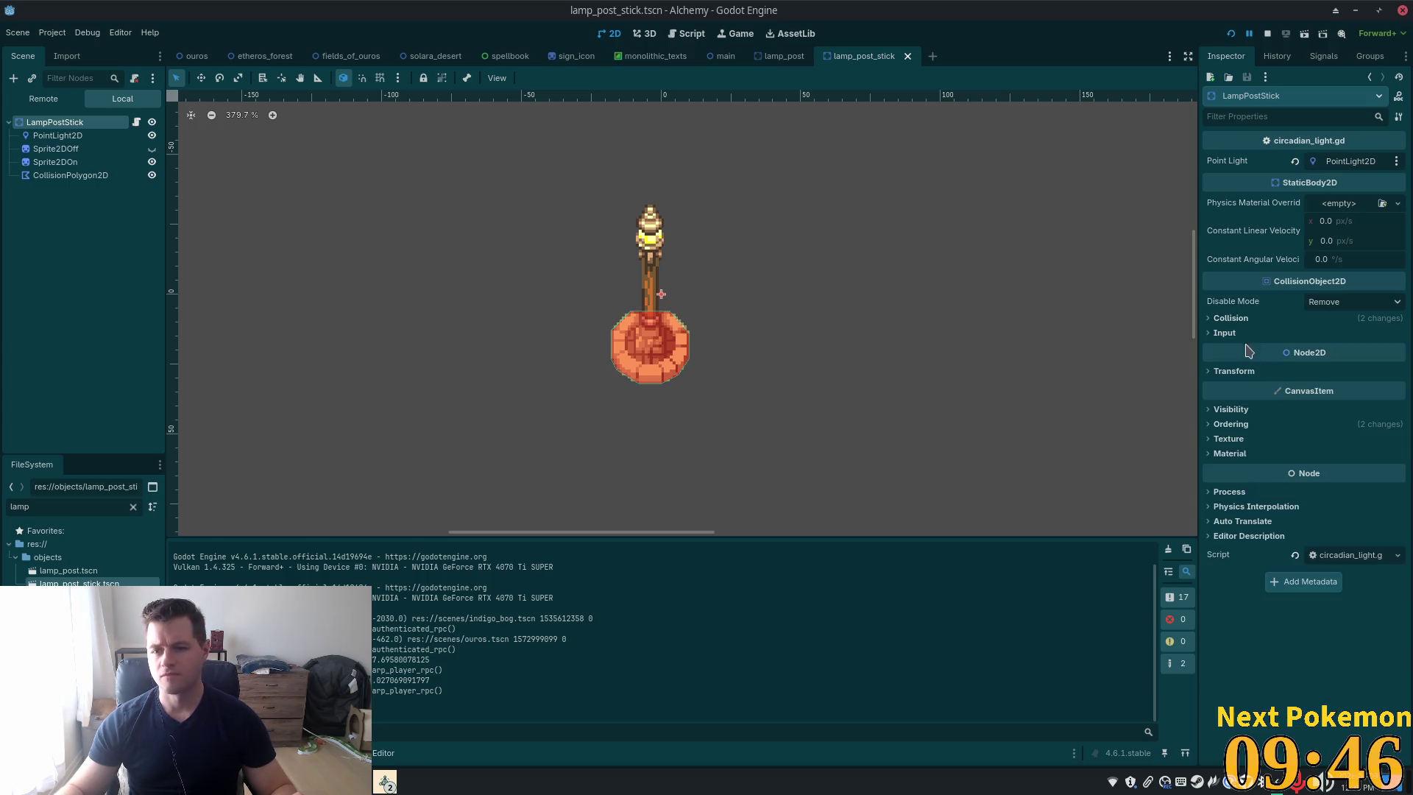
left_click(59, 135)
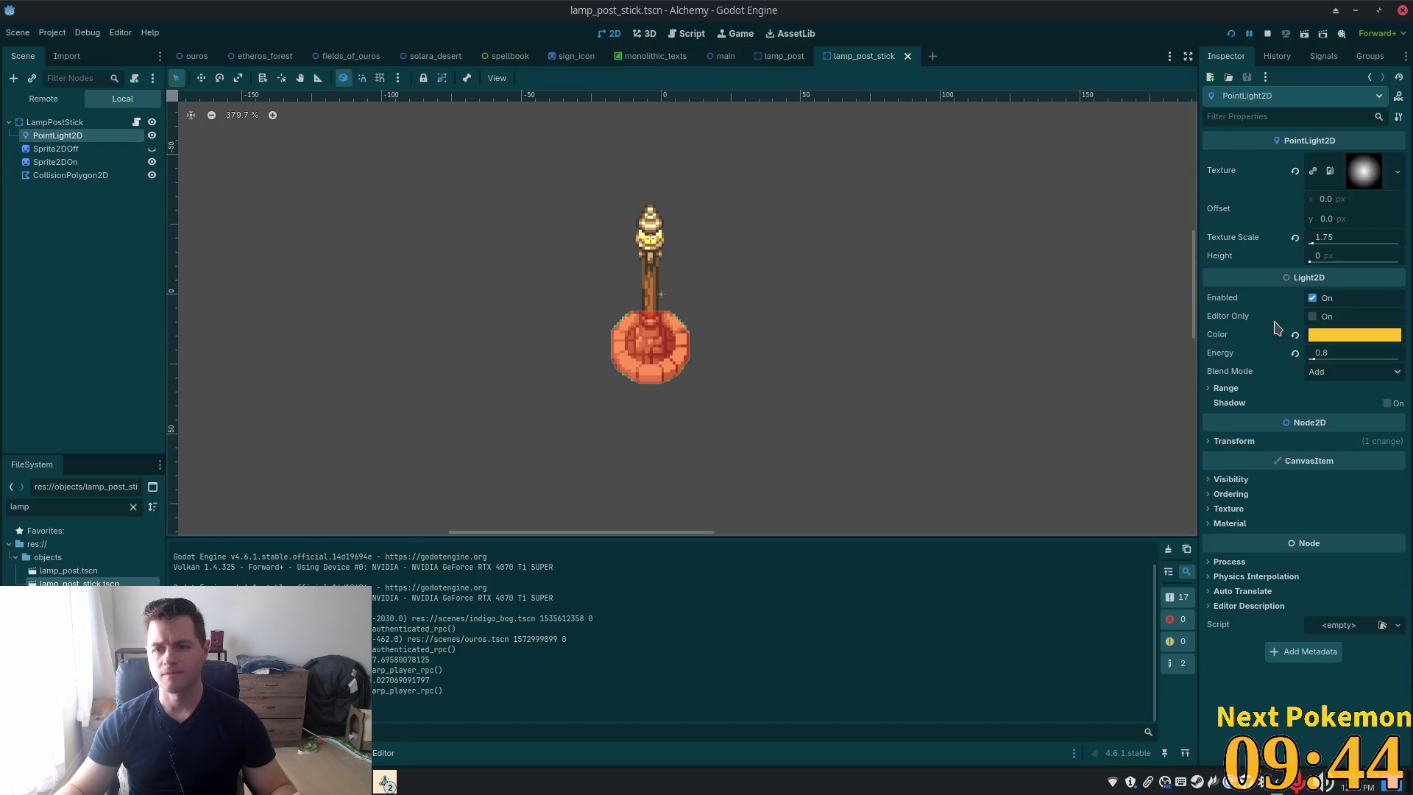
left_click(1239, 391)
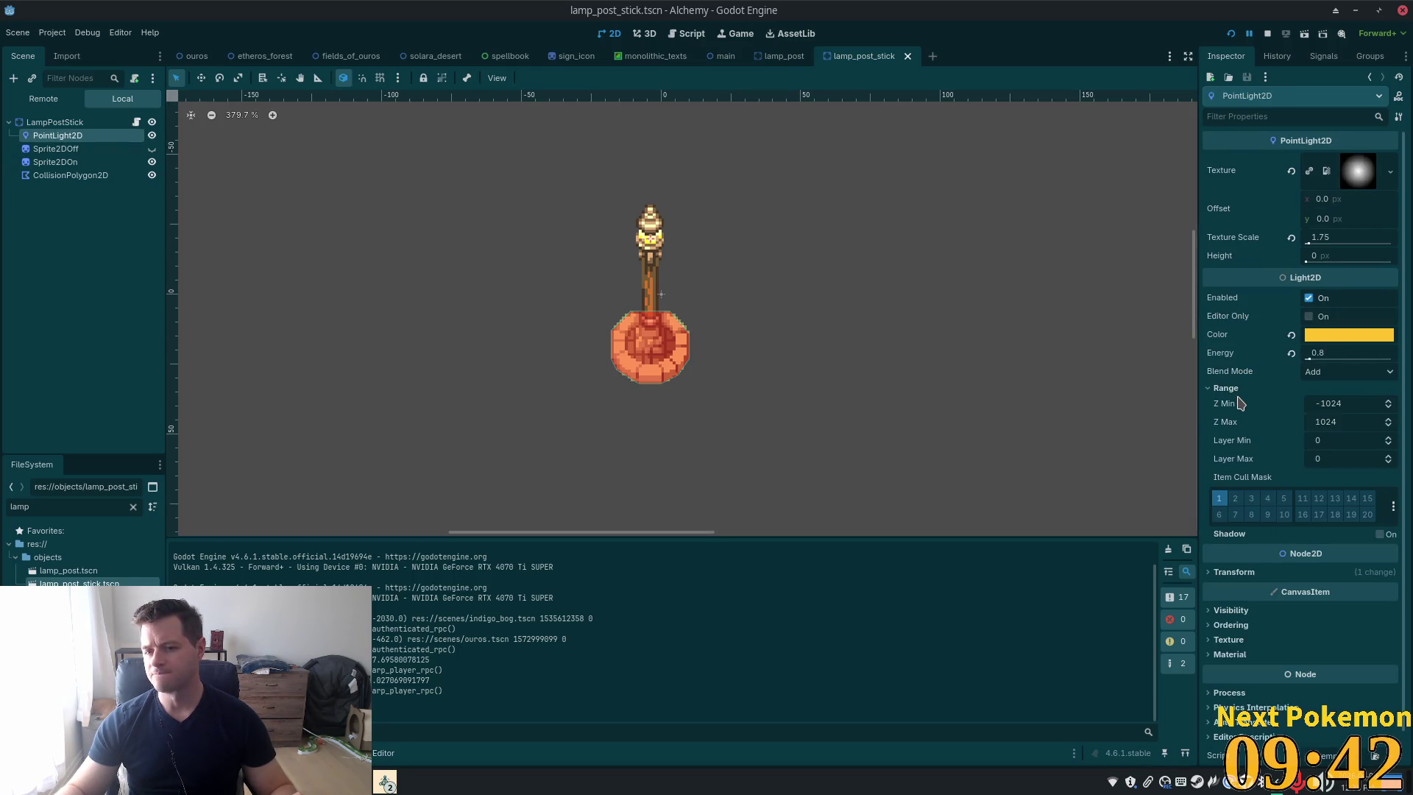
left_click(1380, 535)
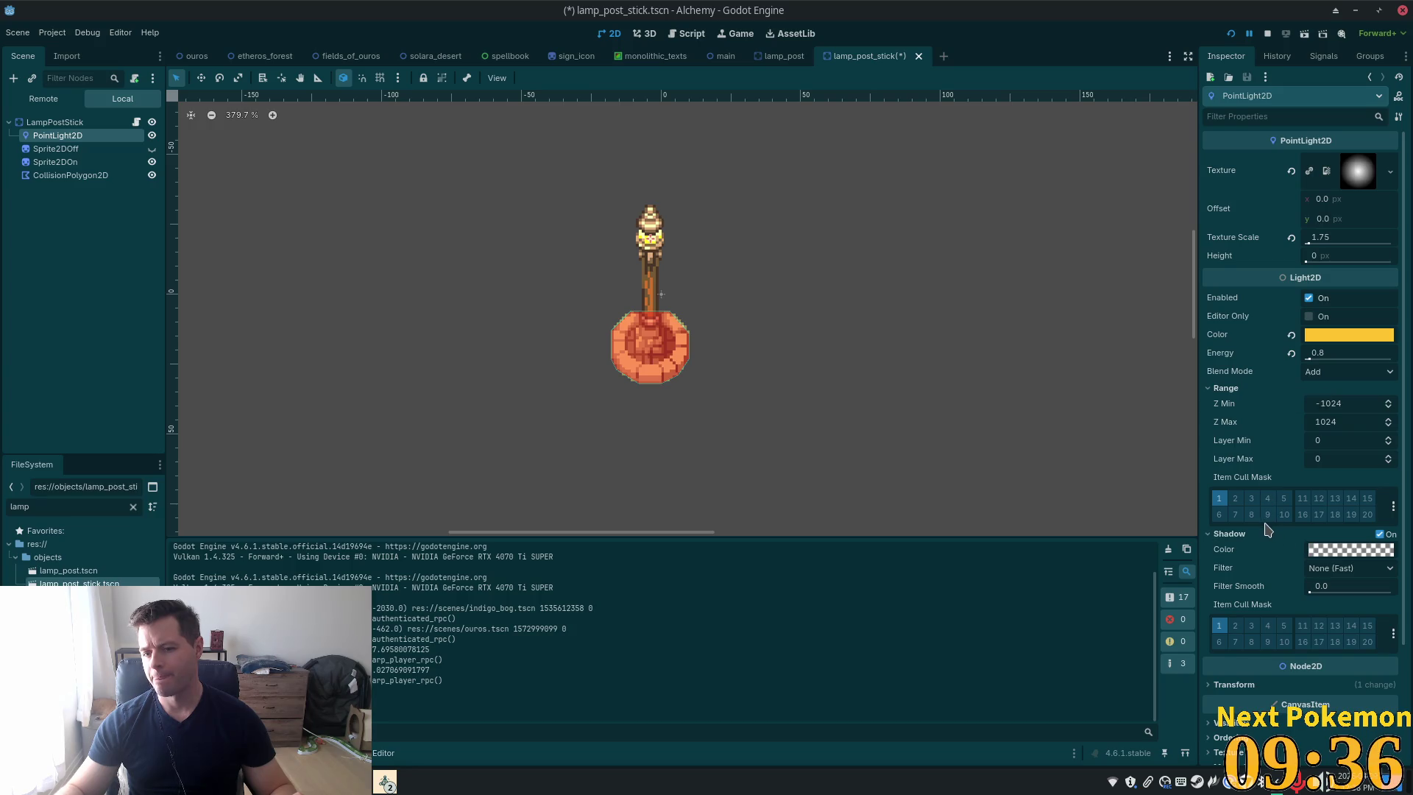
Add layer 2 to the light's Item Cull Mask and save lamp_post_stick.tscn
scroll(1269, 530, "down", 4)
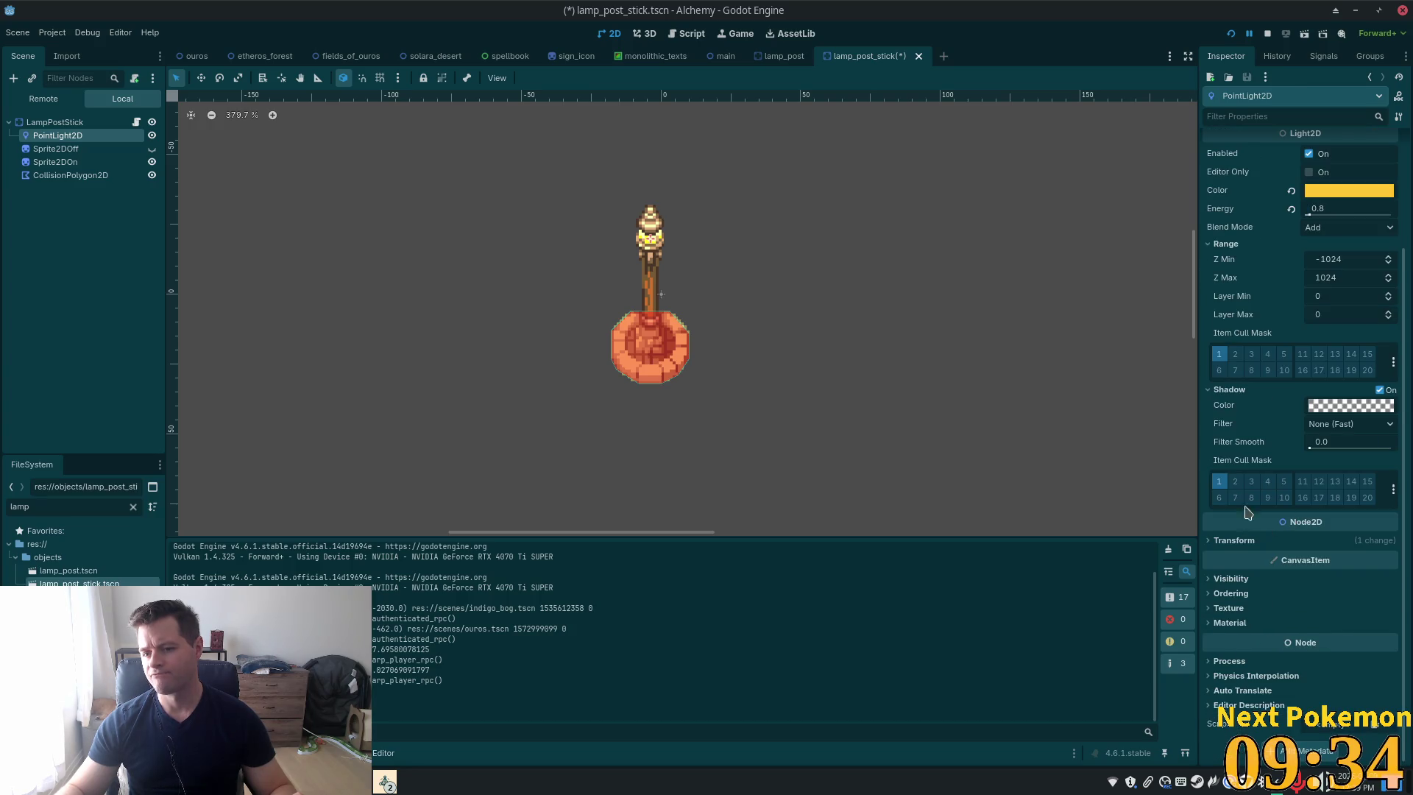
left_click(1237, 354)
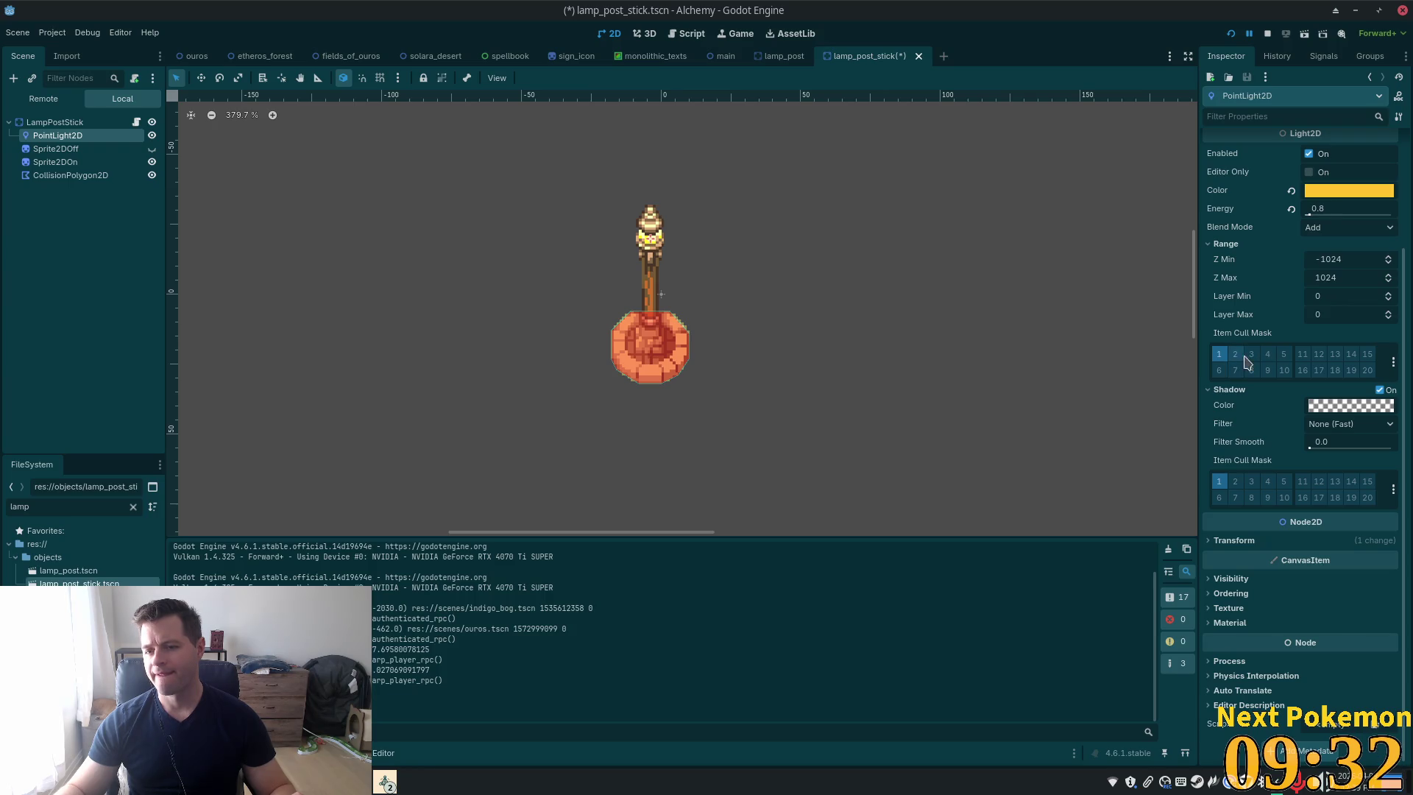
key("ctrl+s")
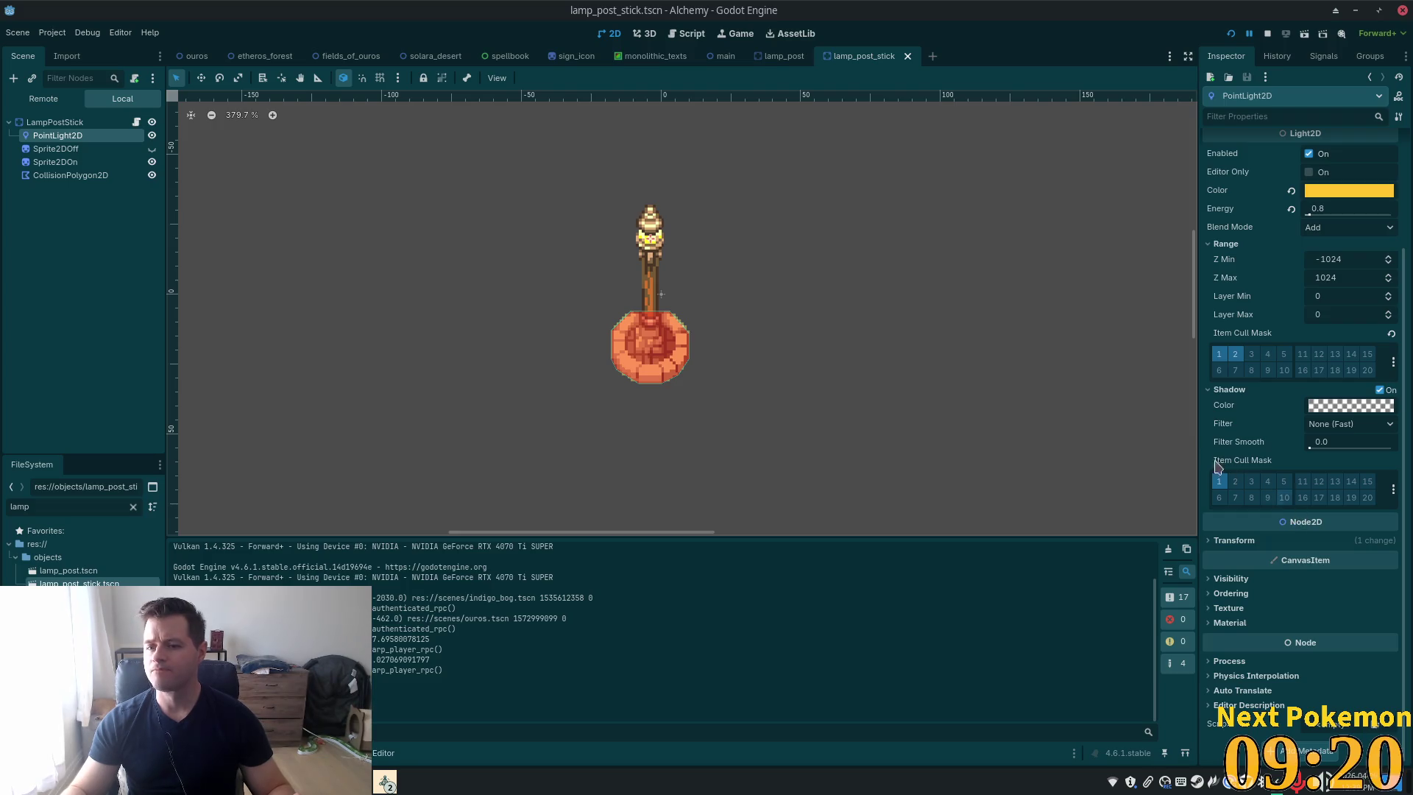
Review the Shadow Filter options and relaunch the game with F5
left_click(1333, 431)
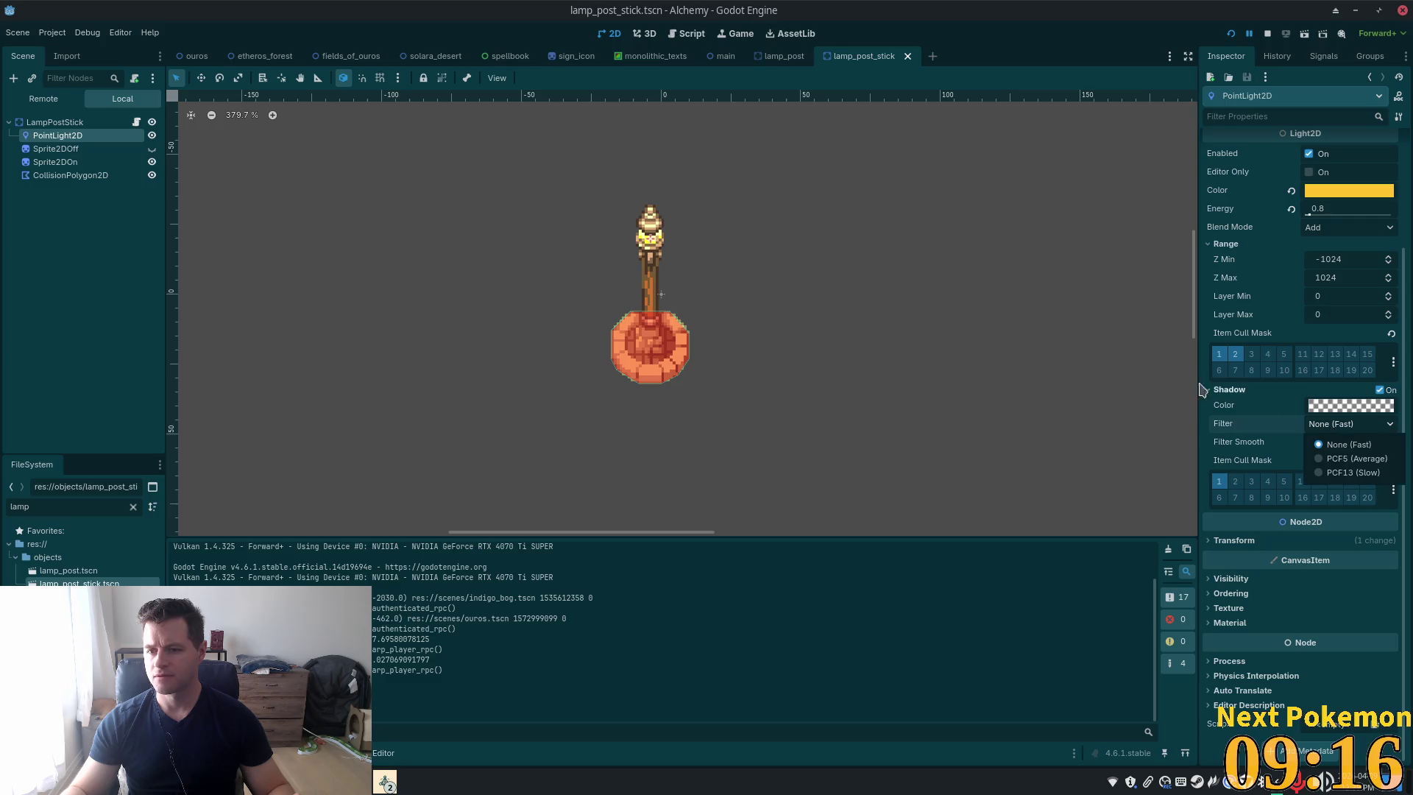
scroll(1288, 425, "up", 3)
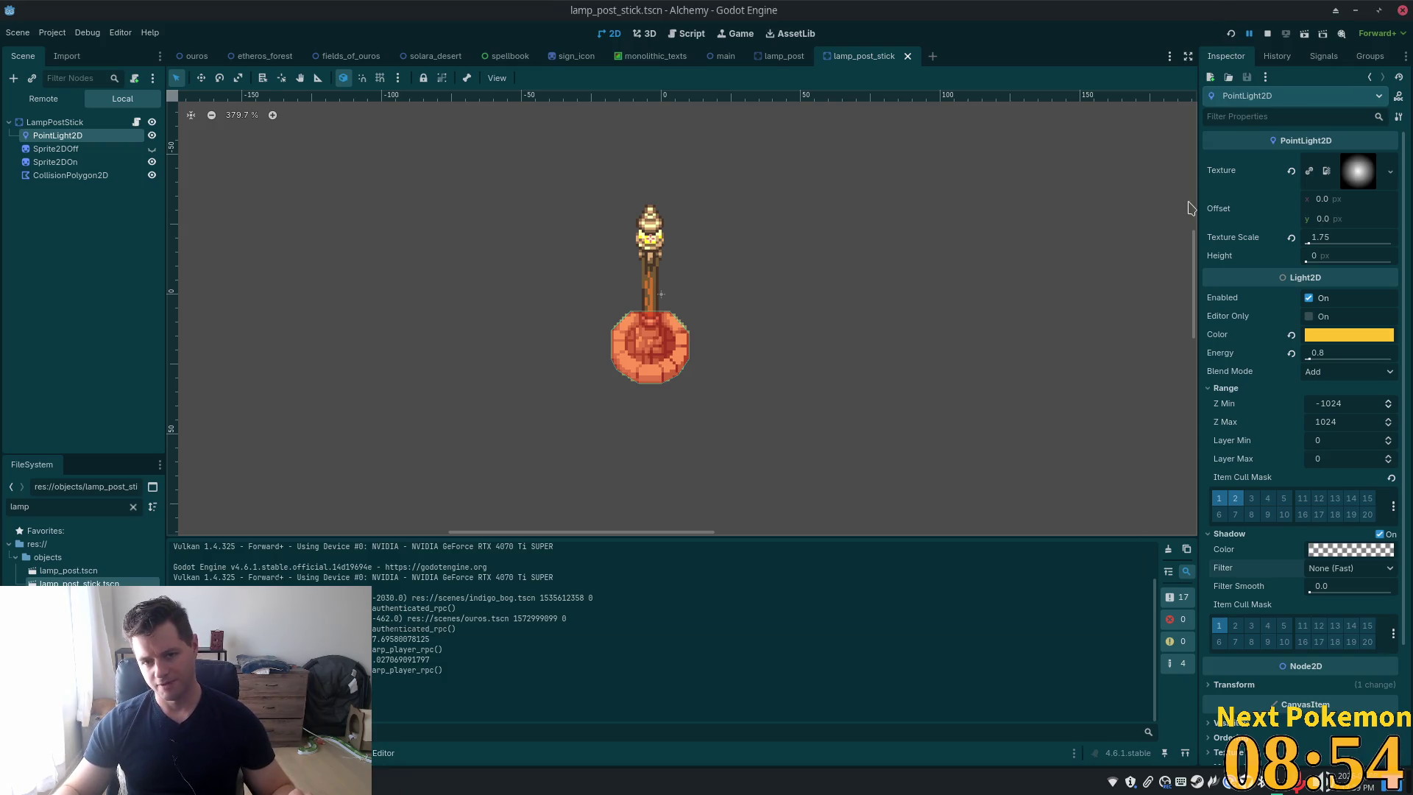
key("F5")
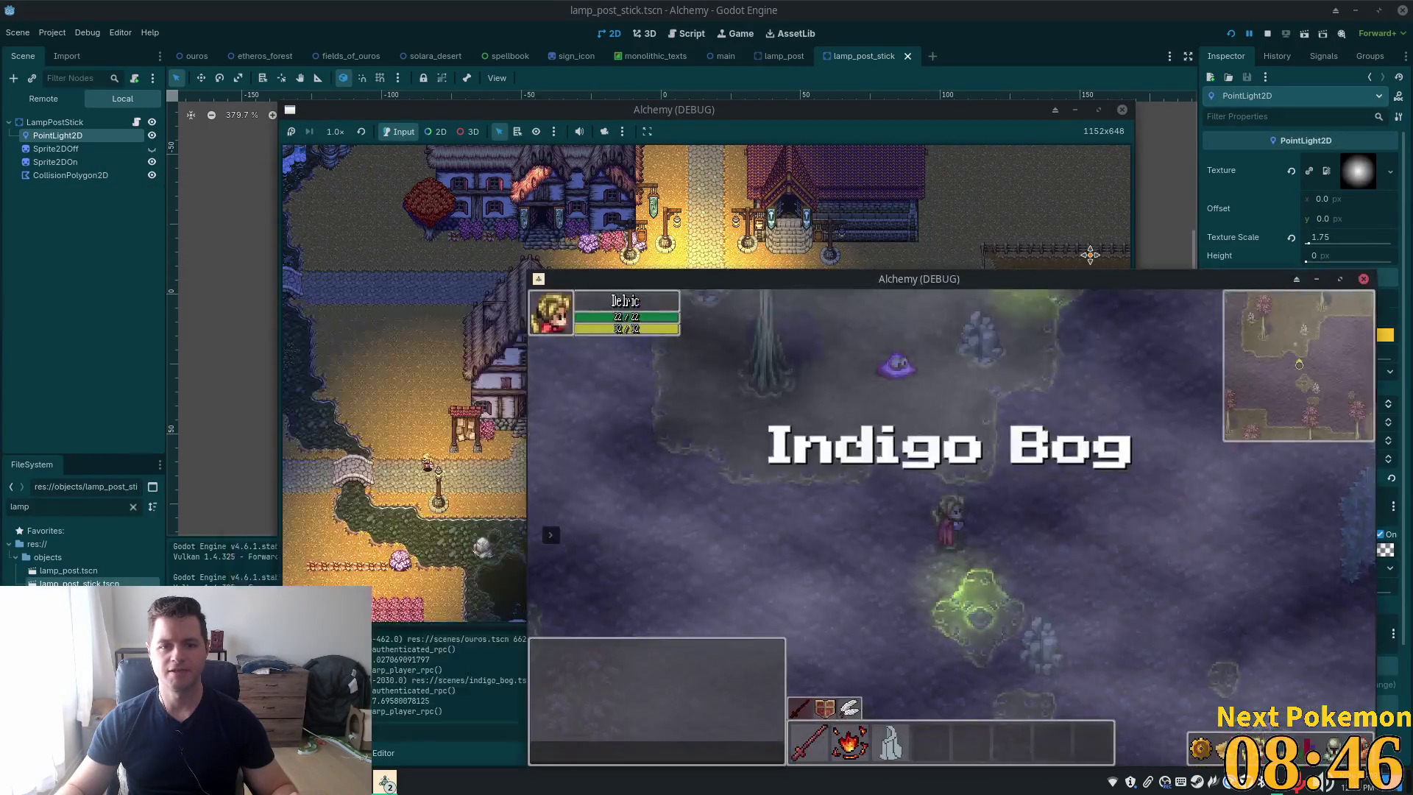
Arrange the two game windows and walk the player south from the forest into town
left_click(791, 265)
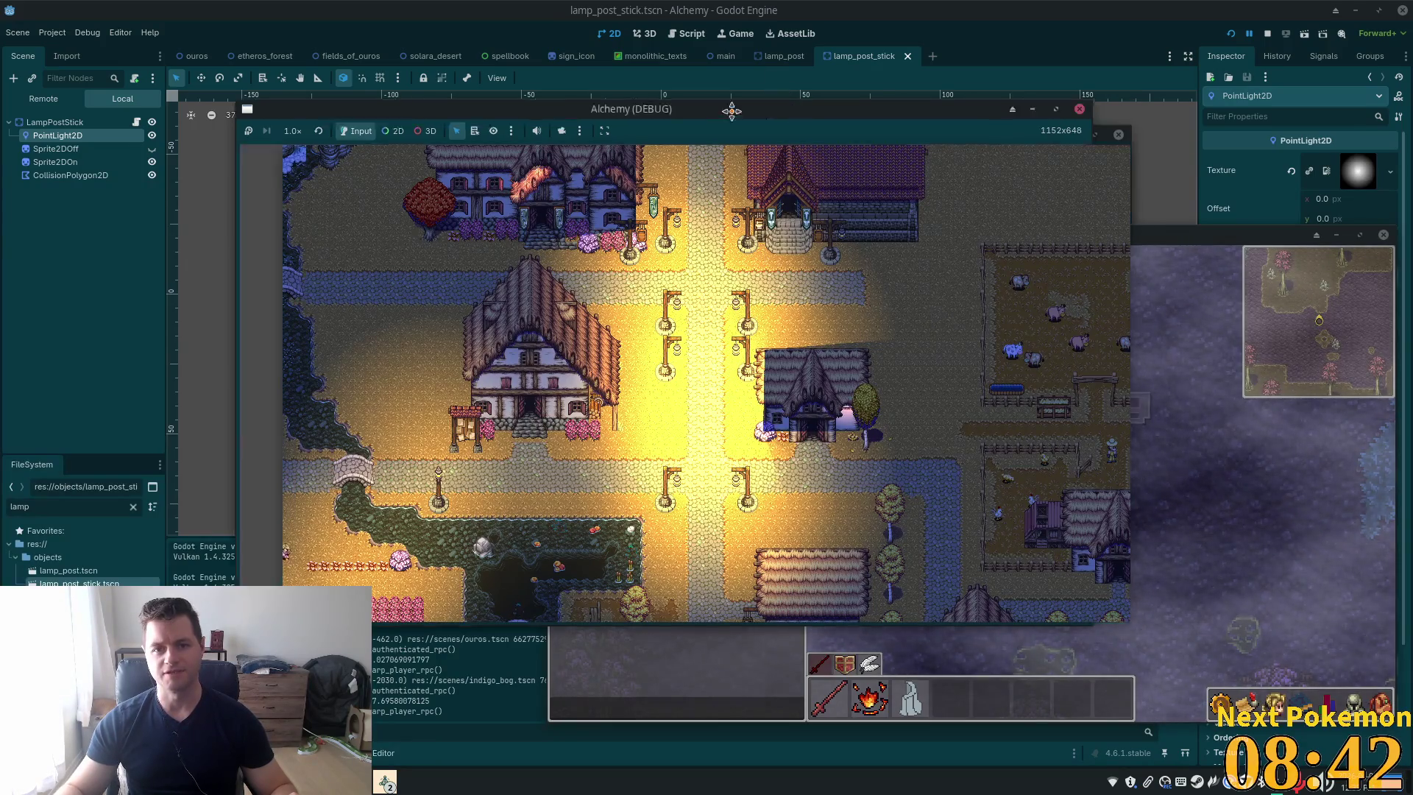
left_click_drag(732, 110, 455, 225)
left_click(785, 289)
key("Down")
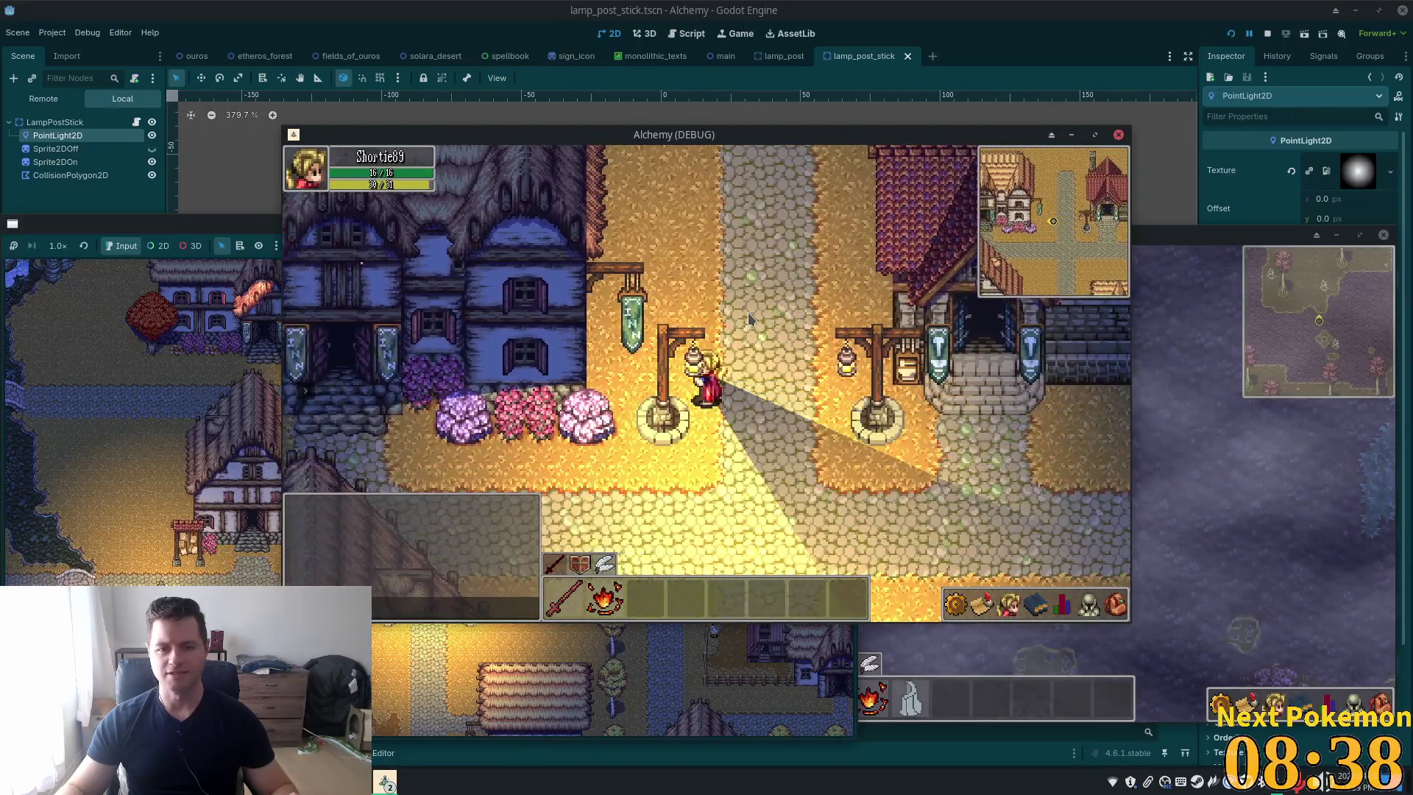
key("Down")
key("Left")
key("Left")
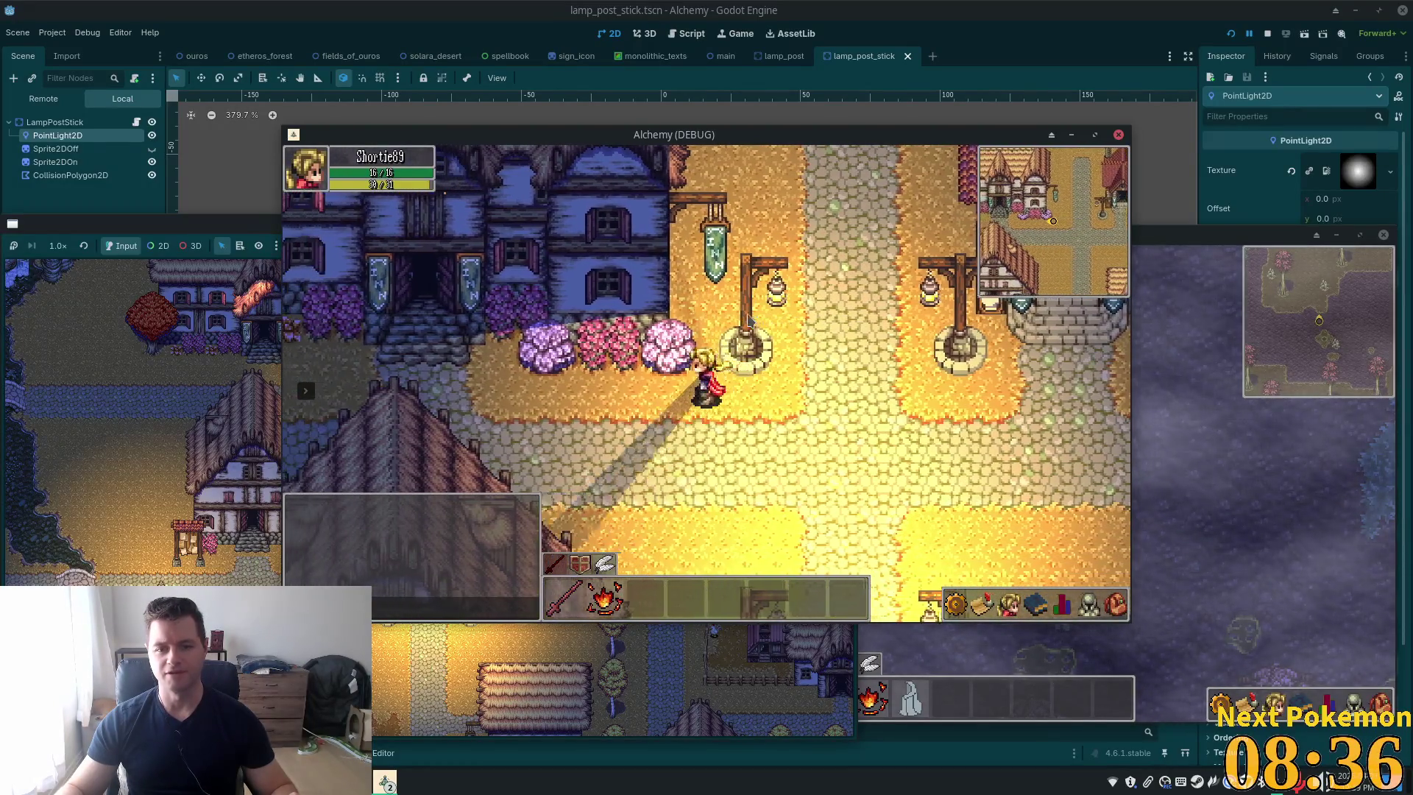
key("Right")
key("Left")
key("Left")
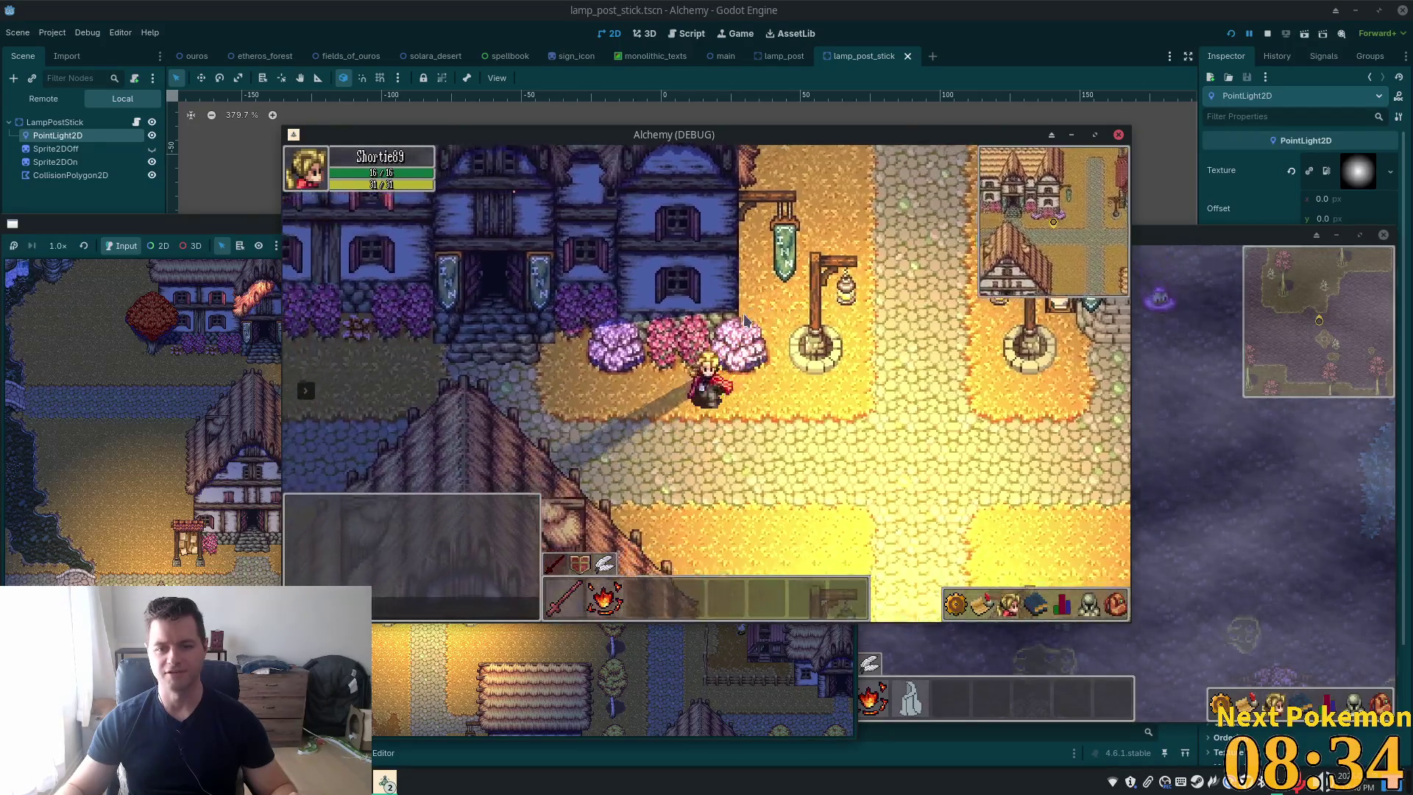
key("Down")
key("Right")
key("Down")
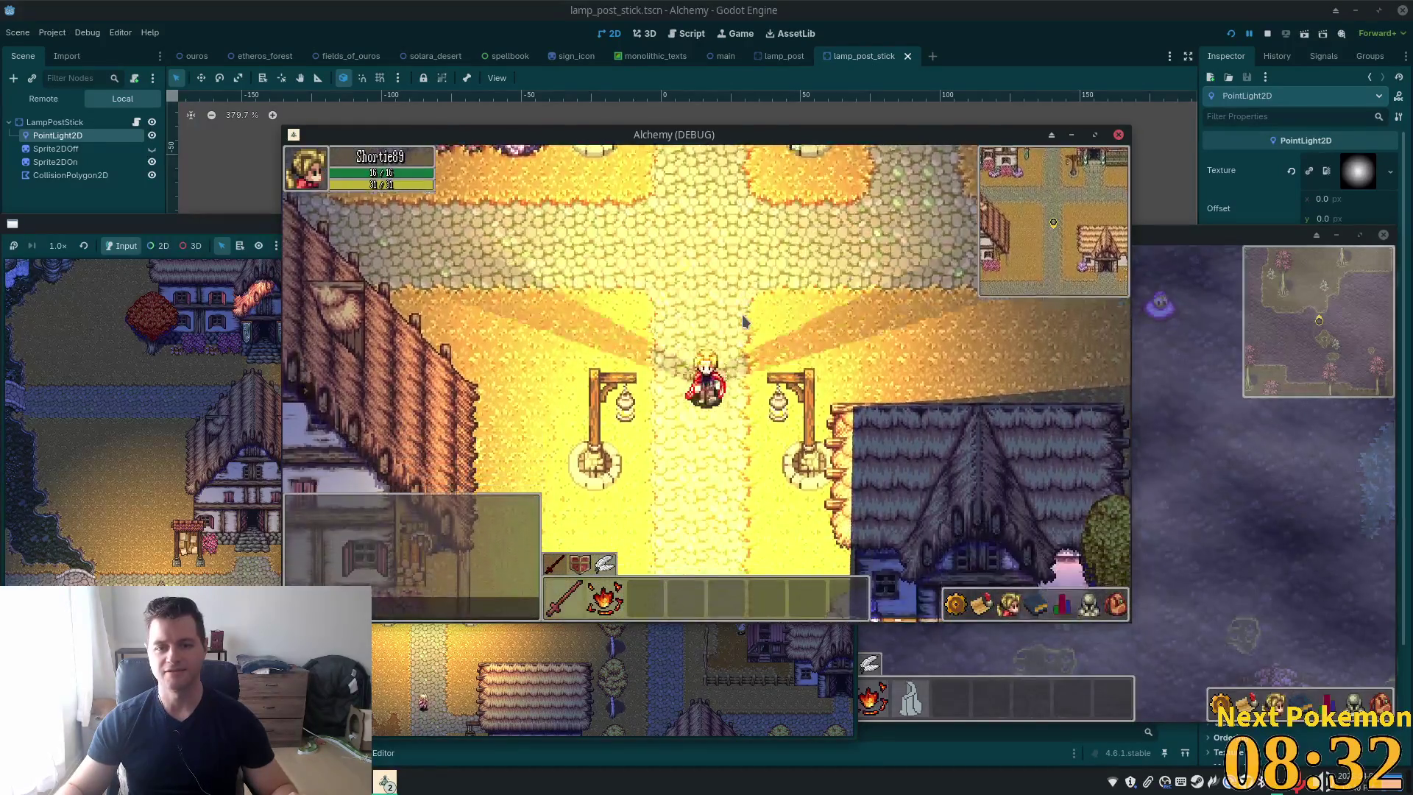
key("Down")
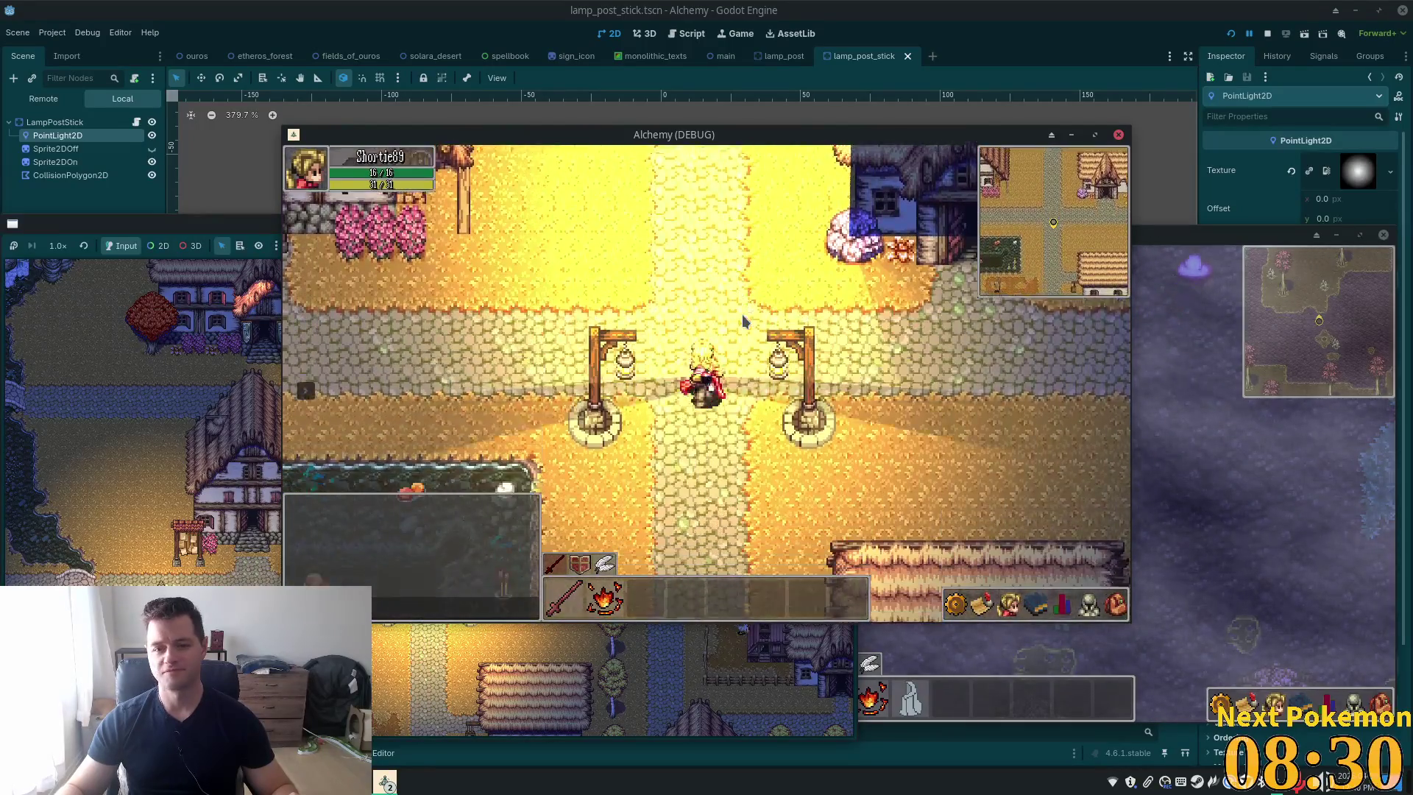
key("Down")
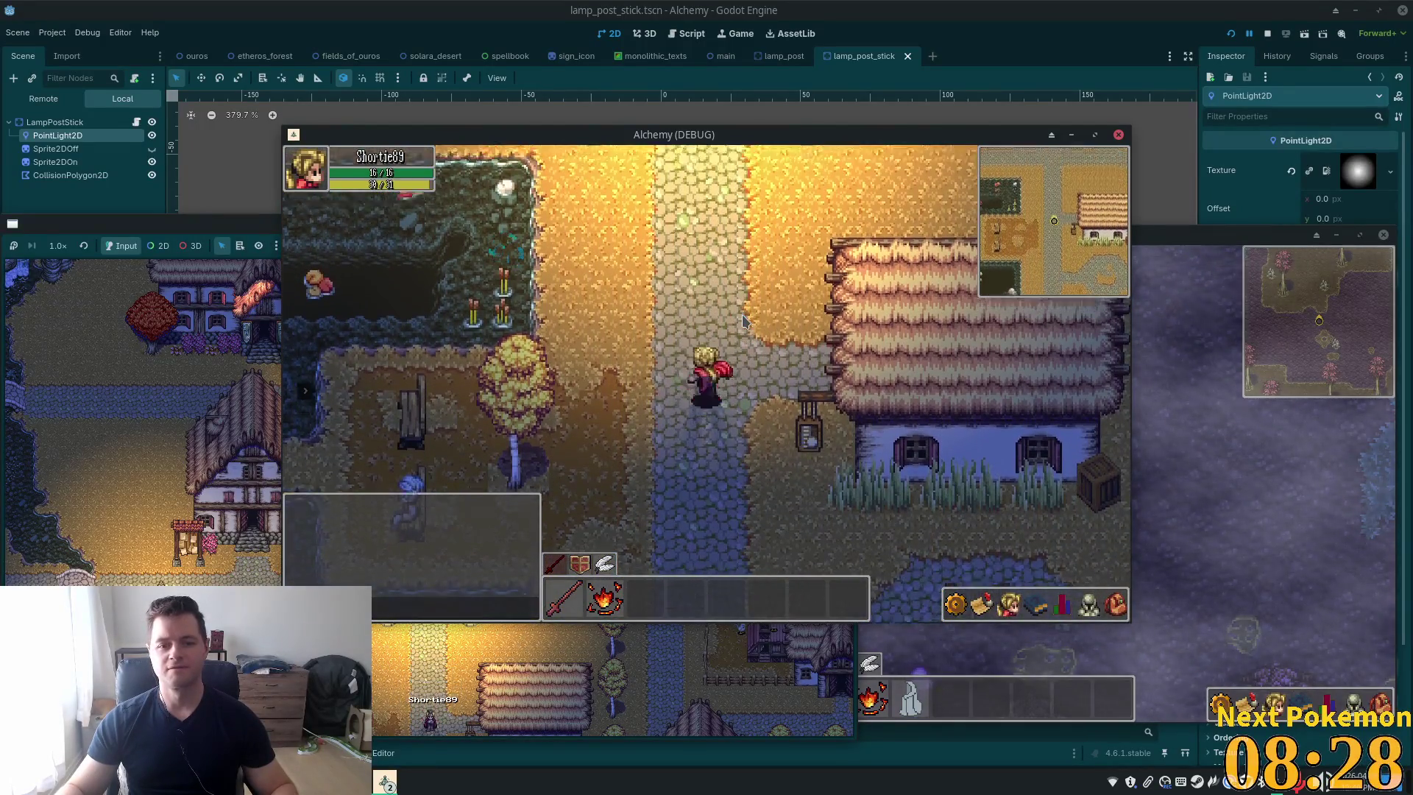
Walk the player into a house, then past the lamp posts into and out of the inn
key("Up")
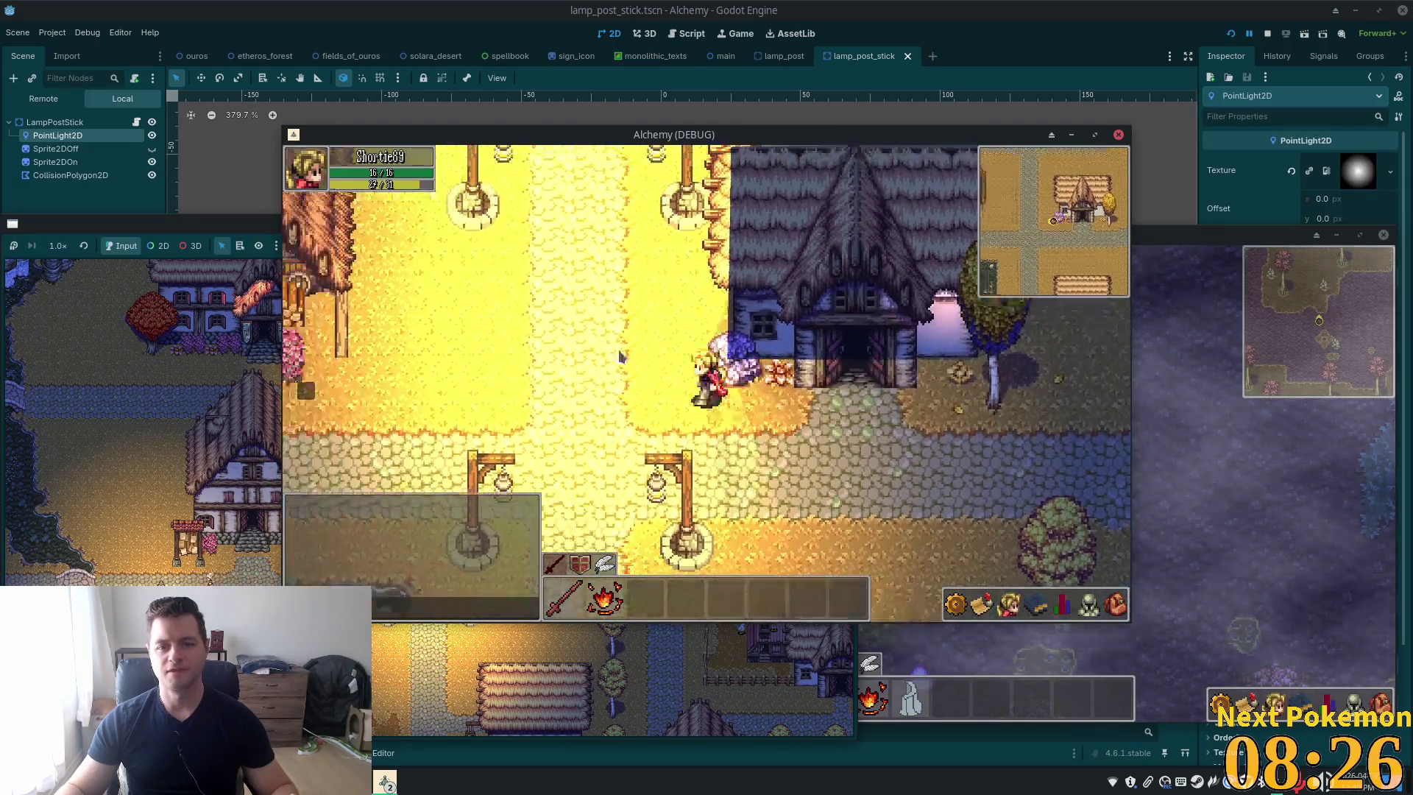
key("Left")
key("Down")
key("Right")
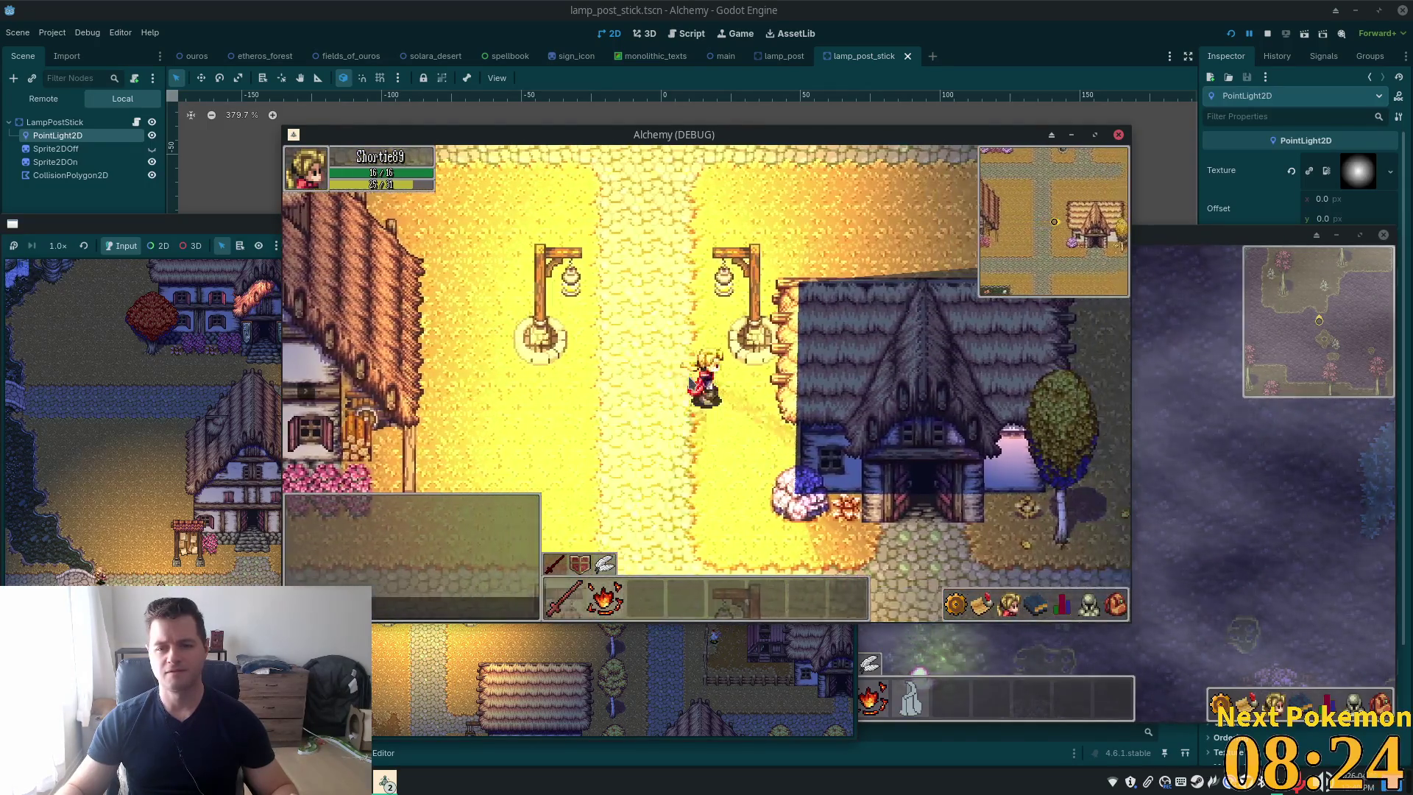
key("Right")
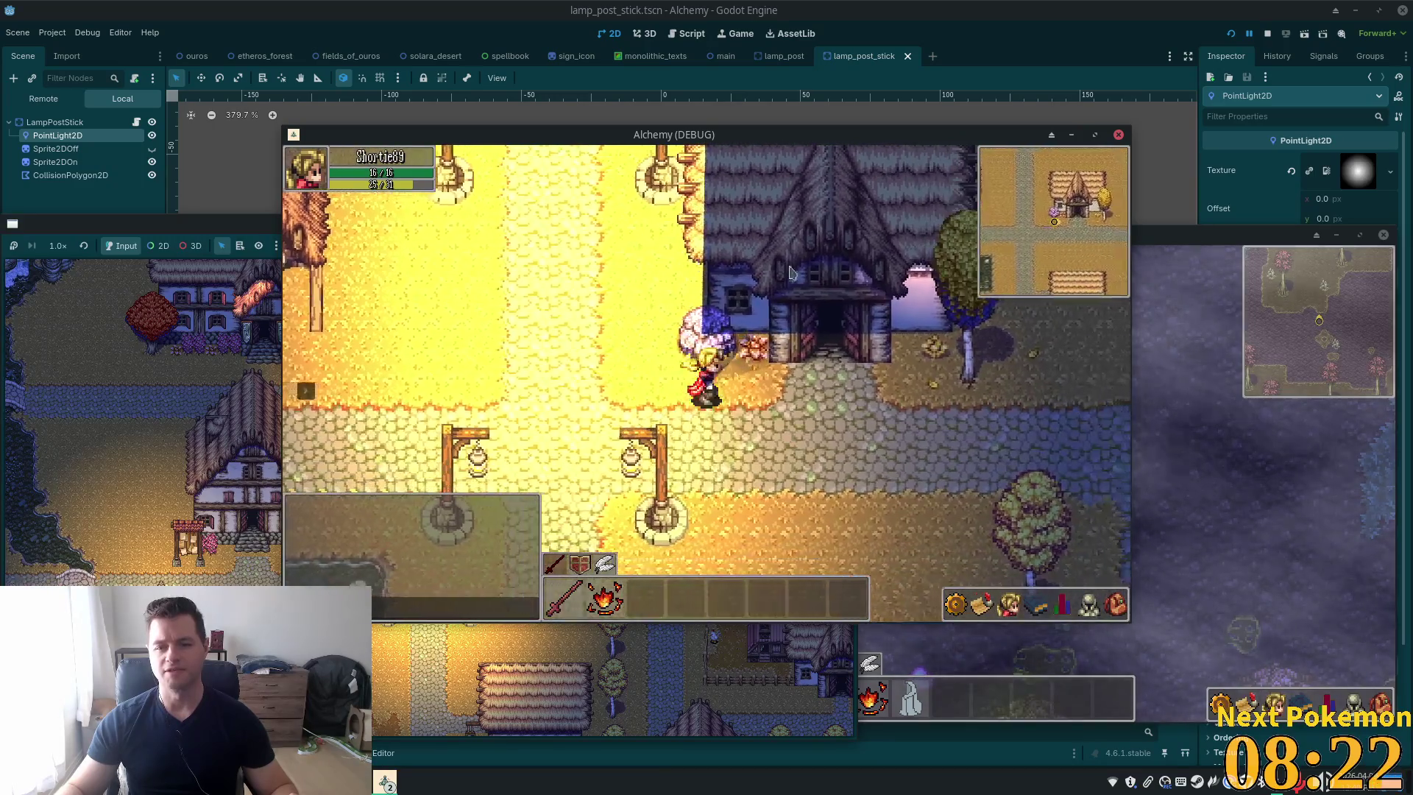
key("Up")
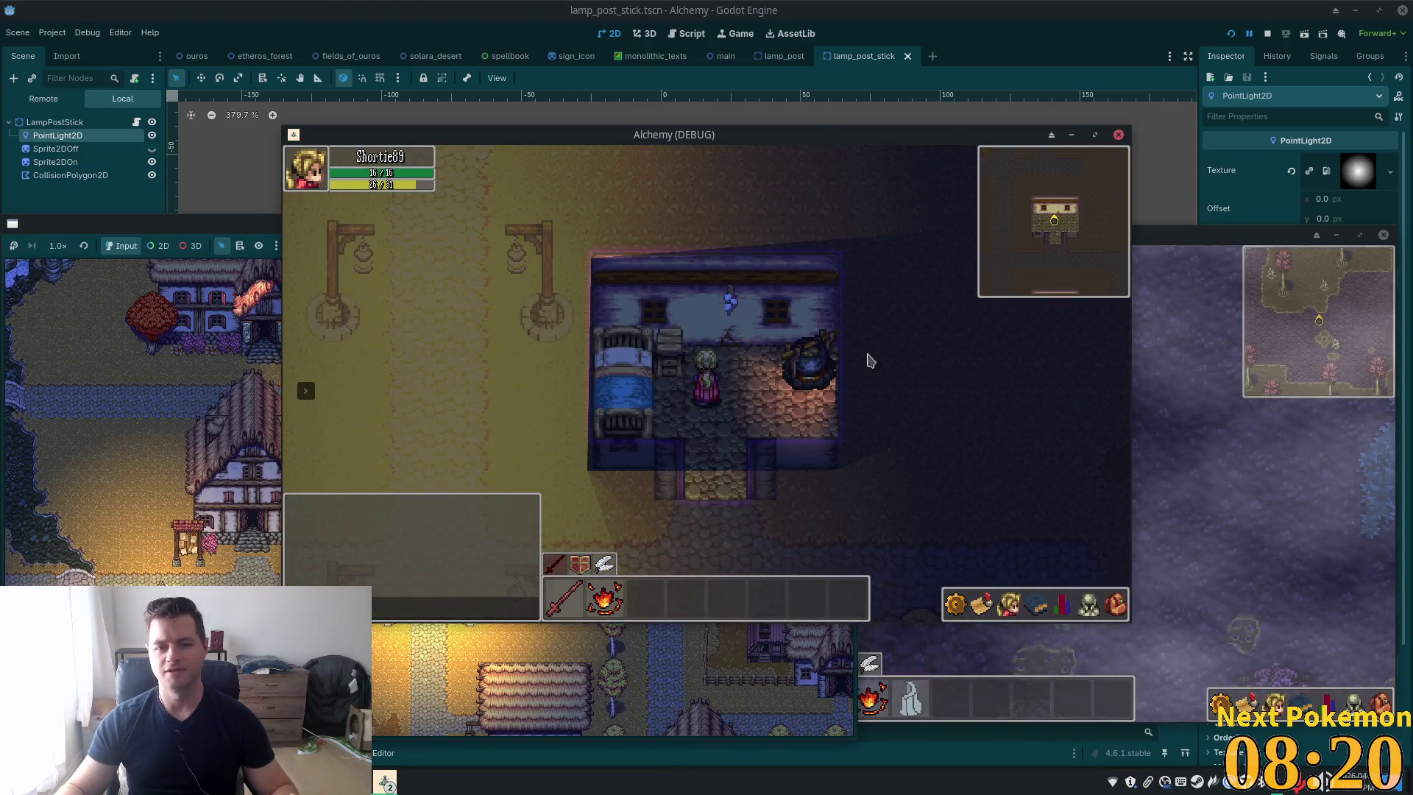
key("Down")
key("Left")
key("Up")
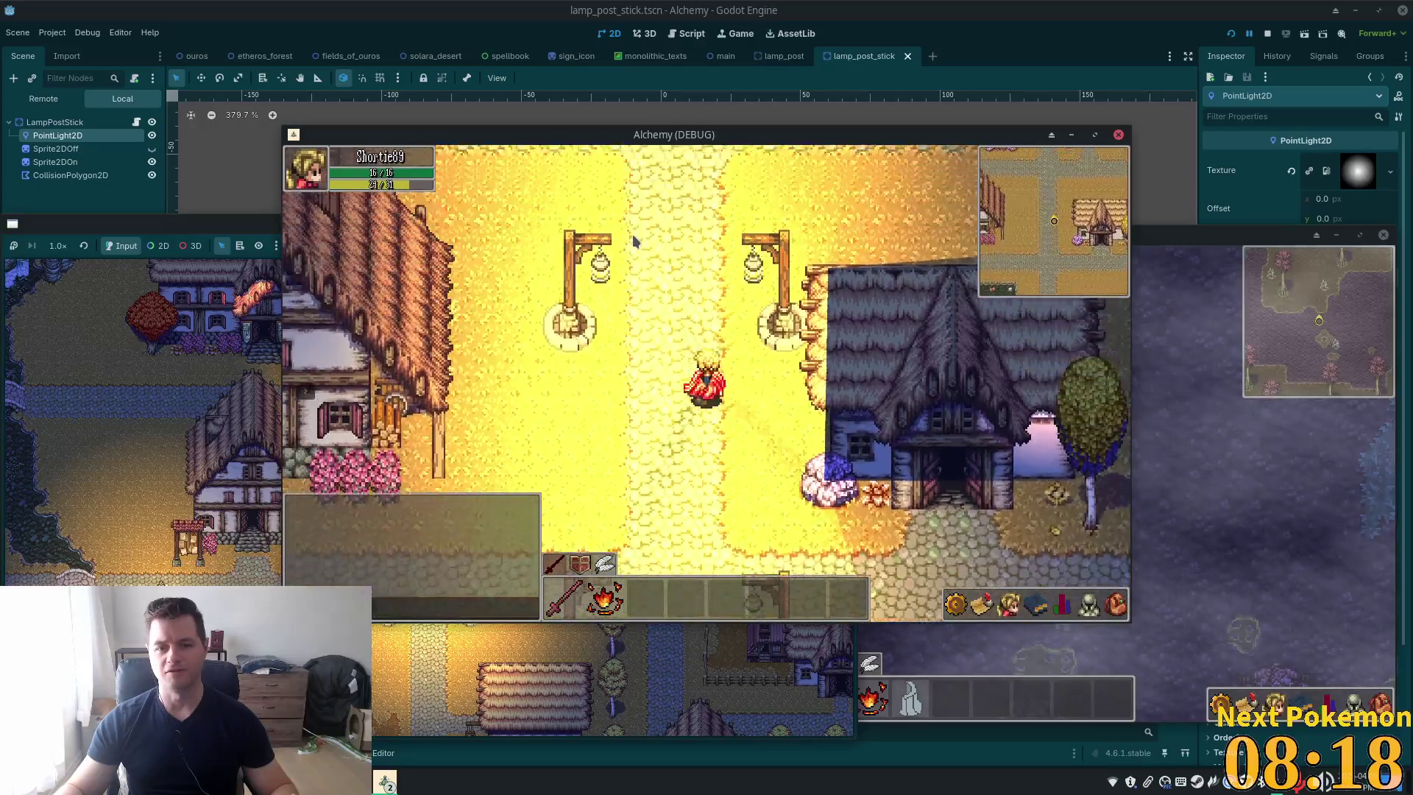
key("Up")
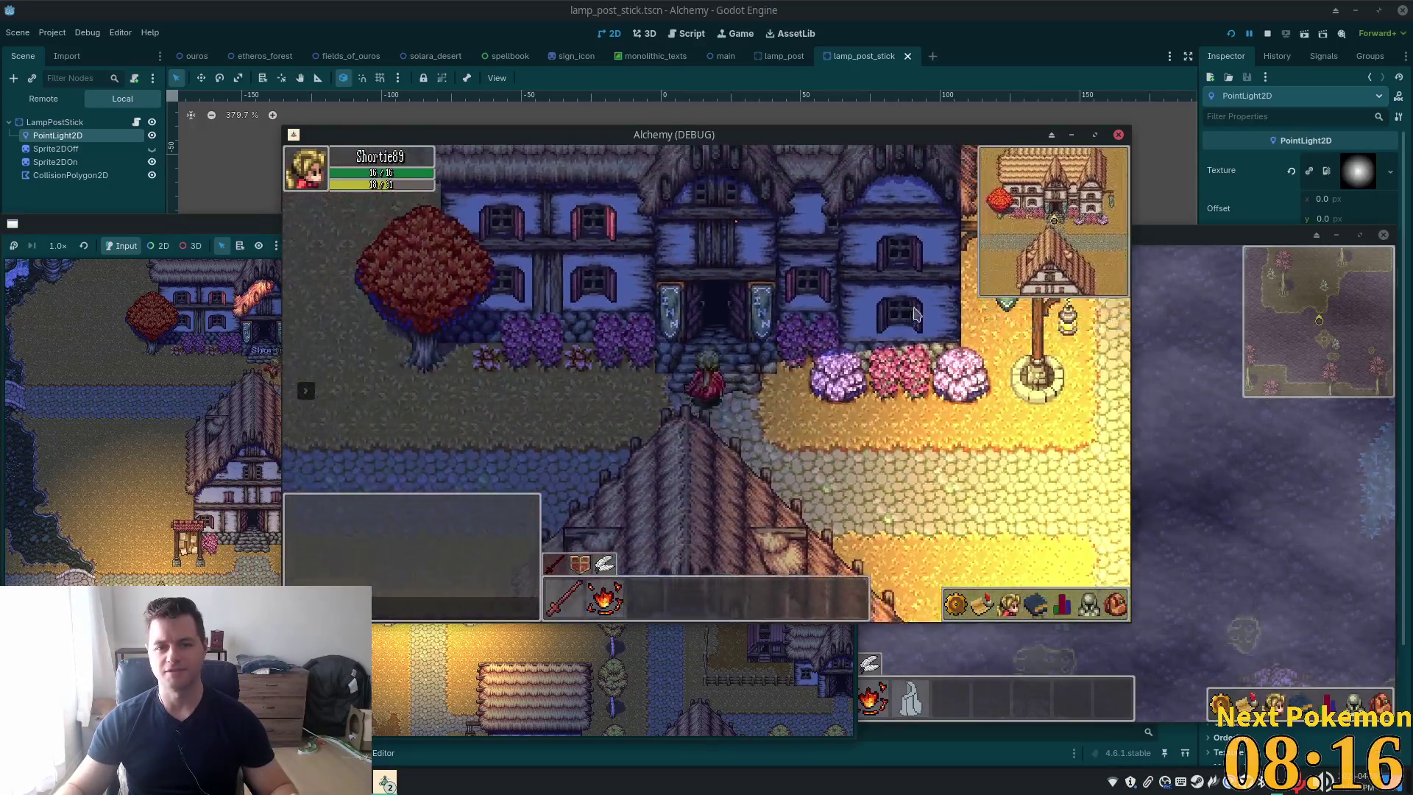
key("Up")
key("Down")
key("Right")
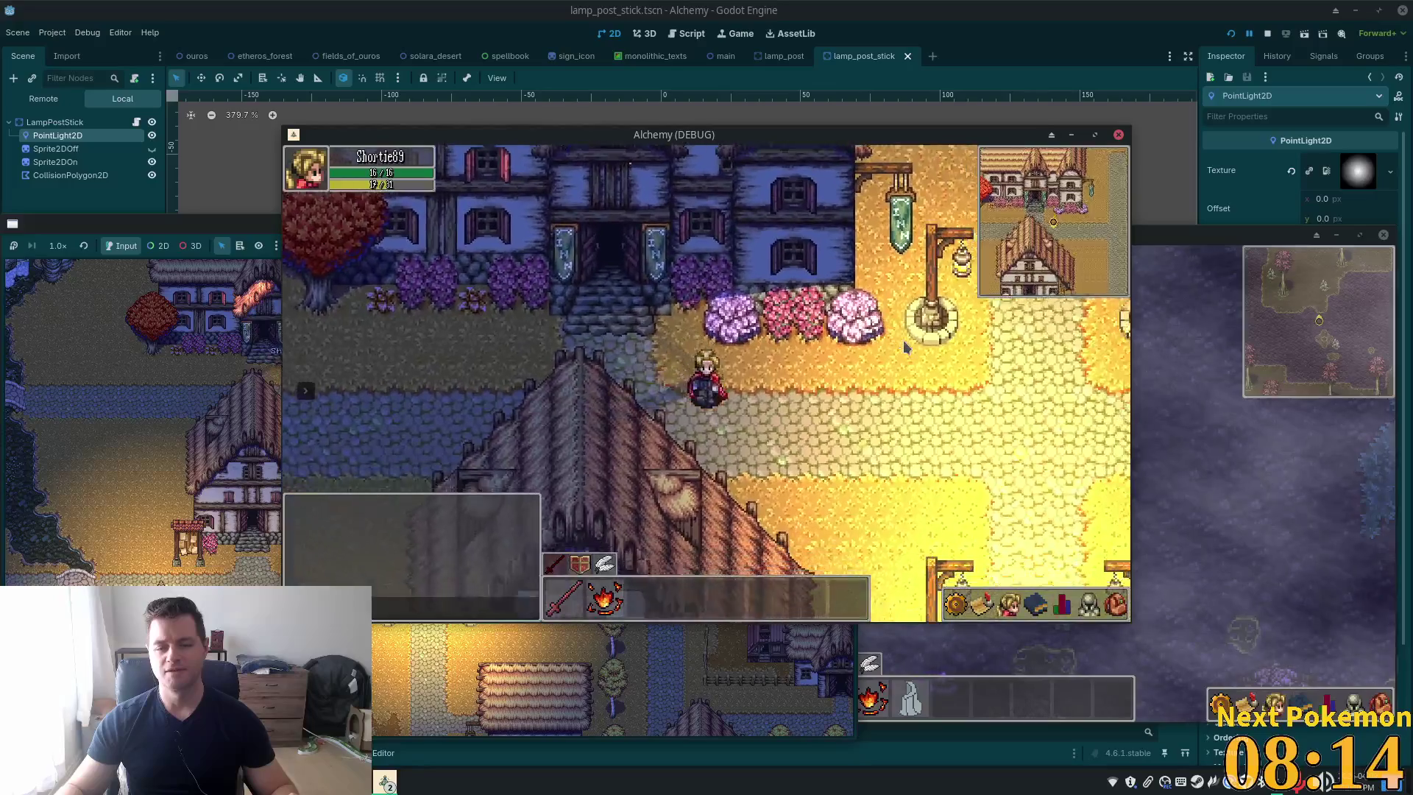
Walk along the cobbled path and around a lamp post to check its shadow
key("Right")
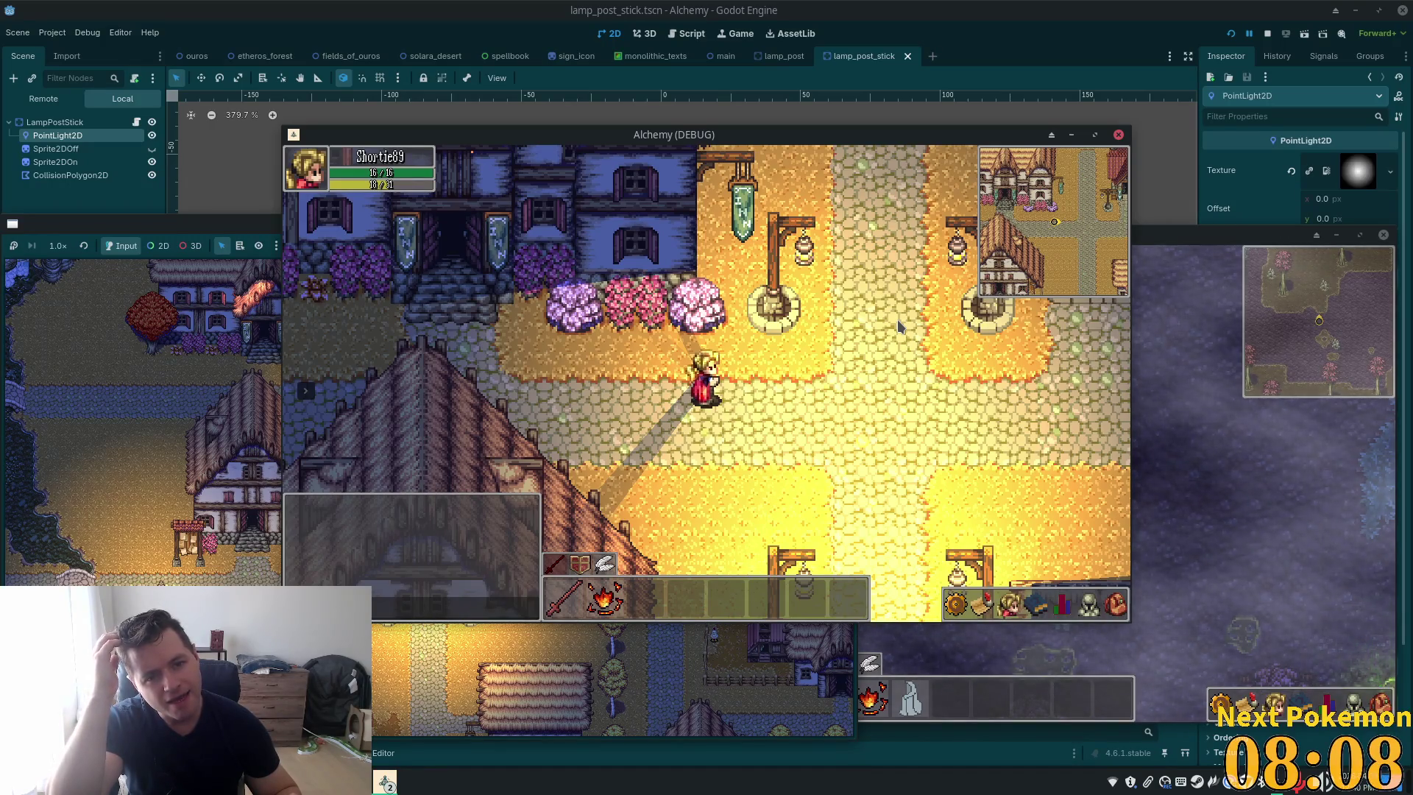
key("Right")
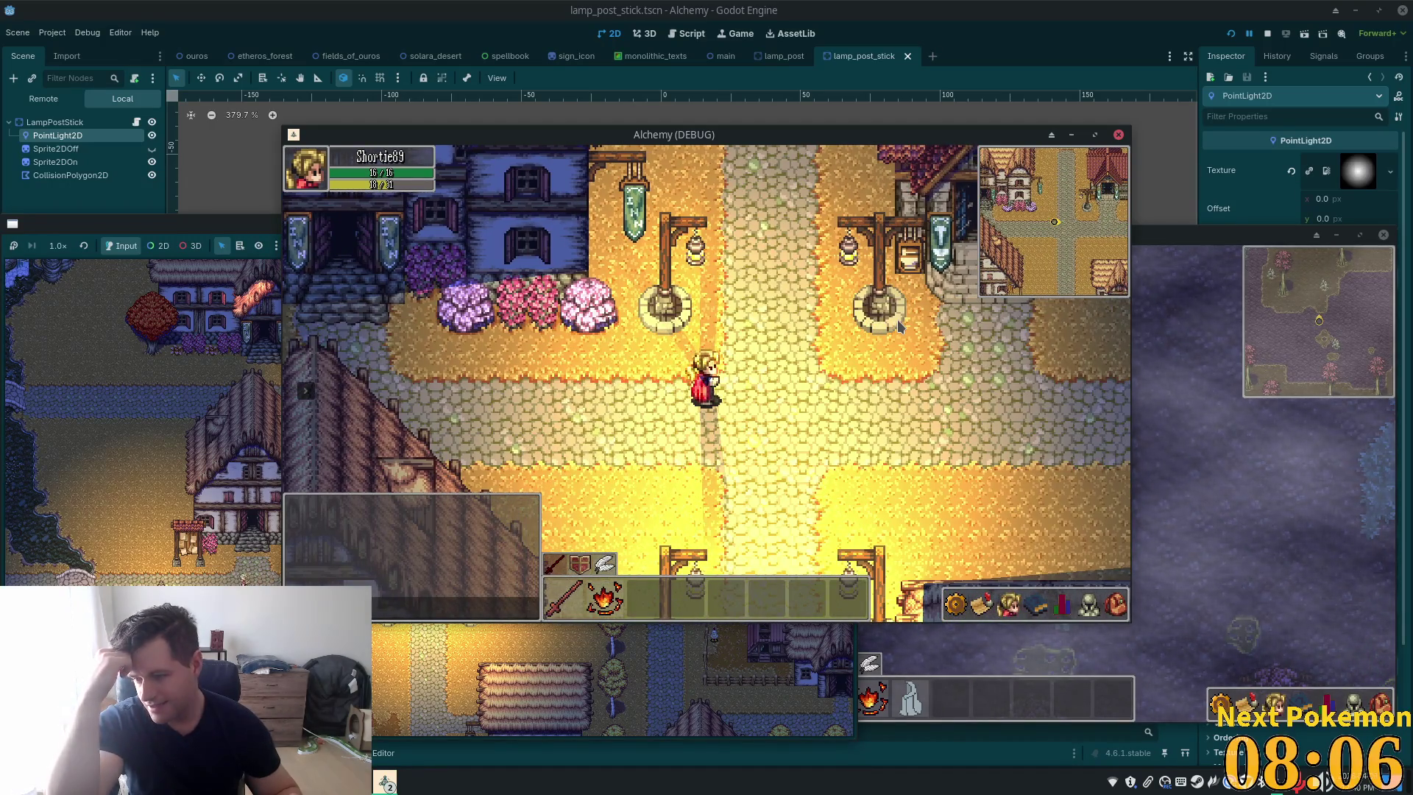
key("Up")
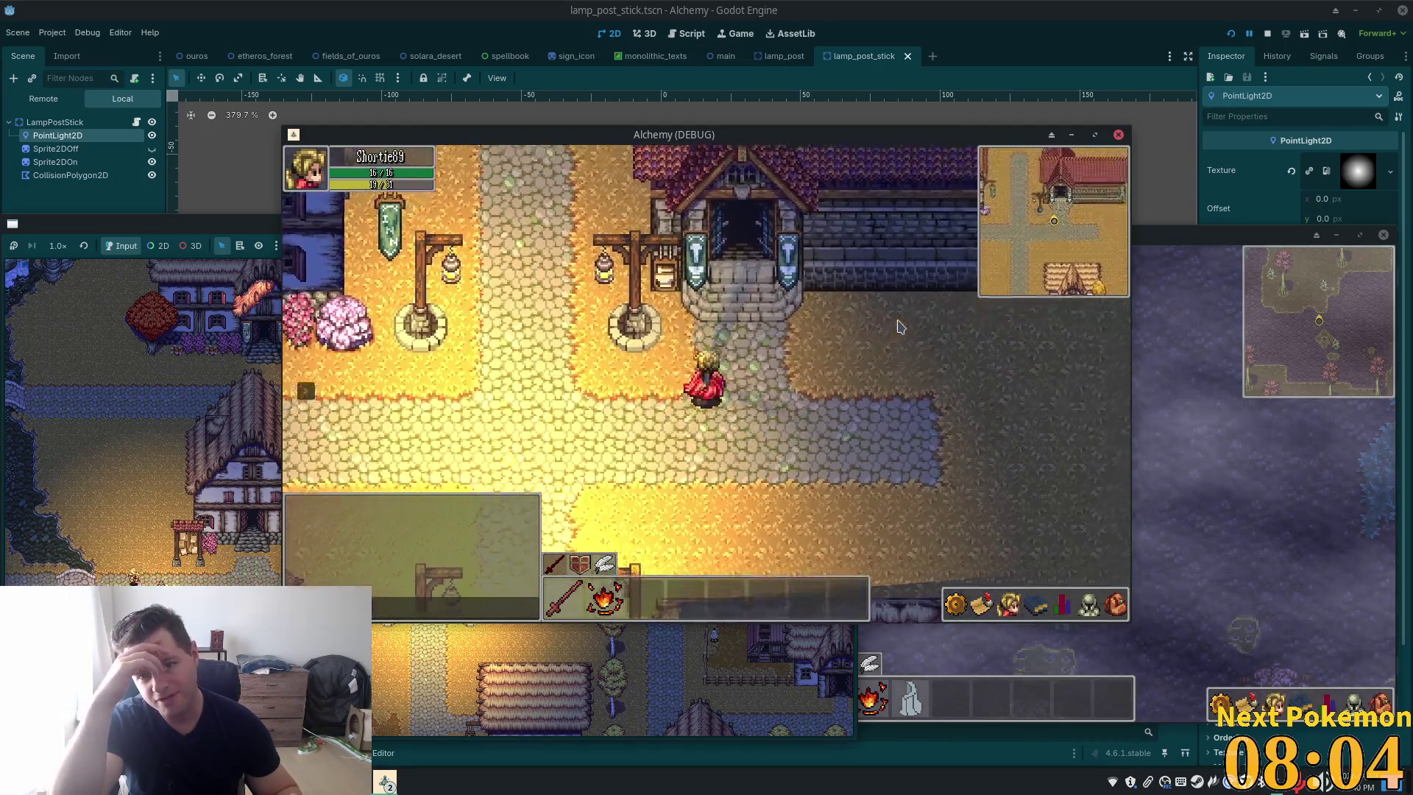
key("Left")
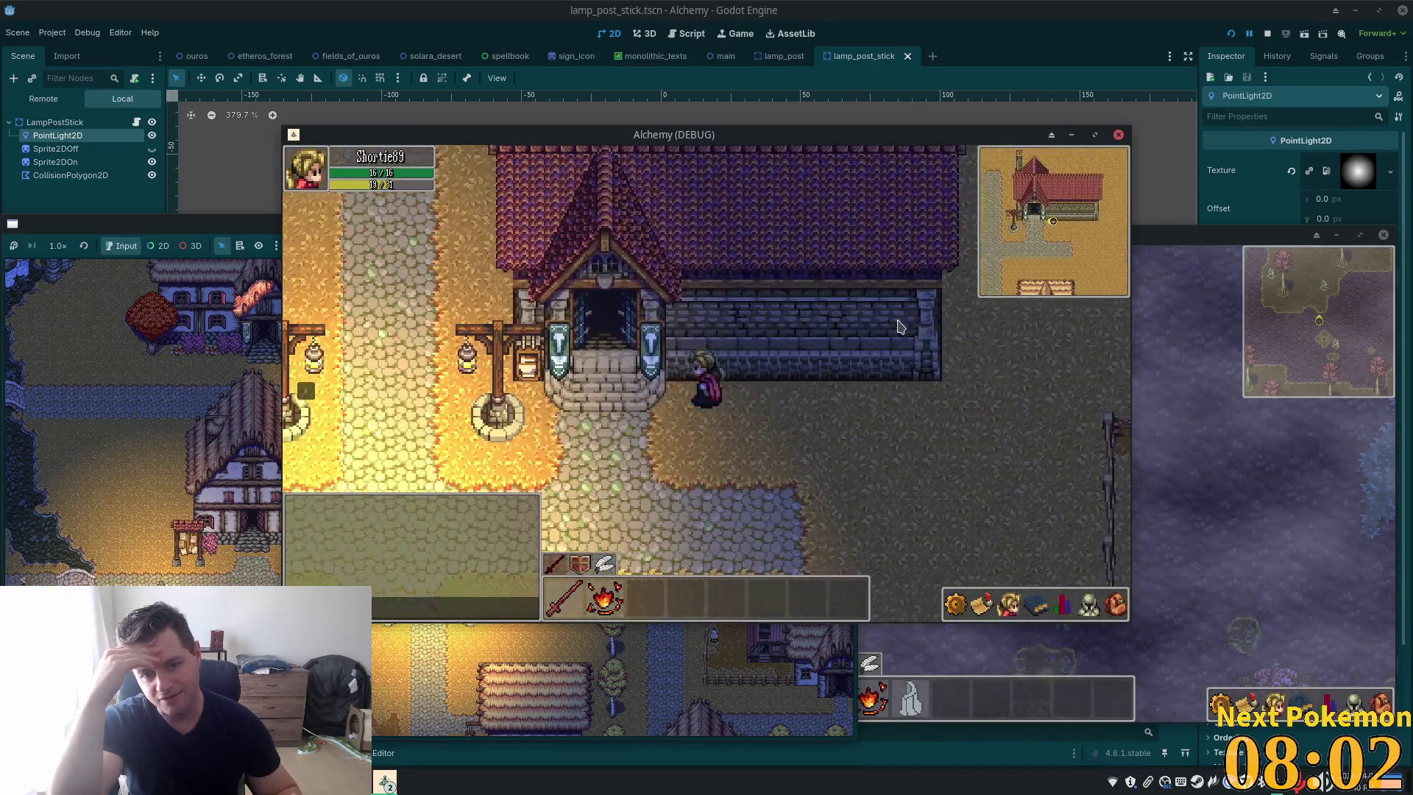
key("Down")
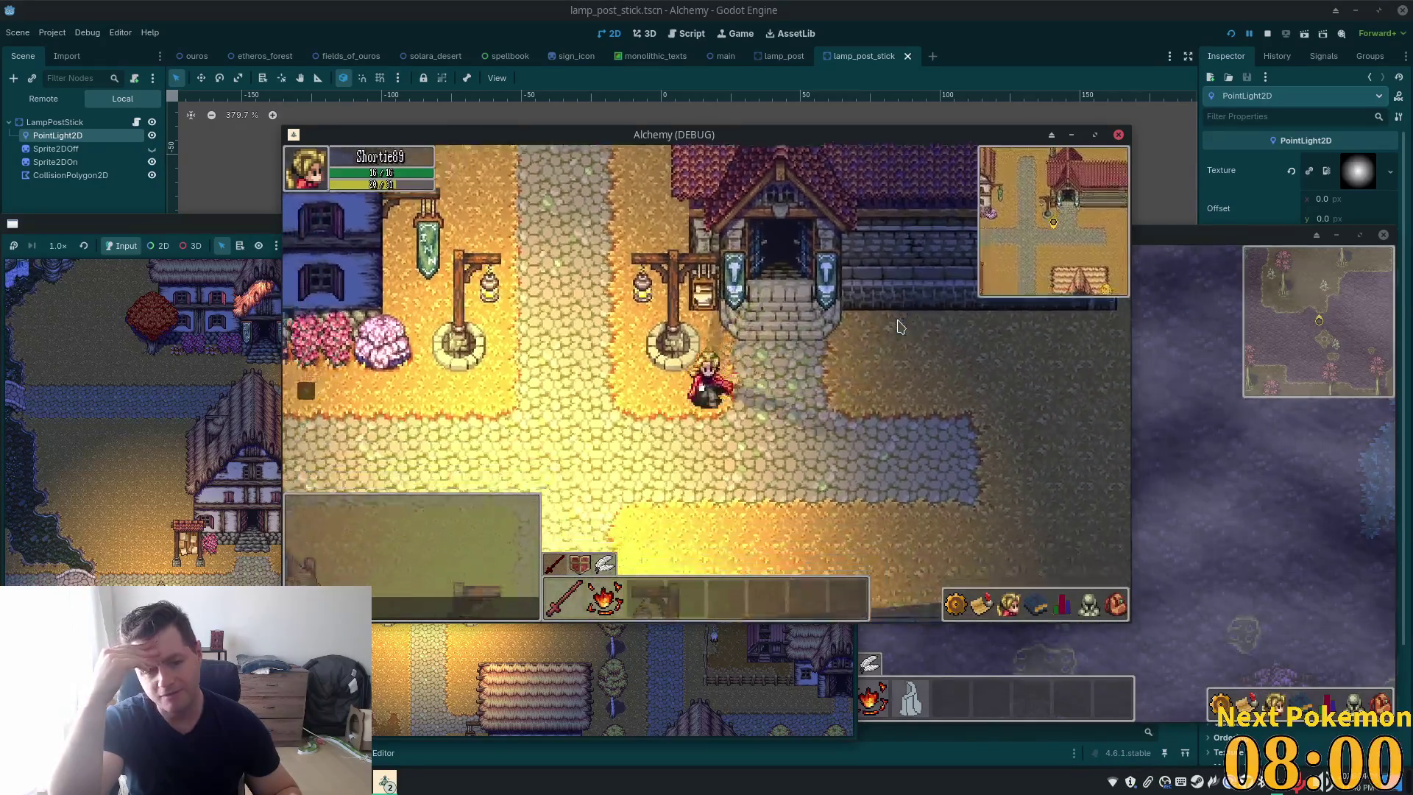
key("Left")
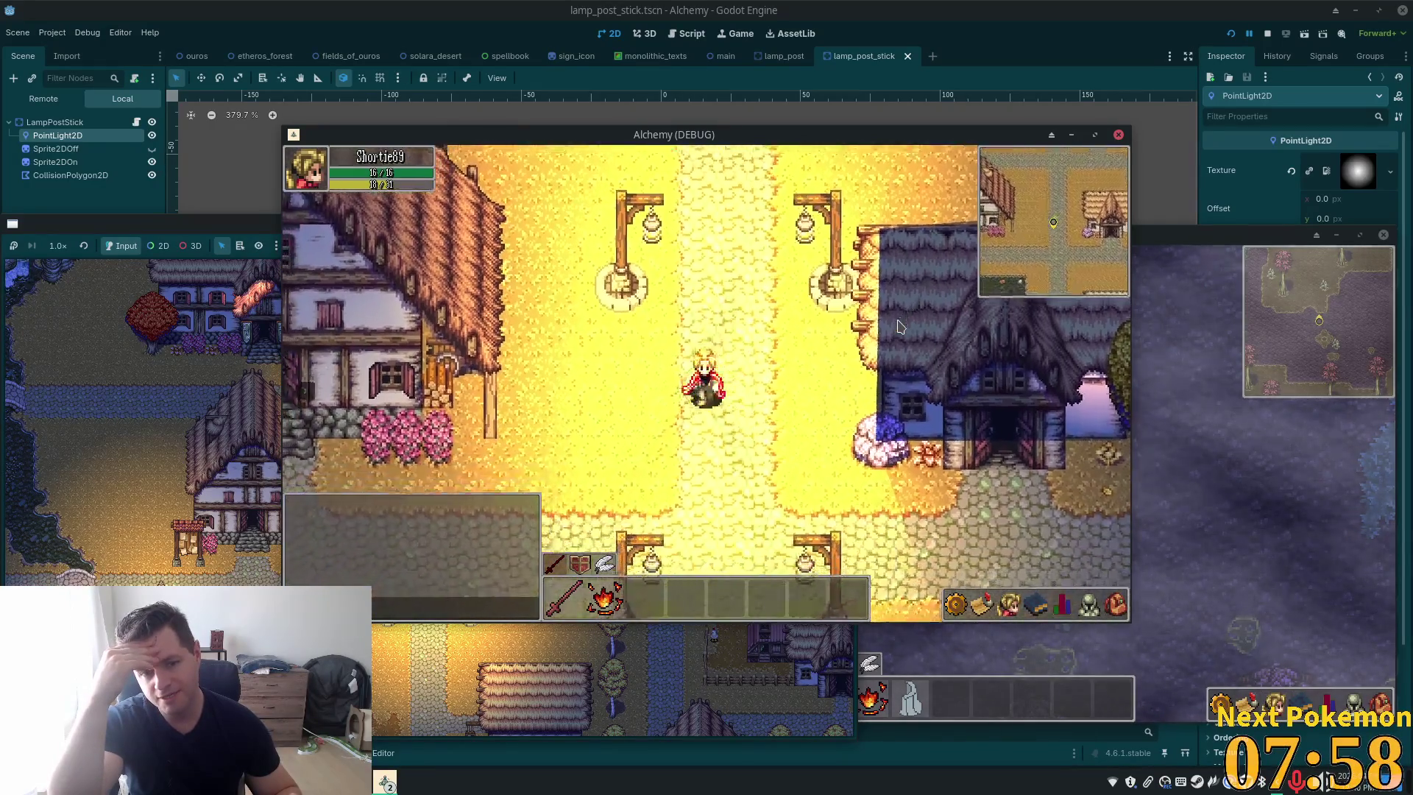
key("Left")
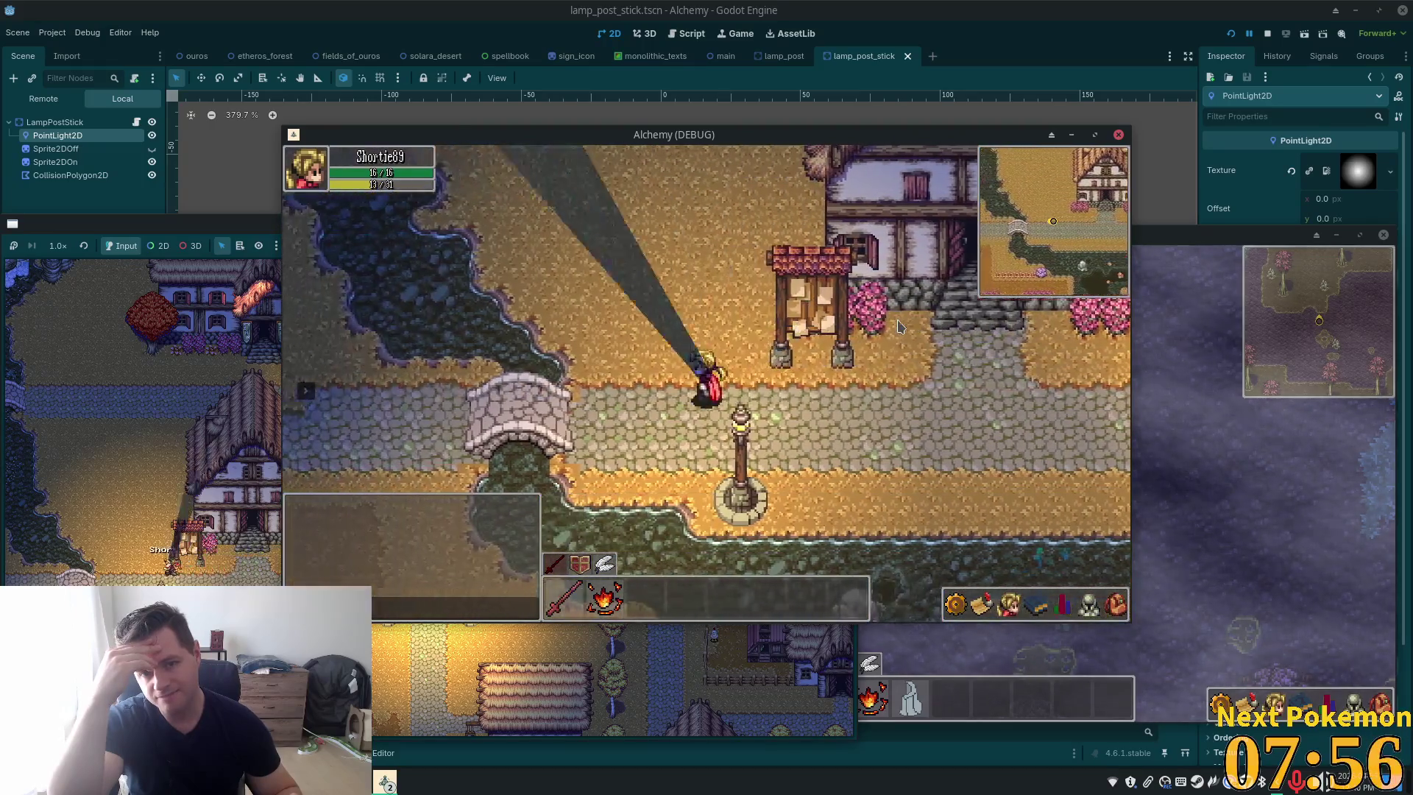
key("Down")
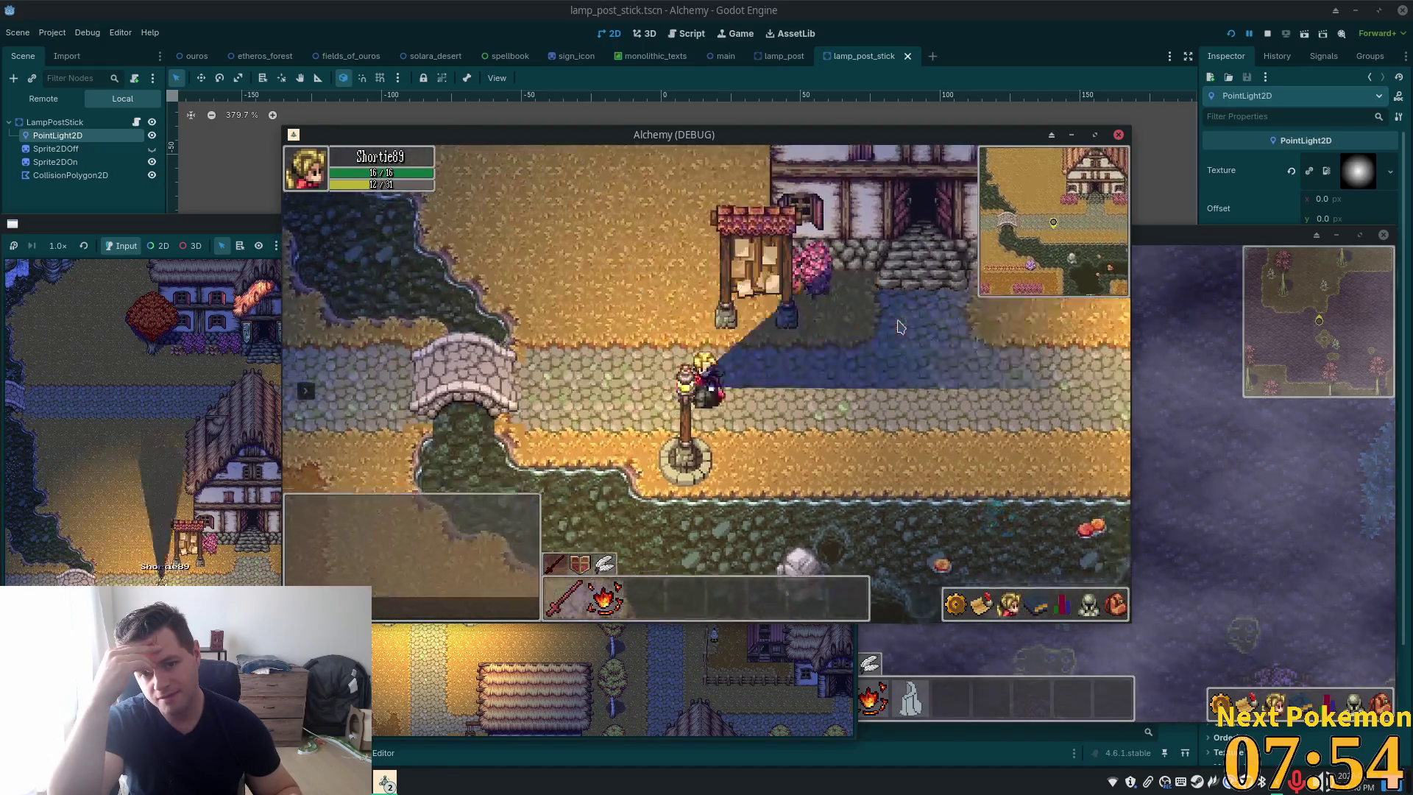
key("Left")
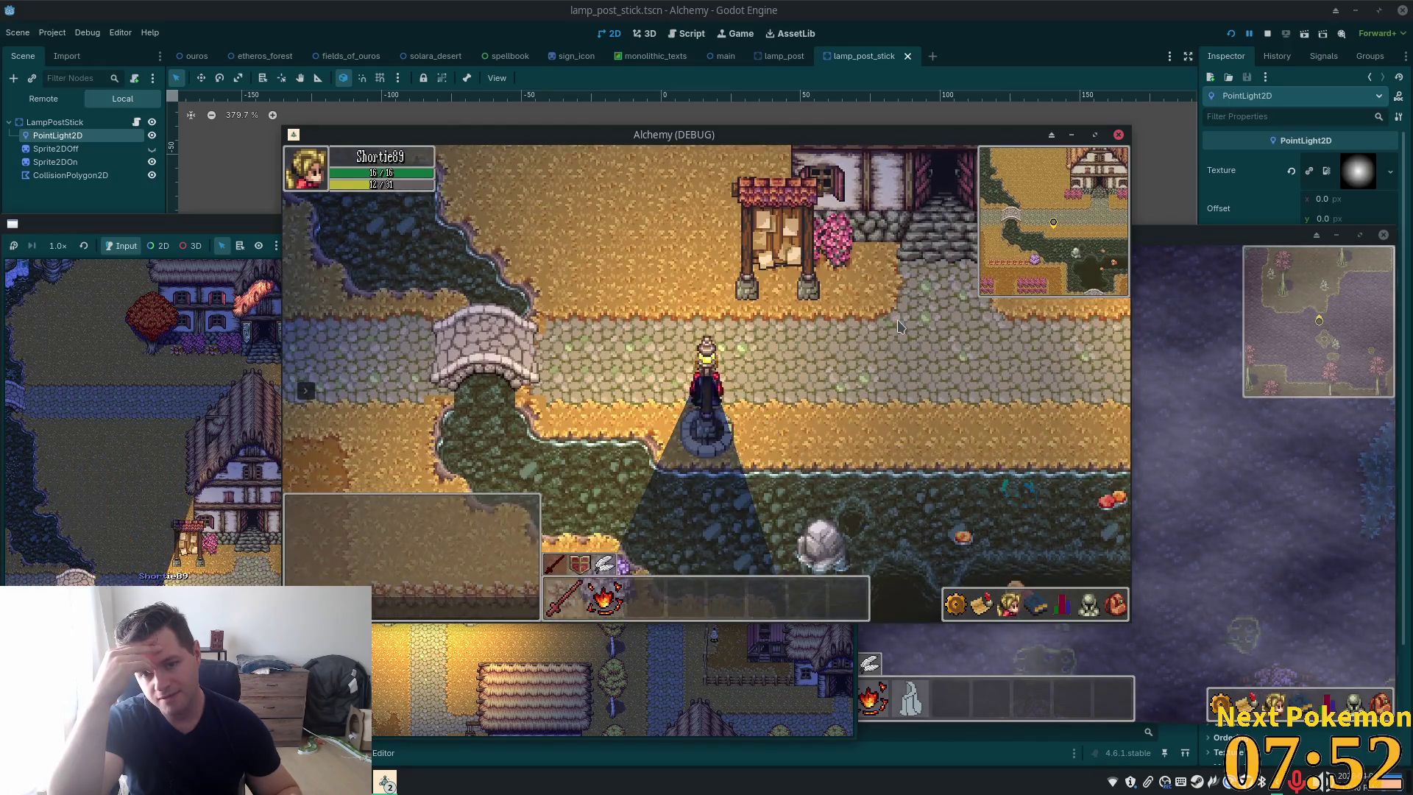
key("Up")
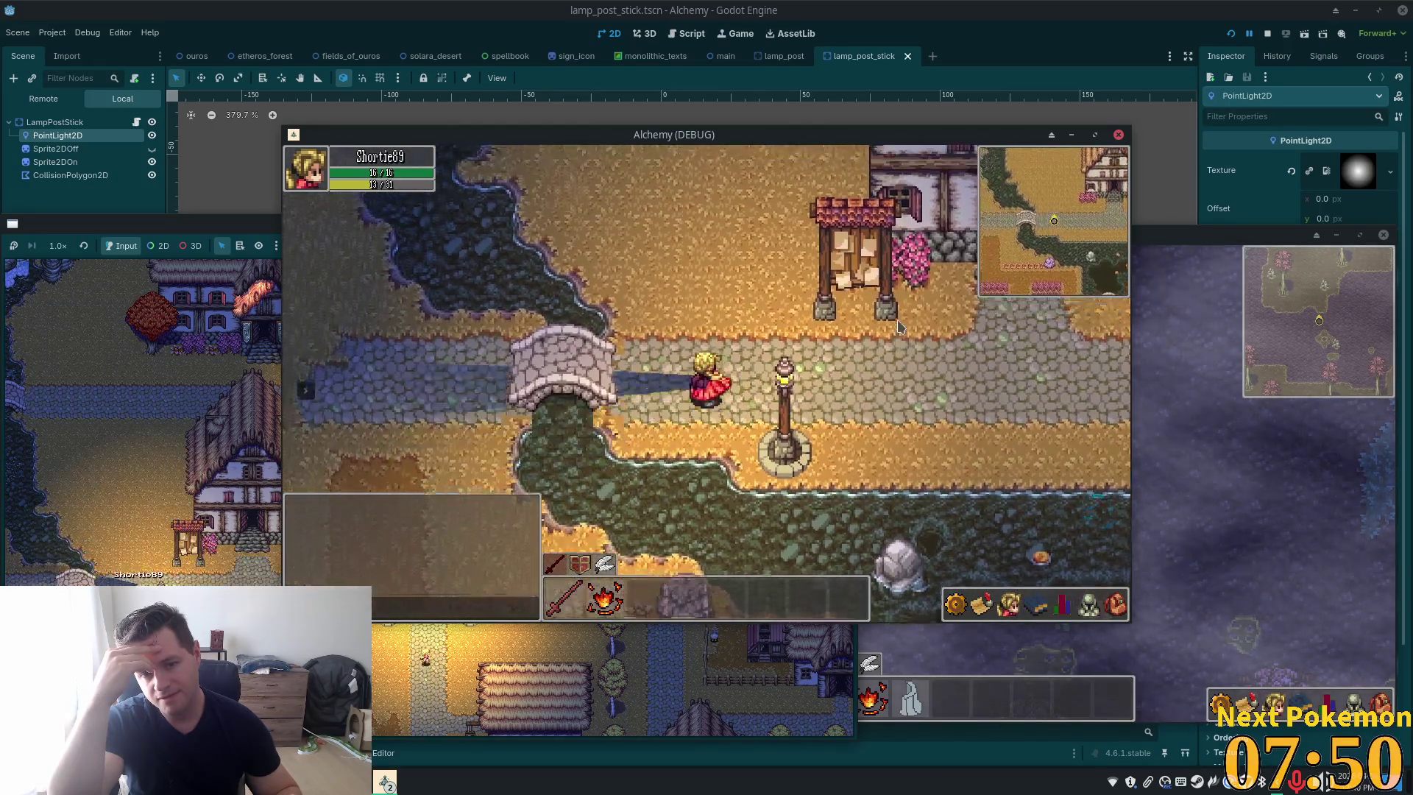
key("Right")
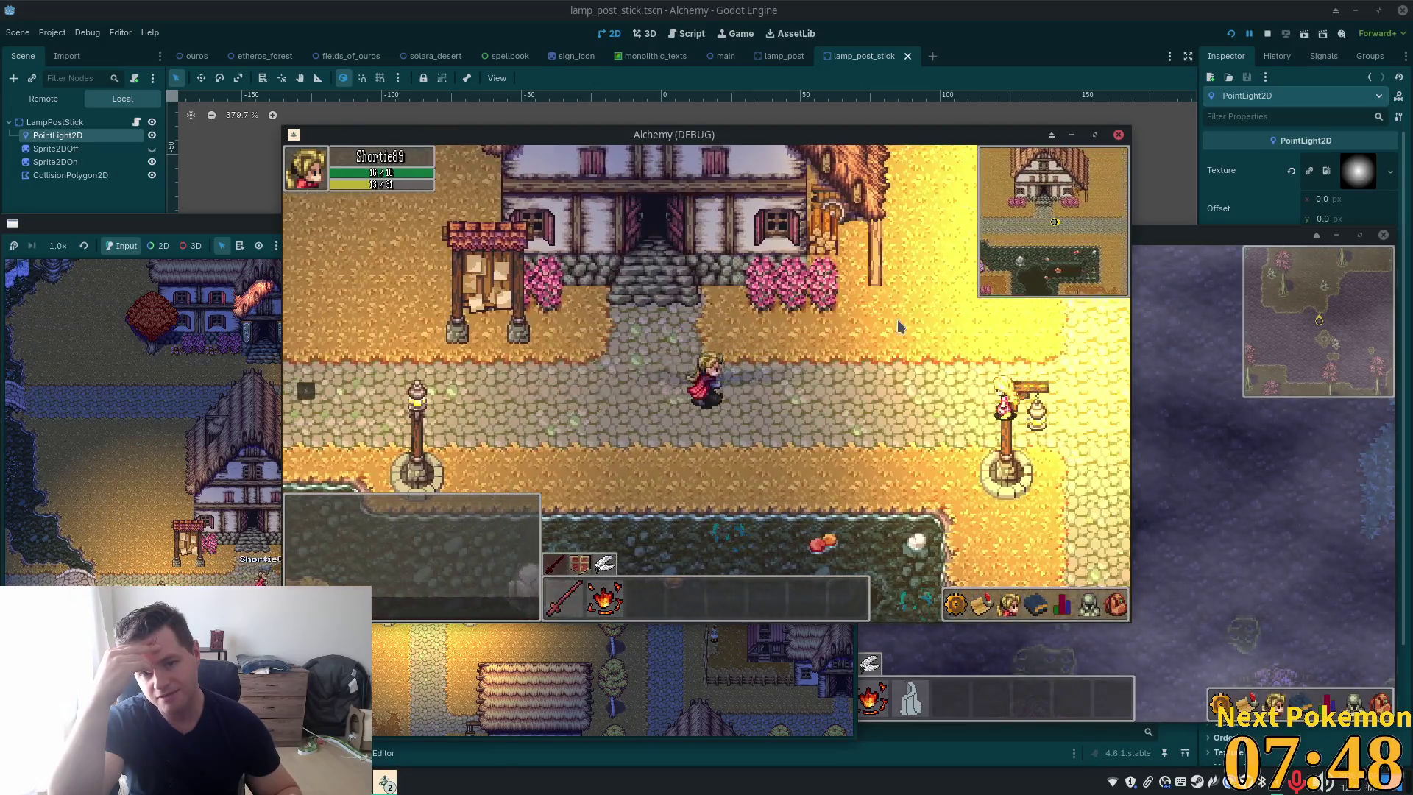
key("Left")
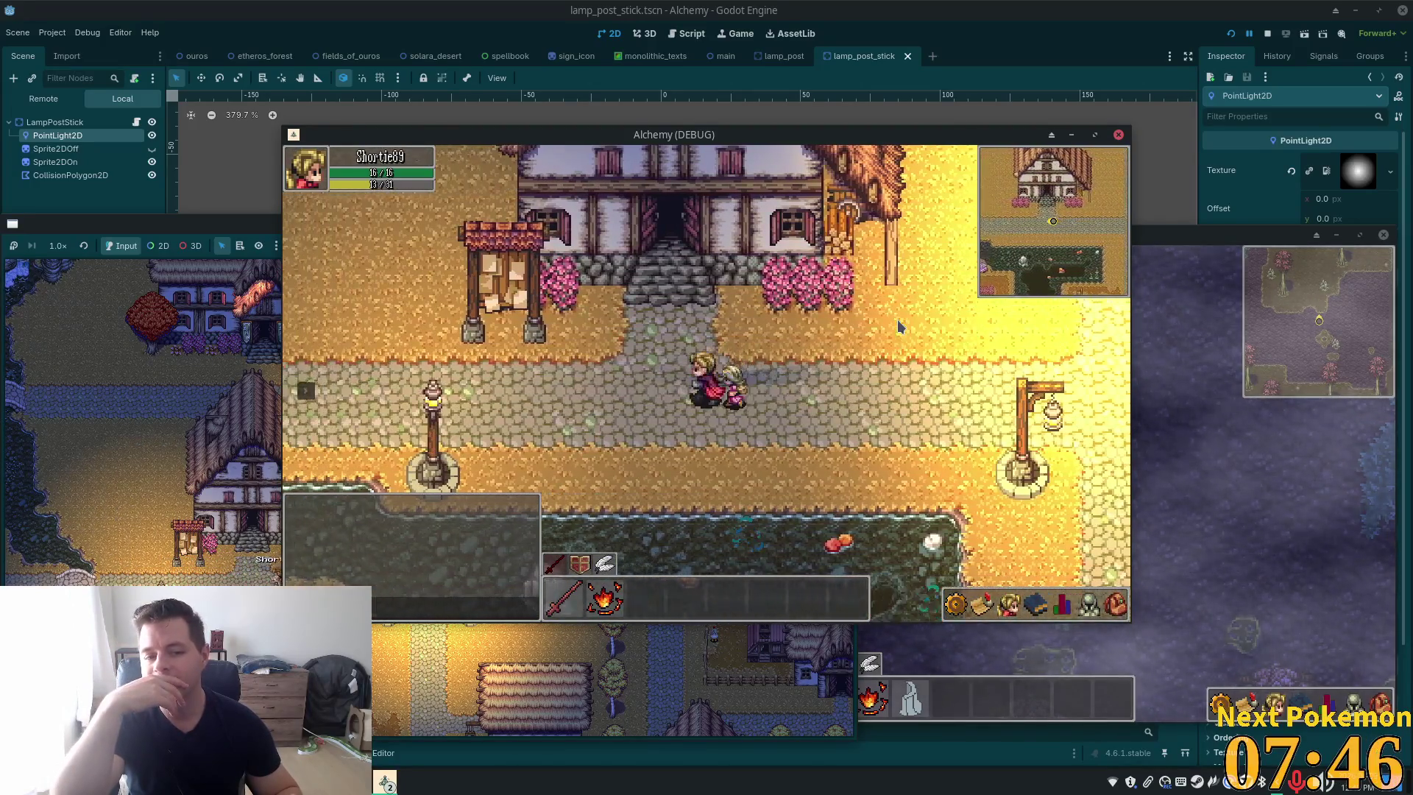
key("Left")
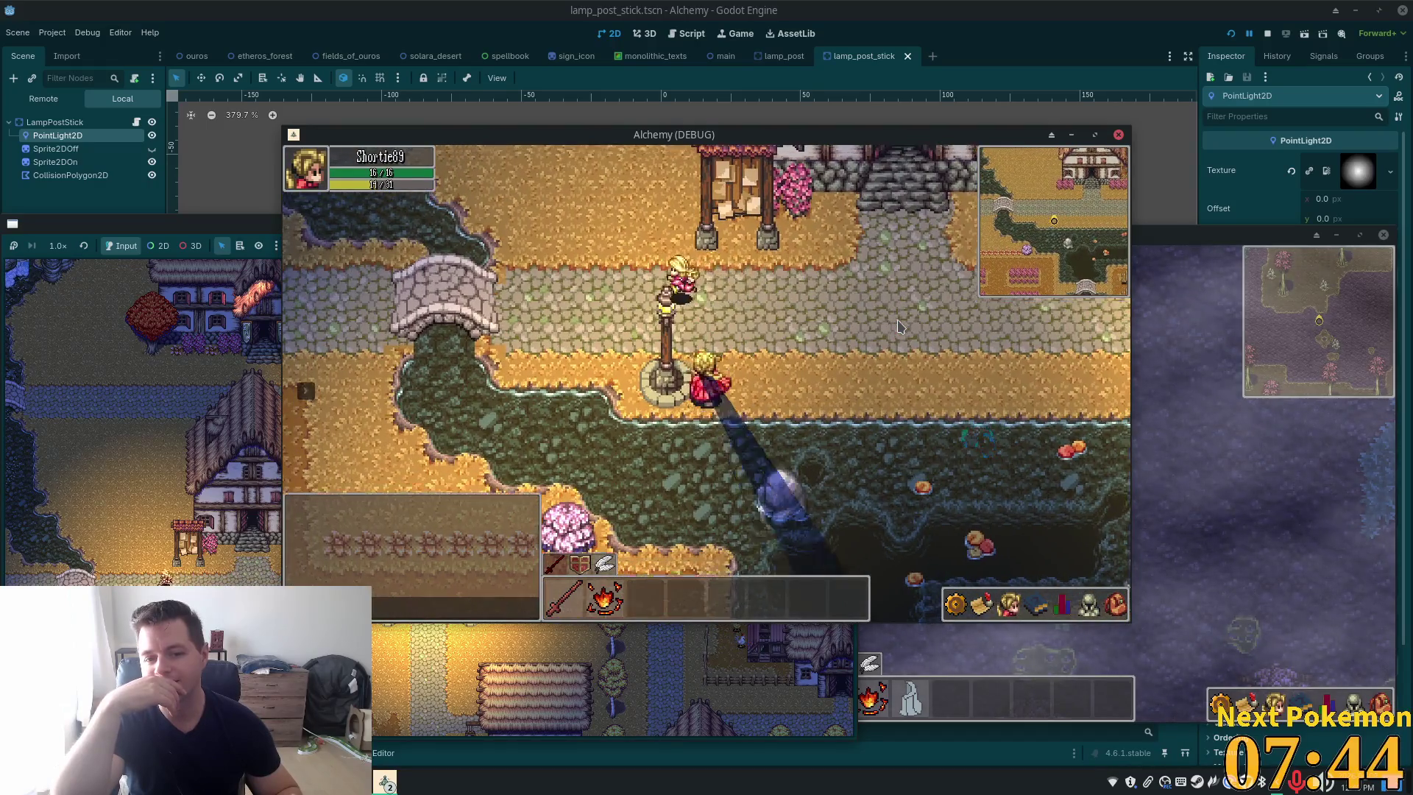
key("Down")
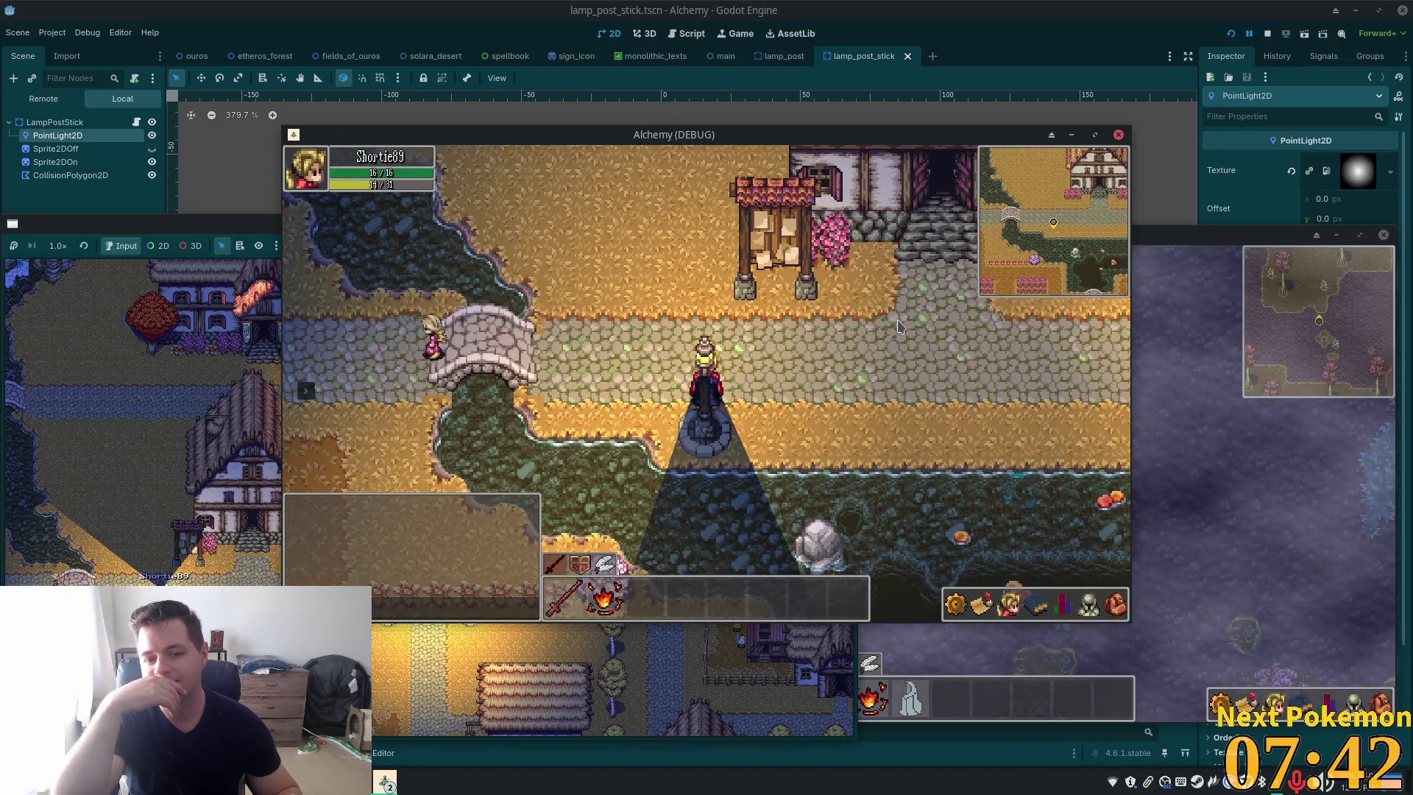
key("Right")
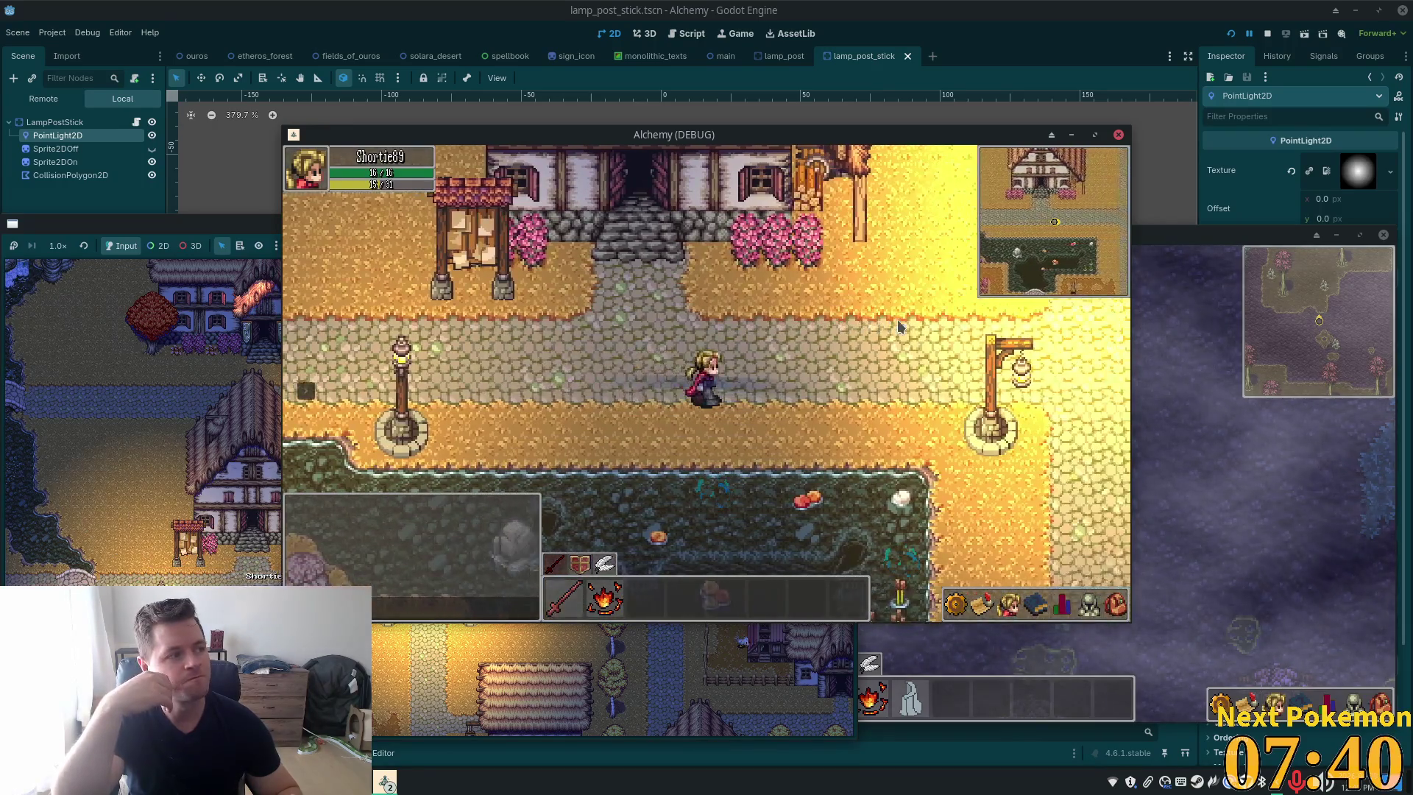
Walk between the crossroads lamp posts up to the banners, then stop the game
key("Right")
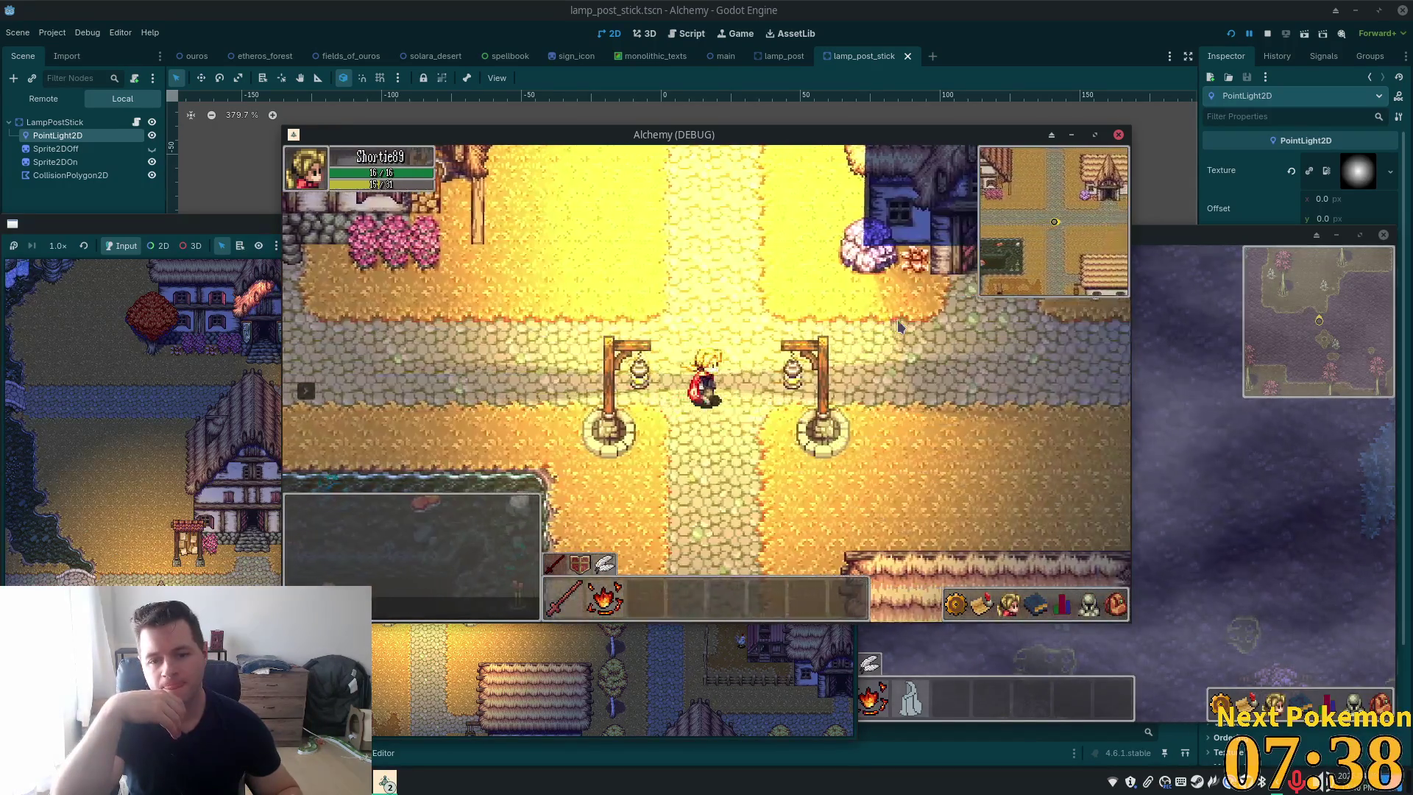
key("Right")
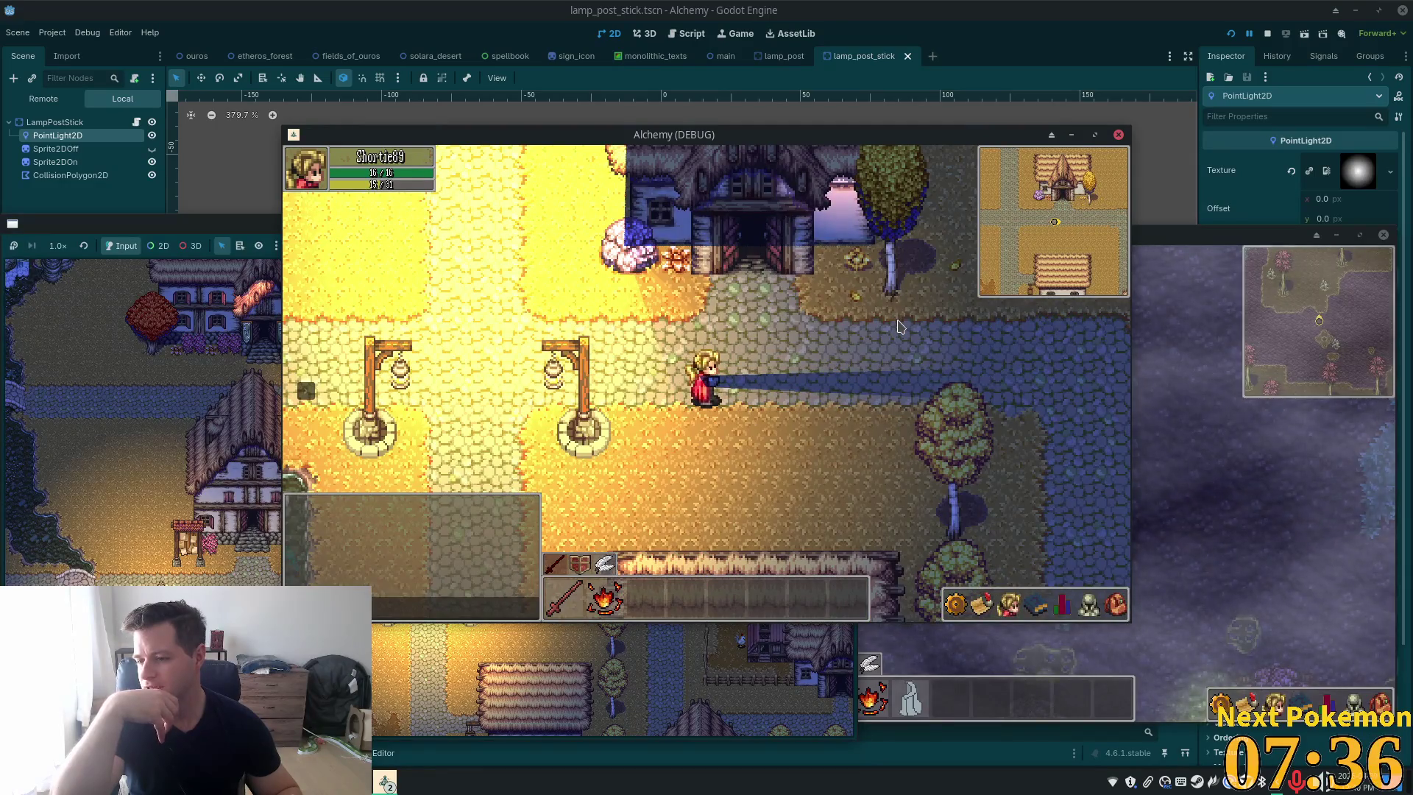
key("Up")
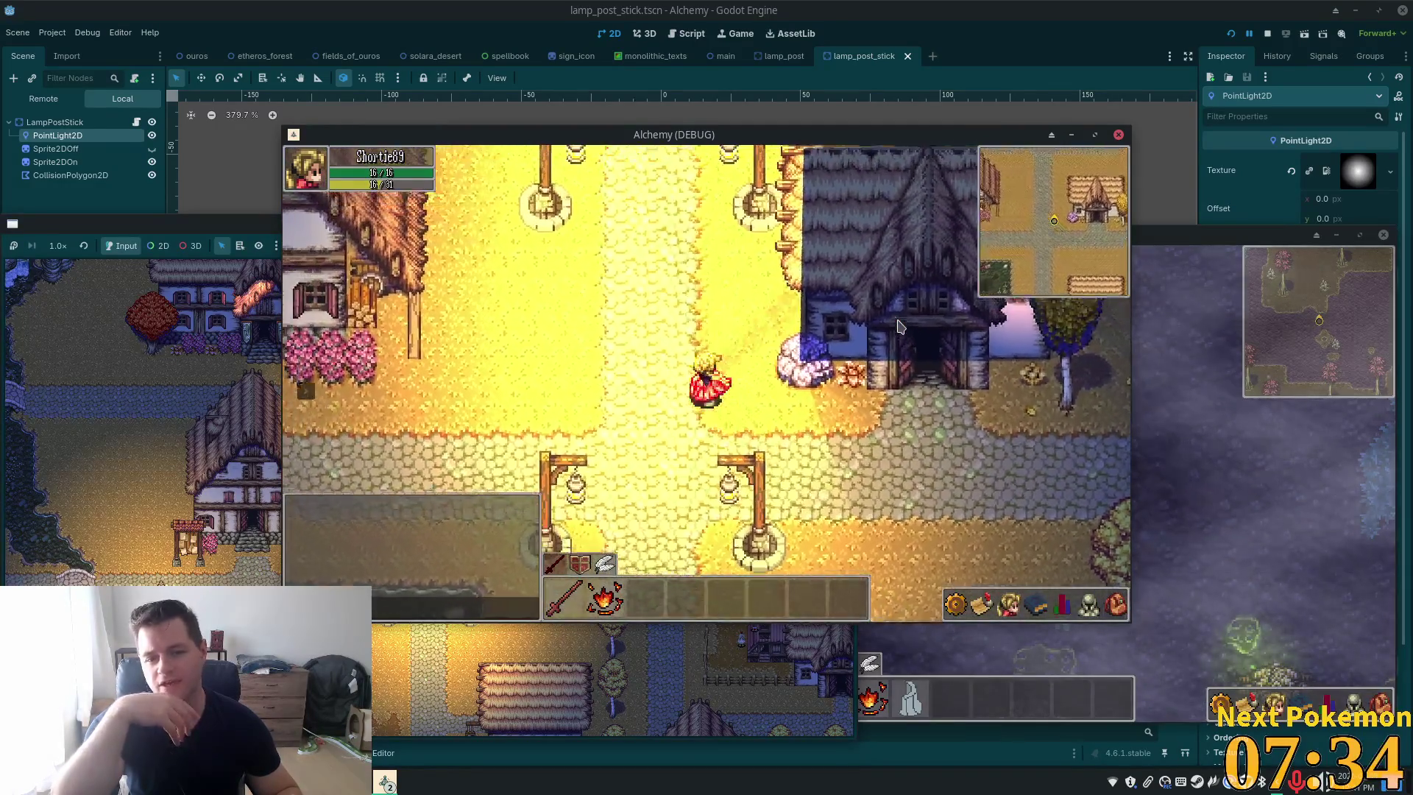
key("Up")
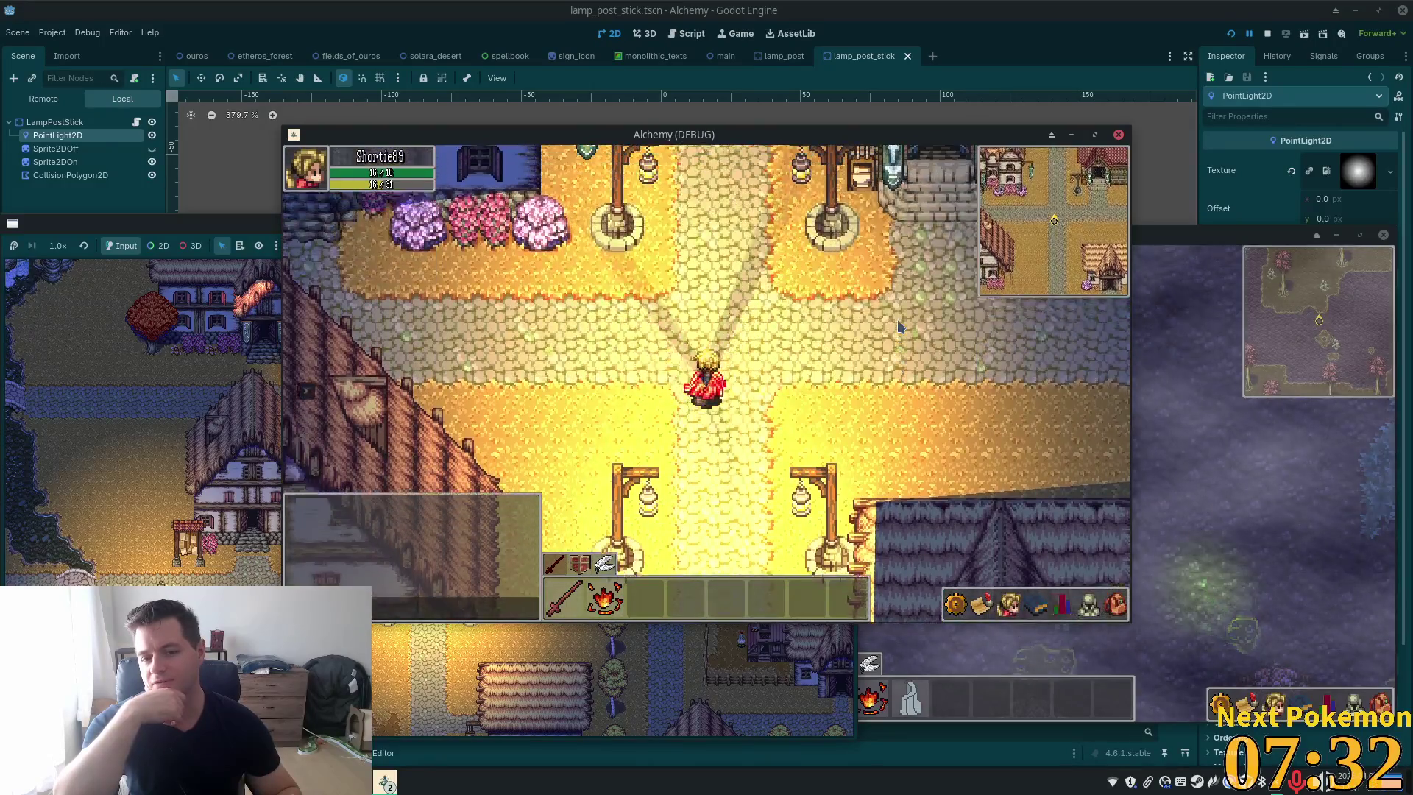
key("Left")
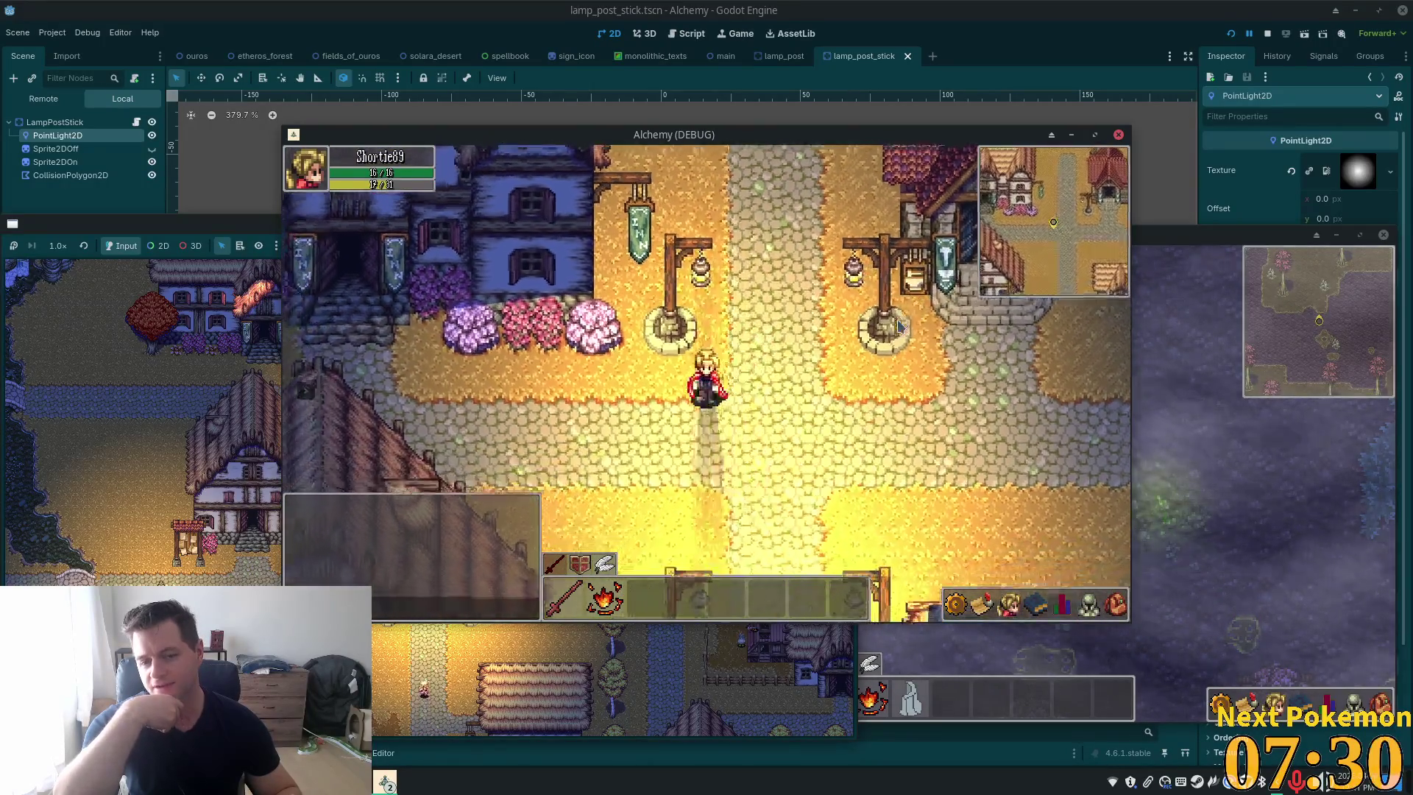
key("Right")
key("Down")
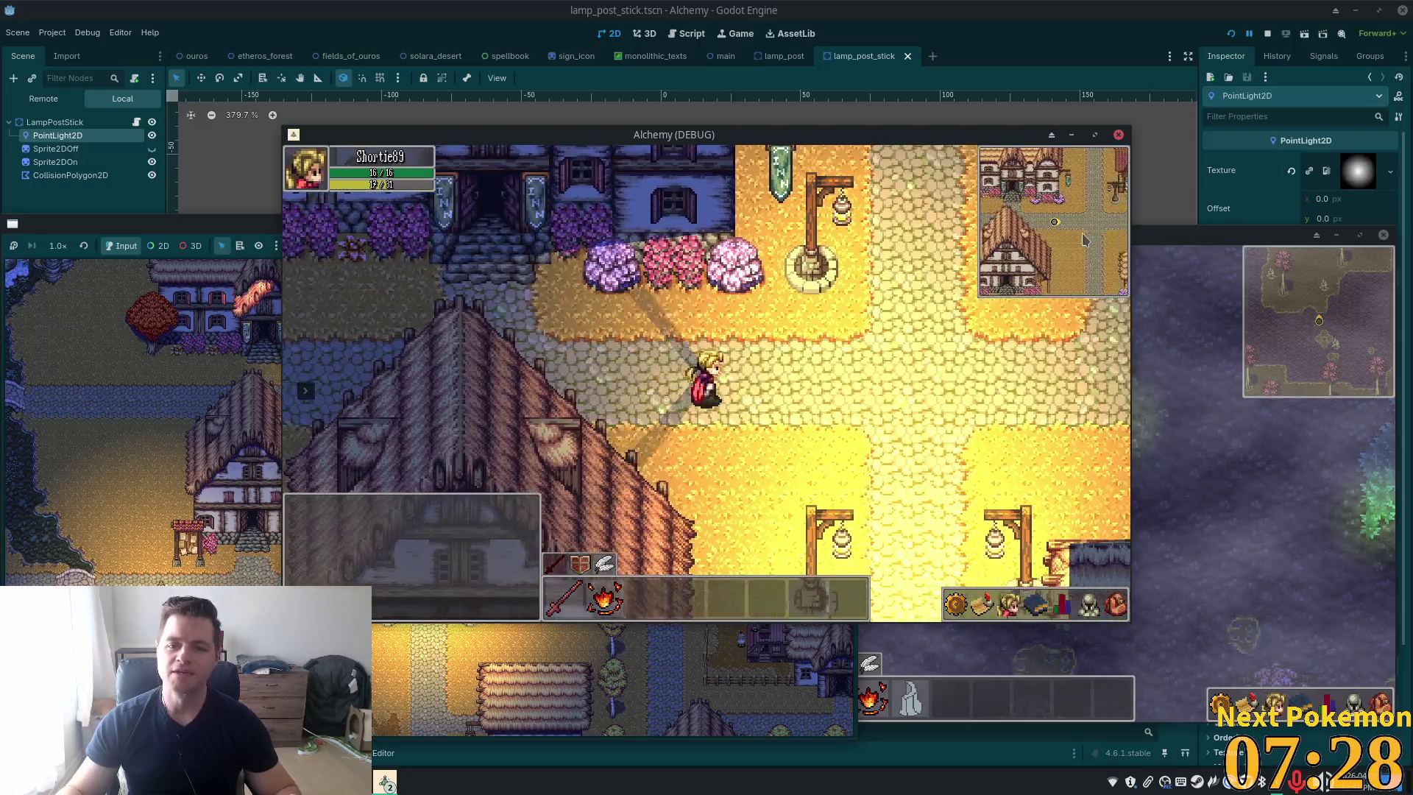
key("Up")
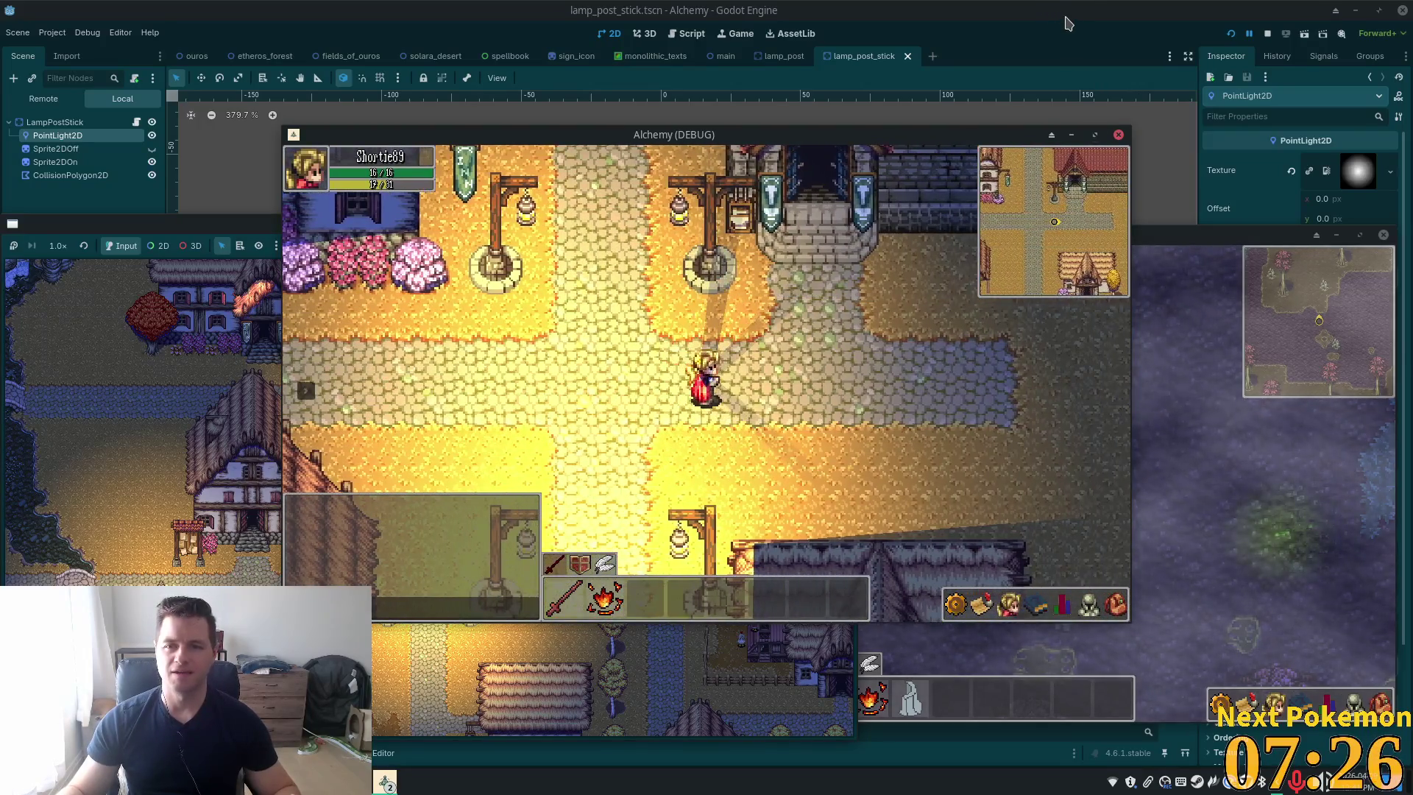
key("F8")
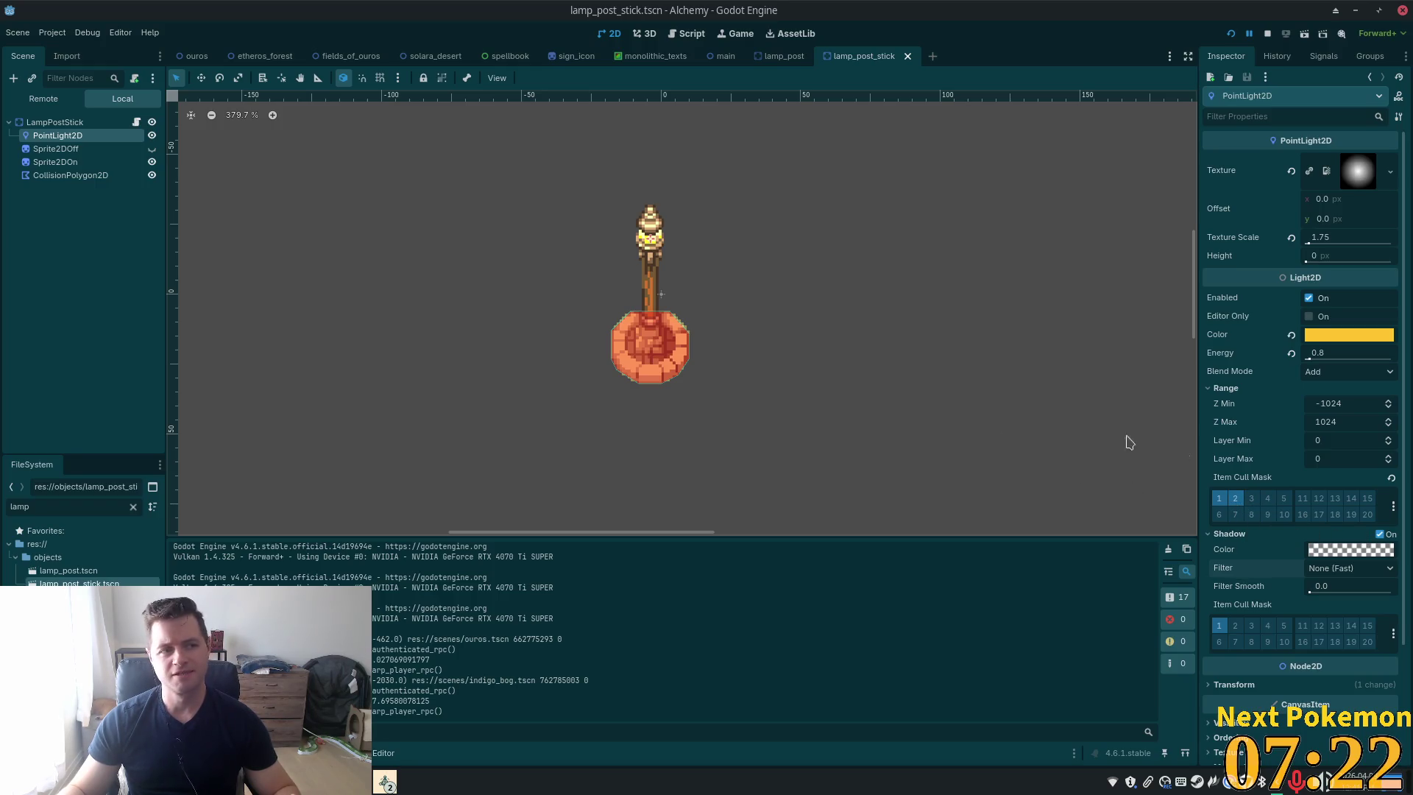
Uncheck Shadow On for the lamp light in both lamp_post_stick and lamp_post scenes
left_click(1382, 534)
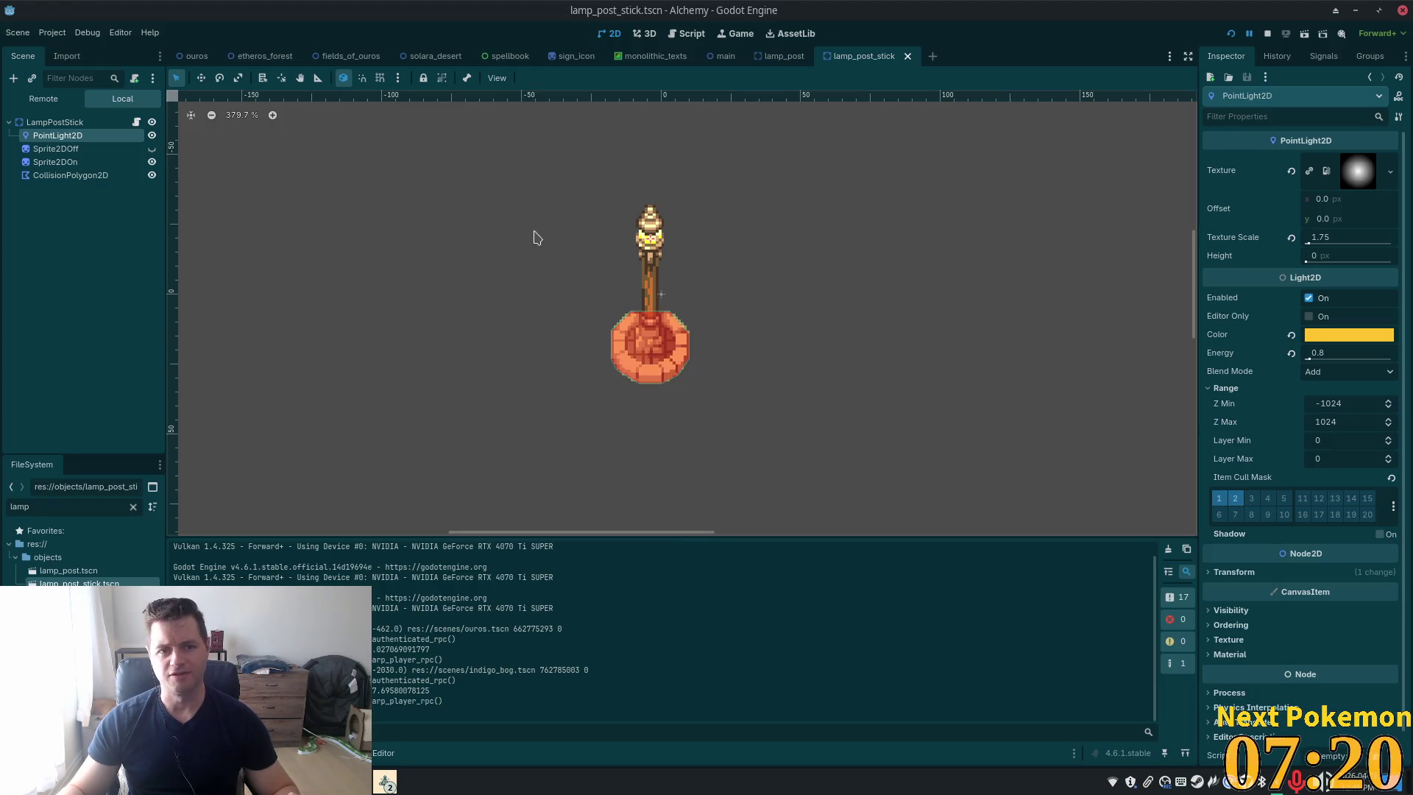
left_click(784, 57)
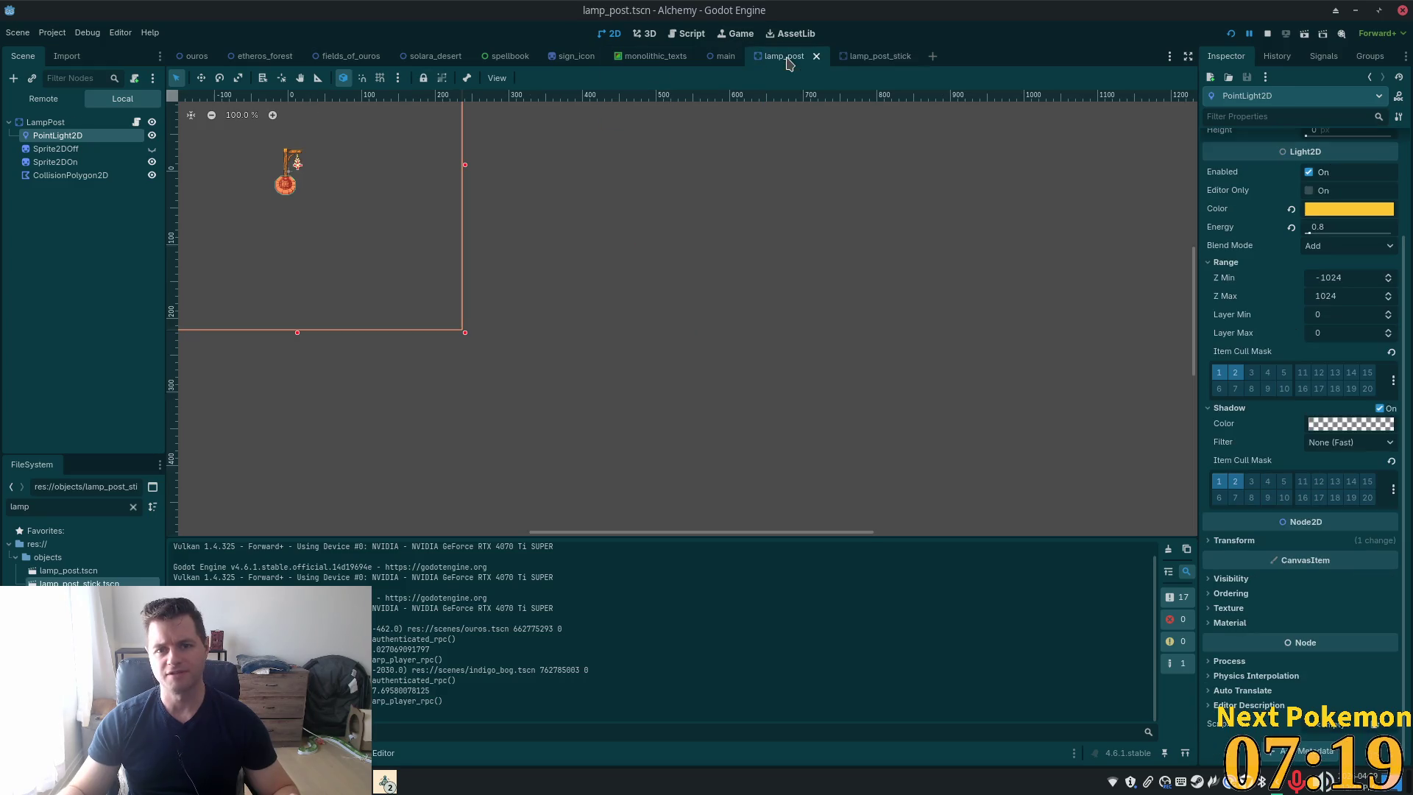
left_click(1380, 409)
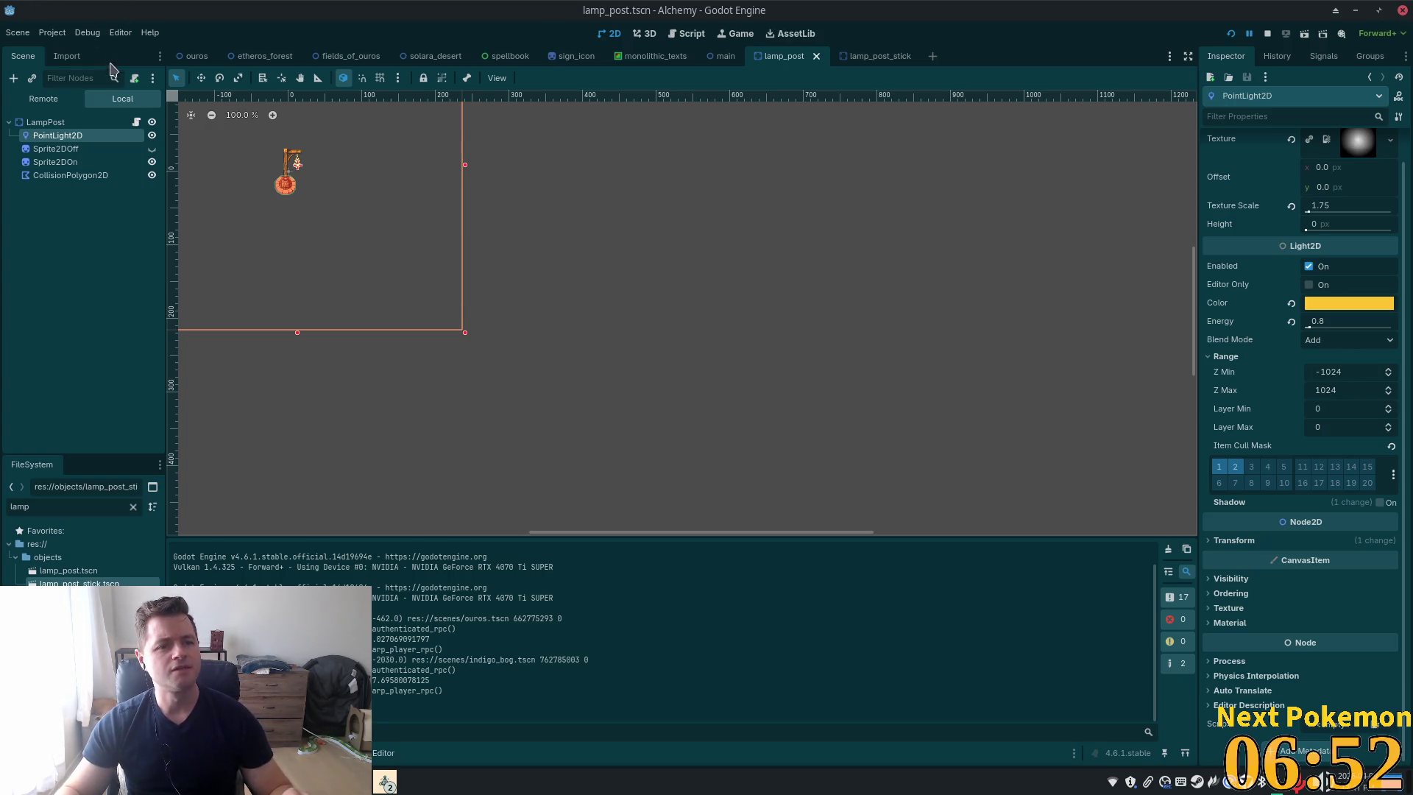
left_click(193, 56)
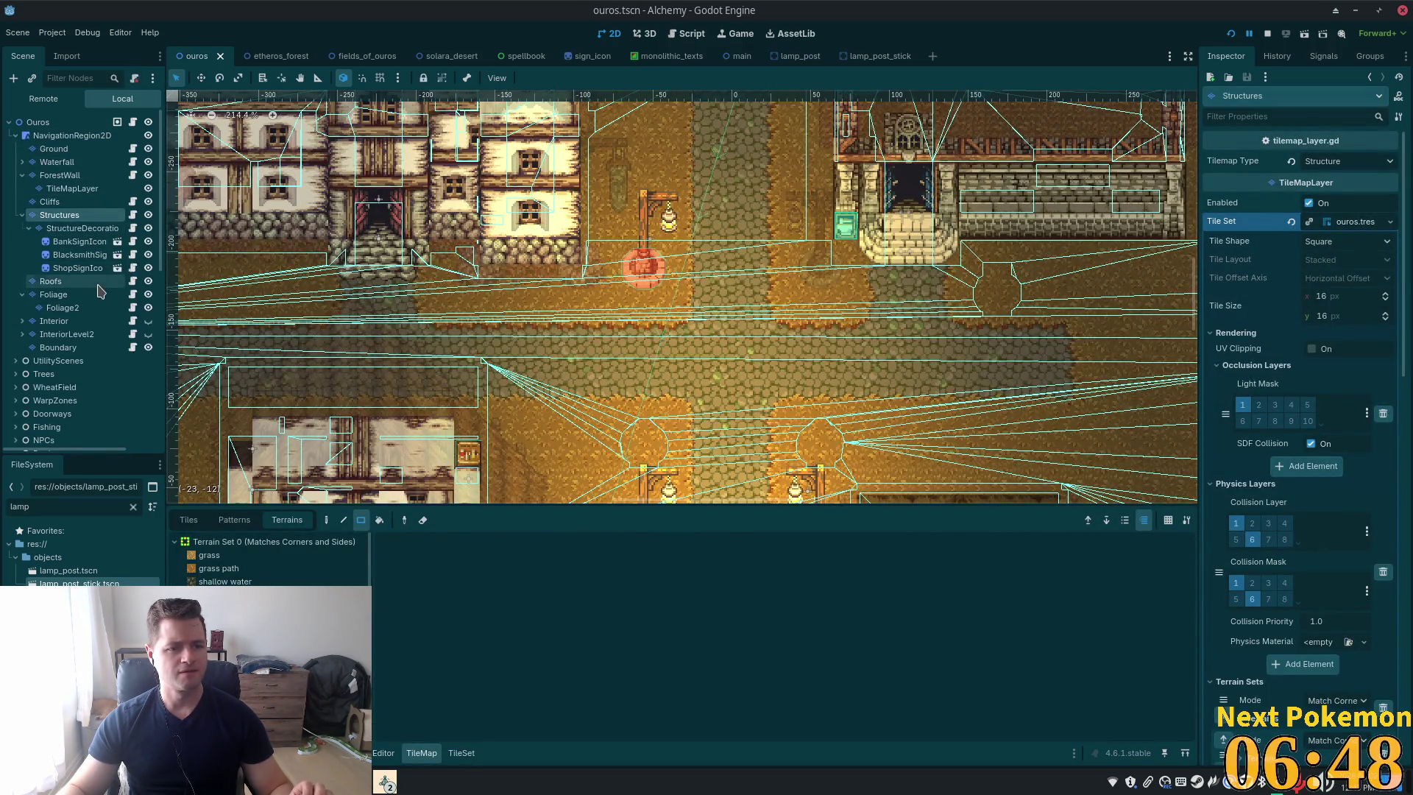
Collapse LampPosts and browse the Occluders, inspecting LightOccluder2D4
scroll(68, 242, "down", 3)
scroll(72, 256, "down", 3)
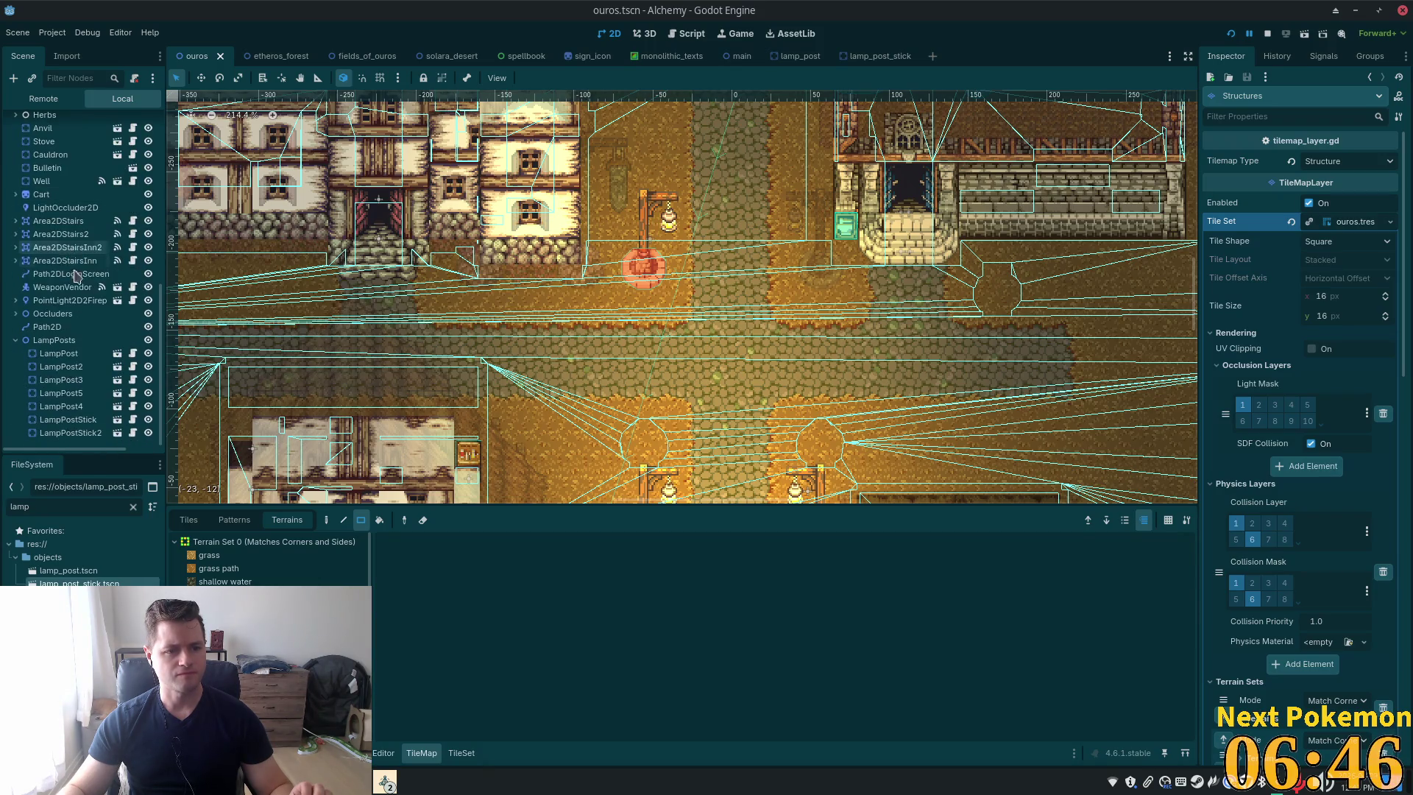
left_click(15, 341)
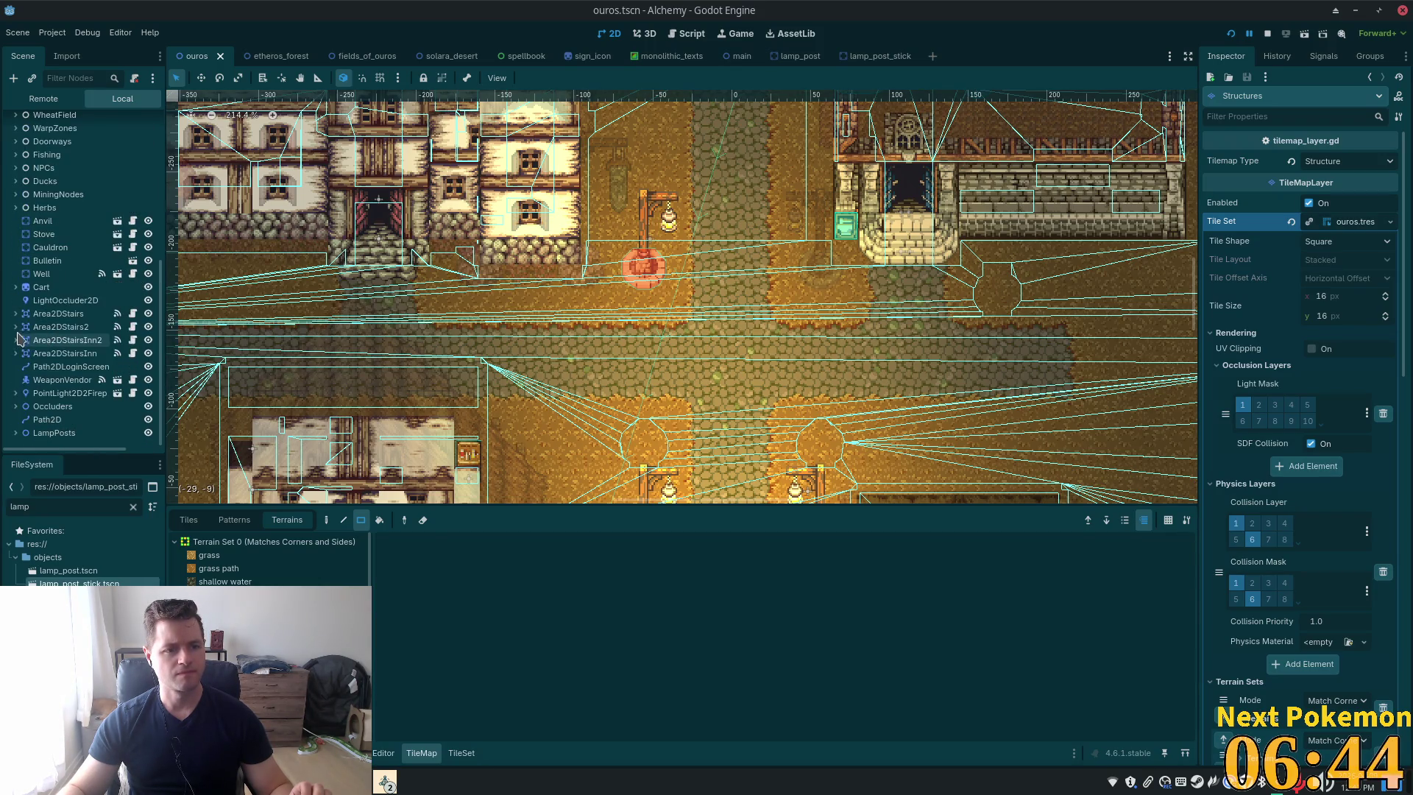
scroll(30, 412, "down", 3)
left_click(73, 326)
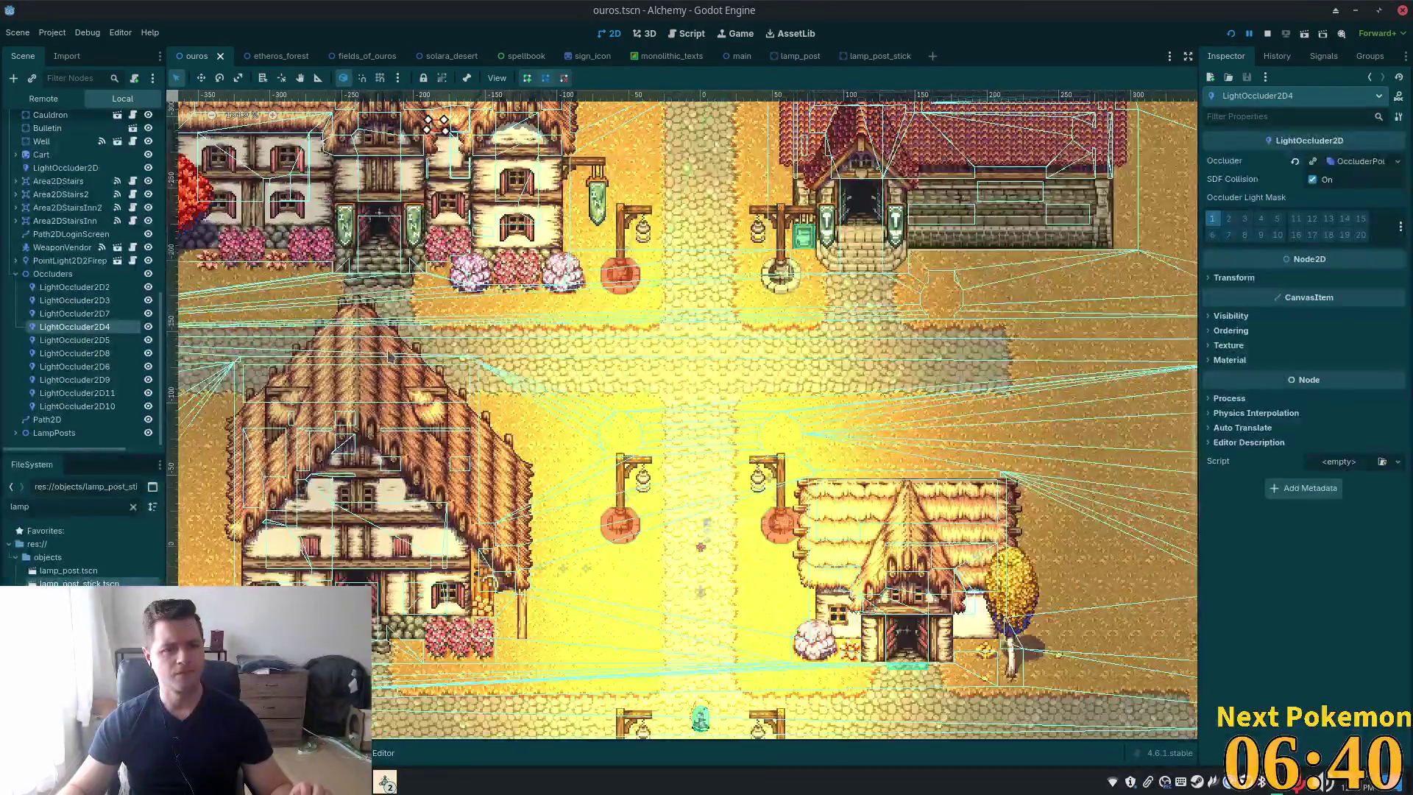
scroll(434, 124, "down", 6)
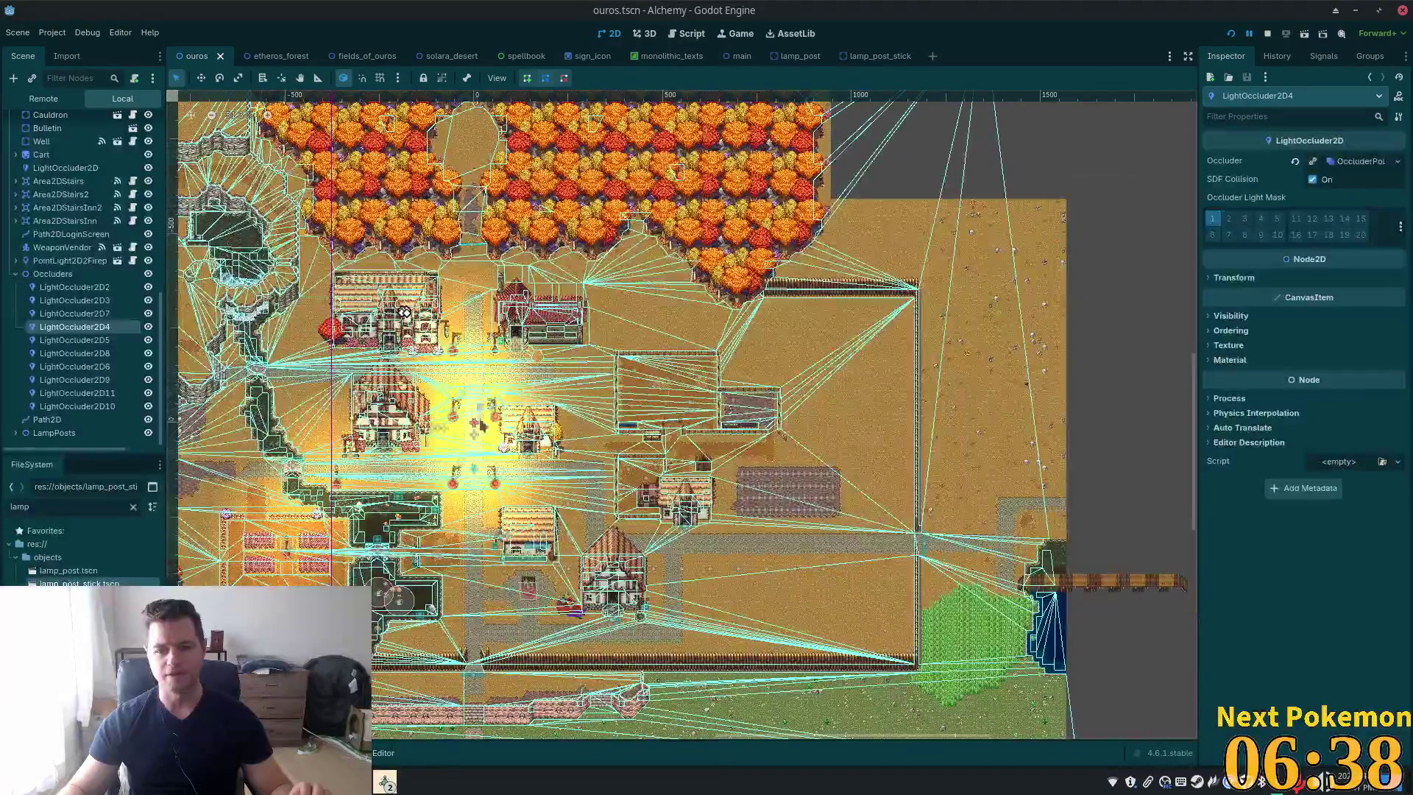
scroll(479, 426, "up", 5)
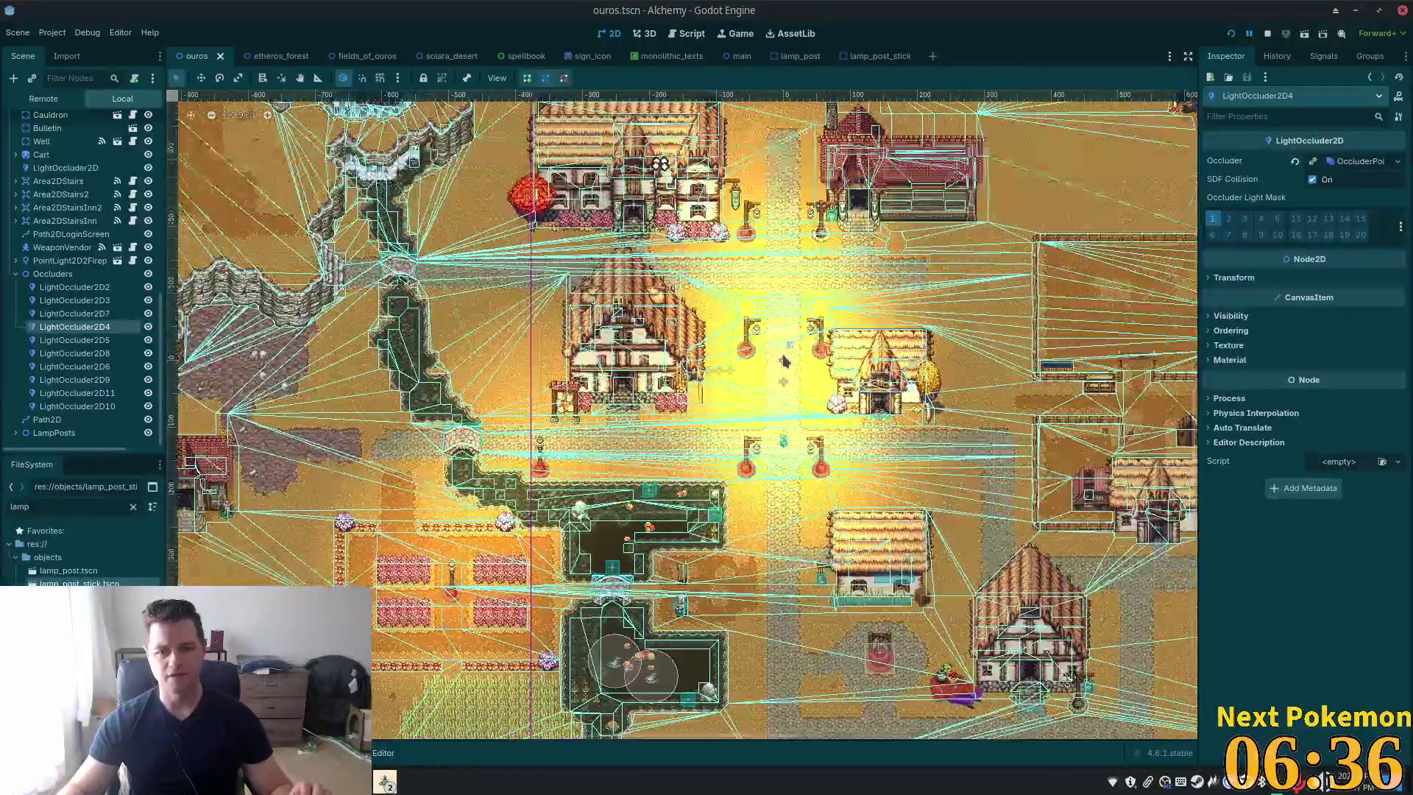
scroll(784, 360, "up", 1)
scroll(438, 377, "down", 5)
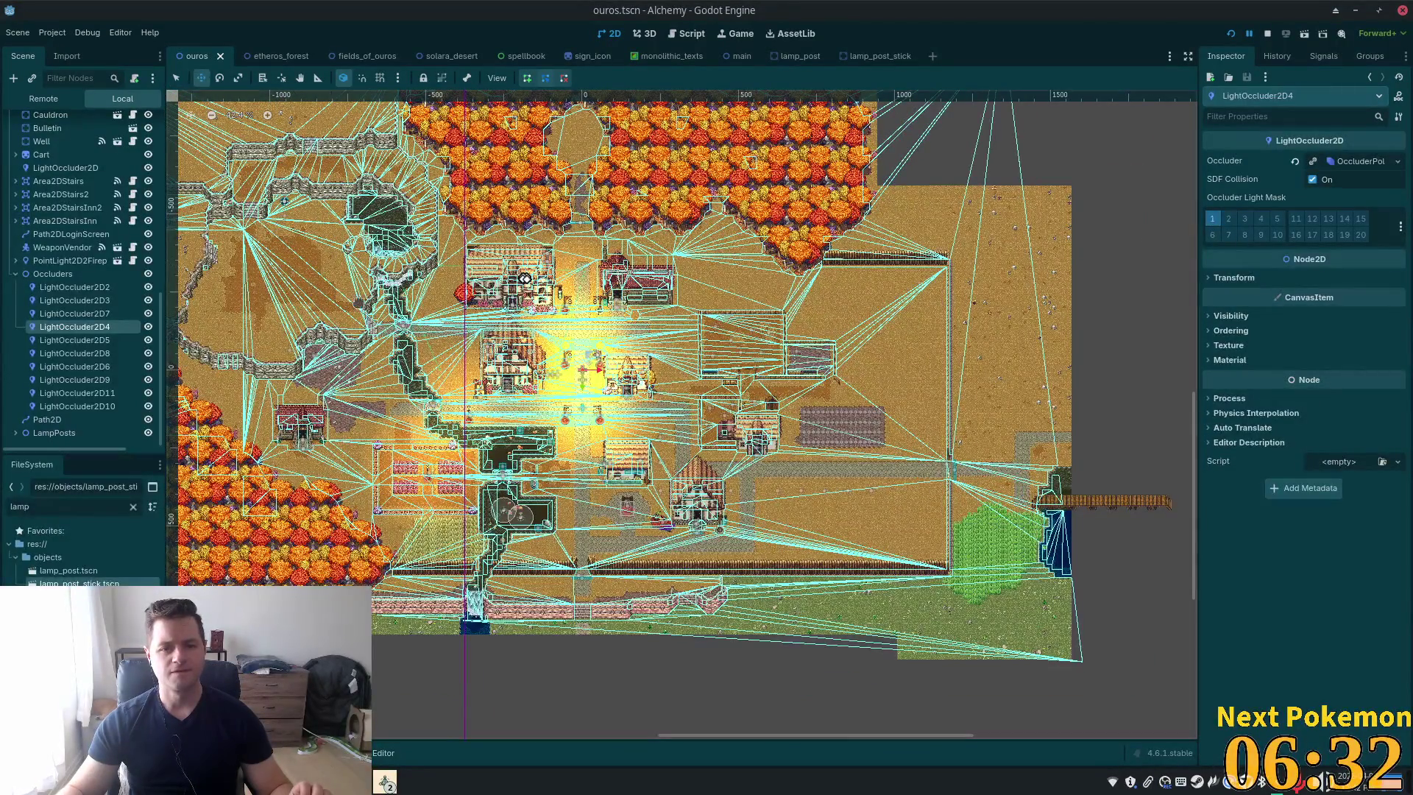
scroll(552, 372, "up", 6)
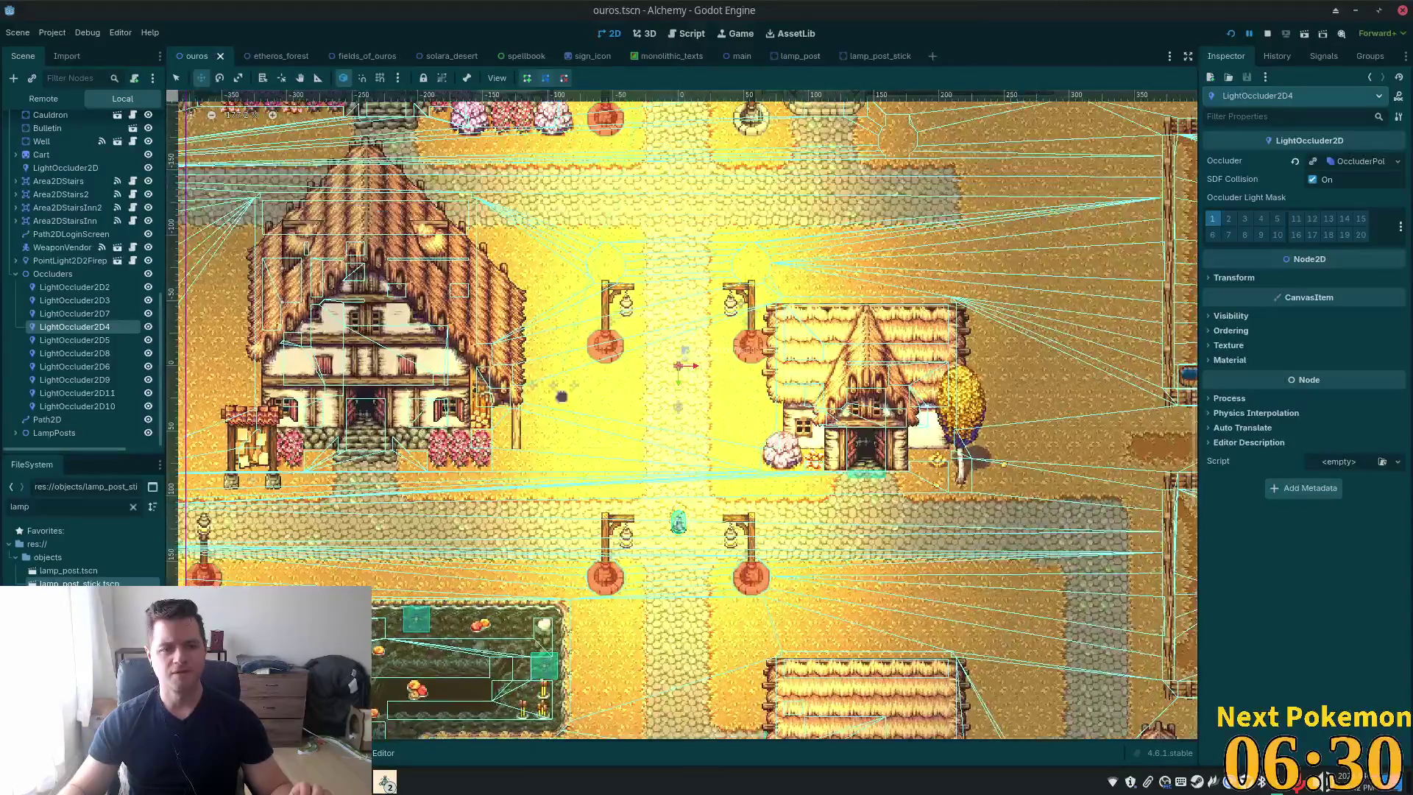
scroll(555, 386, "down", 3)
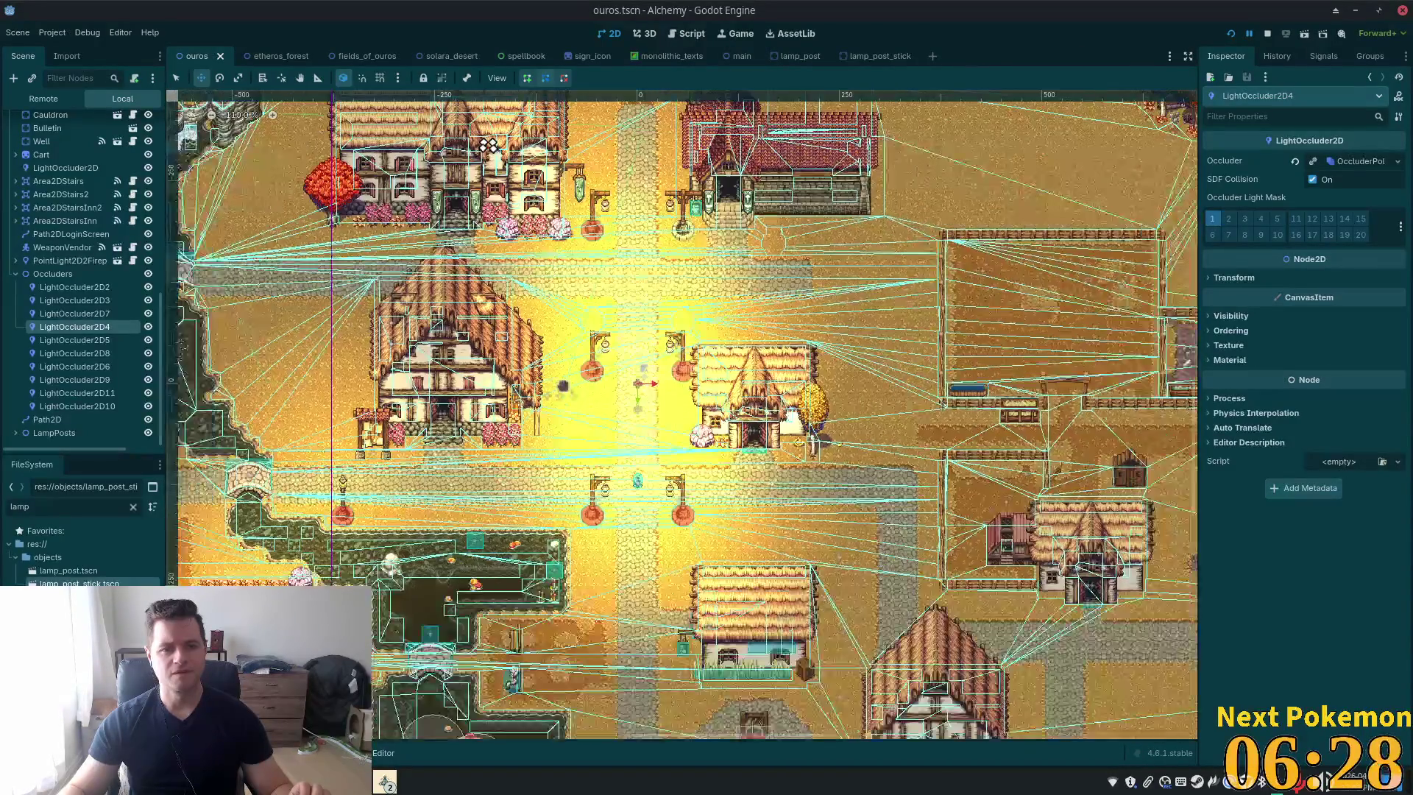
scroll(581, 337, "up", 4)
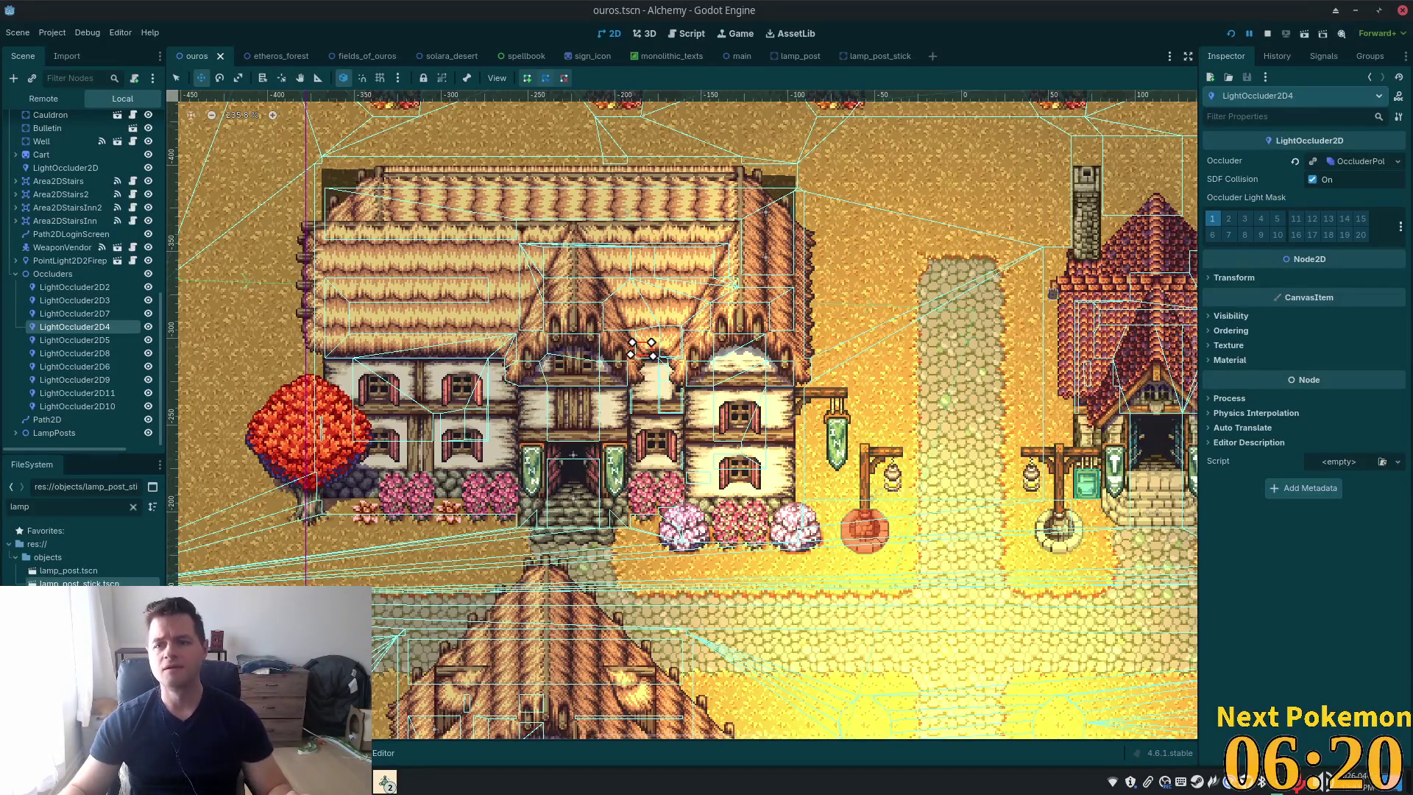
Add layer 2 to LightOccluder2D2's Occluder Light Mask and save ouros.tscn
left_click(90, 288)
left_click(1229, 220)
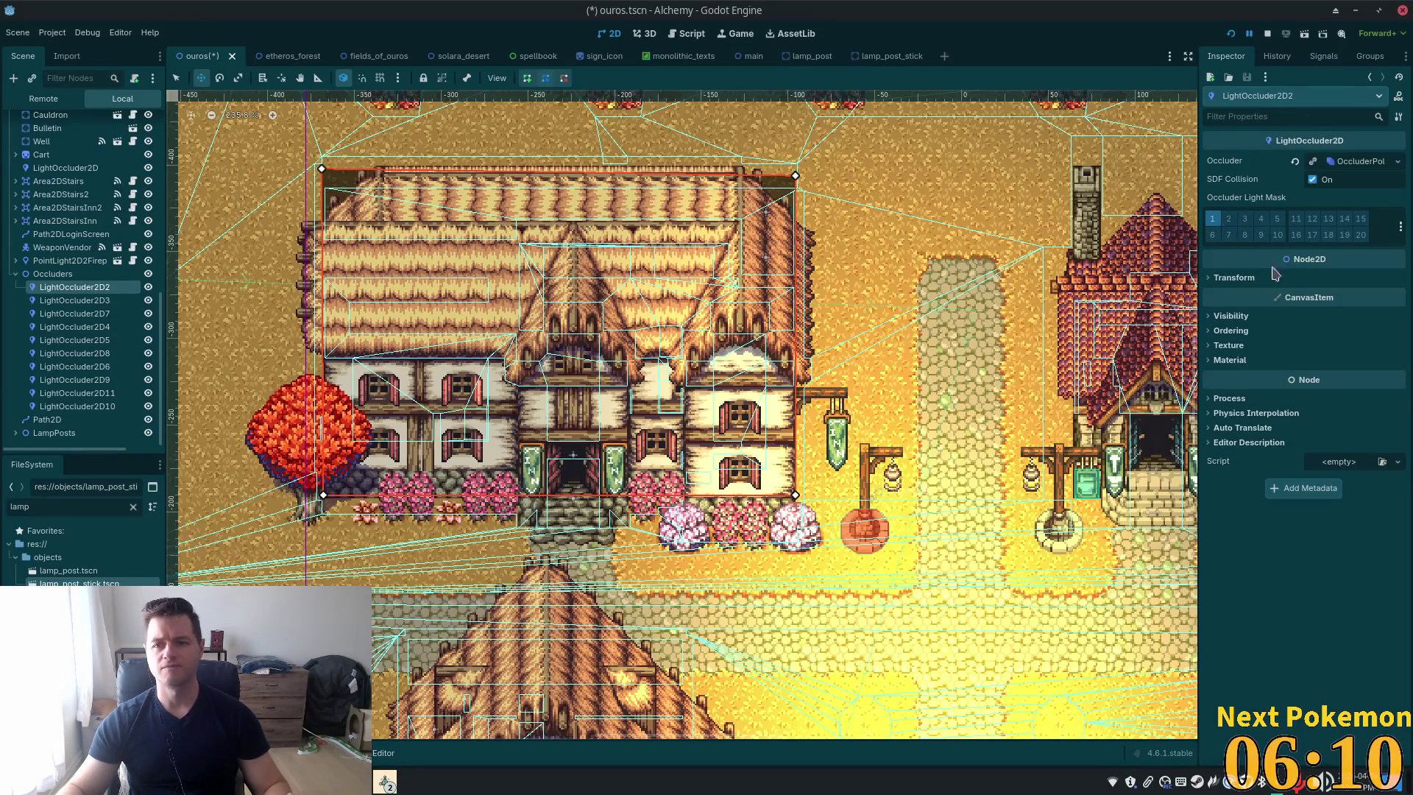
key("ctrl+s")
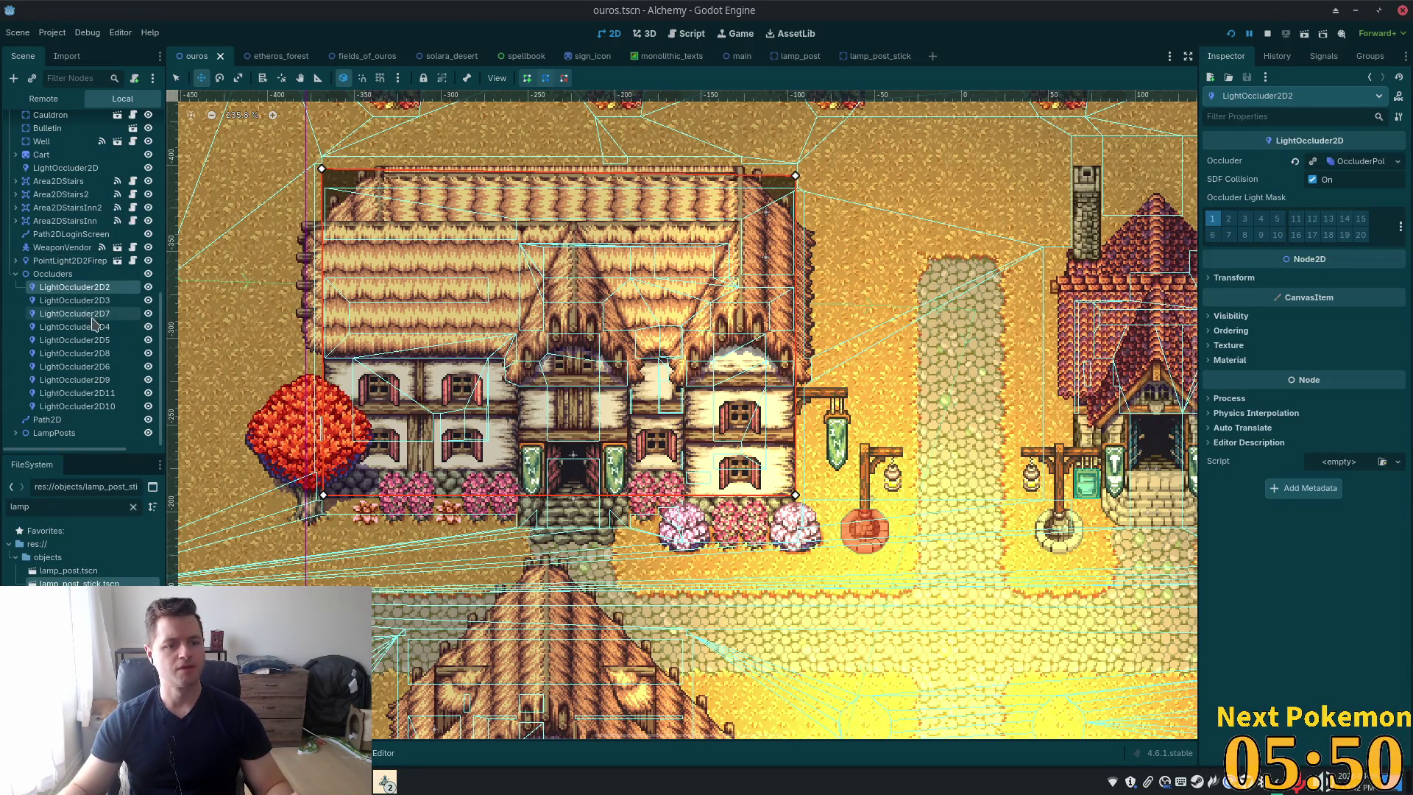
Remove layer 1 from the lamp_post light's Item Cull Mask and save the scene
left_click(793, 58)
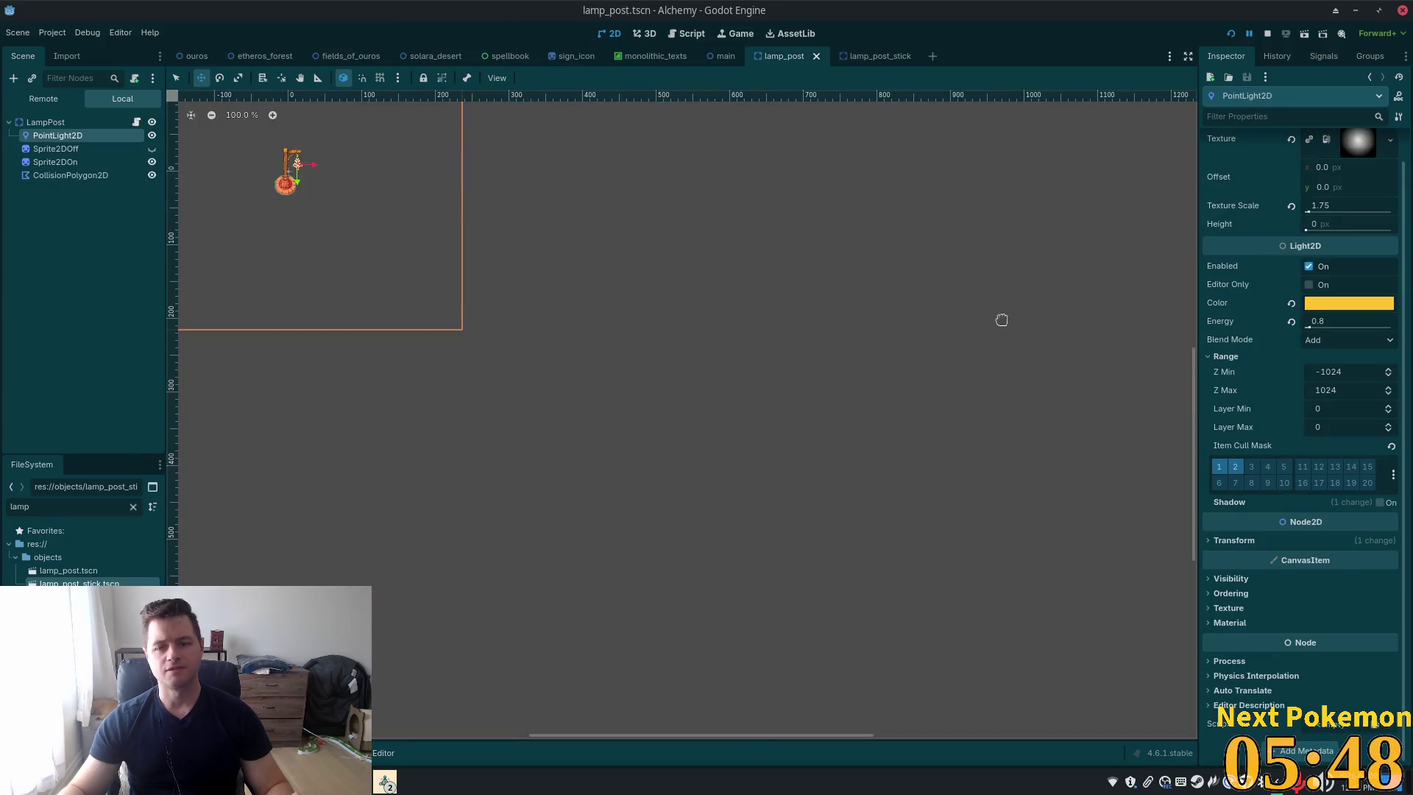
left_click(1219, 467)
key("ctrl+s")
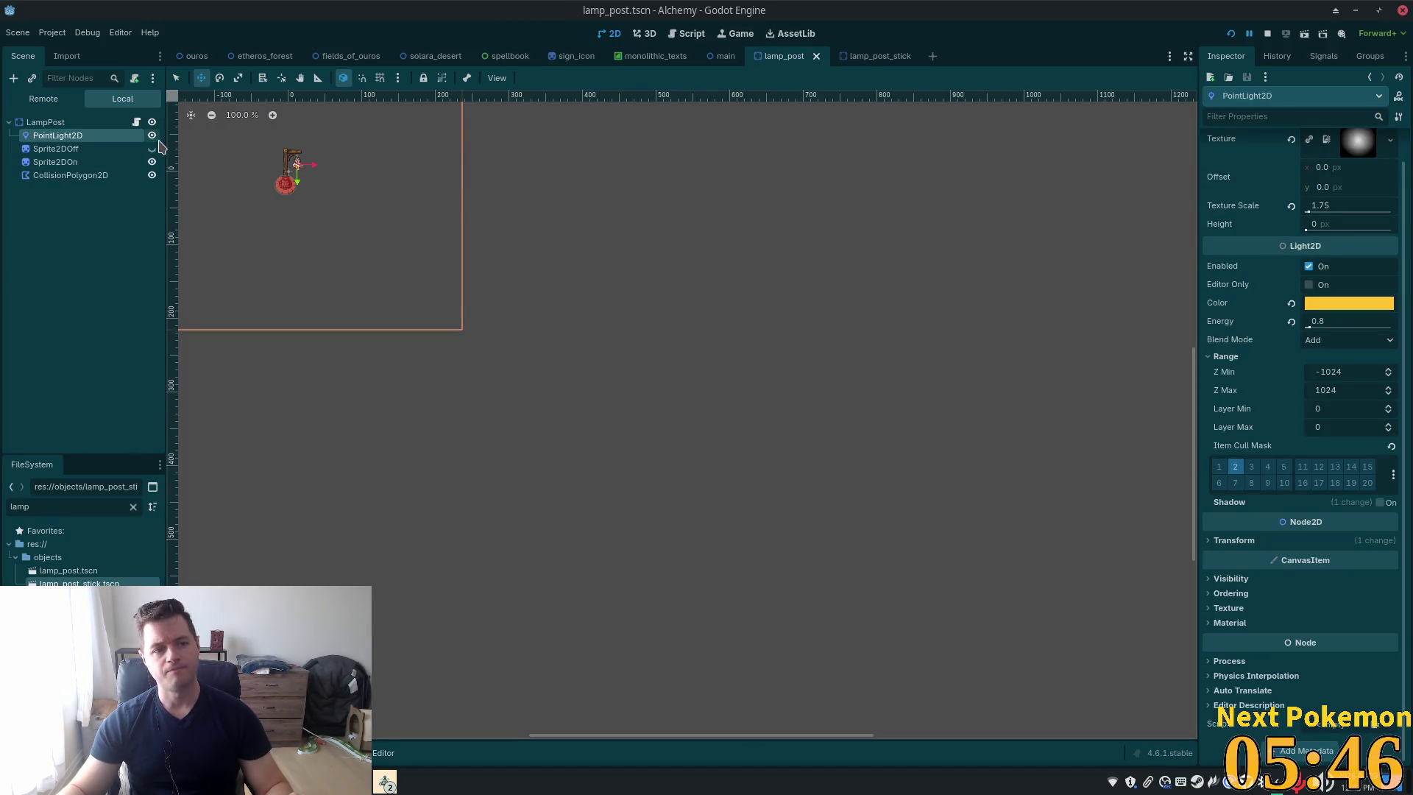
Leave lamp_post_stick's PointLight2D Item Cull Mask on layer 2 only and save
left_click(865, 56)
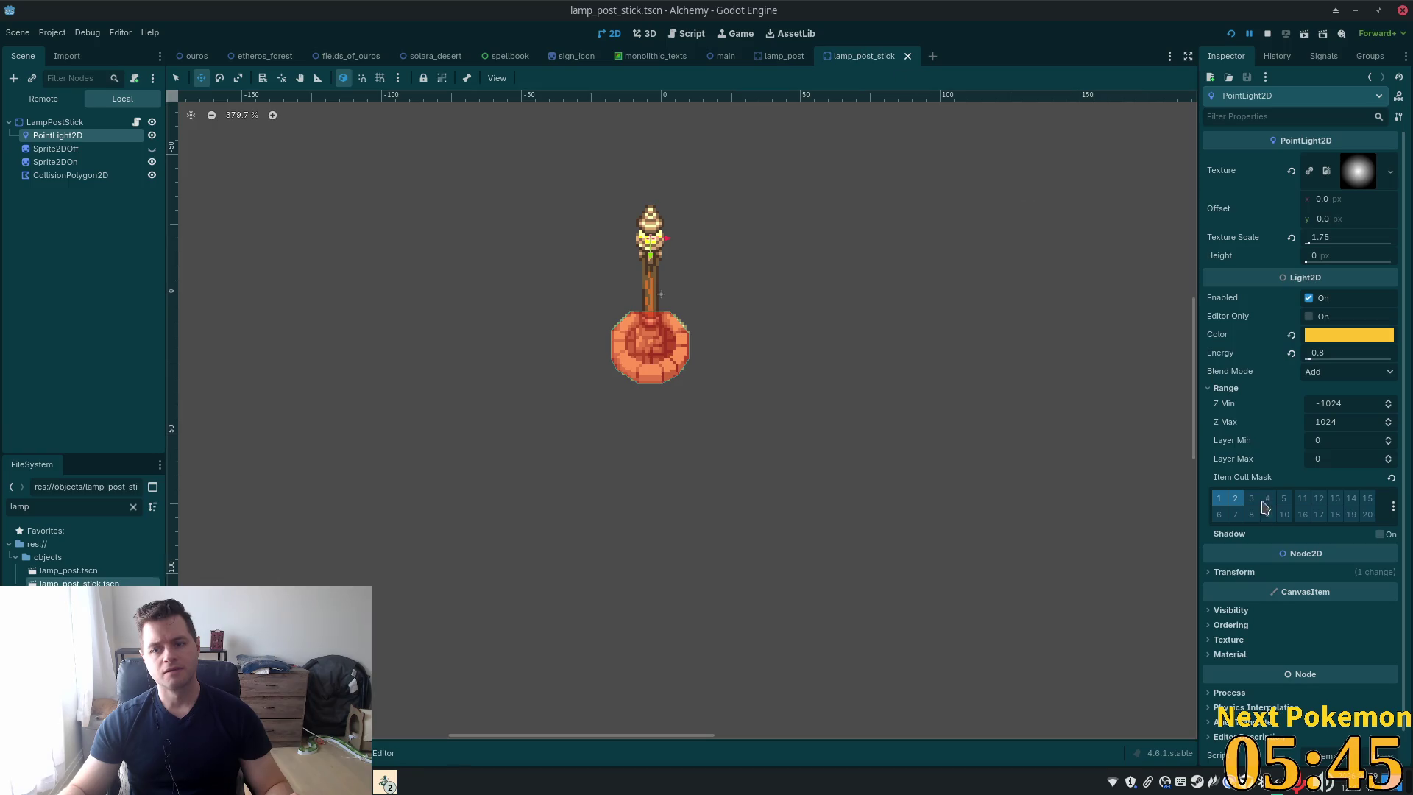
left_click(1217, 500)
key("ctrl+s")
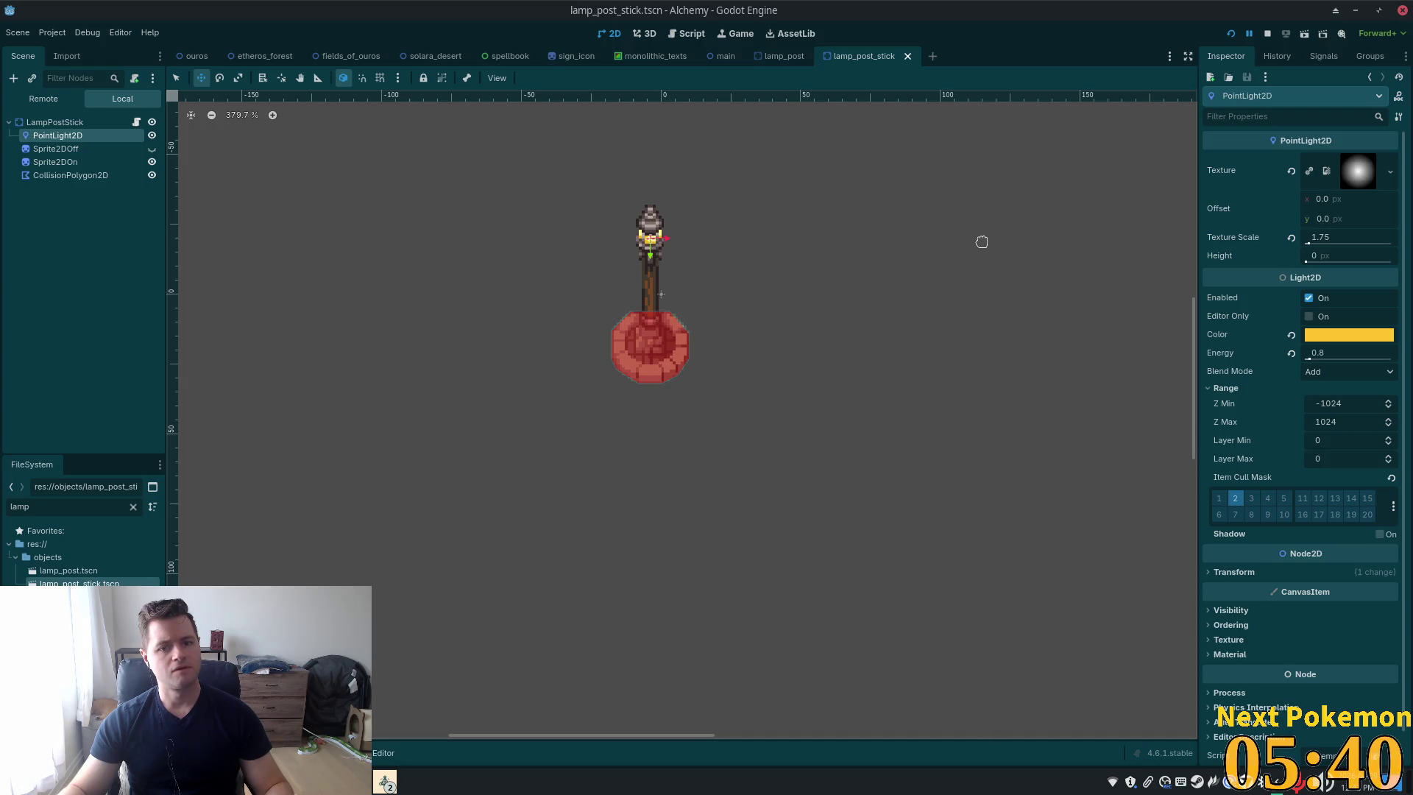
left_click(1218, 500)
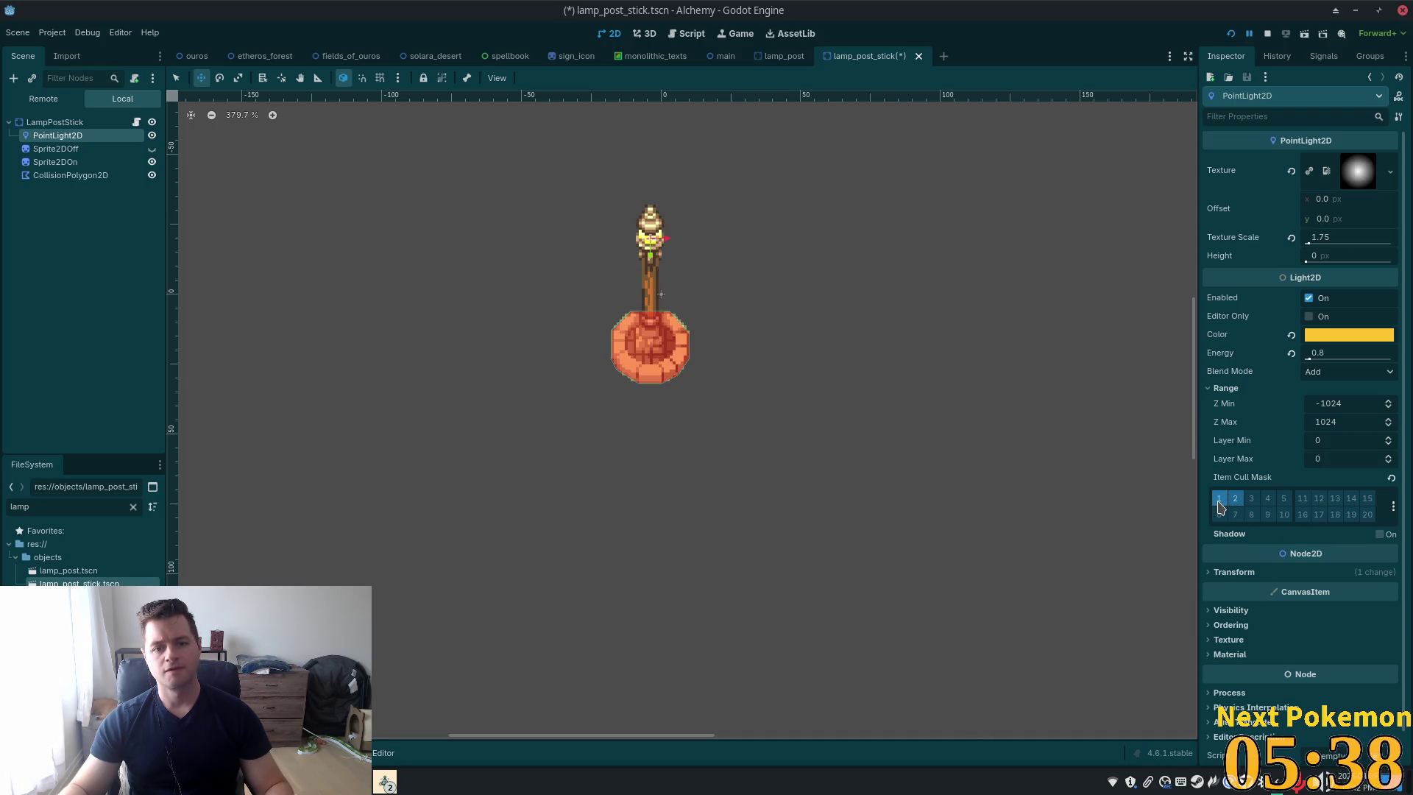
left_click(1218, 500)
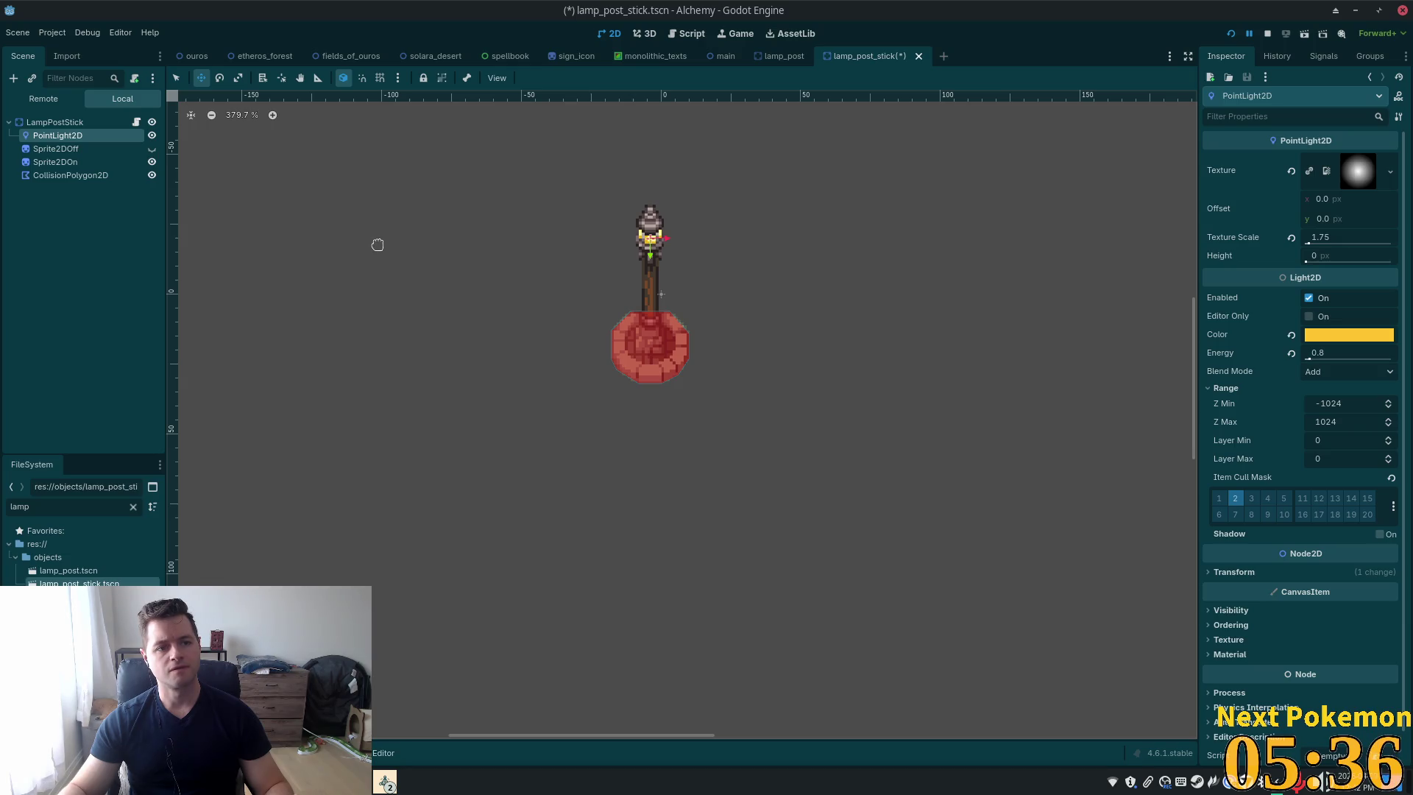
key("ctrl+s")
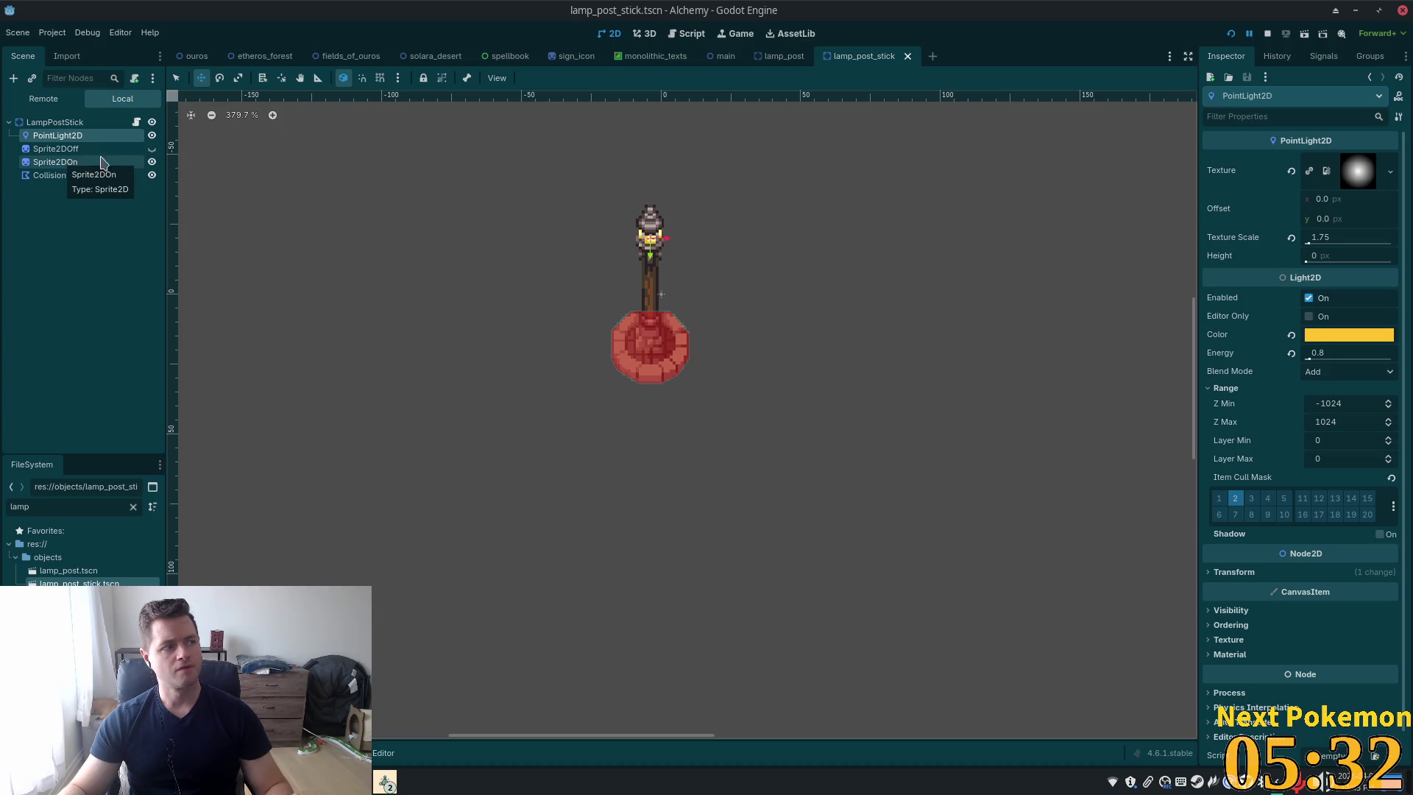
left_click(66, 149)
Enable Light Mask layer 2 on Sprite2DOff and Sprite2DOn, save, and launch the game
left_click(66, 162, "shift")
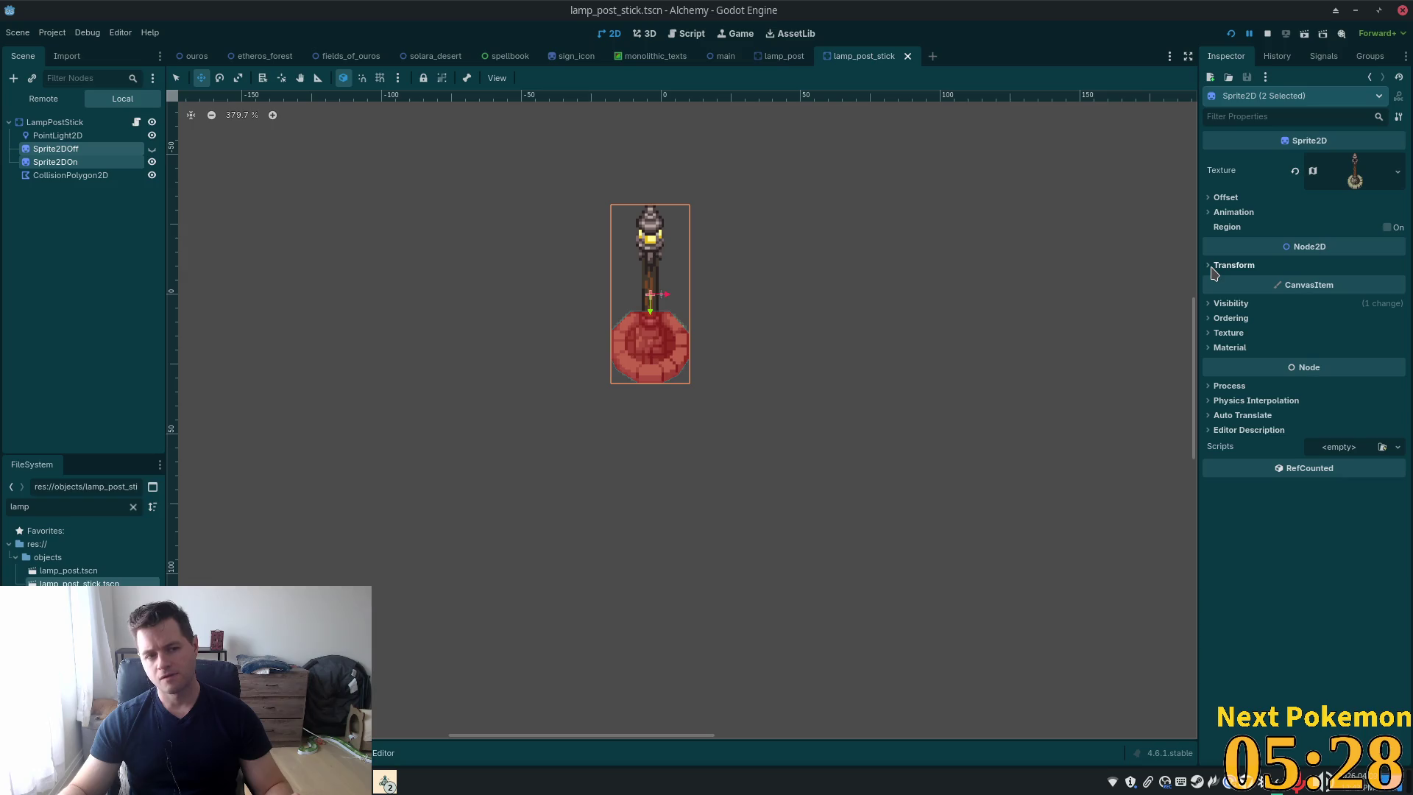
left_click(66, 122)
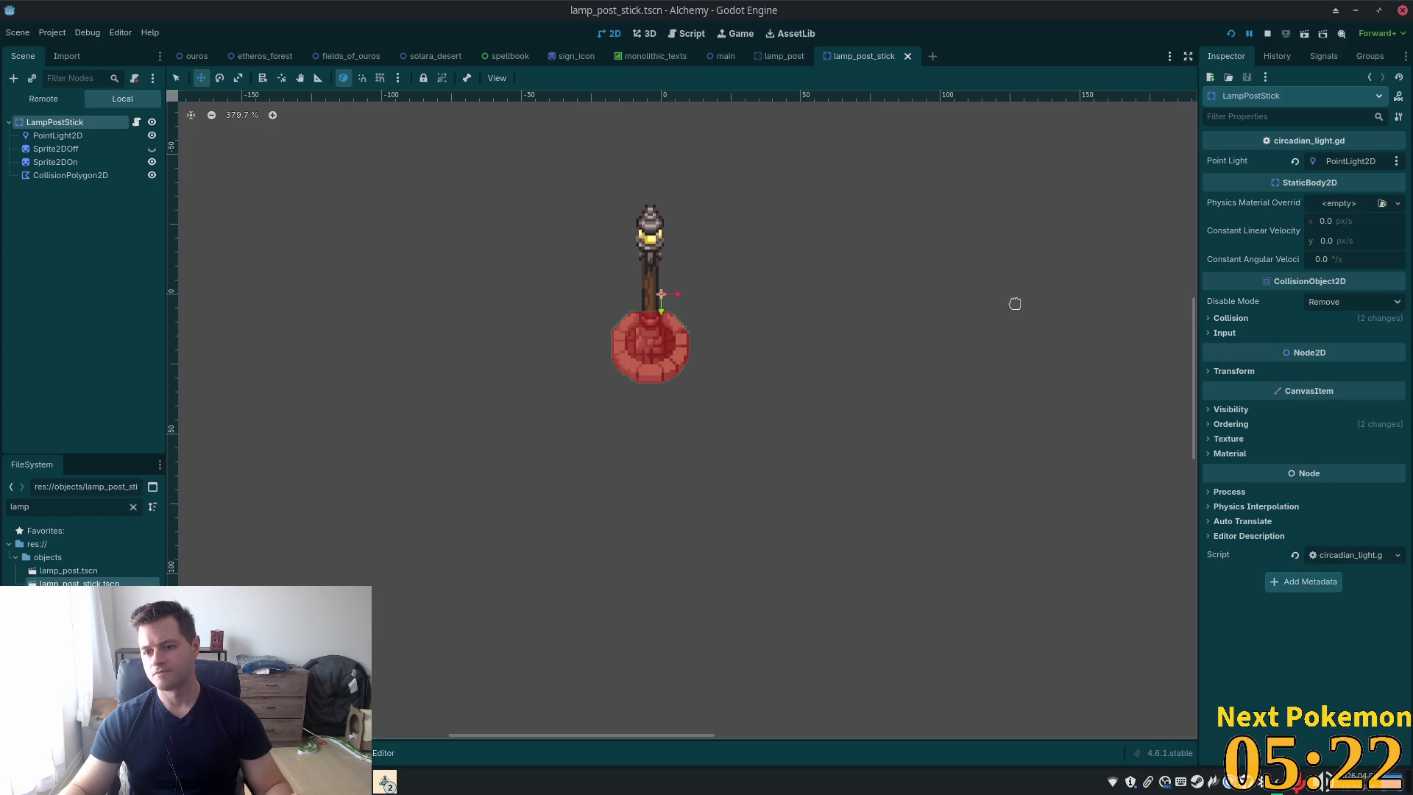
left_click(1231, 409)
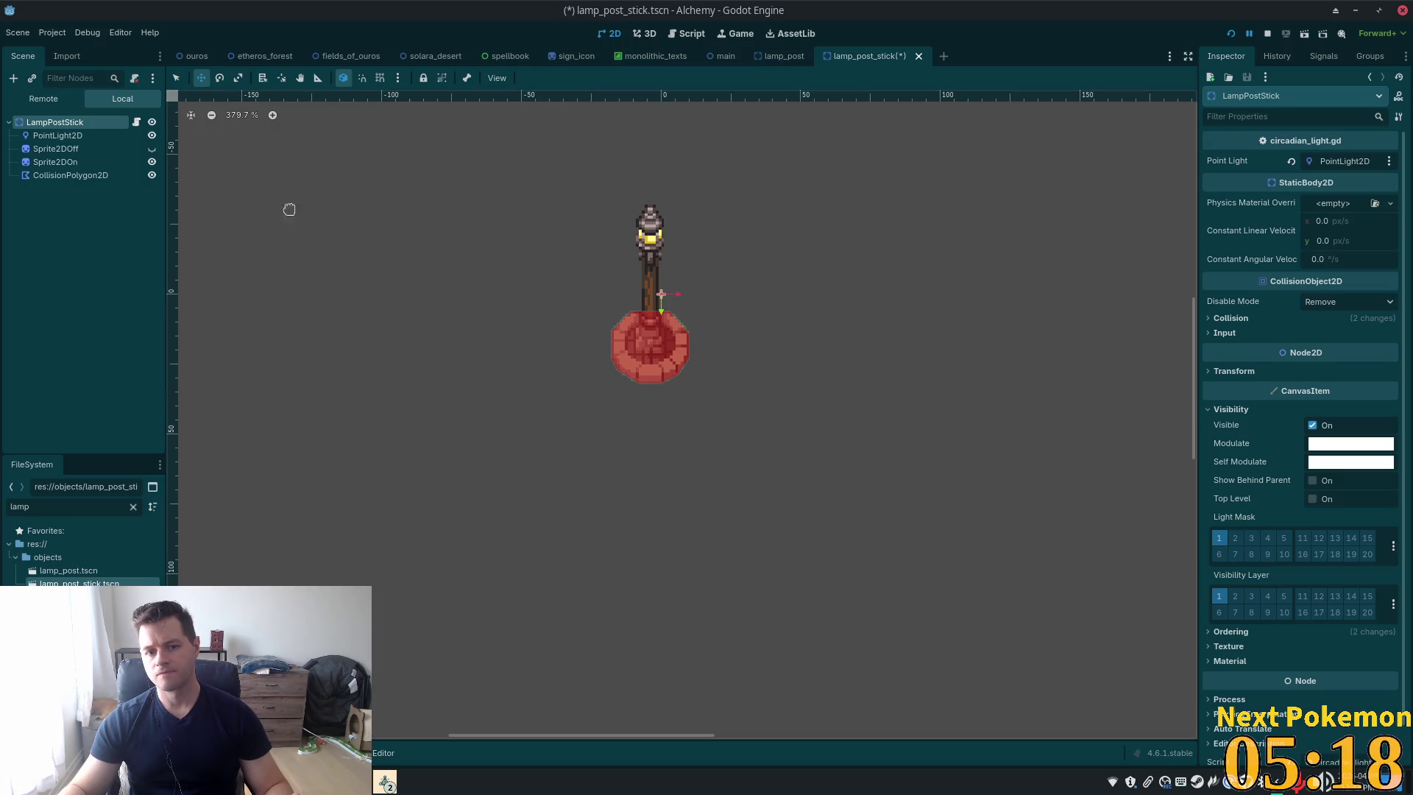
left_click(56, 149)
left_click(52, 162, "shift")
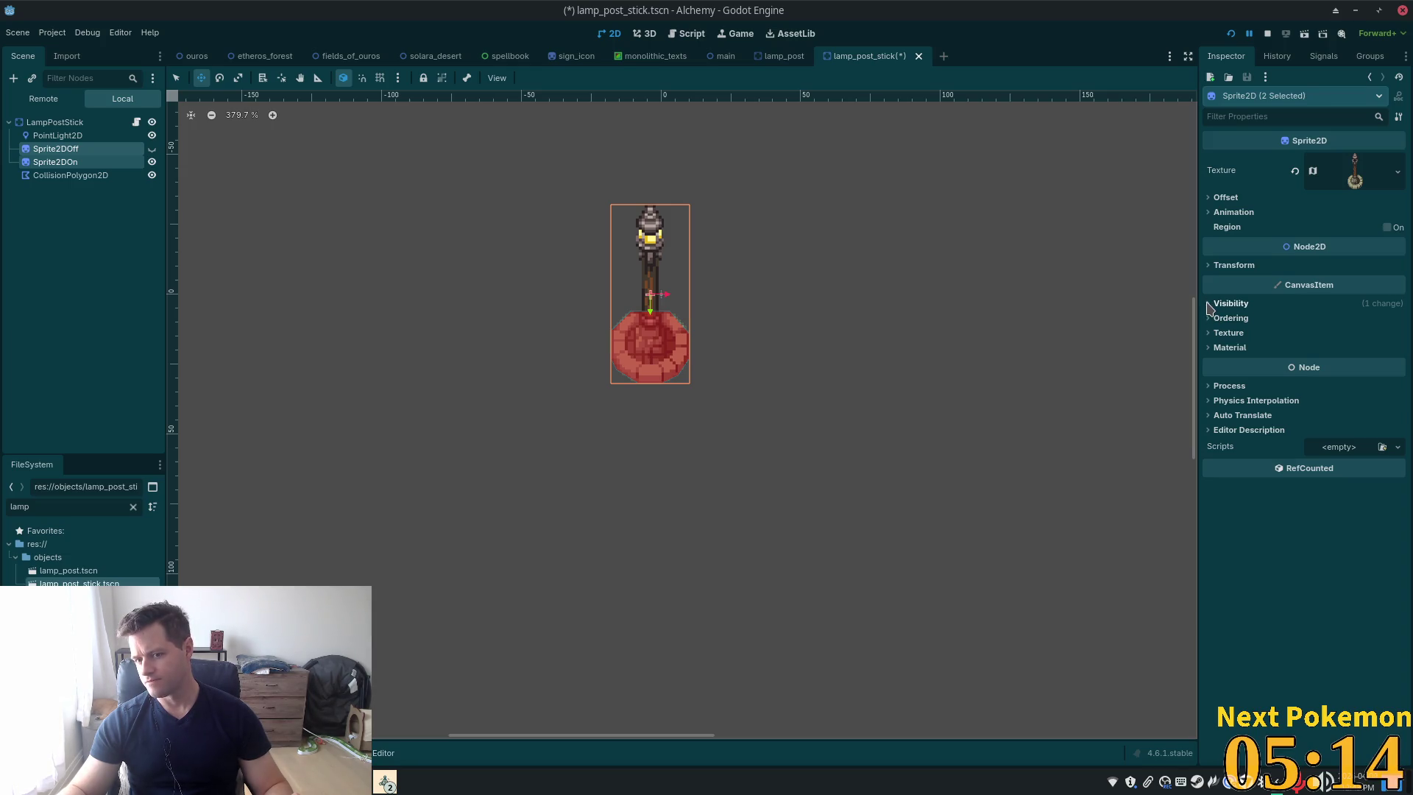
left_click(1209, 306)
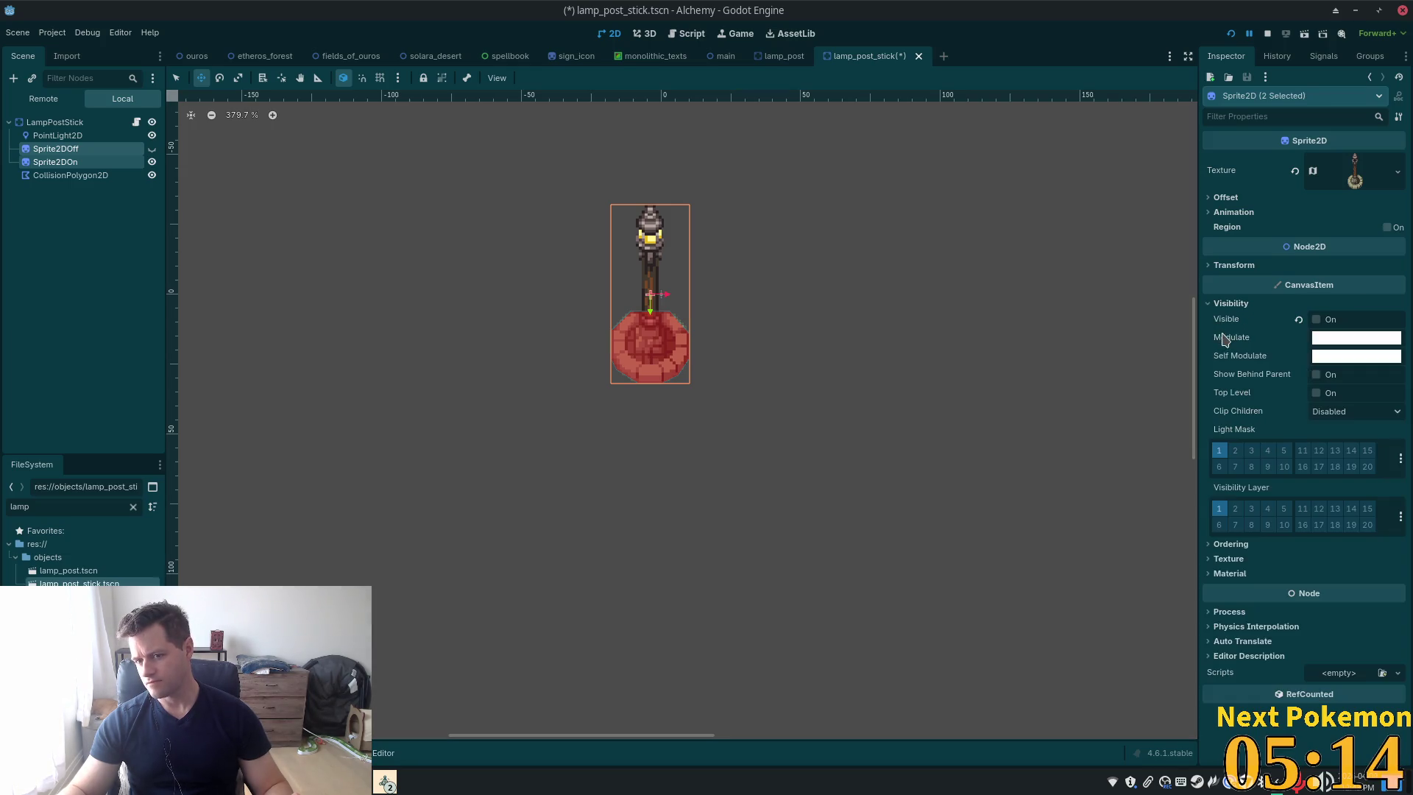
left_click(1236, 451)
key("ctrl+s")
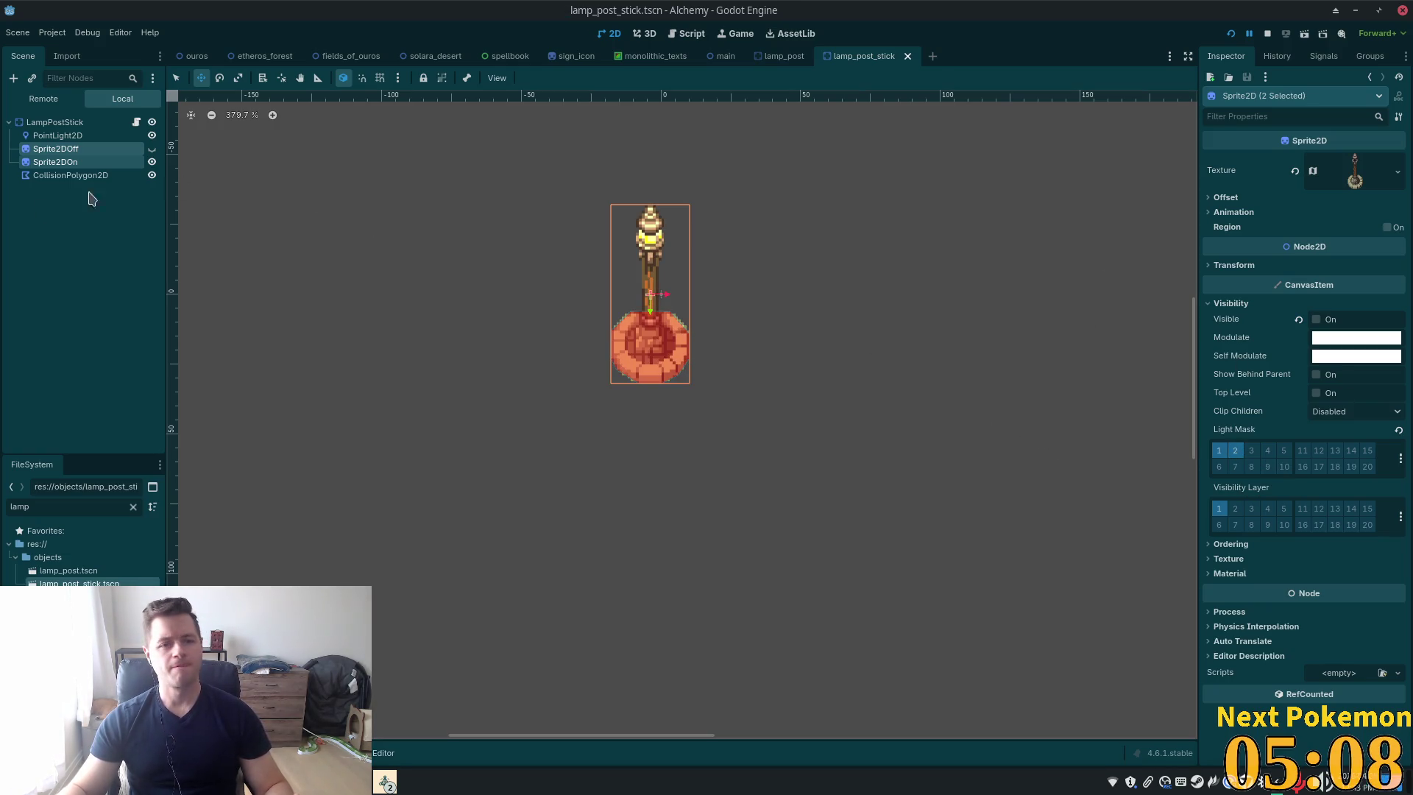
left_click(1229, 35)
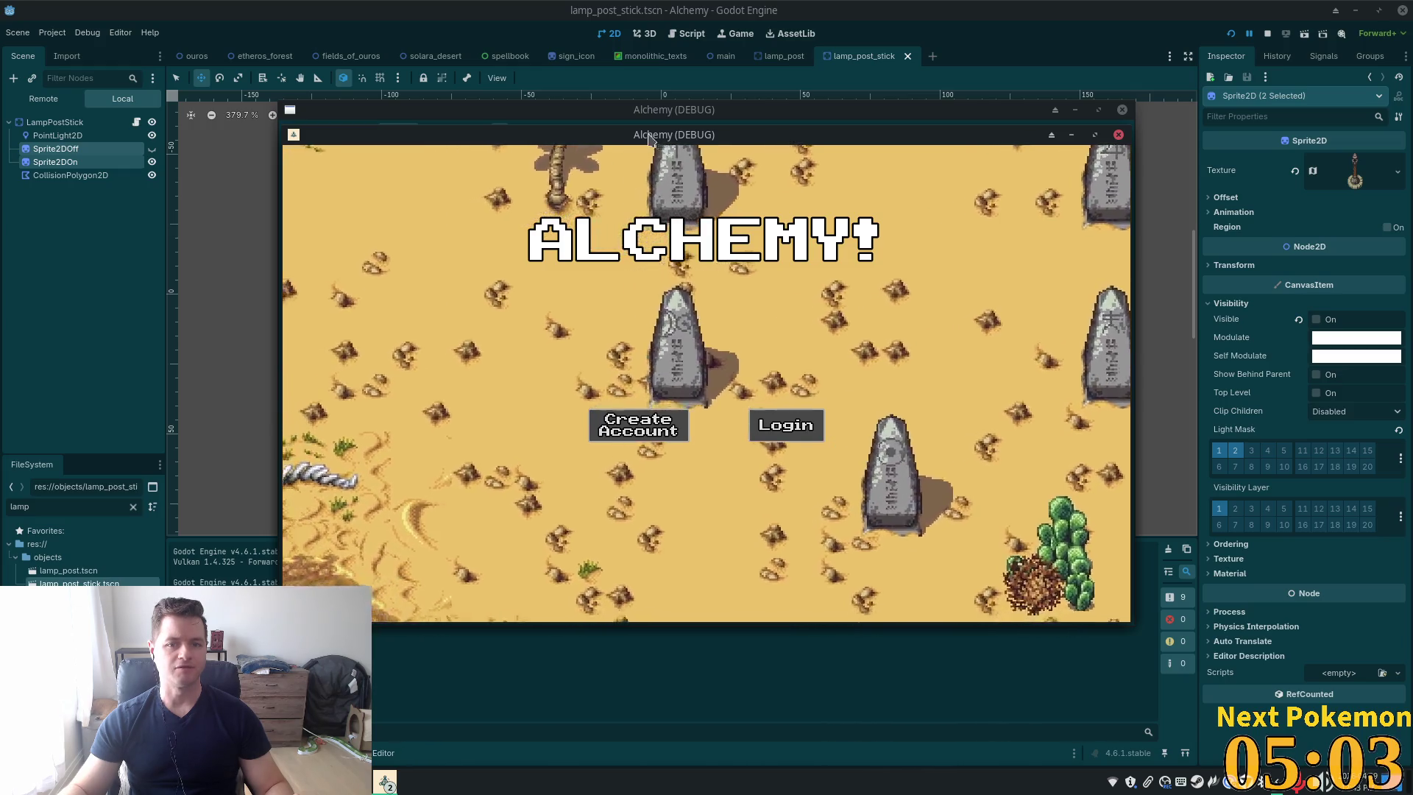
Bring the Ouros game window forward and walk south along the stone path to the second pair of lamp posts
left_click_drag(630, 141, 437, 231)
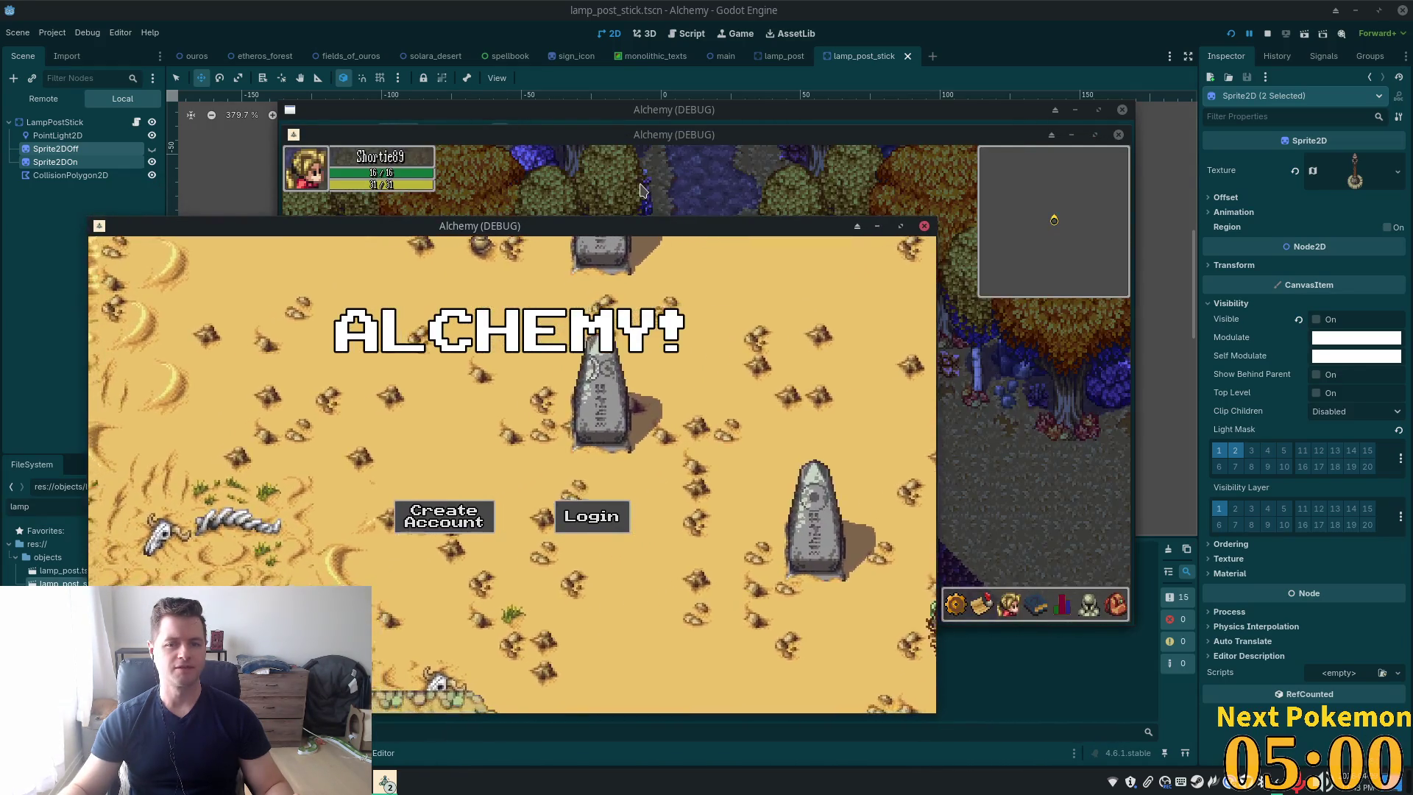
left_click(640, 190)
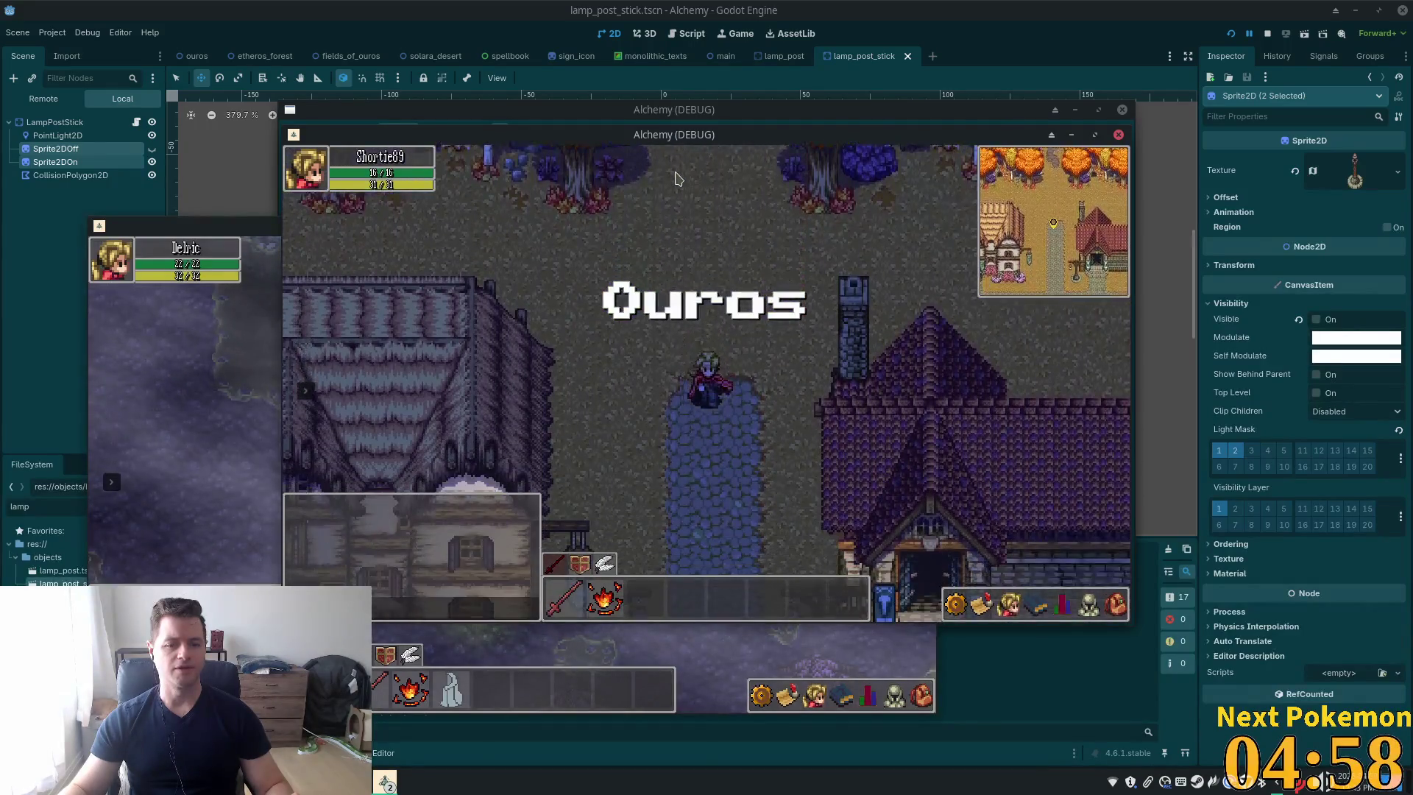
key("Down")
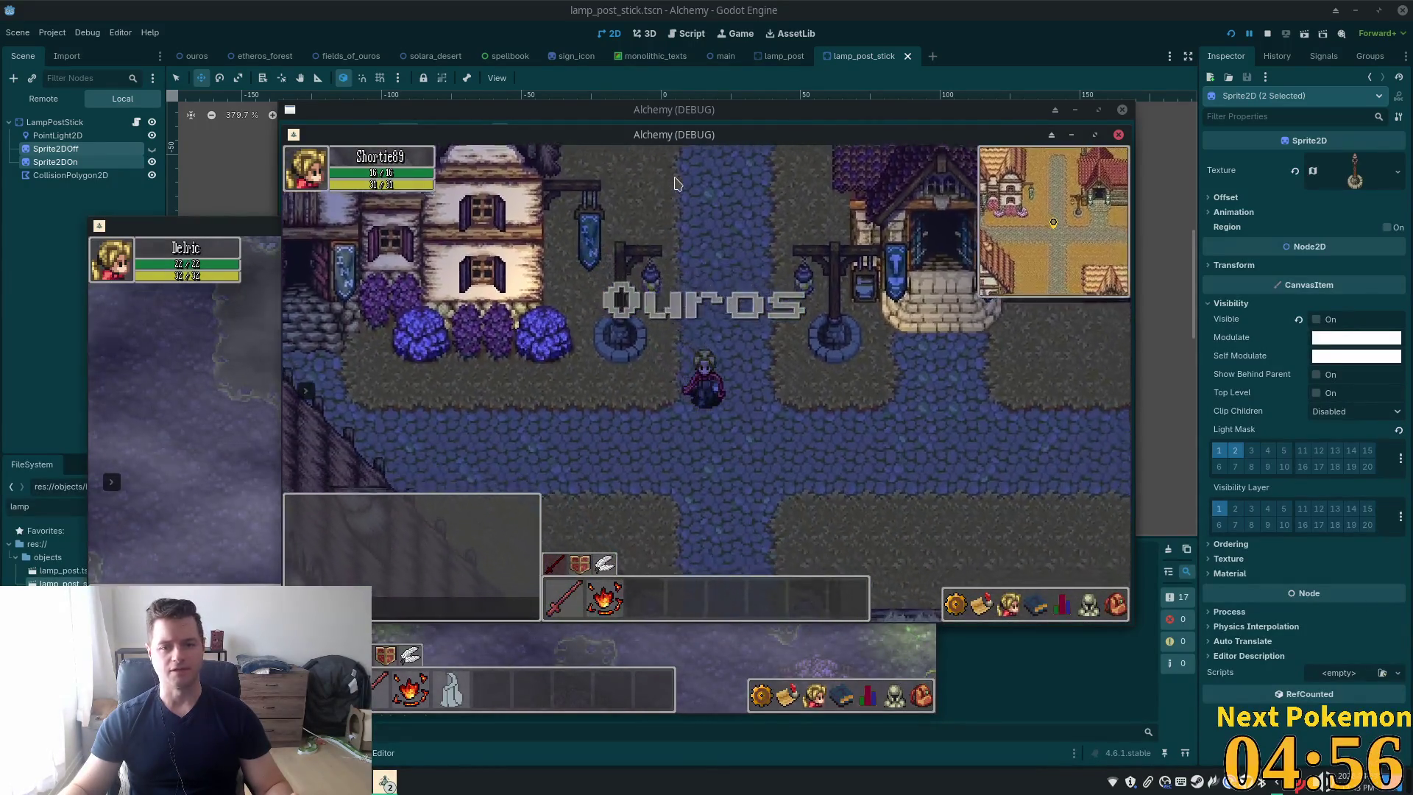
key("Down")
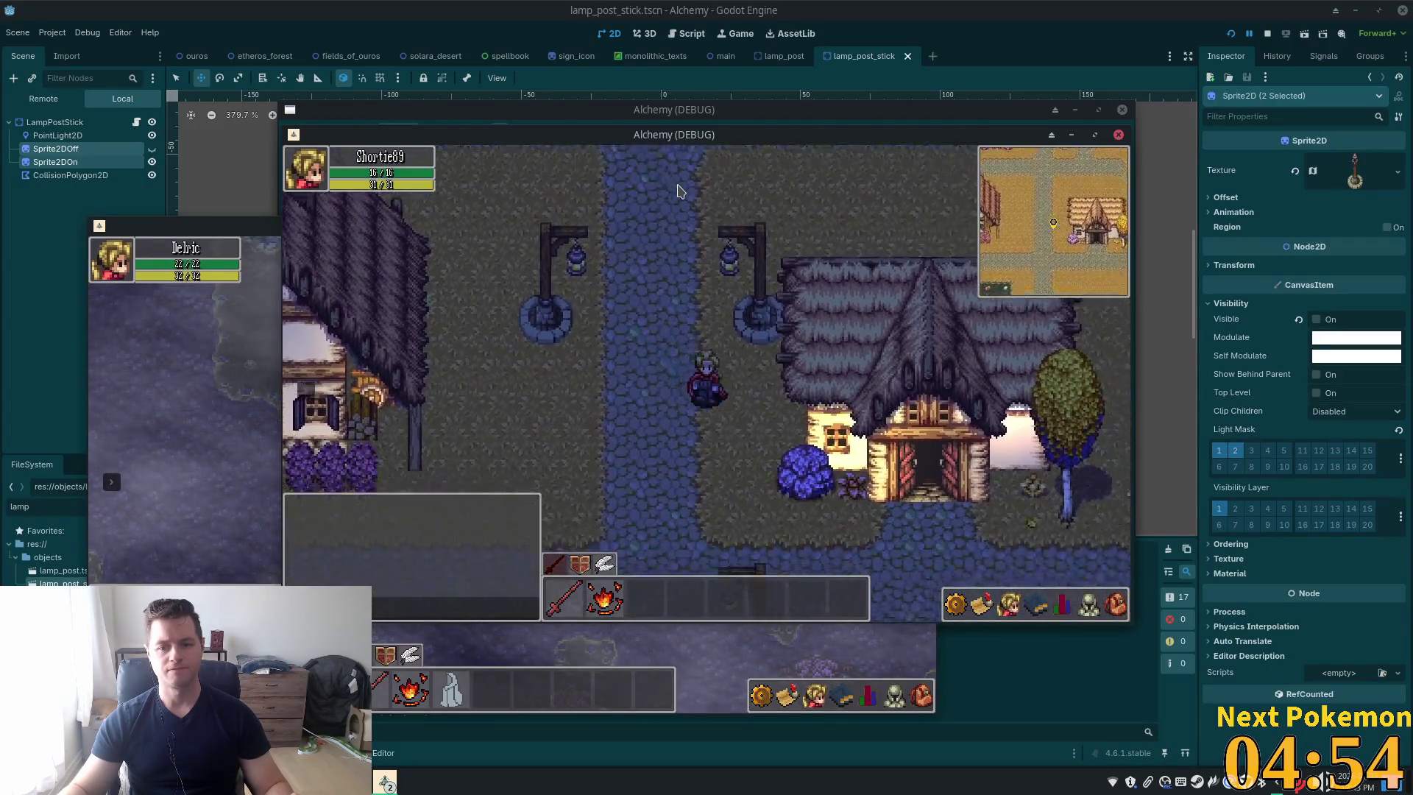
key("Down")
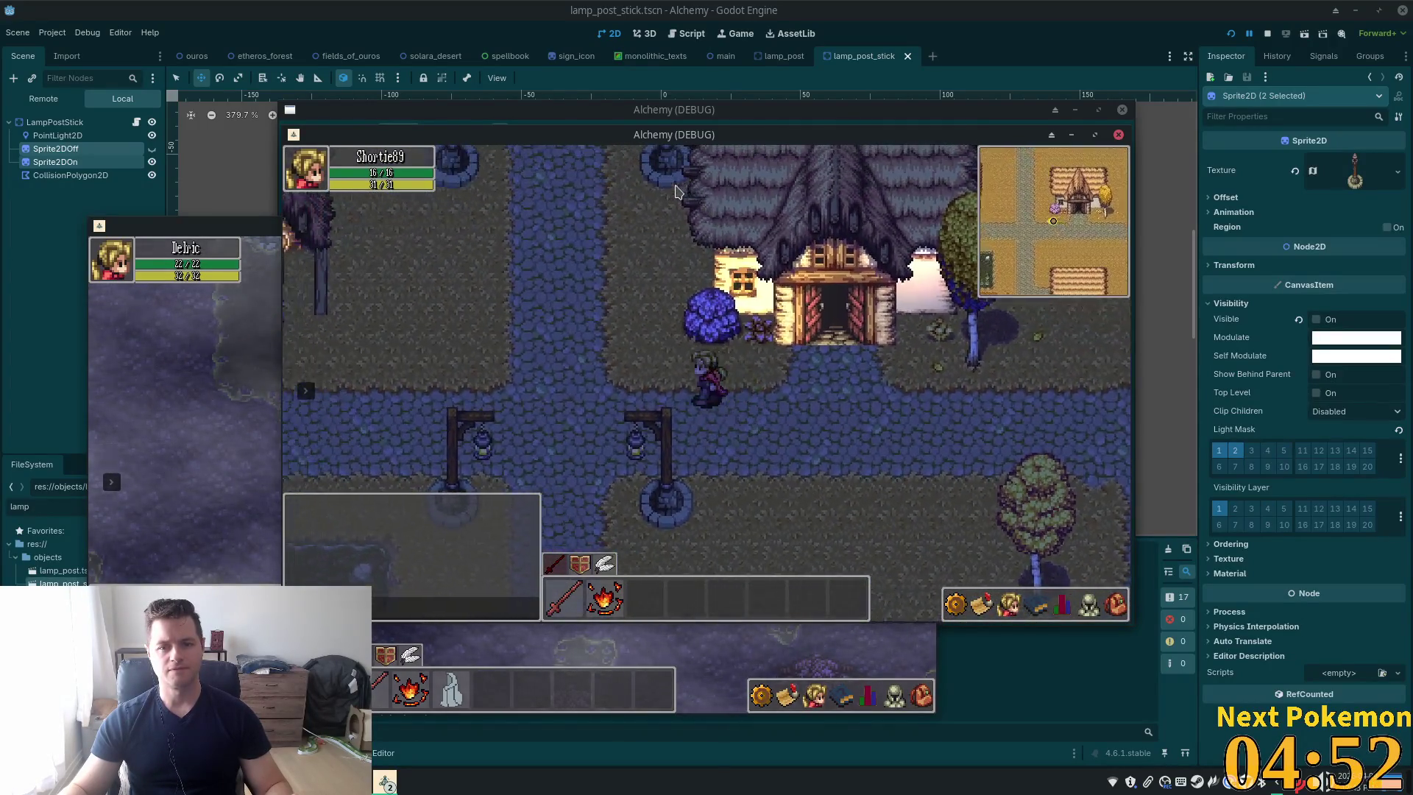
key("Left")
key("Down")
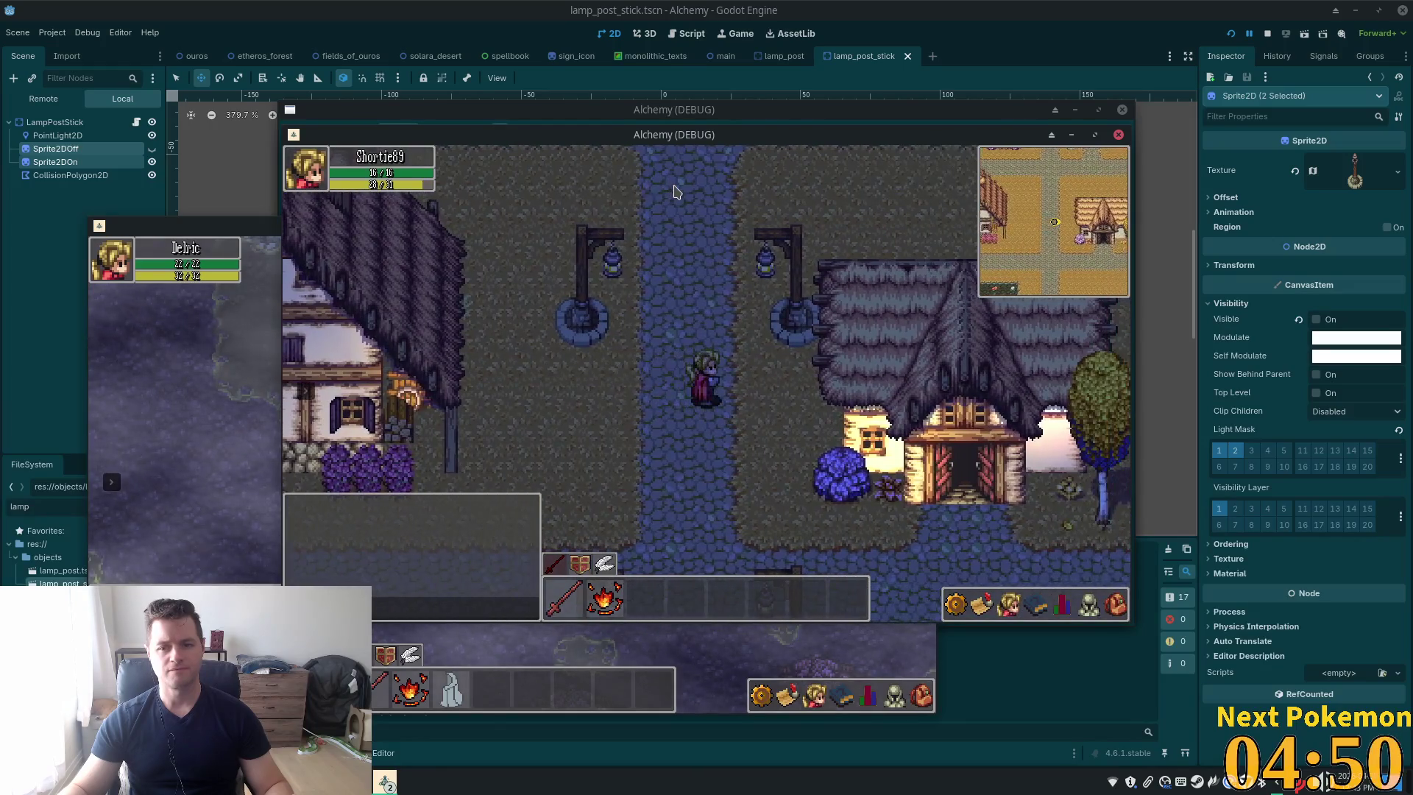
key("Down")
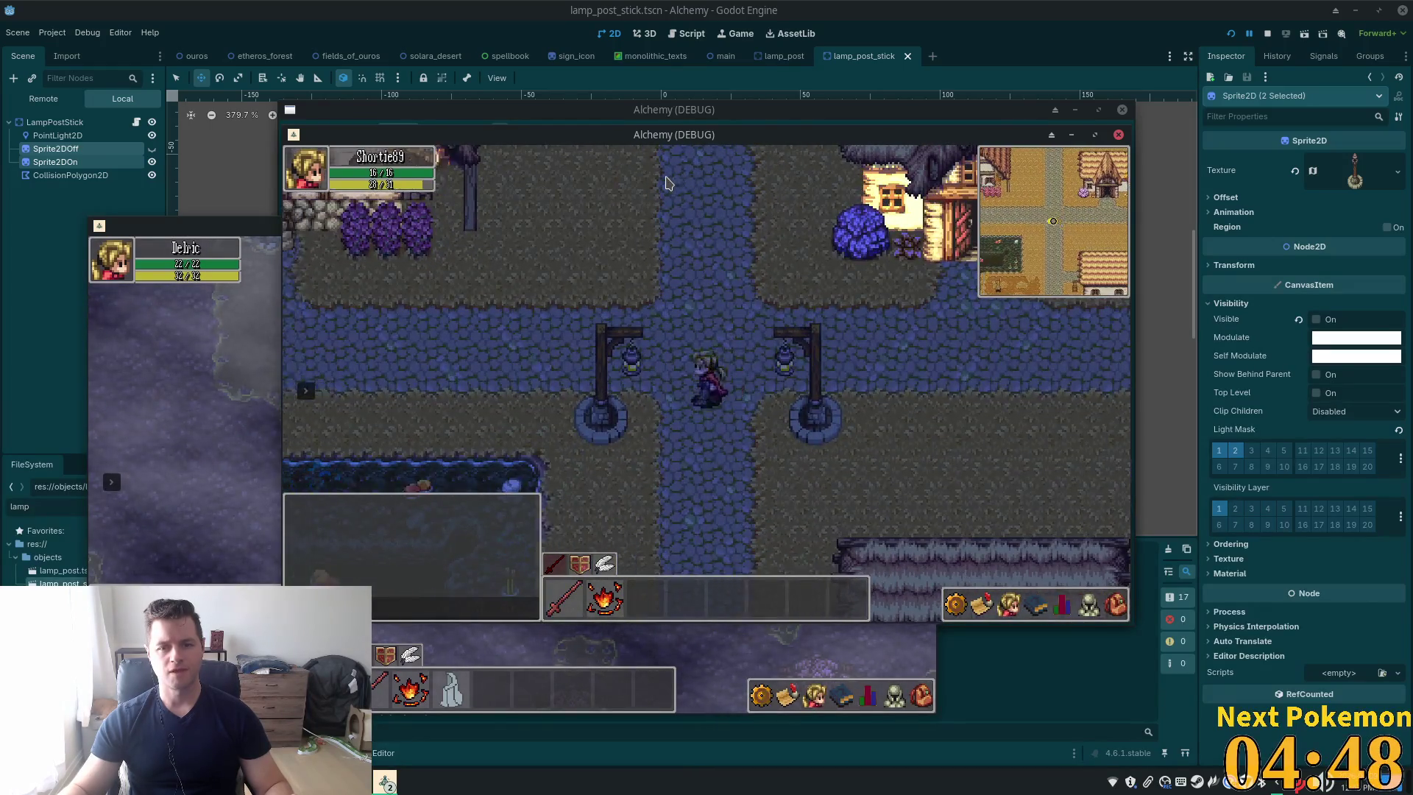
Walk east toward the thatched house, back north-west toward the inn, then restart the game
key("Up")
key("Right")
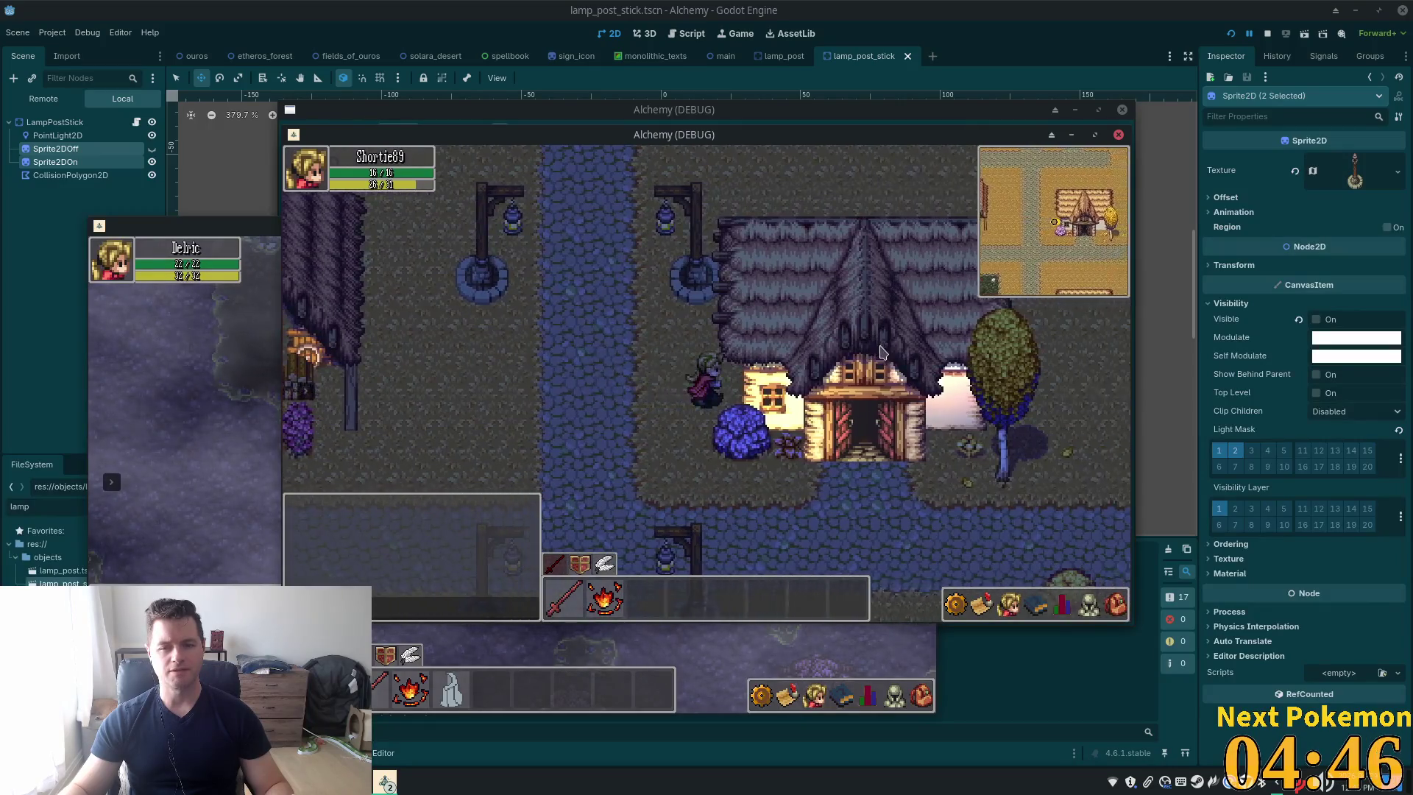
key("Left")
key("Up")
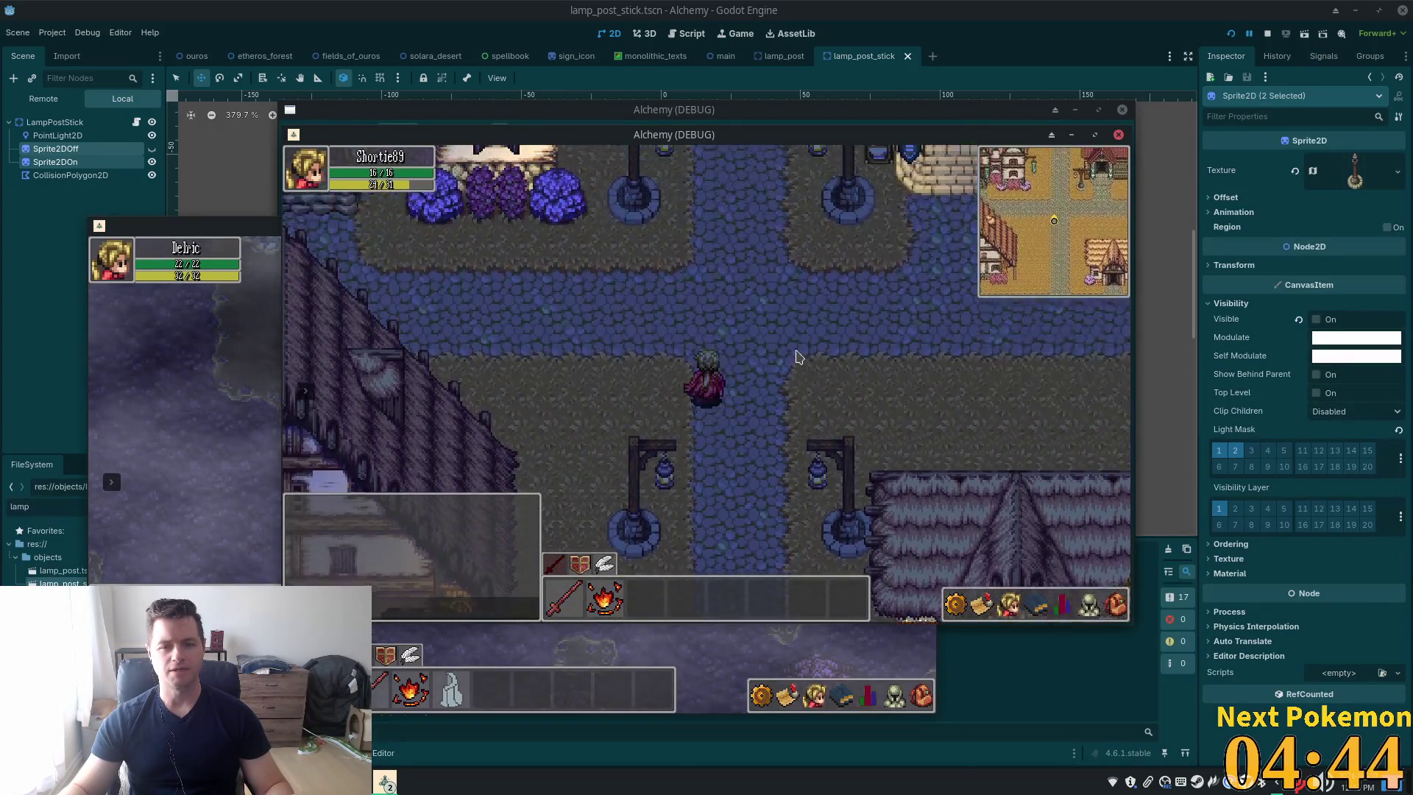
key("Up")
key("Left")
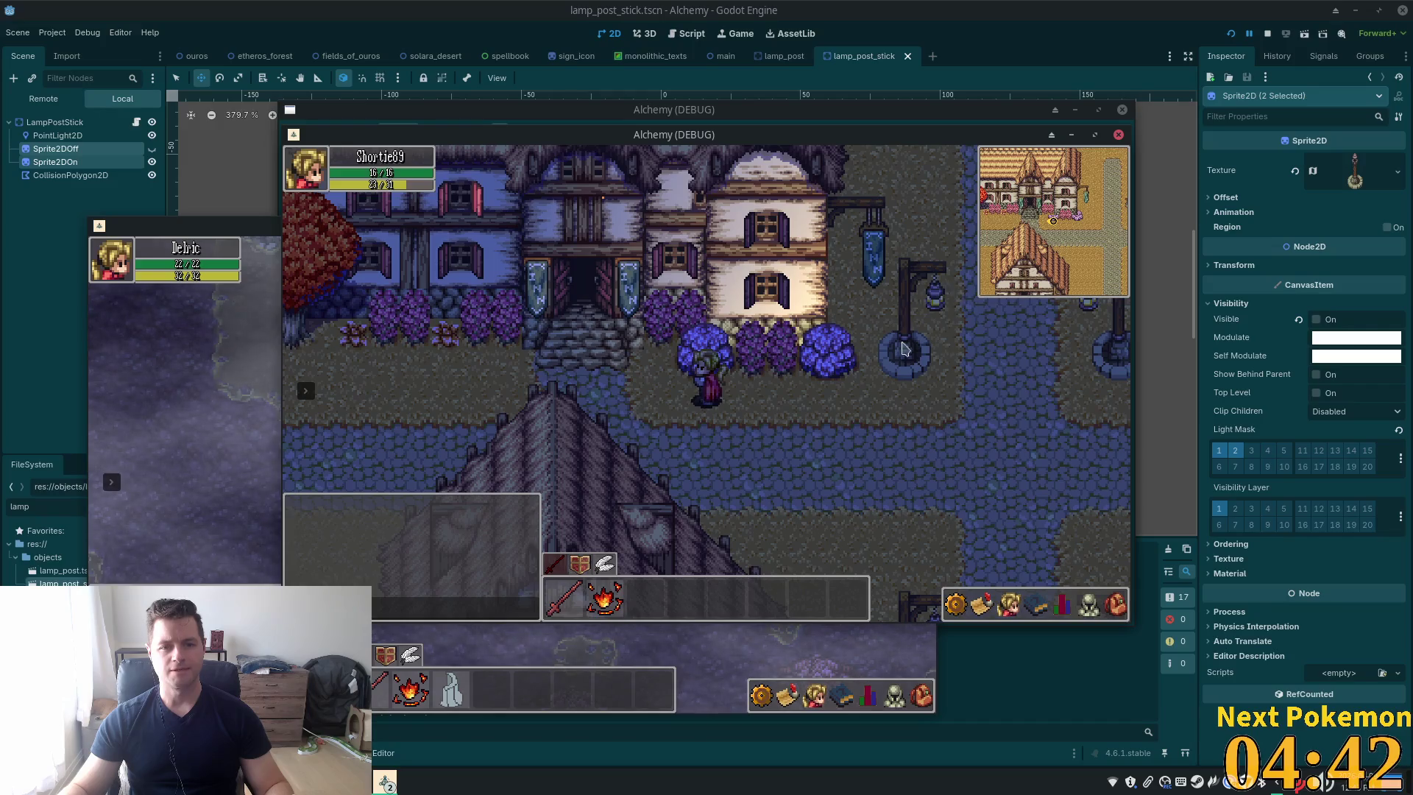
key("Right")
key("Right")
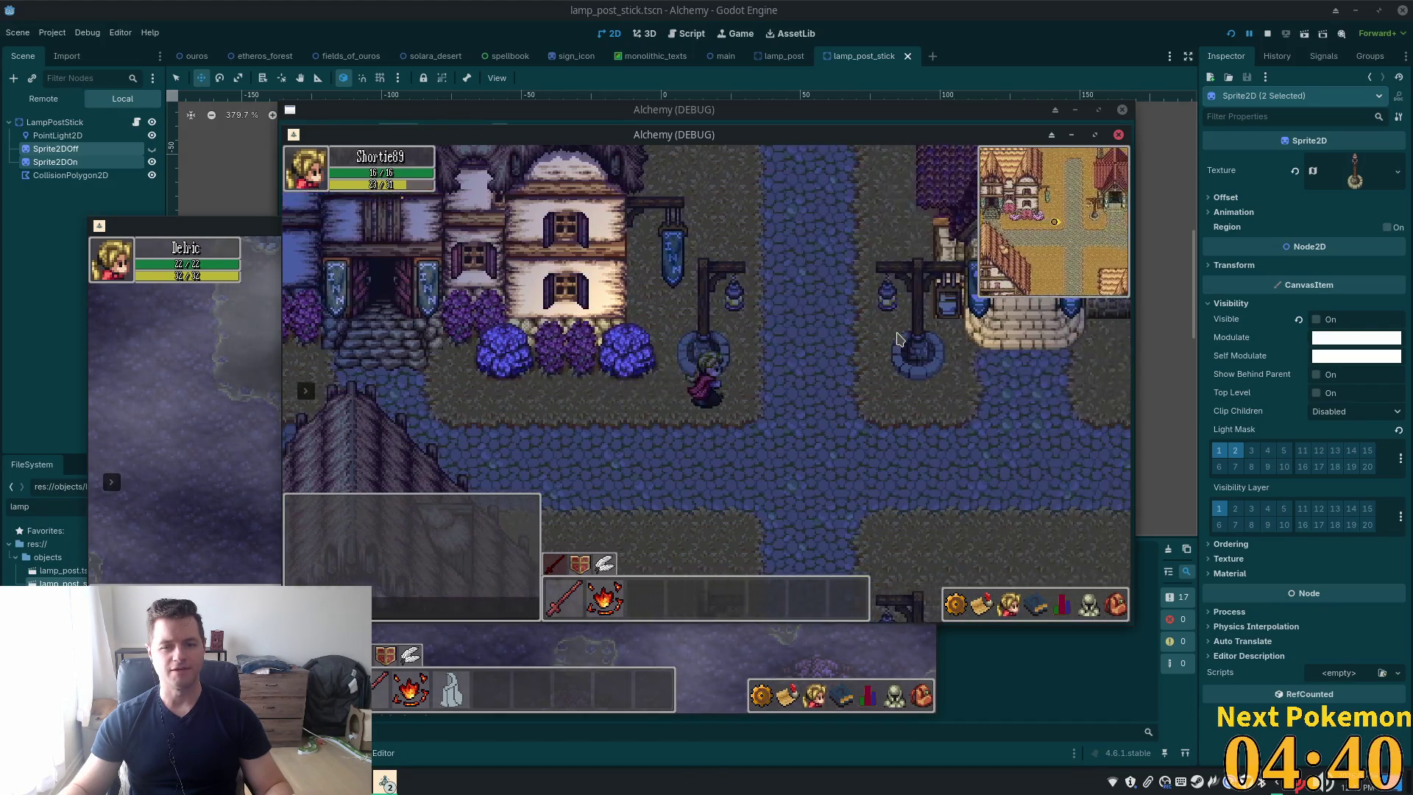
key("F5")
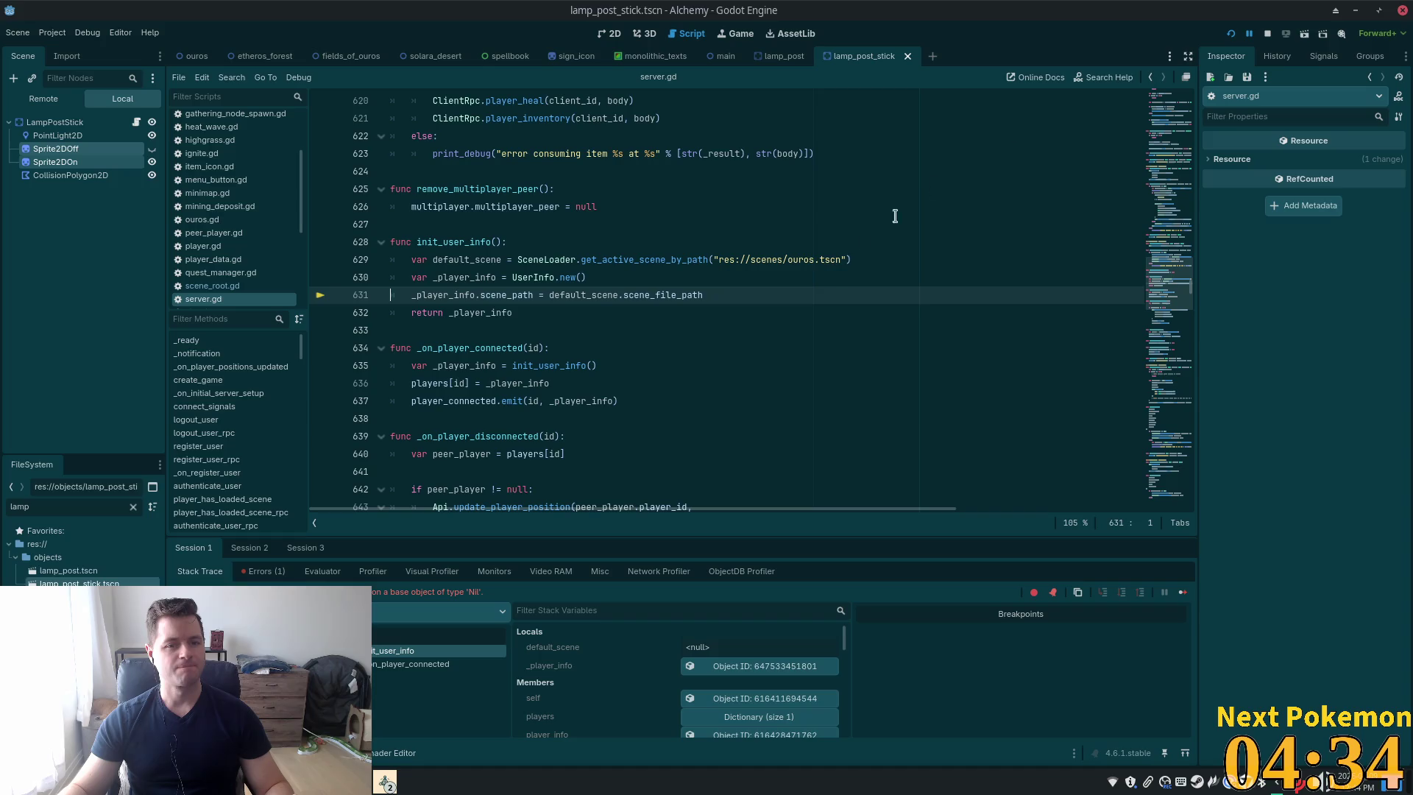
Relaunch the game, walk south into Ouros, stop it with F8 and switch to Cursor
key("F5")
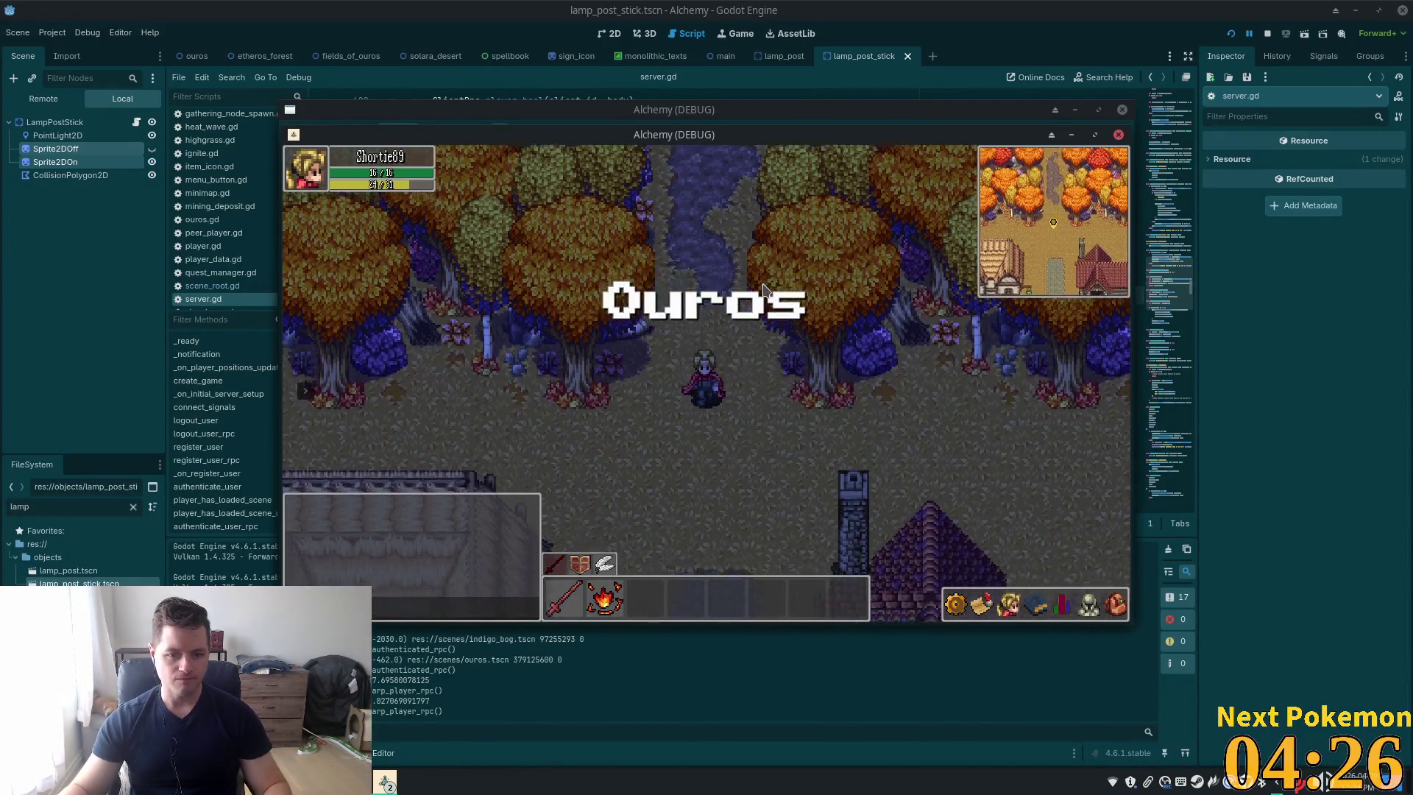
key("Down")
key("Down")
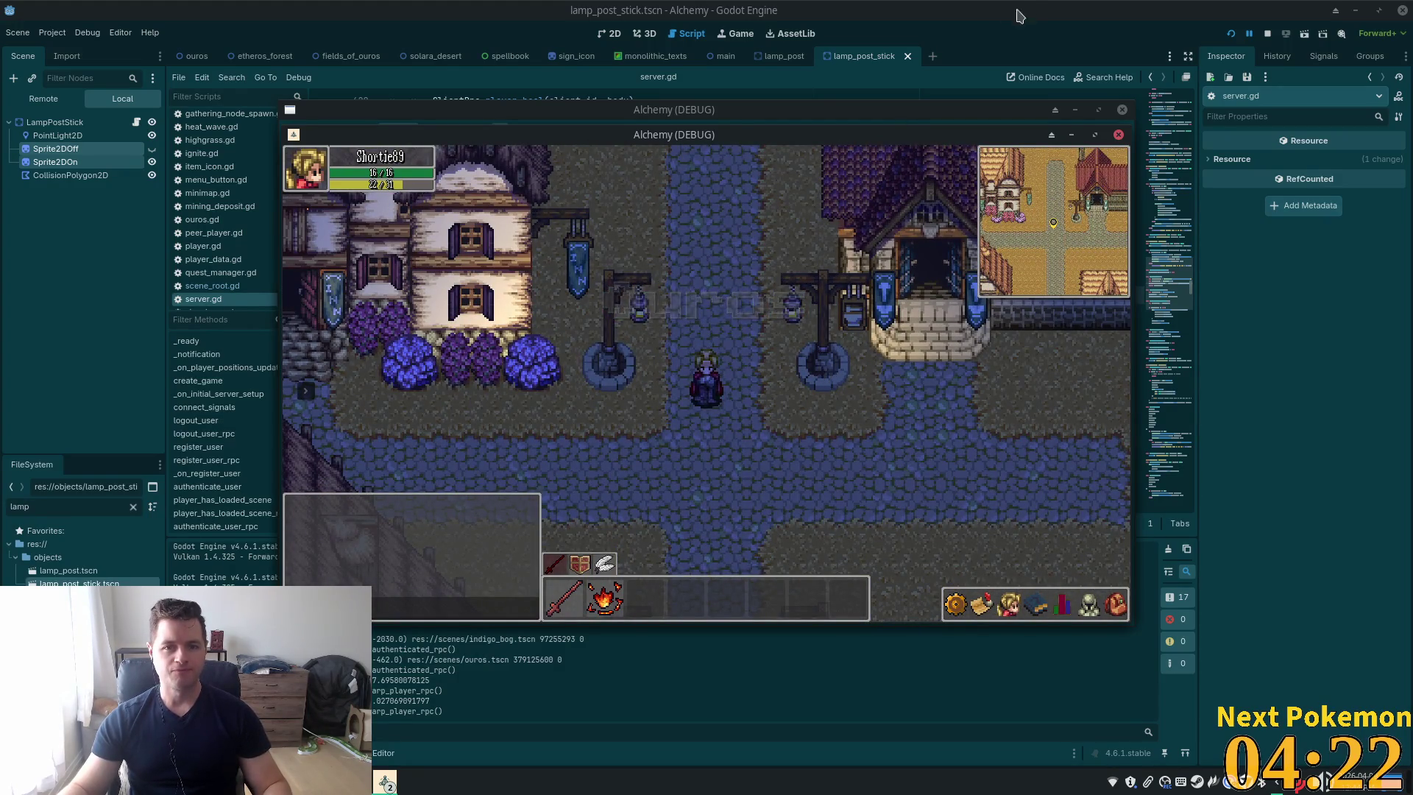
key("F8")
key("alt+Tab")
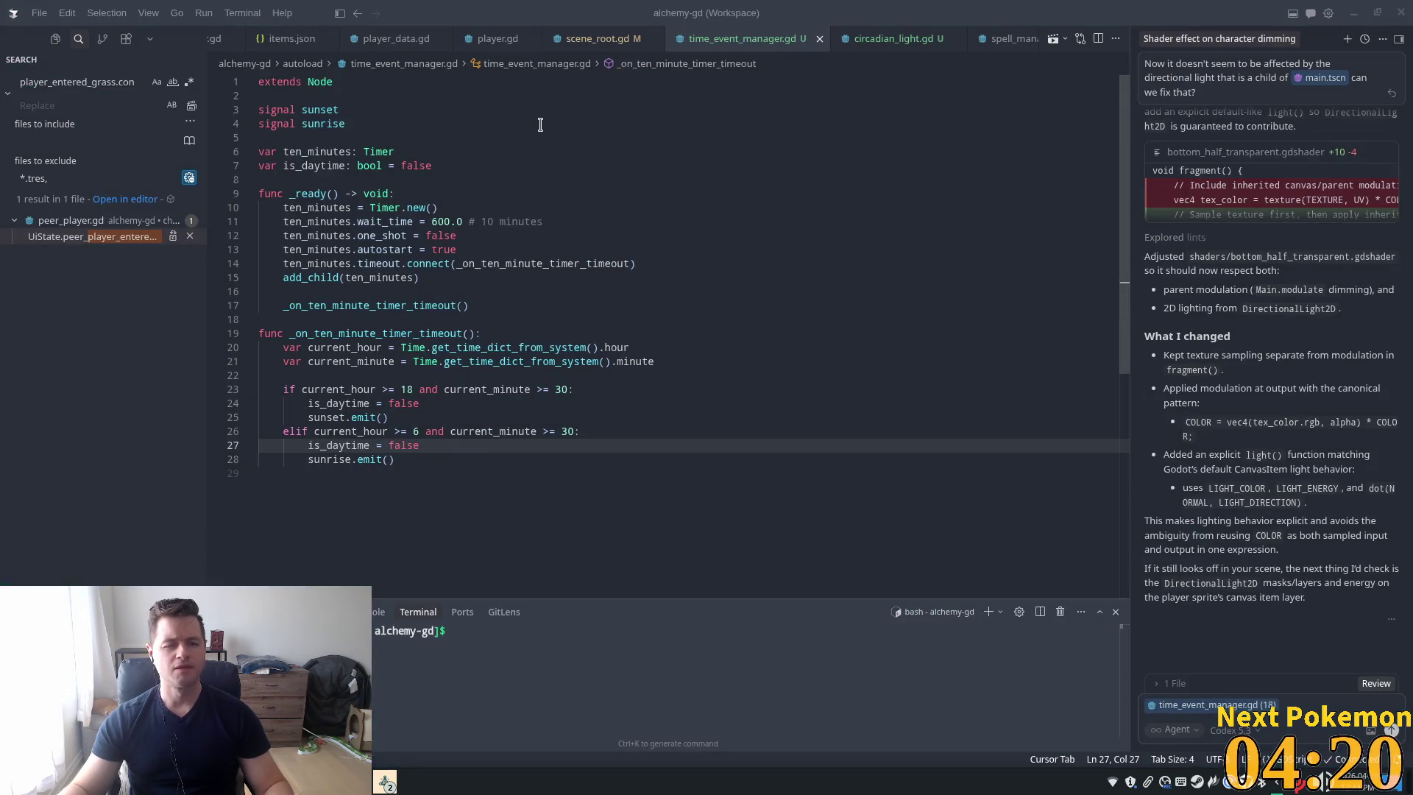
Inspect the is_daytime assignment on line 24 of time_event_manager.gd, then rerun the game in Godot
left_click(420, 401)
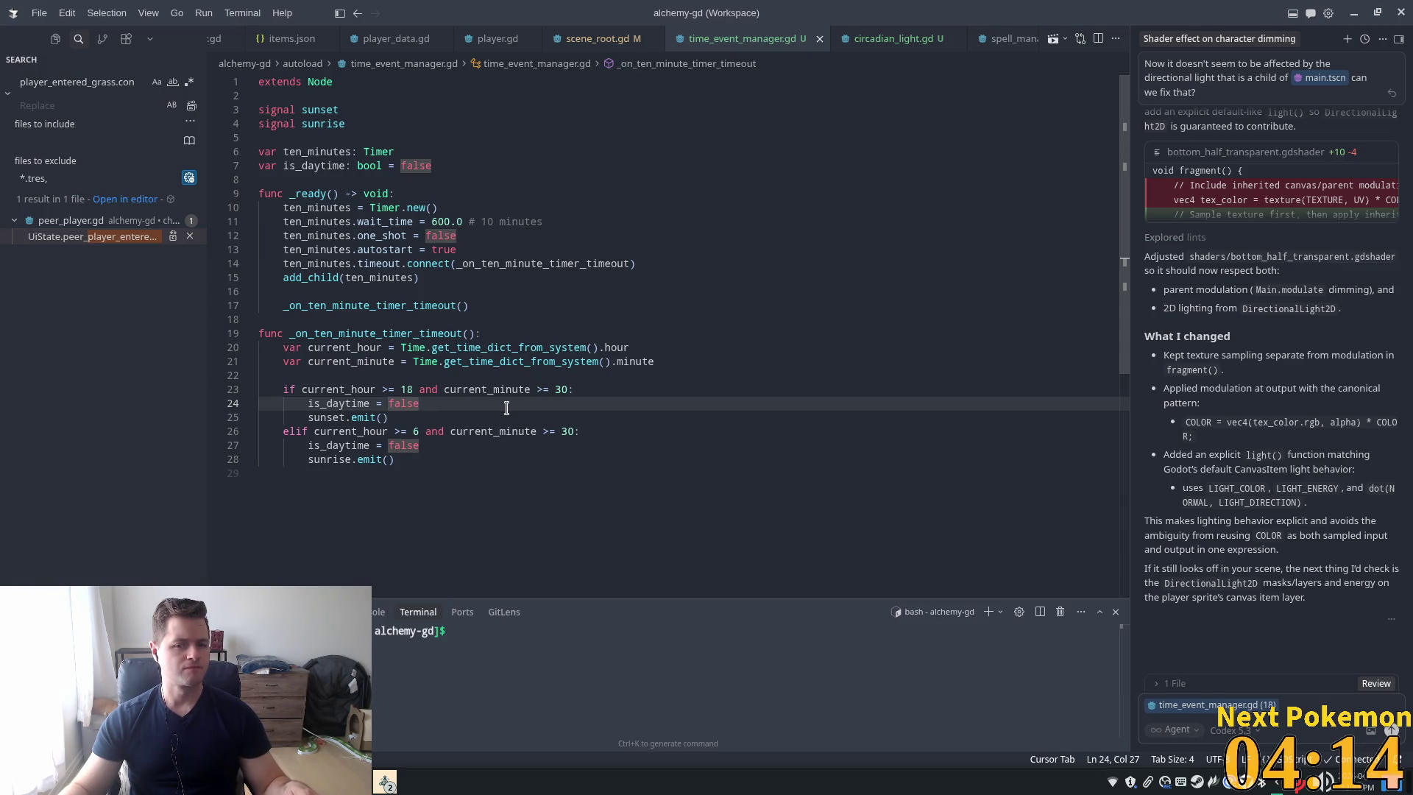
key("alt+Tab")
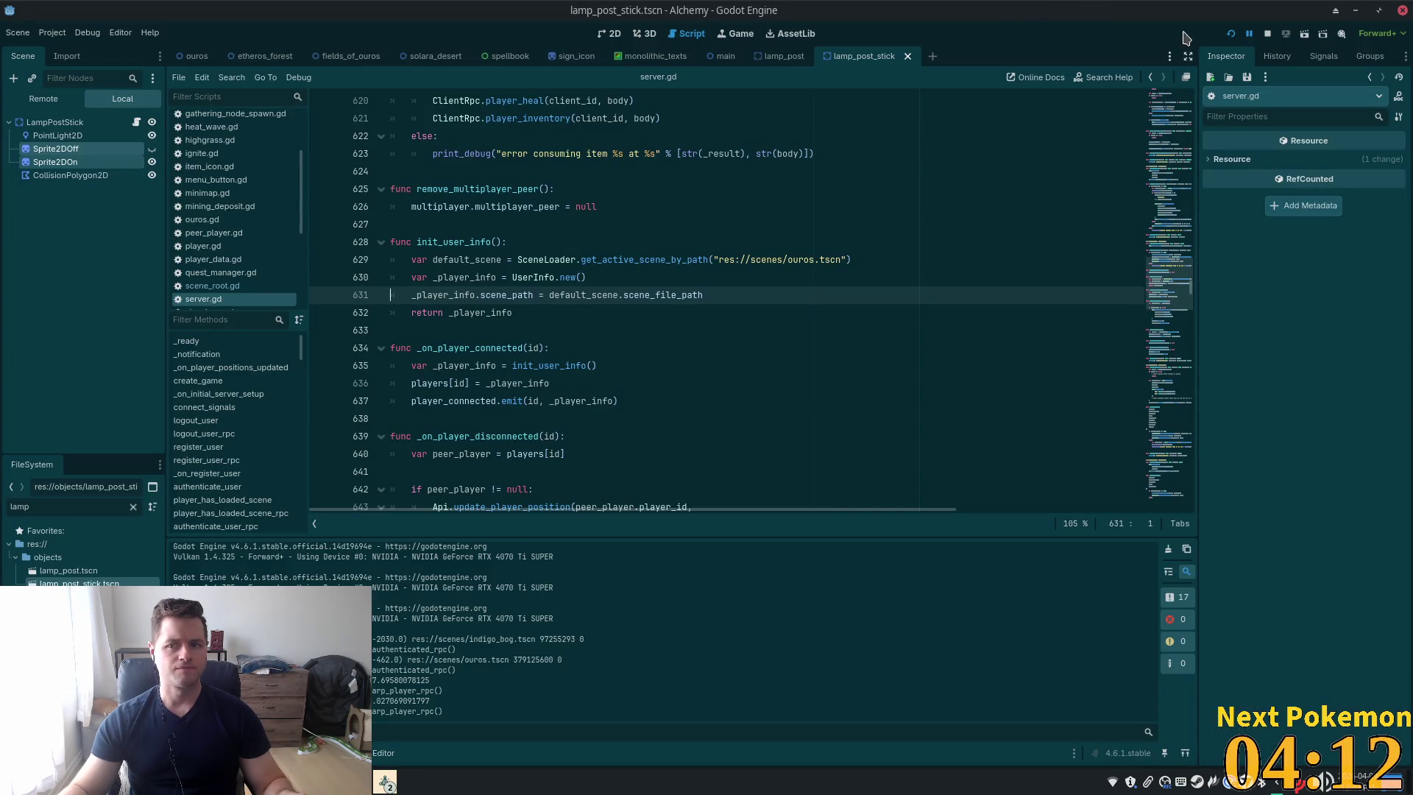
left_click(1230, 34)
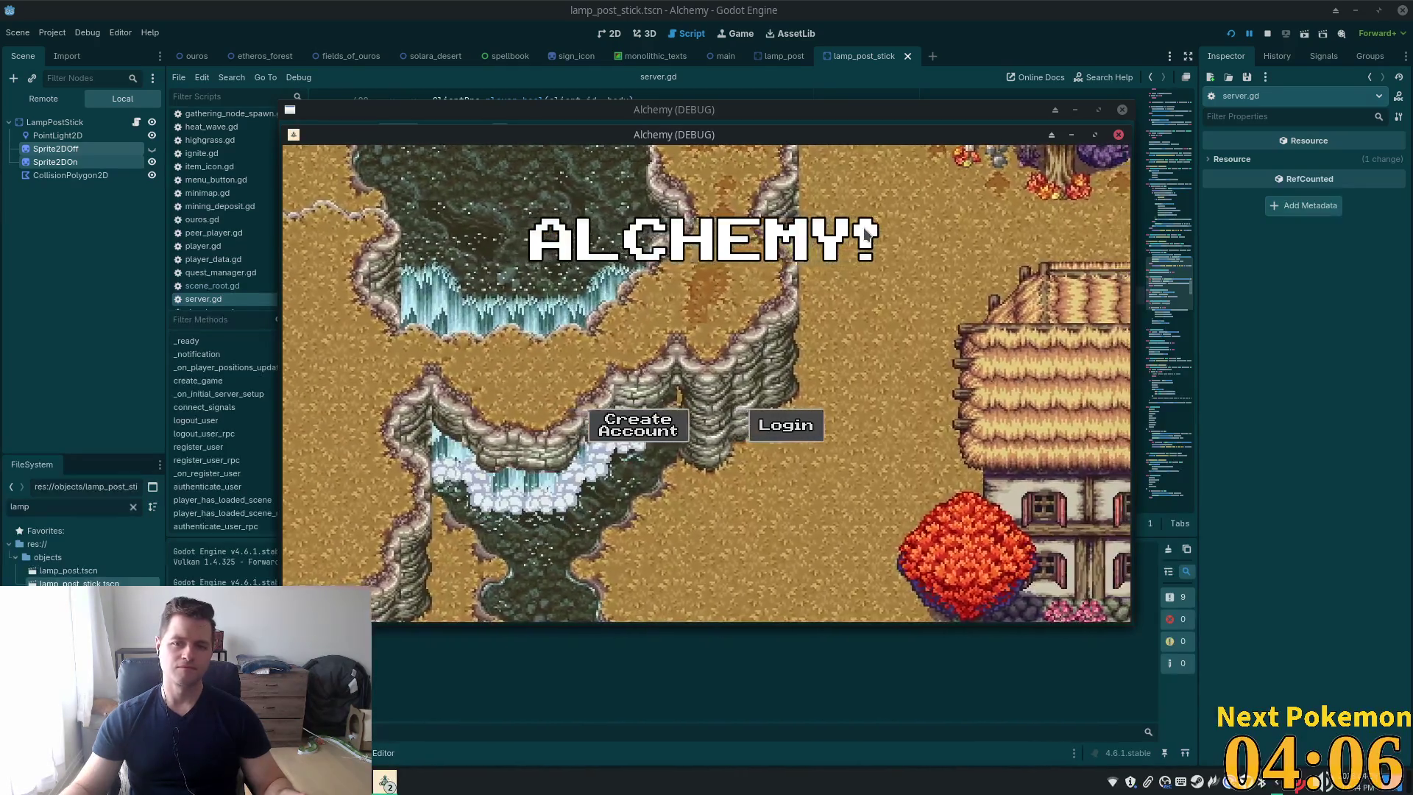
Walk north into Ouros, stop the game, open the lamp_post scene, and go to Cursor
key("w")
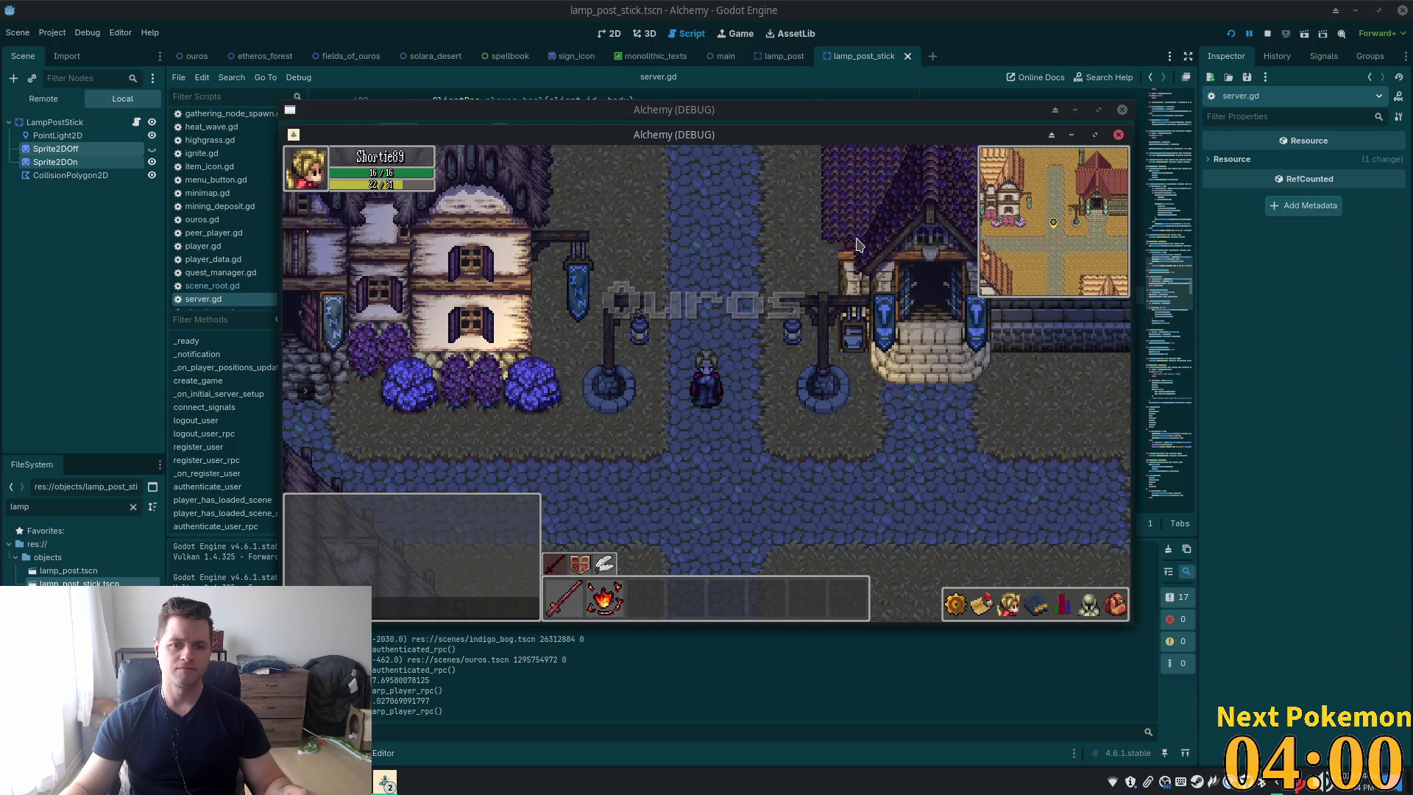
key("F8")
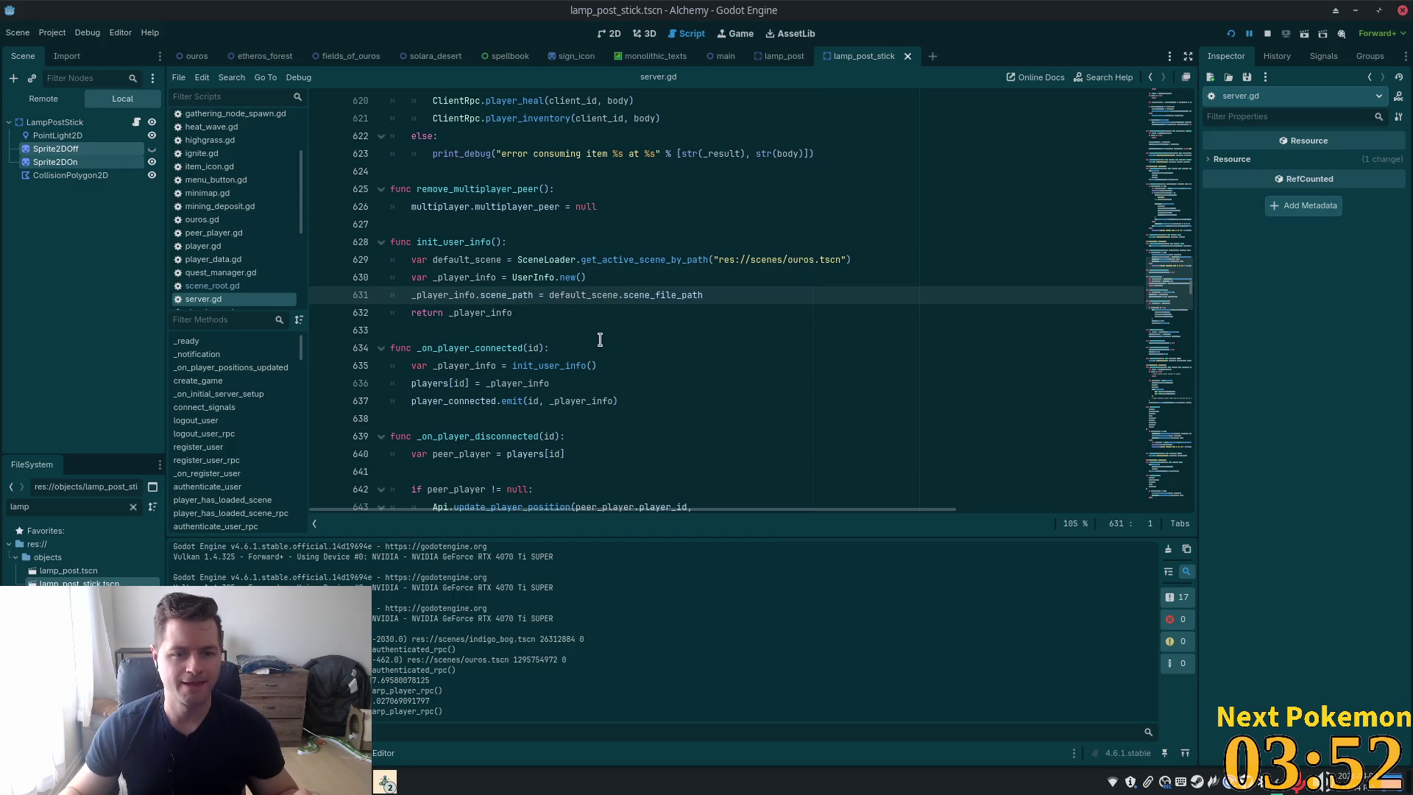
scroll(736, 184, "up", 2)
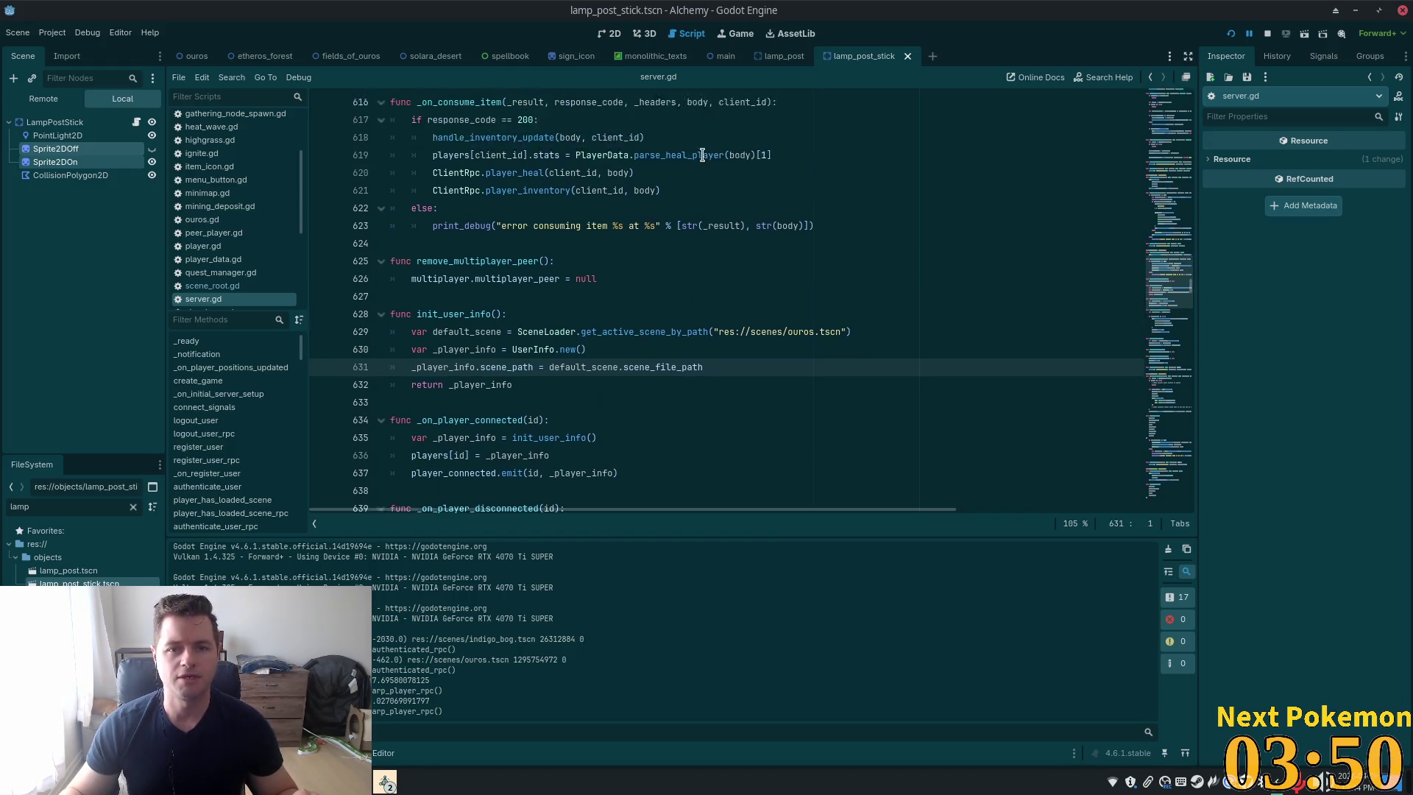
left_click(781, 56)
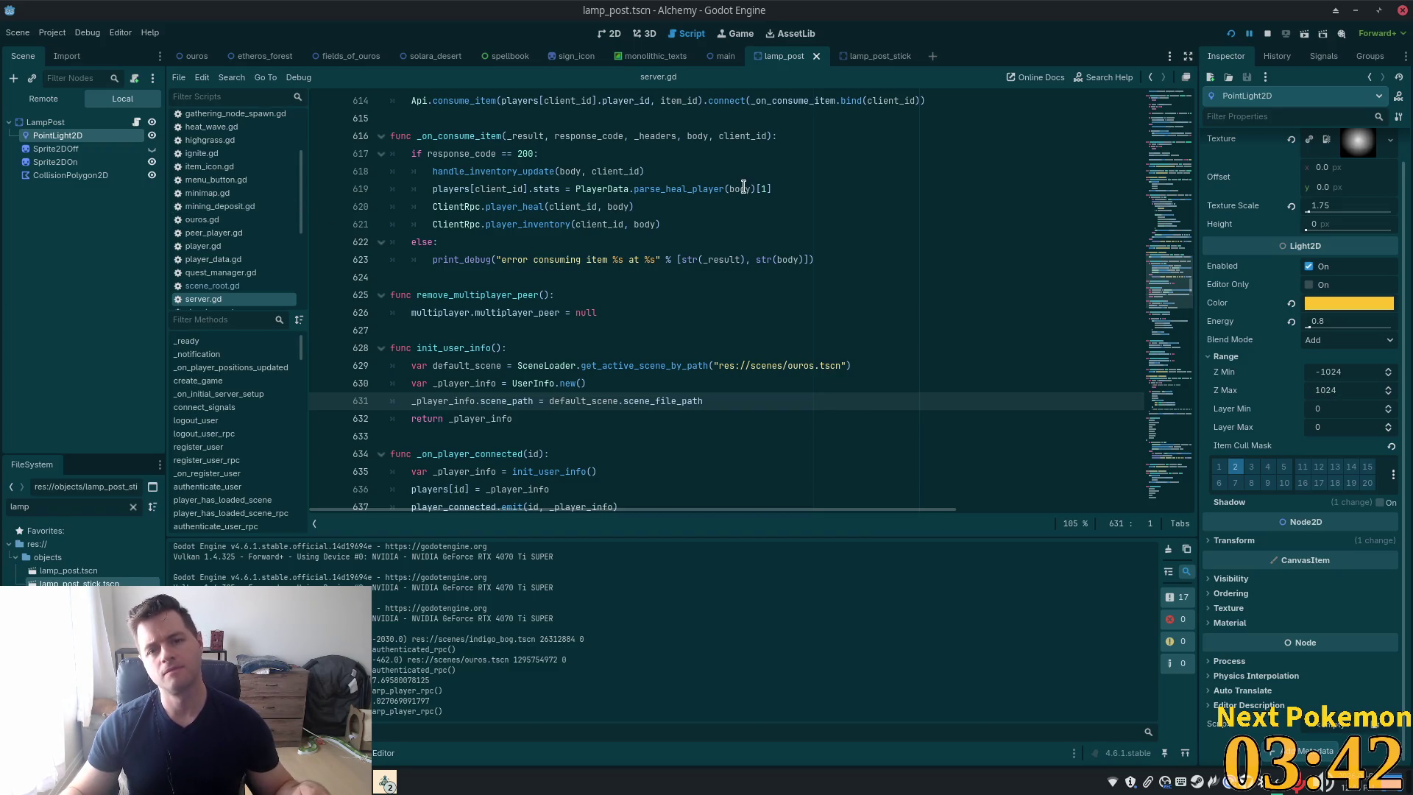
key("alt+Tab")
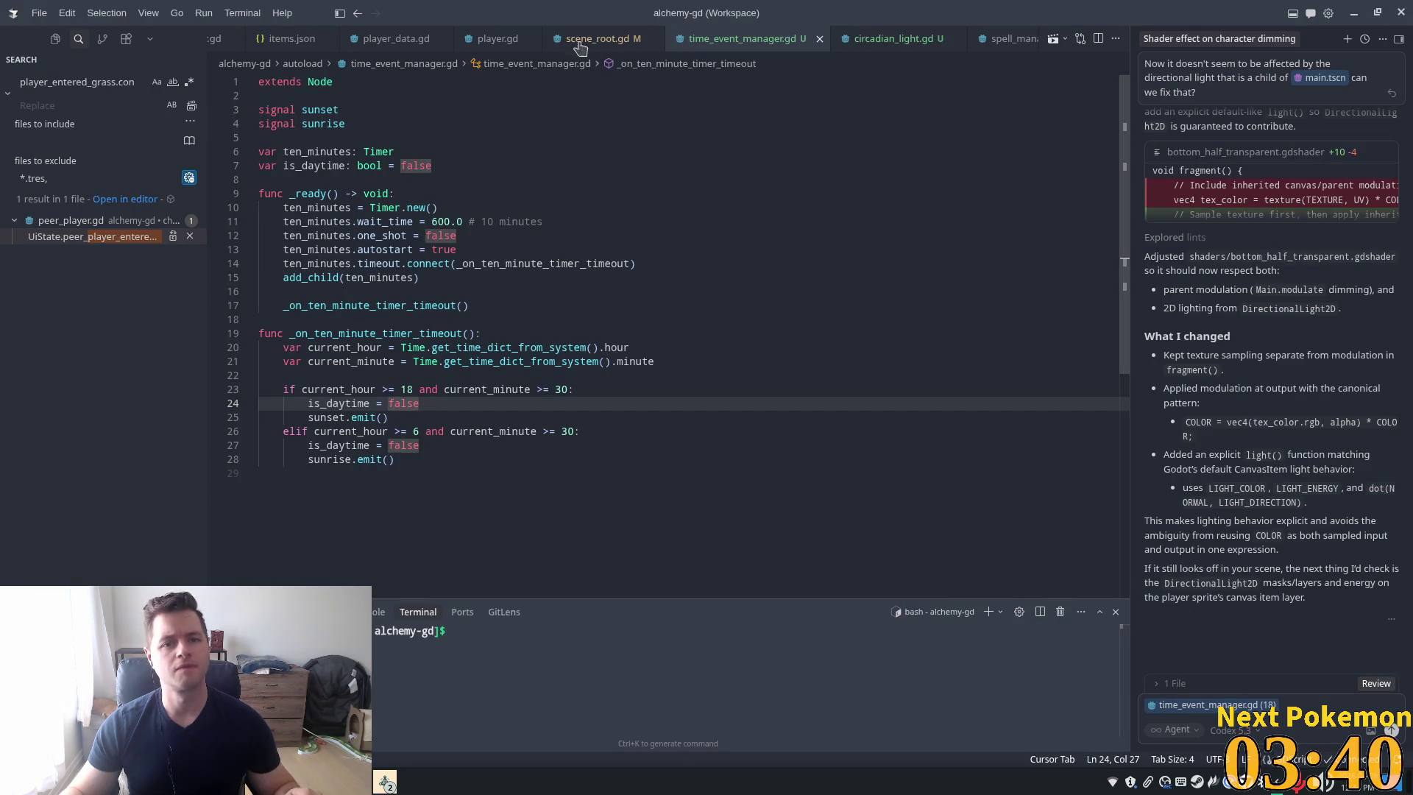
Add print("its daytime") / print("its nighttime") to circadian_light.gd's _ready check, then run the game
left_click(871, 40)
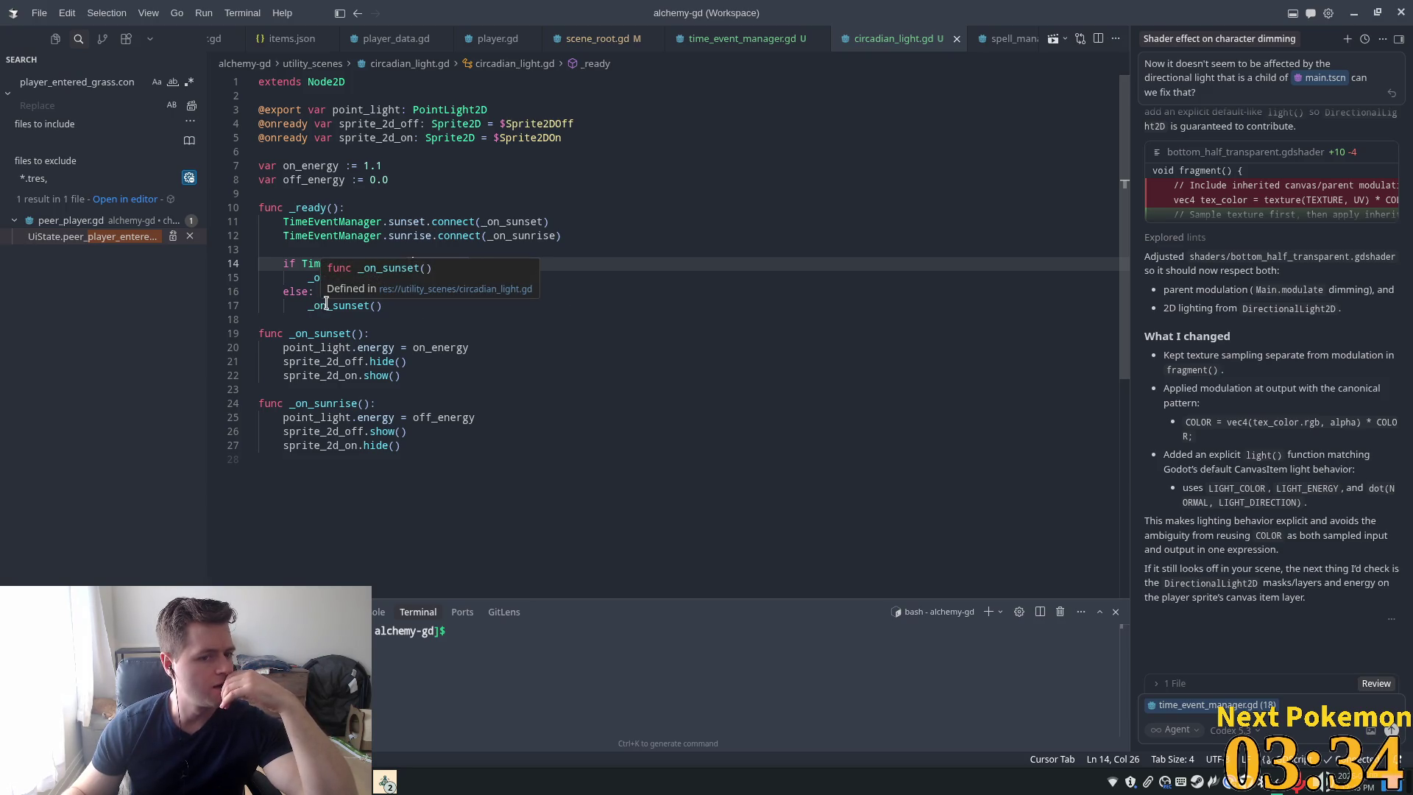
left_click(404, 184)
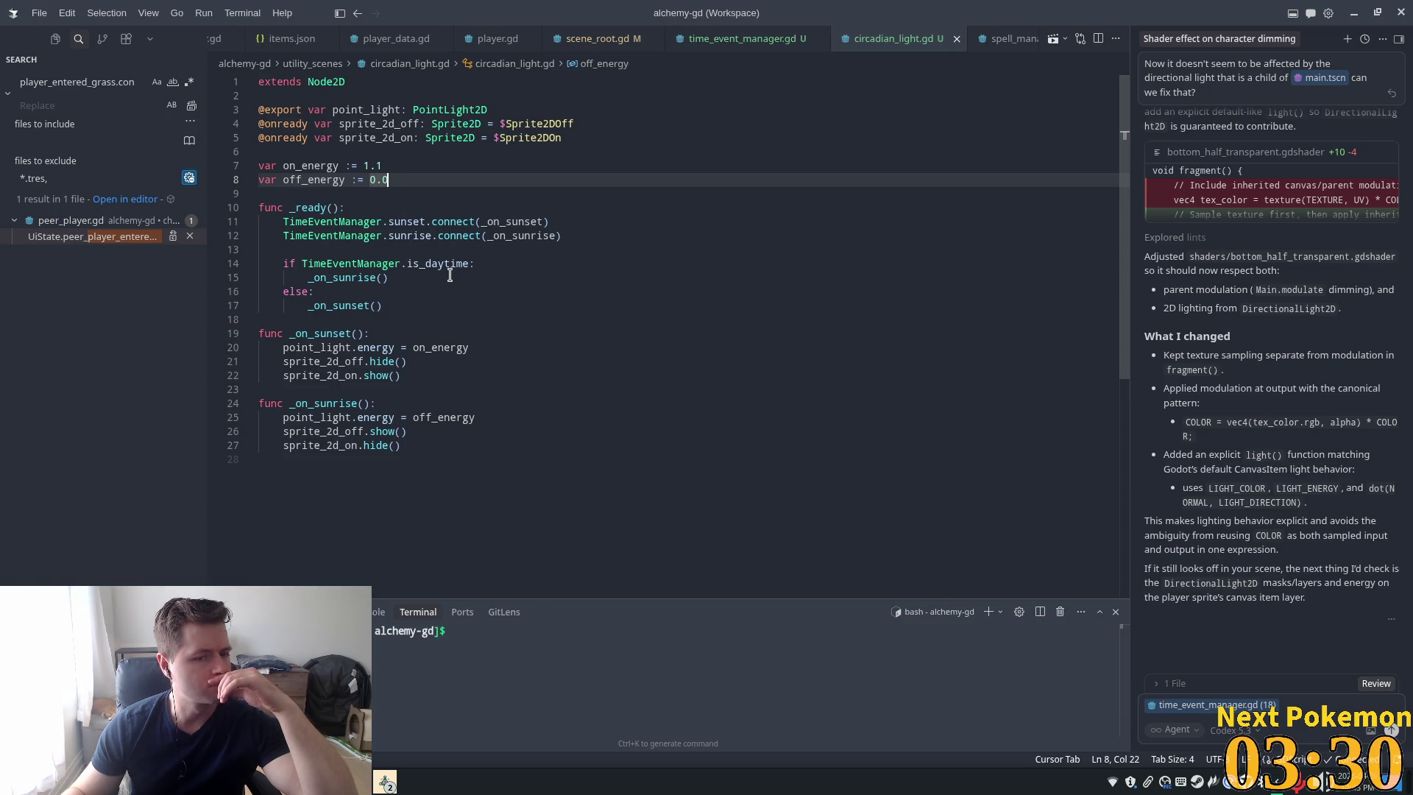
left_click(502, 251)
key("Down")
key("Return")
type("print")
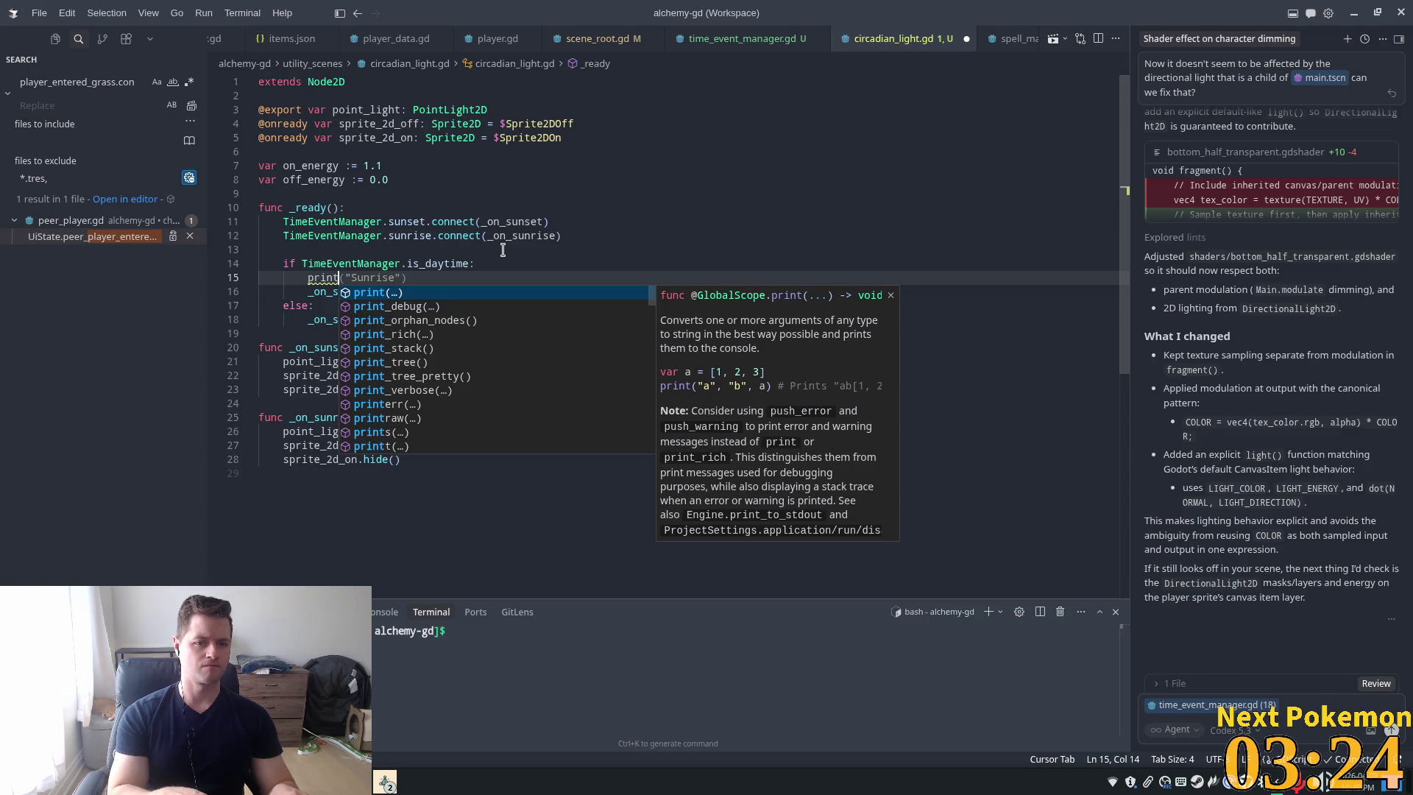
key("Return")
type("\"Sunrise")
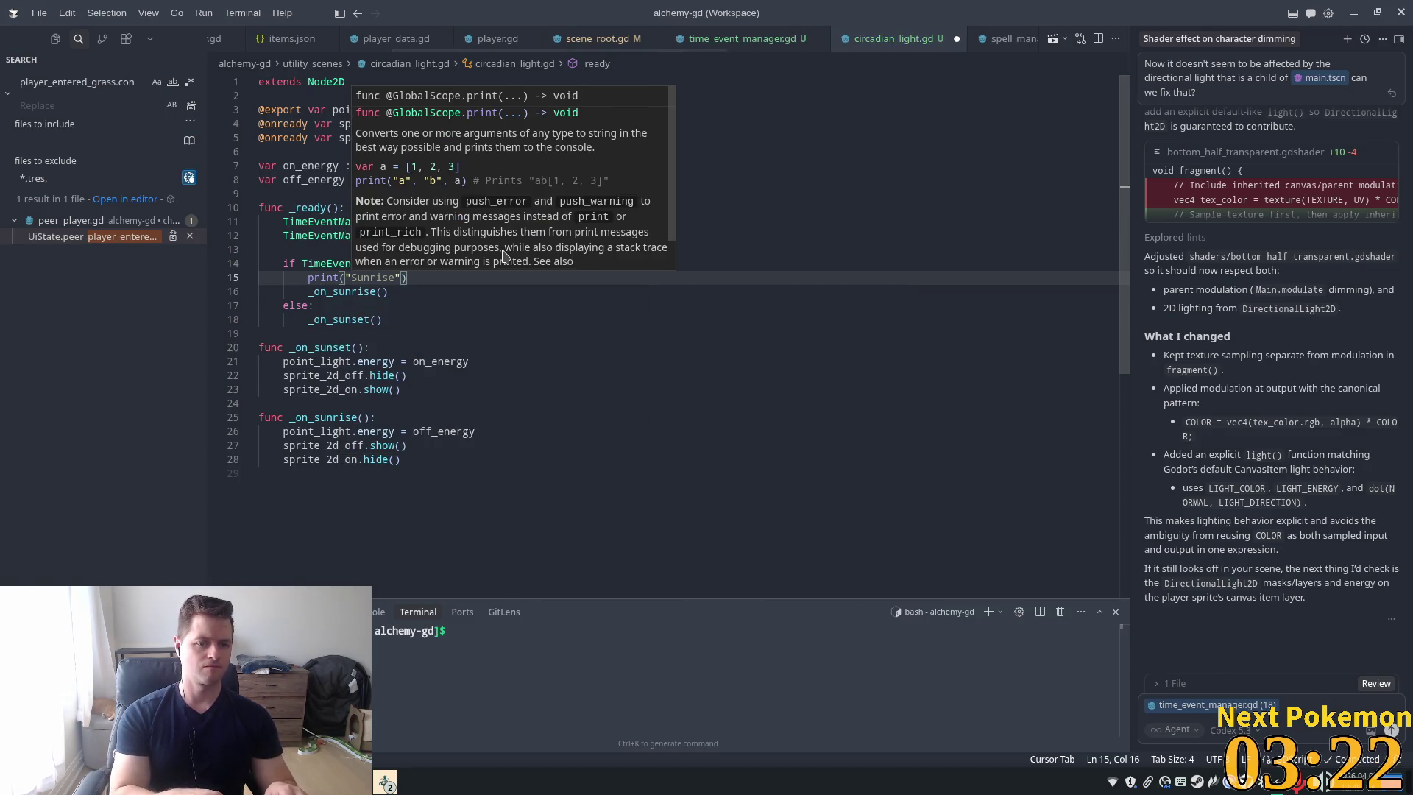
type("its daytime")
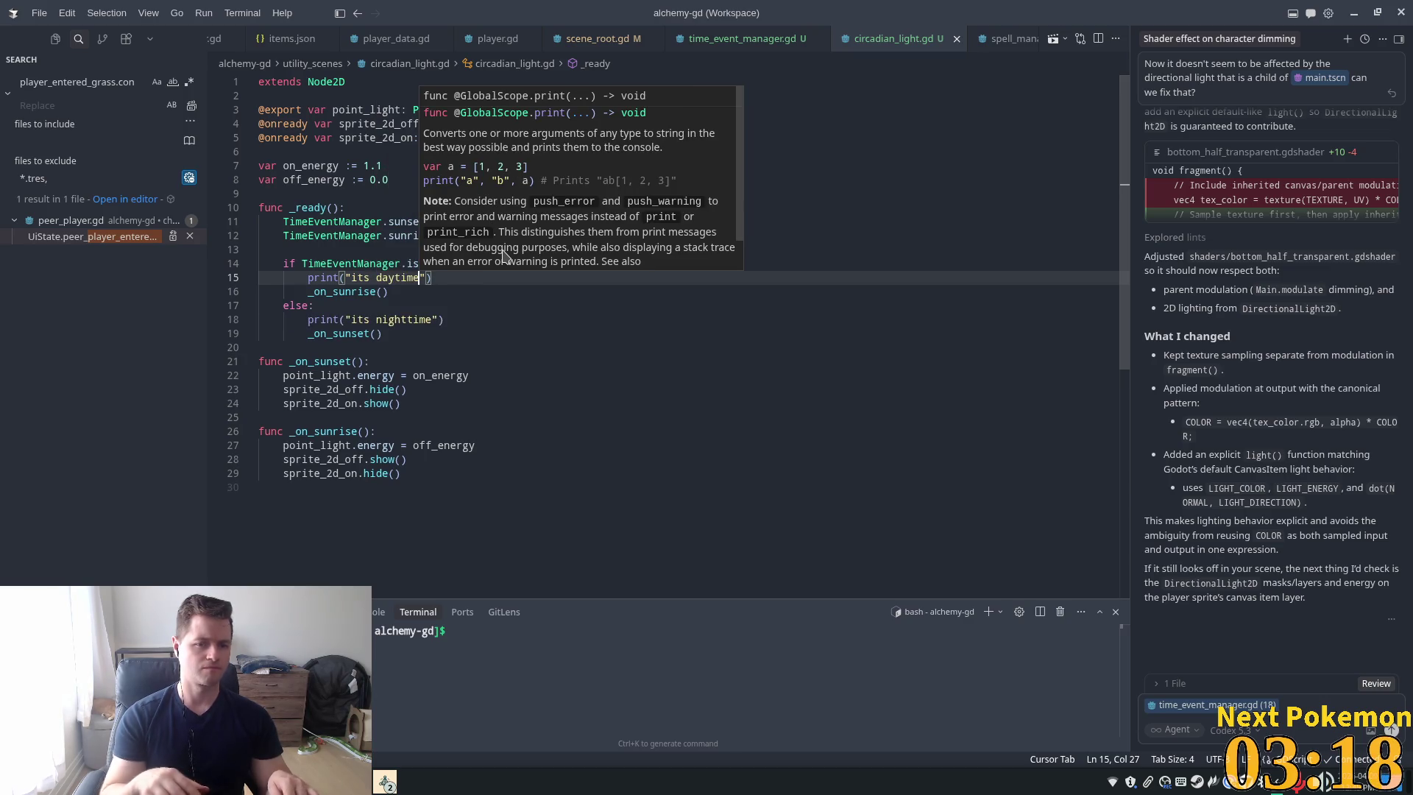
key("alt+Tab")
left_click(1230, 34)
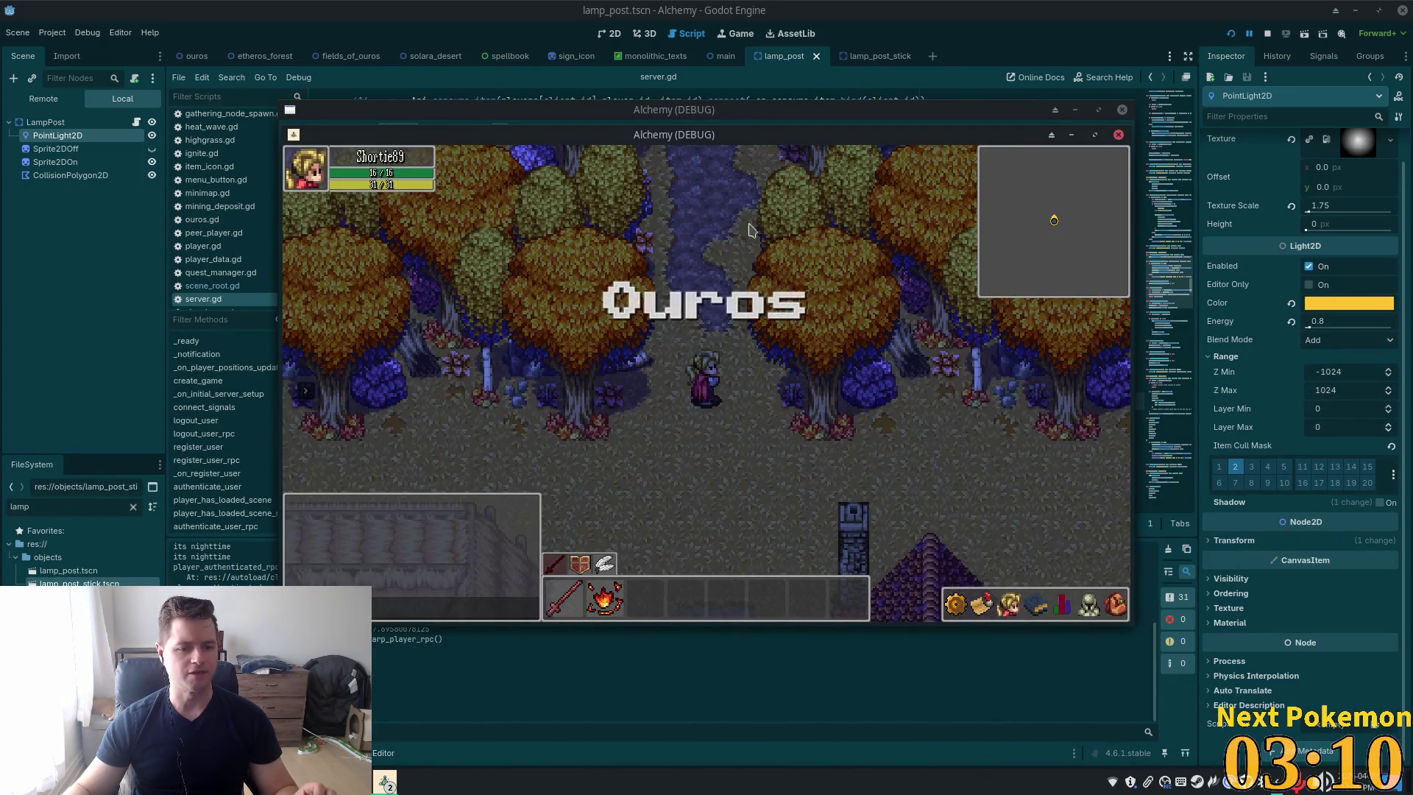
Walk the player around Ouros at night past the large house, close the game, and select Sprite2DOff
key("w")
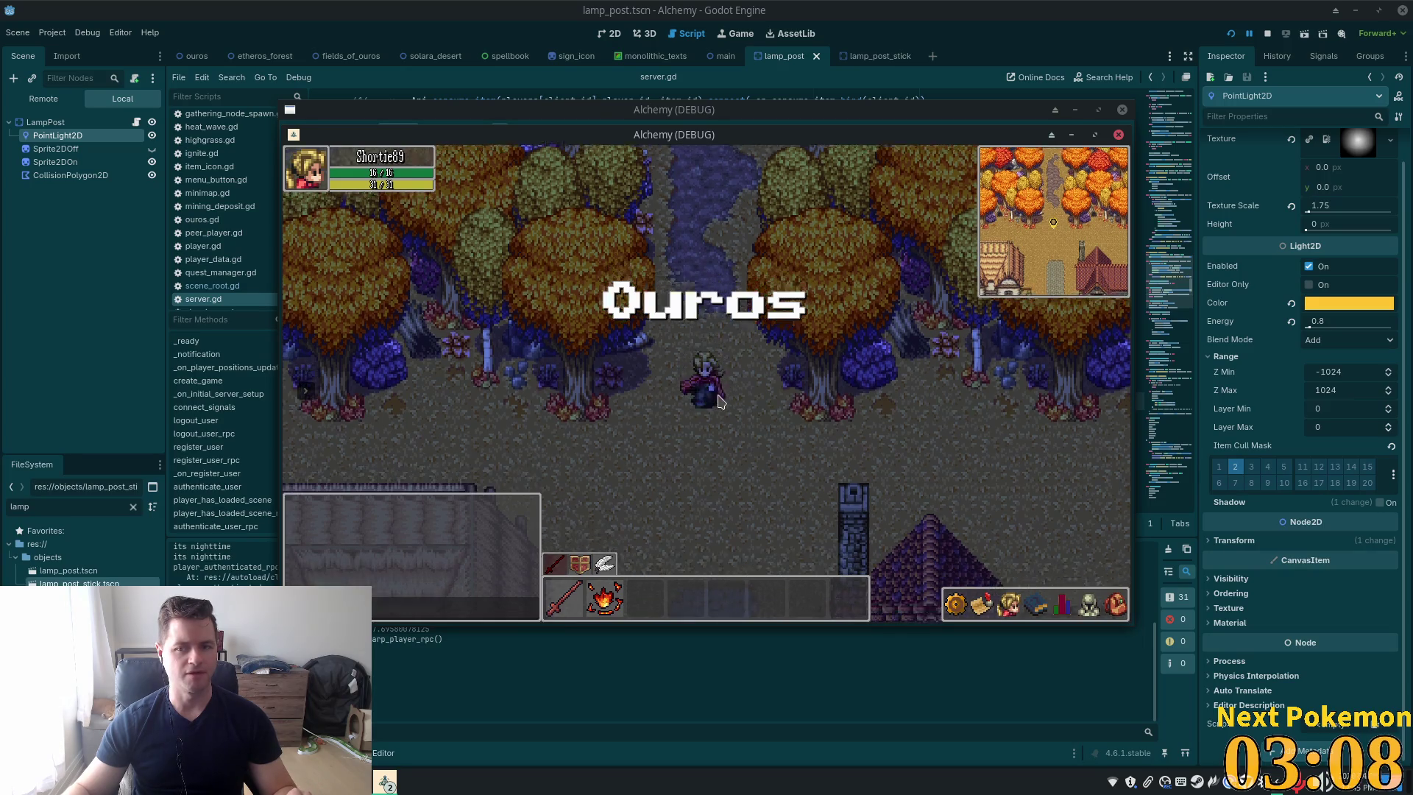
key("s")
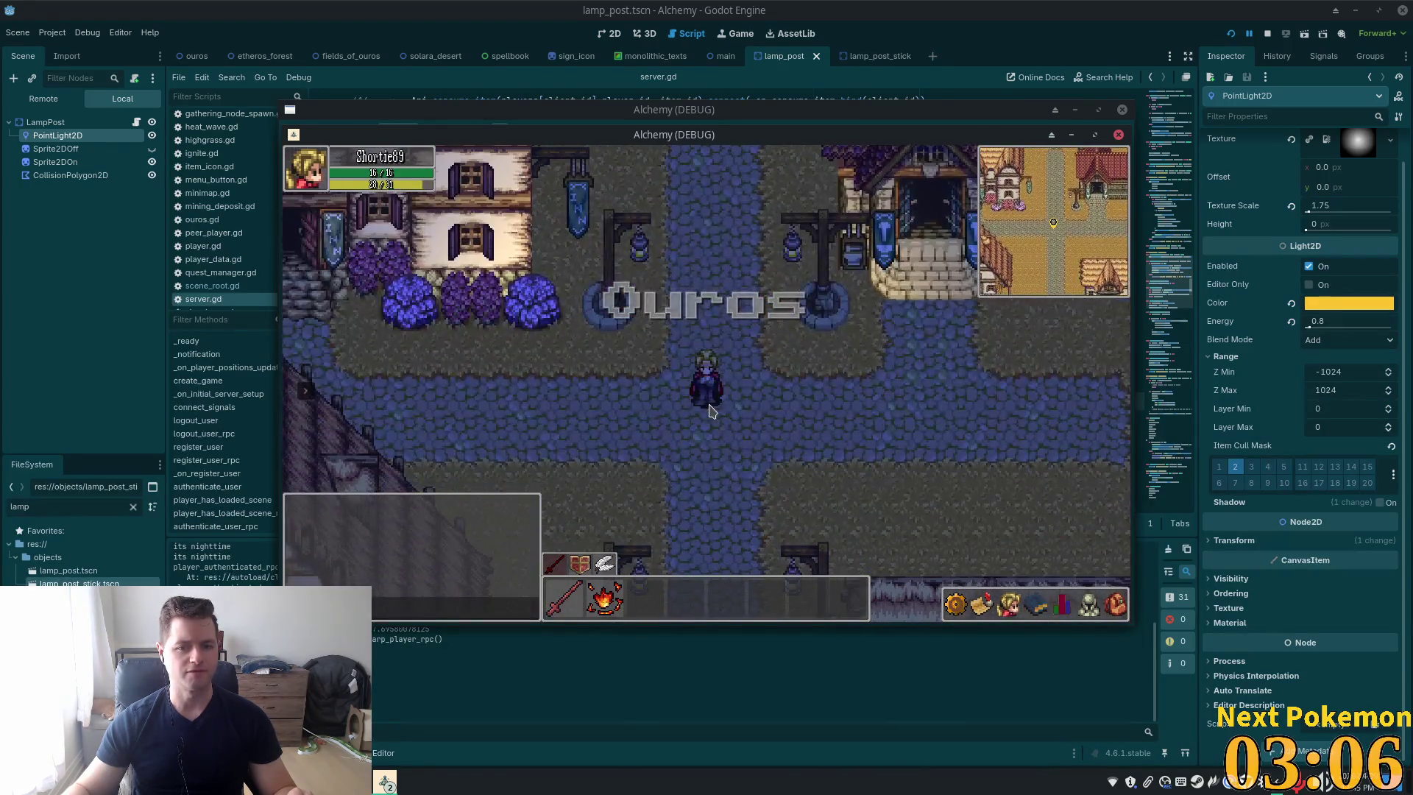
key("a")
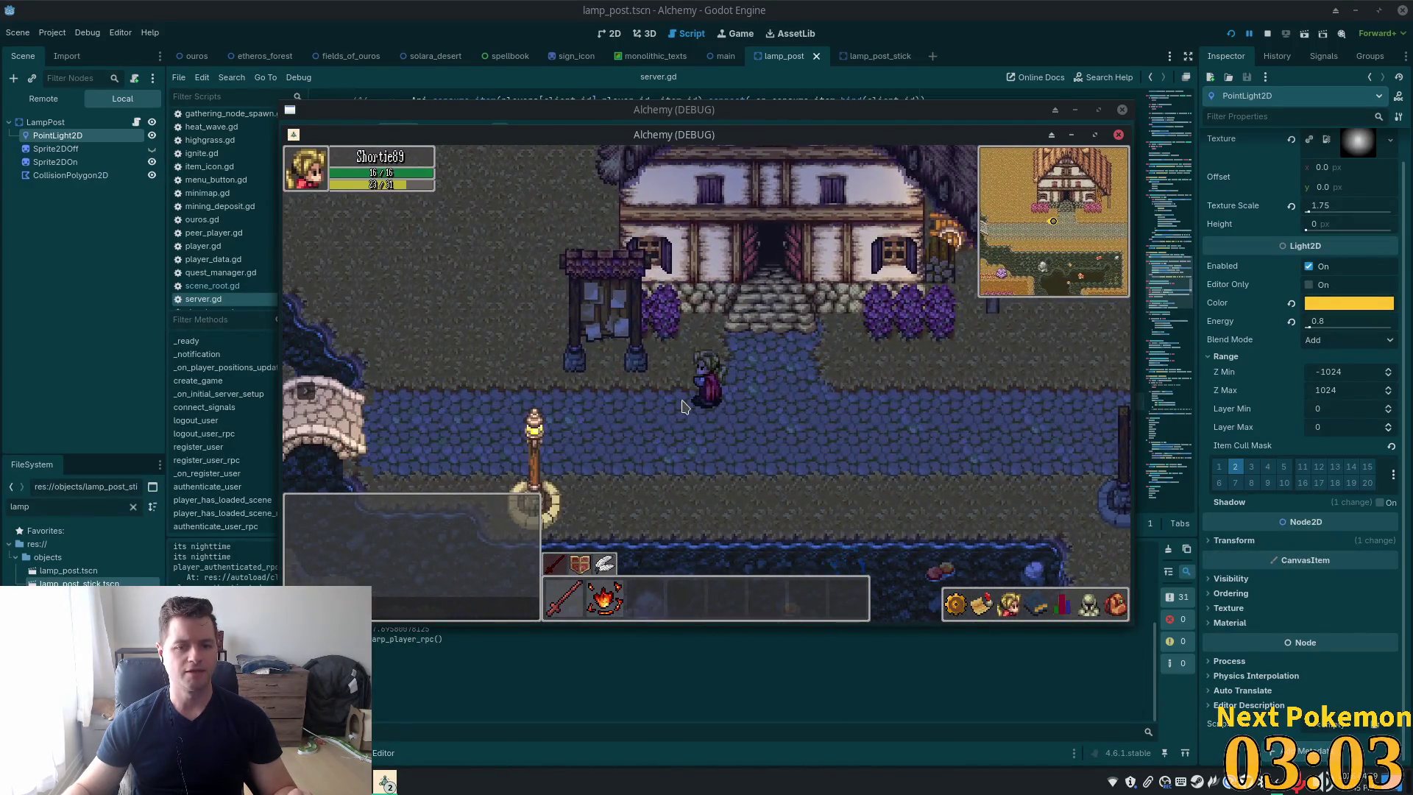
key("d")
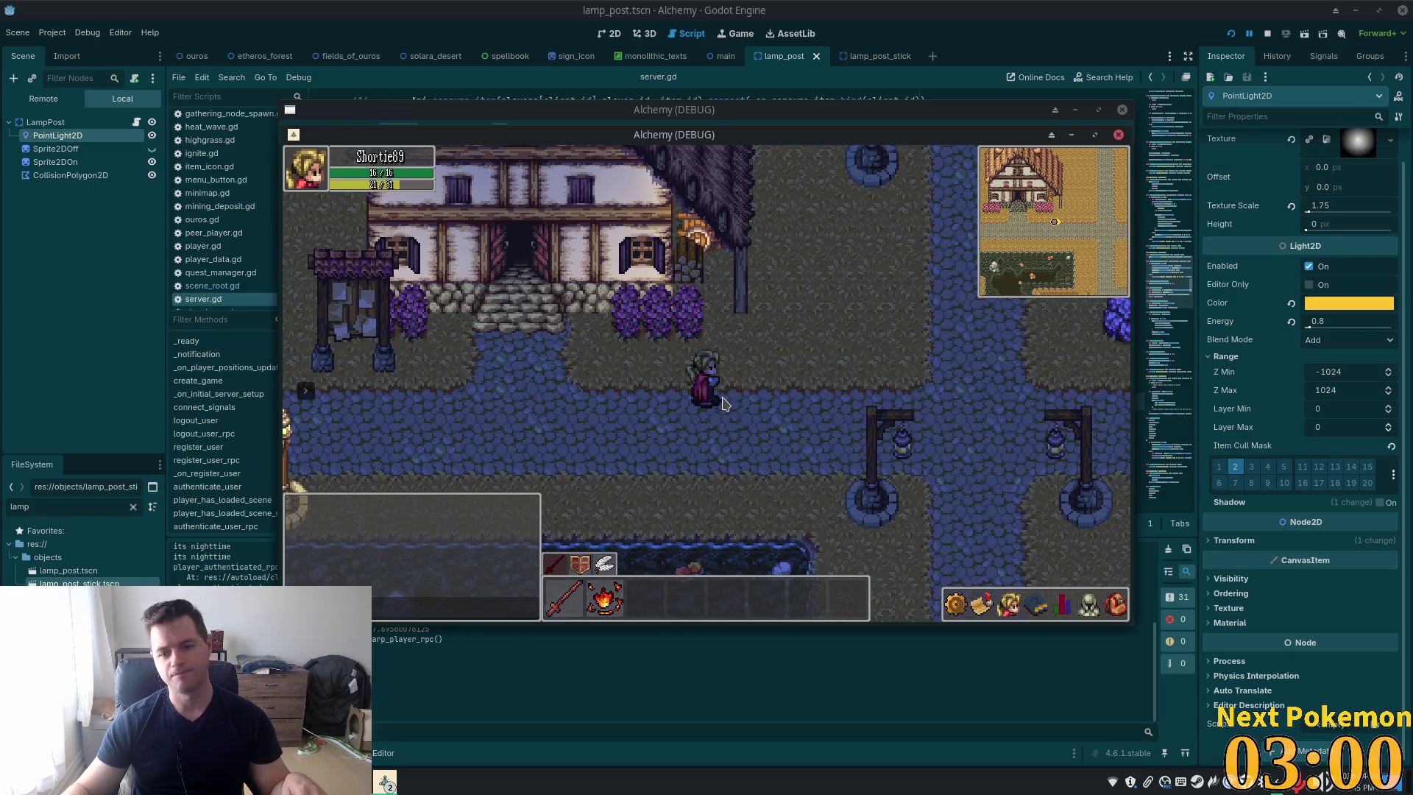
left_click(987, 7)
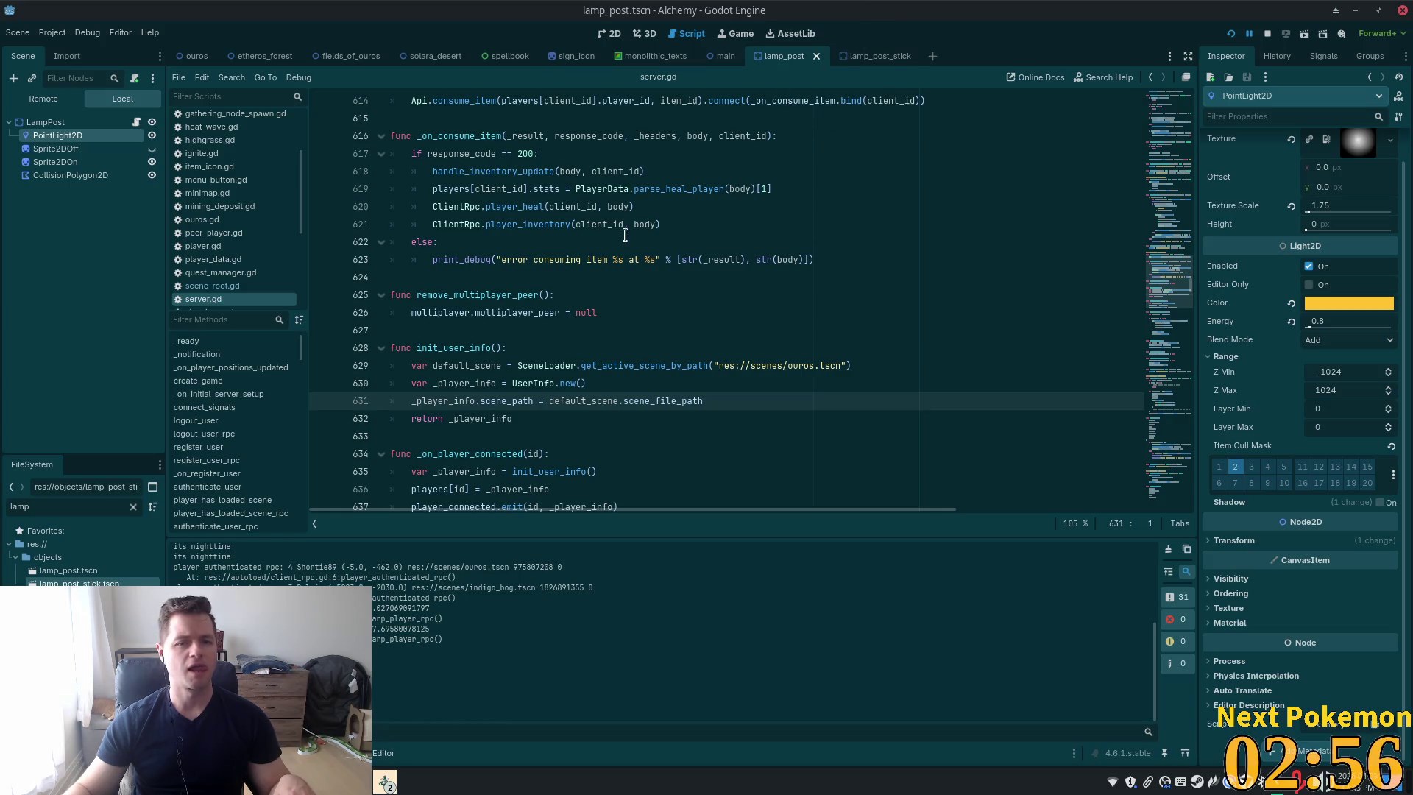
left_click(60, 150)
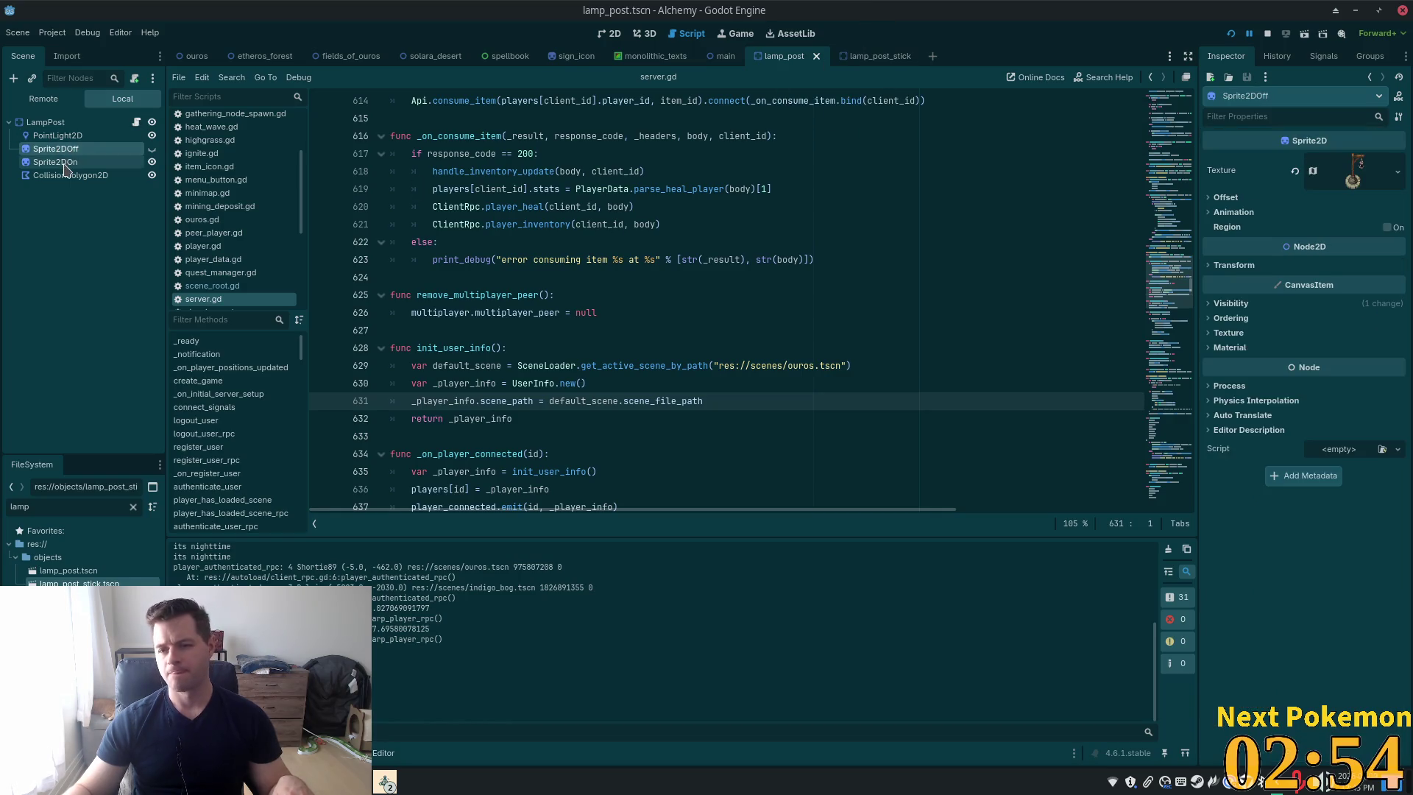
Enable light mask layer 2 on both Sprite2DOff and Sprite2DOn, then save lamp_post.tscn
left_click(1226, 309)
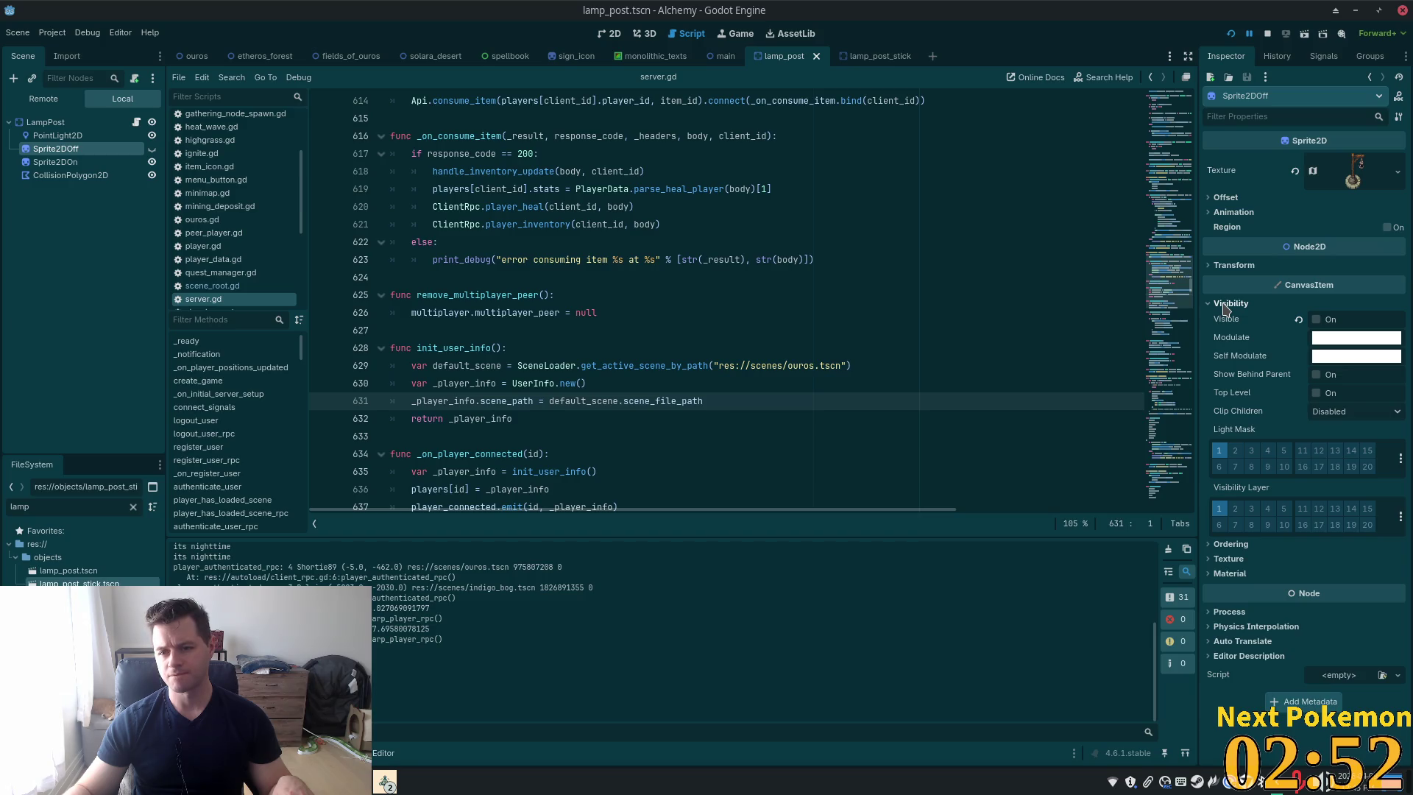
left_click(610, 33)
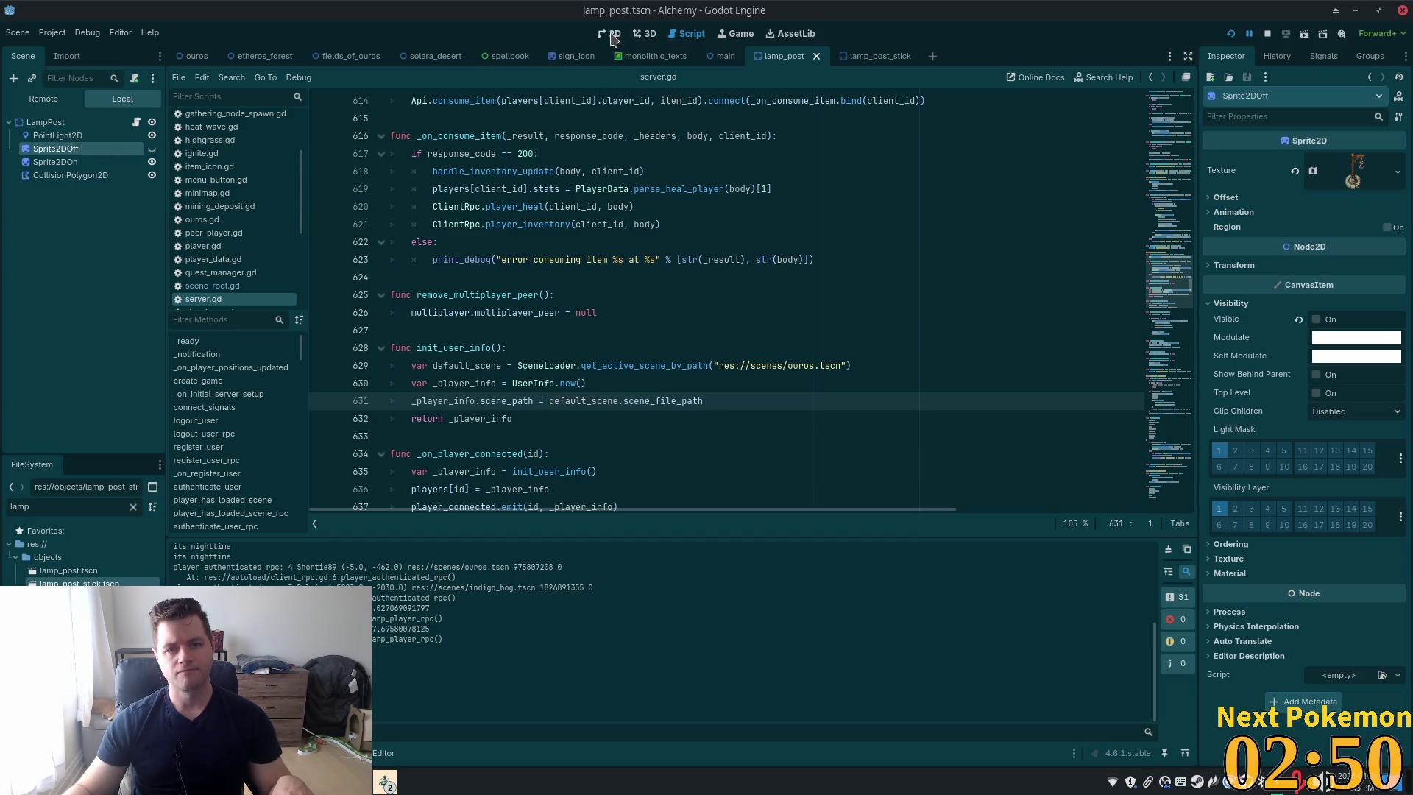
left_click(121, 162, "shift")
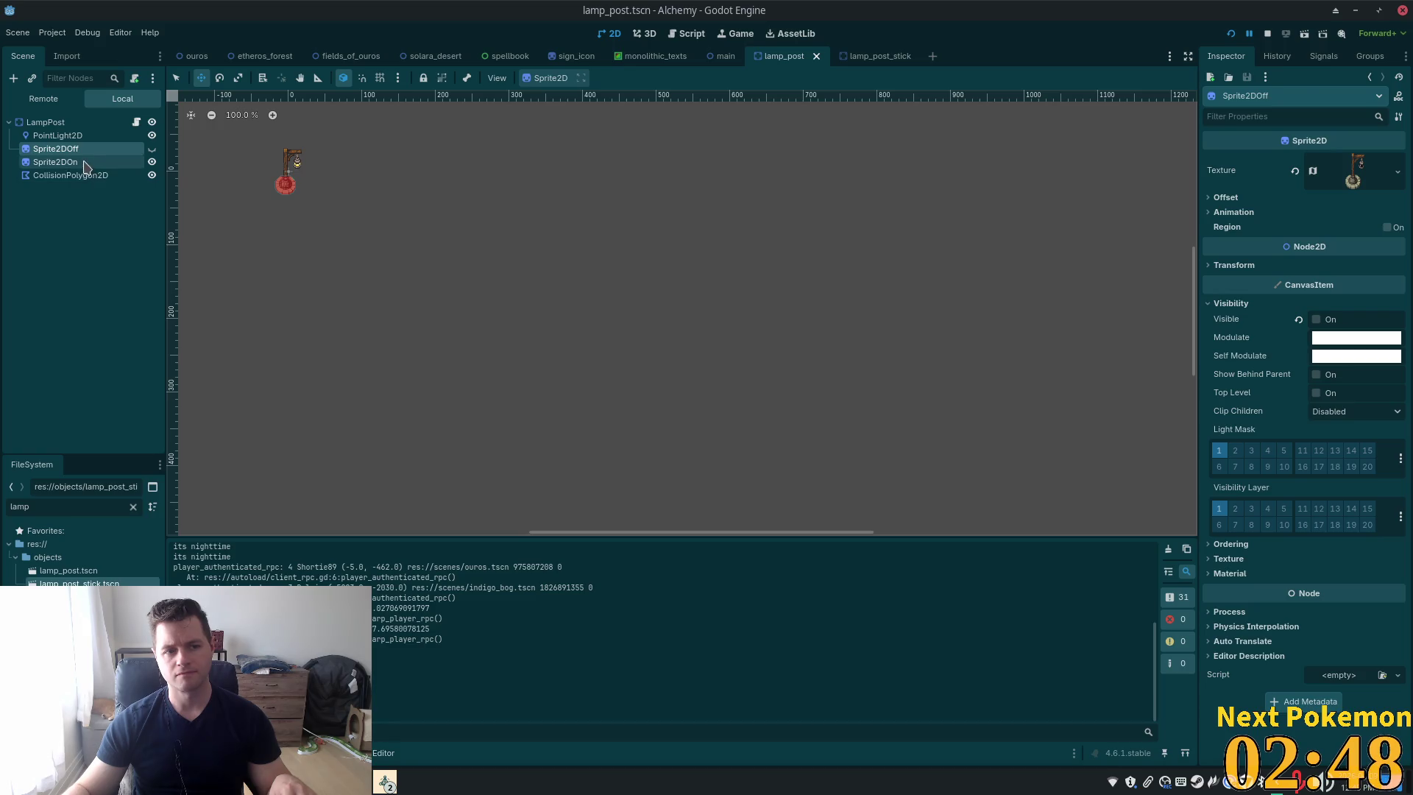
left_click(1236, 454)
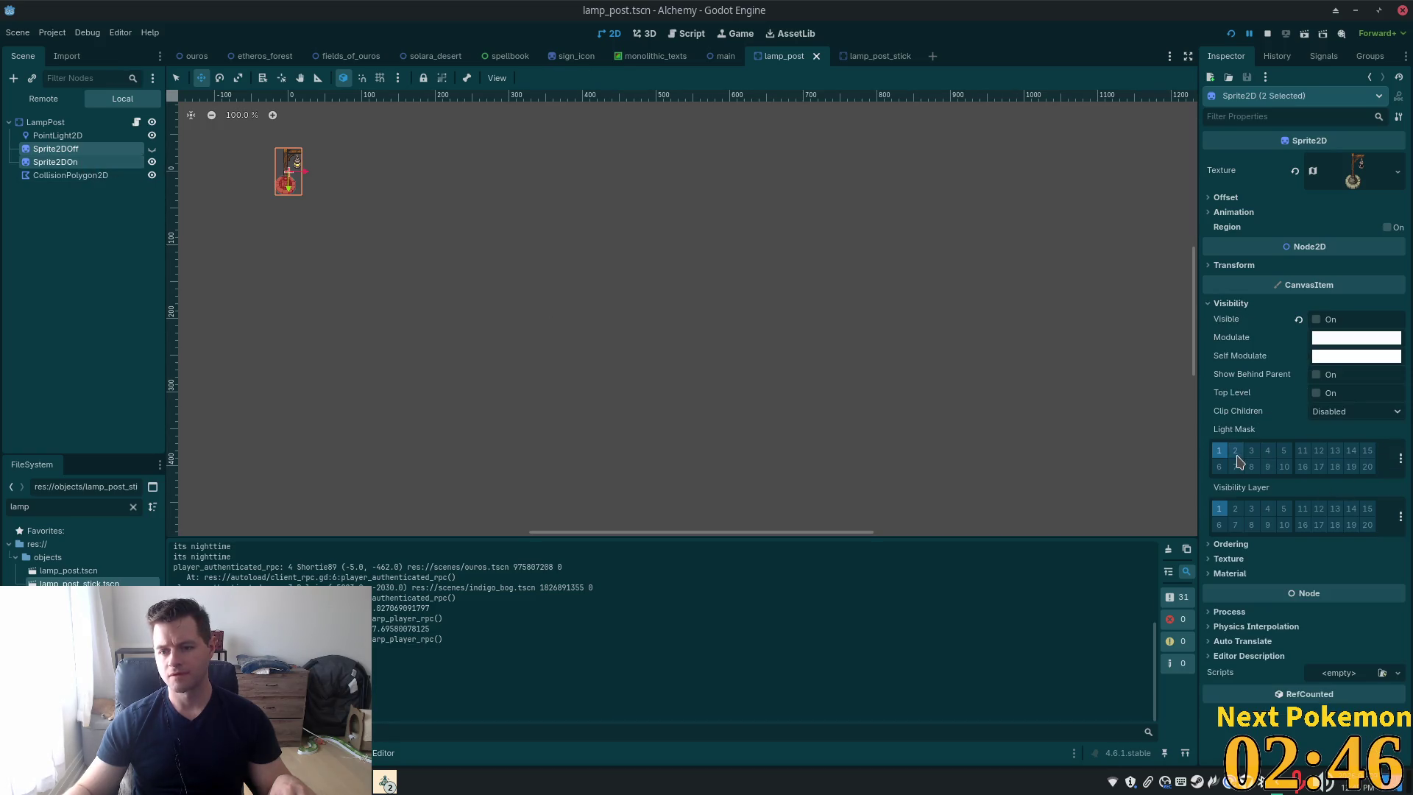
key("ctrl+s")
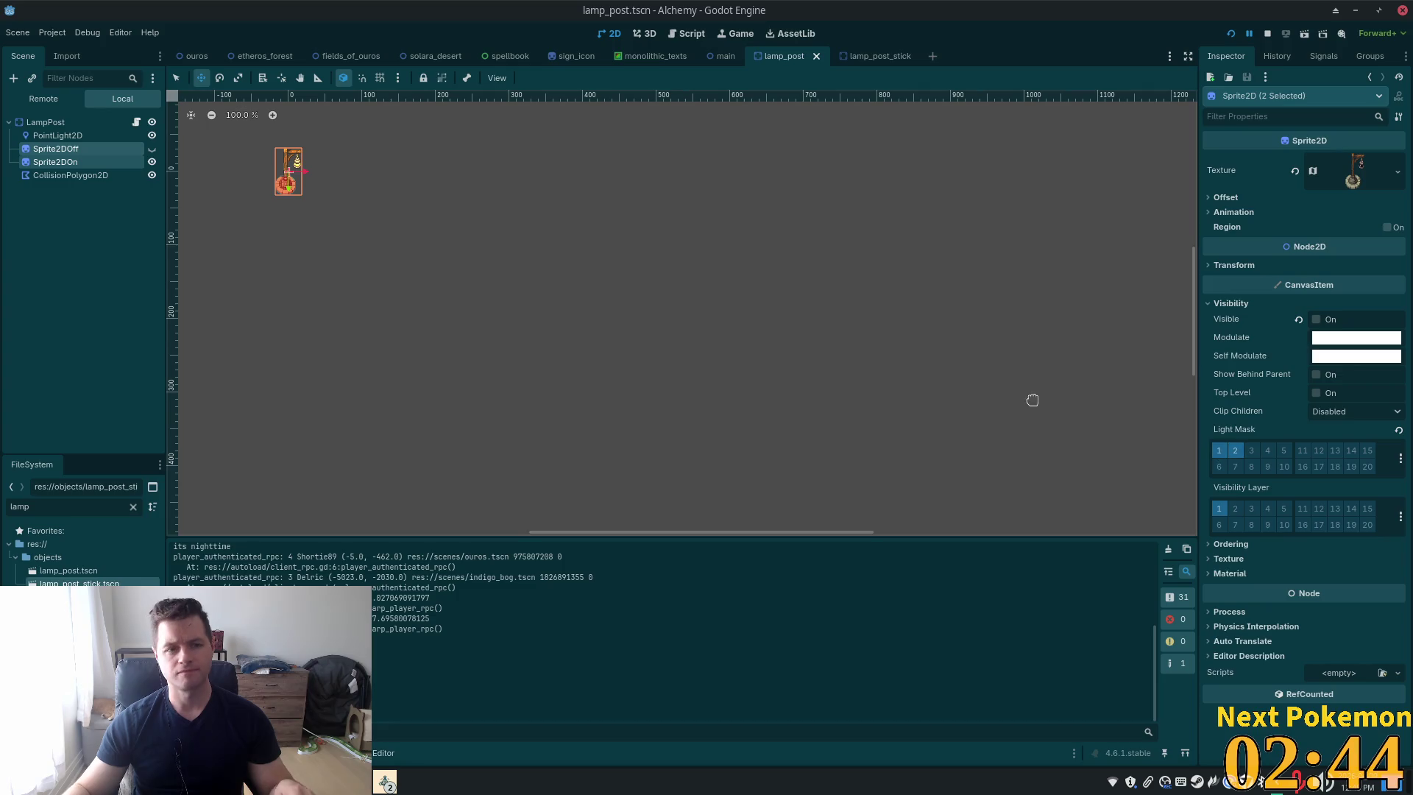
Run the game, walk south past the lamp posts and east past a house, then stop it
left_click(1231, 36)
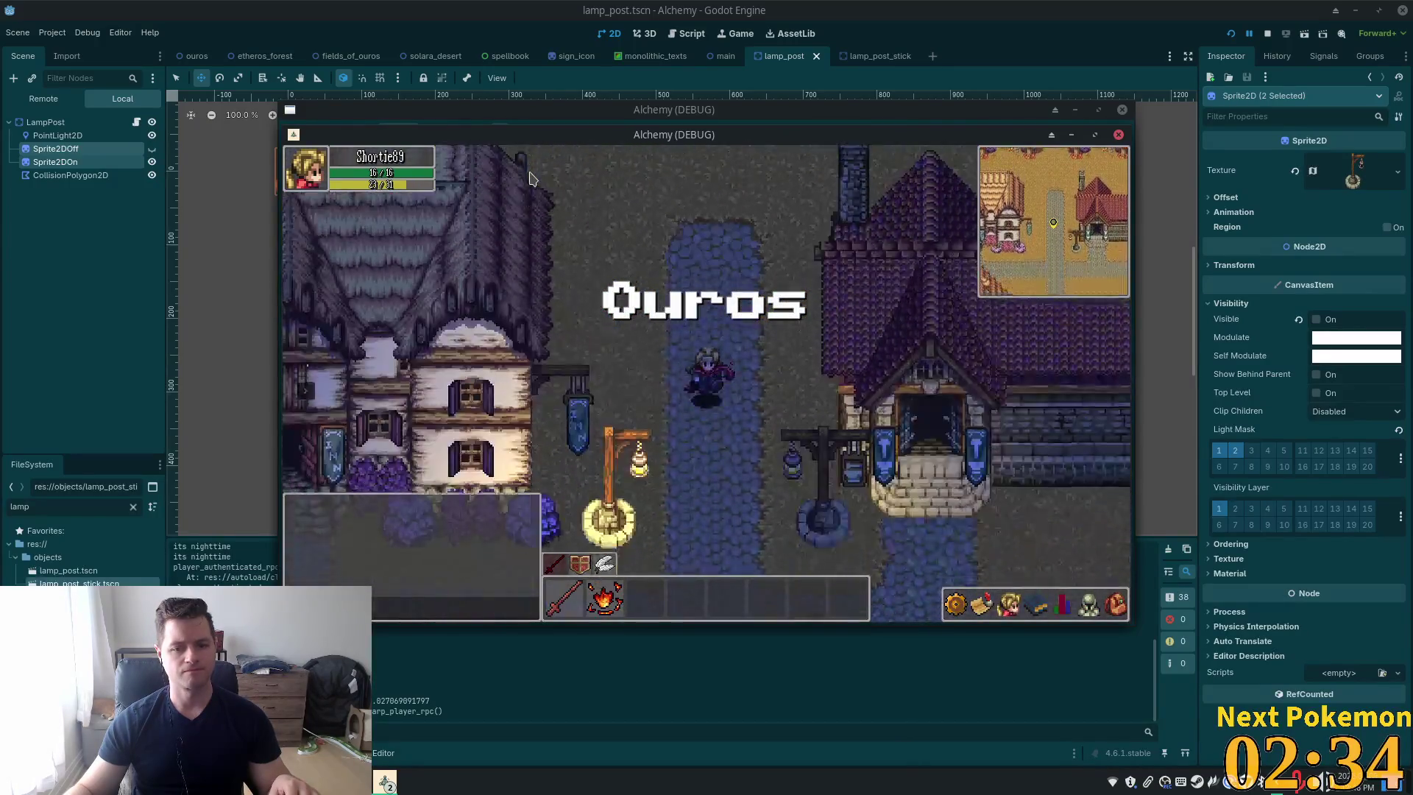
key("Down")
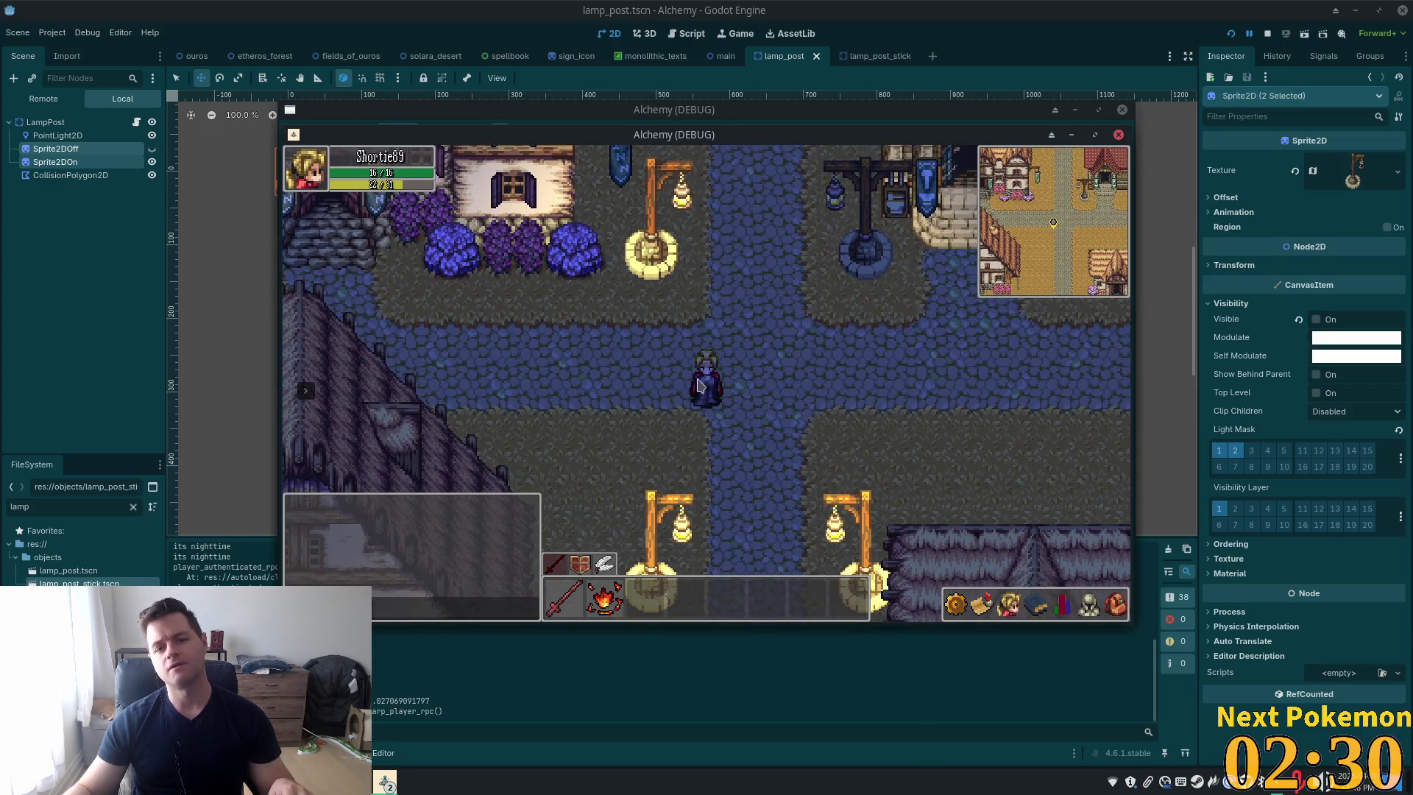
key("Down")
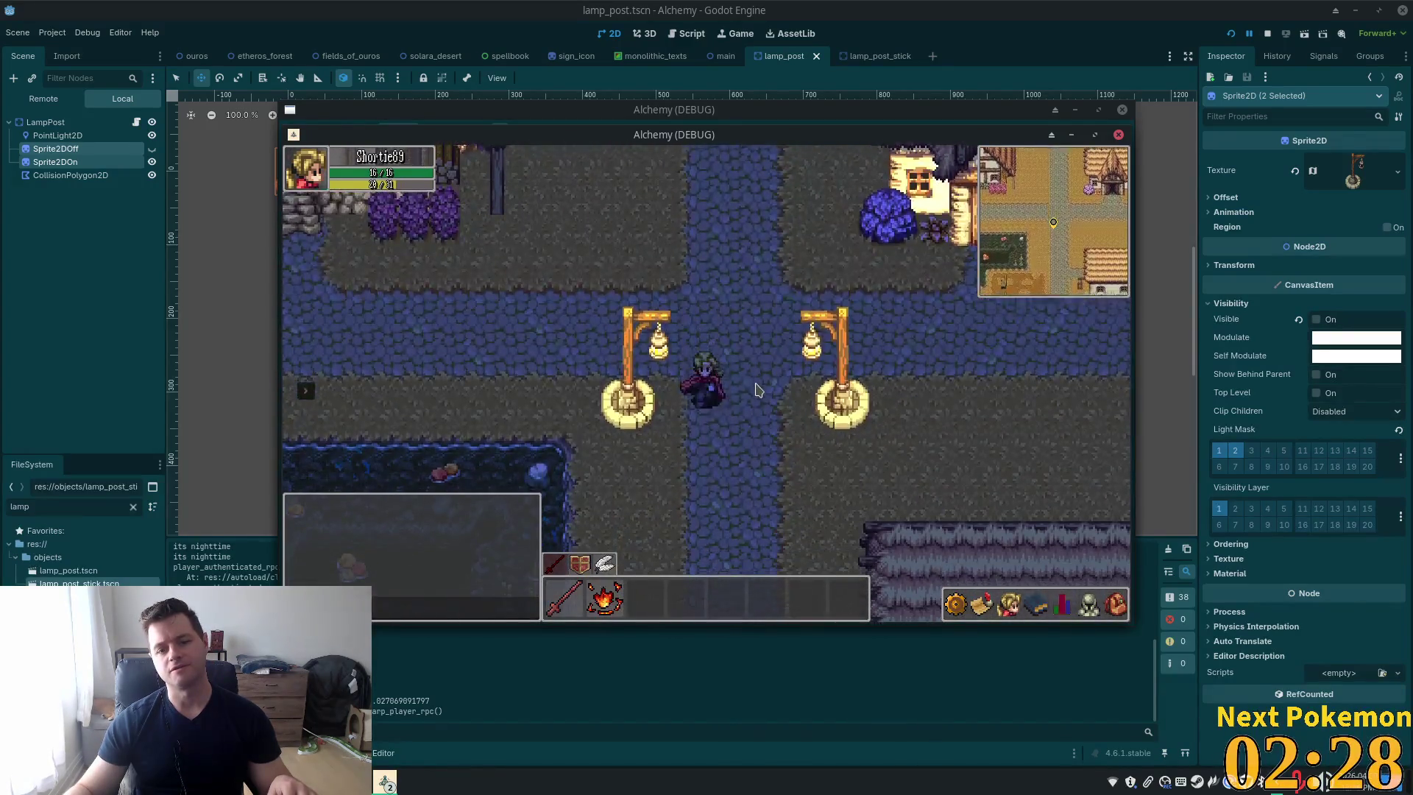
key("Down")
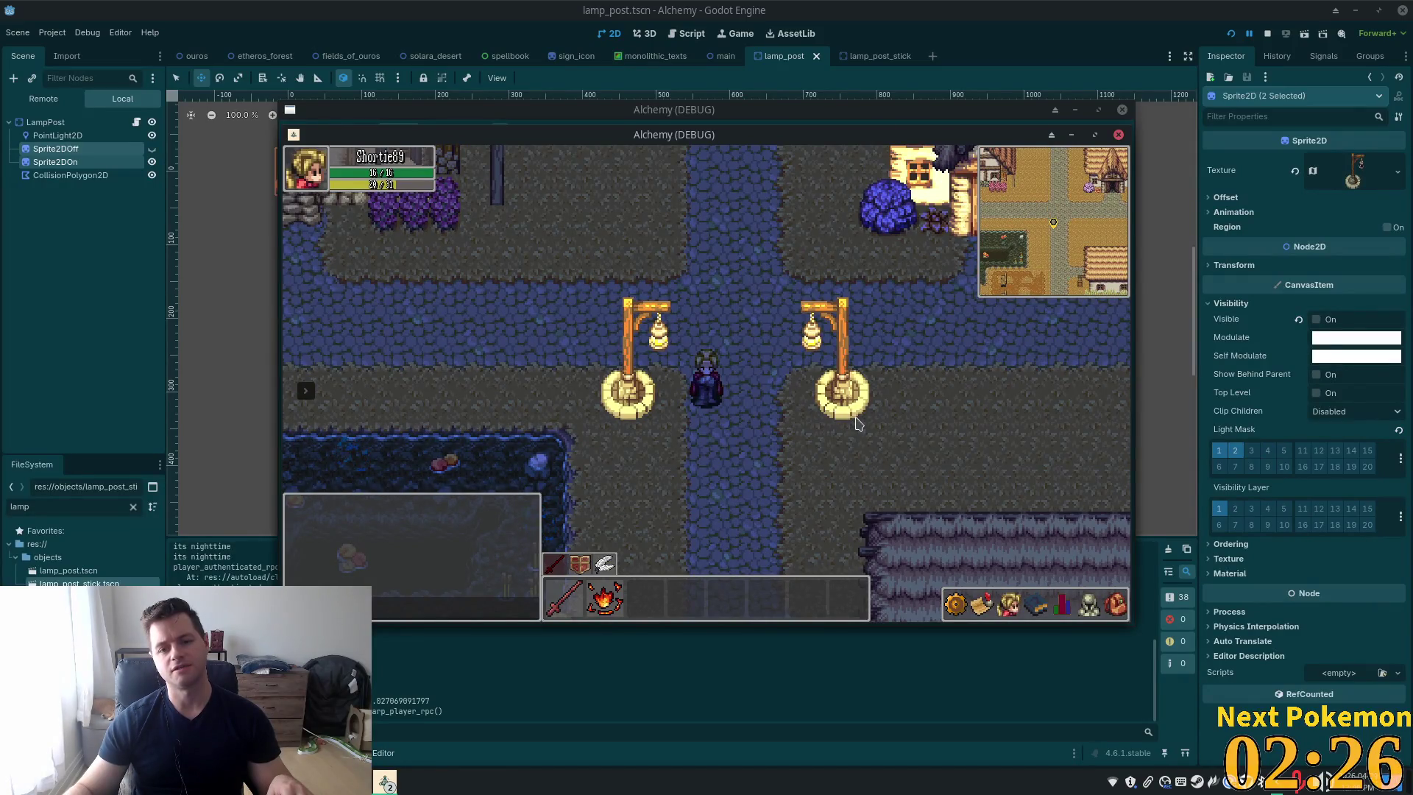
key("Up")
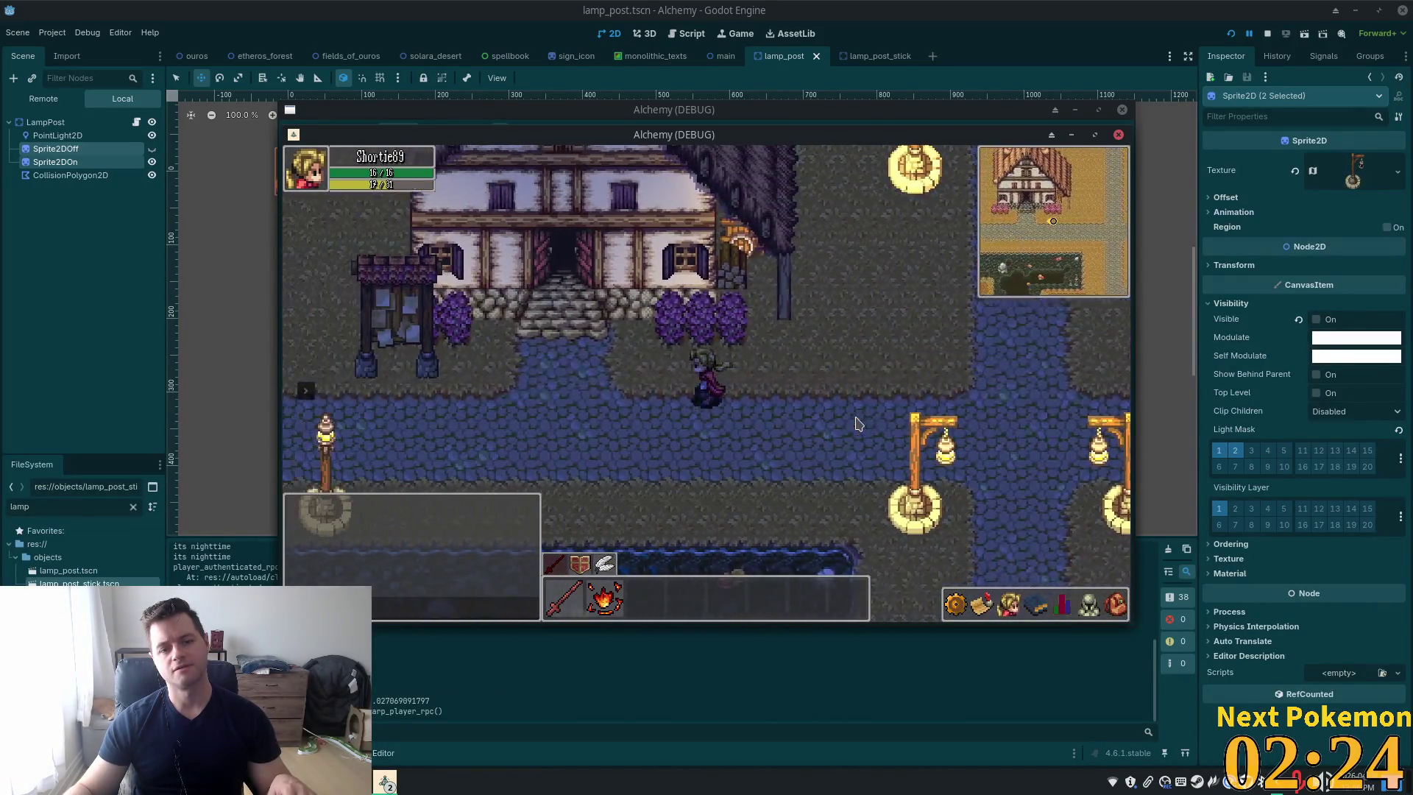
key("Right")
key("Right")
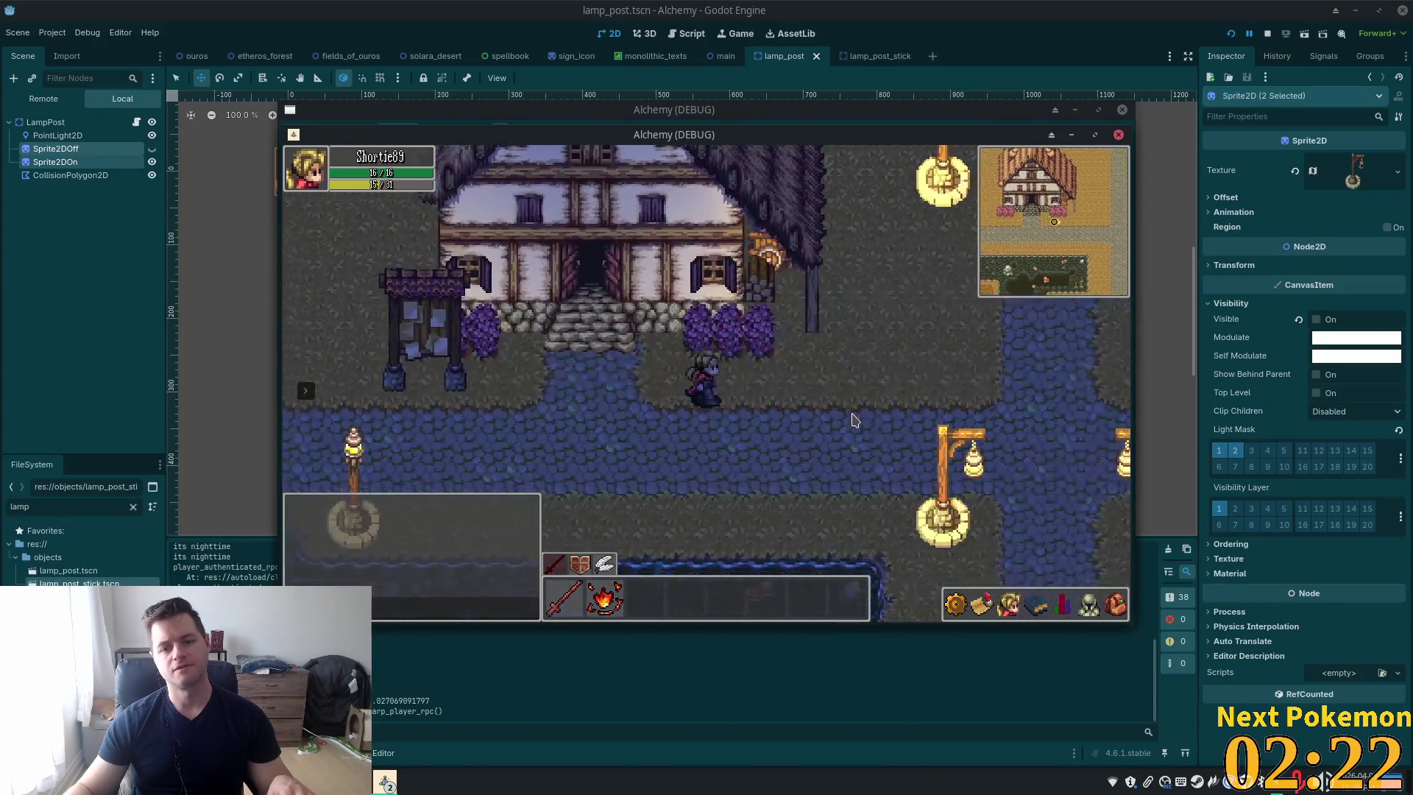
key("F8")
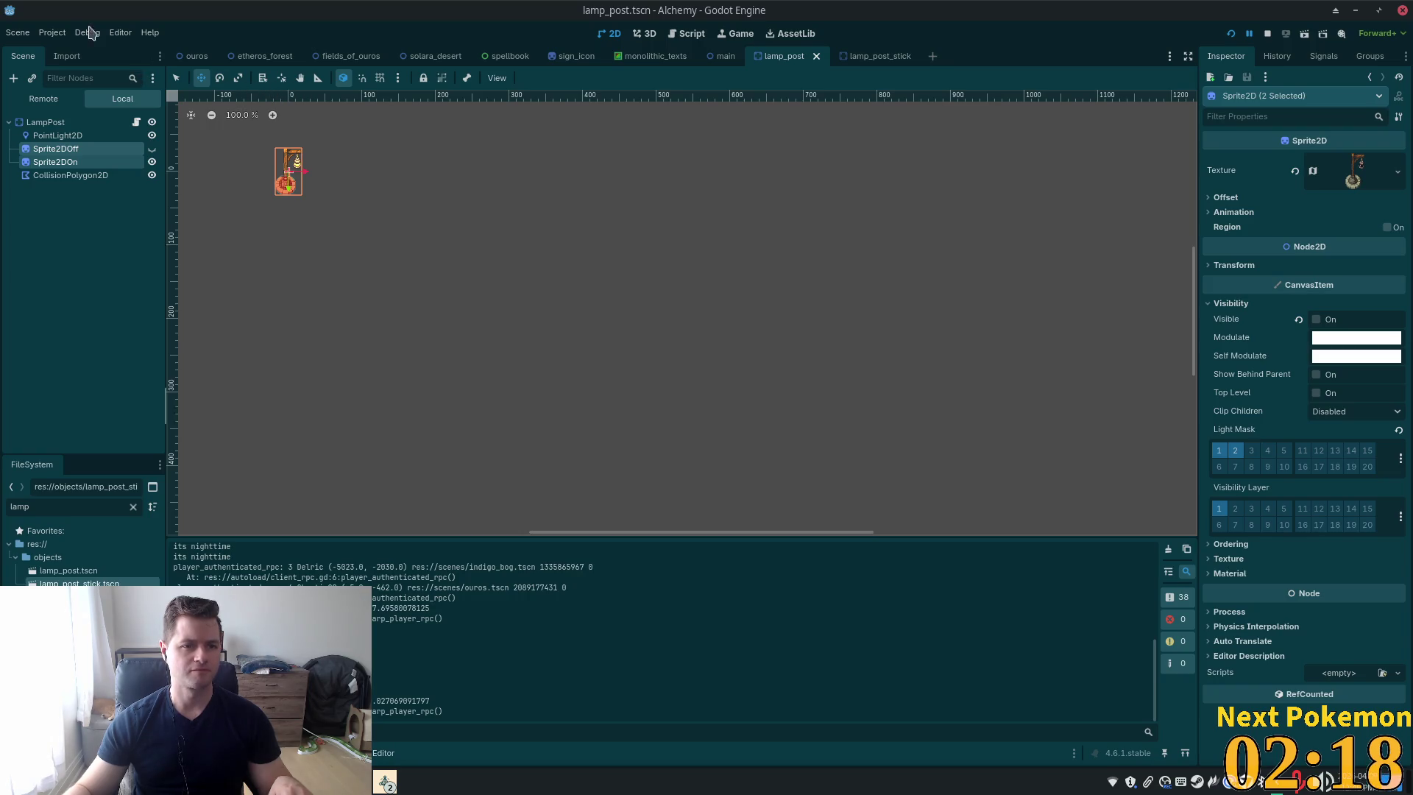
Enable light mask layer 2 on the ouros scene's Ground tile layer and save ouros.tscn
left_click(193, 56)
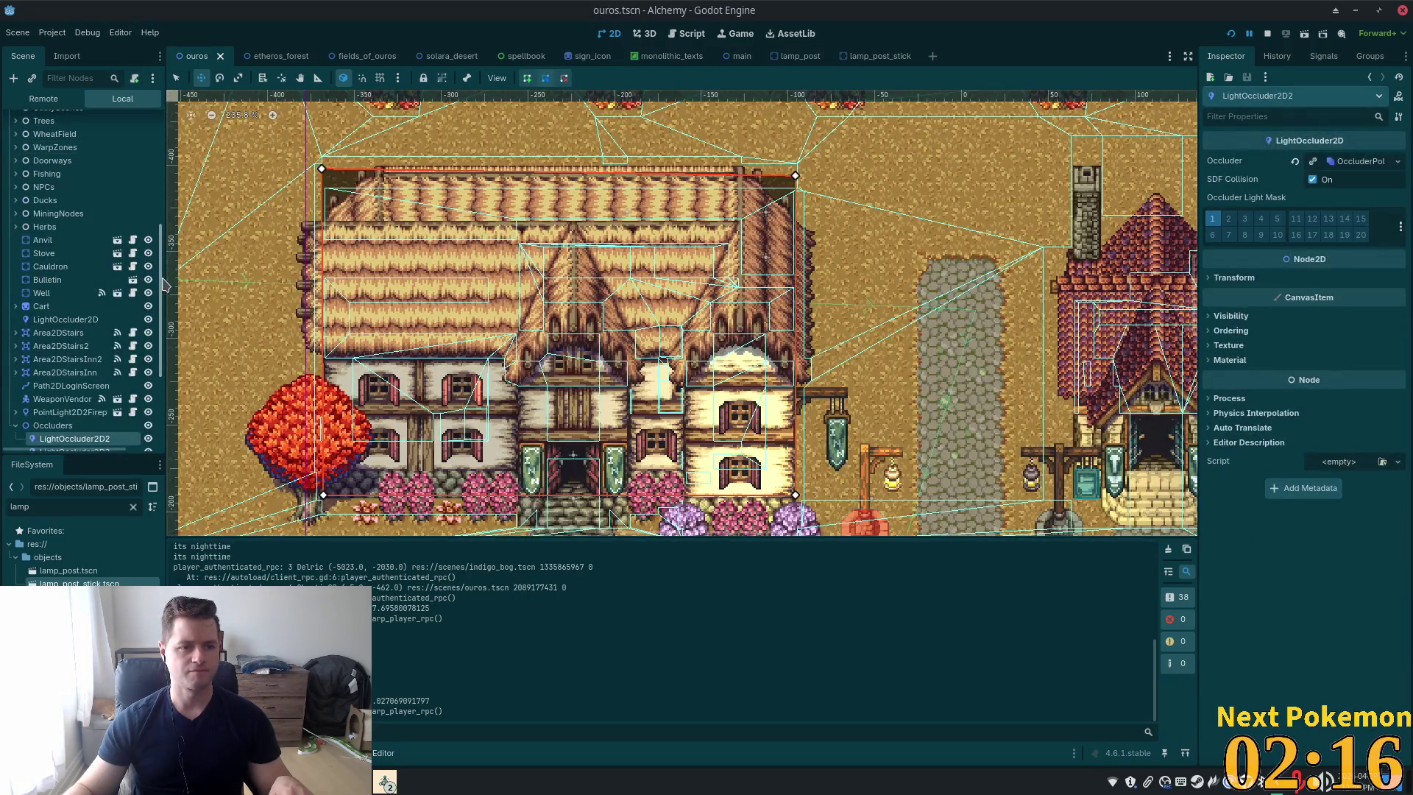
left_click_drag(161, 281, 161, 165)
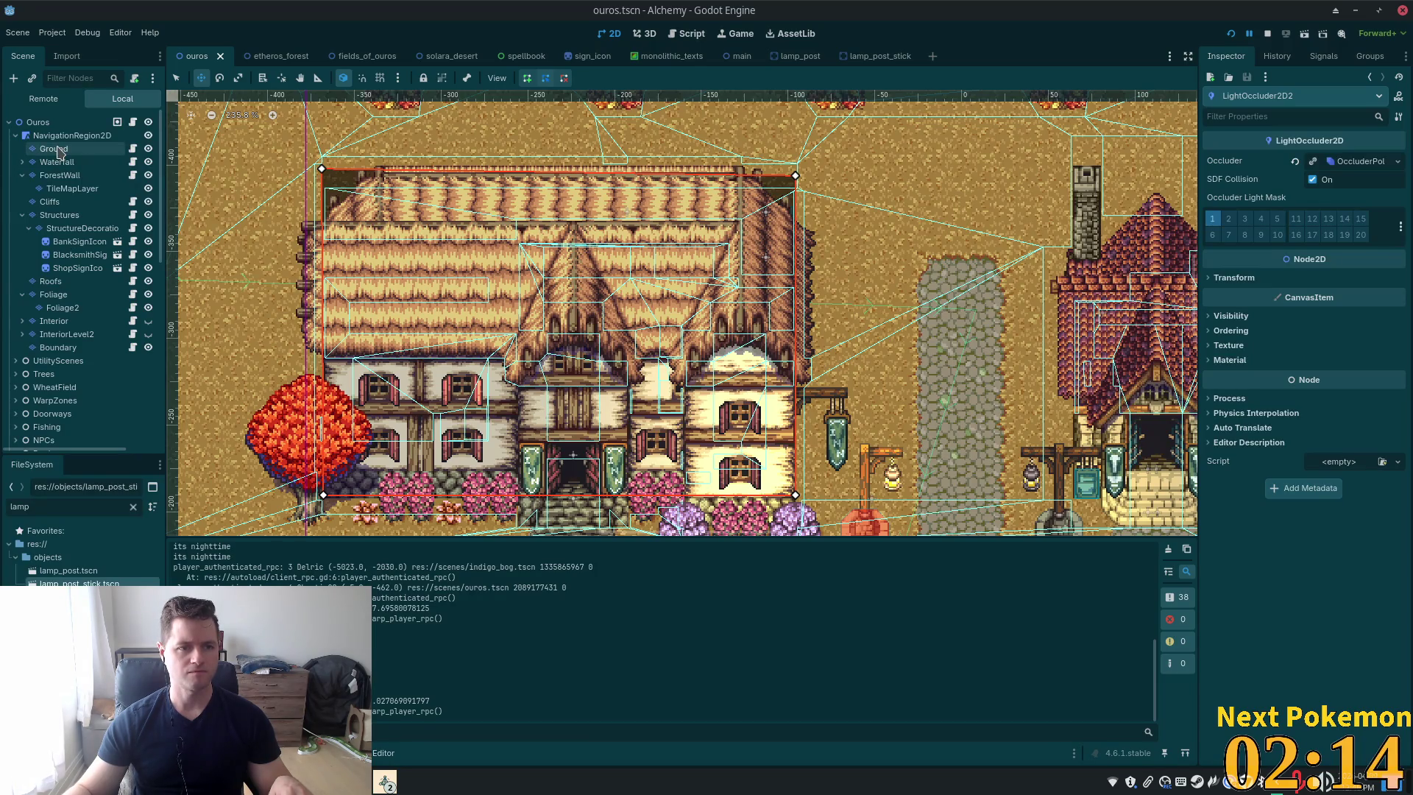
left_click(58, 152)
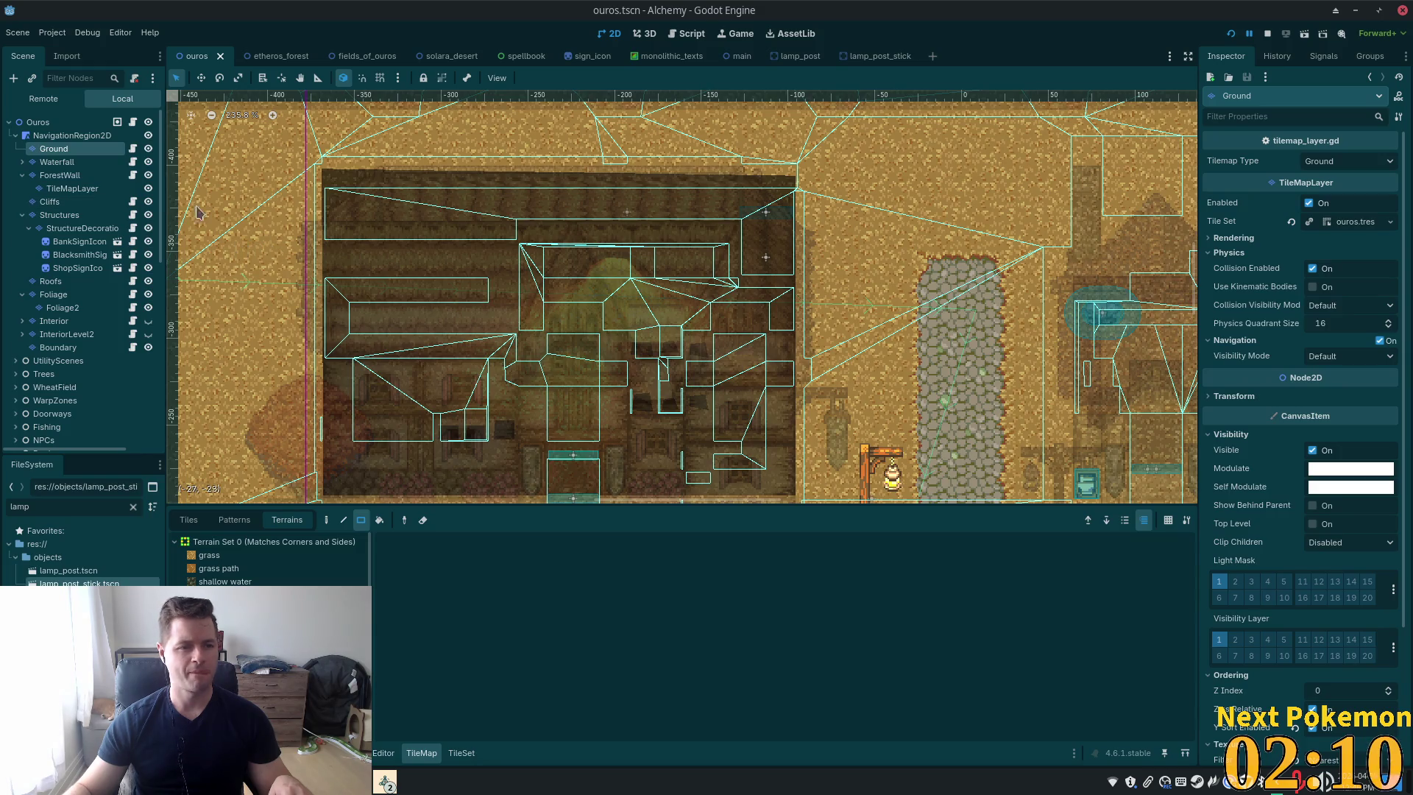
left_click(1235, 581)
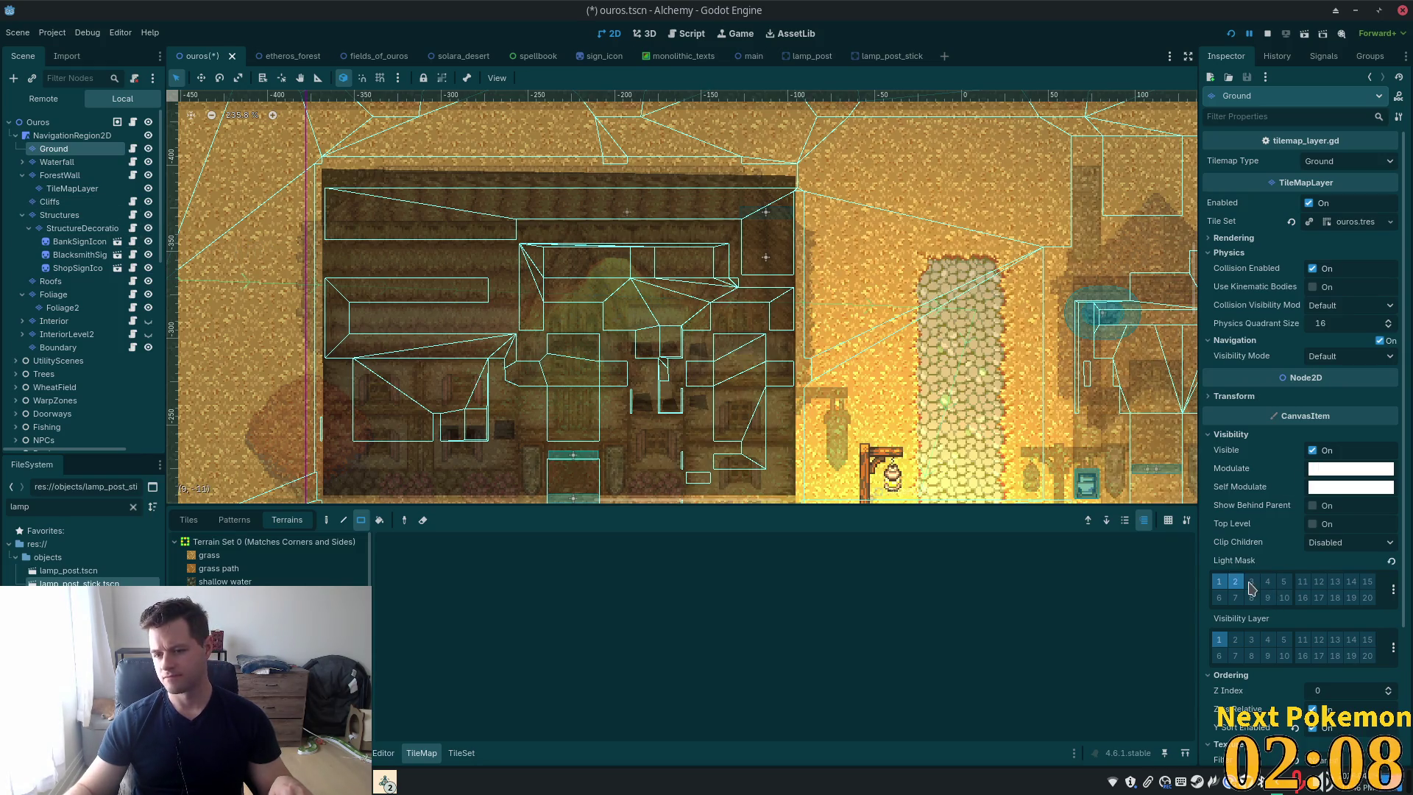
key("ctrl+s")
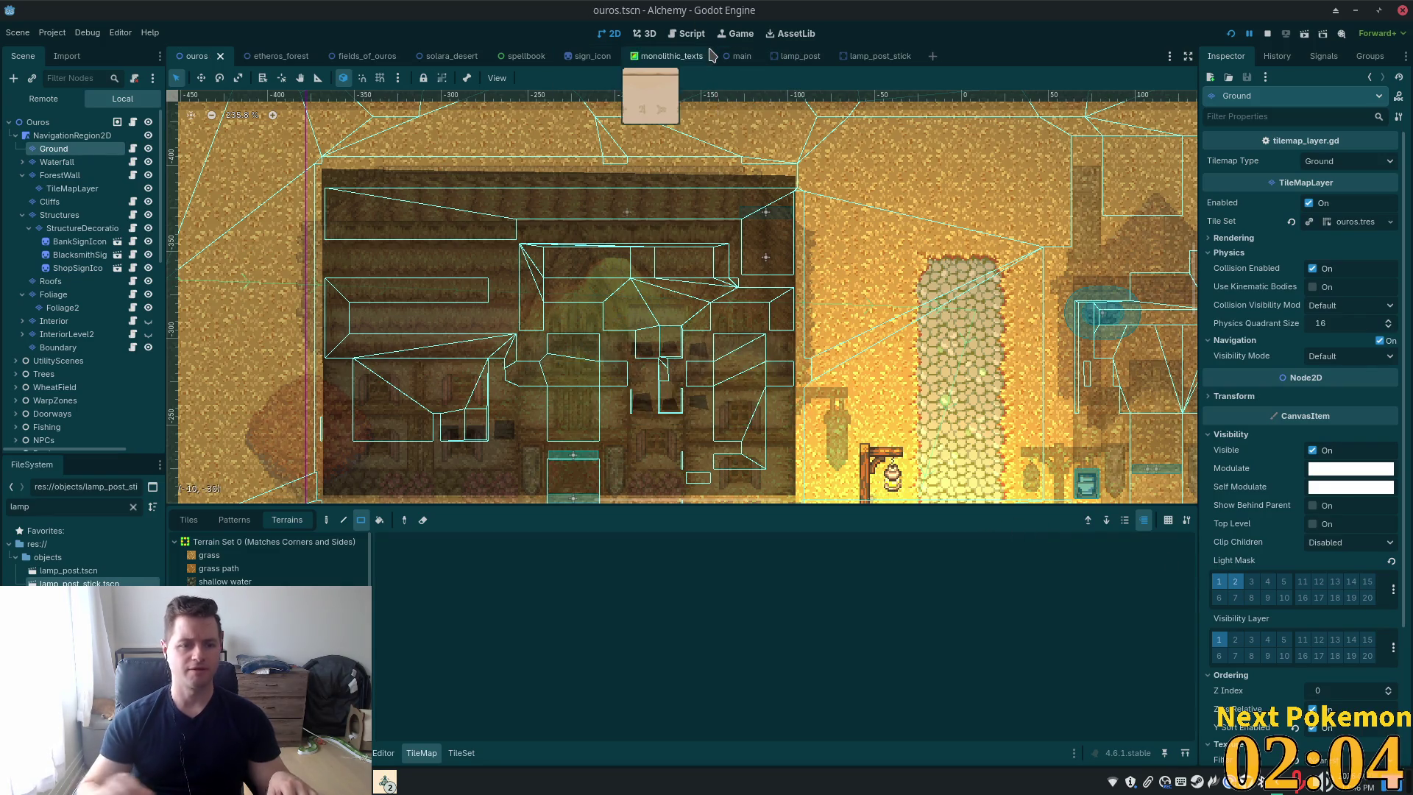
key("shift+alt+o")
Put player.tscn's Sprite on light mask layer 2, save the scene, and run the game
type("play")
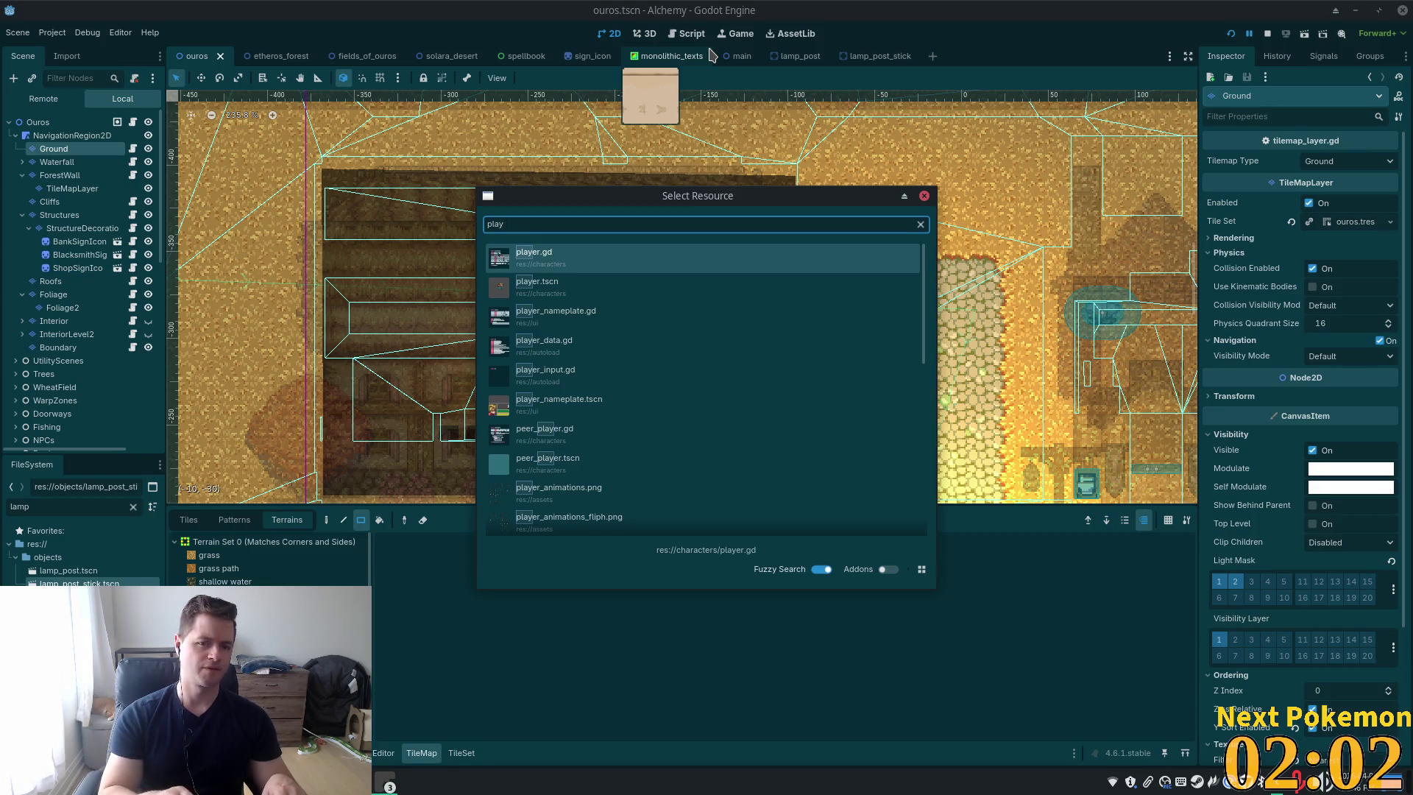
key("Down")
key("Return")
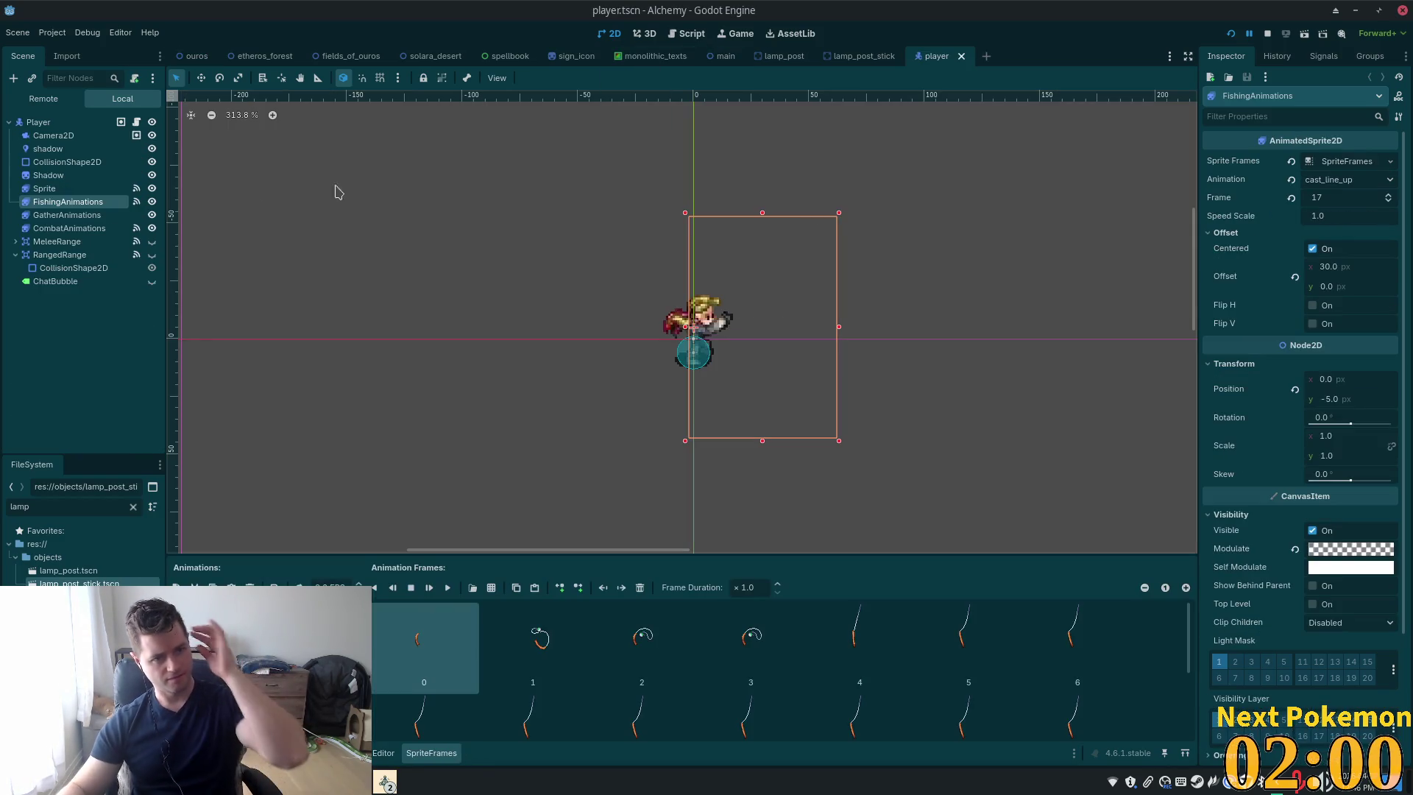
left_click(93, 192)
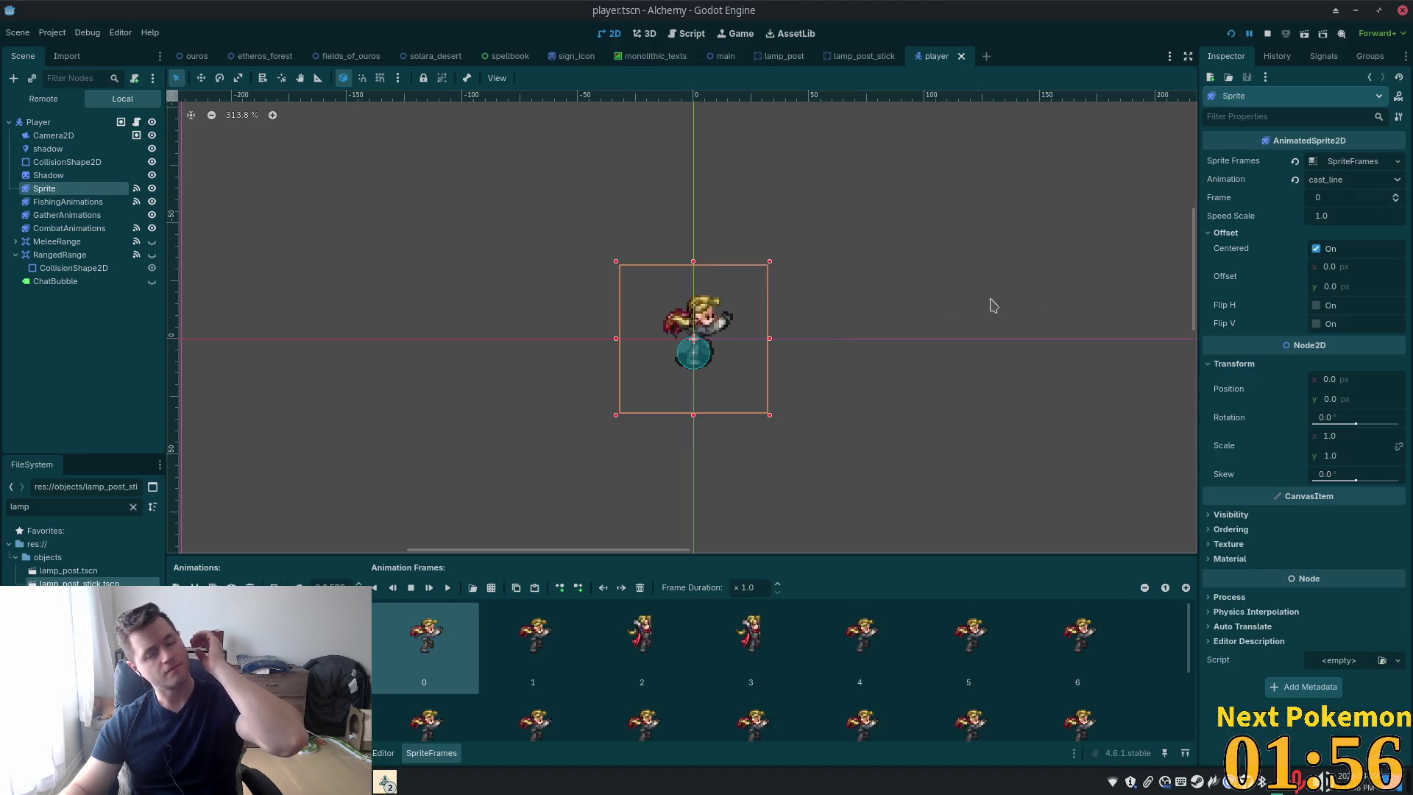
left_click(1265, 513)
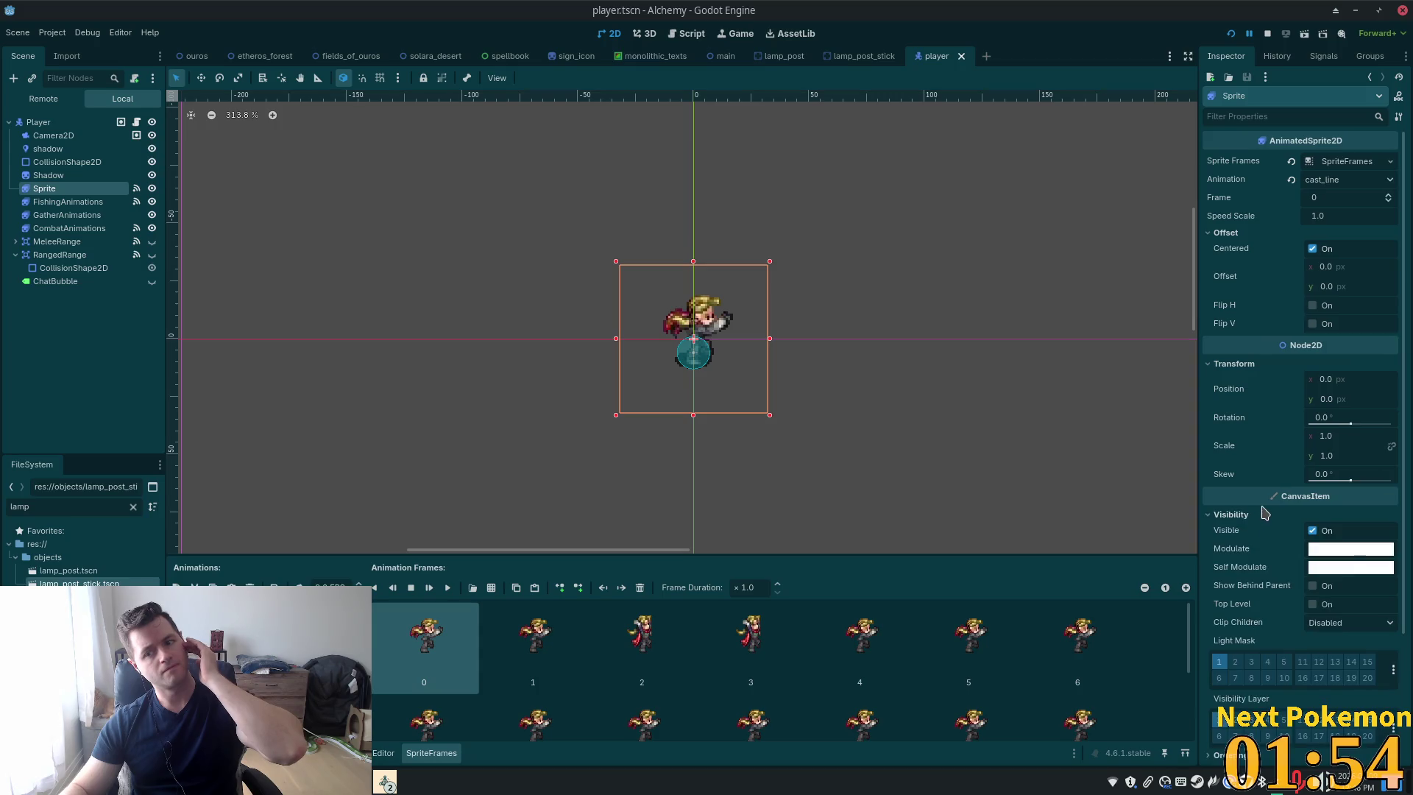
left_click(1235, 661)
key("ctrl+s")
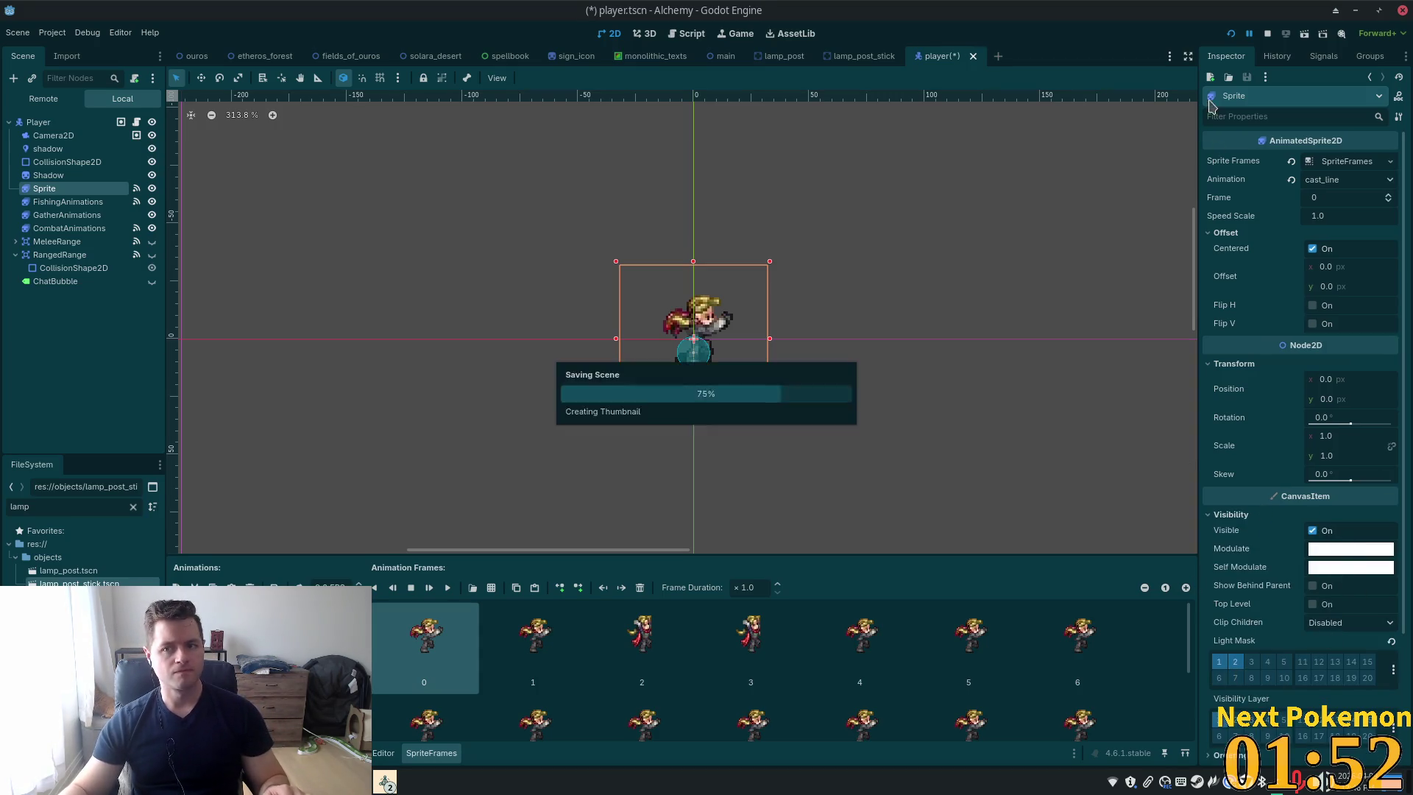
left_click(1231, 35)
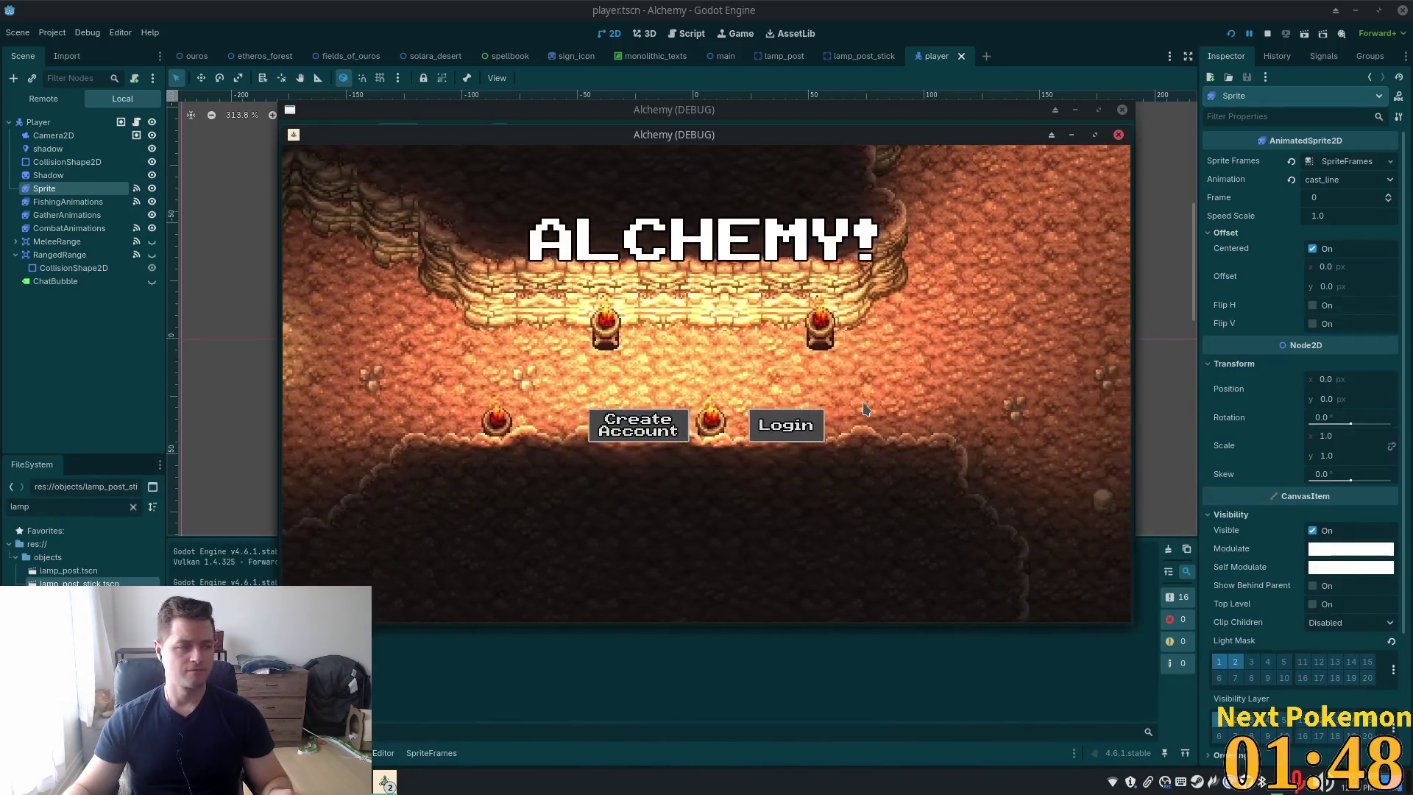
Walk the player past Ouros' lamp posts and into a house, then stop the game and return to ouros.tscn
mouse_move(744, 140)
left_mouse_down()
mouse_move(536, 210)
mouse_move(547, 221)
left_mouse_up()
left_click(1069, 379)
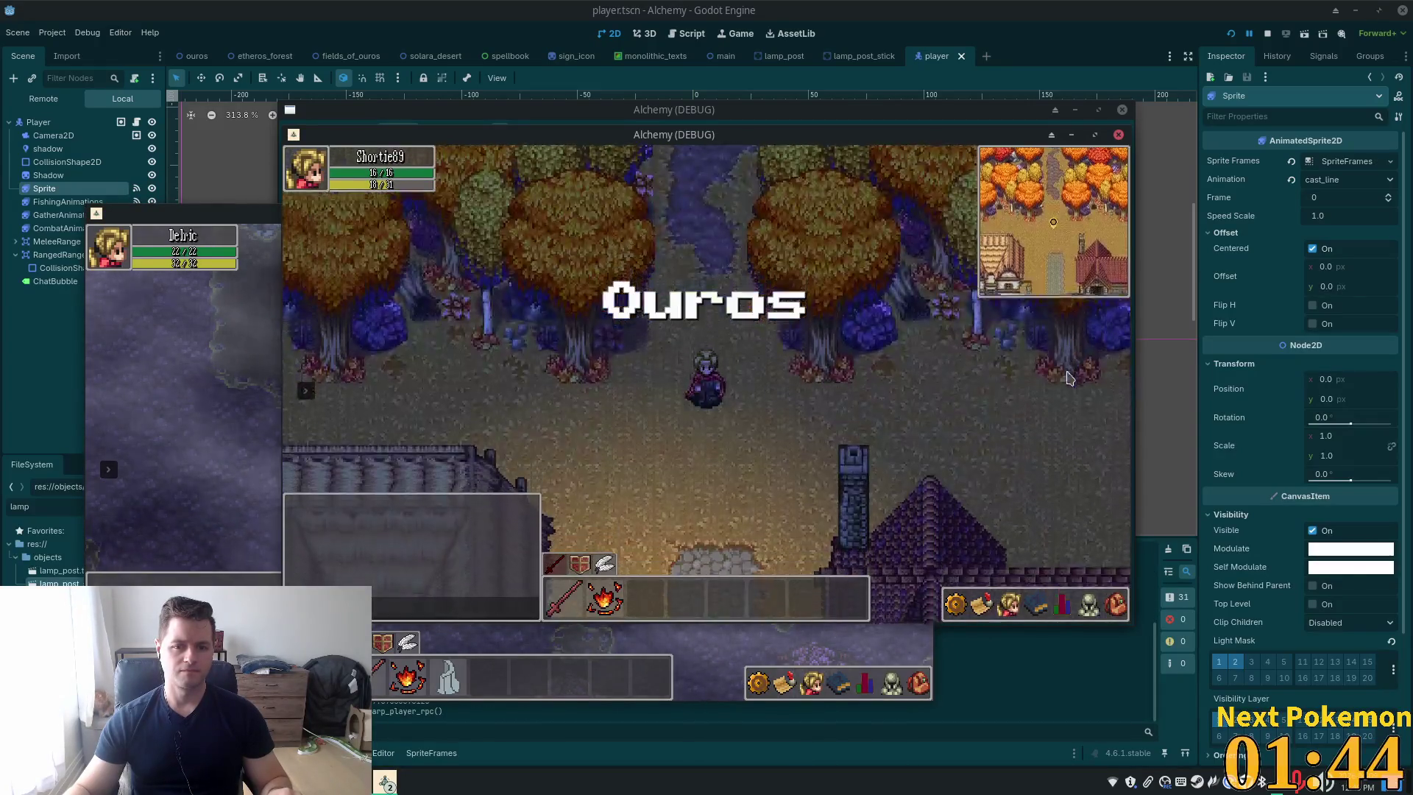
key("w")
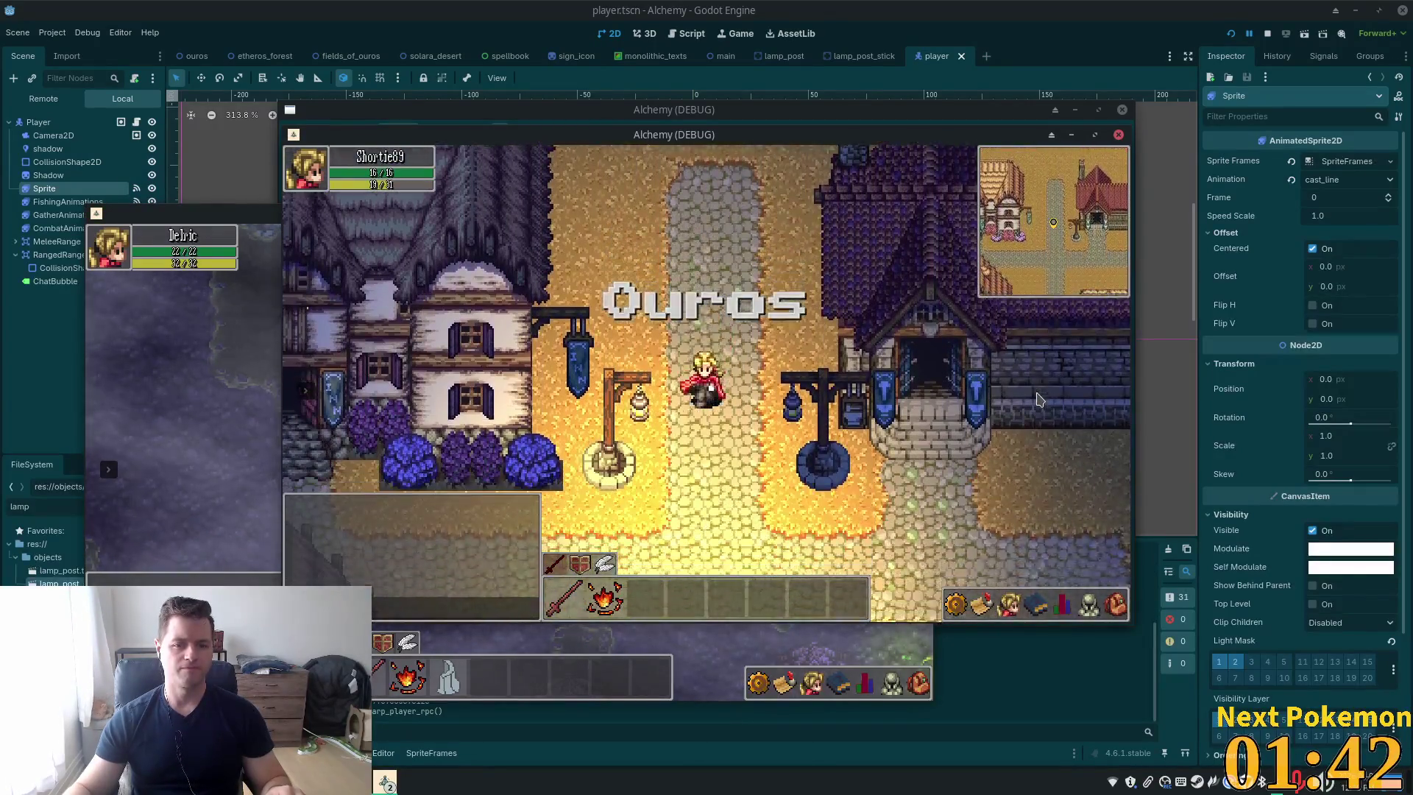
key("s")
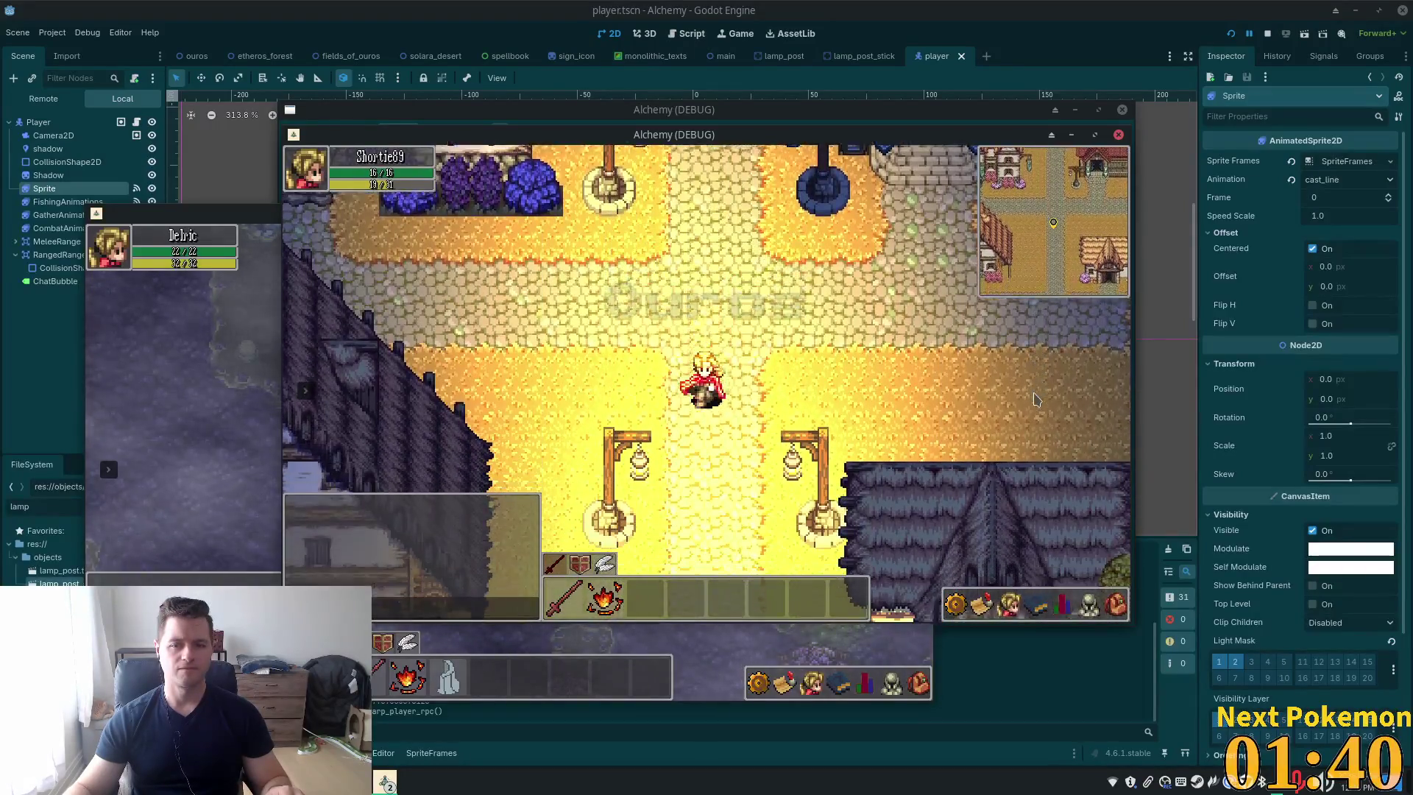
key("s")
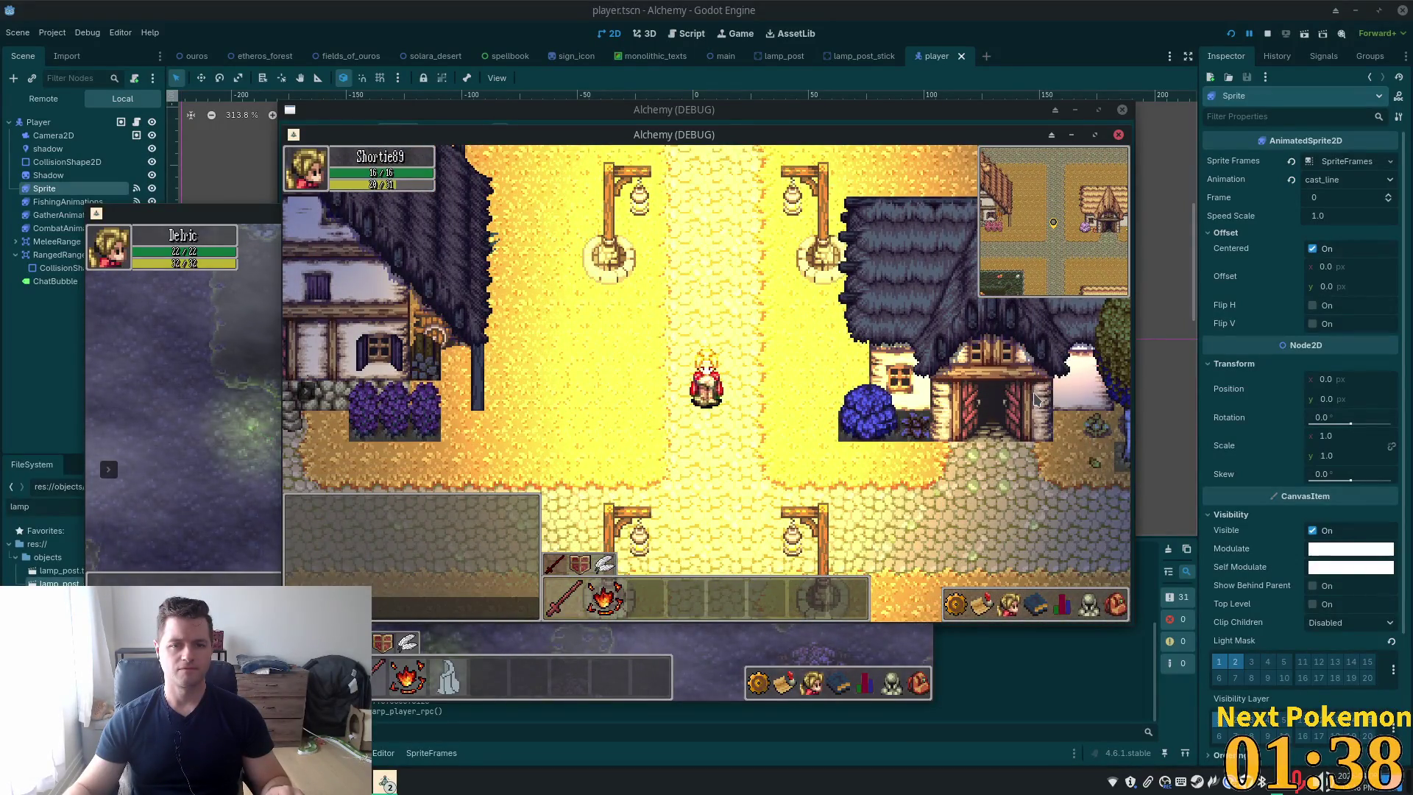
key("d")
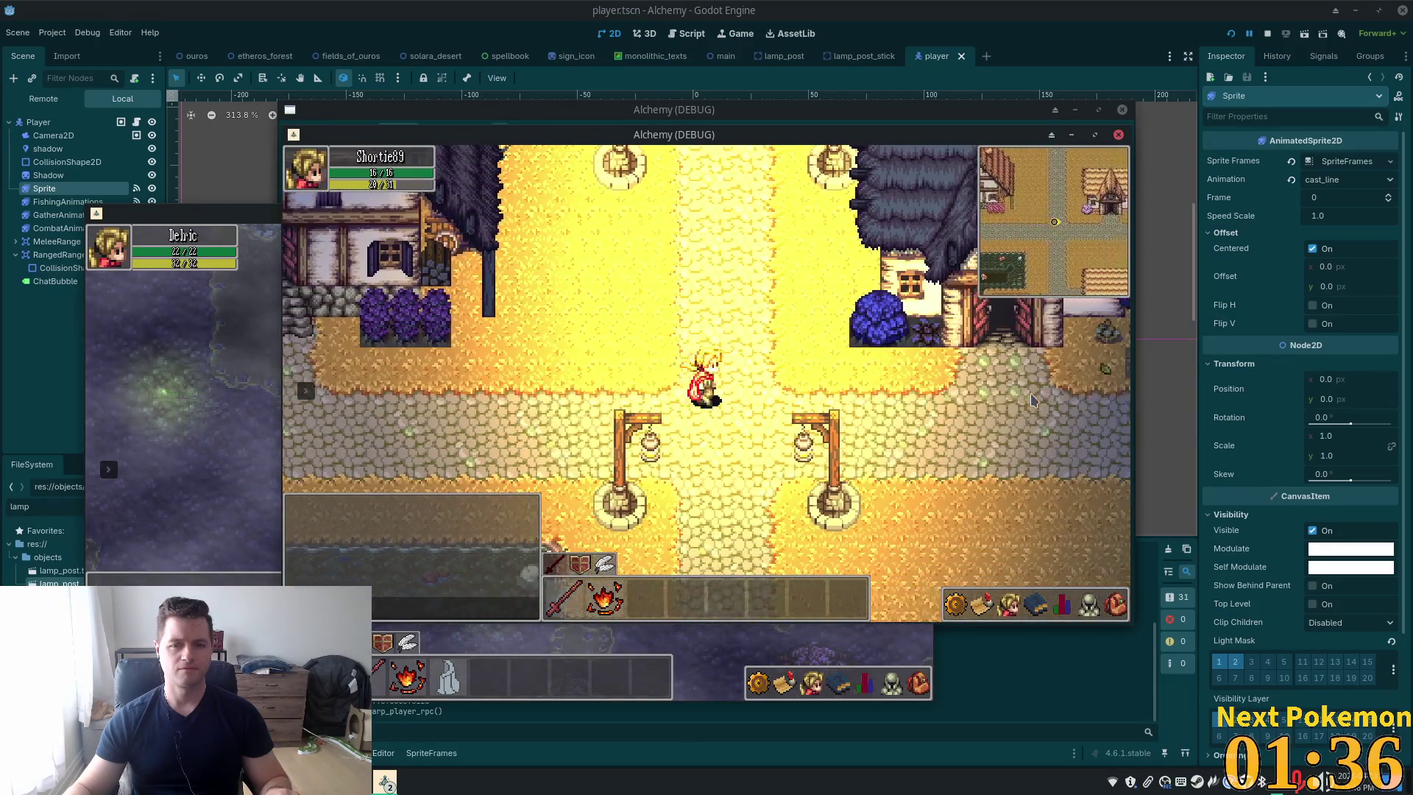
key("w")
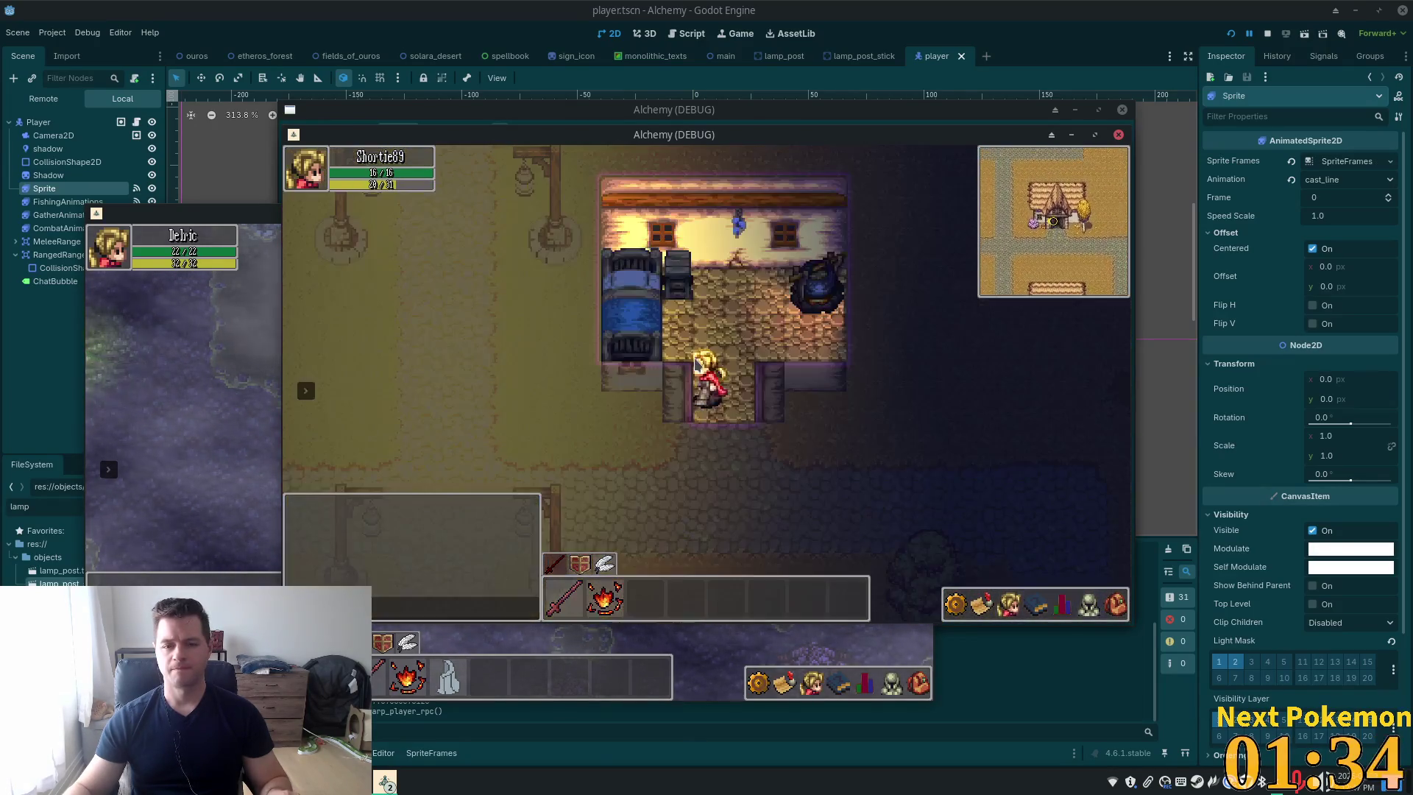
key("s")
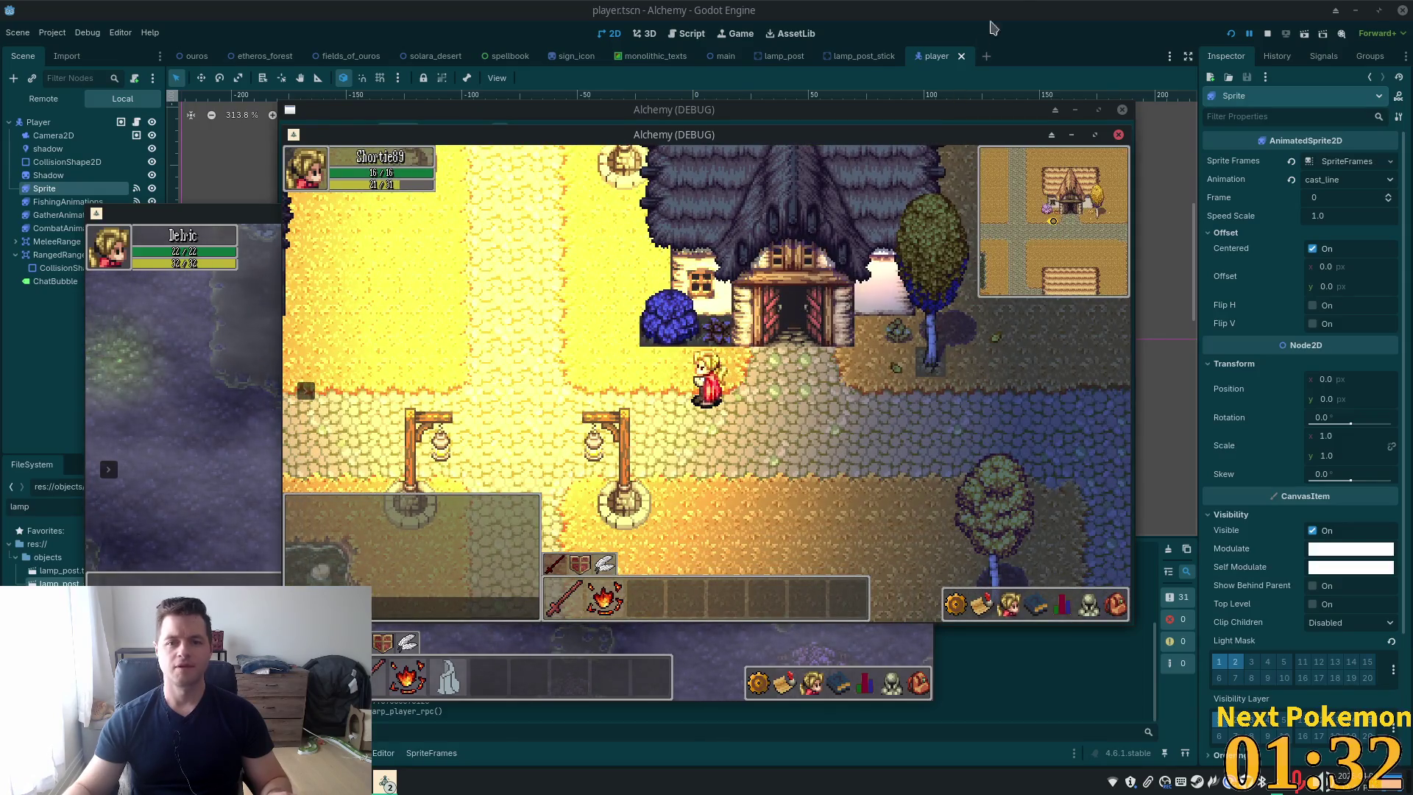
key("F8")
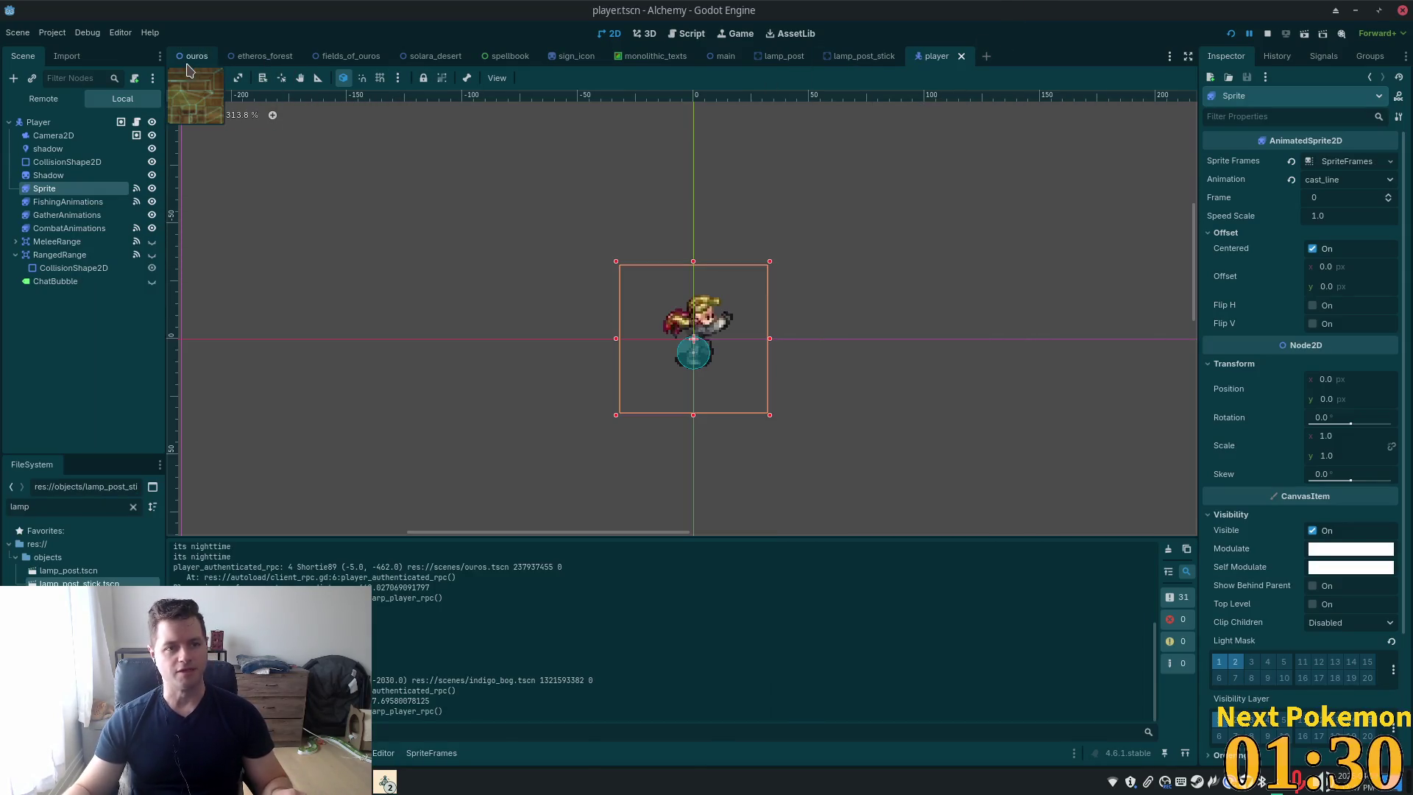
left_click(197, 57)
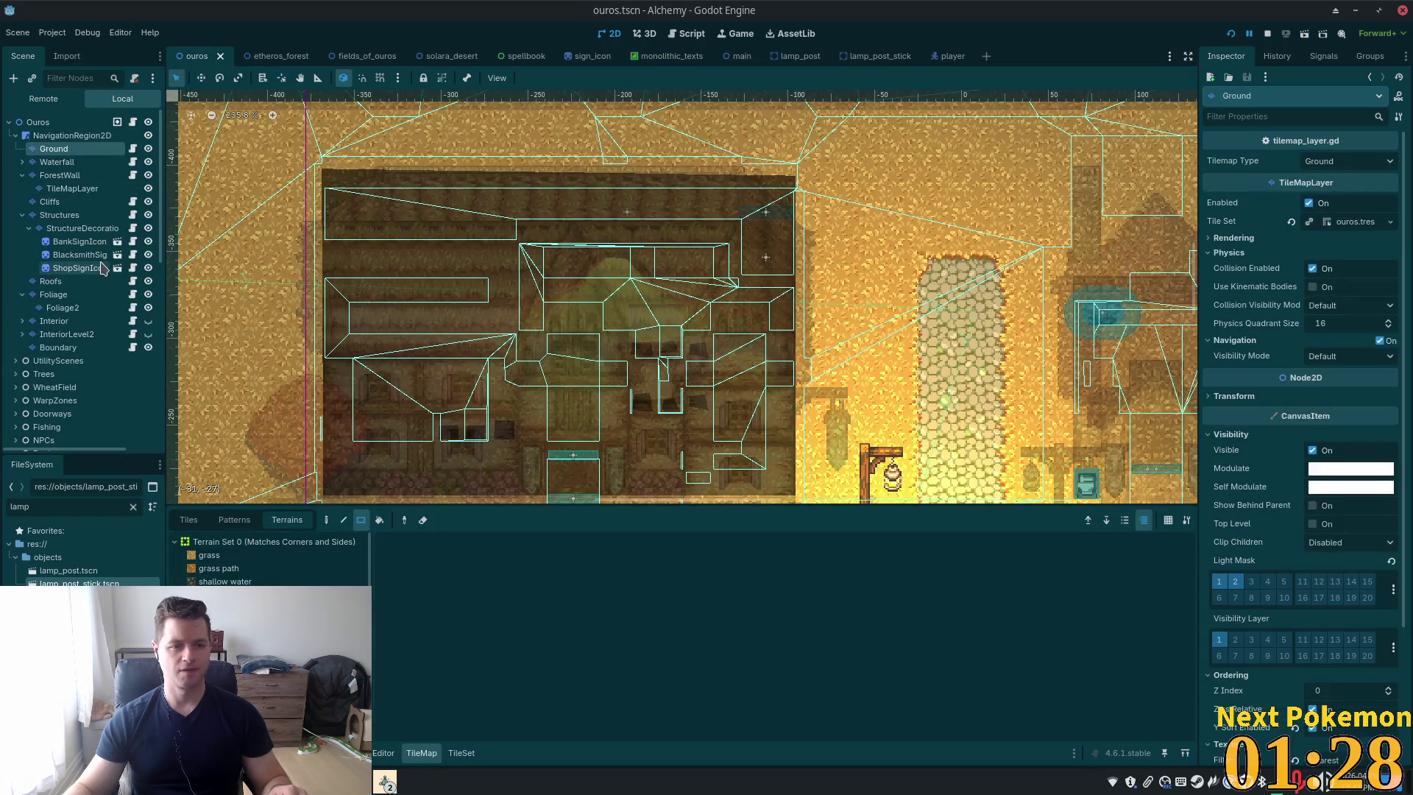
Enable Light Mask bit 2 on Foliage and Foliage2, then test and close the running game
left_click(85, 301)
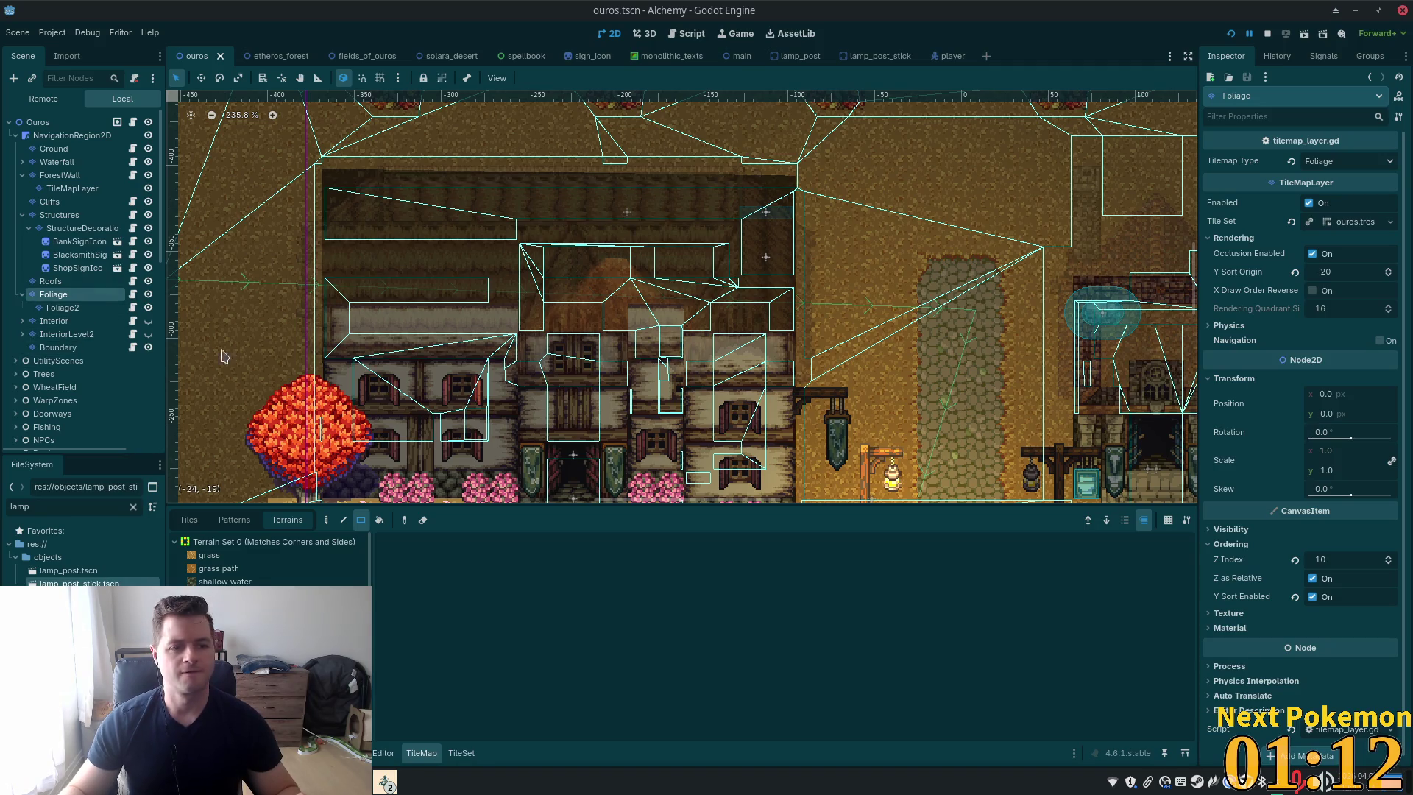
left_click(62, 307, "ctrl")
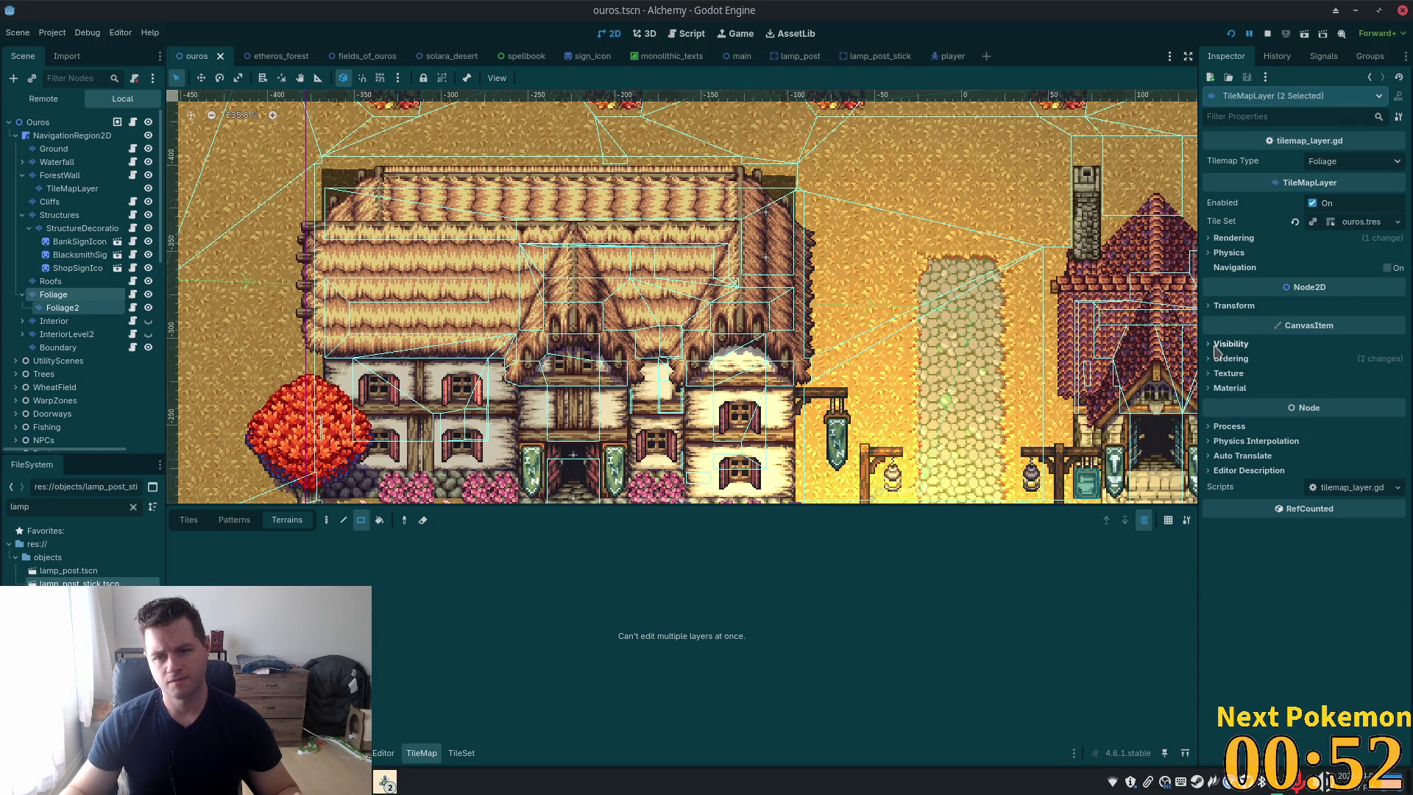
left_click(1216, 344)
left_click(1236, 491)
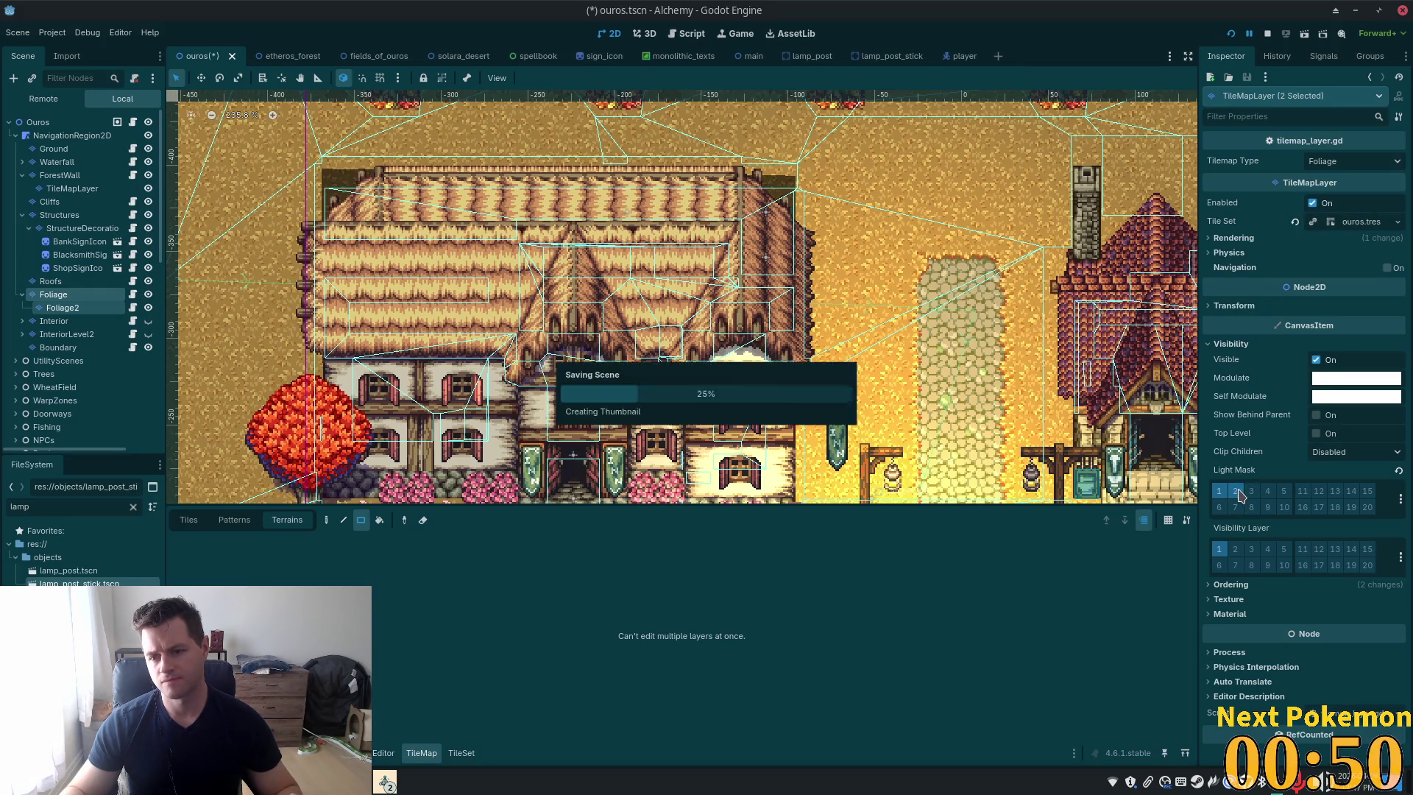
scroll(957, 383, "down", 4)
scroll(968, 390, "up", 5)
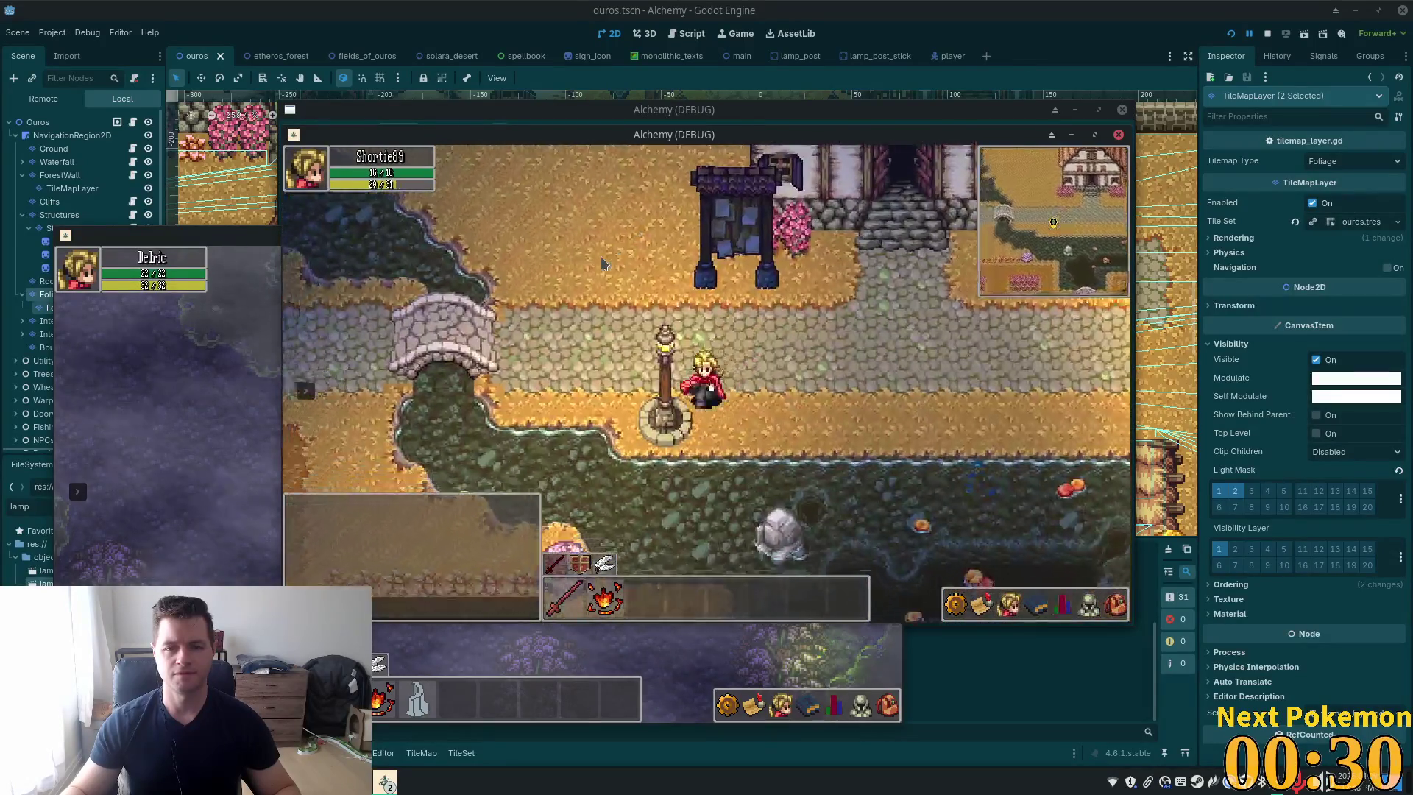
key("alt+Tab")
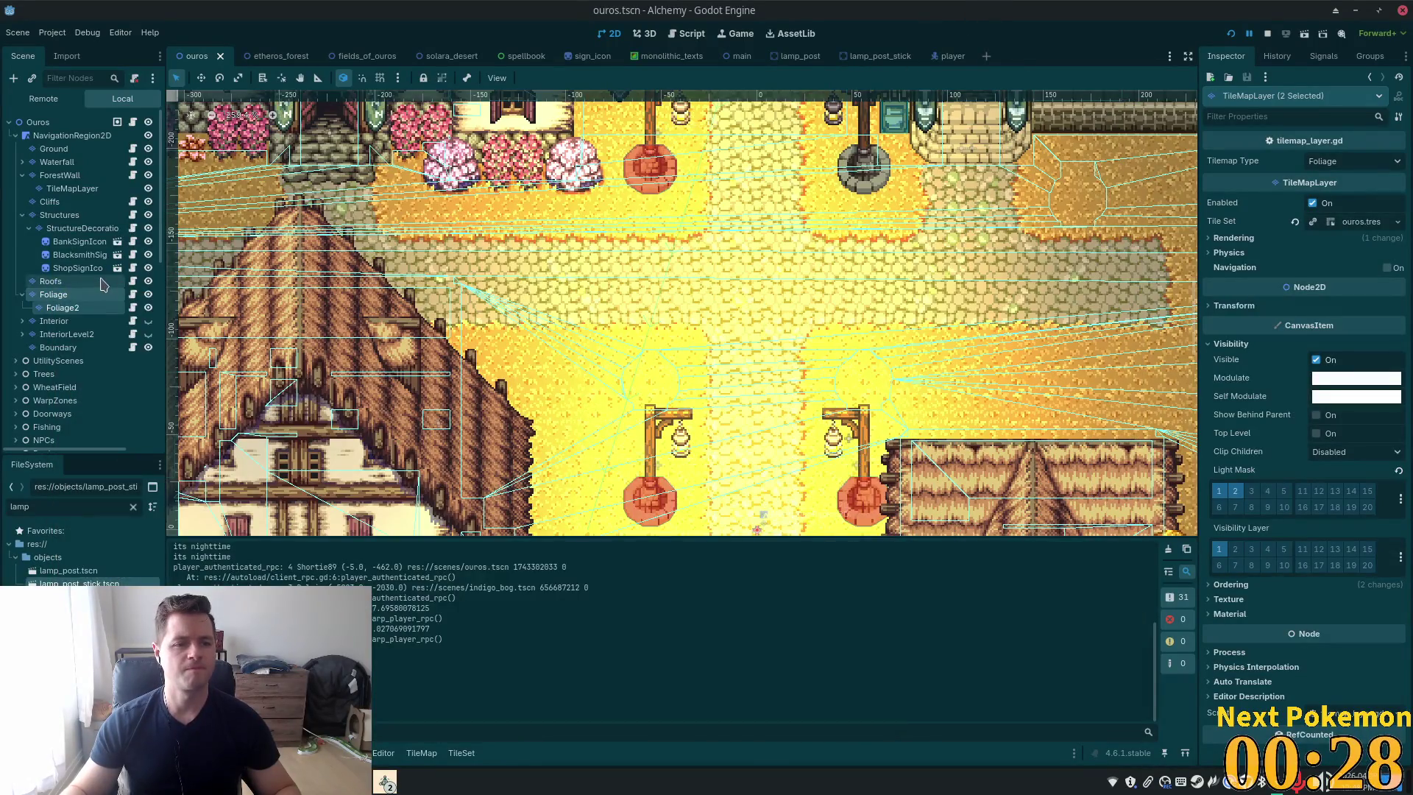
Enable Light Mask bit 2 on StructureDecoration and Roofs, then relaunch the project
left_click(65, 228)
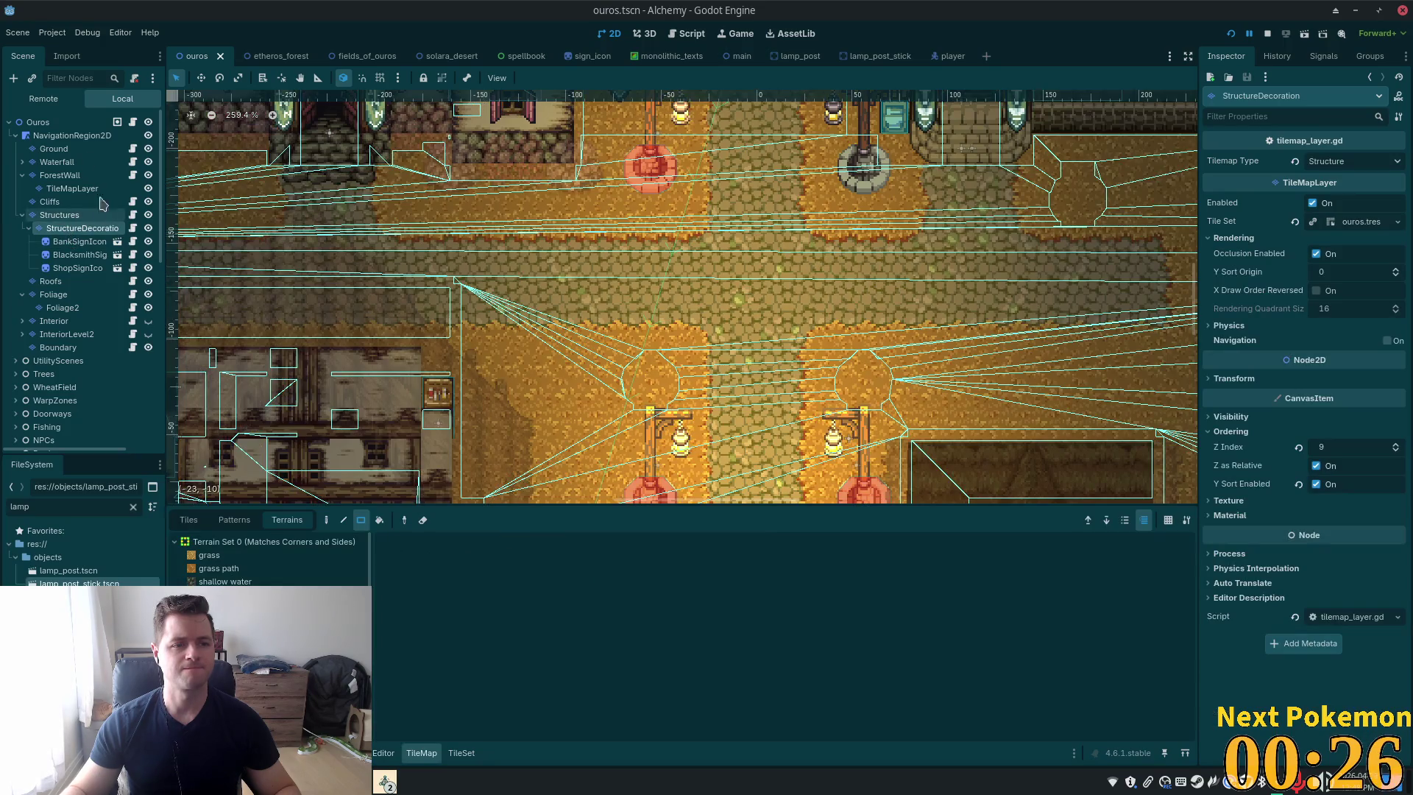
left_click(69, 286, "ctrl")
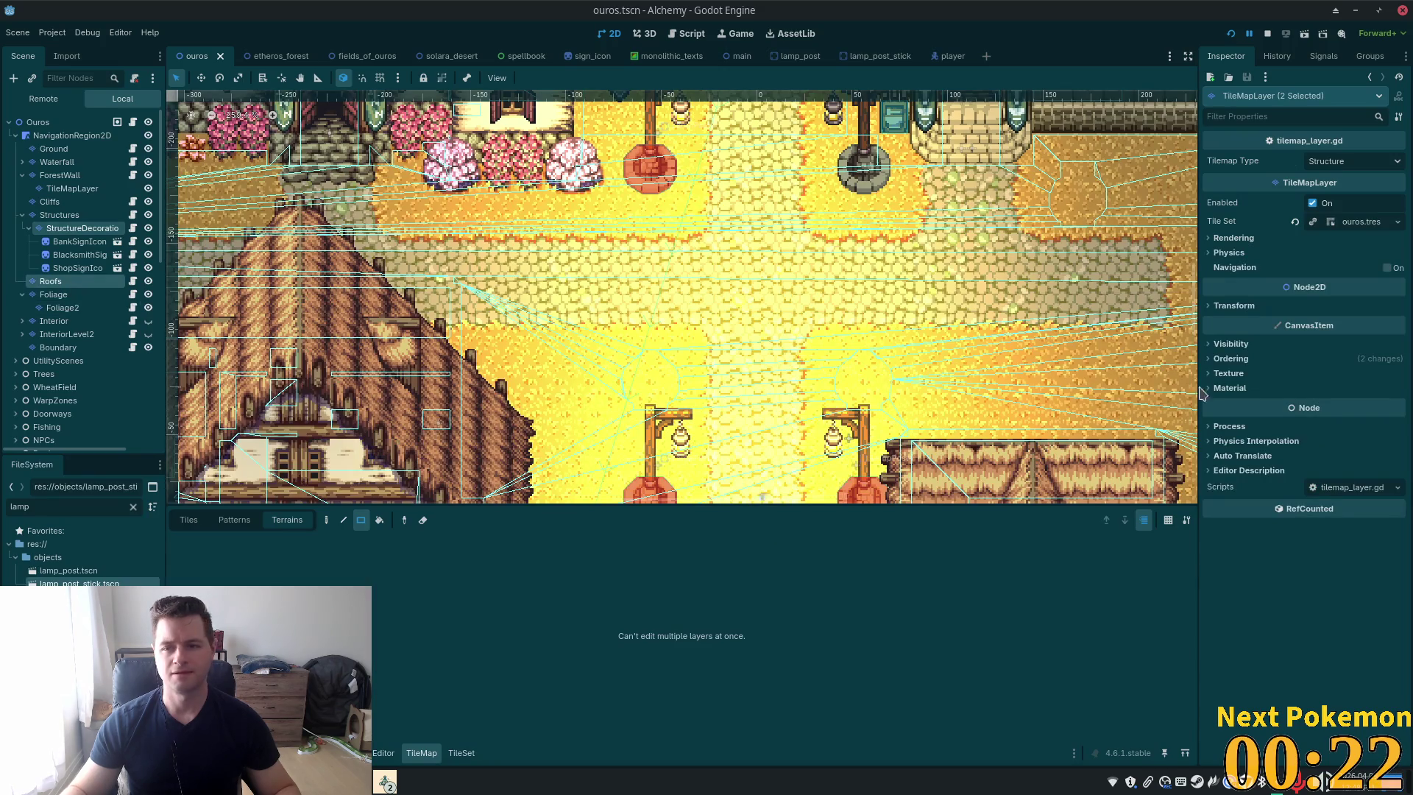
left_click(1216, 345)
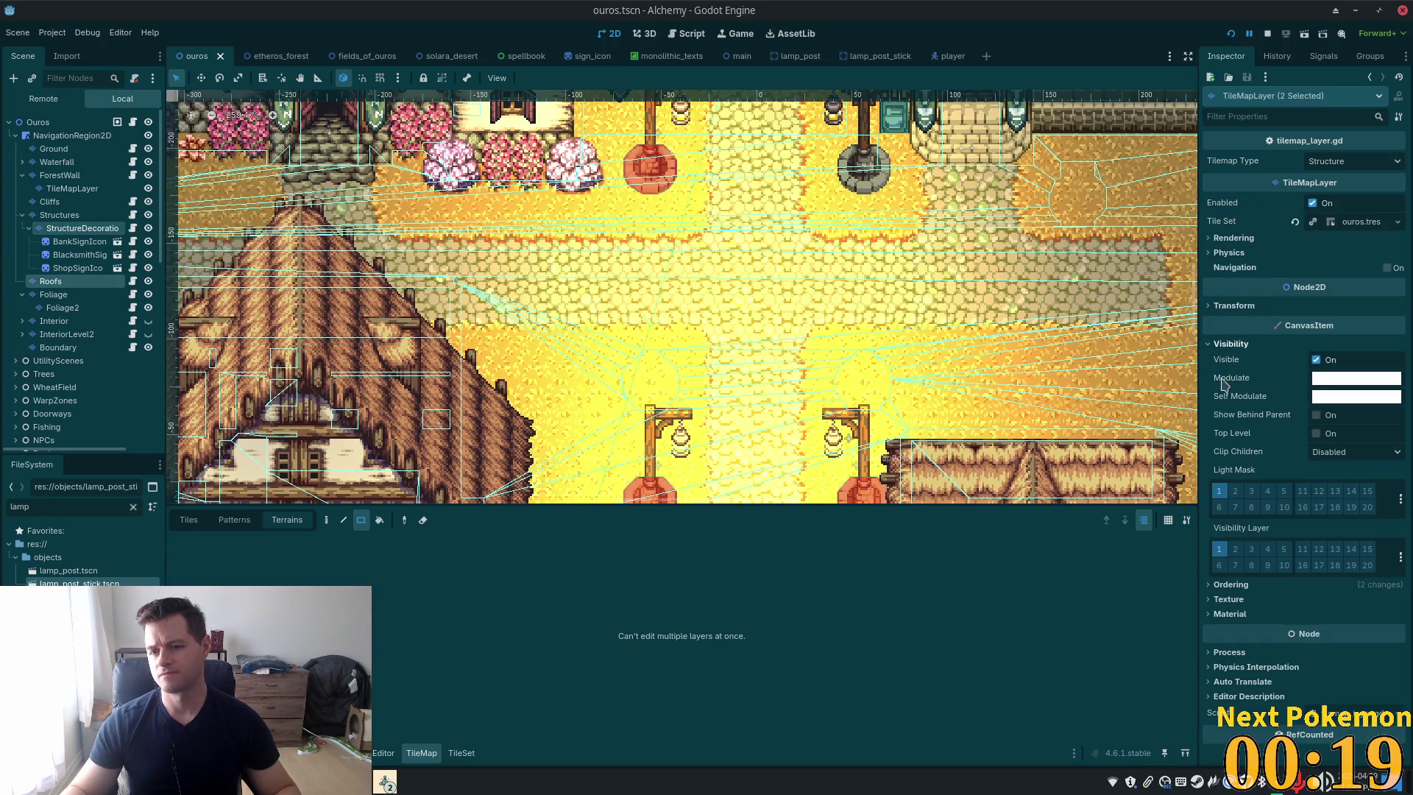
left_click(1236, 490)
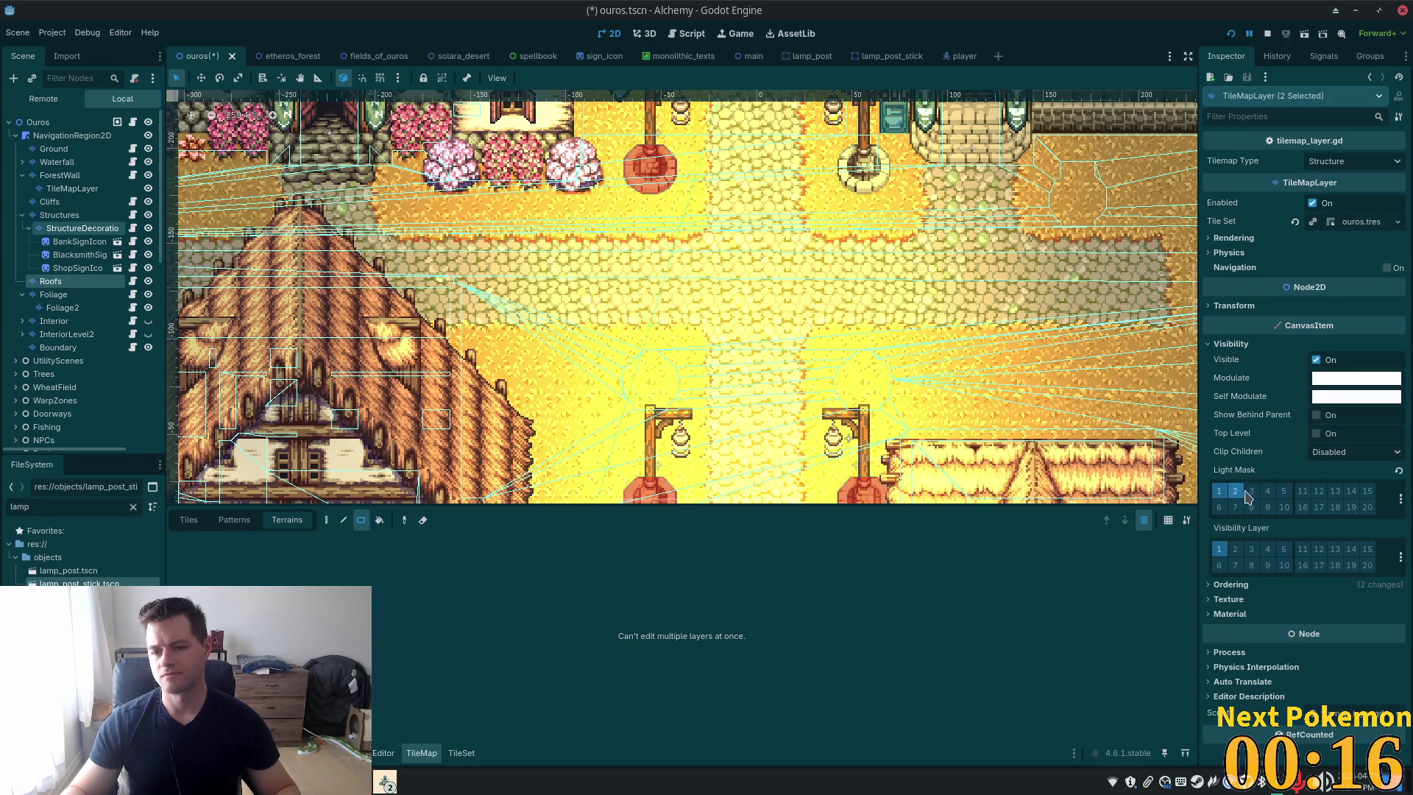
left_click(1232, 36)
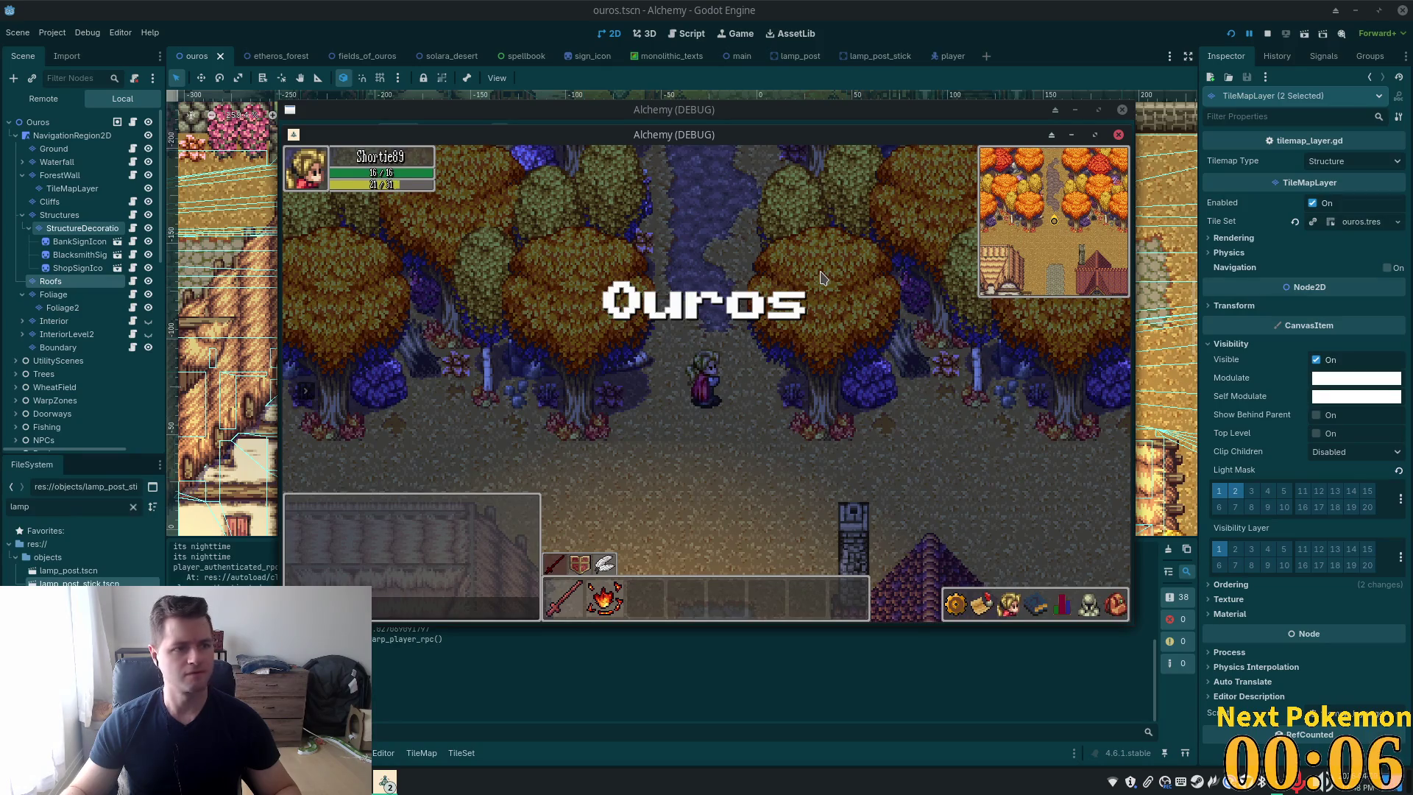
Walk the player south from the forest into Ouros' plaza among the lamp posts
key("Down")
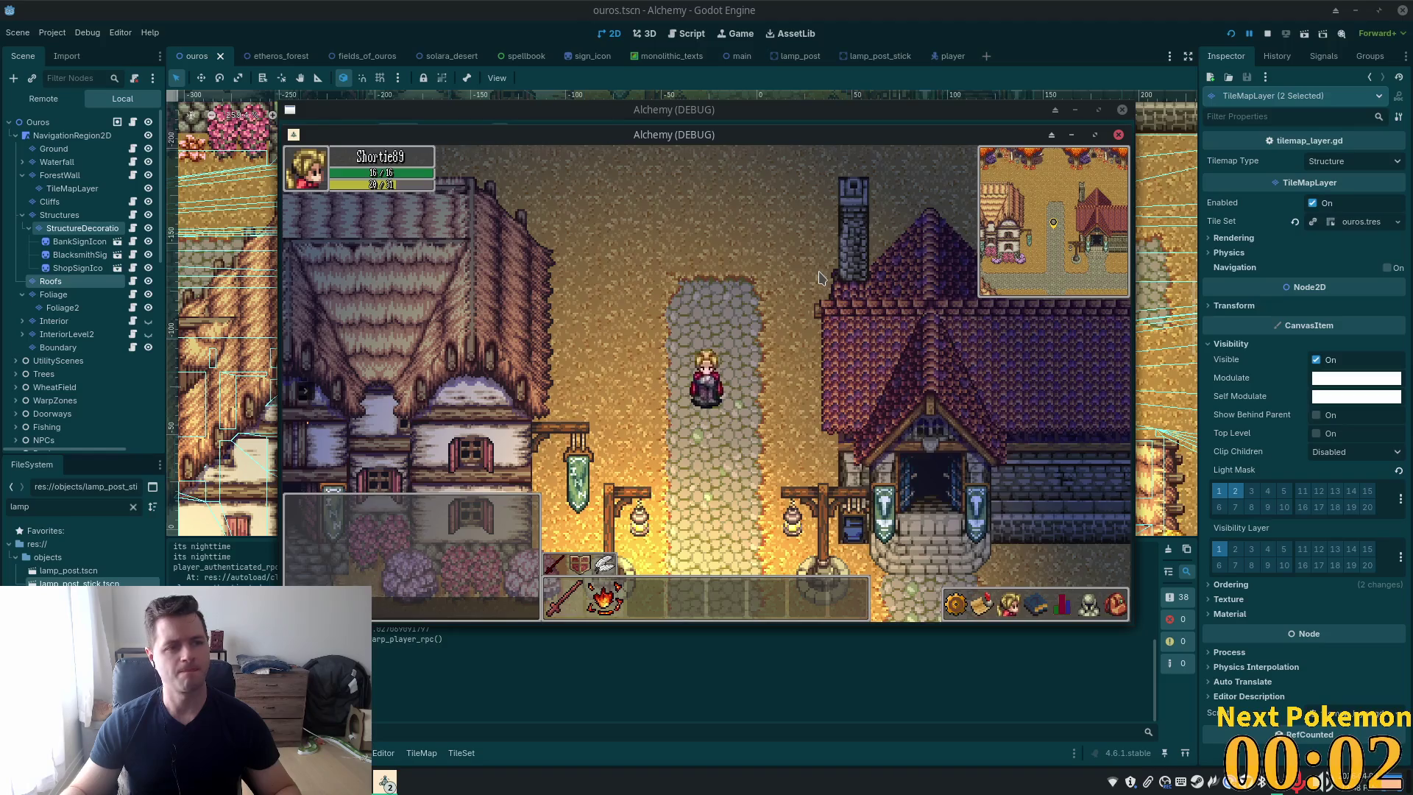
key("Down")
key("Down")
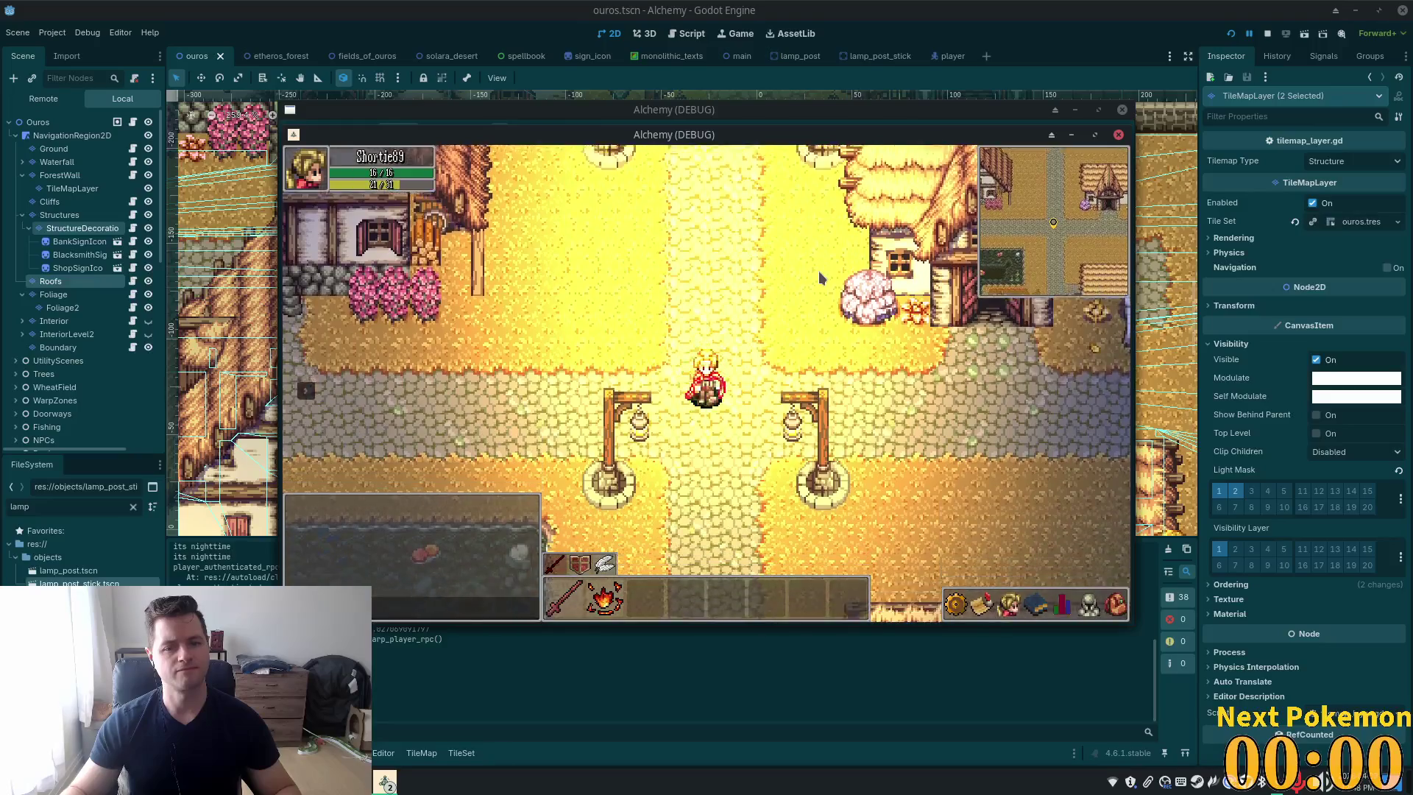
key("Down")
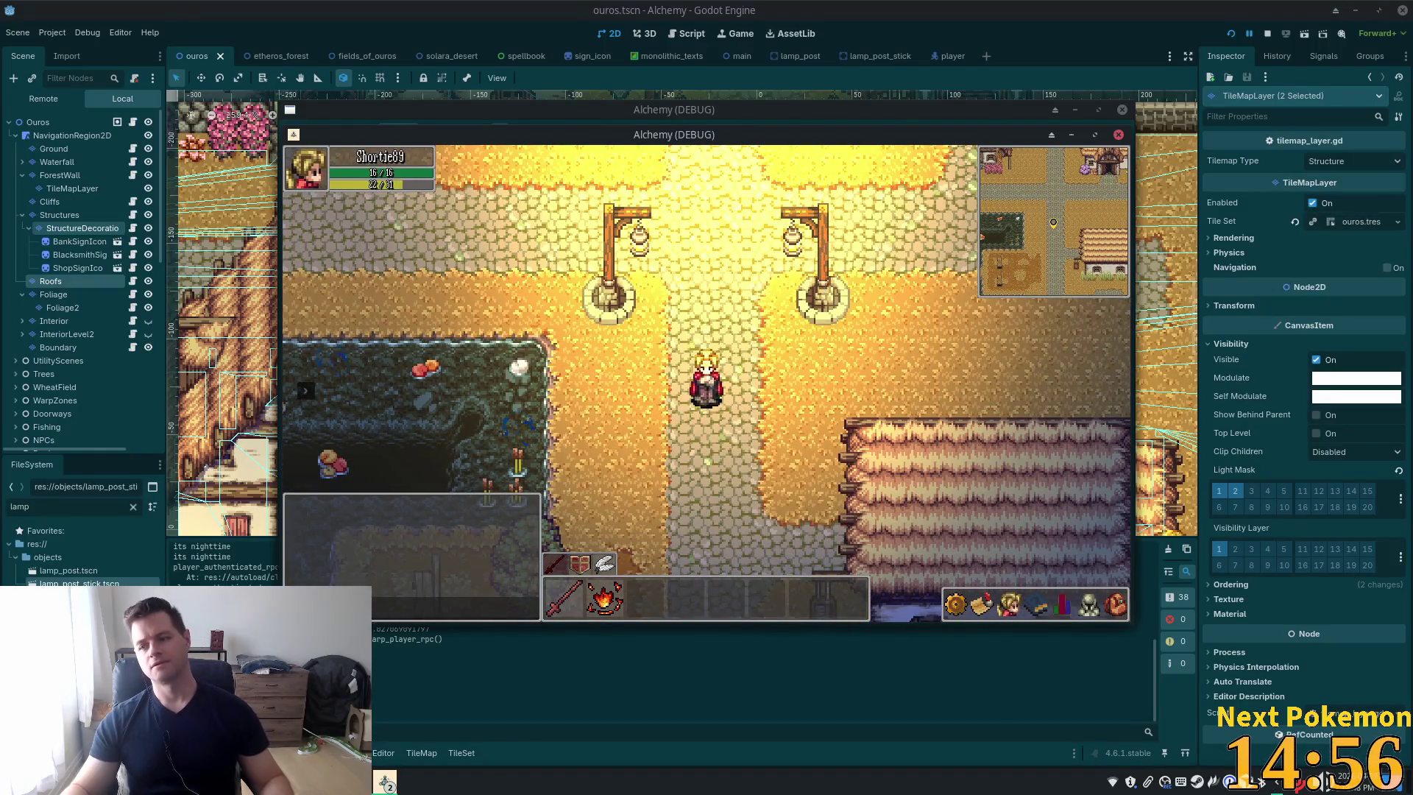
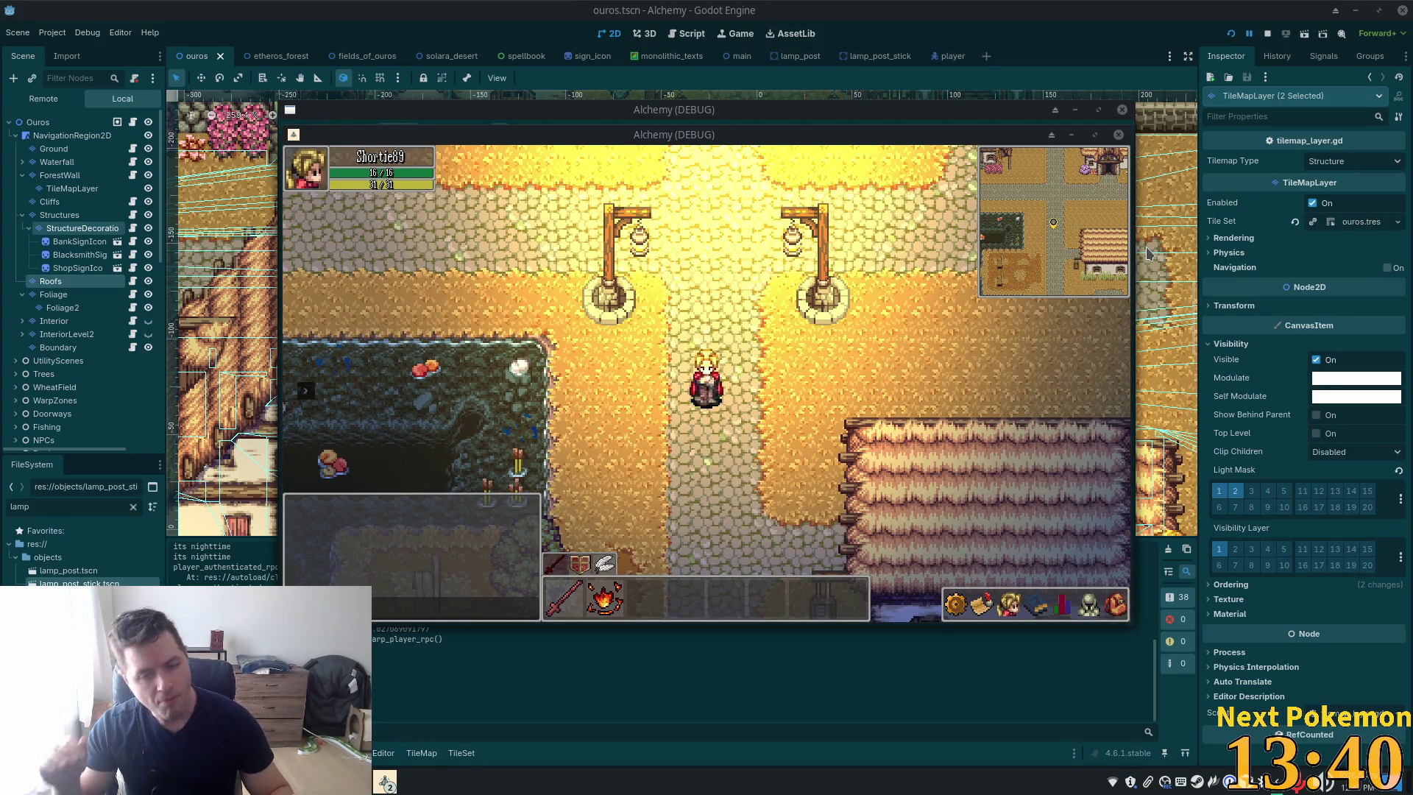
Walk past the bridge lamp post and the crossroads lamp posts down to the well
key("Up")
key("Left")
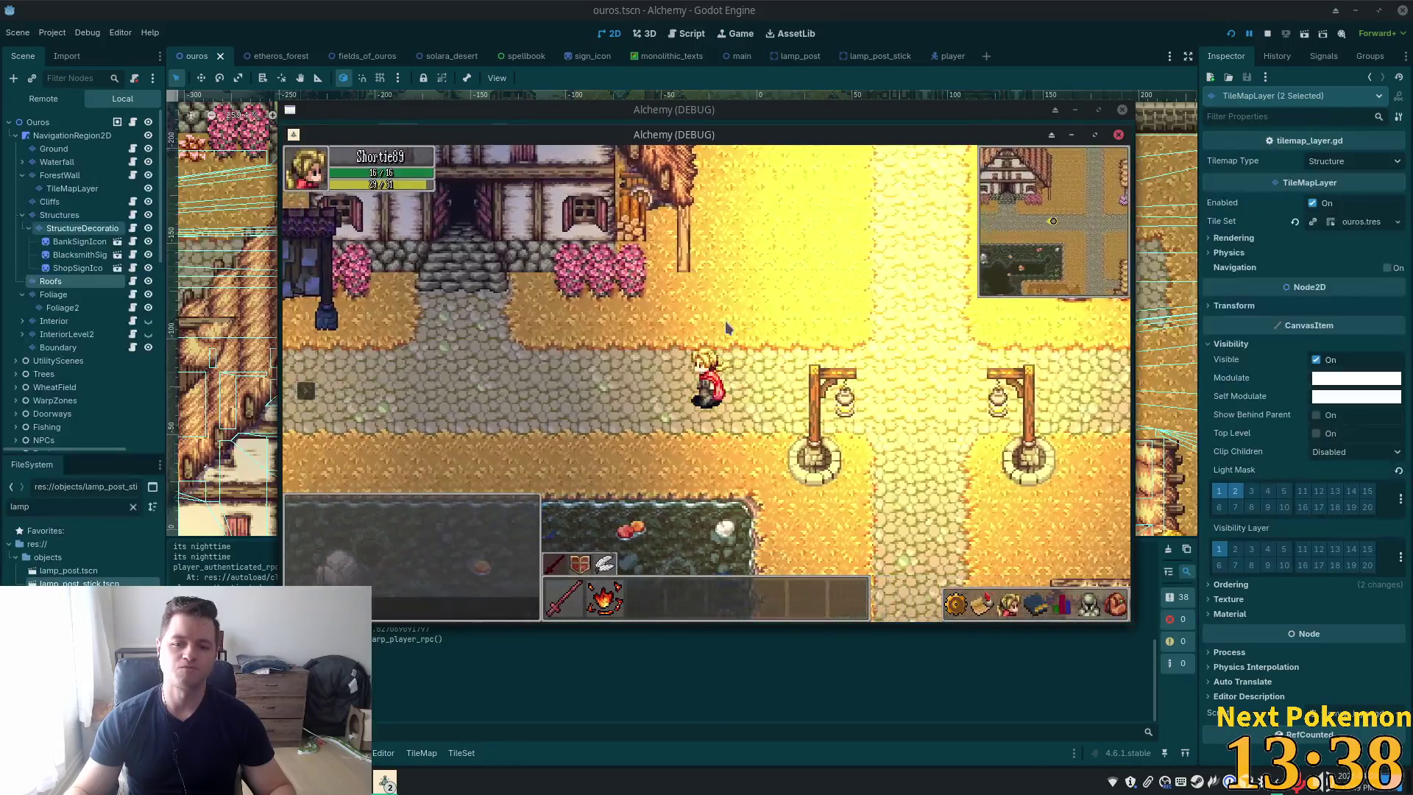
key("Left")
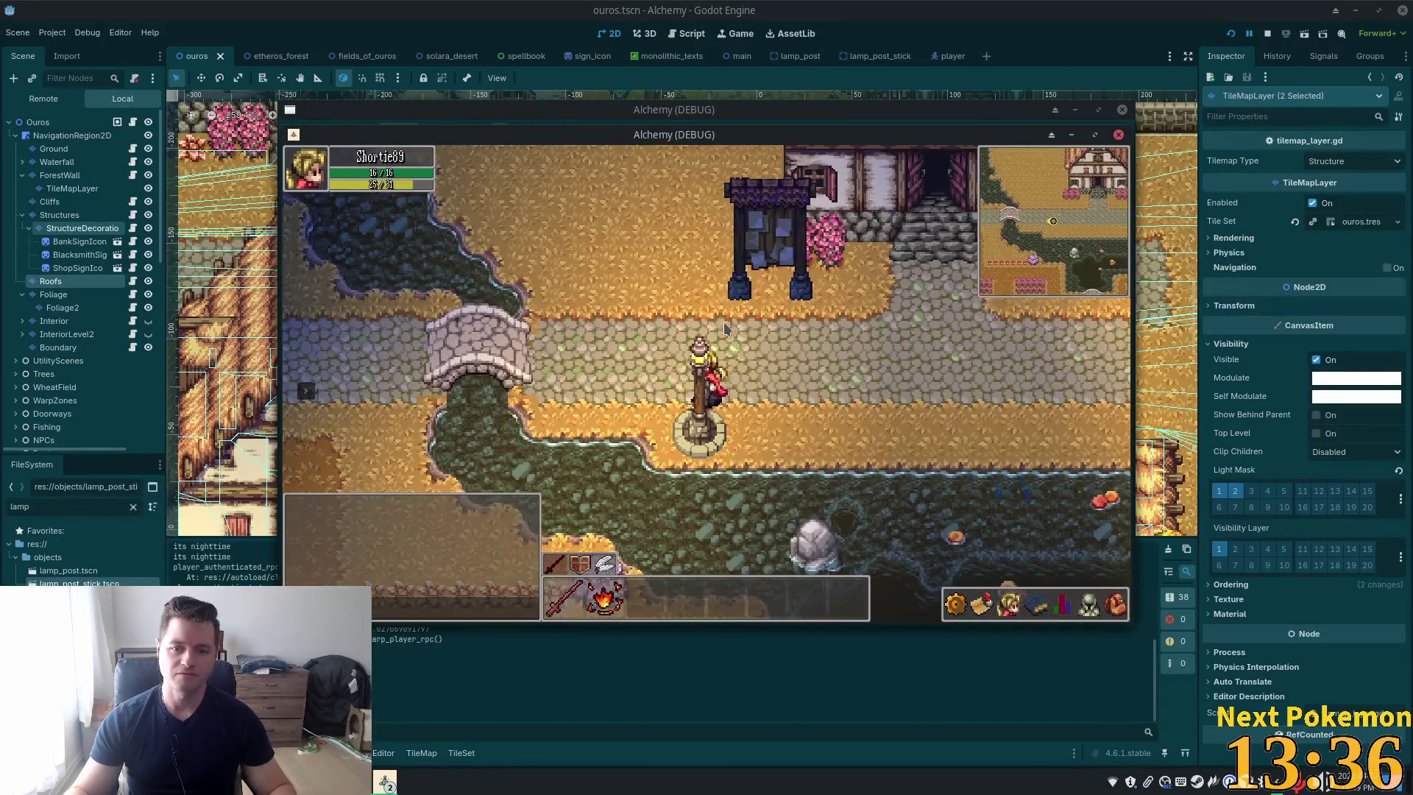
key("Right")
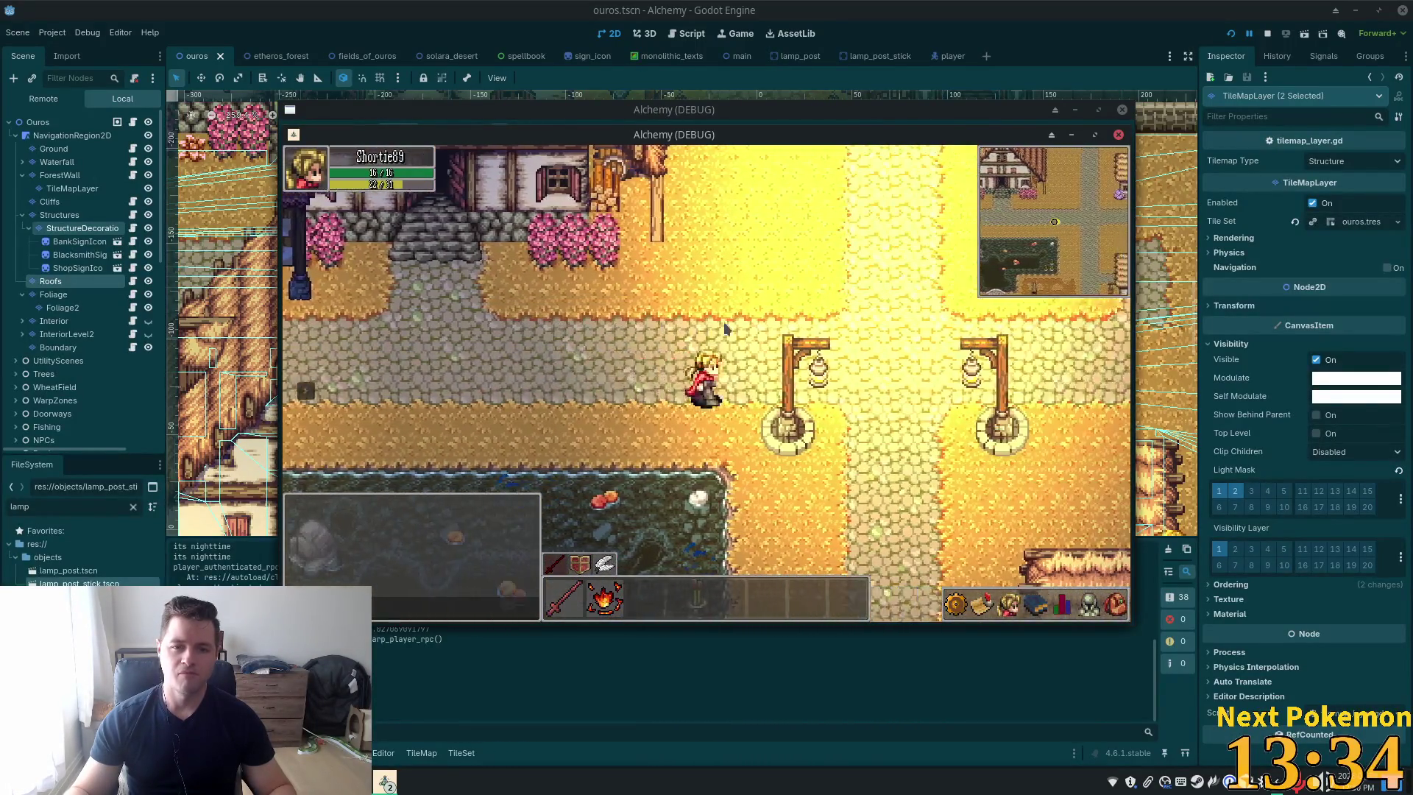
key("Left")
key("Up")
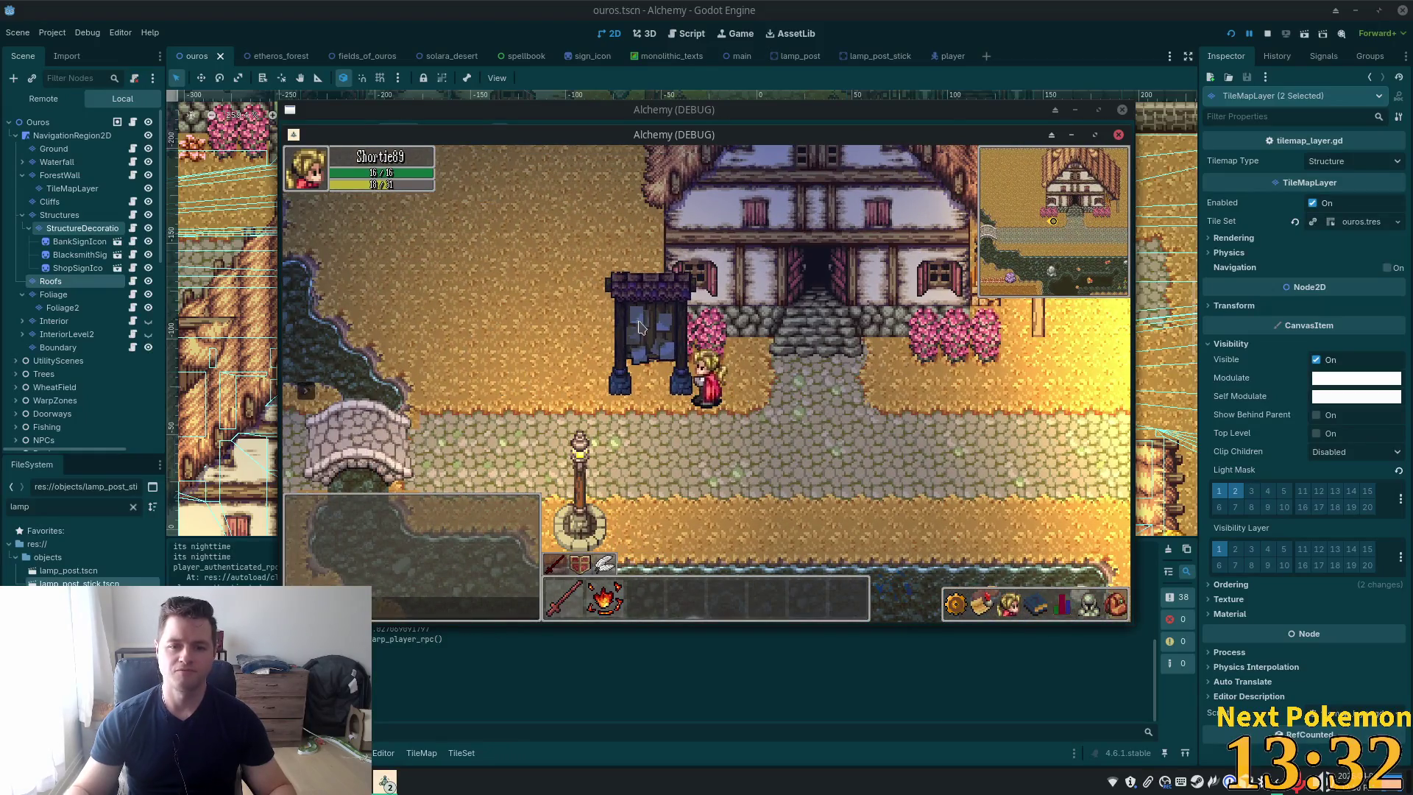
key("Right")
key("Down")
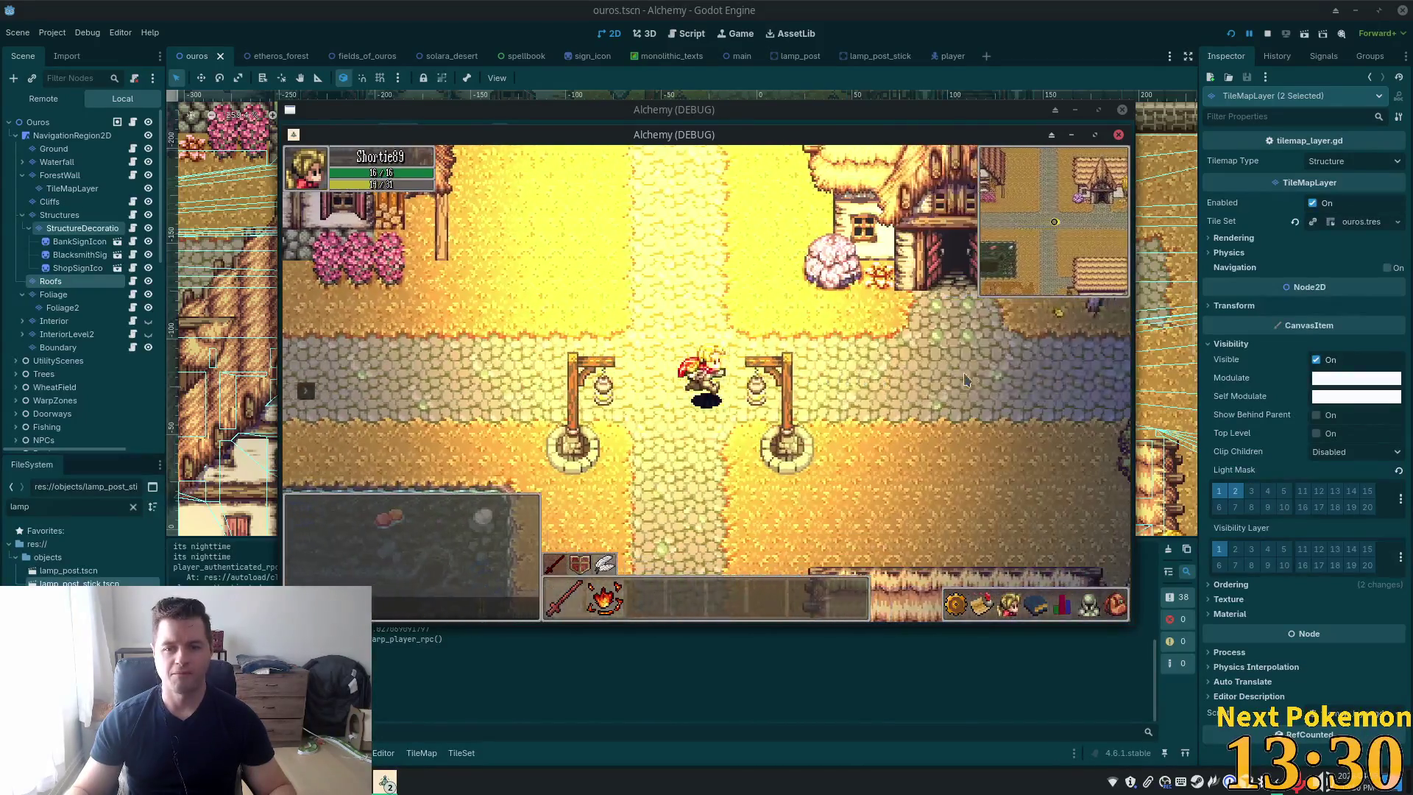
key("Right")
key("Down")
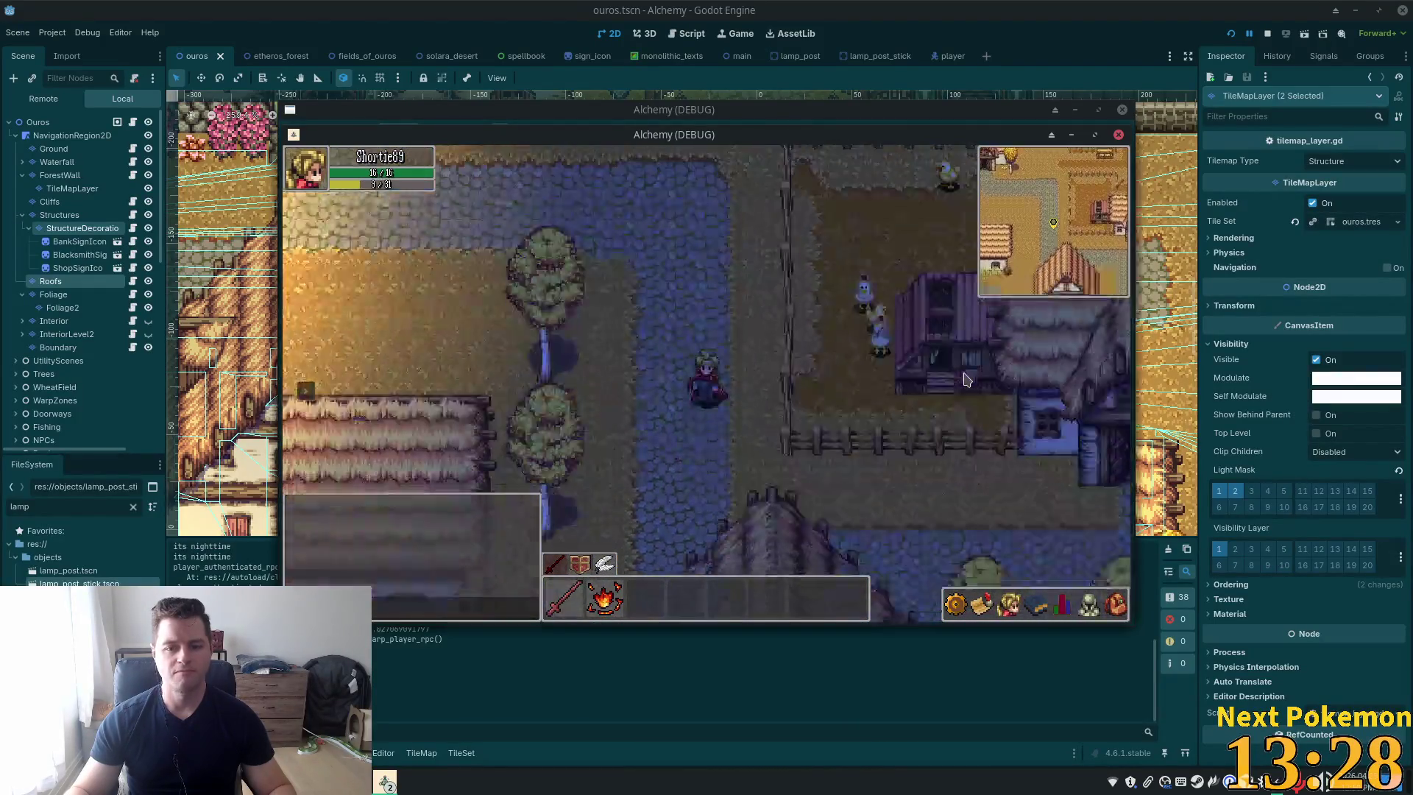
key("Down")
key("Left")
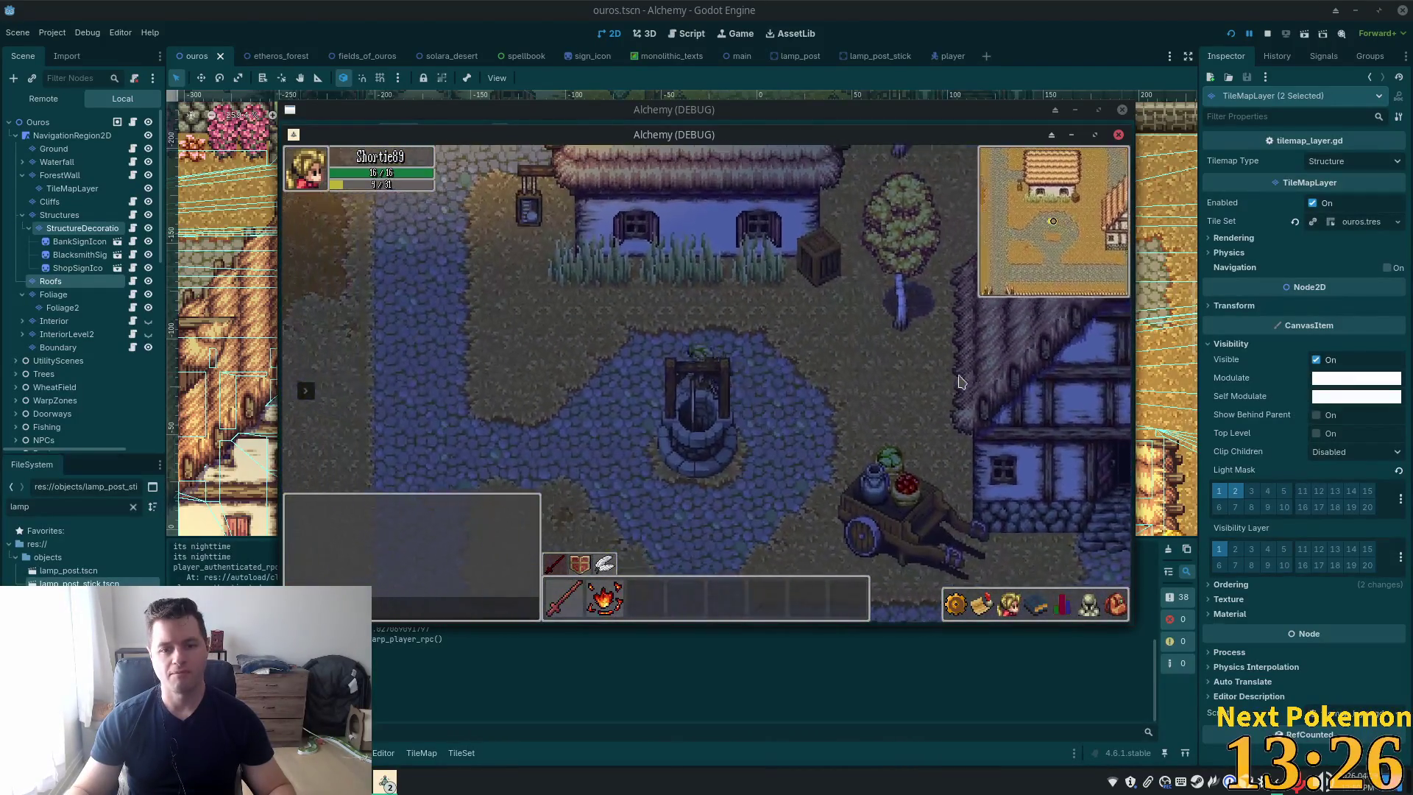
Walk from the well past the pond and lamp posts into the Inn, up to the fireplace carpet
key("Left")
key("Up")
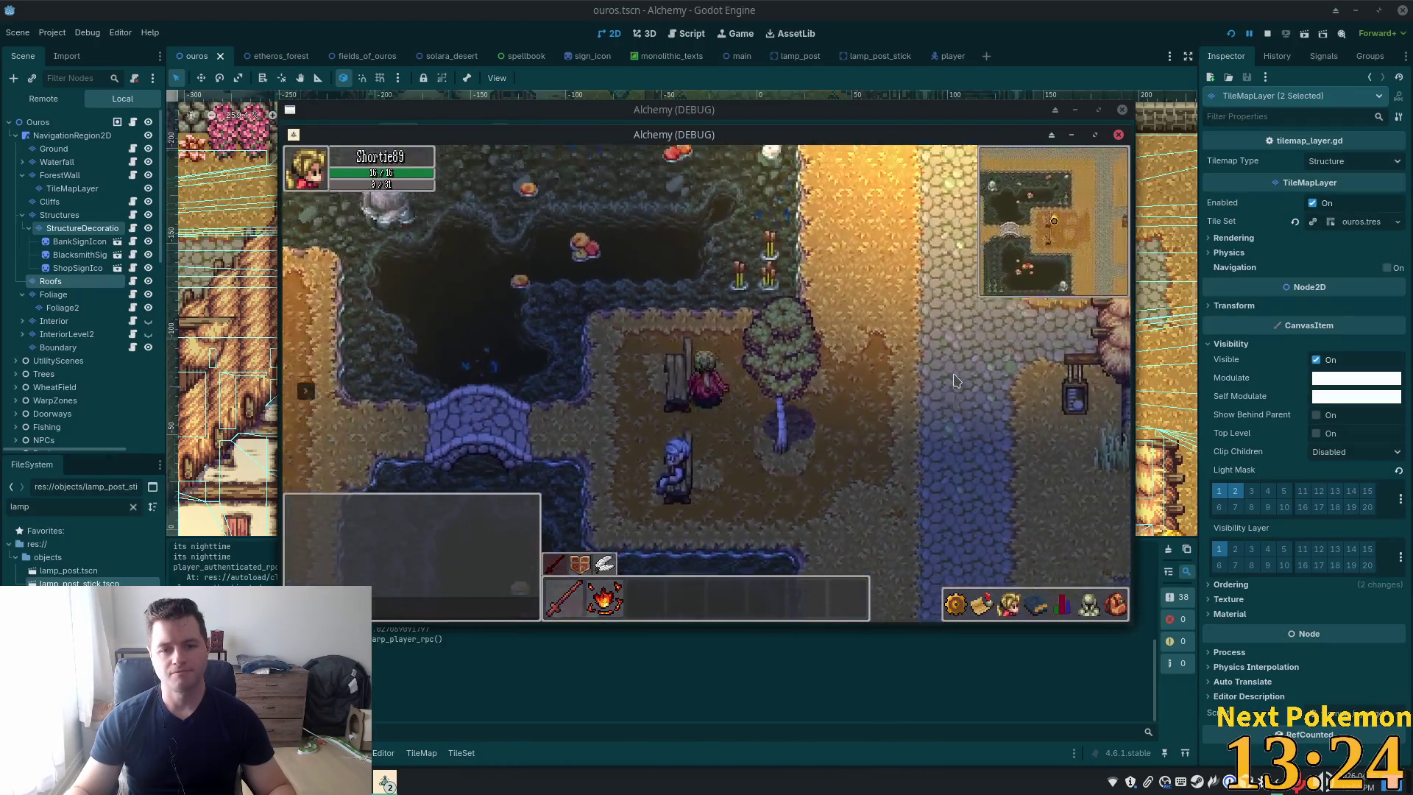
key("Up")
key("Left")
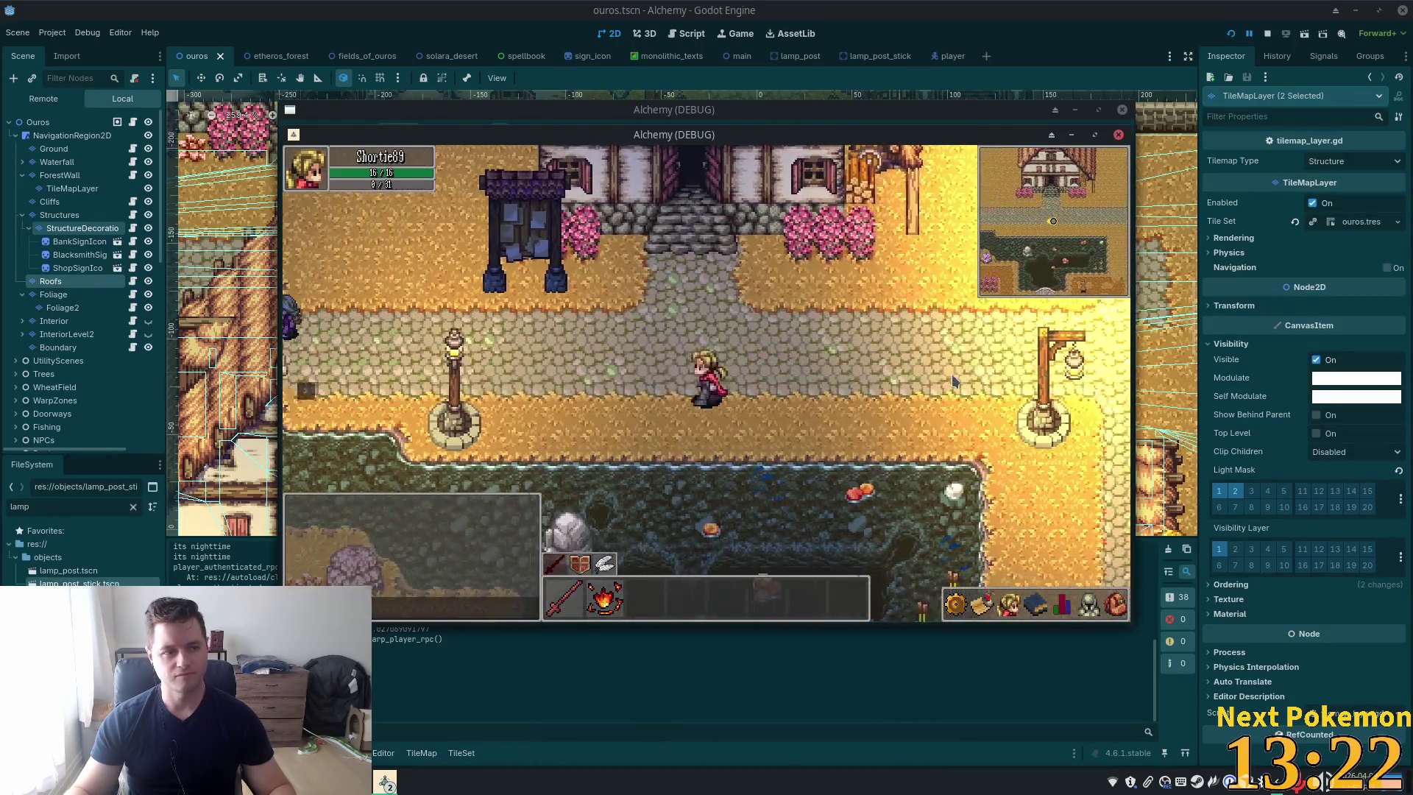
key("Left")
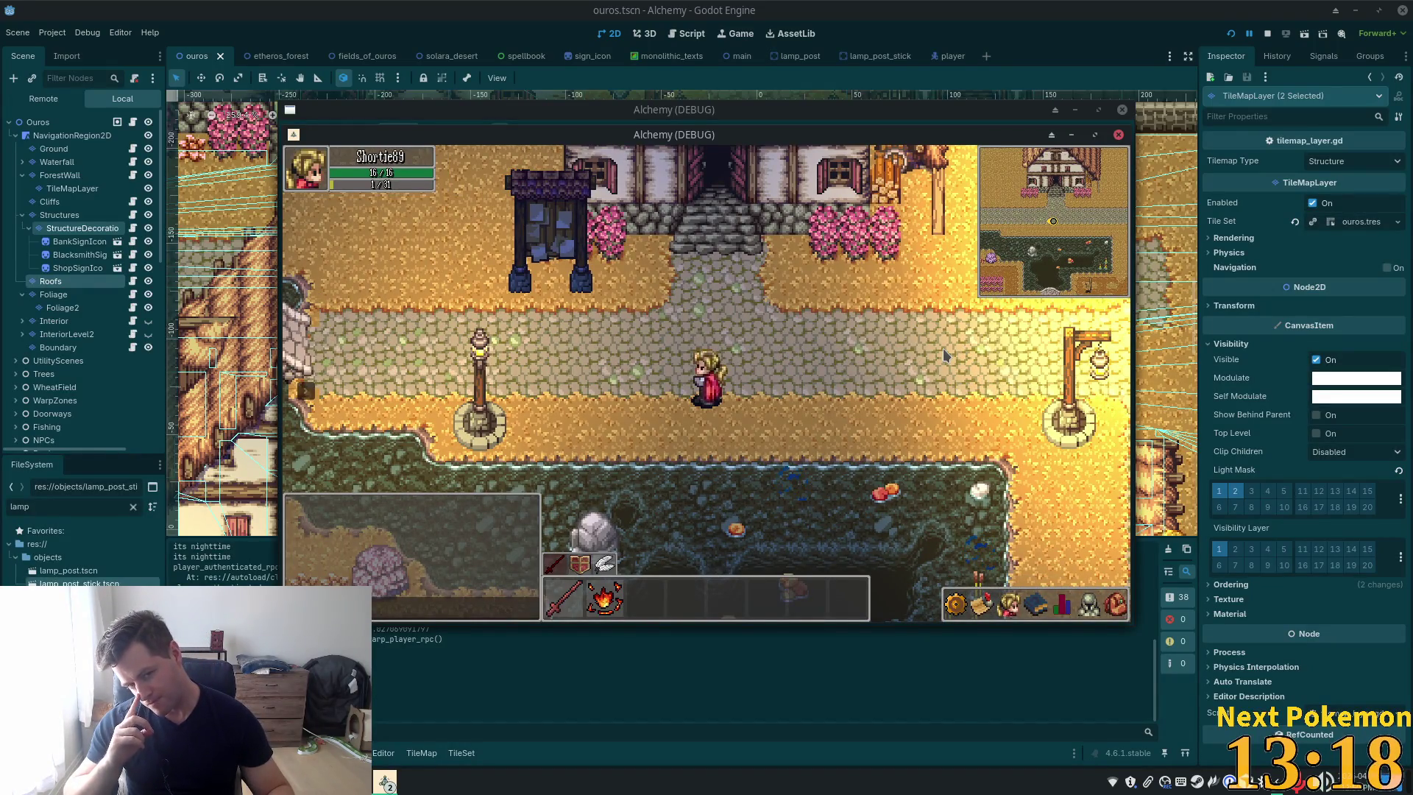
key("Right")
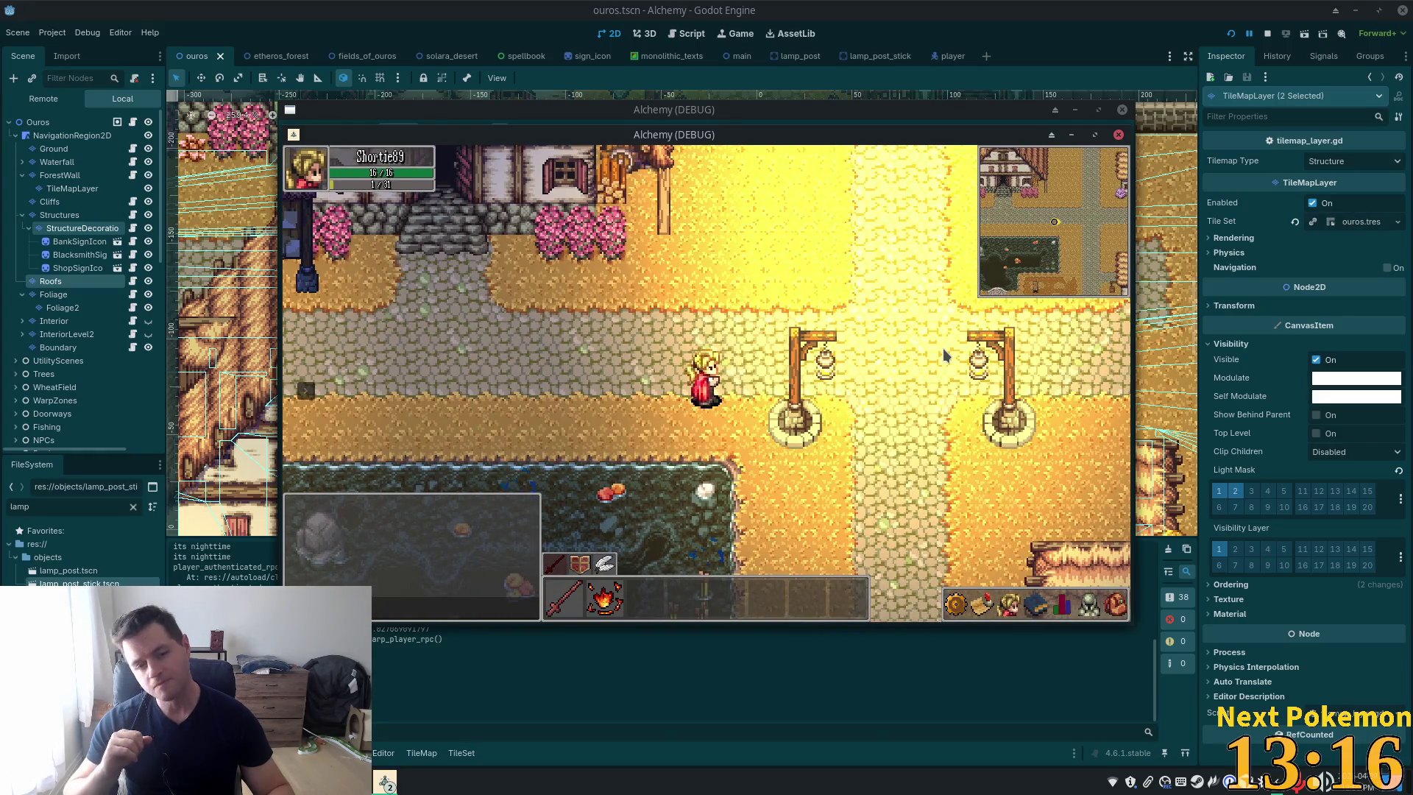
key("Down")
key("Up")
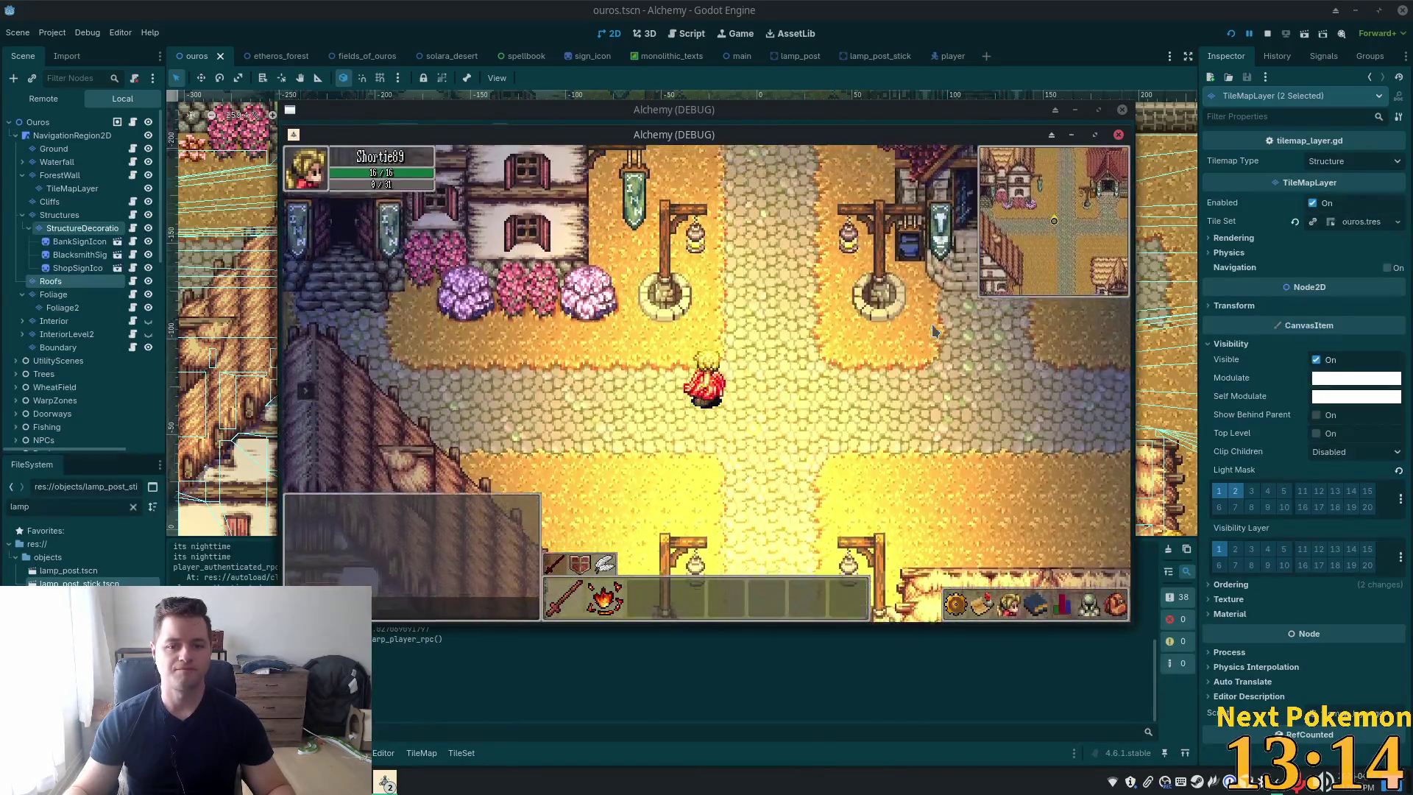
key("Left")
key("Up")
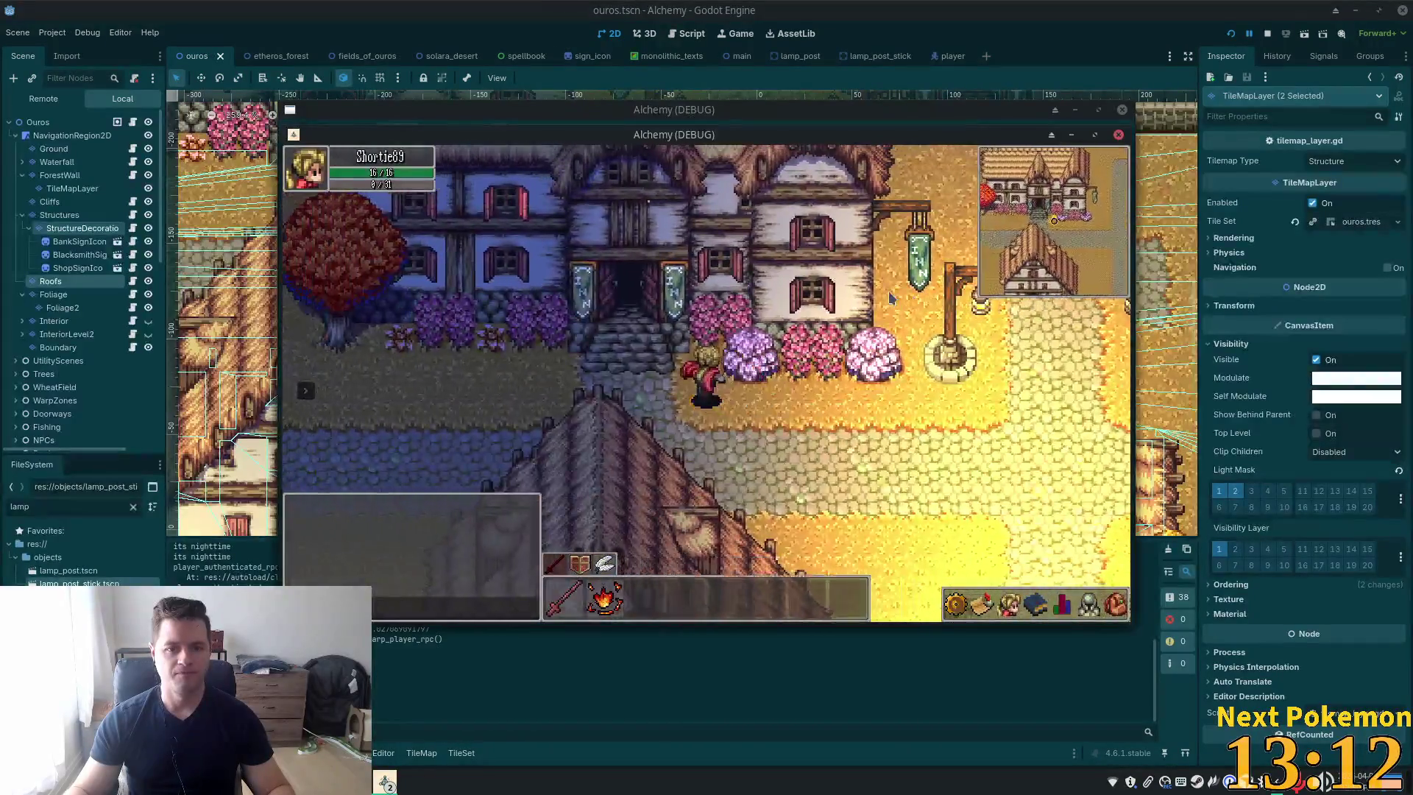
key("Up")
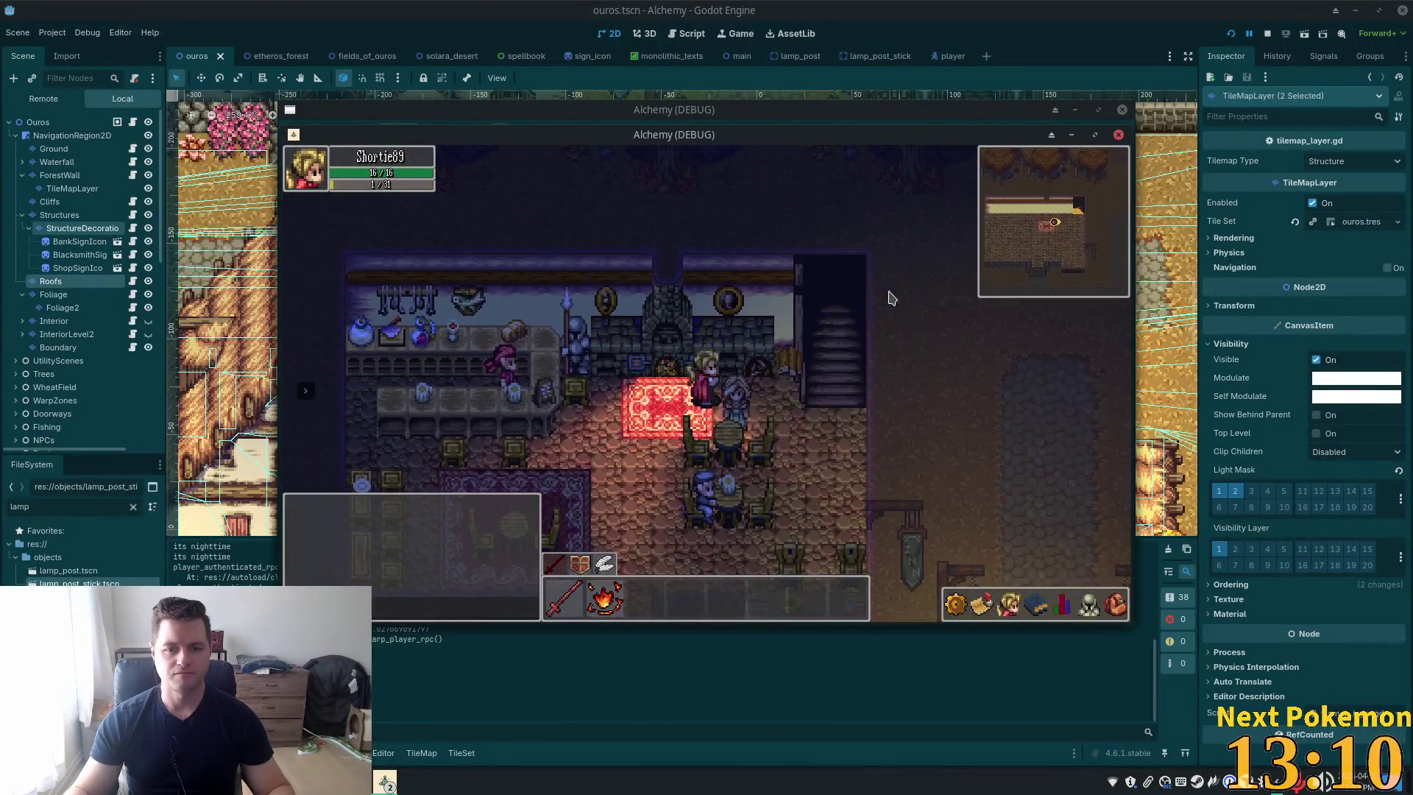
Walk around the Inn interior past the fireplace and large rug toward the door
key("Right")
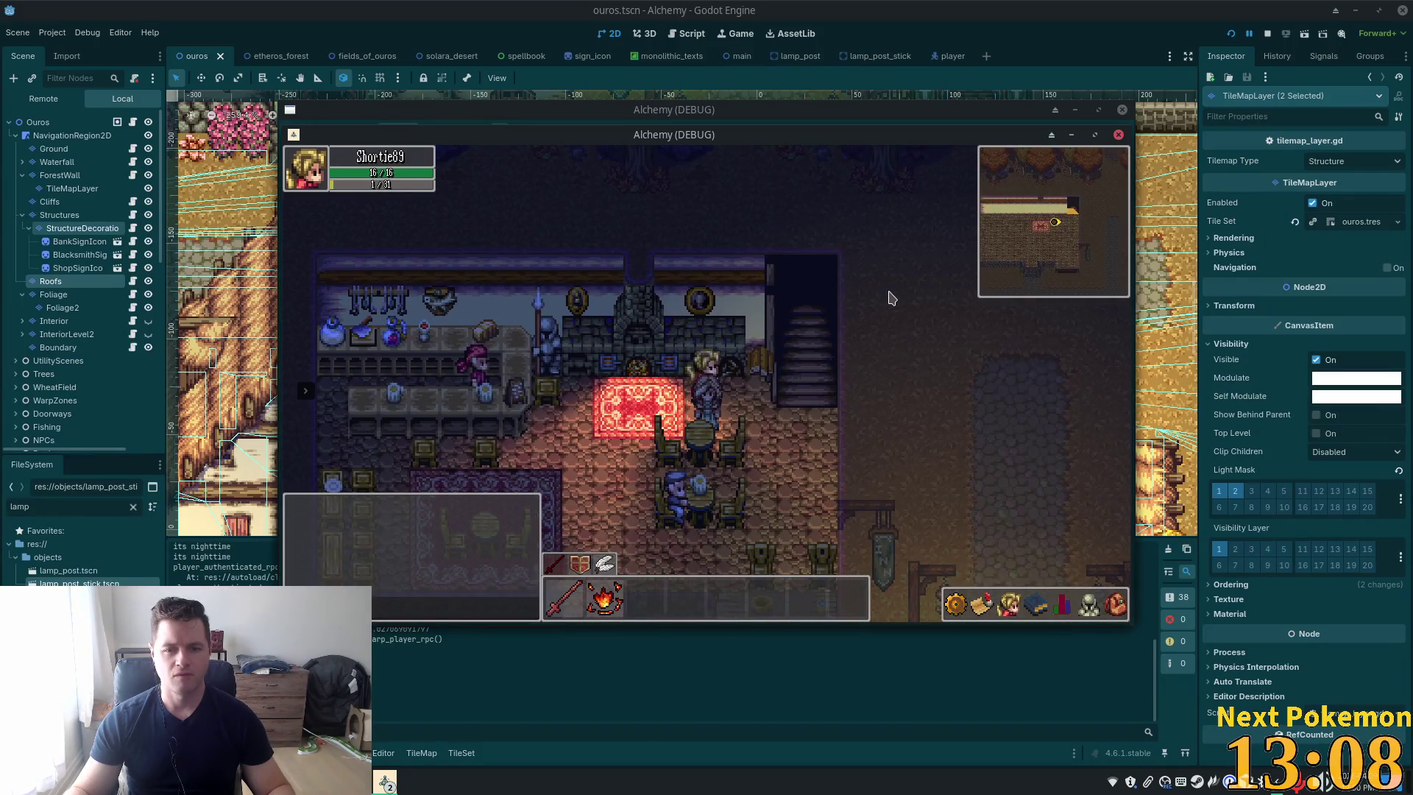
key("Down")
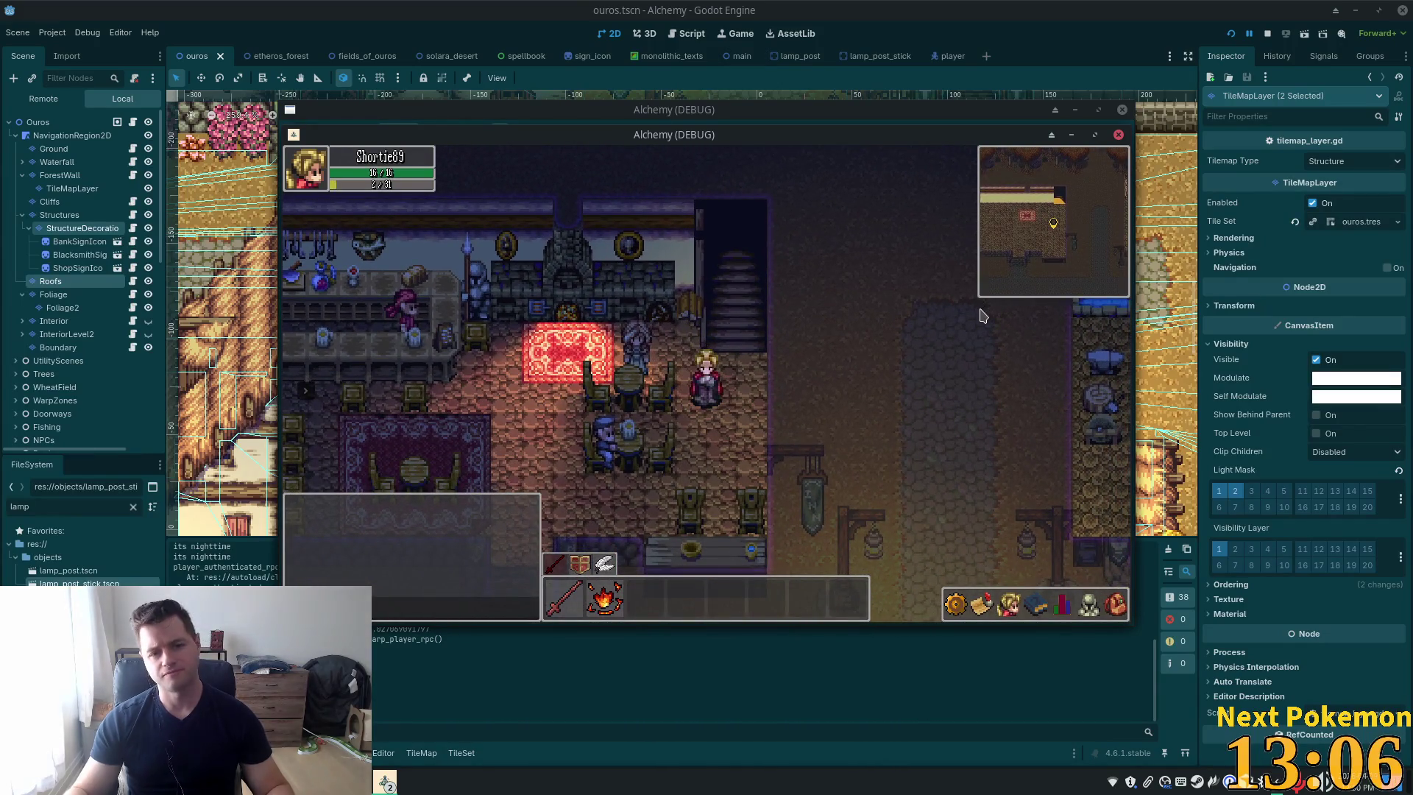
key("Left")
key("Up")
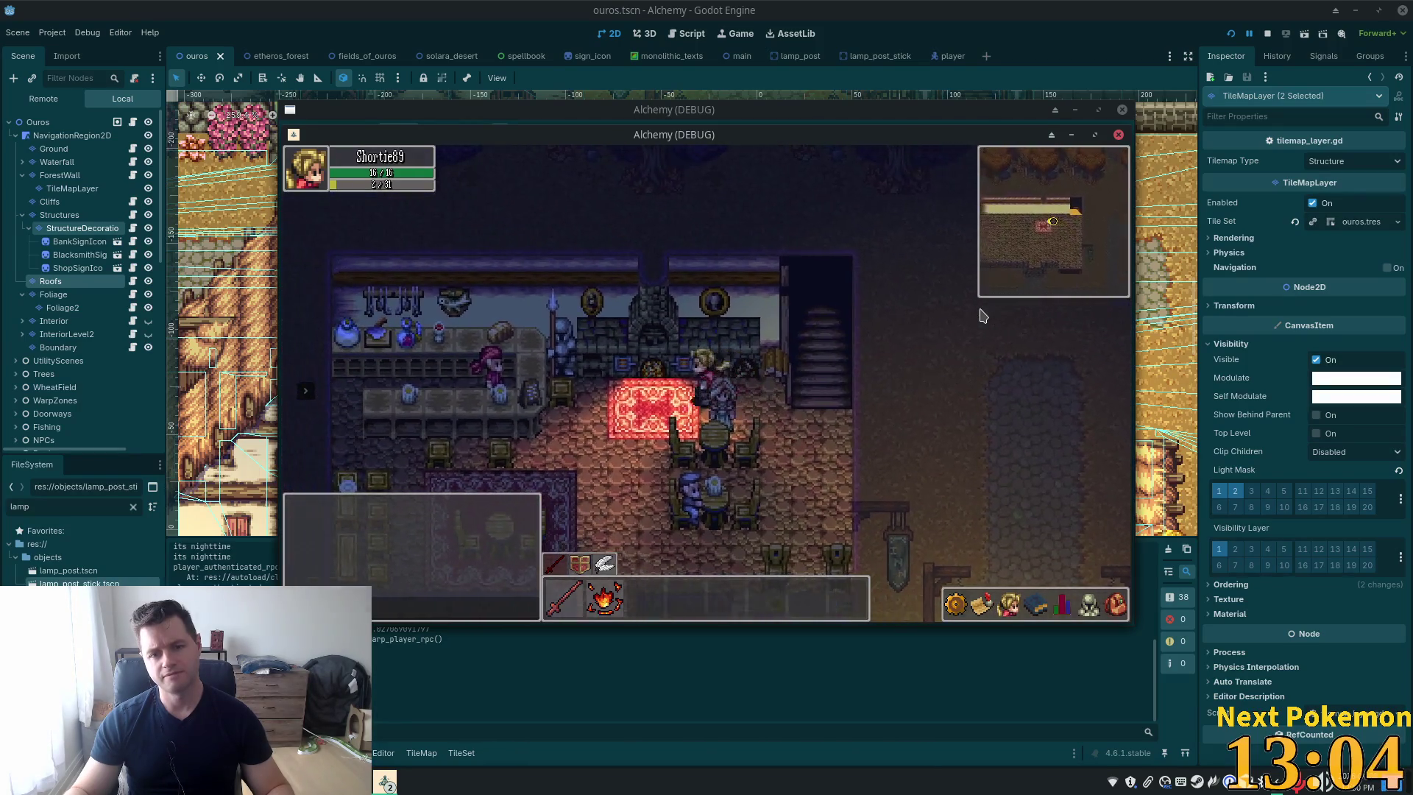
key("Left")
key("Down")
key("Right")
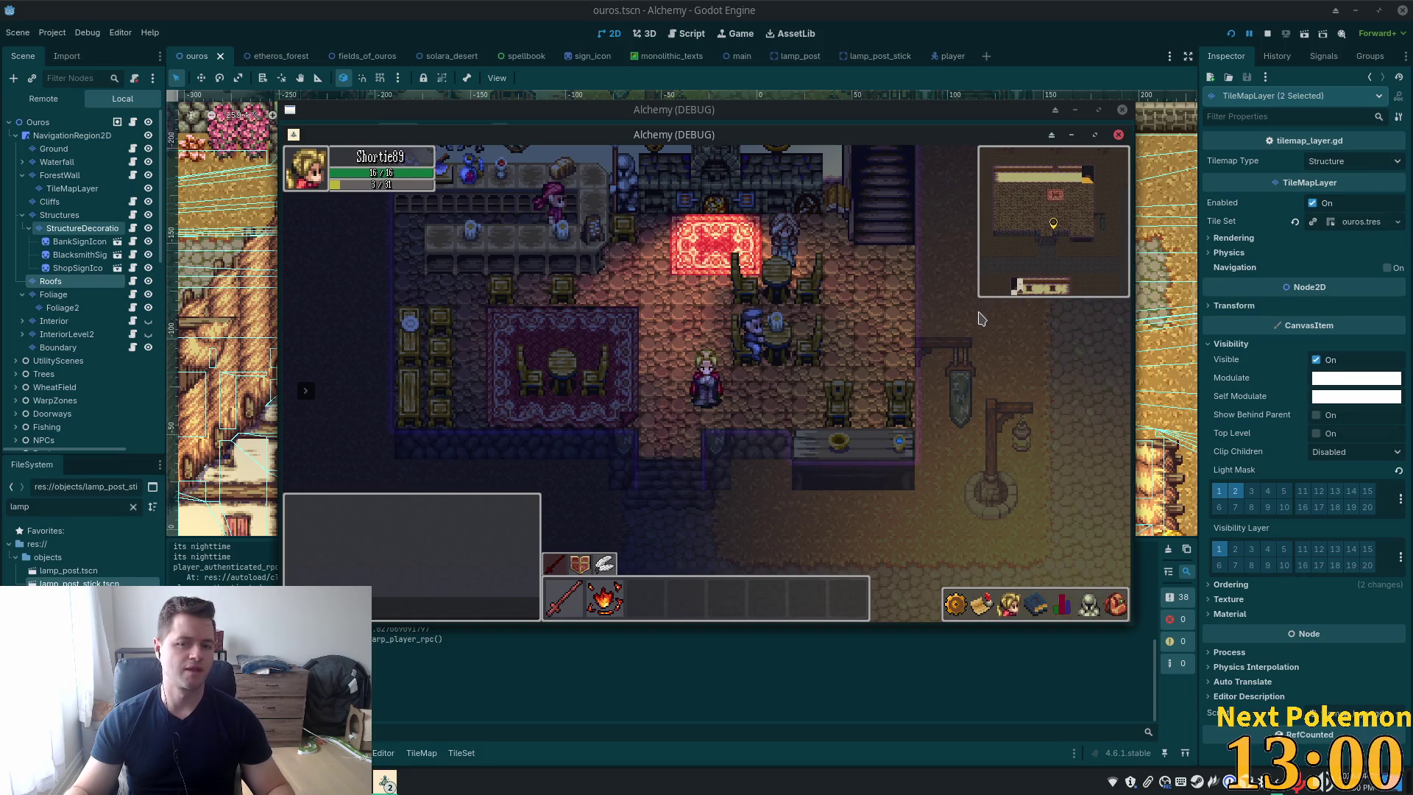
key("Left")
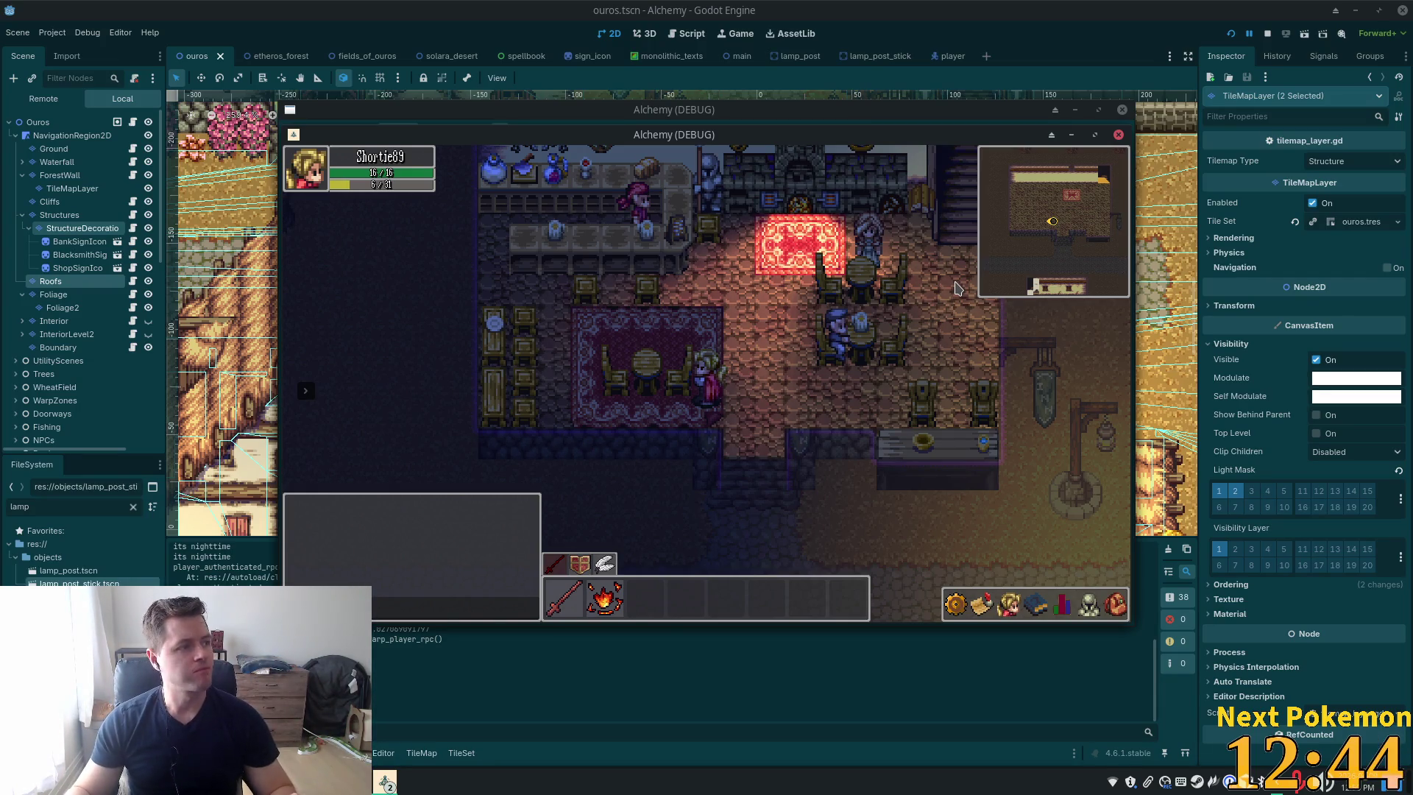
Leave the Inn, cross the square, and walk past the lamp posts into a house and back out
key("s")
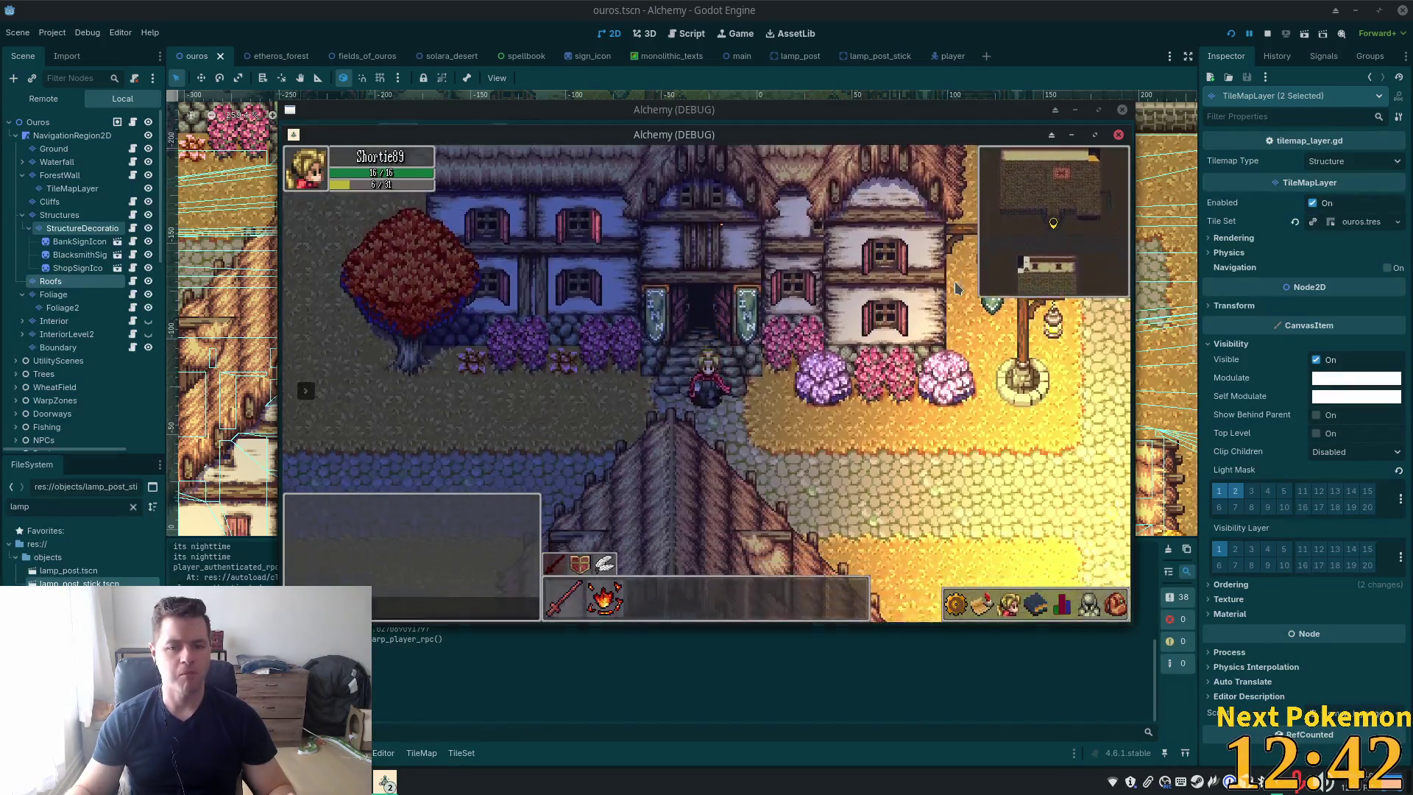
key("d")
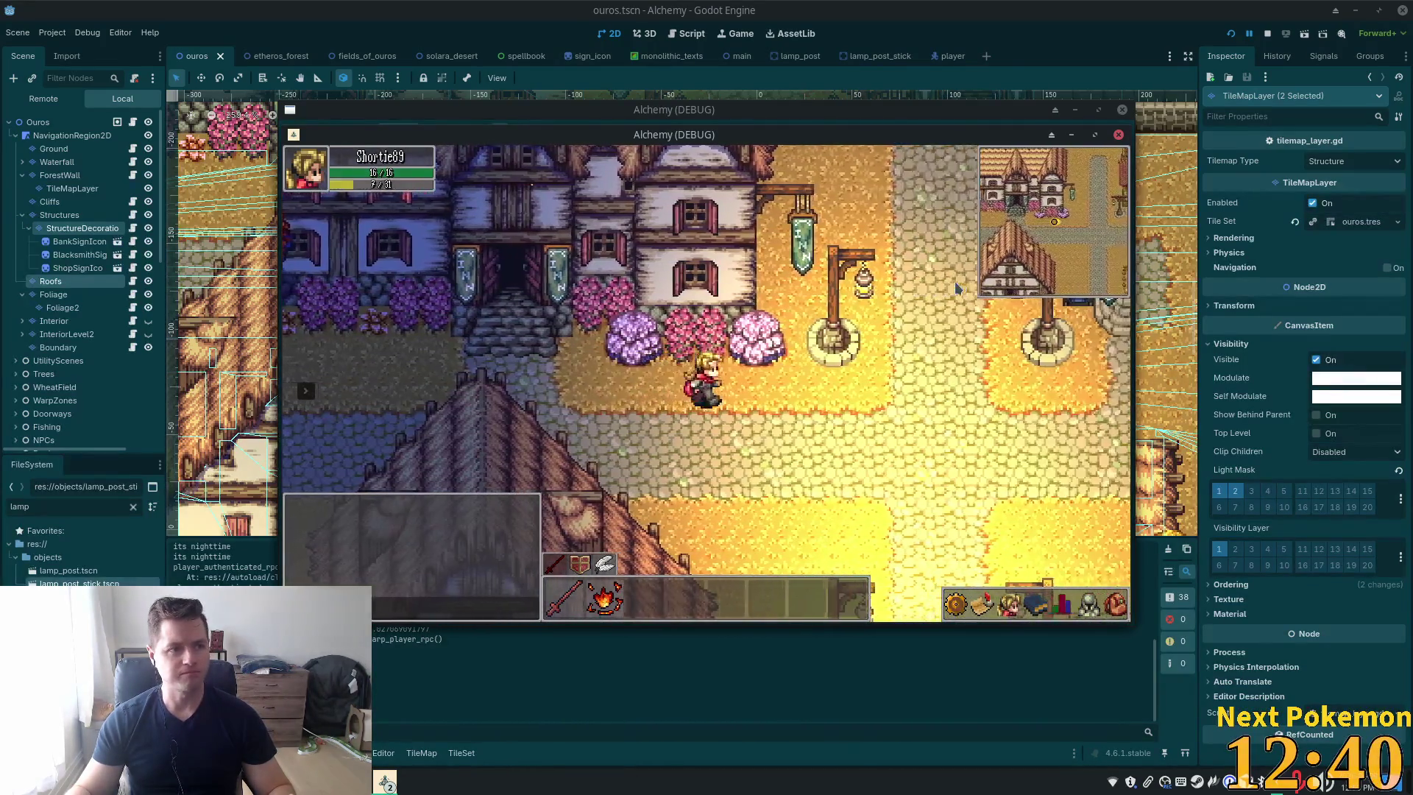
key("w")
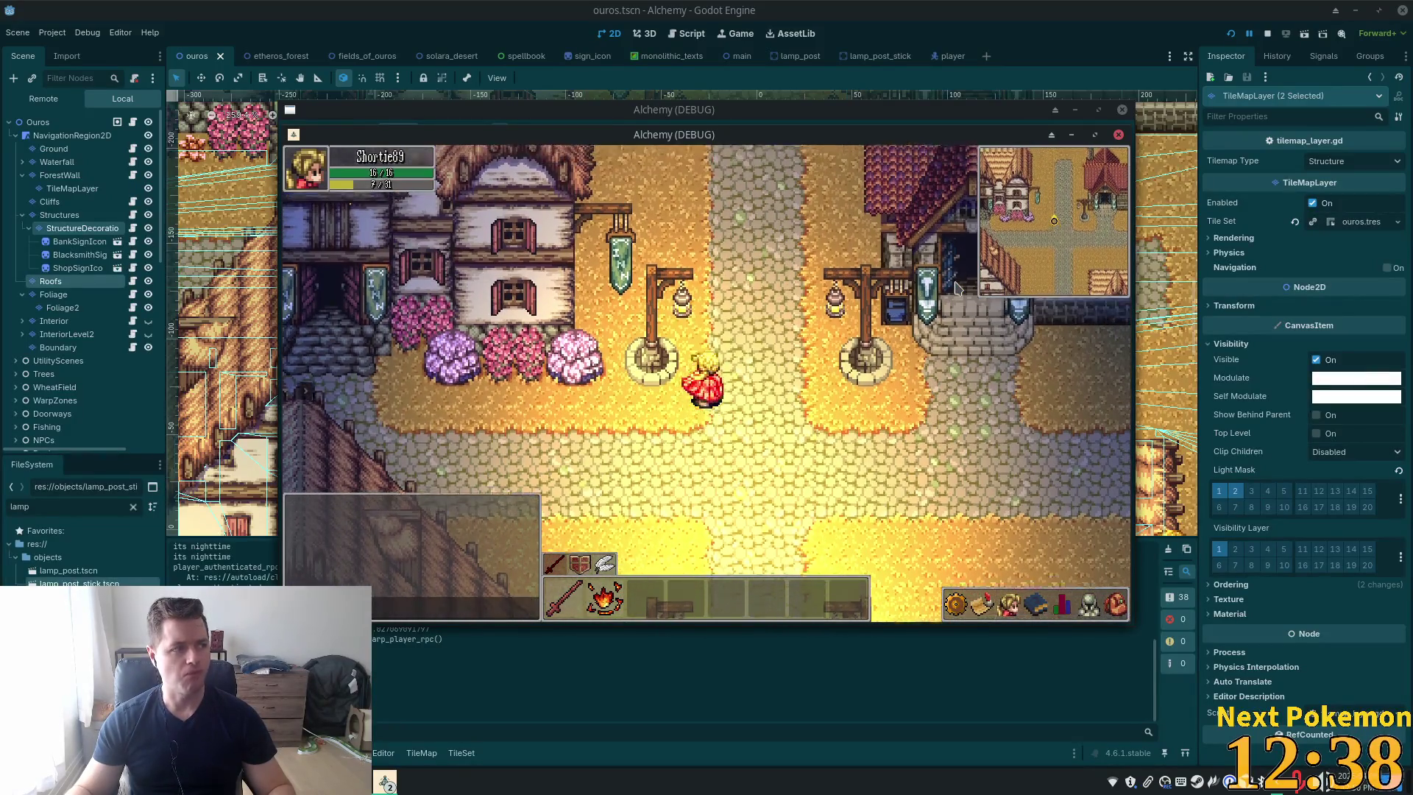
key("s")
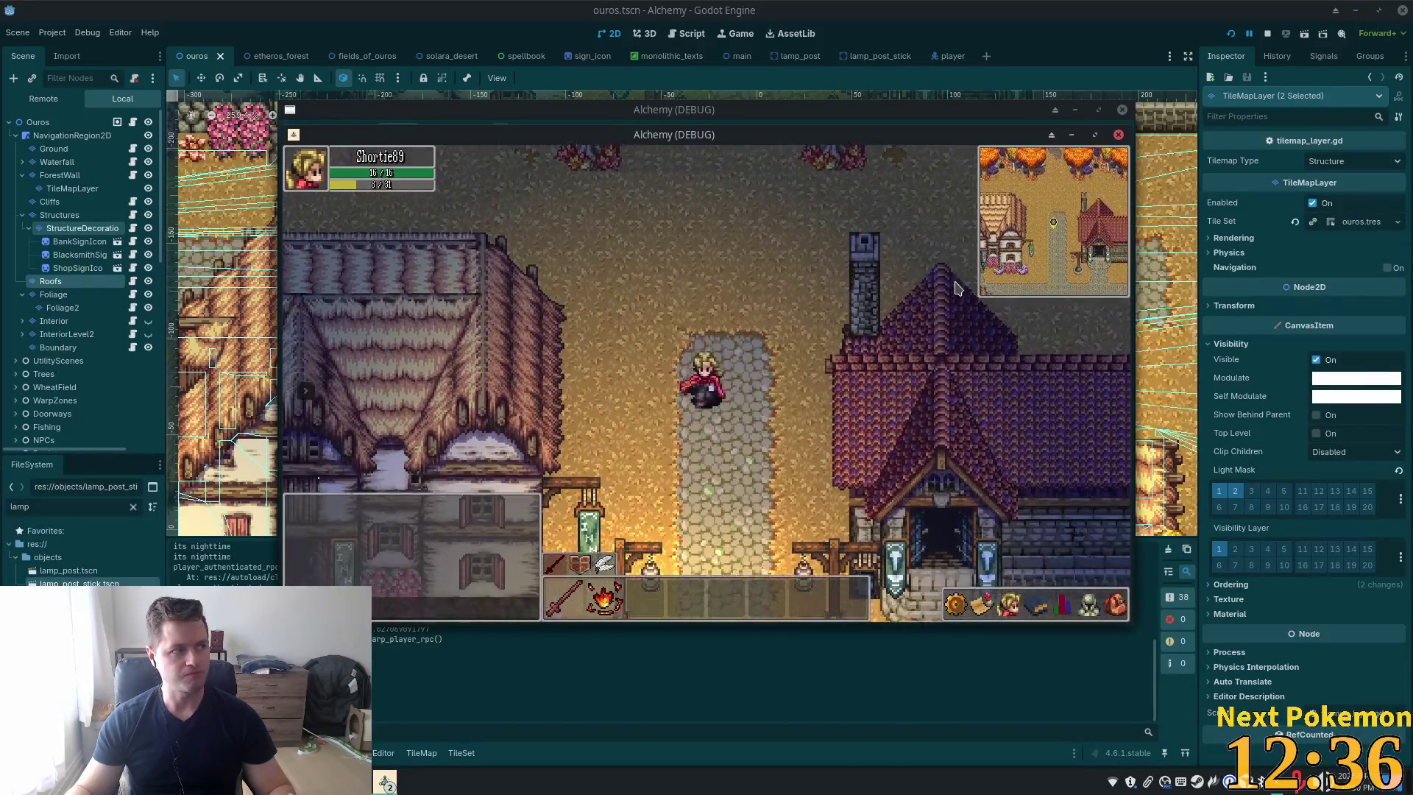
key("s")
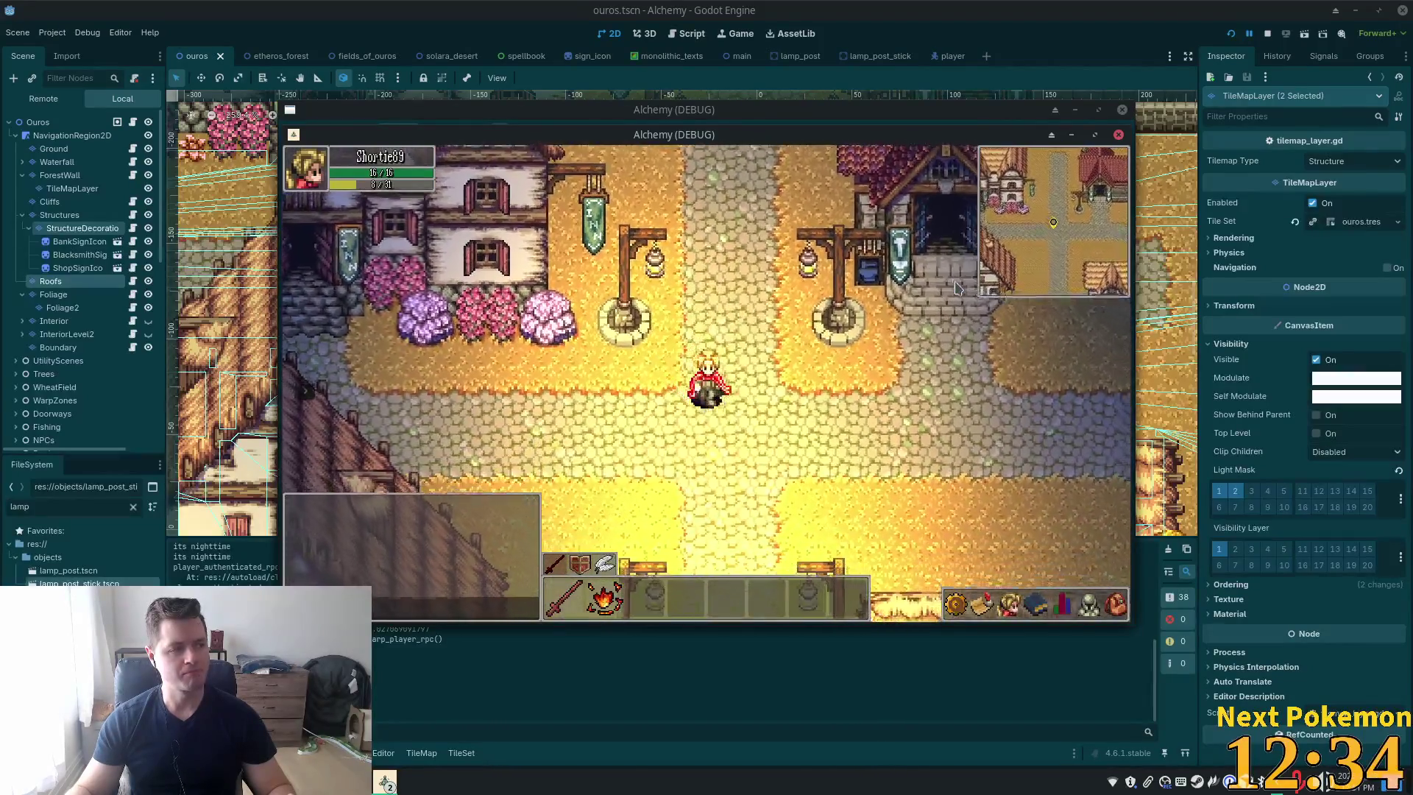
key("w")
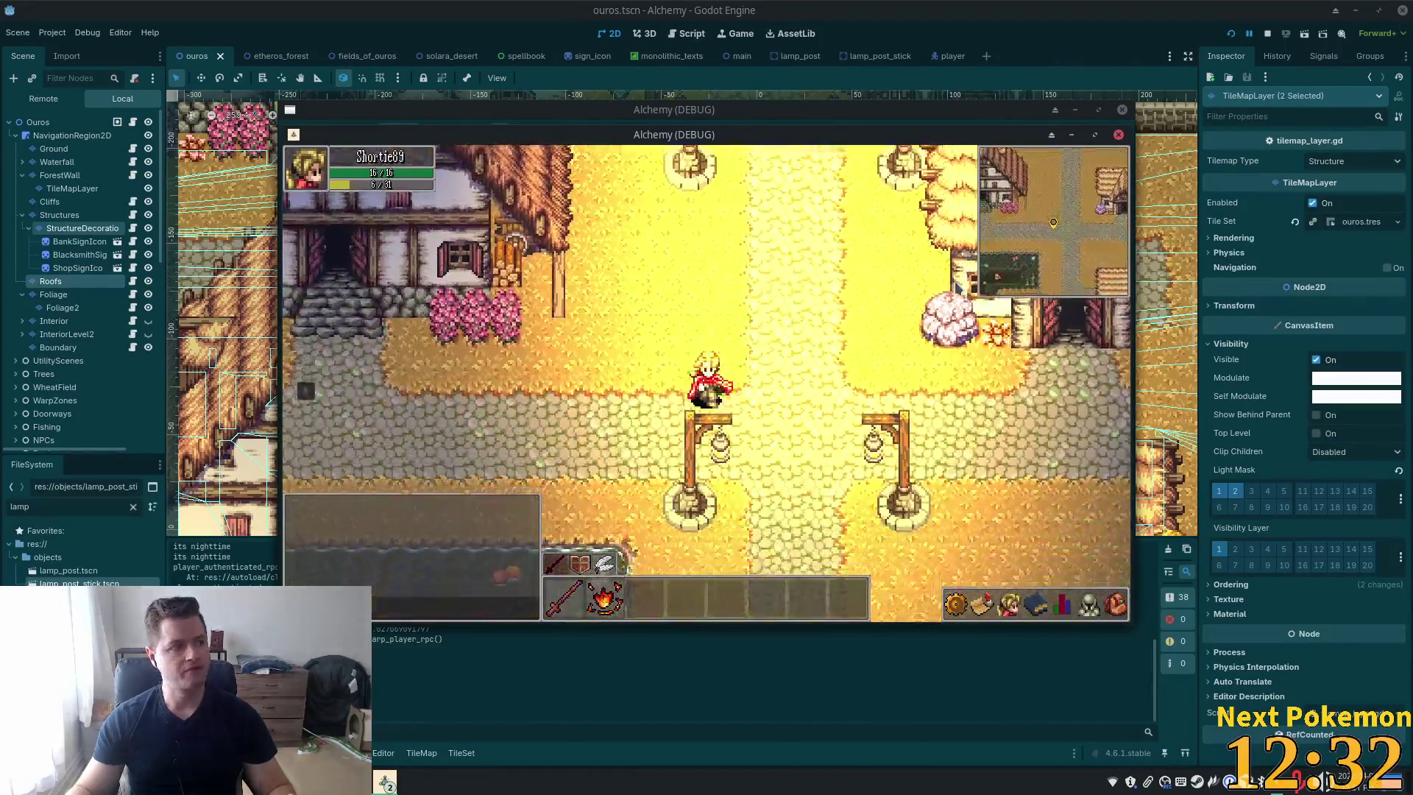
key("w")
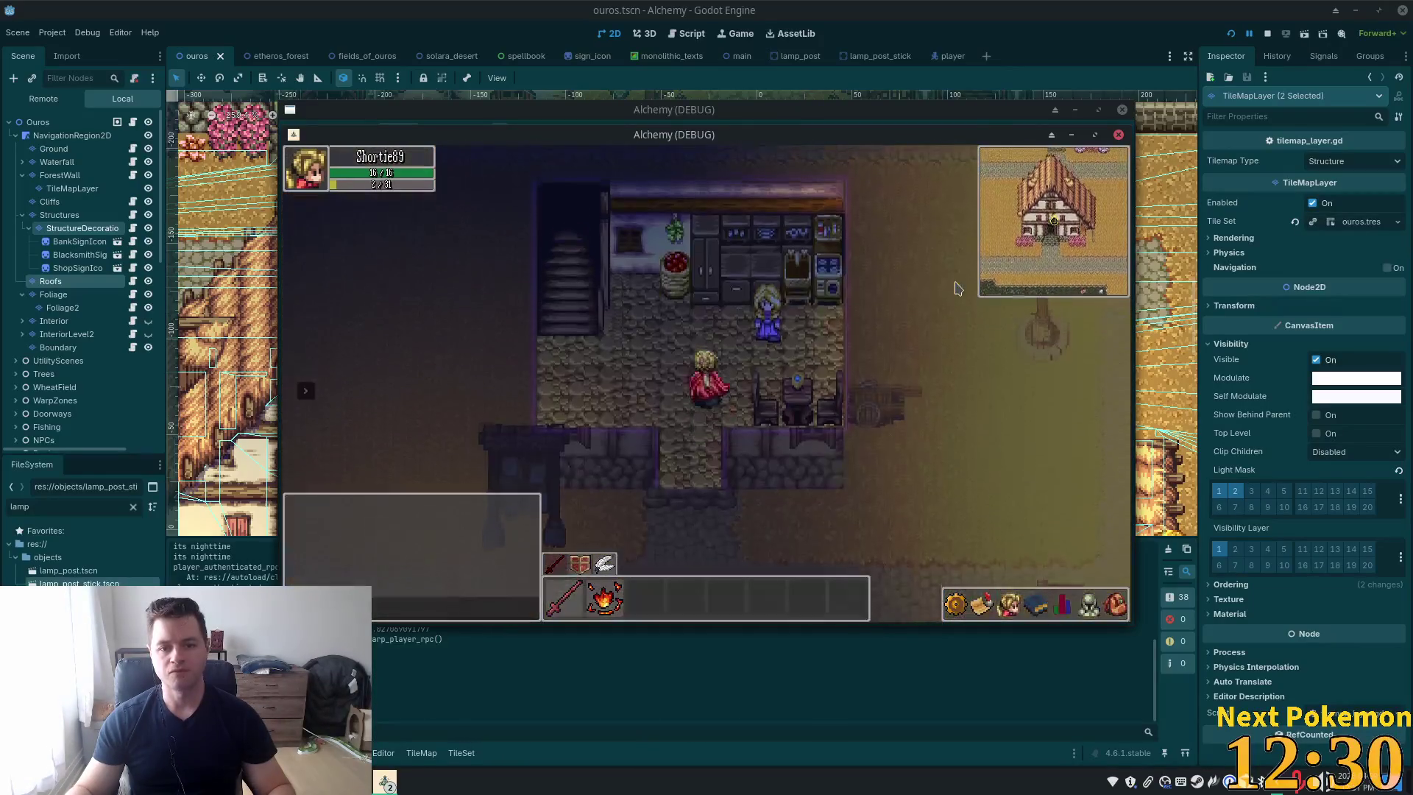
key("w")
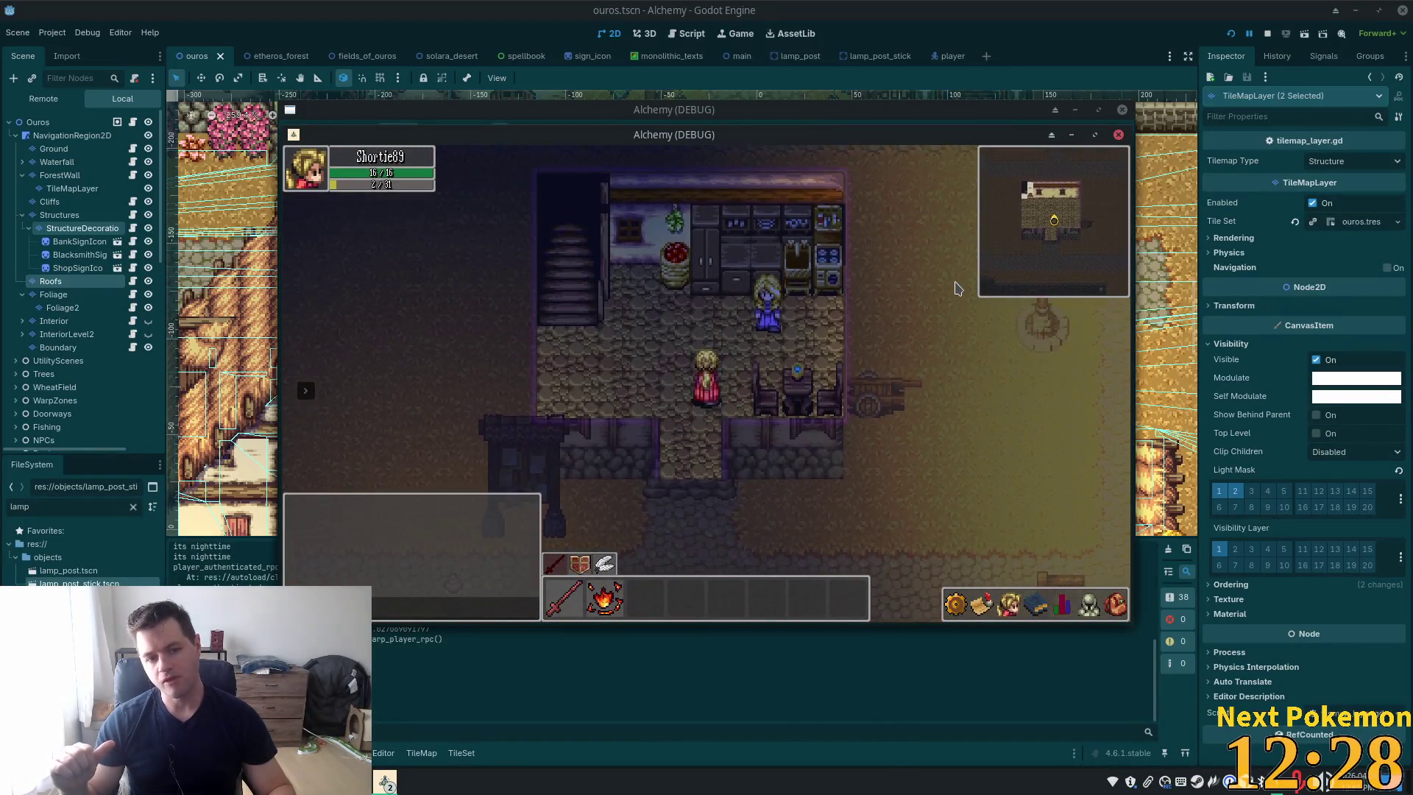
key("s")
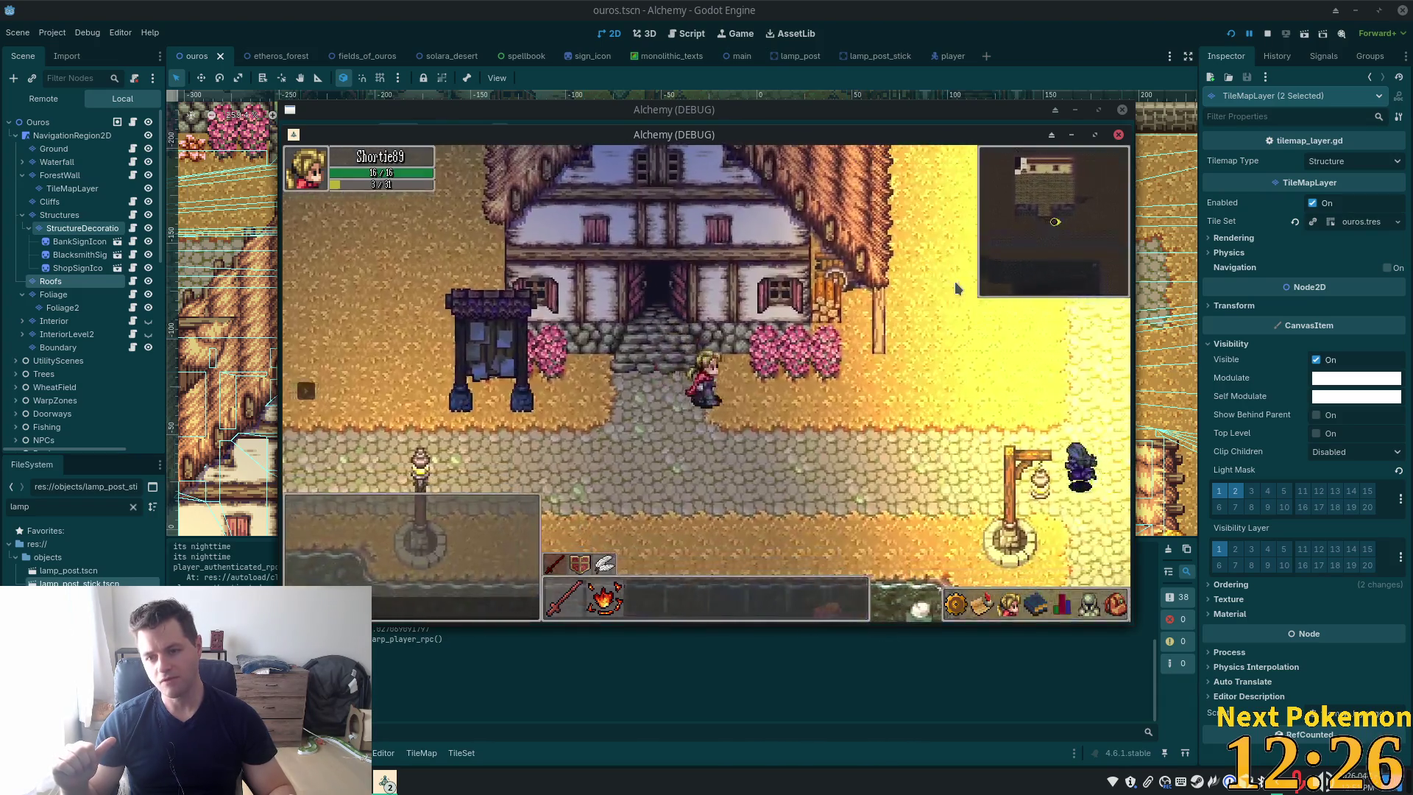
key("s")
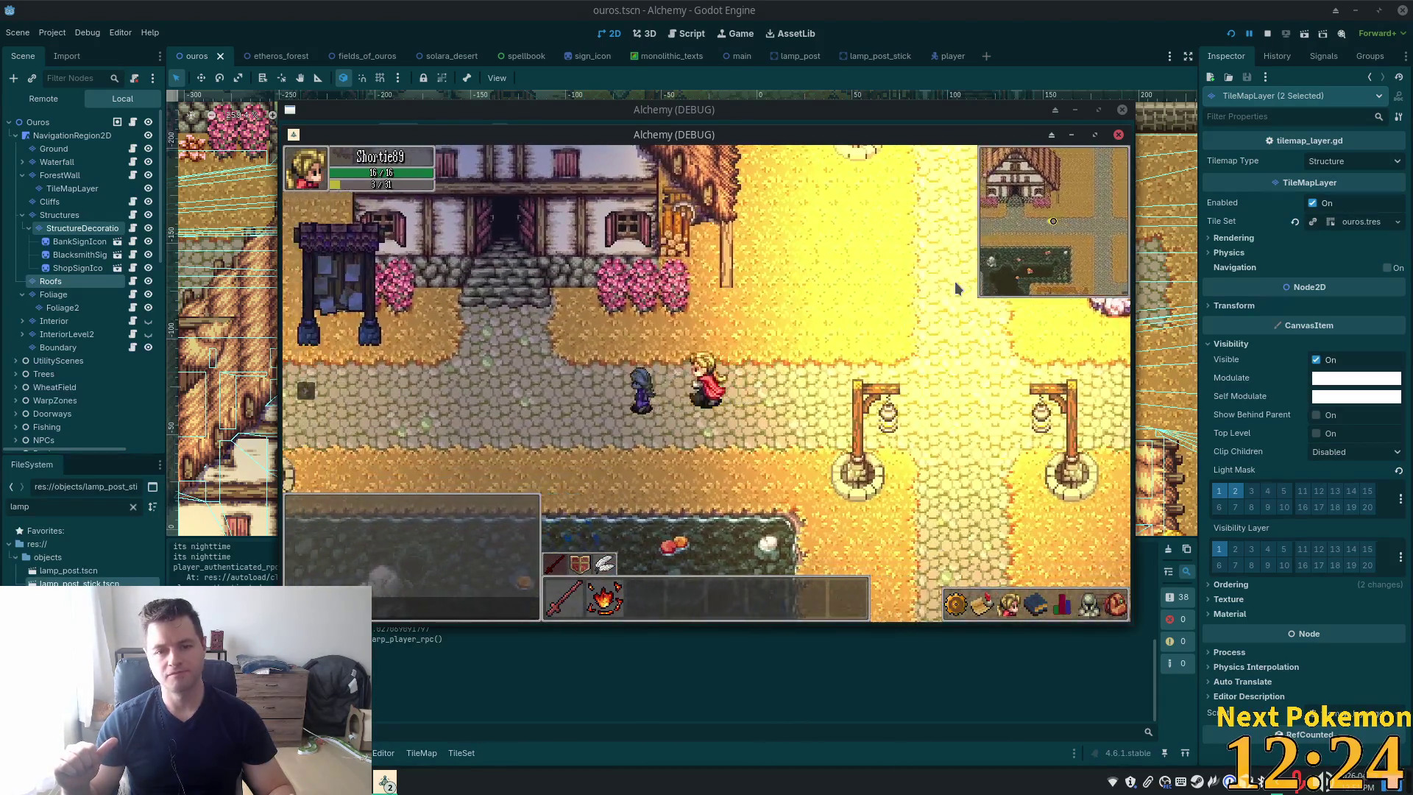
Walk west across the bridge to the farm lamp post, then back north to the inn square
key("a")
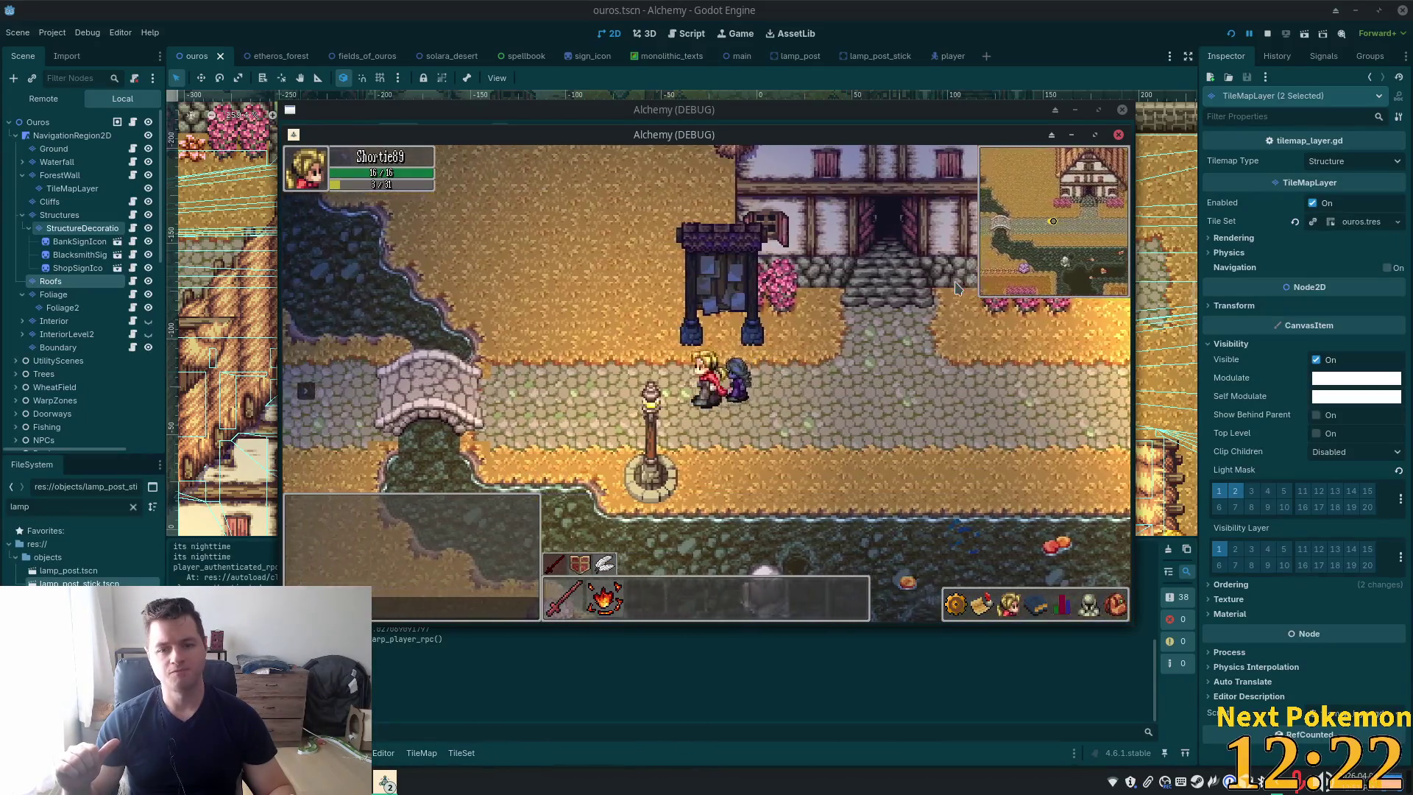
key("a")
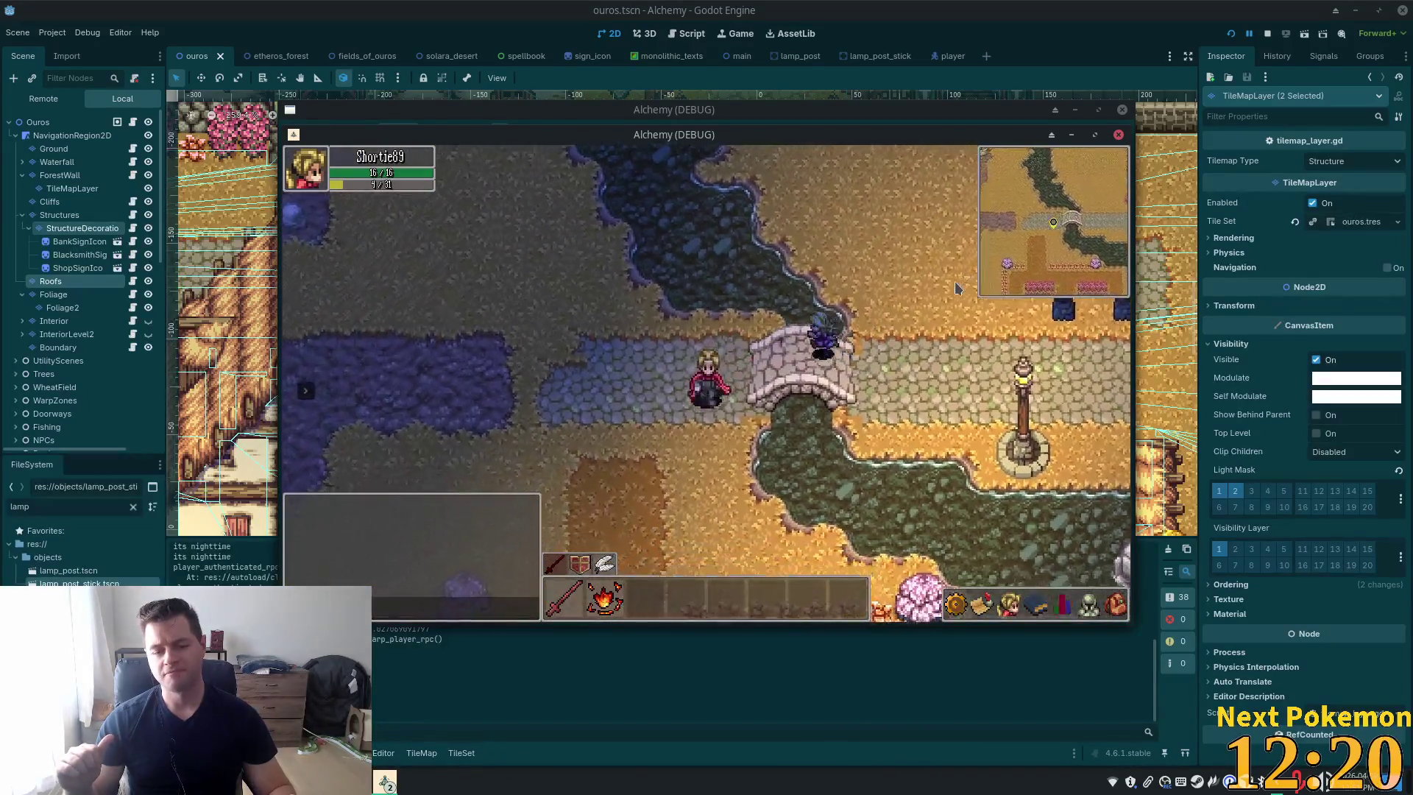
key("s")
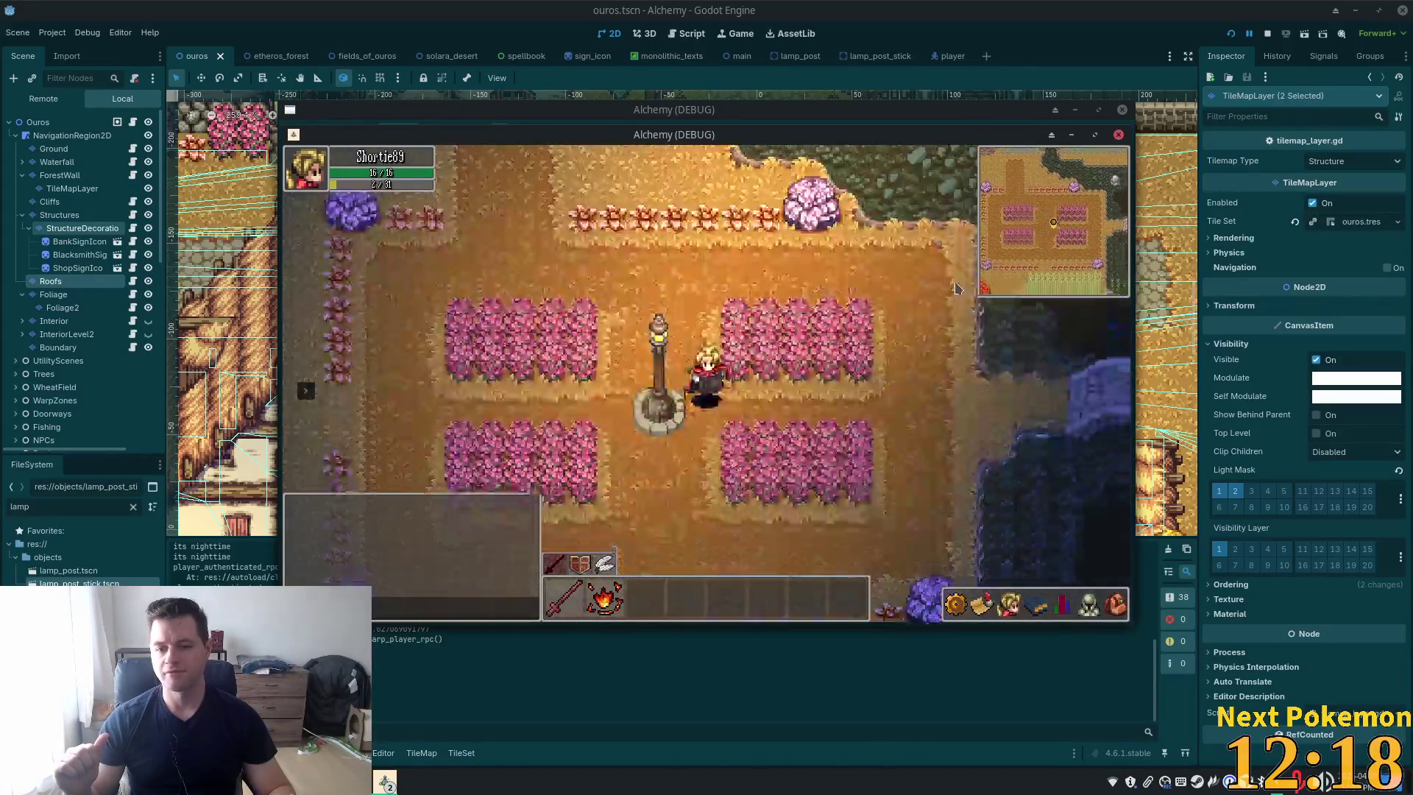
key("d")
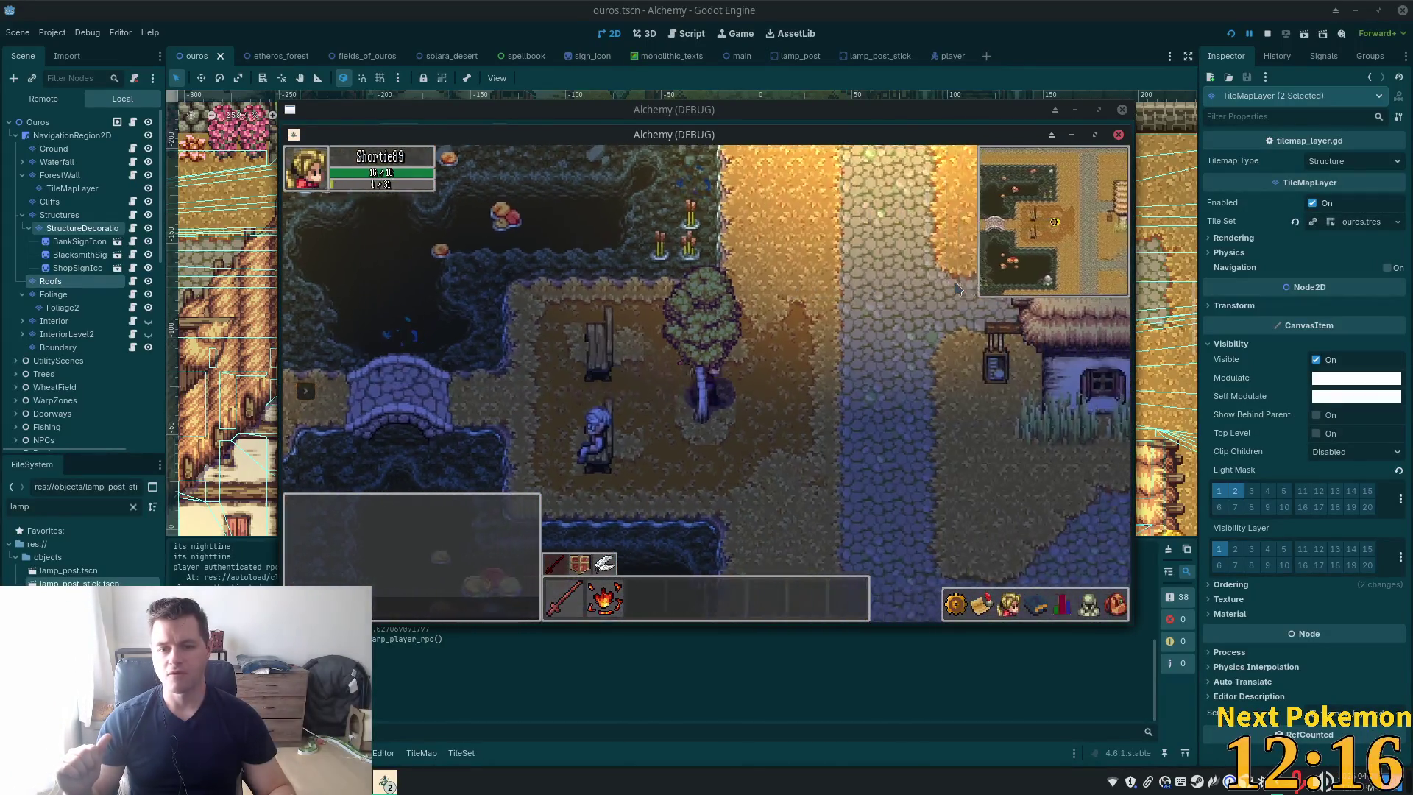
key("w")
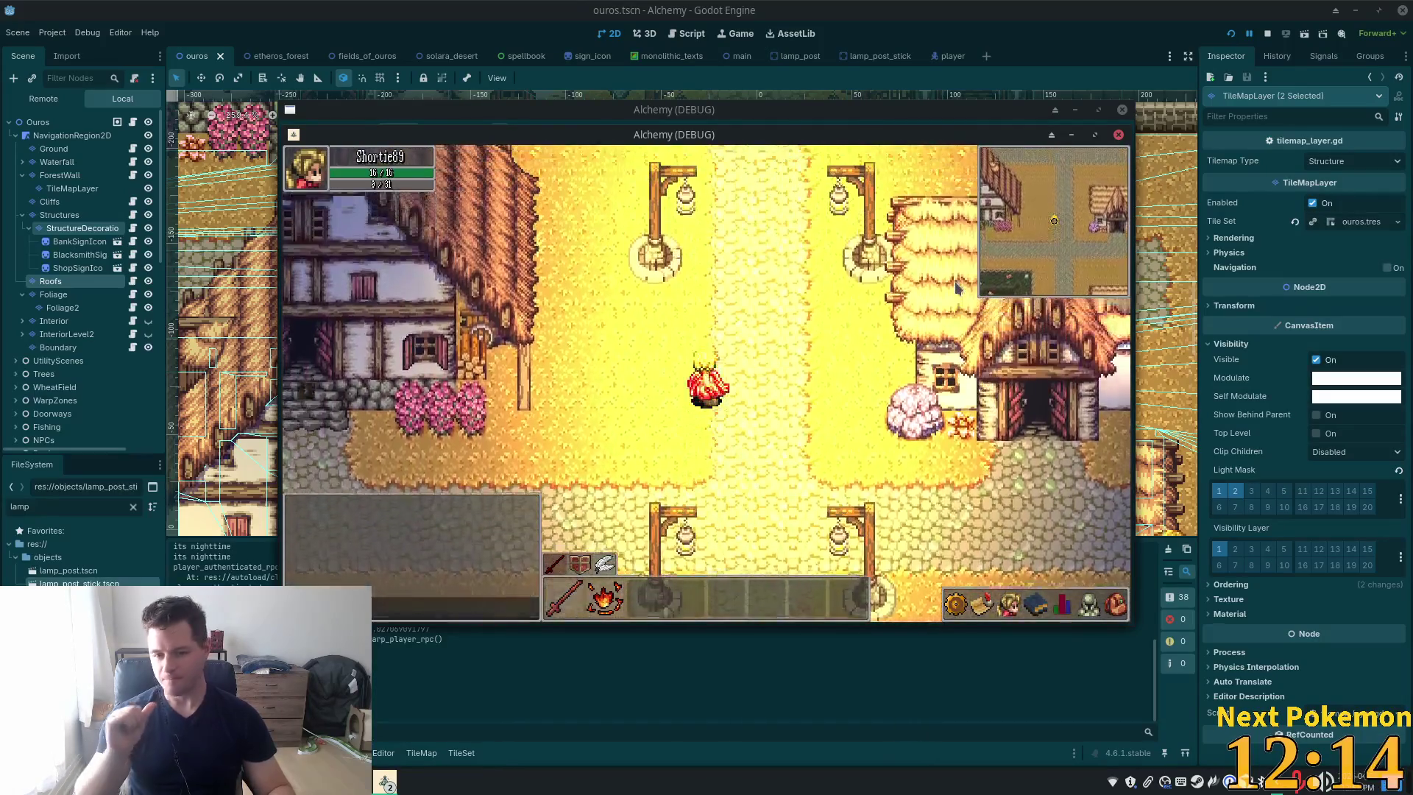
key("w")
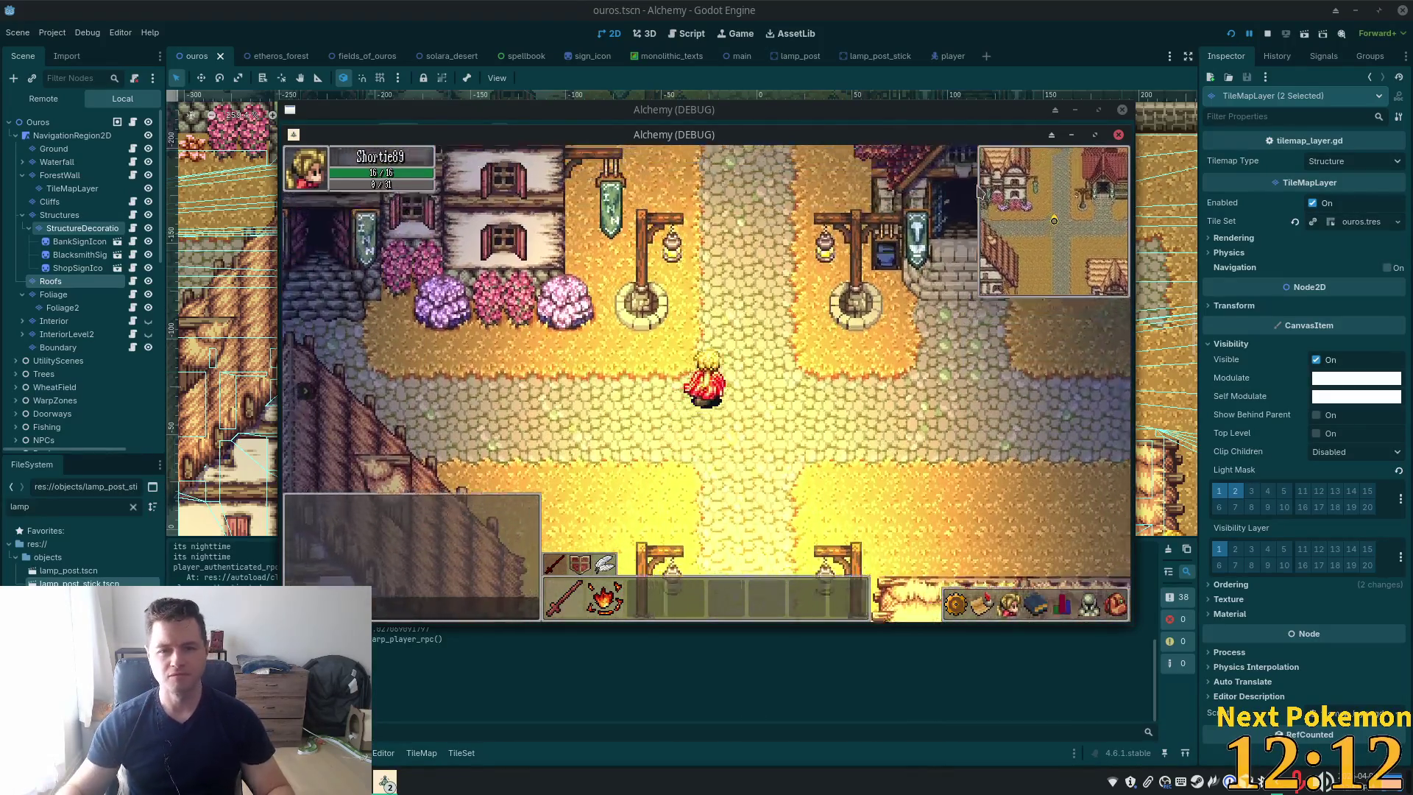
Visit a roofed house and the pond, pass the lamp posts again, and return to the editor
key("s")
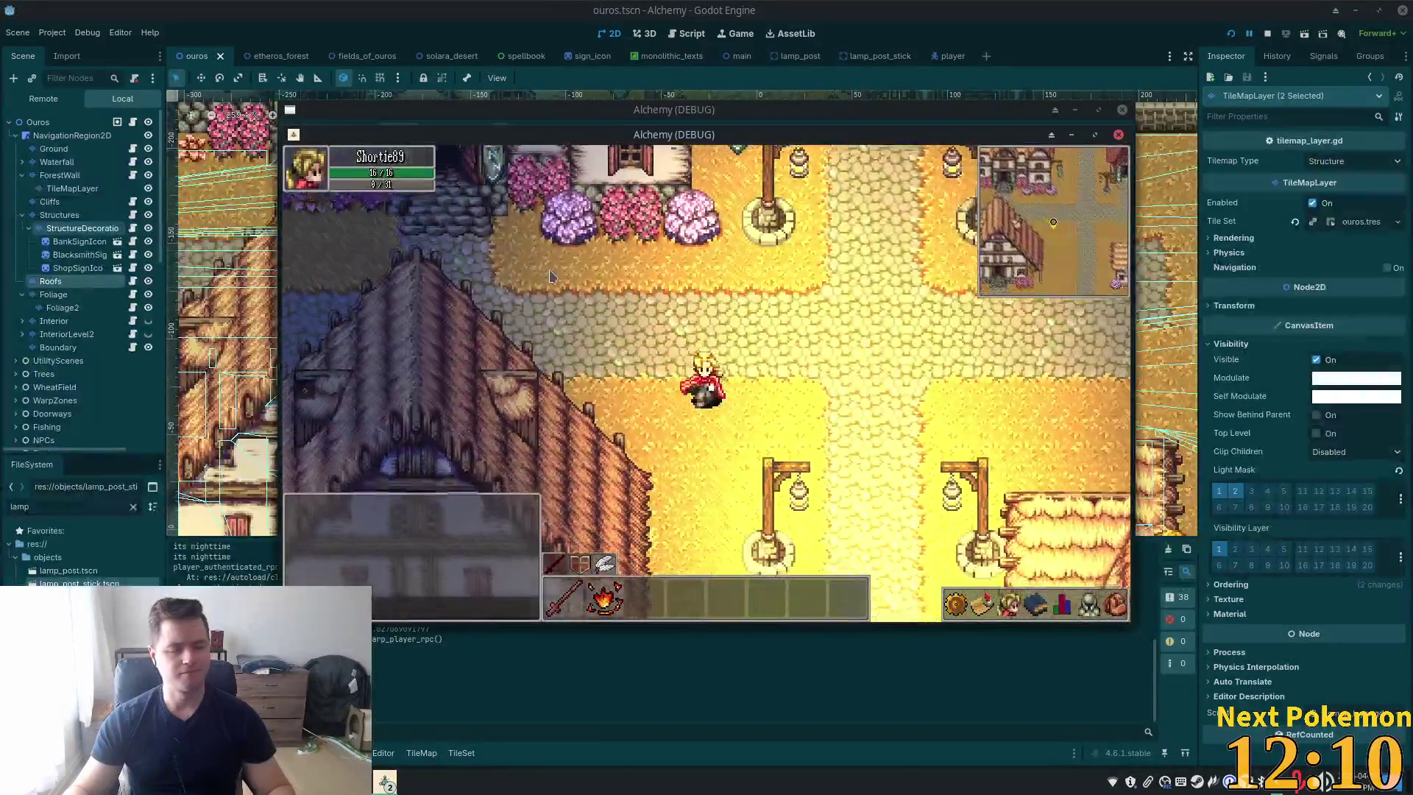
key("s")
key("a")
key("w")
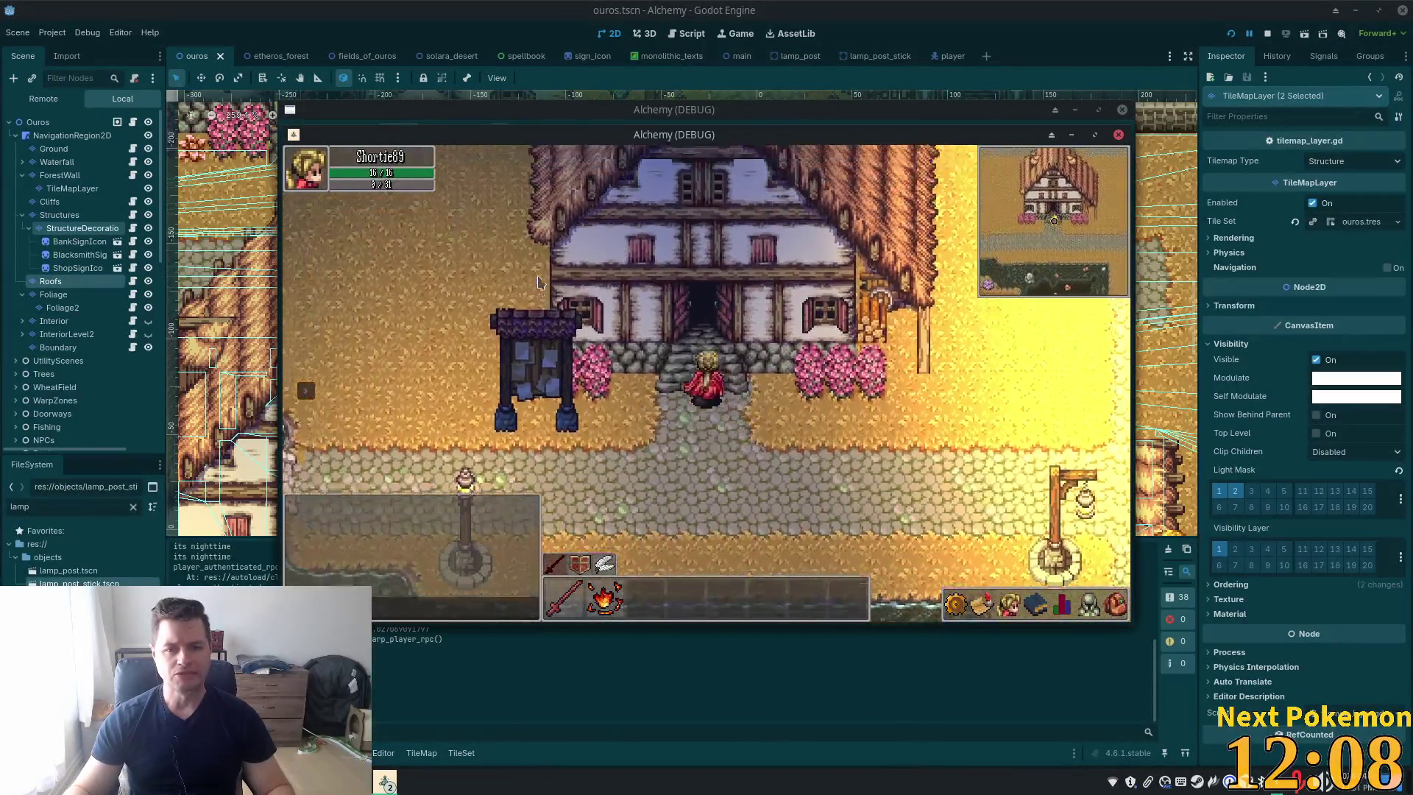
key("s")
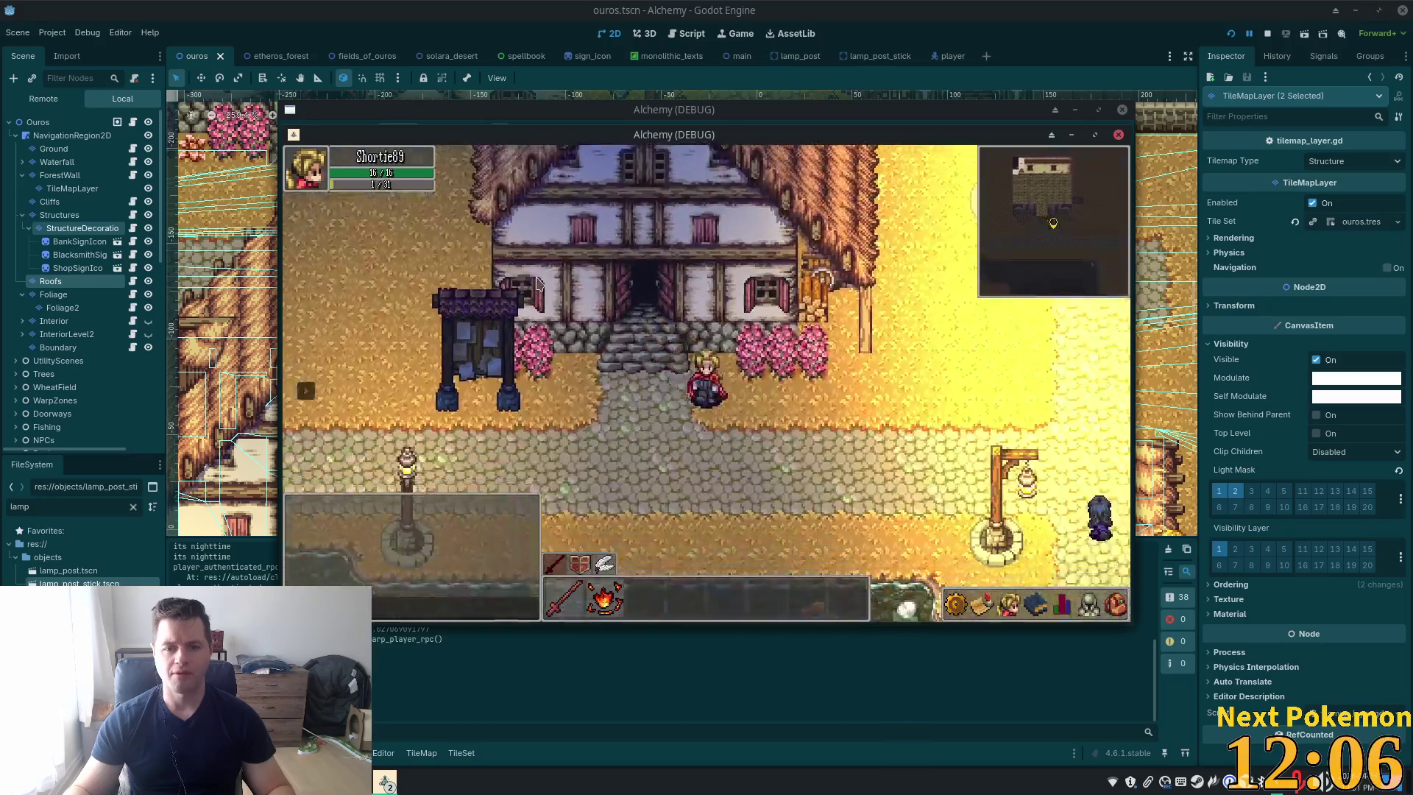
key("w")
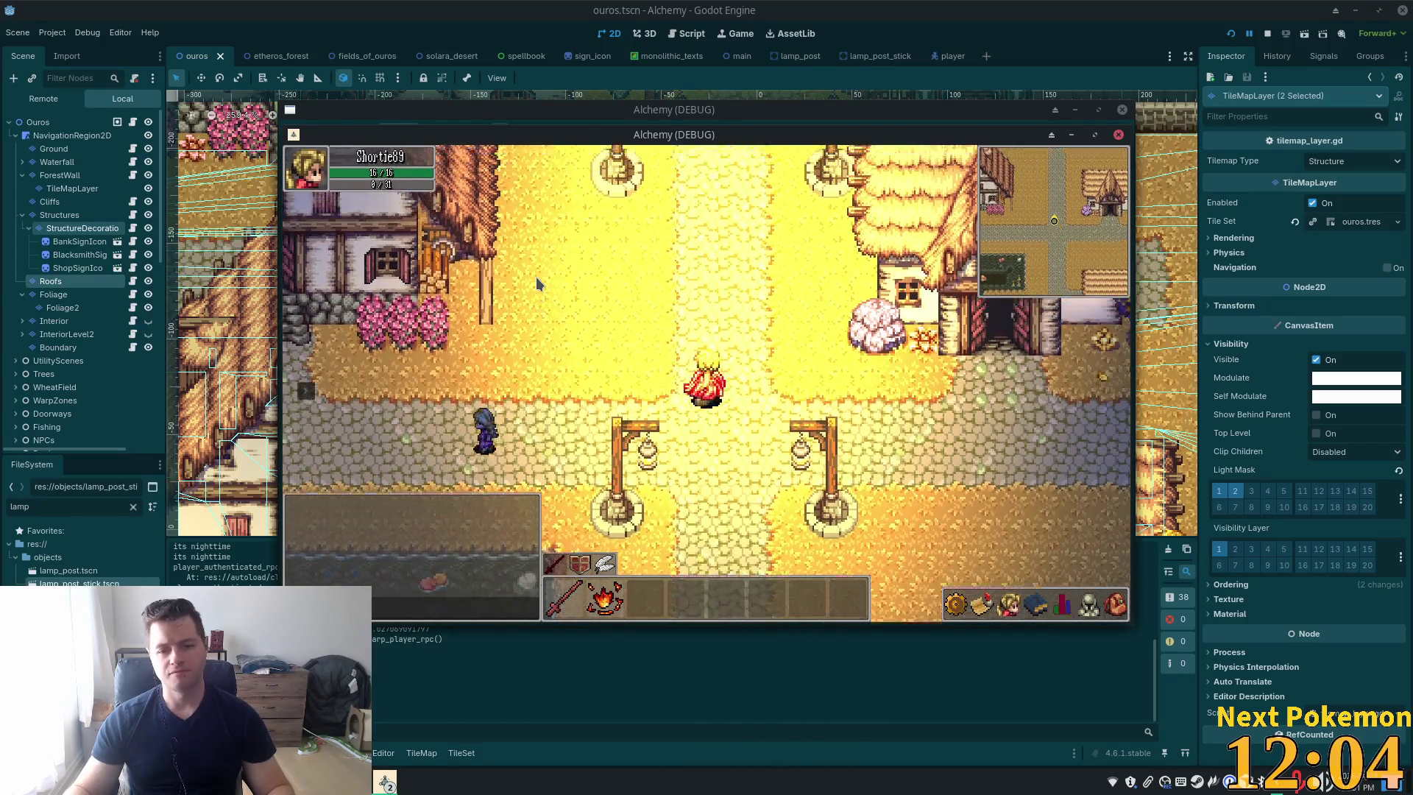
key("w")
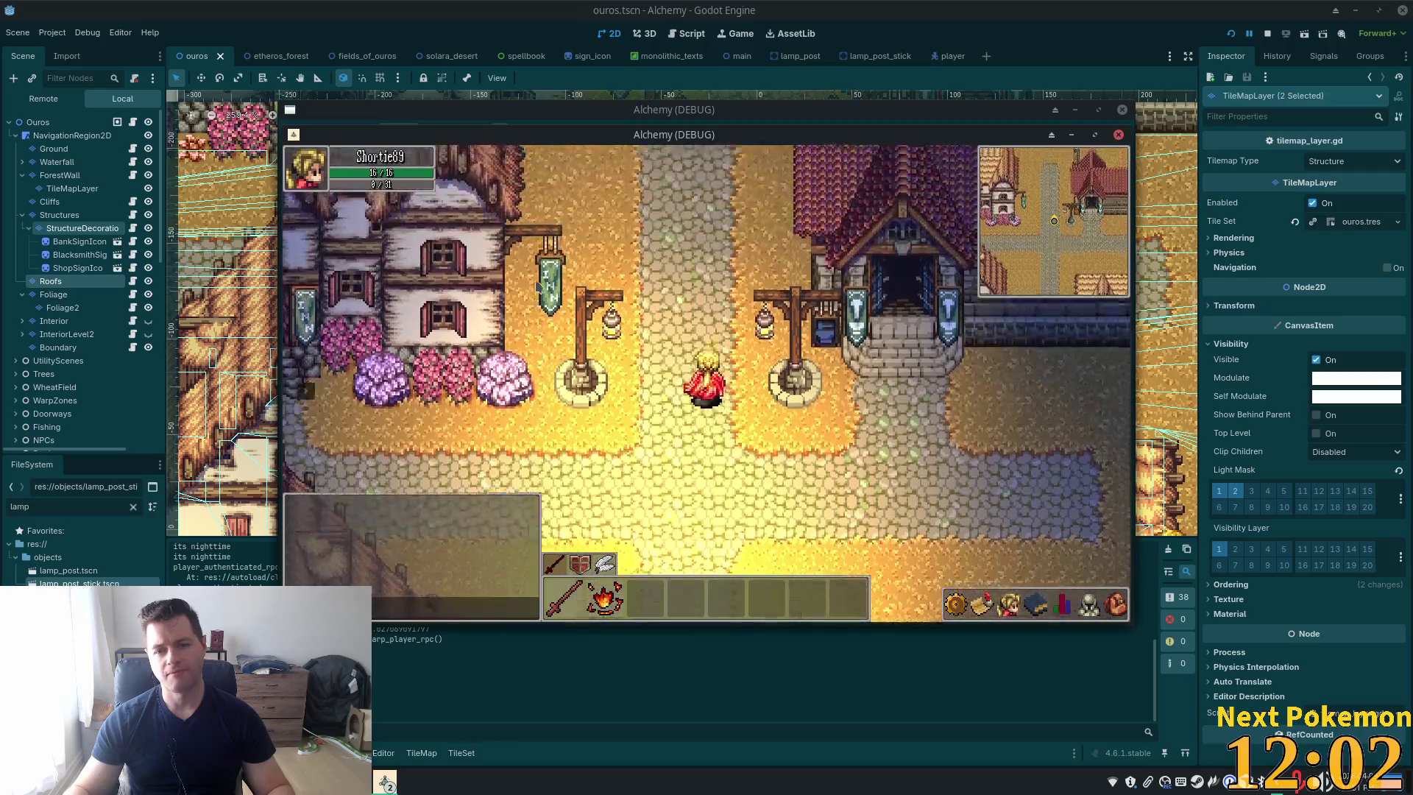
key("s")
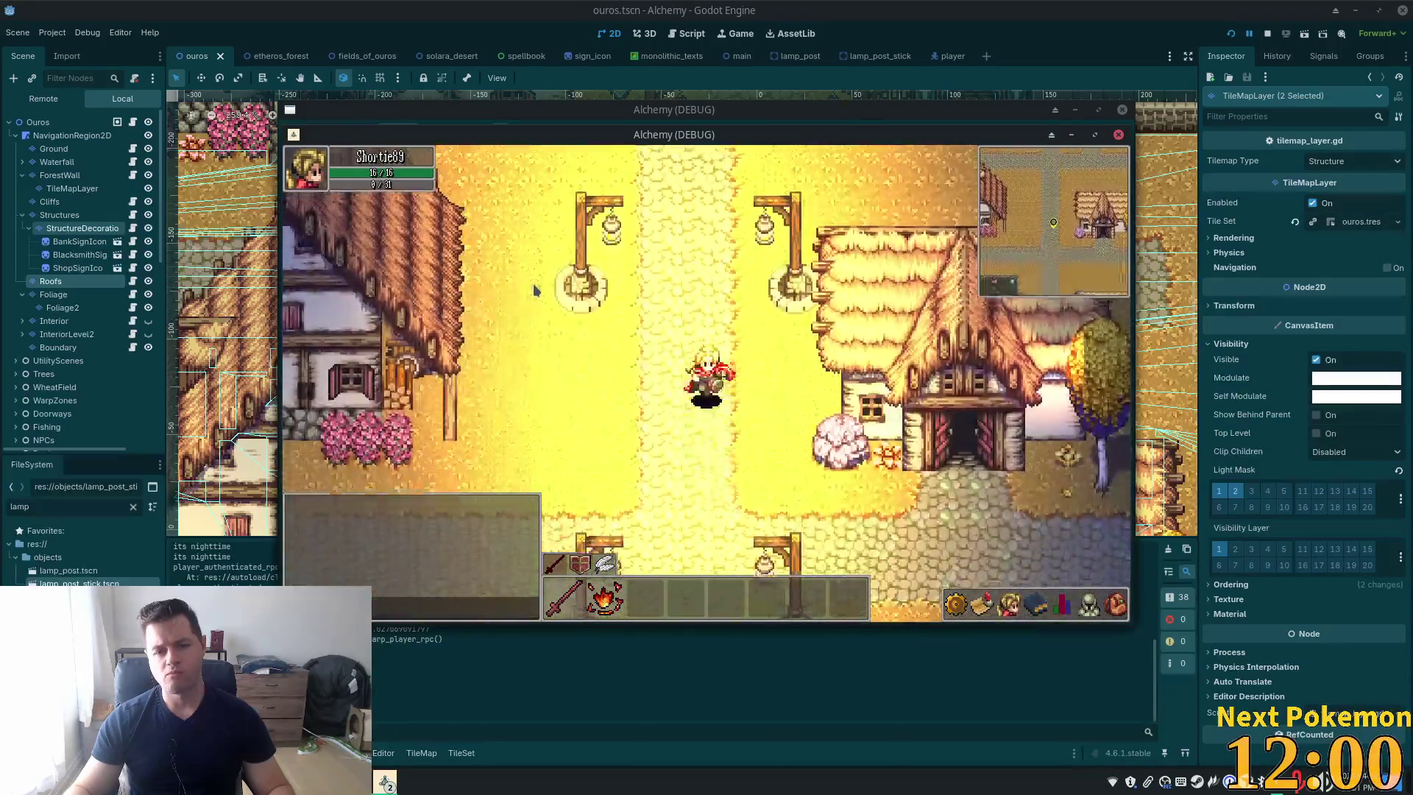
key("w")
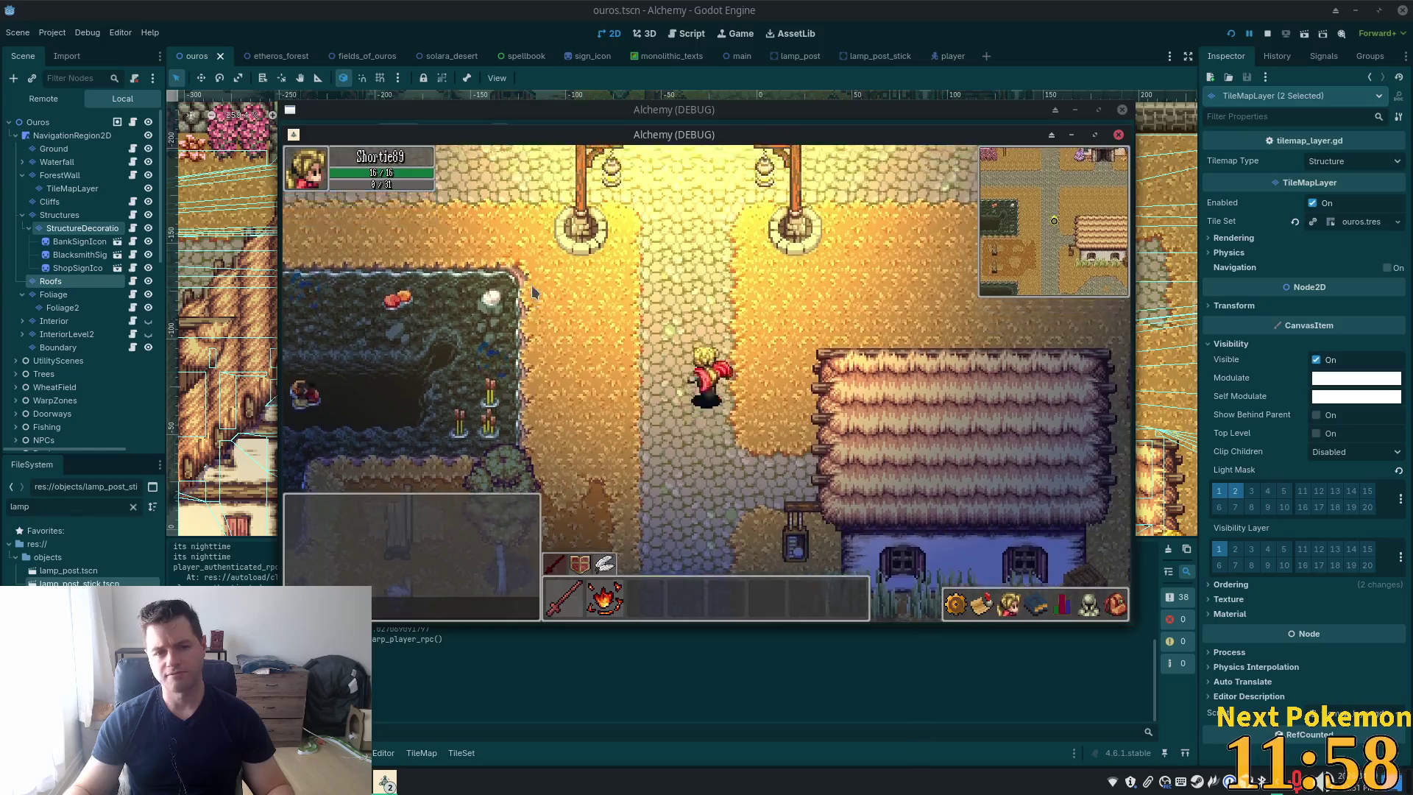
key("w")
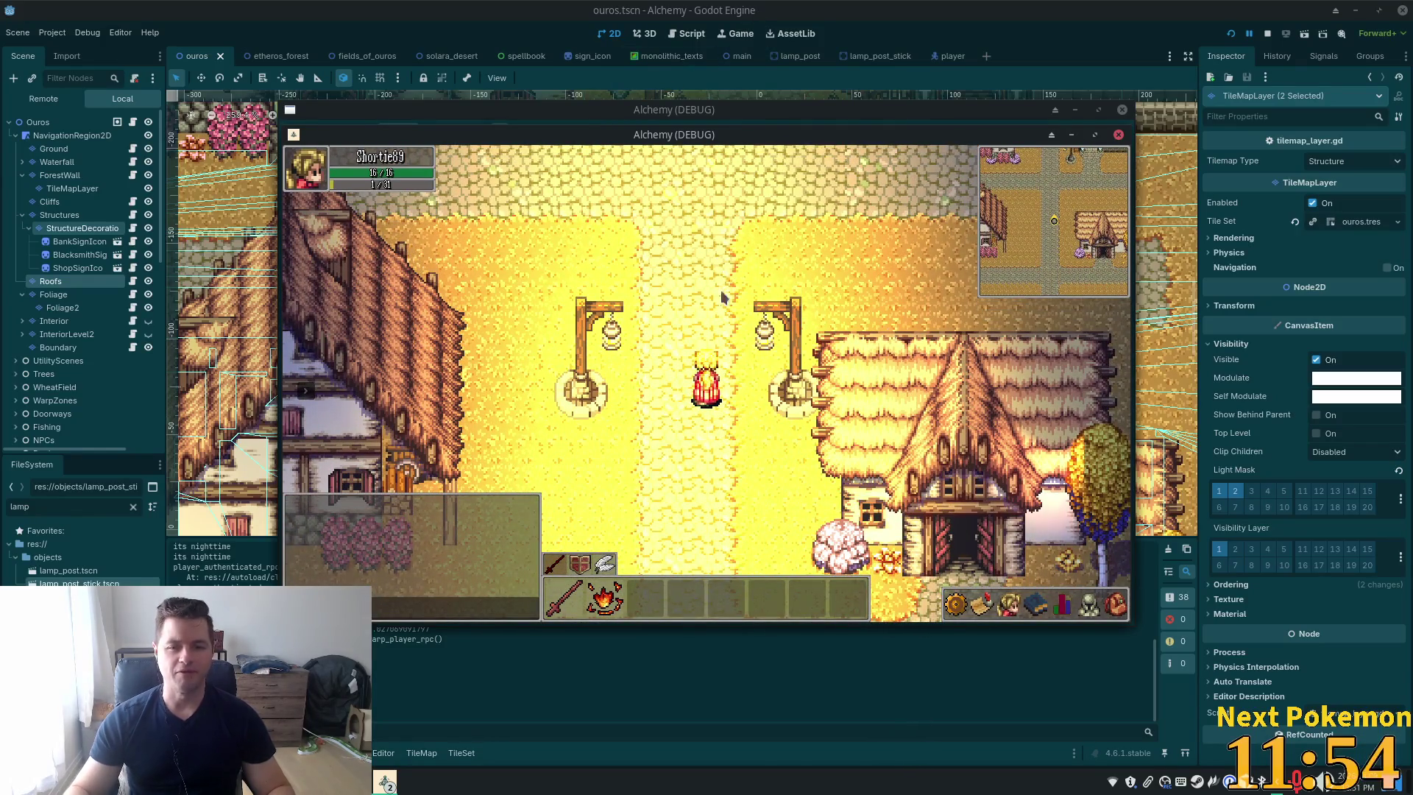
left_click(55, 413)
Zoom out to the town square, inspect LightOccluder2D5, and collapse the Occluders group
scroll(81, 409, "down", 10)
scroll(81, 408, "down", 2)
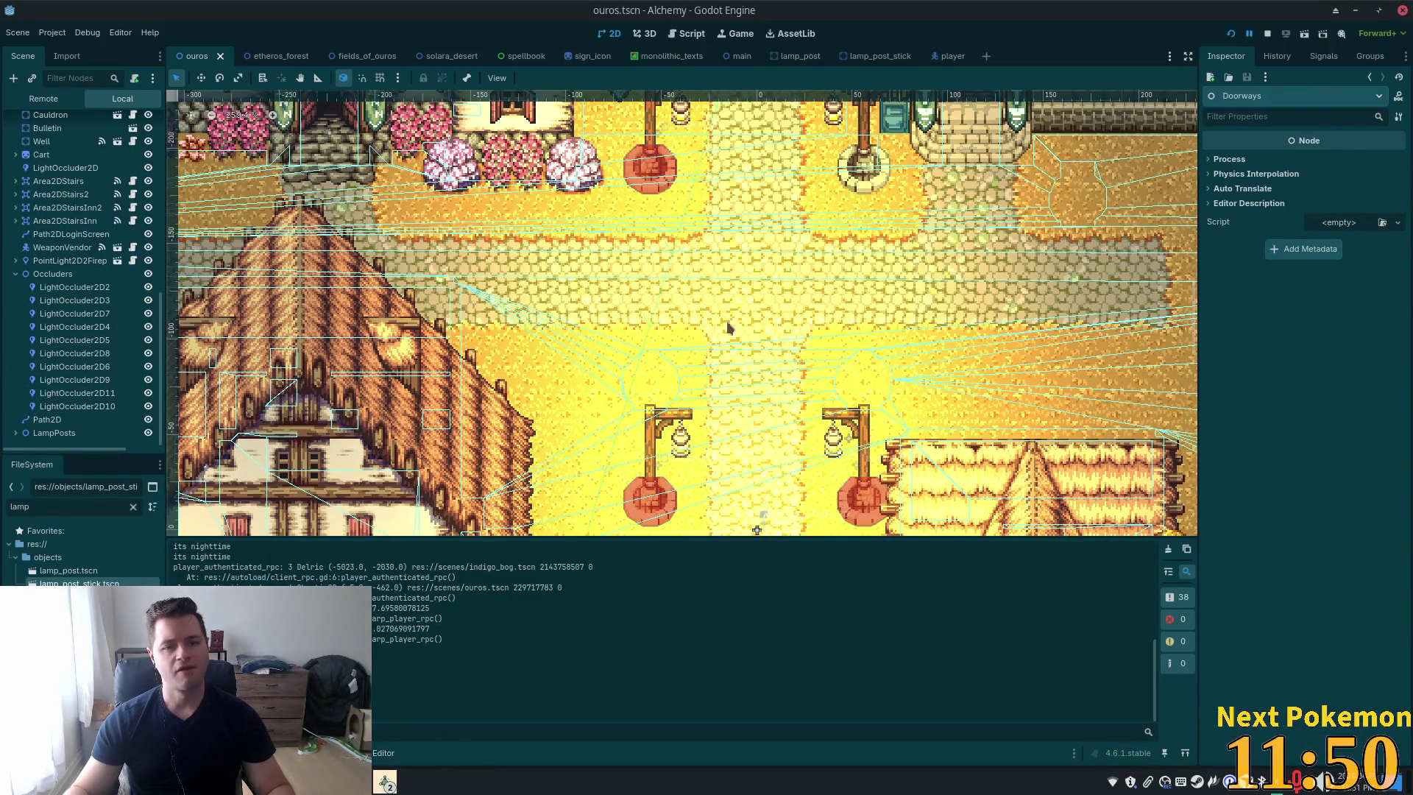
scroll(736, 322, "down", 3)
mouse_move(735, 323)
left_mouse_down()
mouse_move(693, 484)
mouse_move(717, 286)
mouse_move(629, 320)
left_mouse_up()
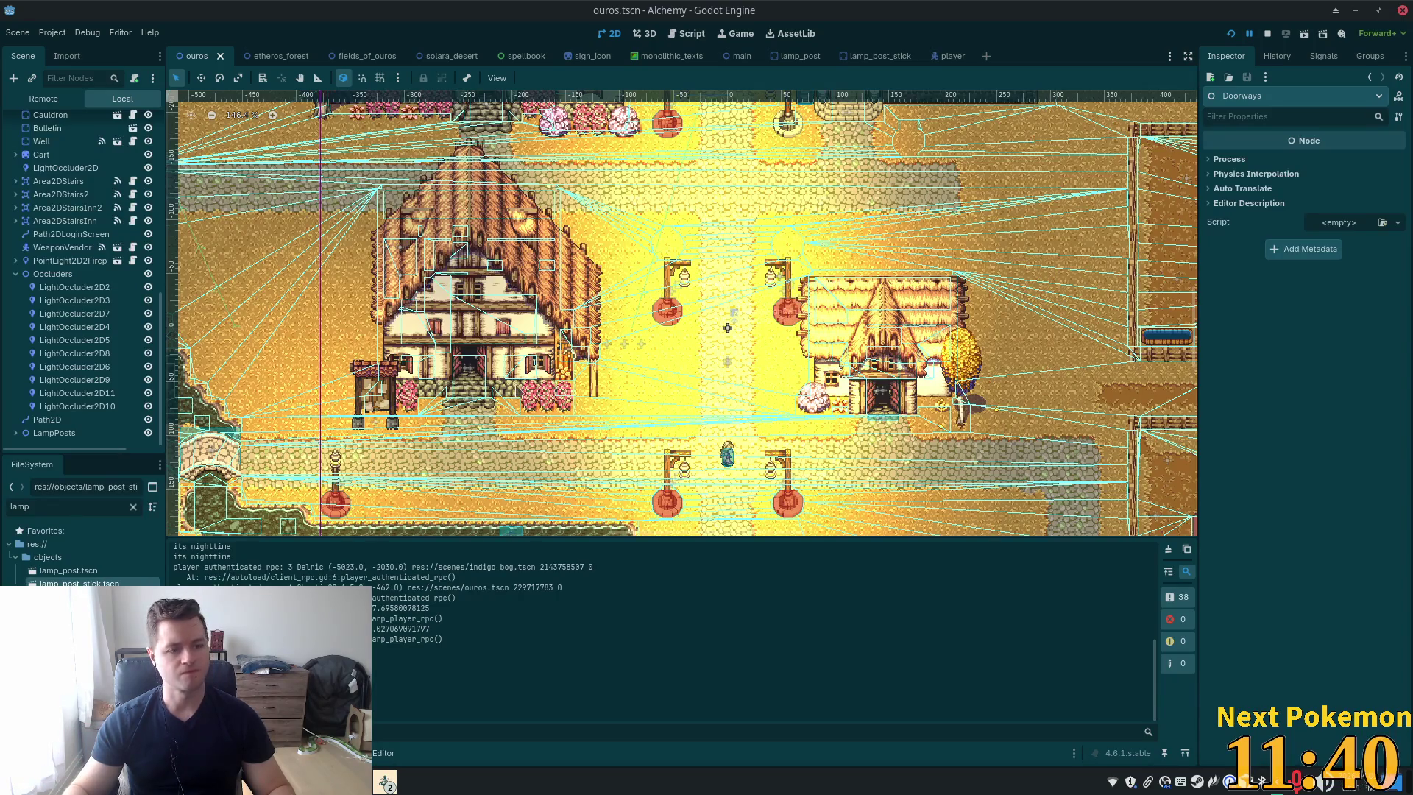
left_click(84, 341)
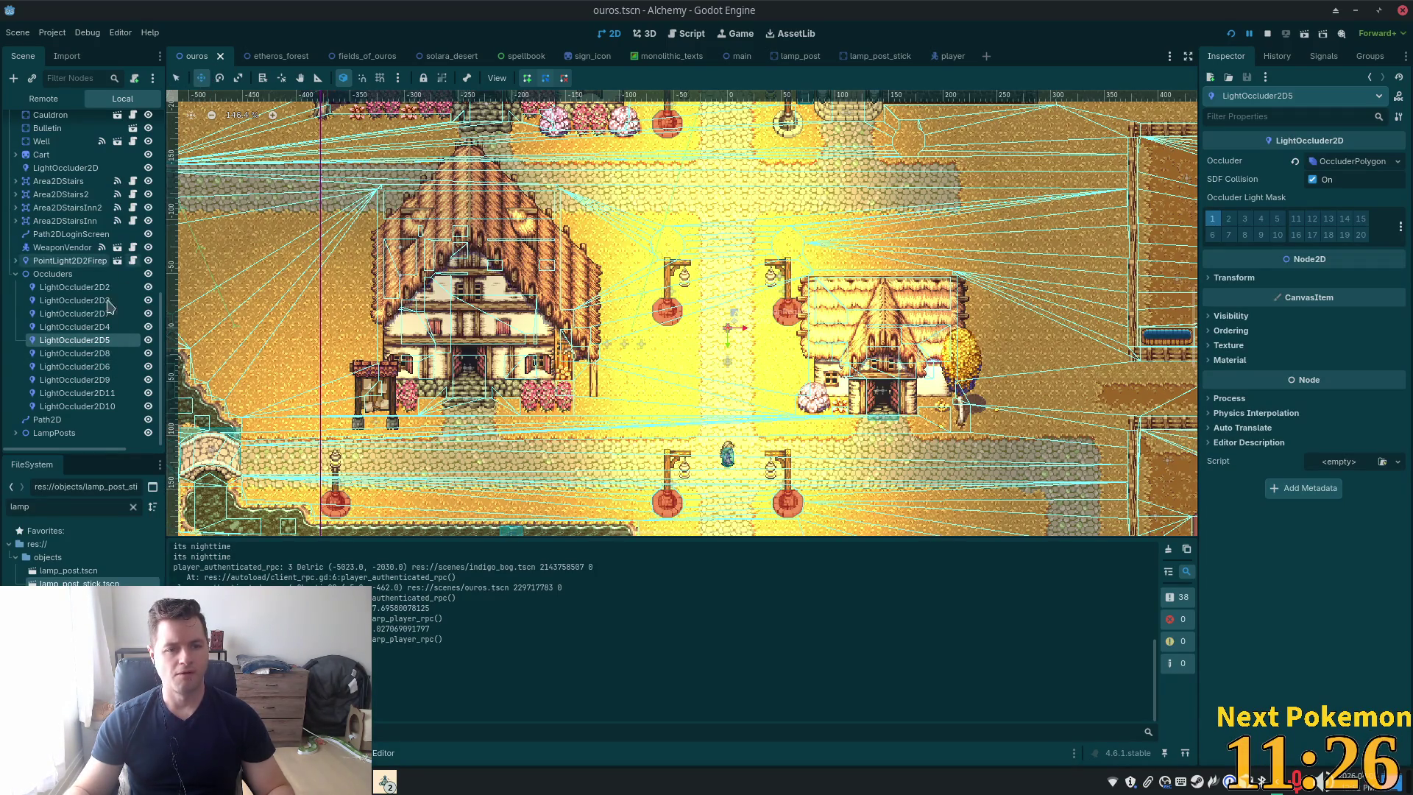
left_click(16, 273)
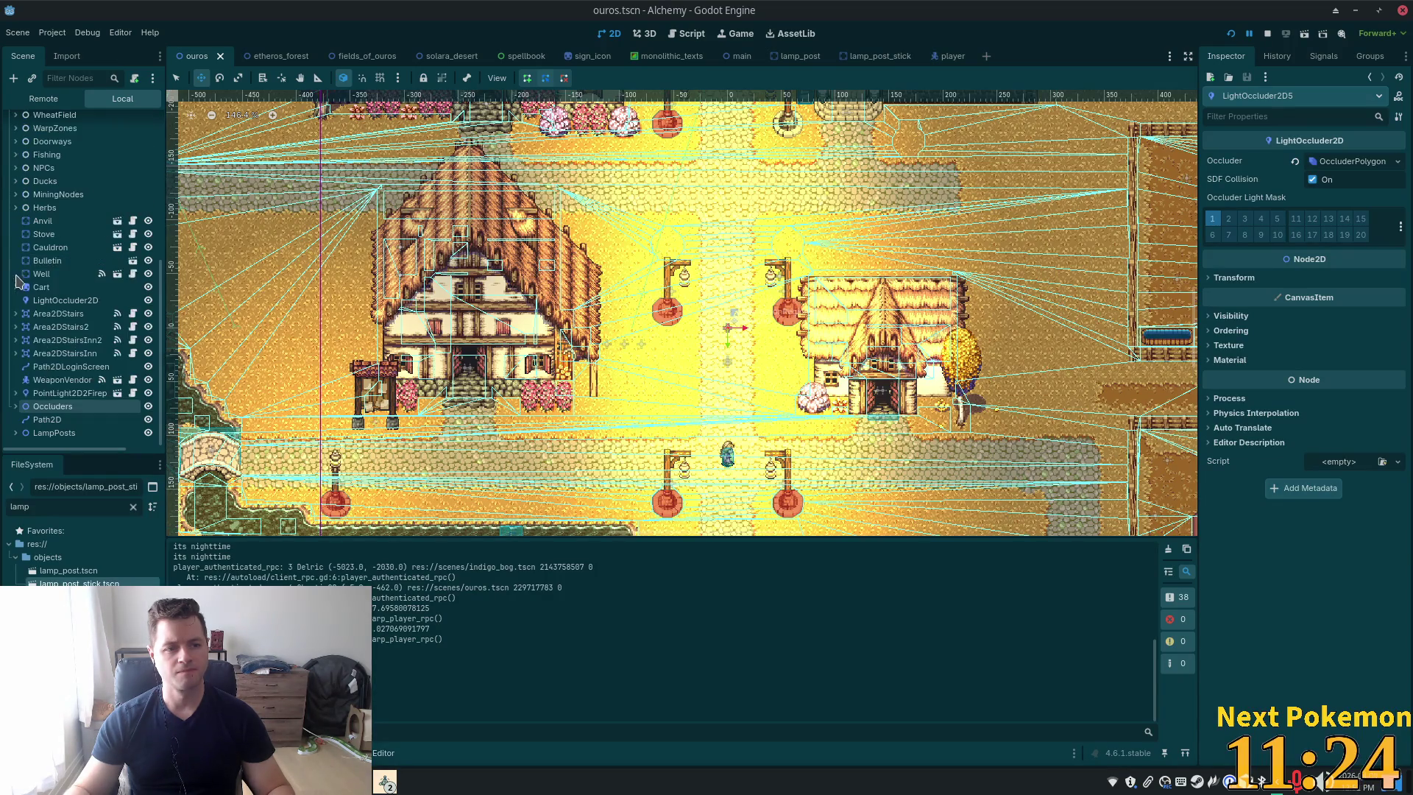
Expand LampPosts, select only LampPost3, and expand it to show its children
left_click(16, 433)
scroll(45, 368, "down", 3)
left_click(48, 381)
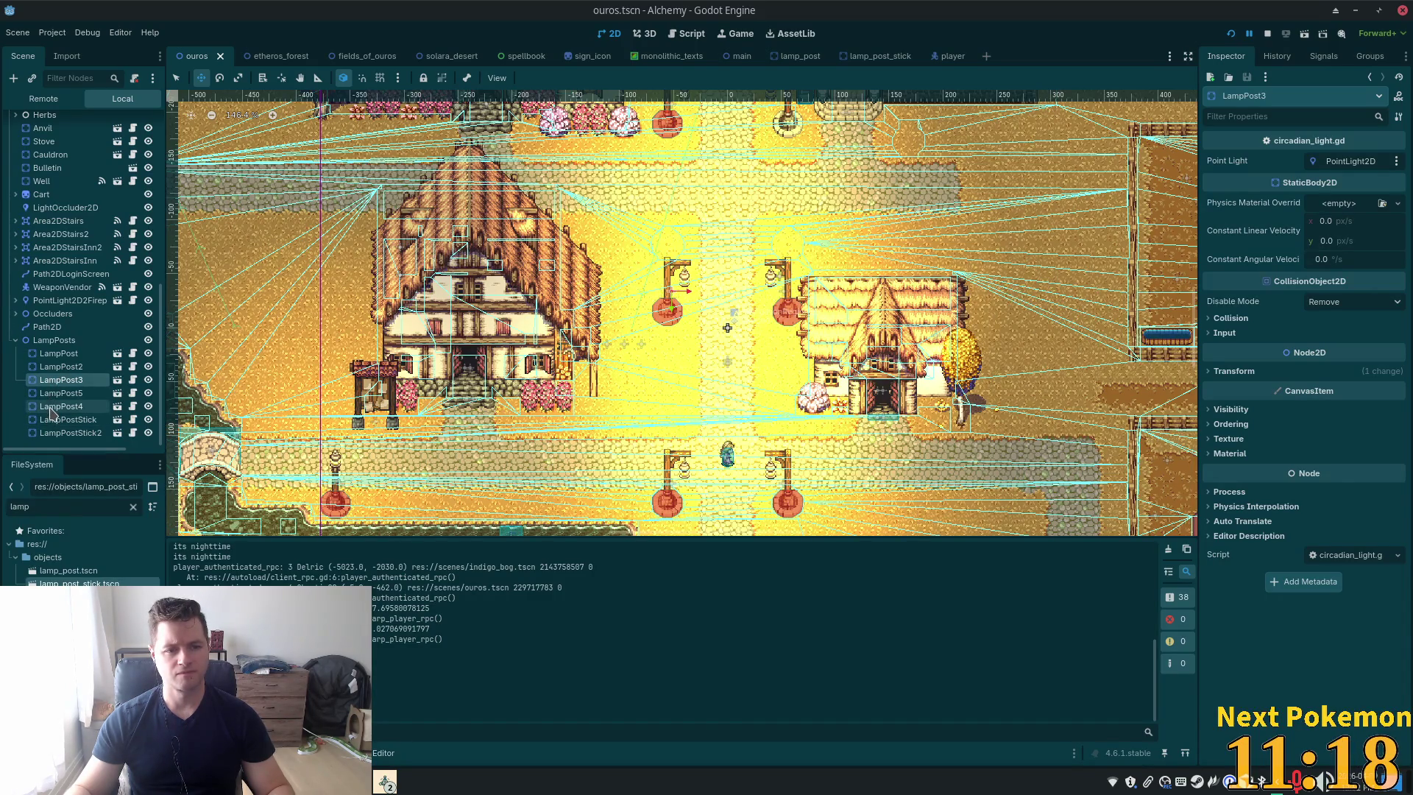
left_click(51, 410, "ctrl")
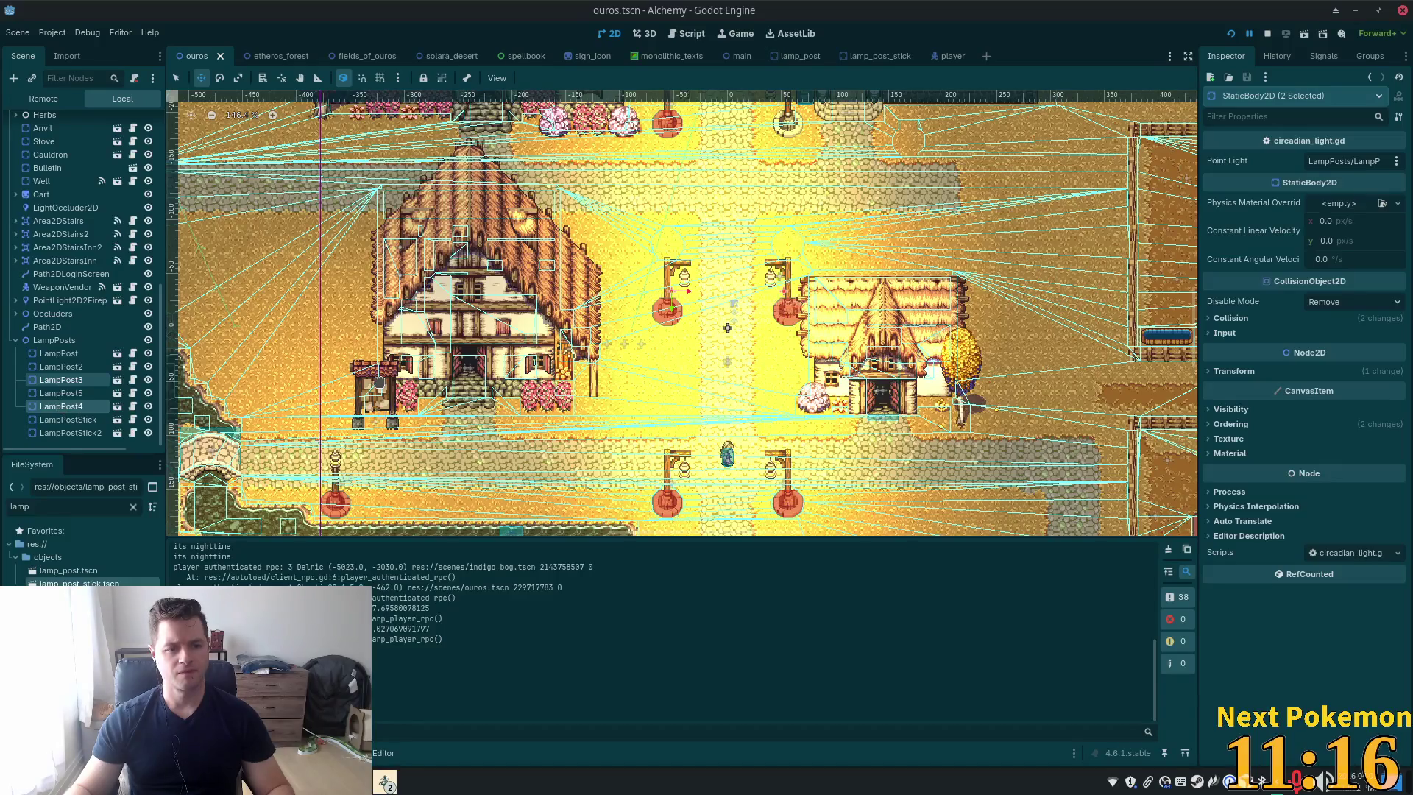
right_click(41, 385)
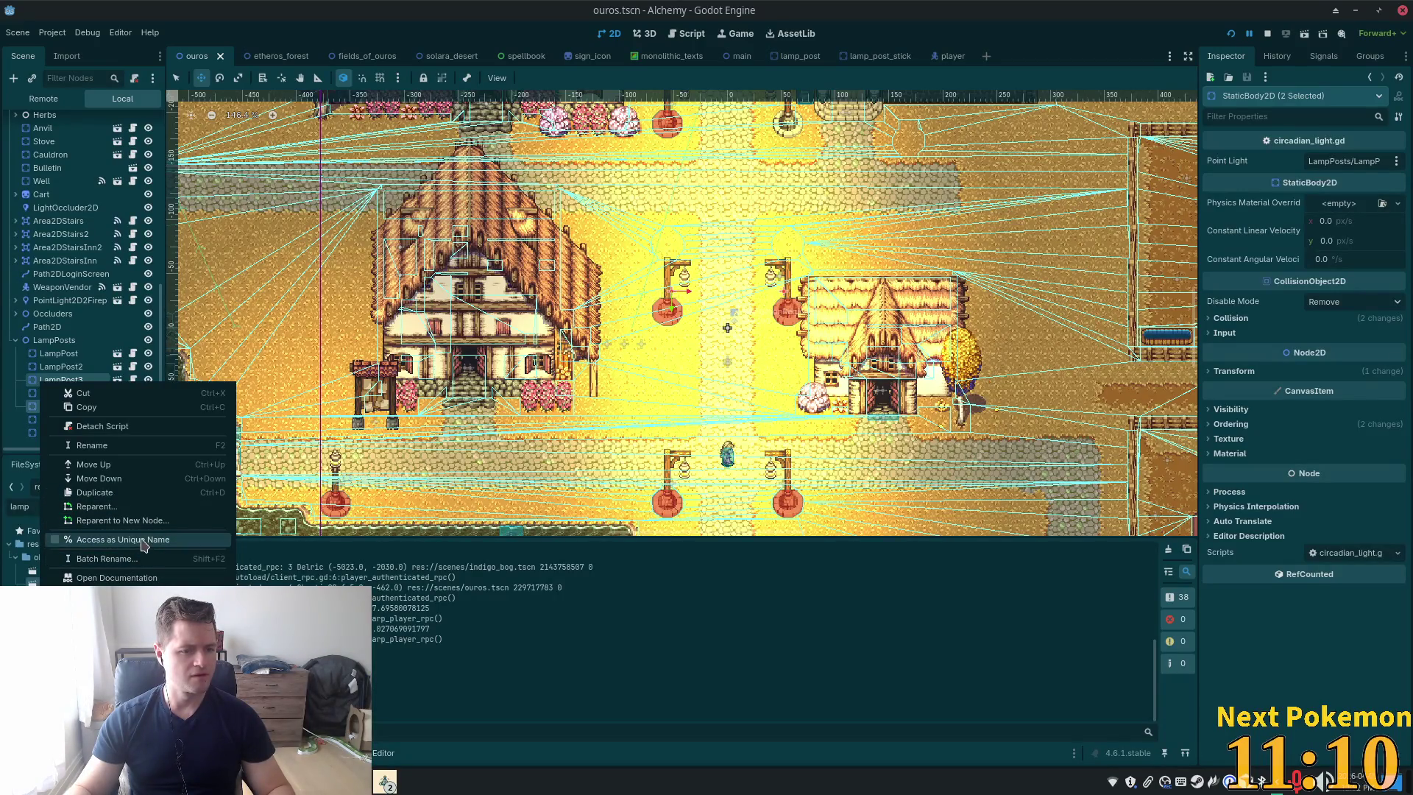
left_click(35, 384)
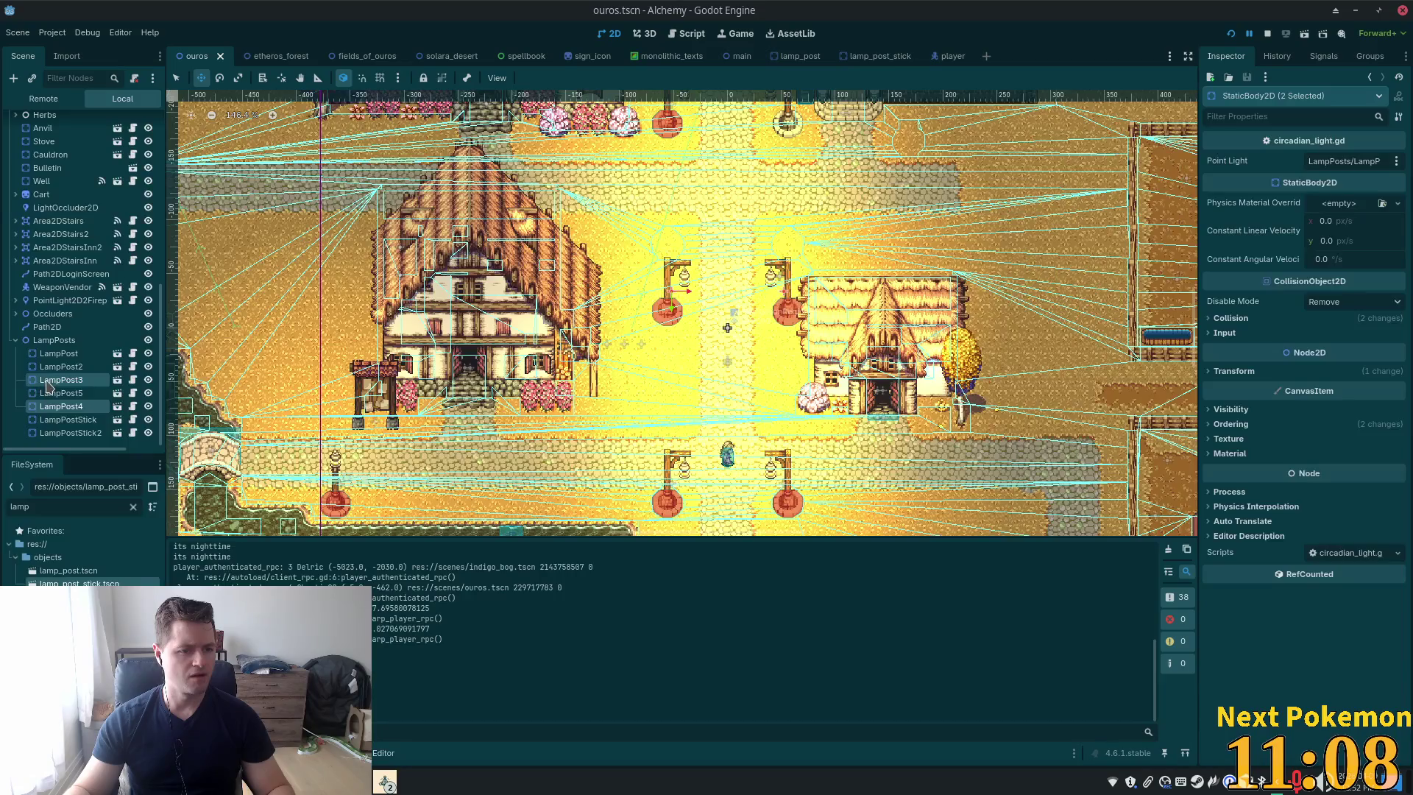
left_click(47, 384)
right_click(48, 384)
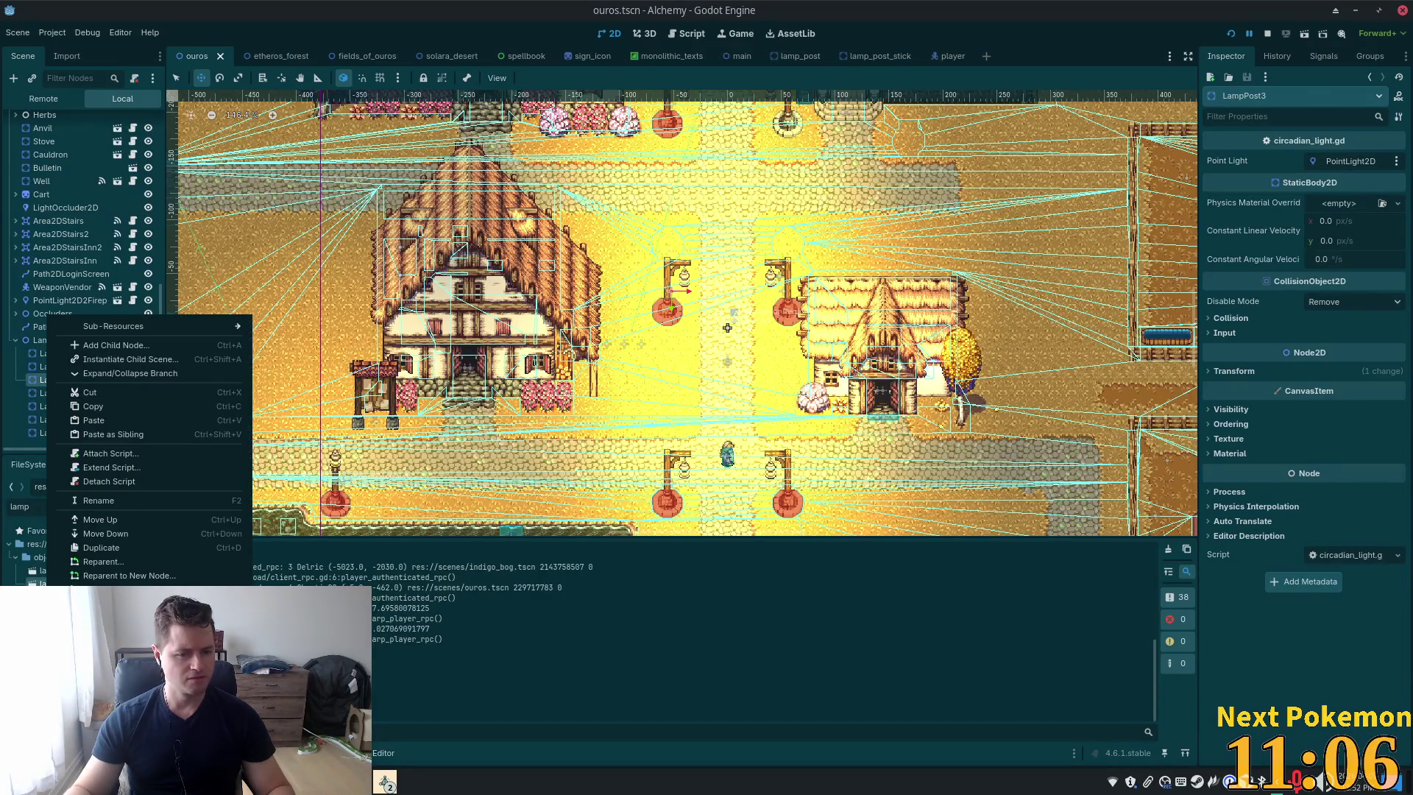
left_click(130, 373)
Change on_energy in circadian_light.gd from 1.1 to 0.8 and save the script
left_click(72, 393)
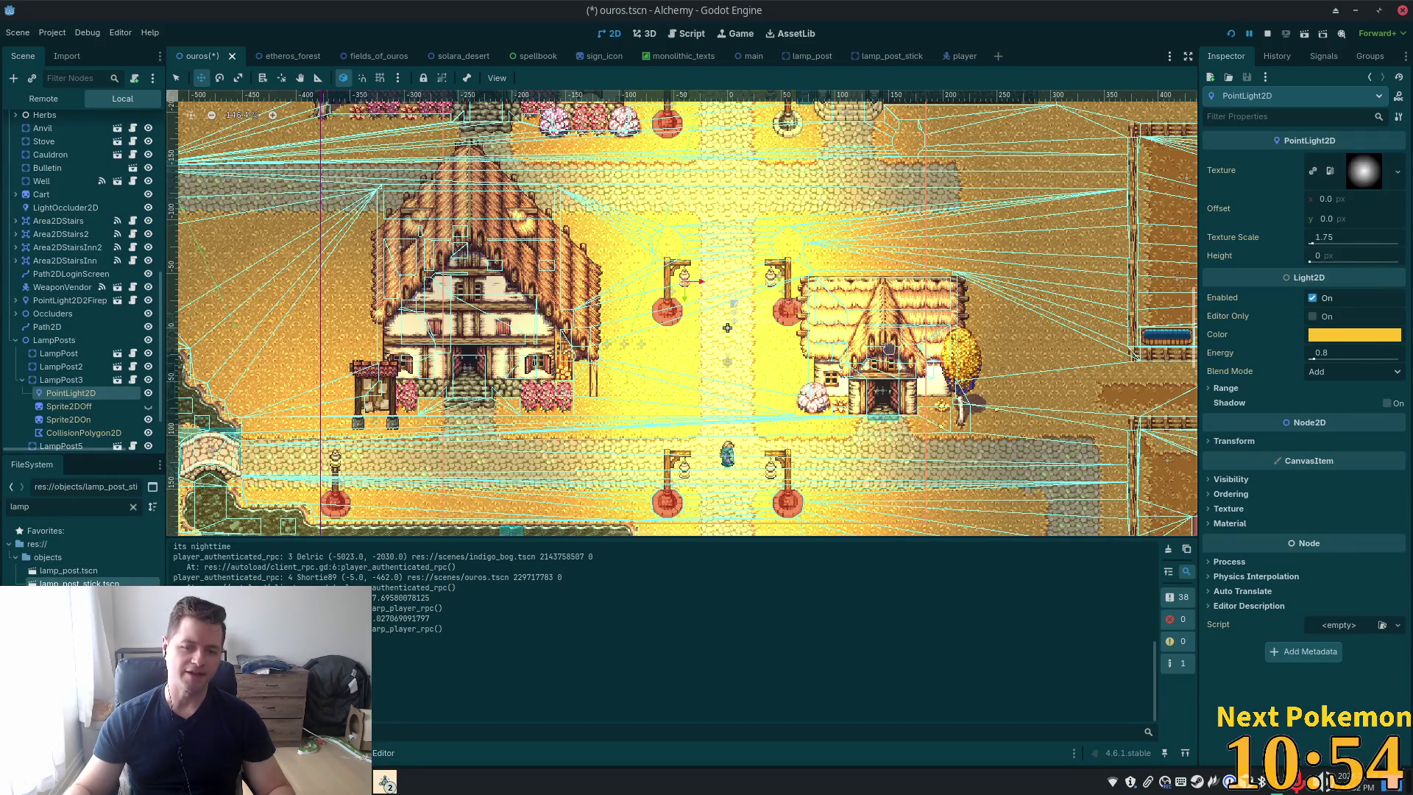
left_click(132, 380)
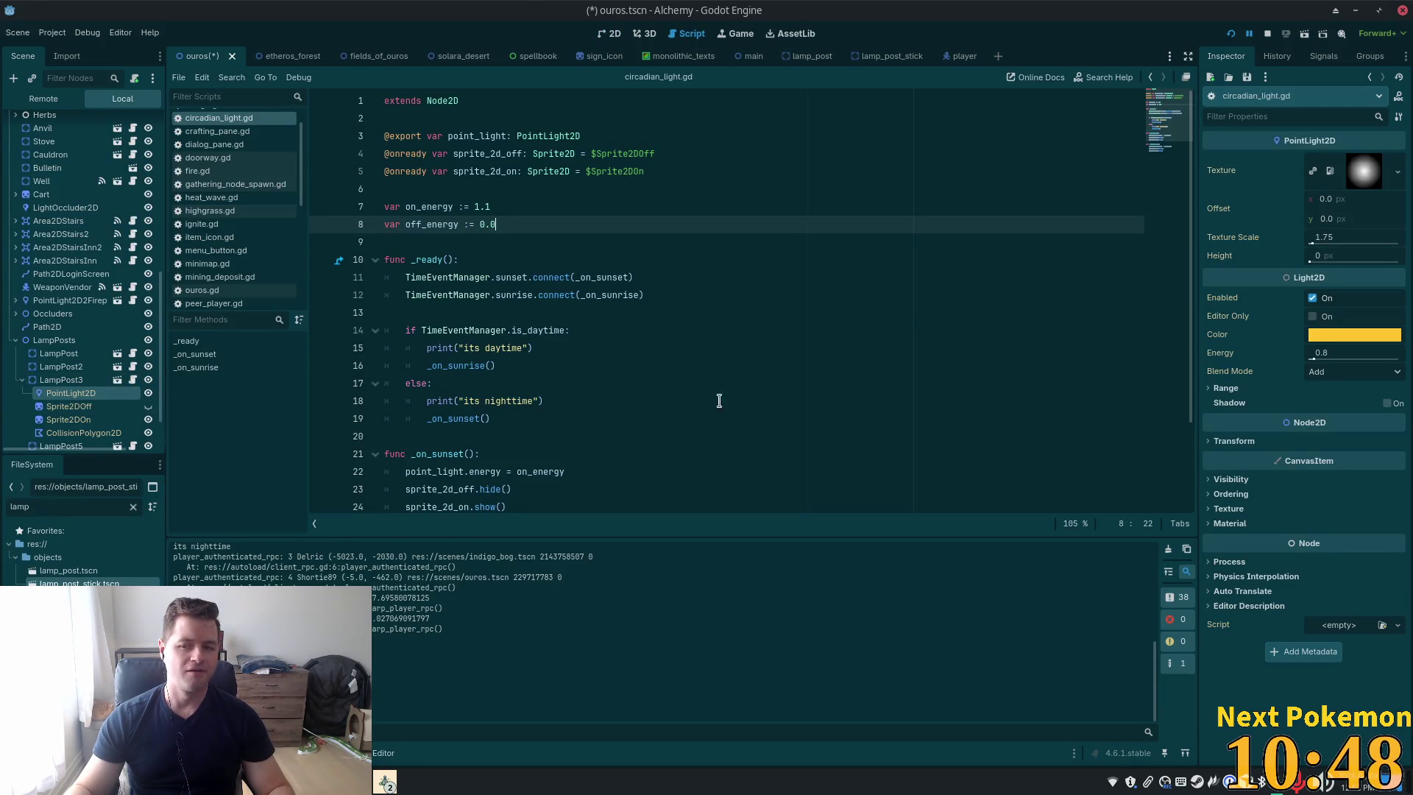
left_click(490, 208)
left_click_drag(479, 208, 474, 209)
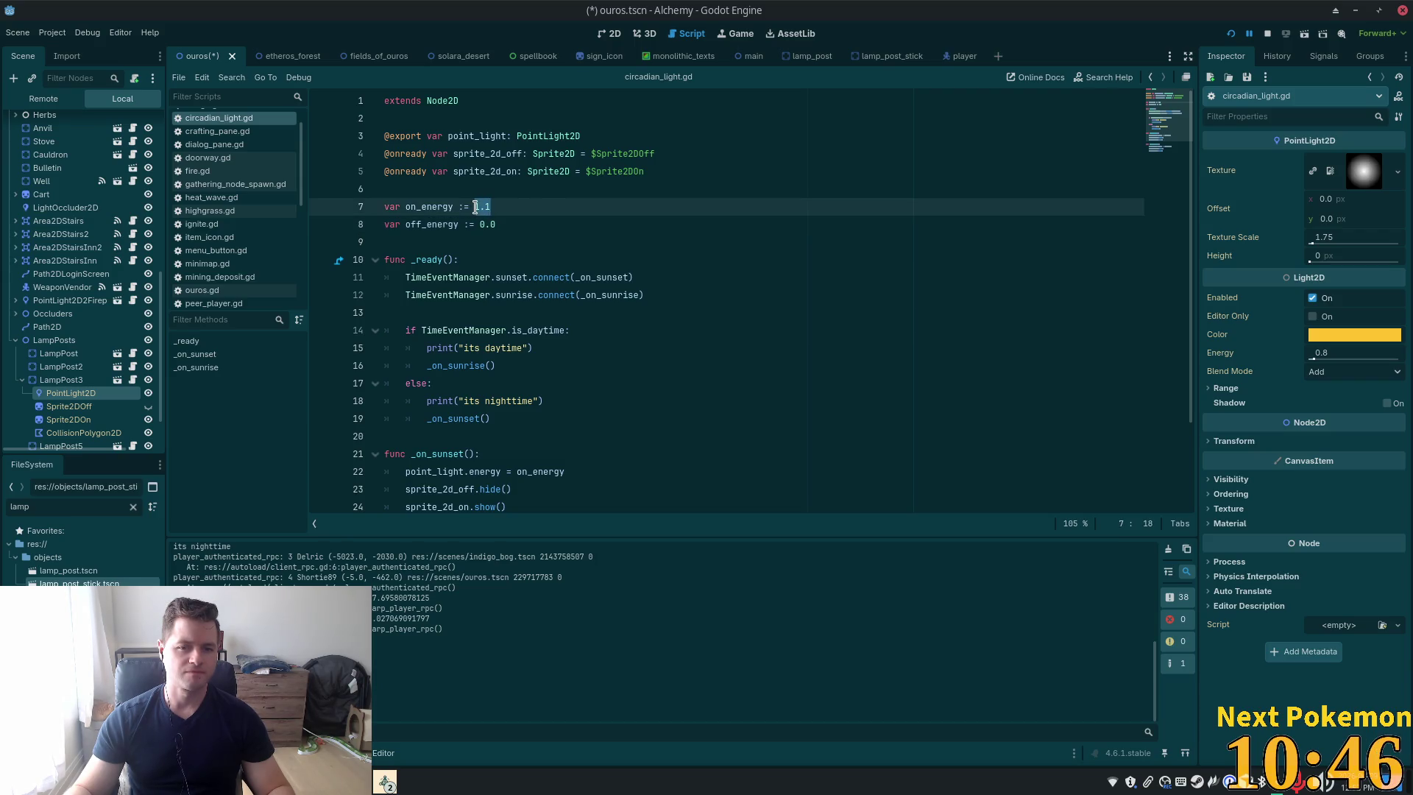
type("0")
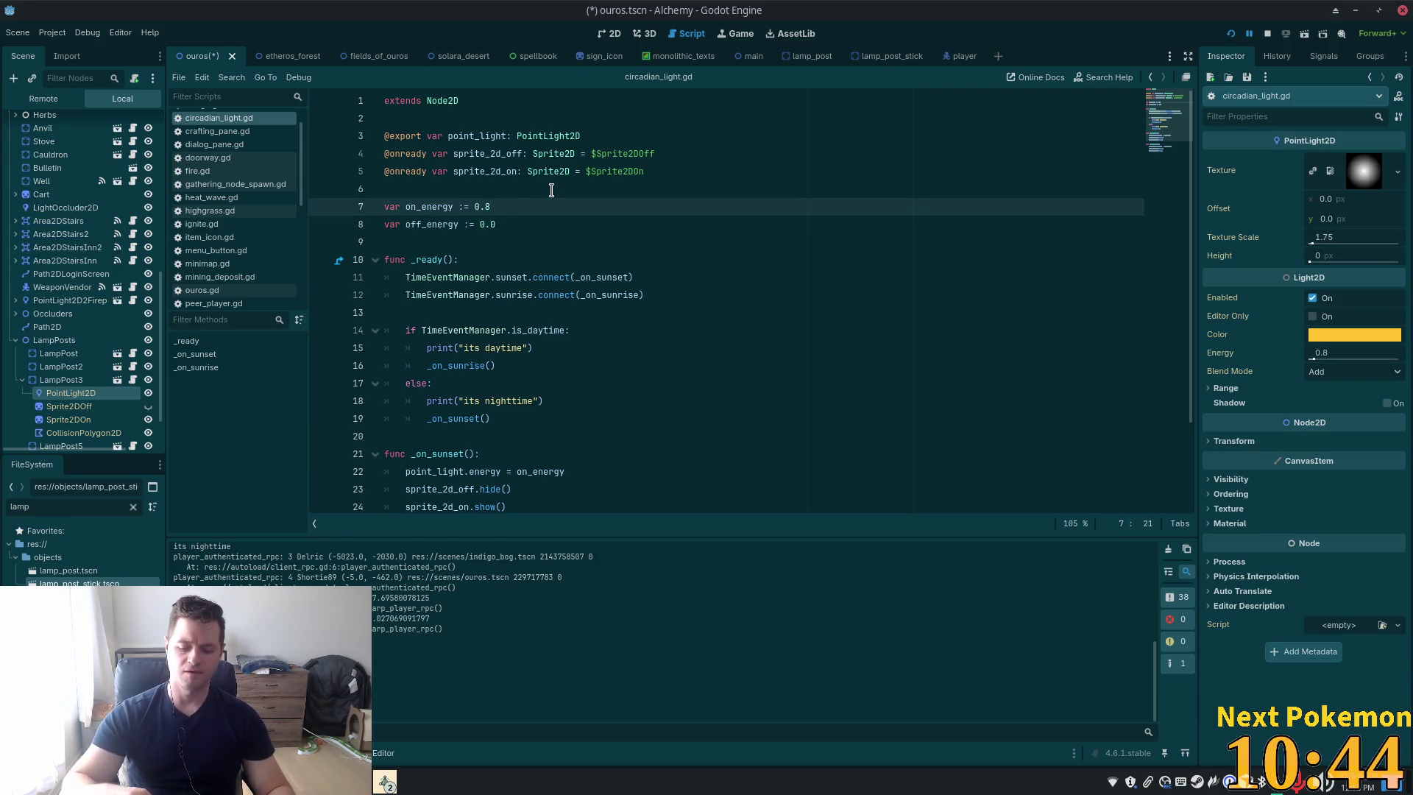
key("ctrl+s")
left_click(570, 188)
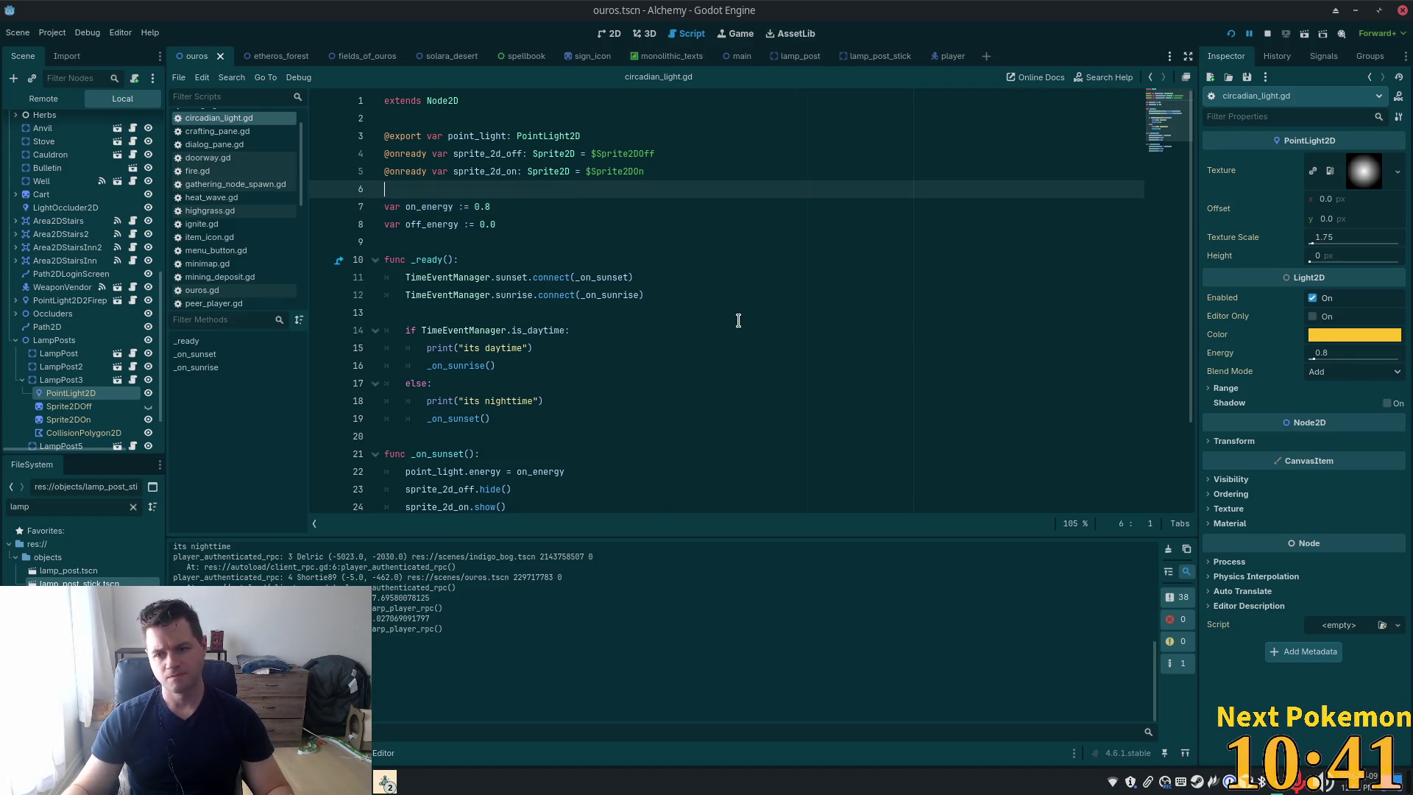
Turn off Editable Children on LampPost3, confirm the revert, and save ouros.tscn
left_click(59, 380)
right_click(59, 380)
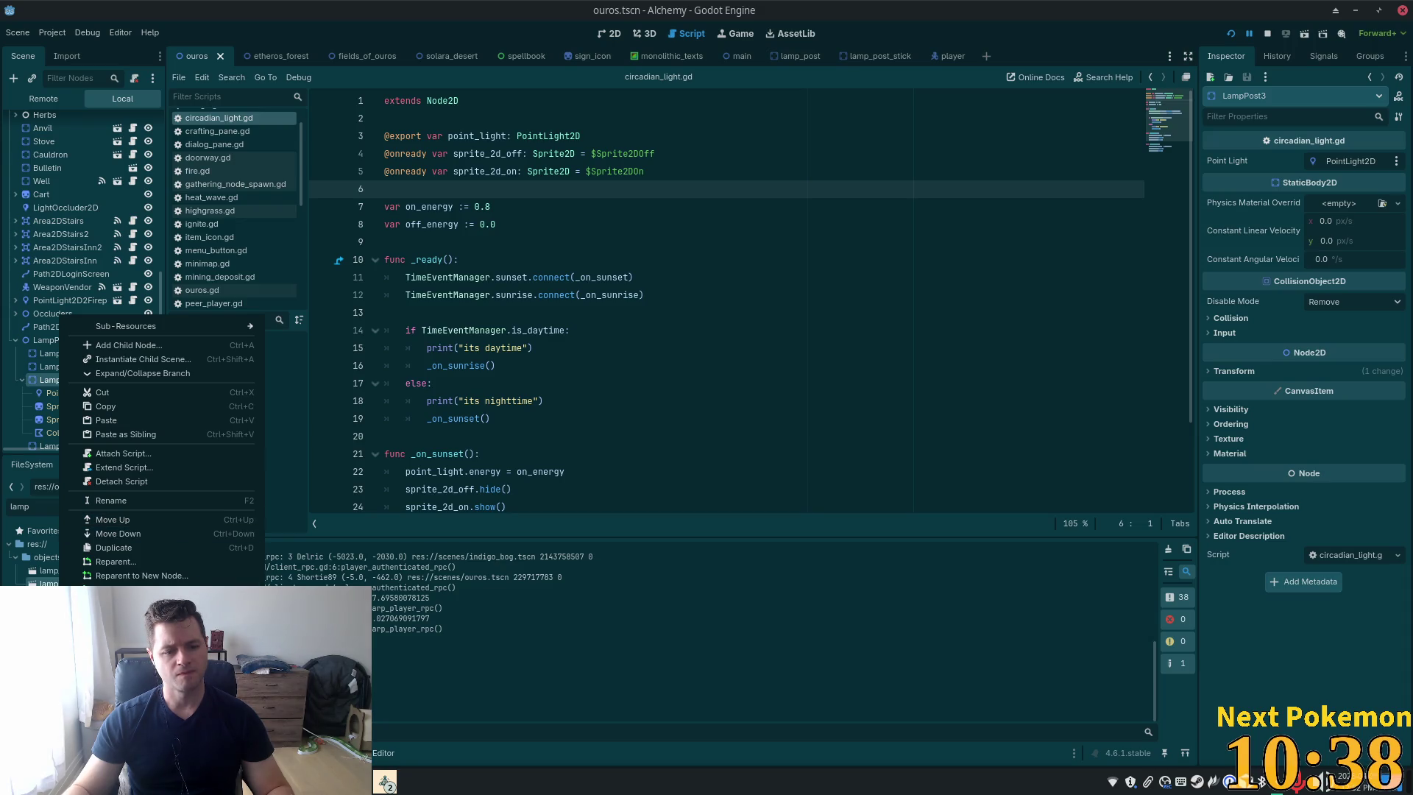
left_click(125, 655)
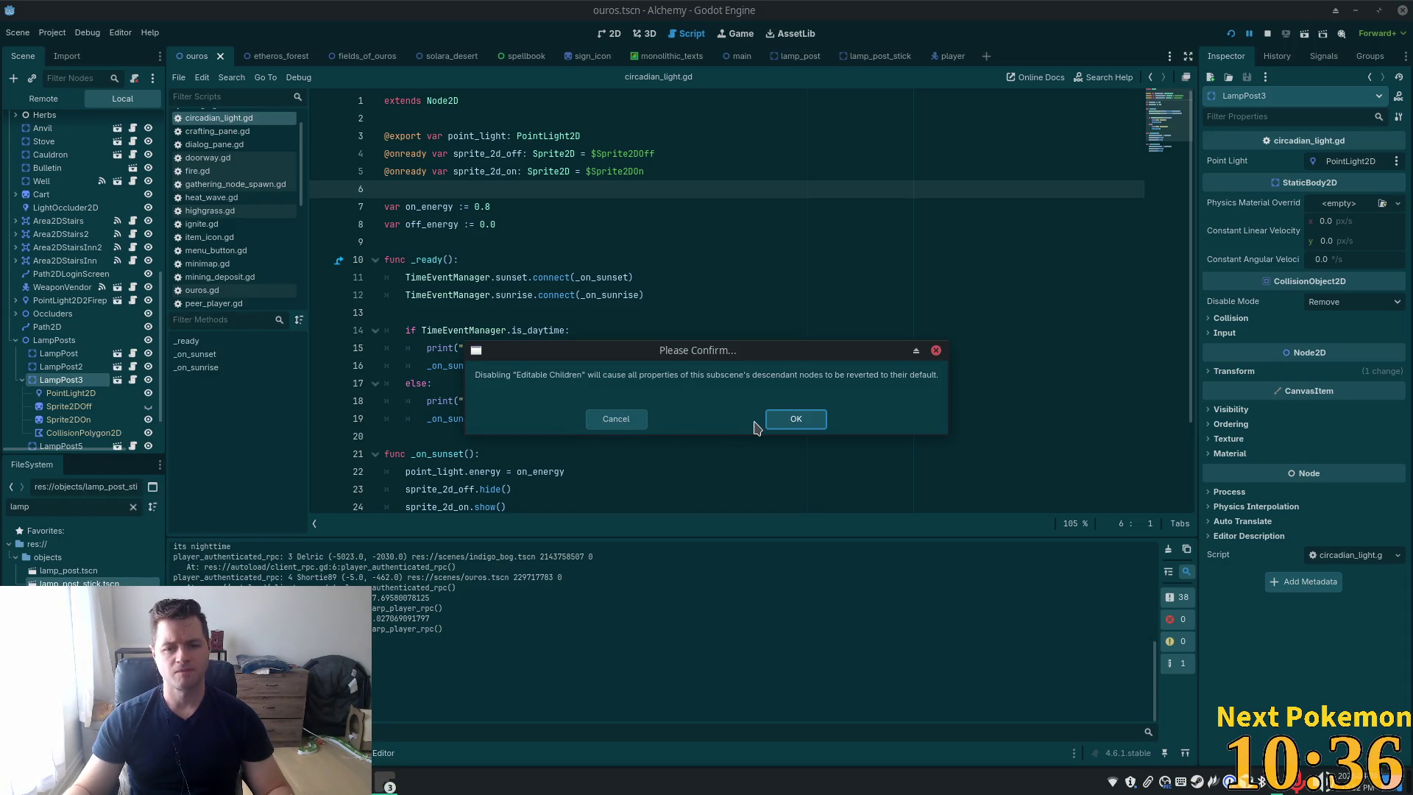
left_click(794, 425)
left_click(448, 225)
key("ctrl+s")
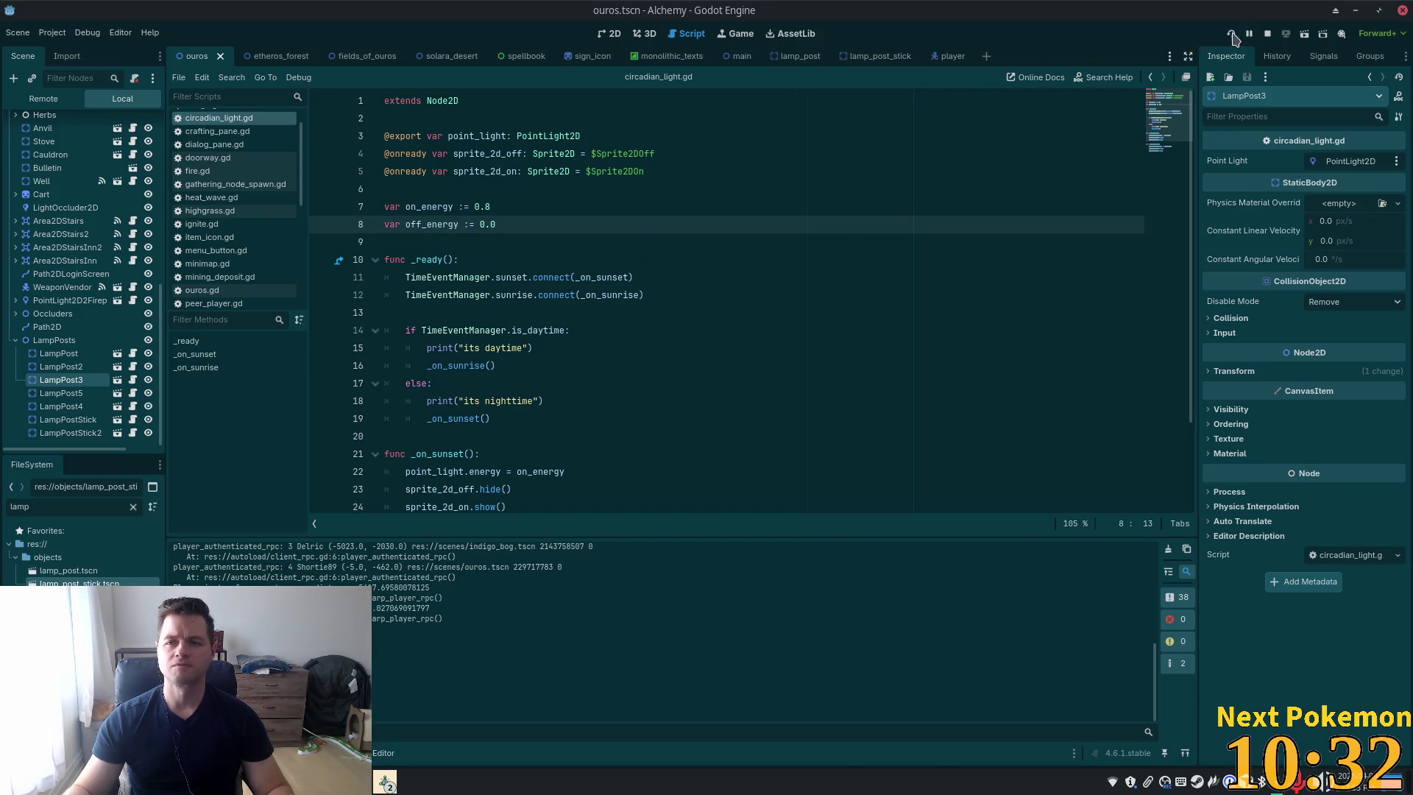
left_click(1233, 34)
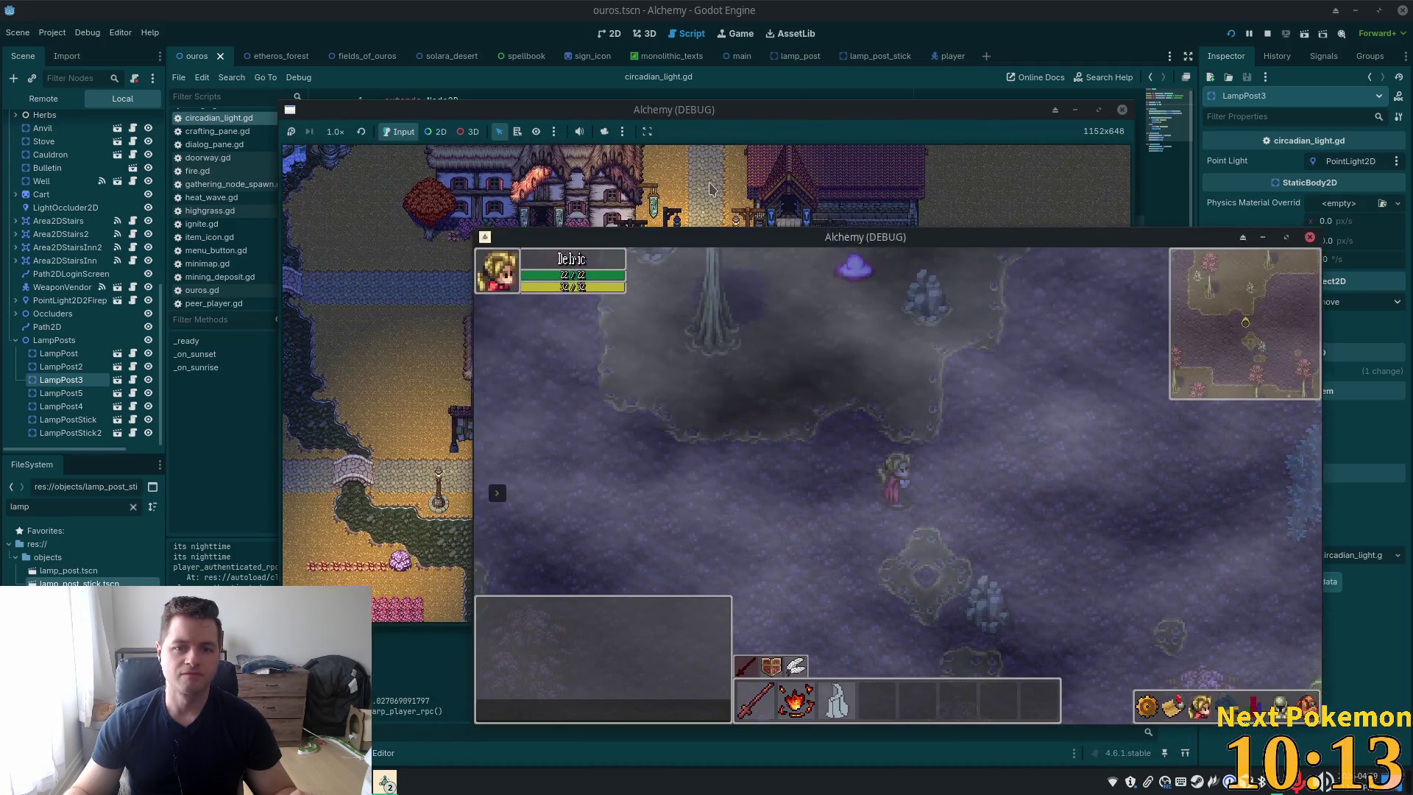
left_click(643, 118)
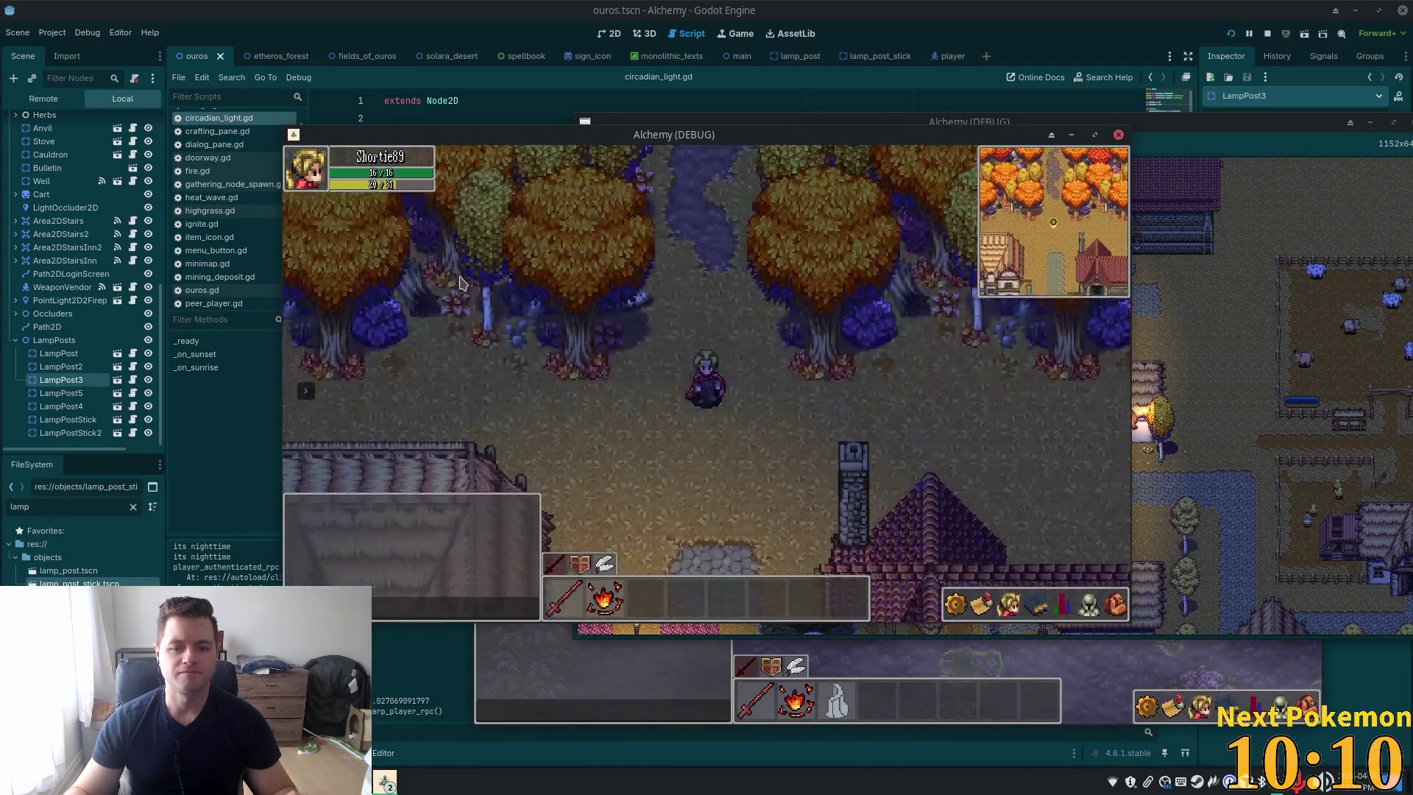
key("Down")
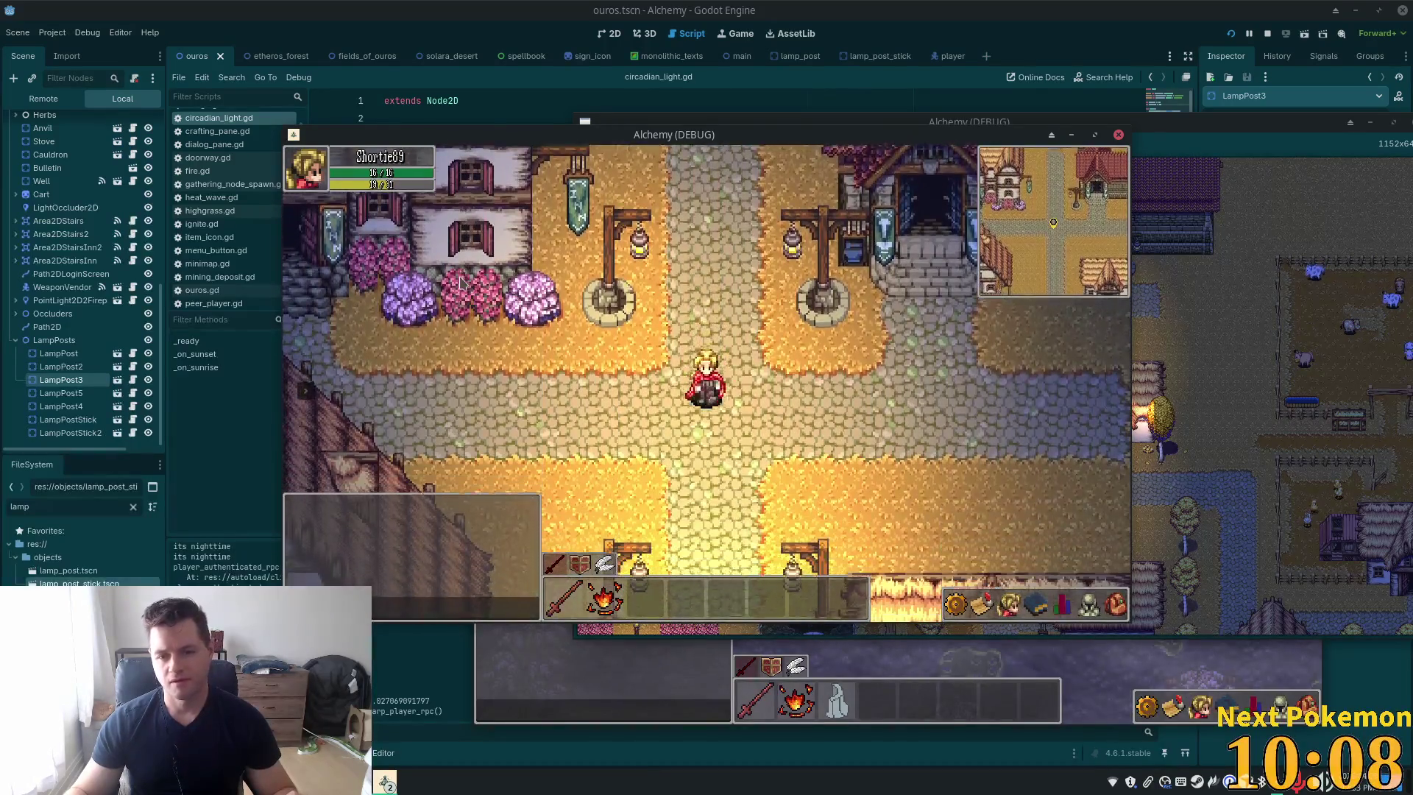
key("Down")
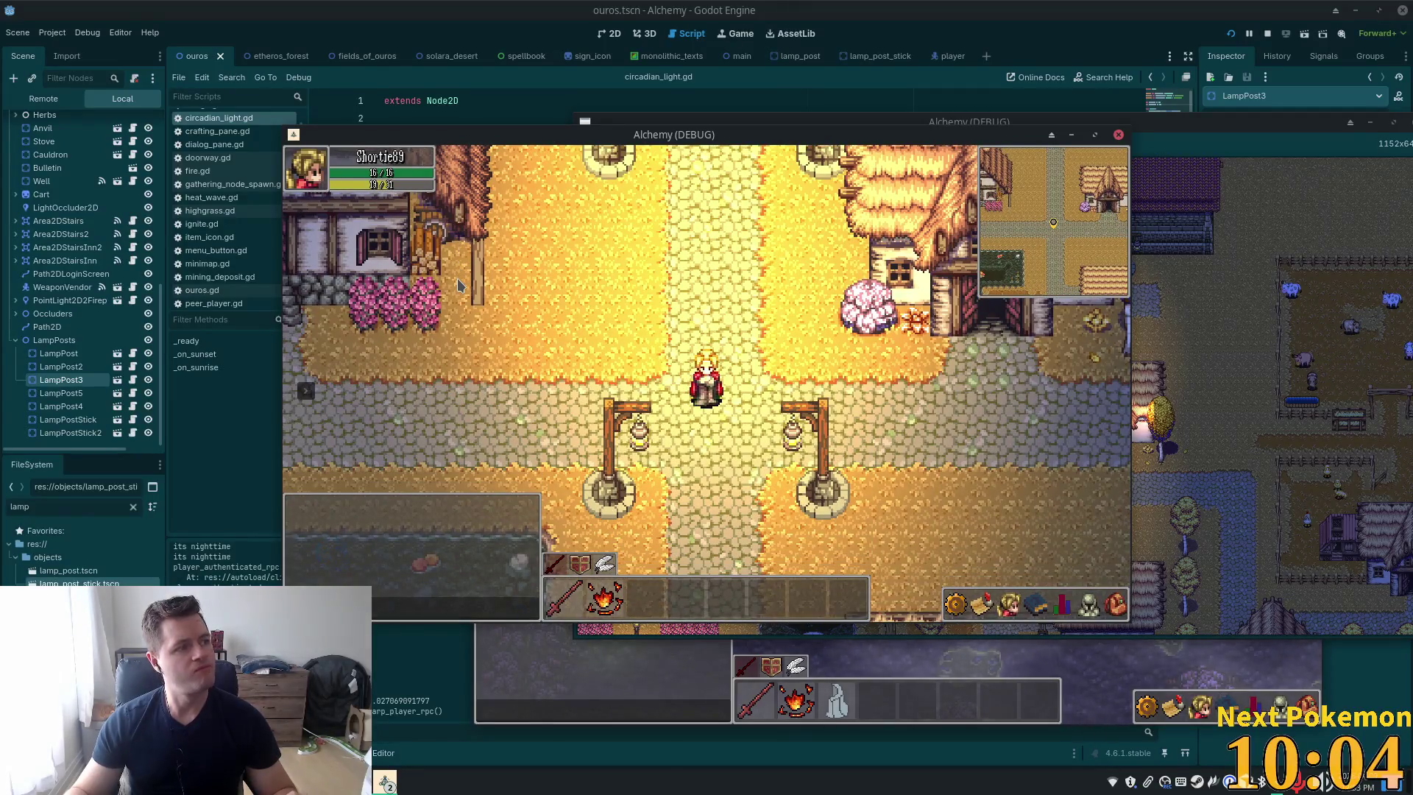
key("Down")
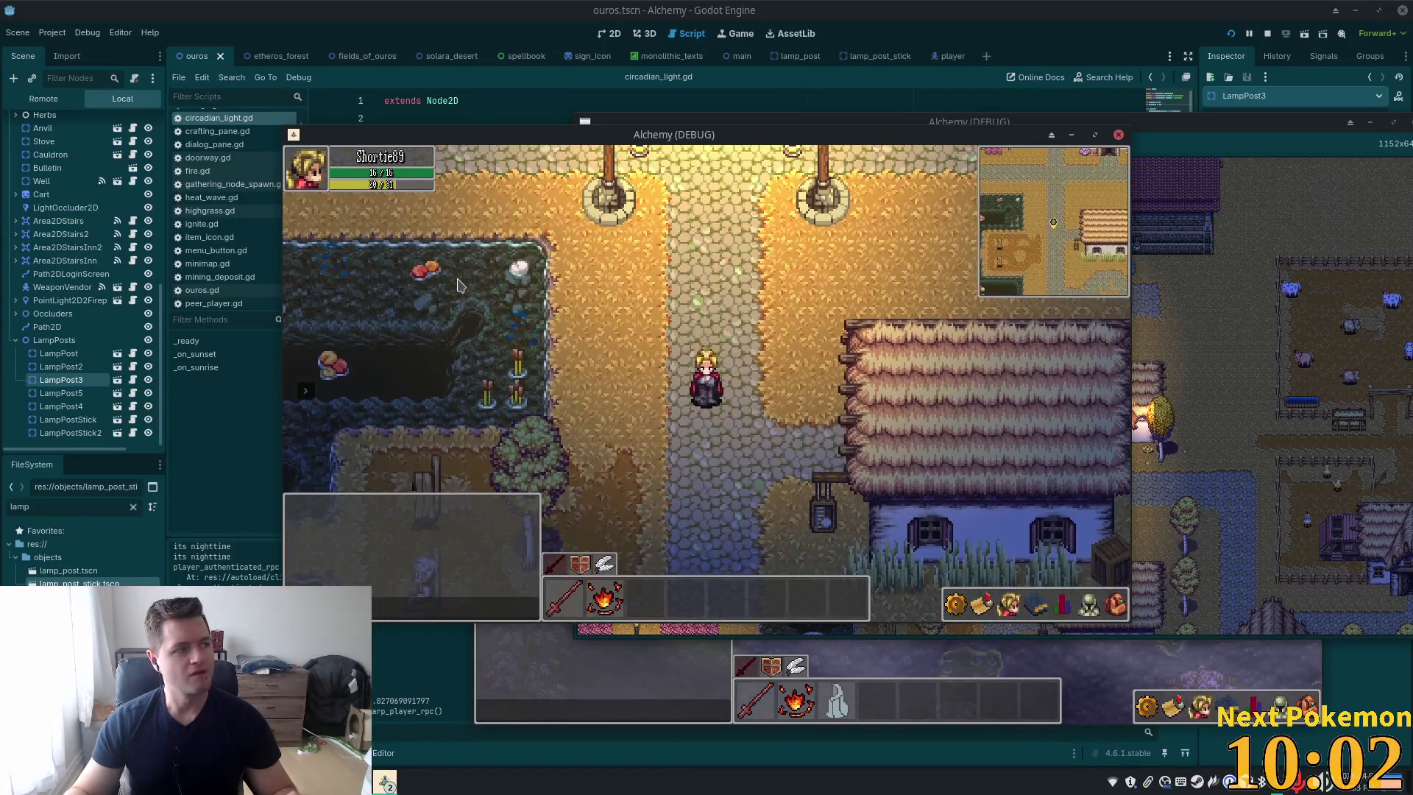
key("Up")
key("Left")
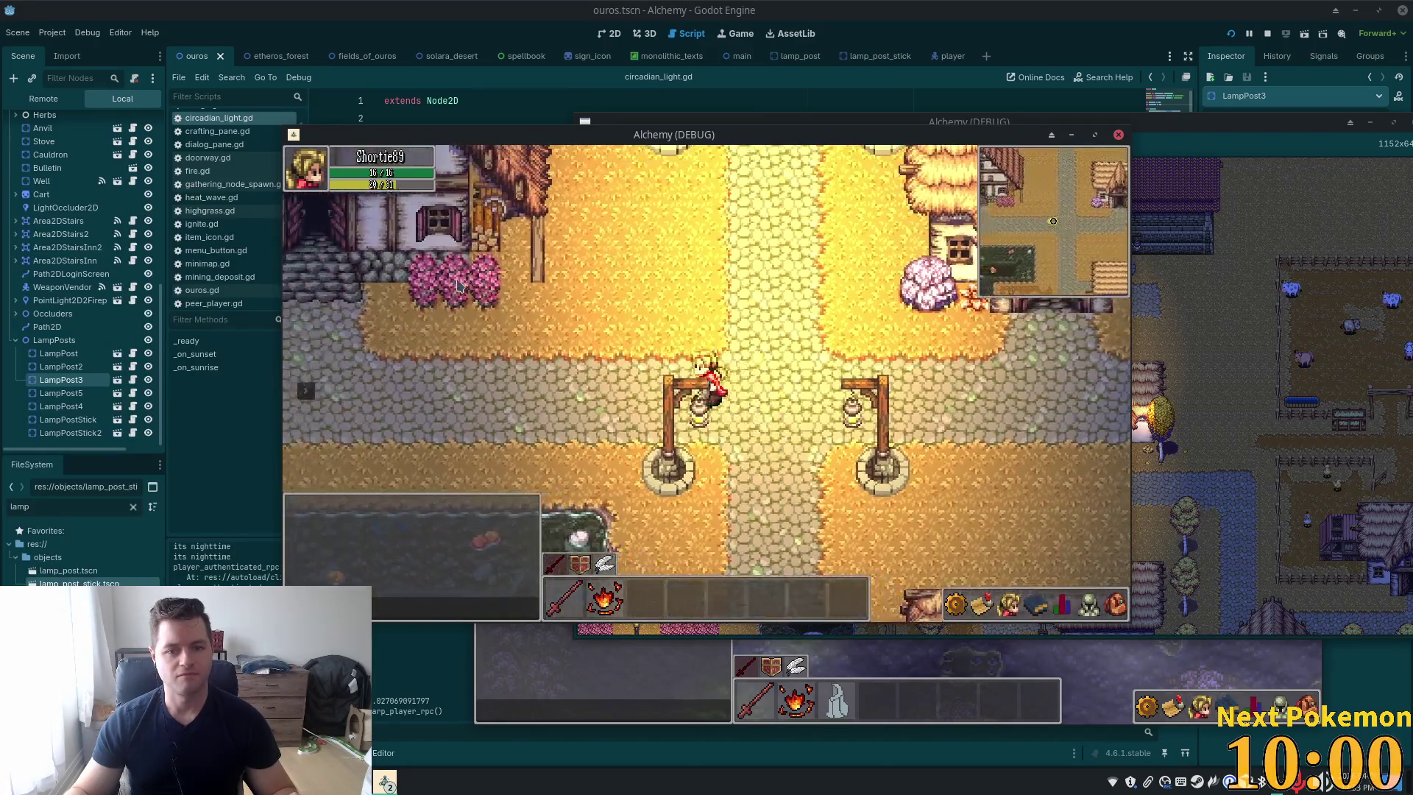
key("Left")
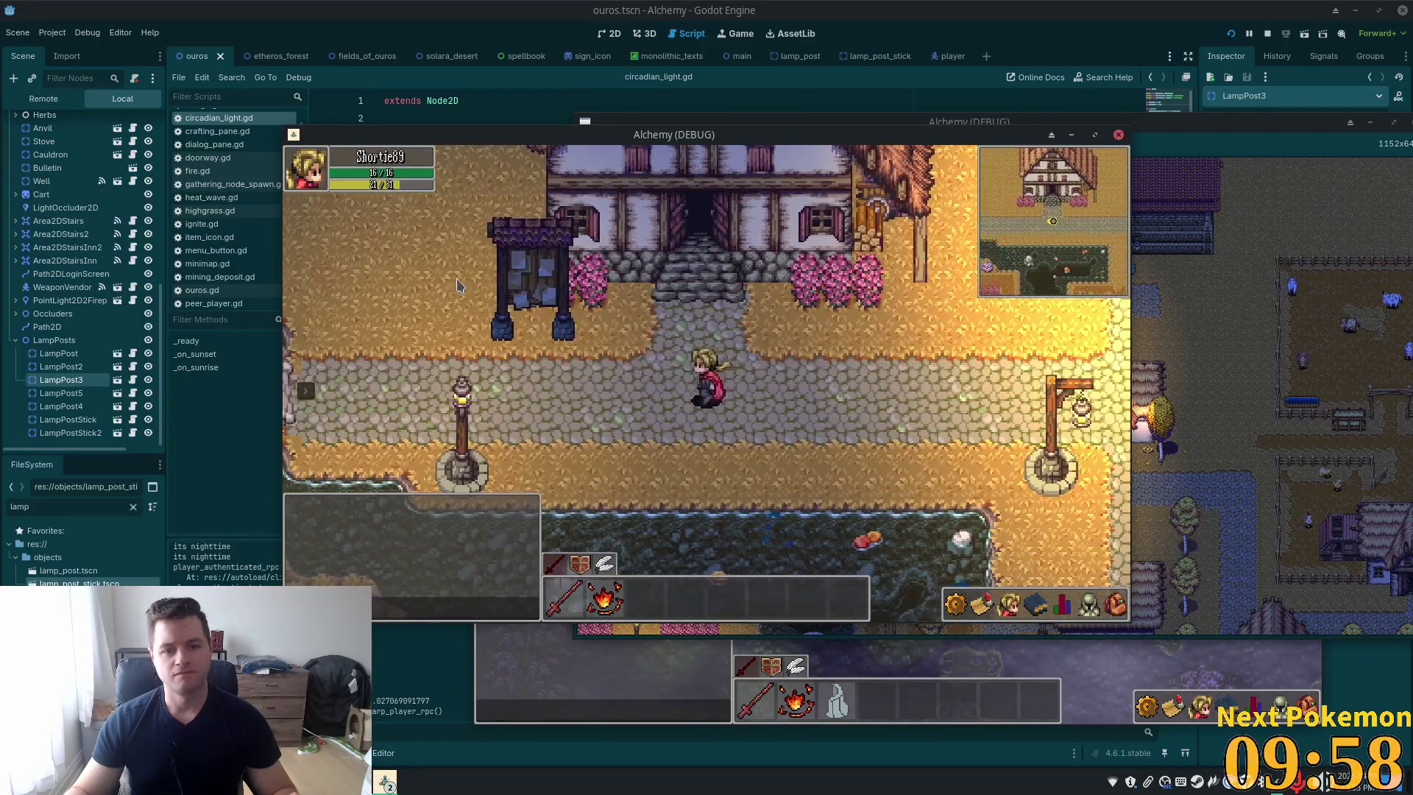
key("Left")
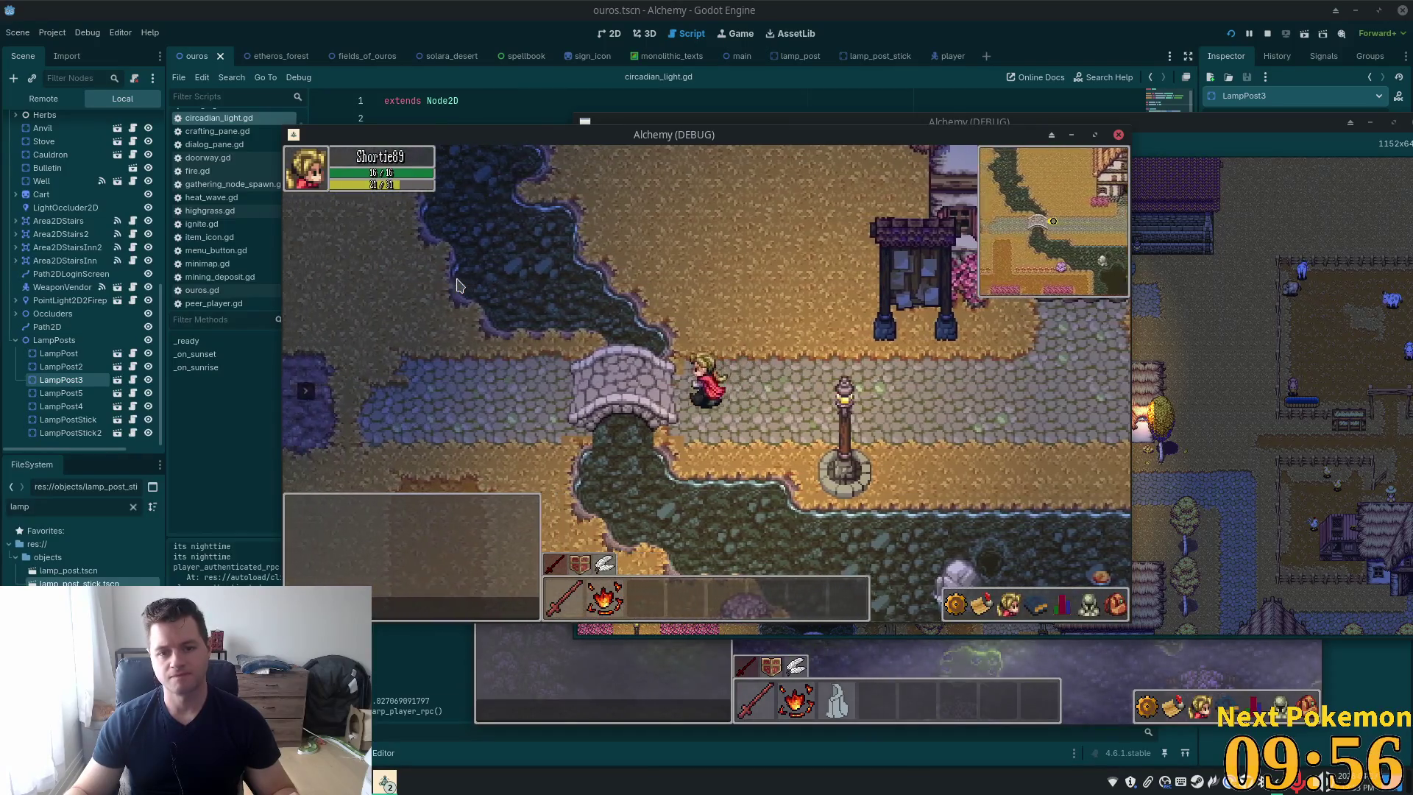
key("Left")
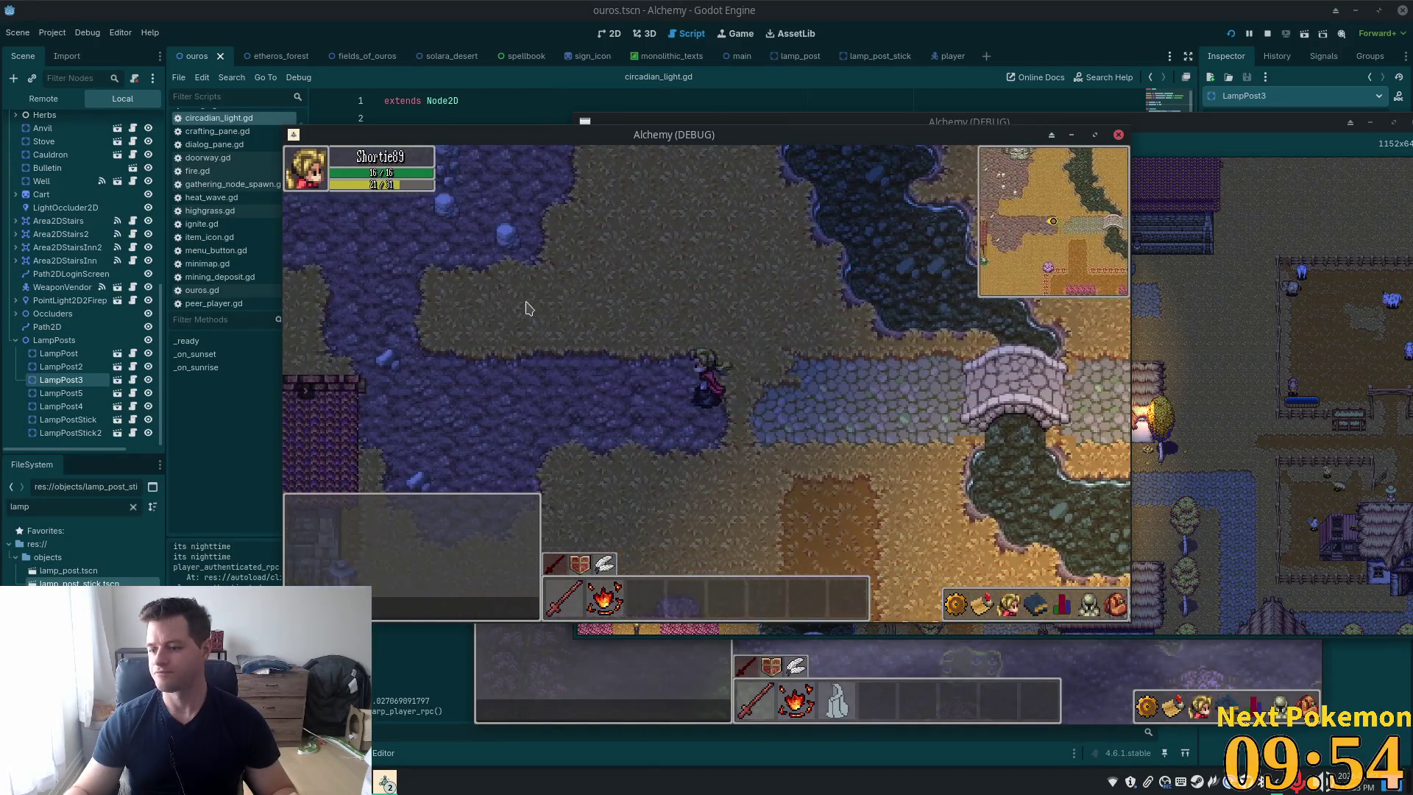
key("Right")
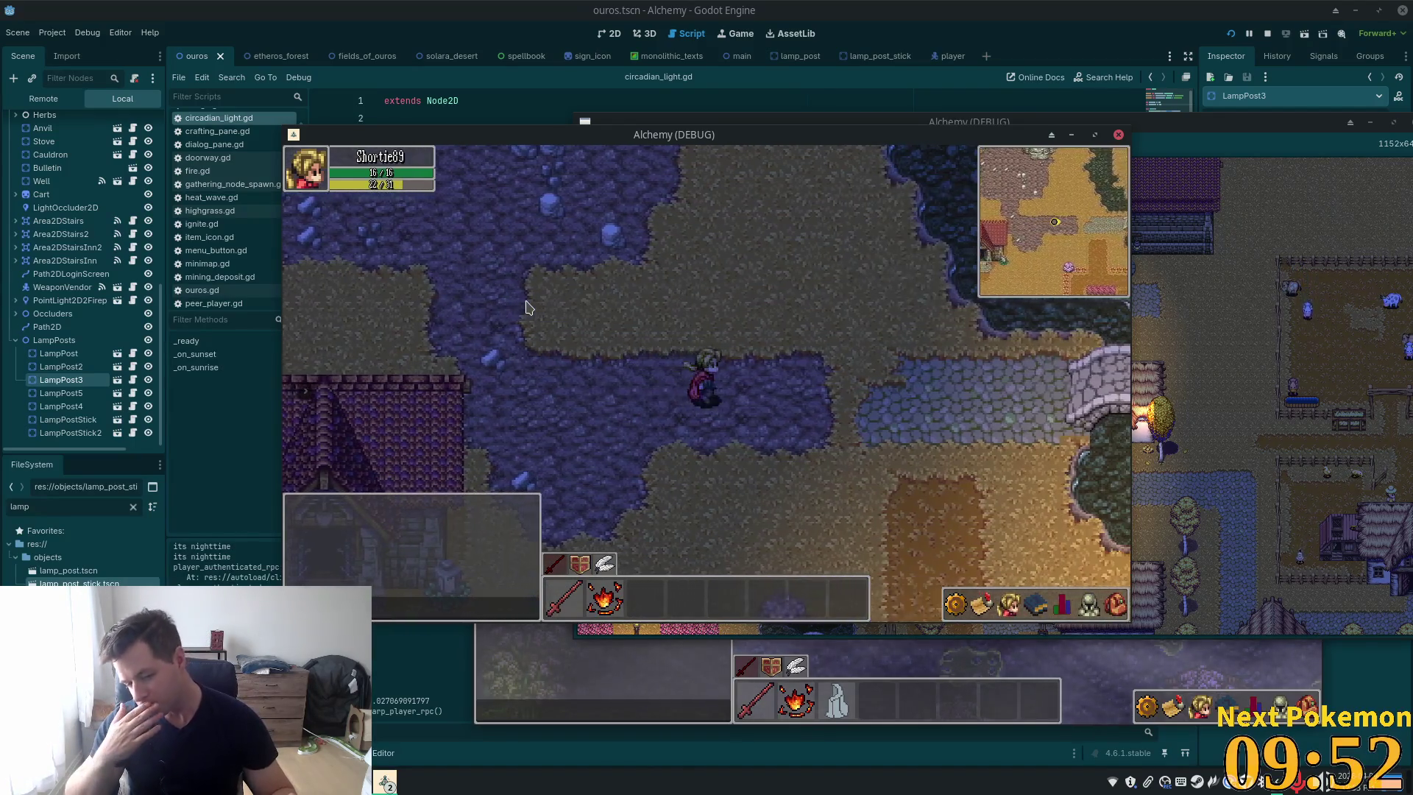
key("Right")
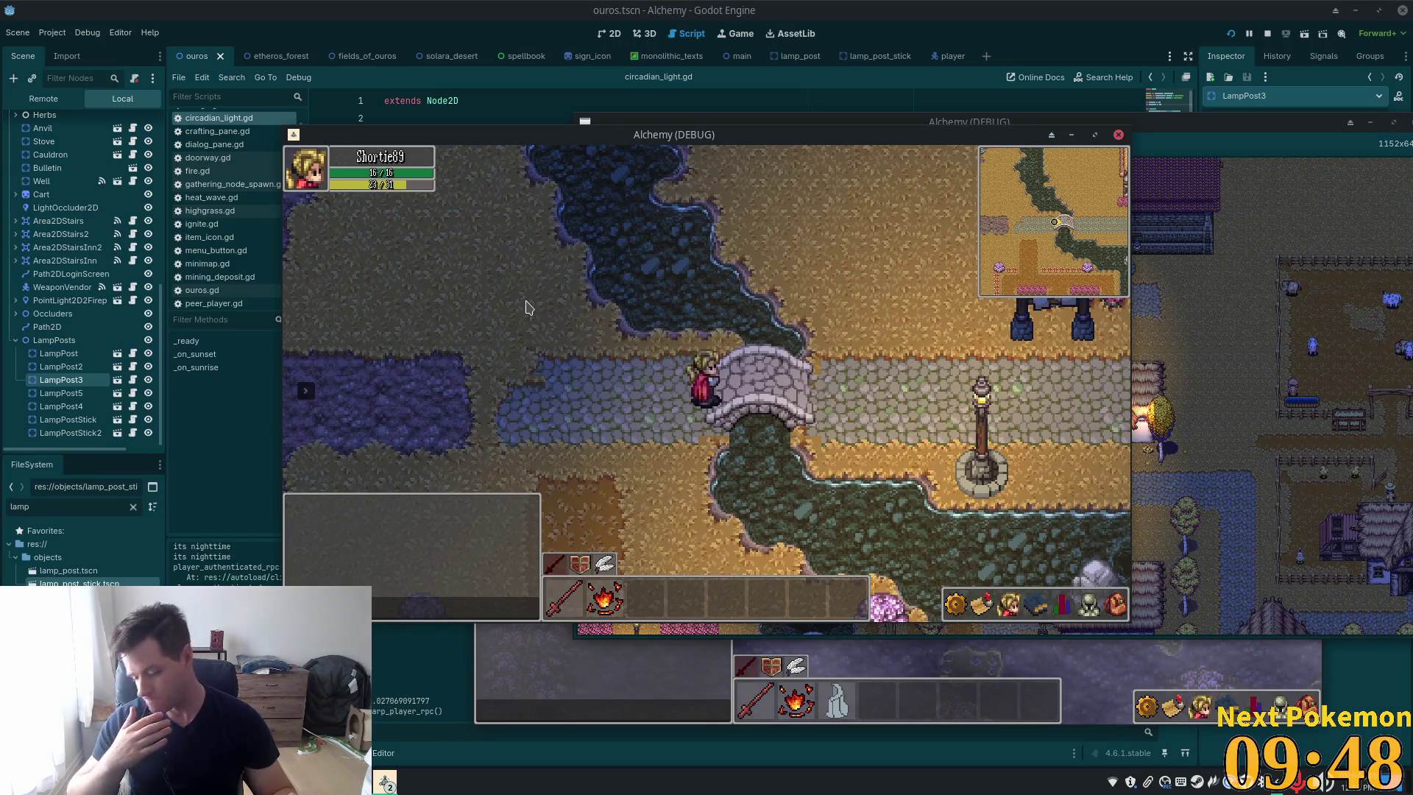
key("Right")
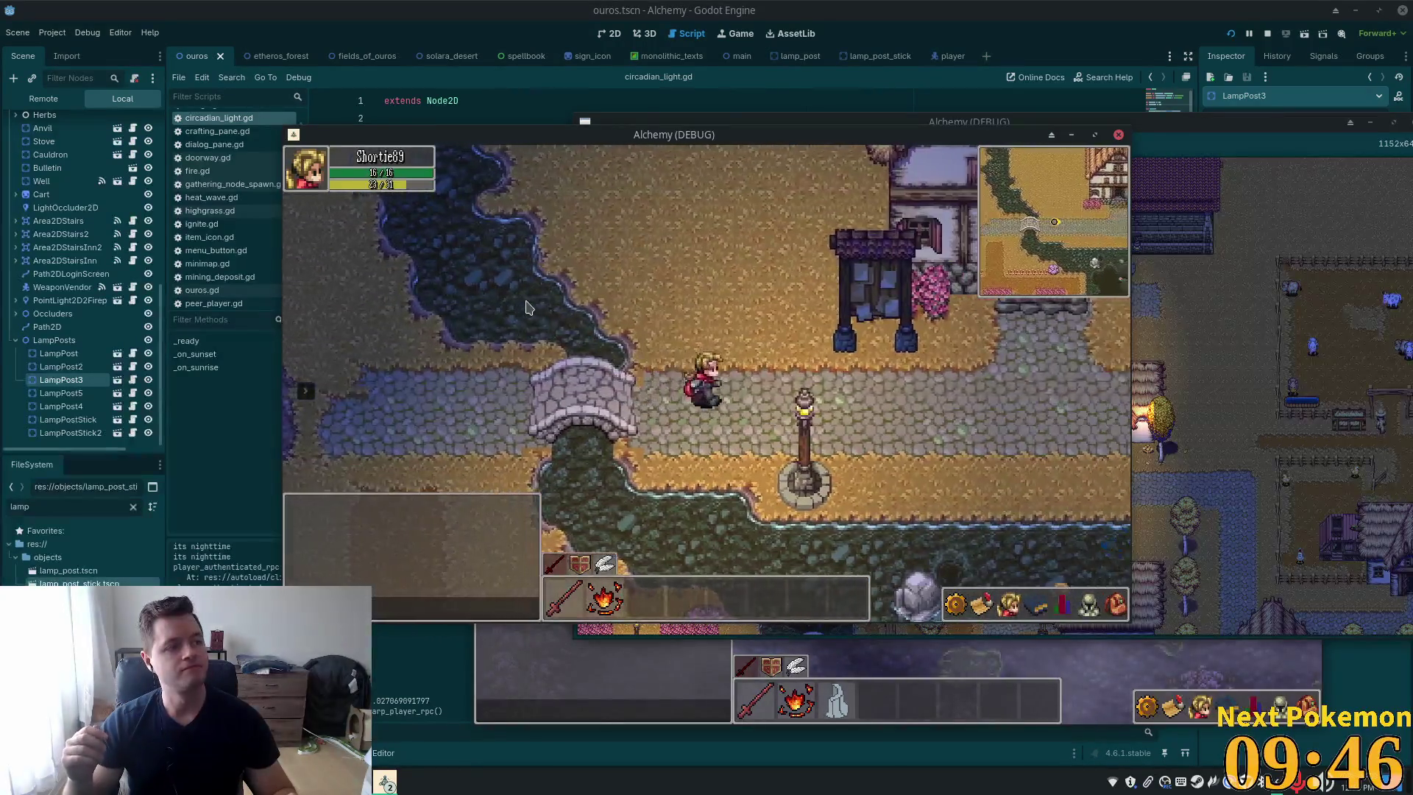
key("Right")
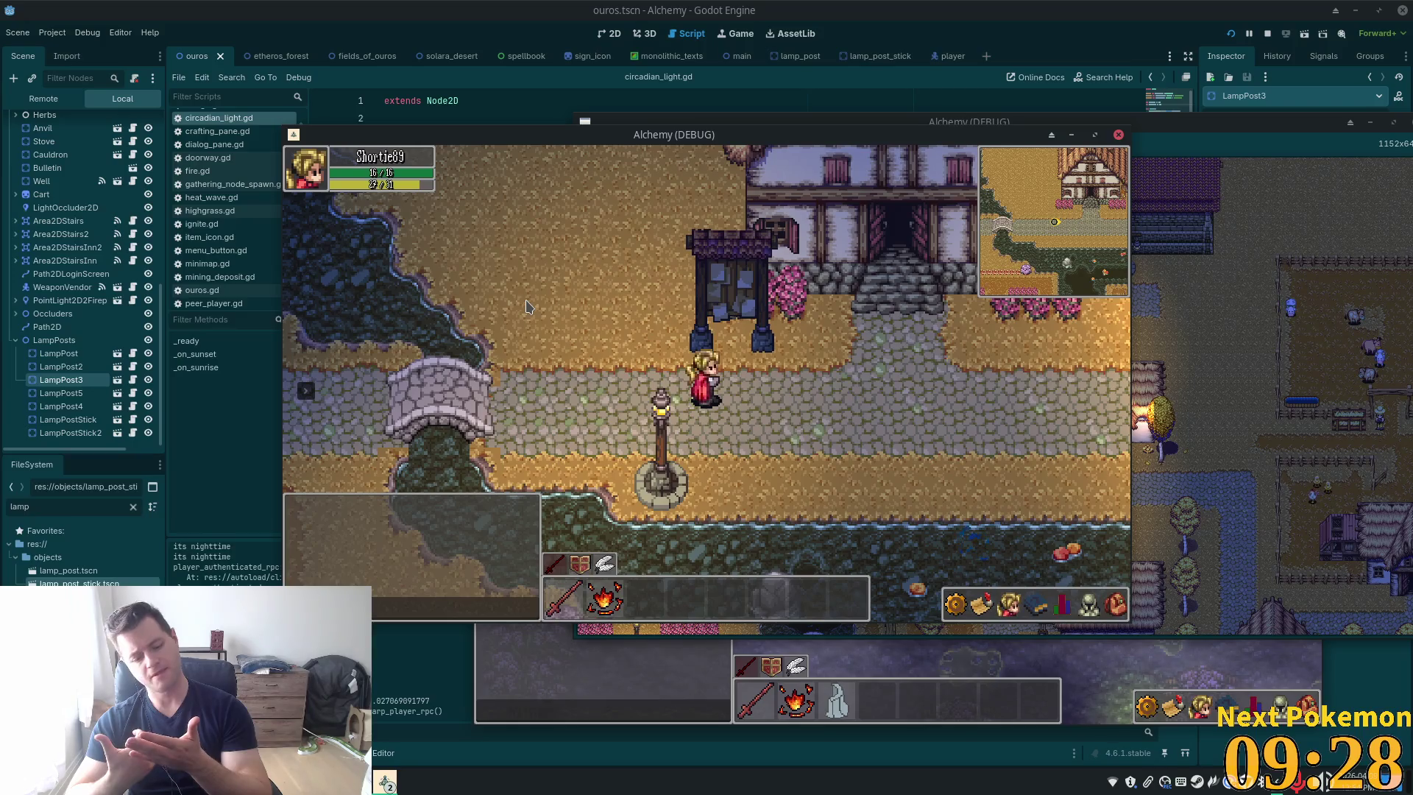
key("d")
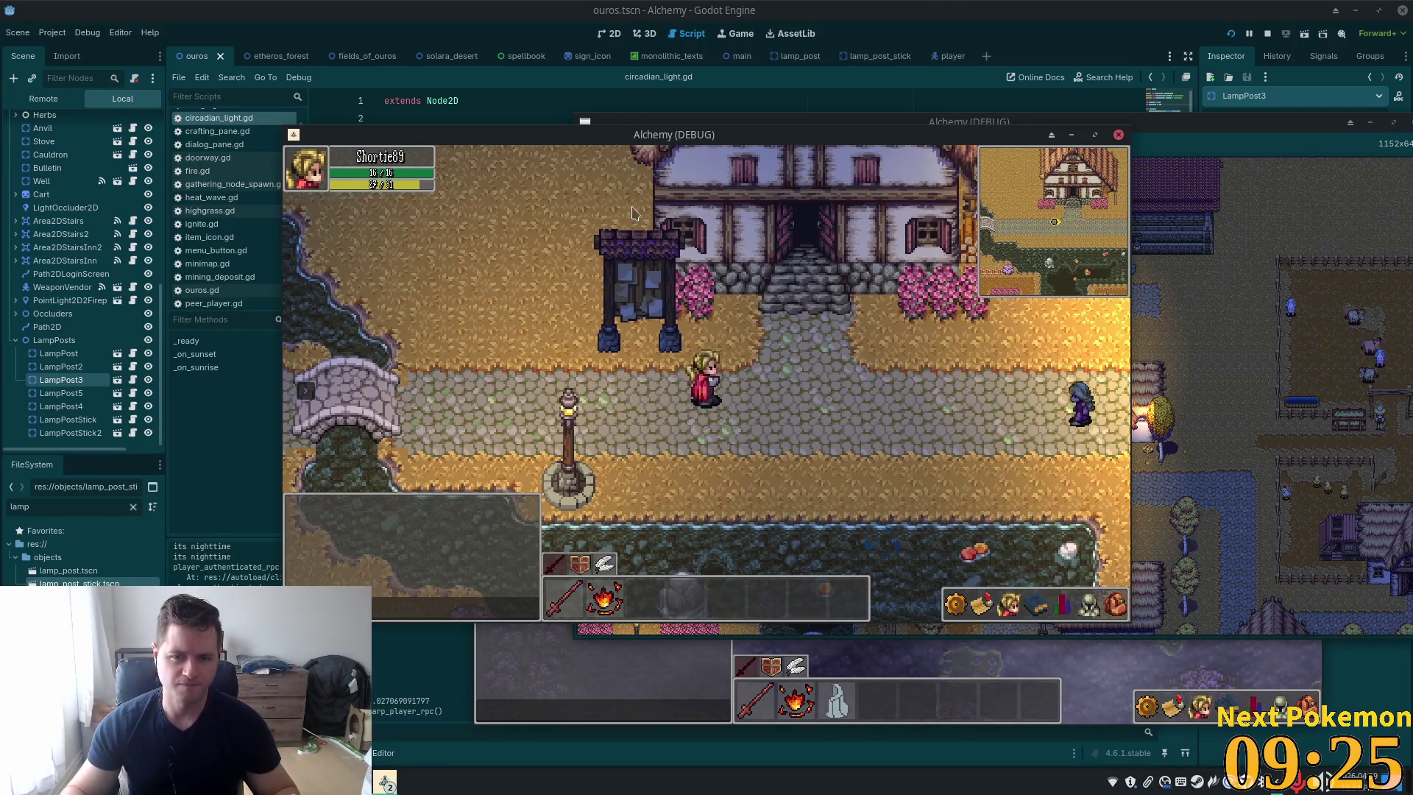
key("F8")
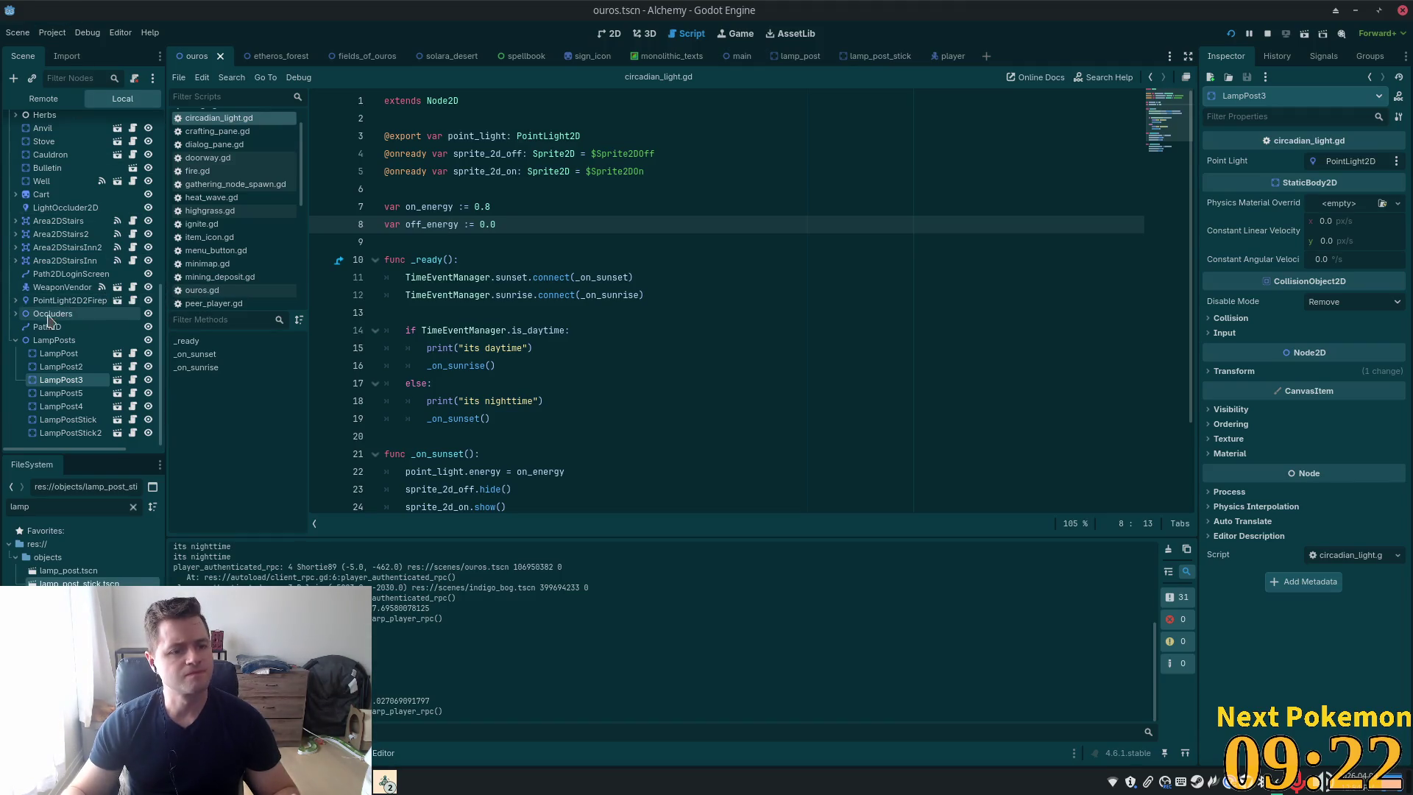
Open the Bulletin scene and select its BaseSprite node
left_click(16, 340)
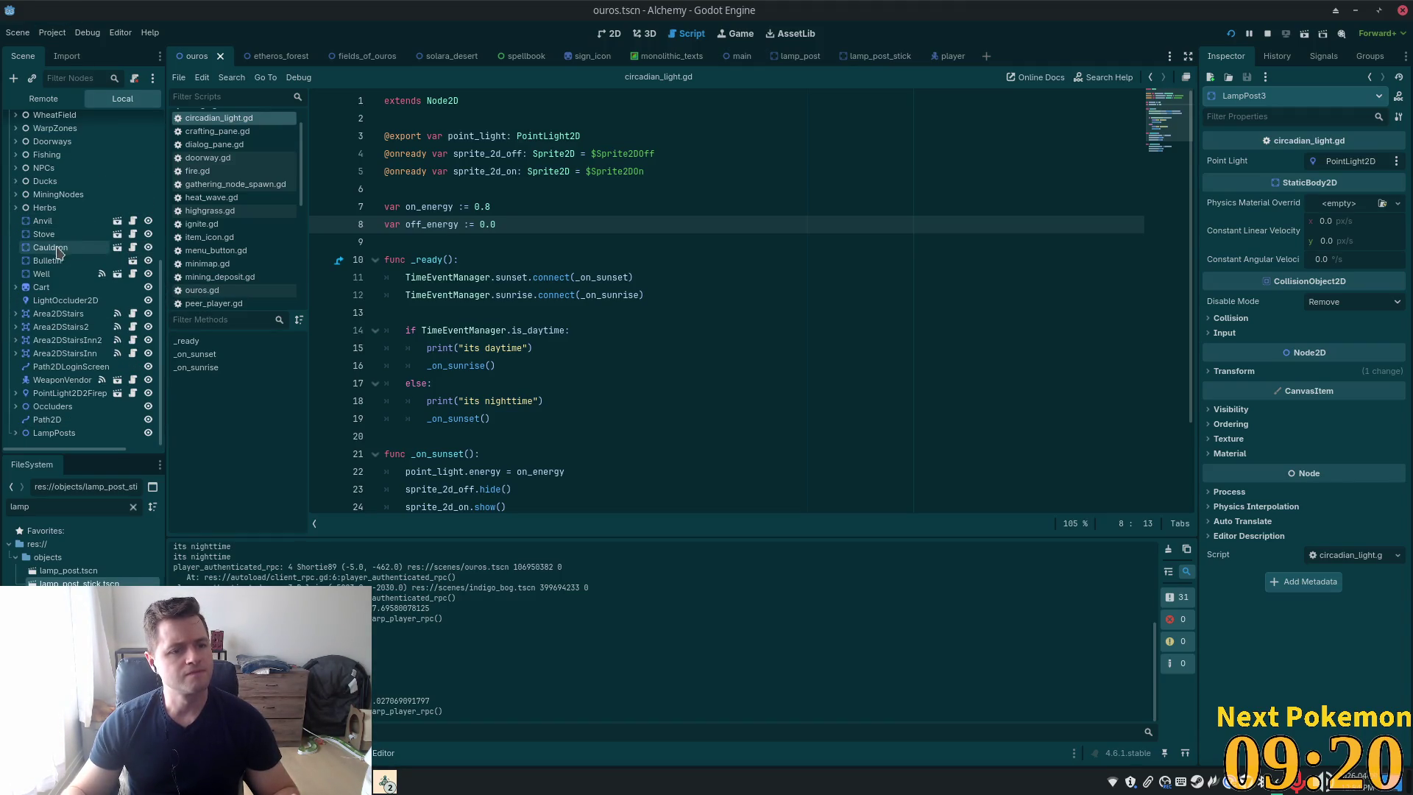
left_click(122, 260)
left_click(132, 260)
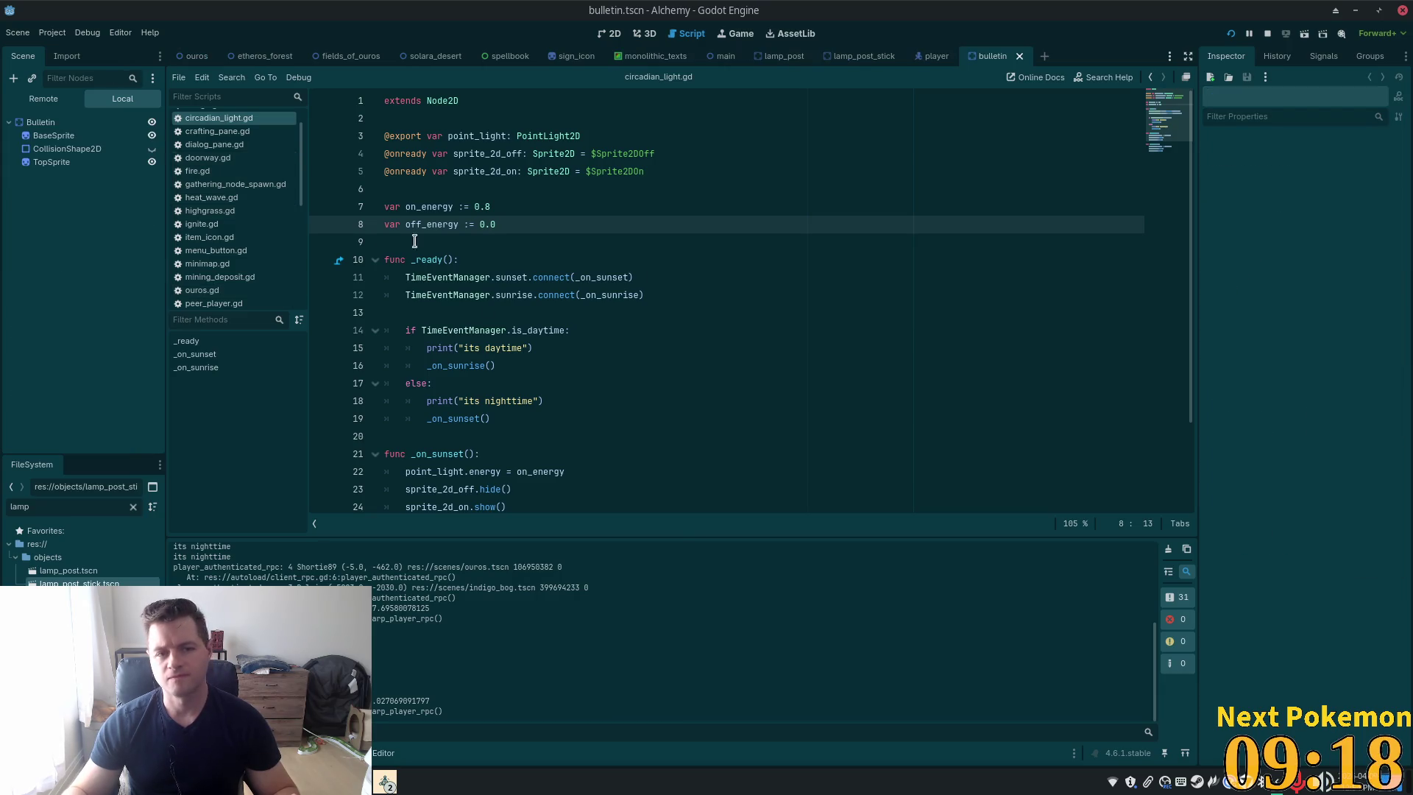
left_click(66, 122)
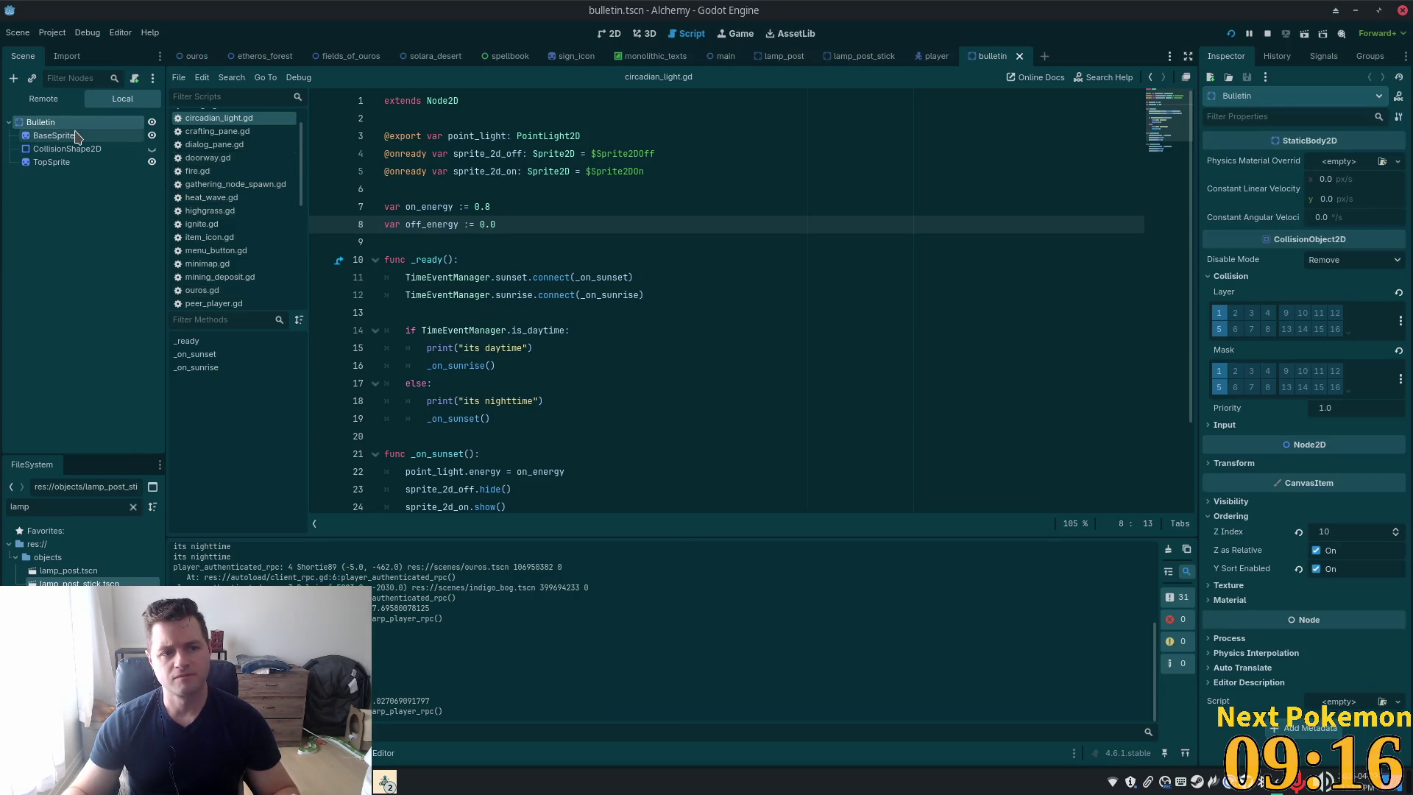
left_click(76, 137)
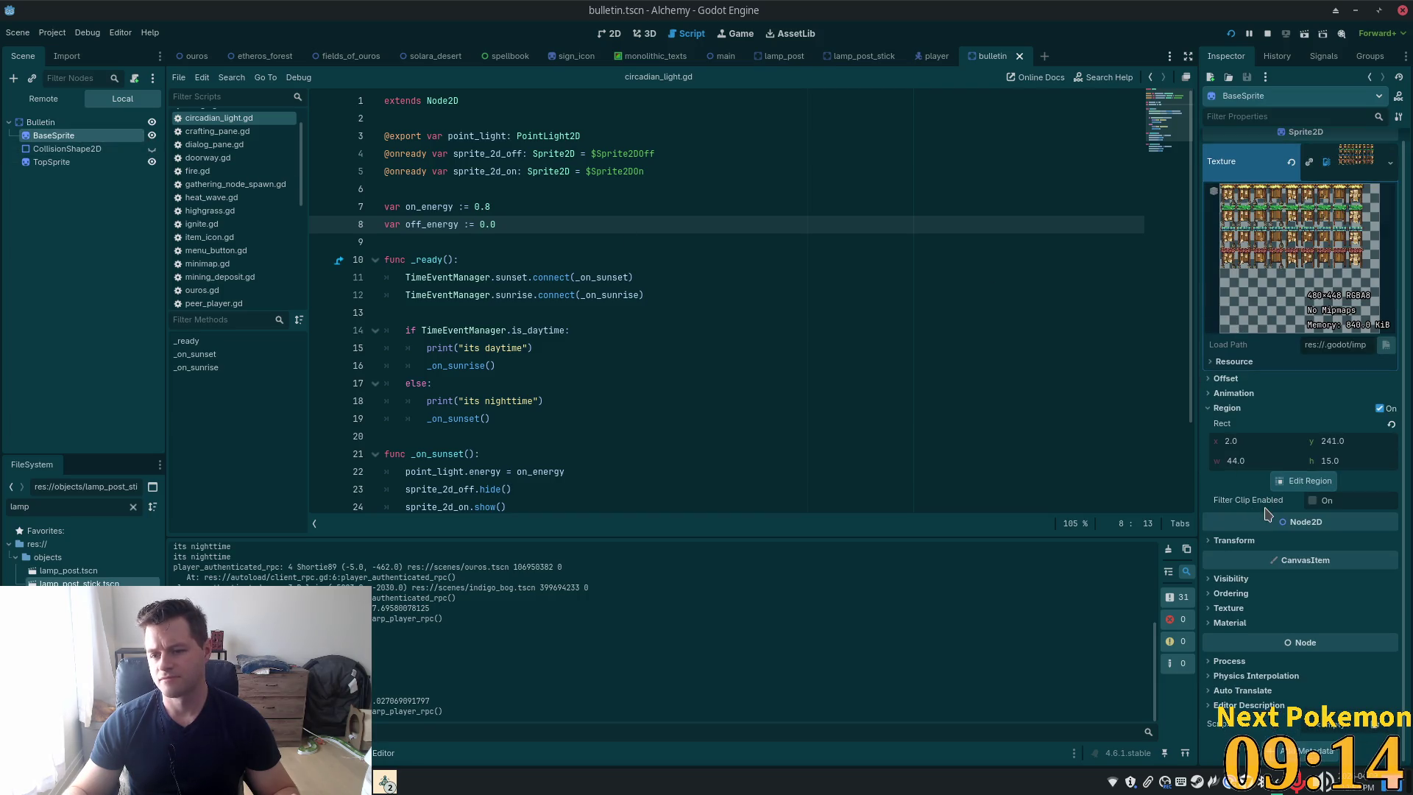
Enable light mask layer 2 on BaseSprite and TopSprite, save bulletin.tscn, and run the game
left_click(1233, 579)
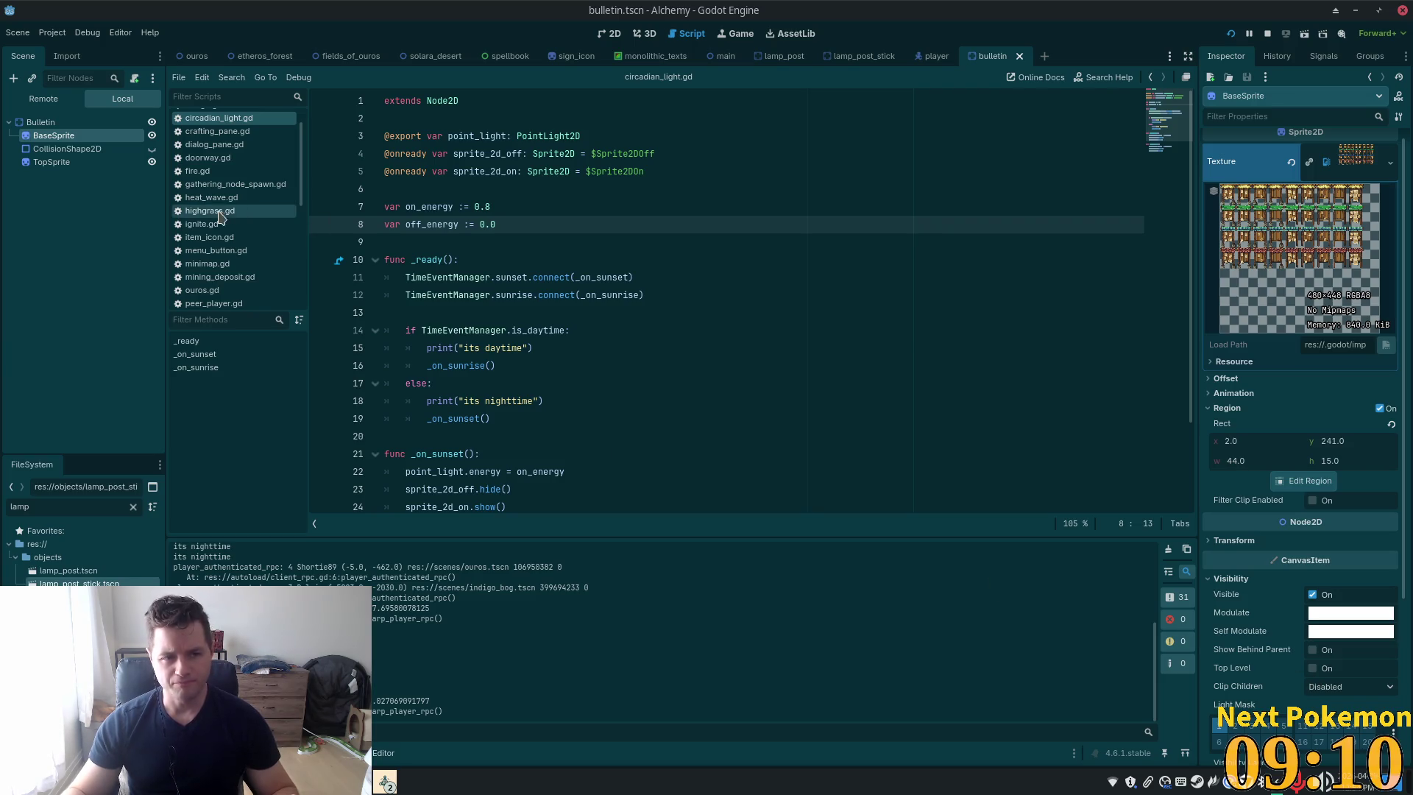
left_click(76, 164, "ctrl")
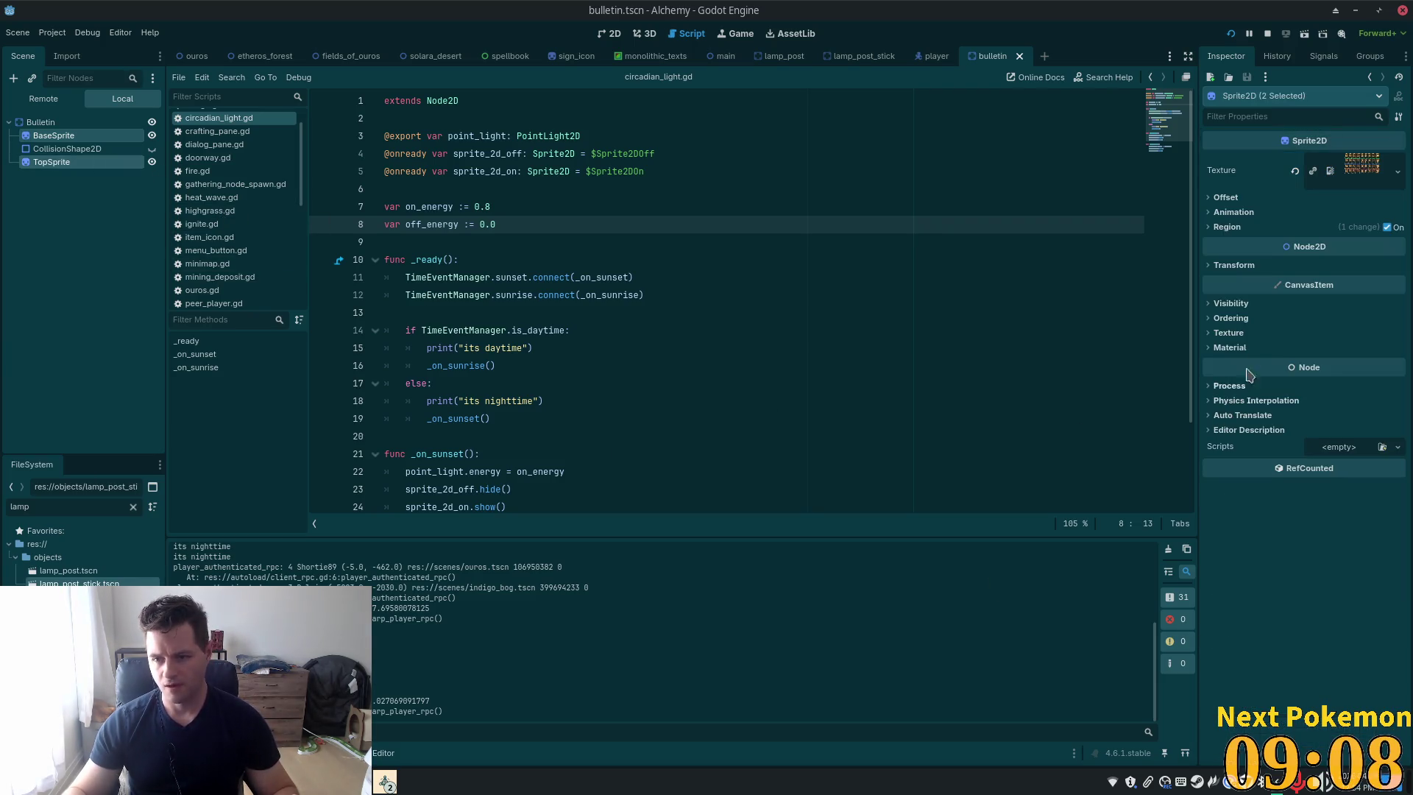
left_click(1231, 303)
left_click(1235, 450)
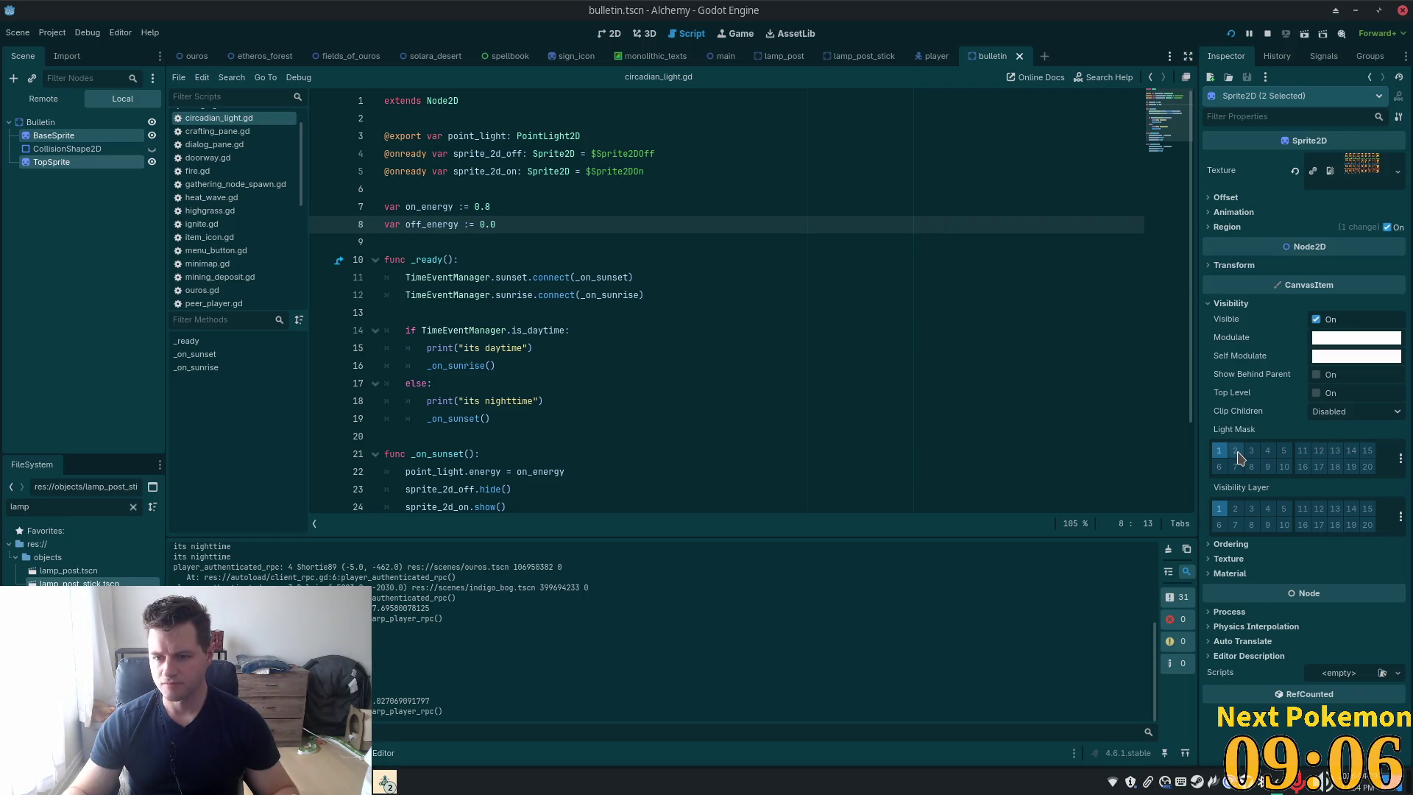
key("ctrl+s")
key("F5")
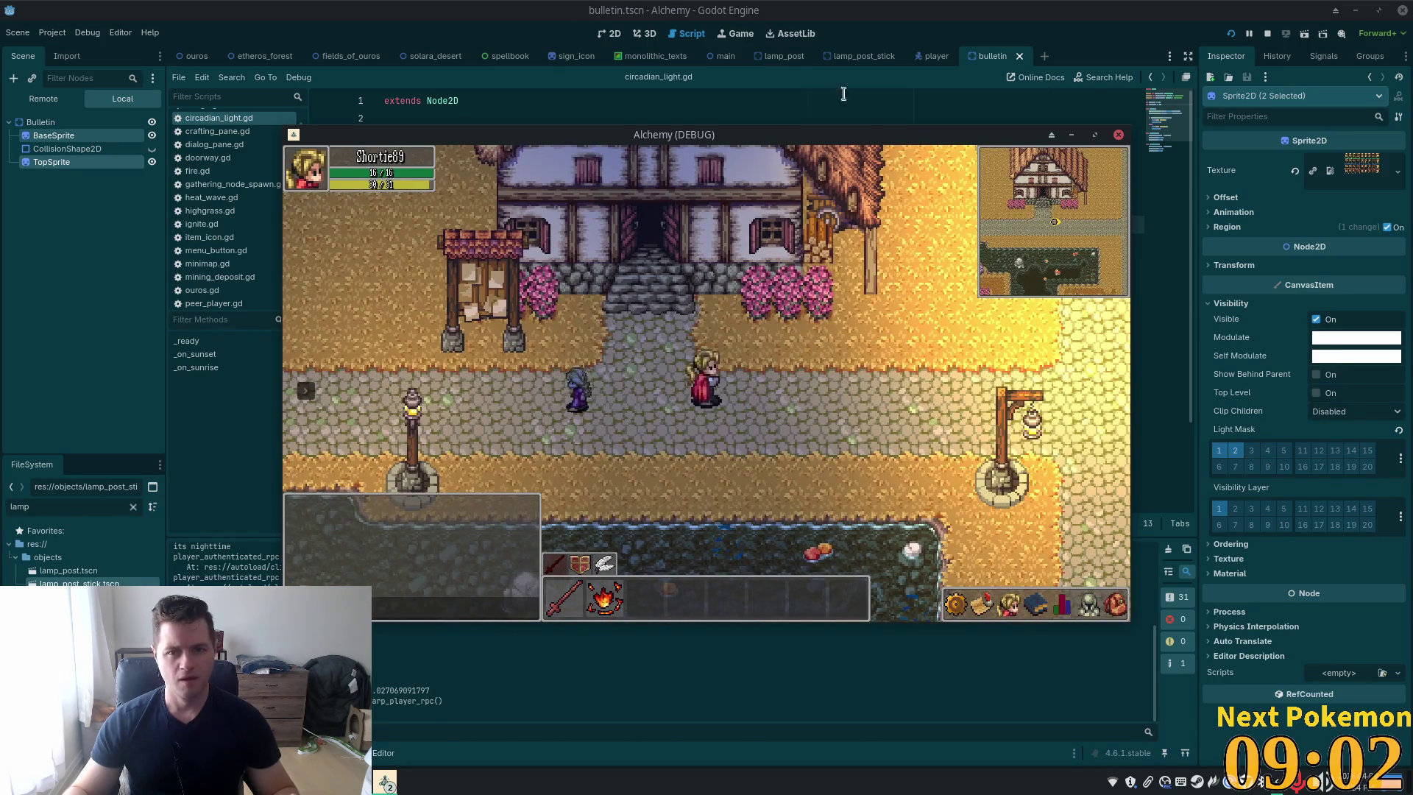
Open the little_girl scene and enable light mask layer 2 on its Sprite
left_click(1013, 25)
key("shift+alt+o")
type("little")
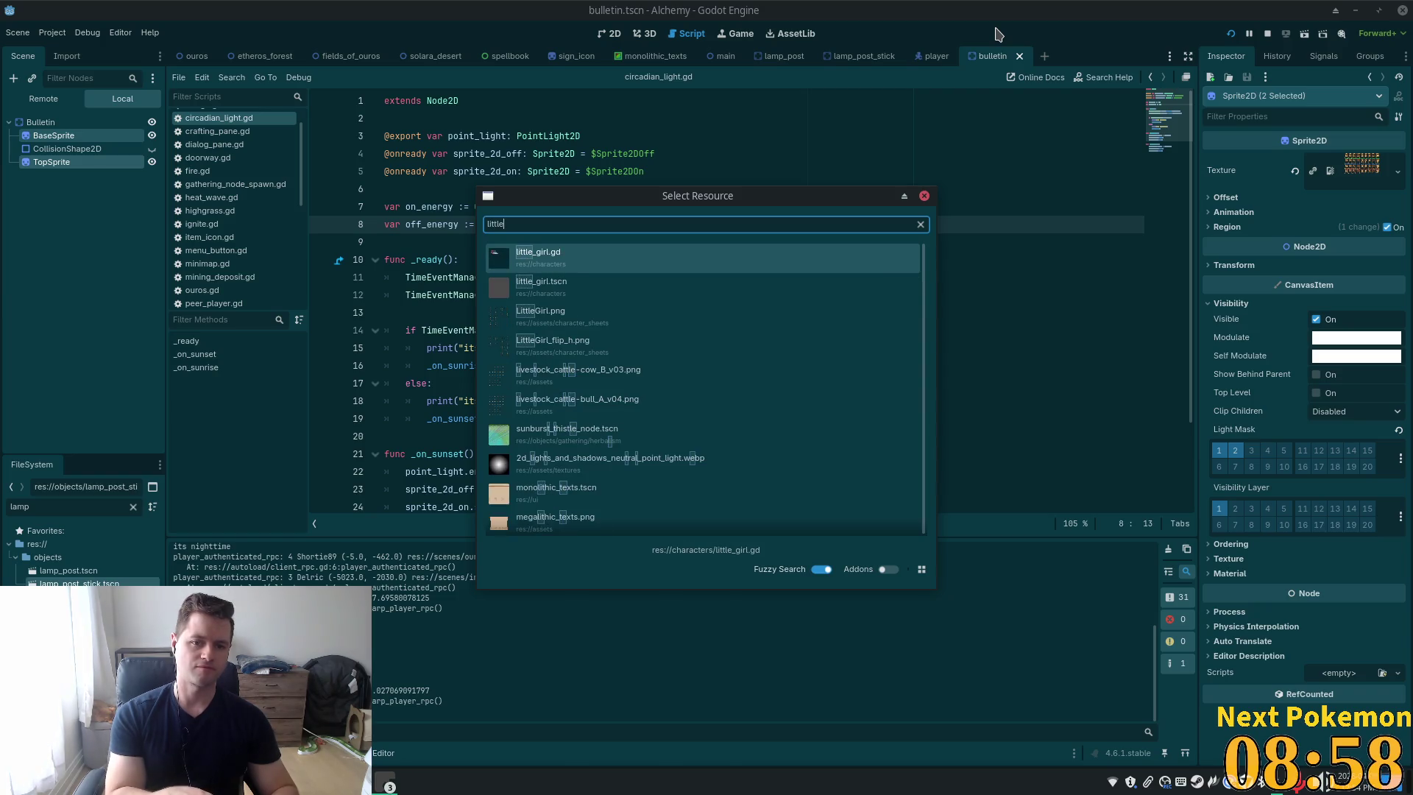
double_click(540, 285)
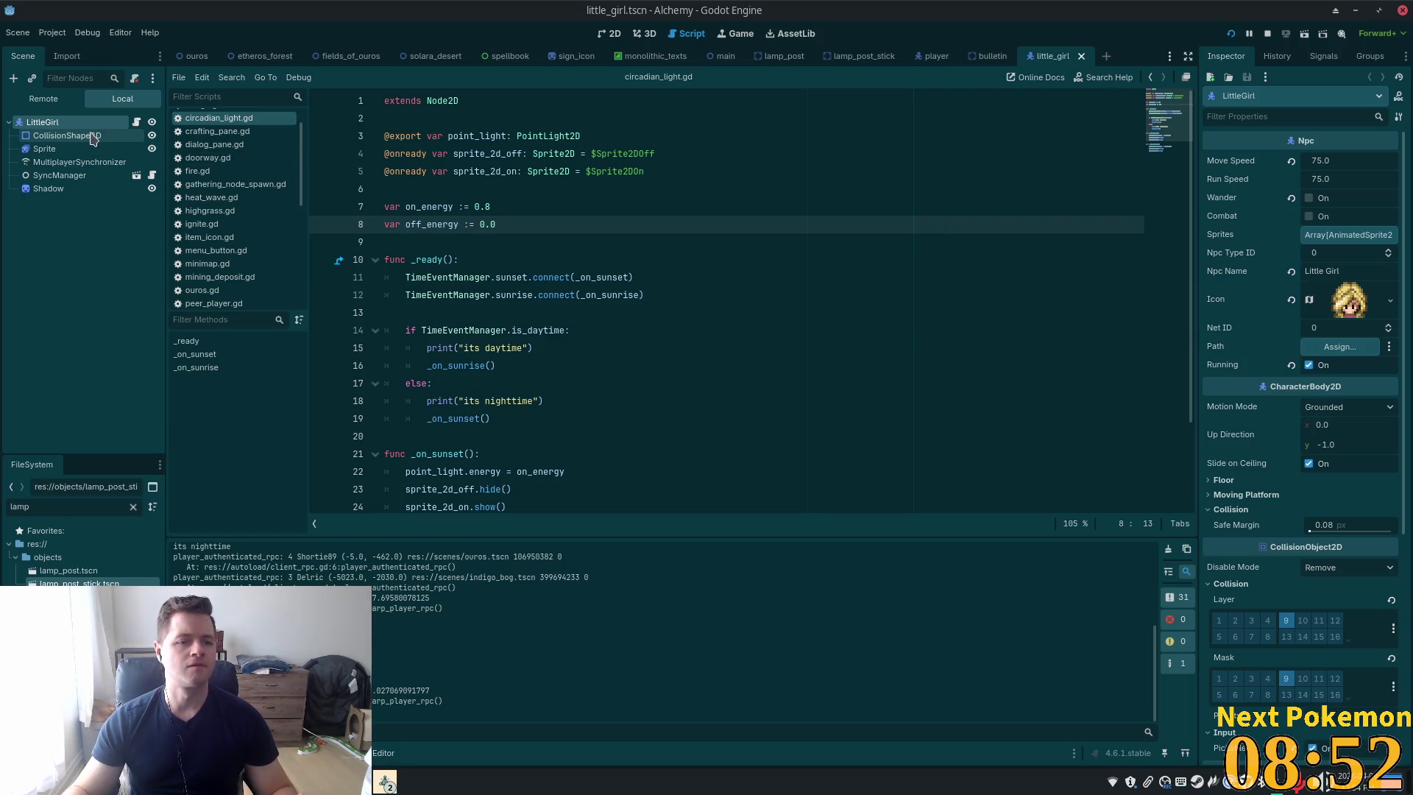
left_click(44, 148)
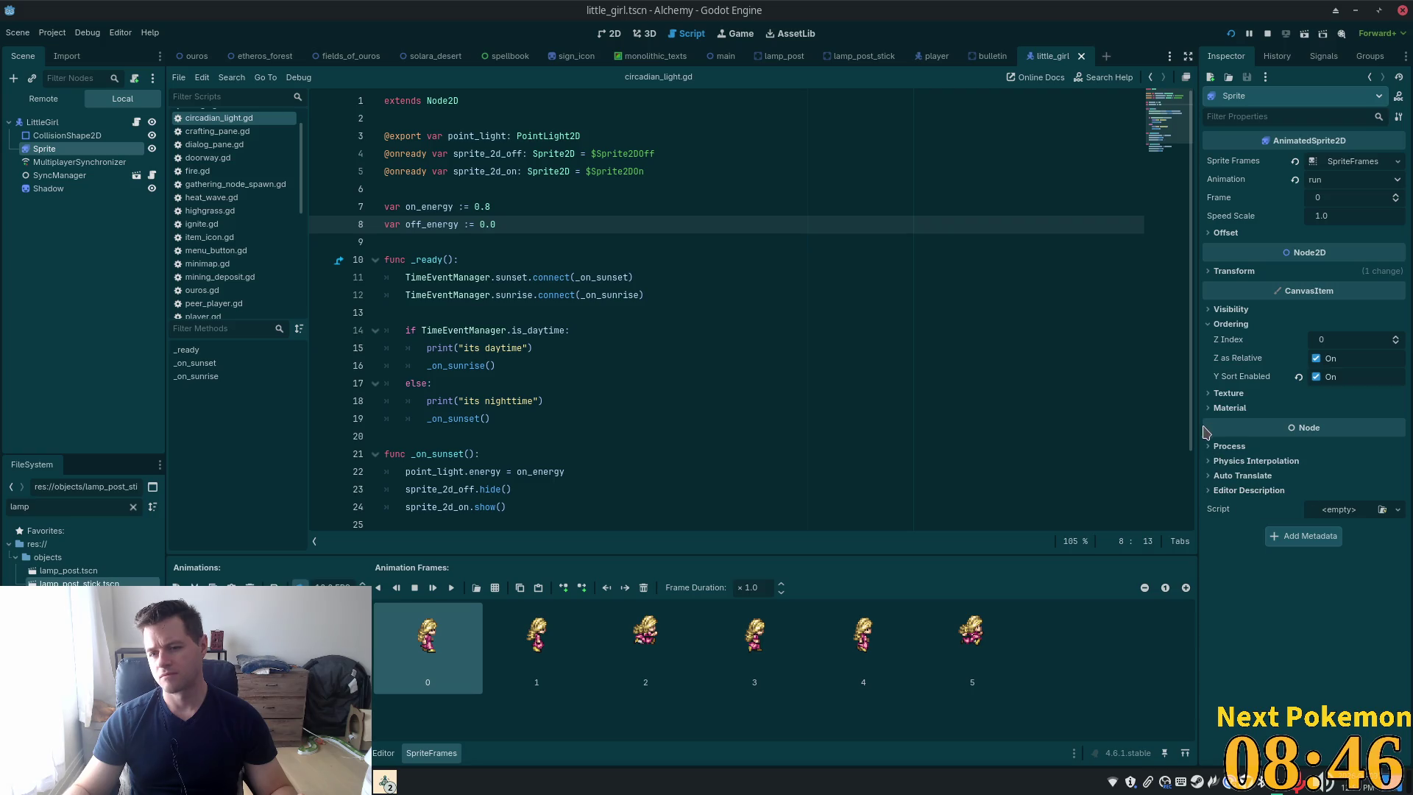
left_click(1243, 309)
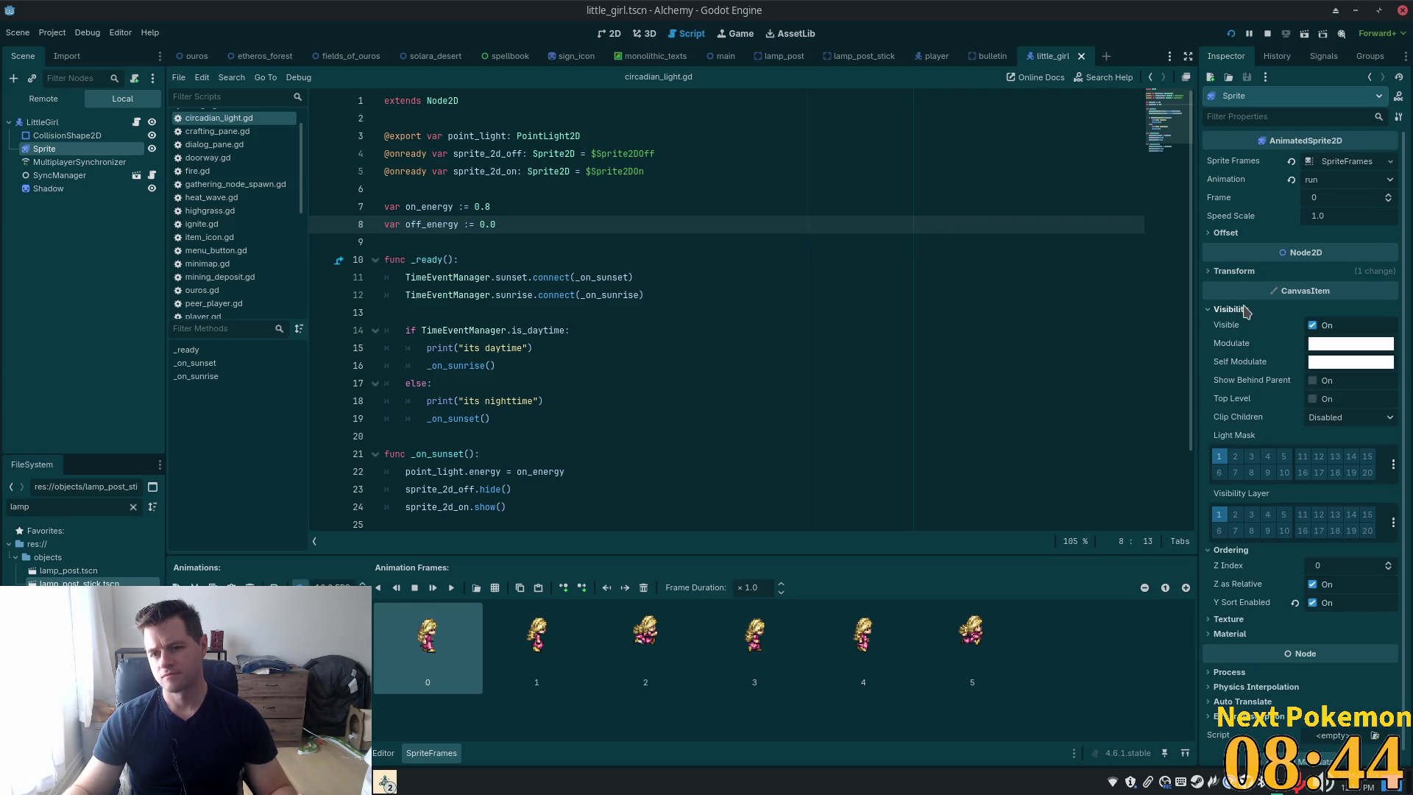
left_click(1236, 456)
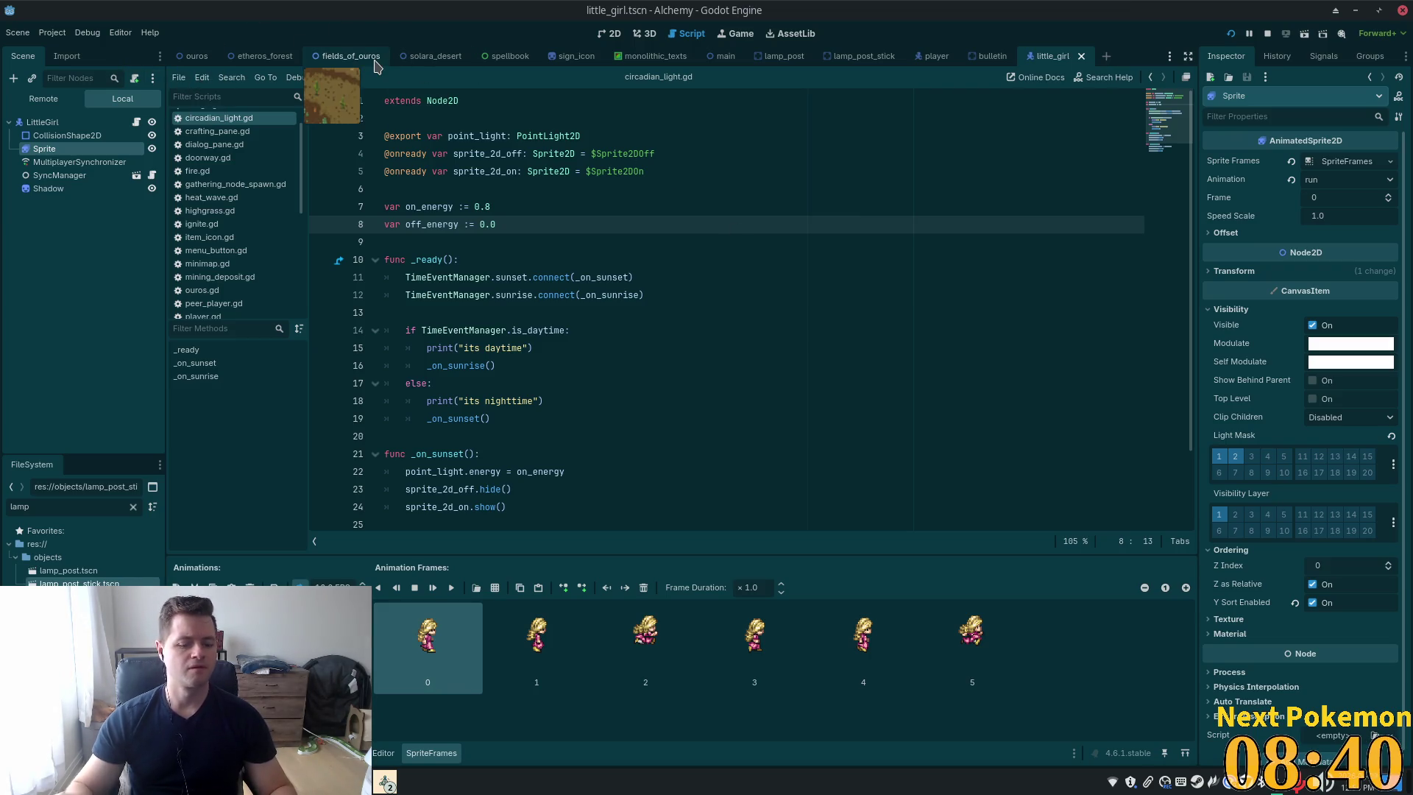
Open old_man.tscn and select the old man's animated sprite
key("ctrl+shift+o")
type("old")
key("Return")
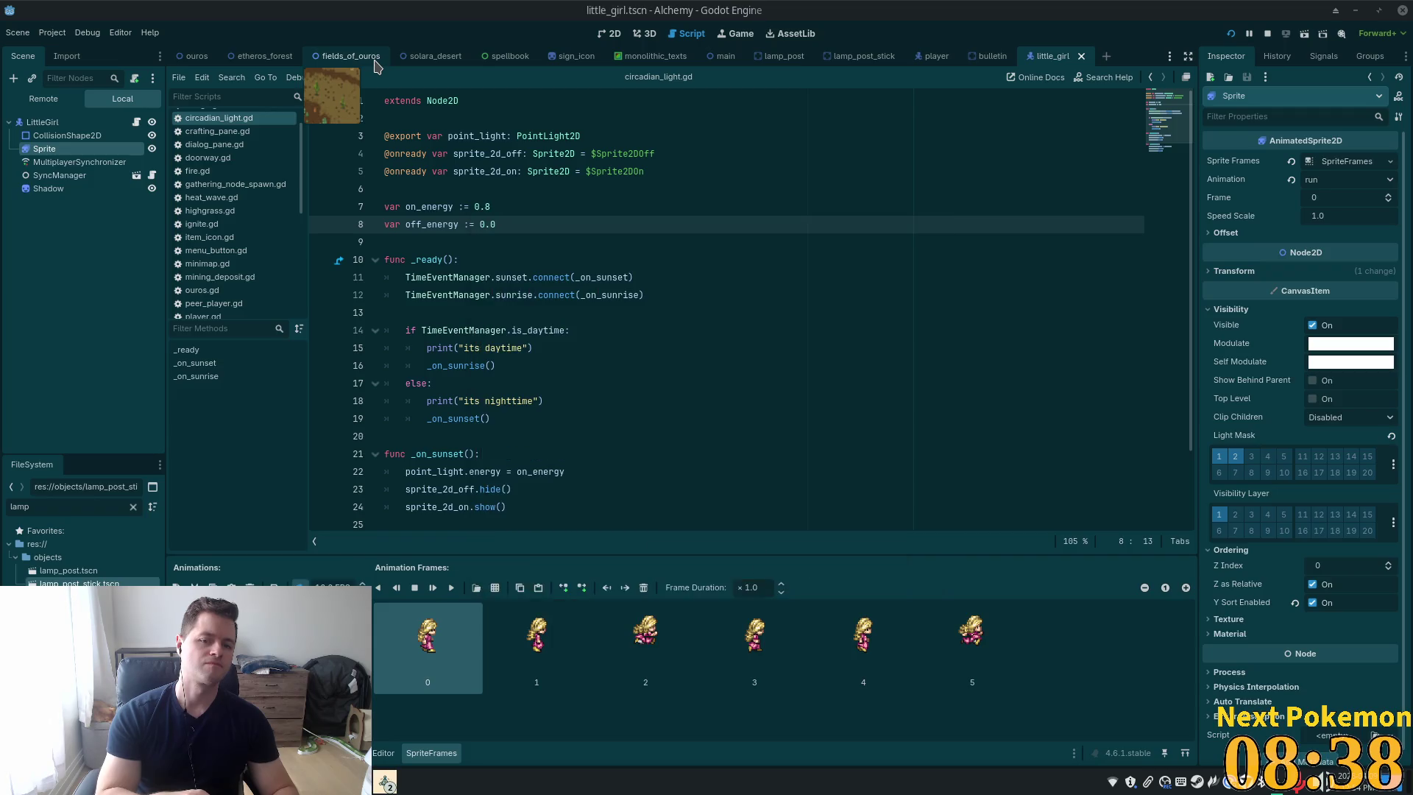
left_click(67, 148)
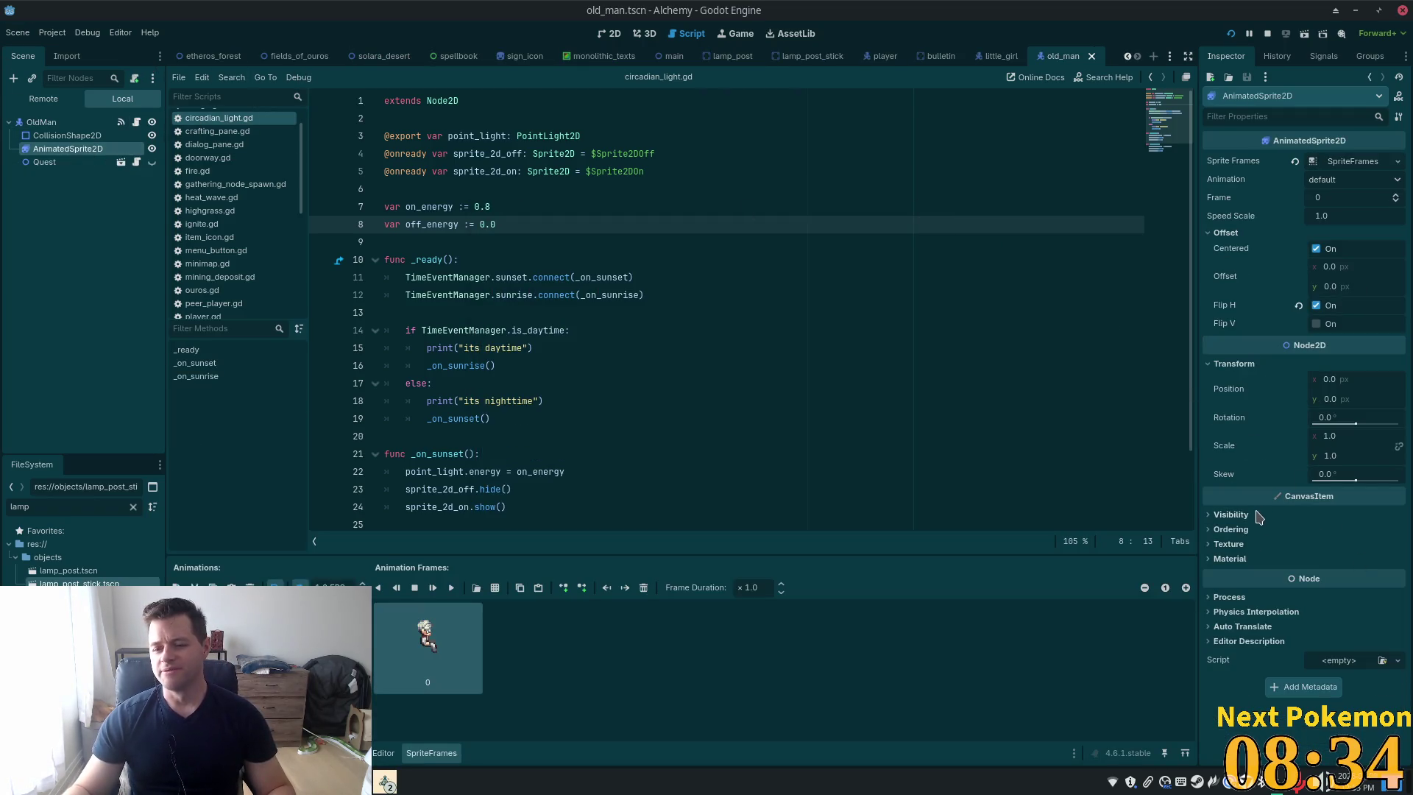
Give AnimatedSprite2D light mask layer 2, then walk south and west onto the river bridge
left_click(1253, 518)
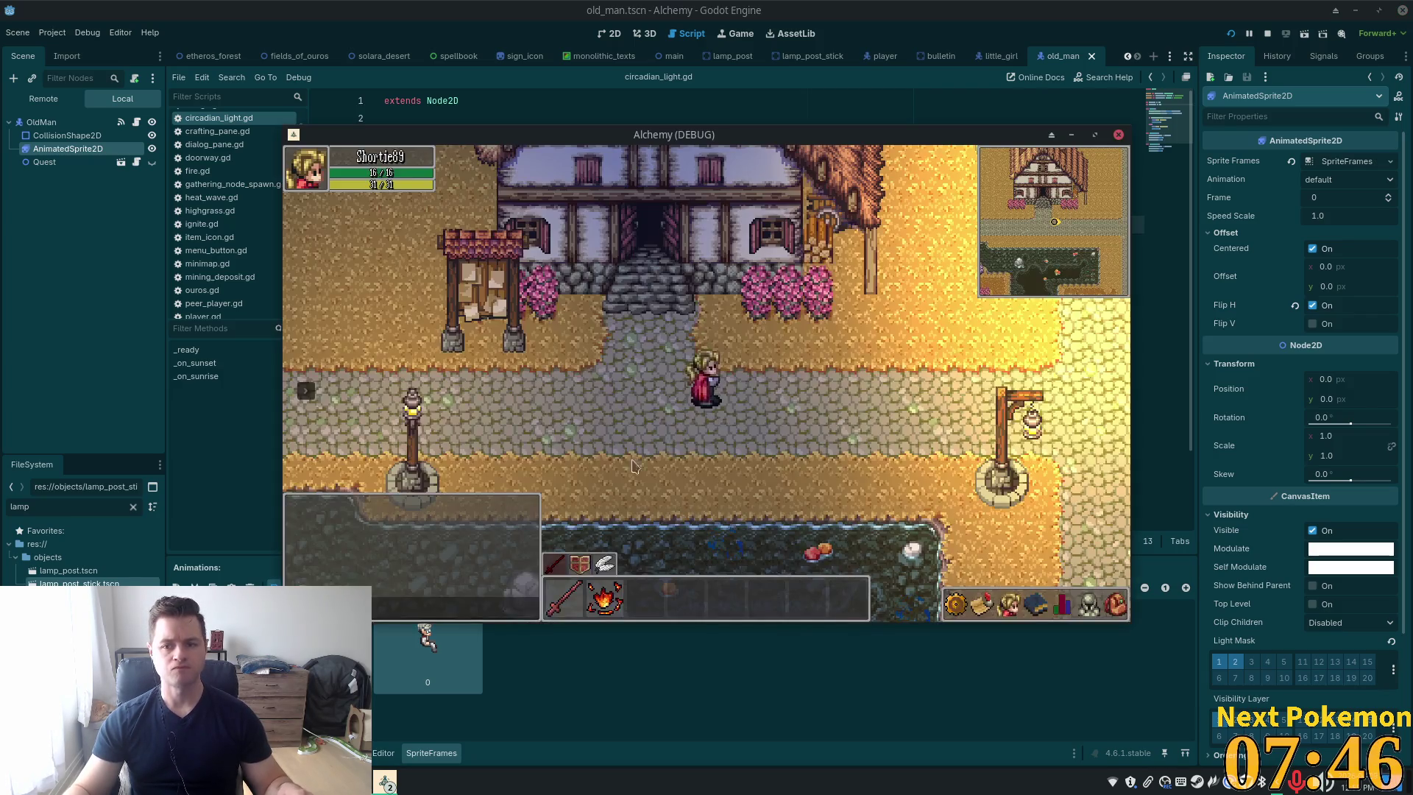
key("Down")
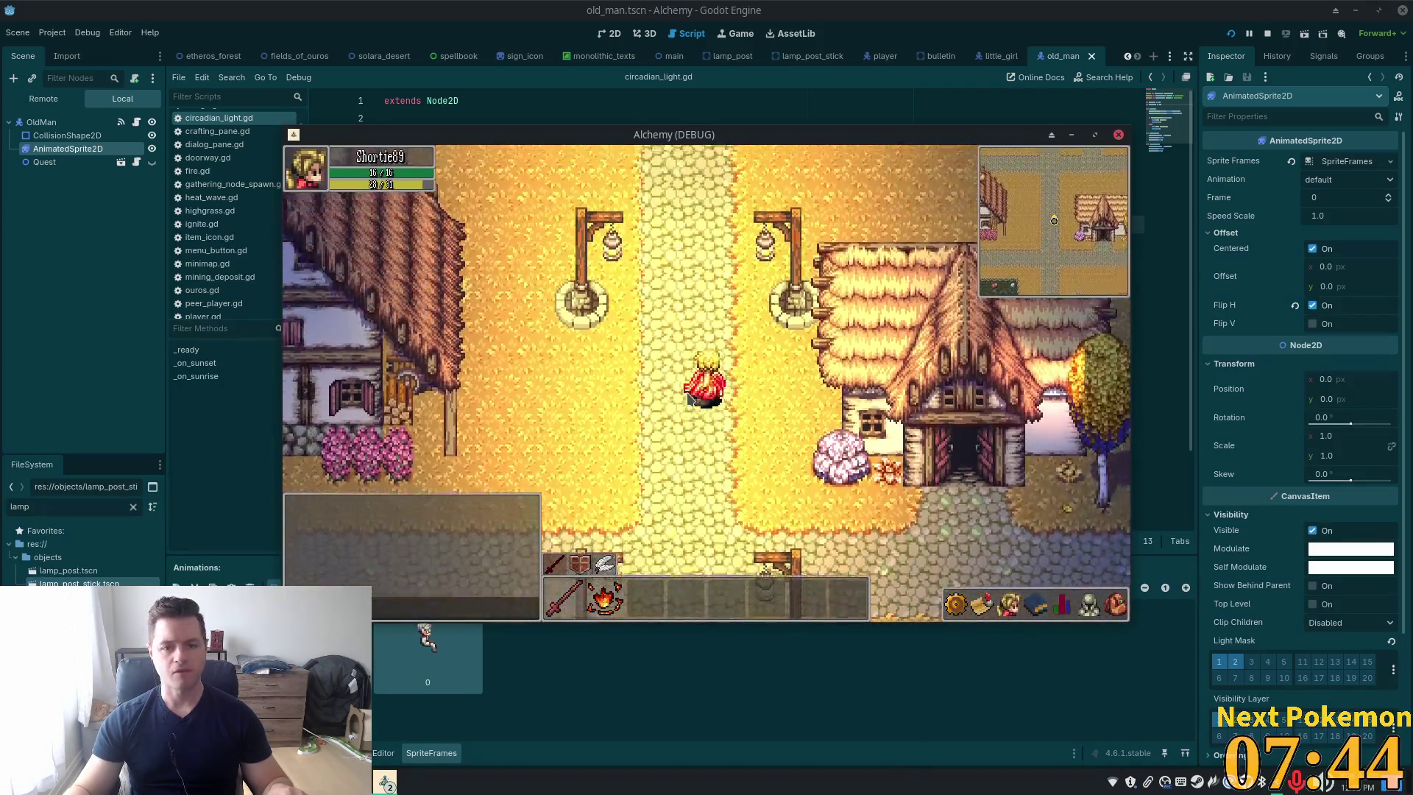
key("a")
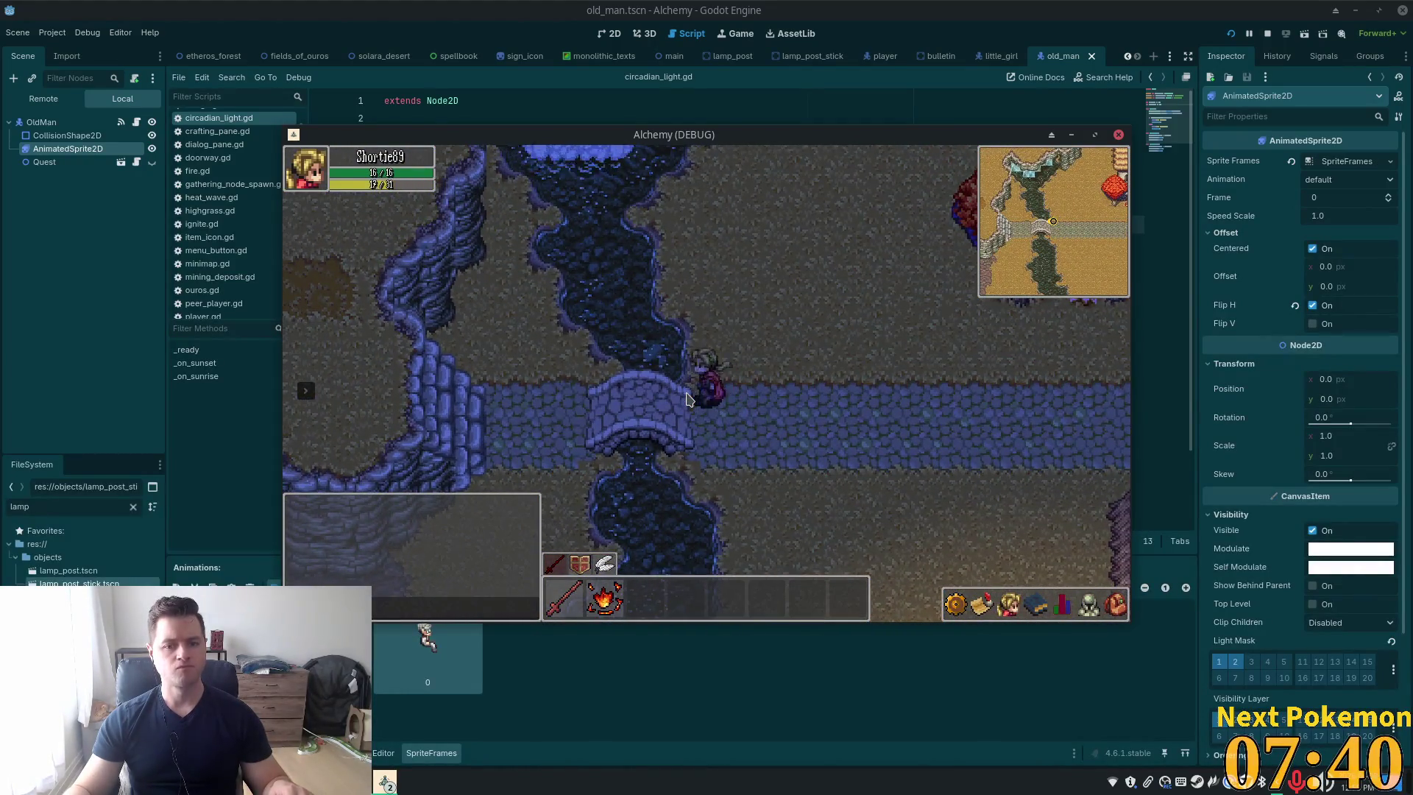
key("a")
key("a")
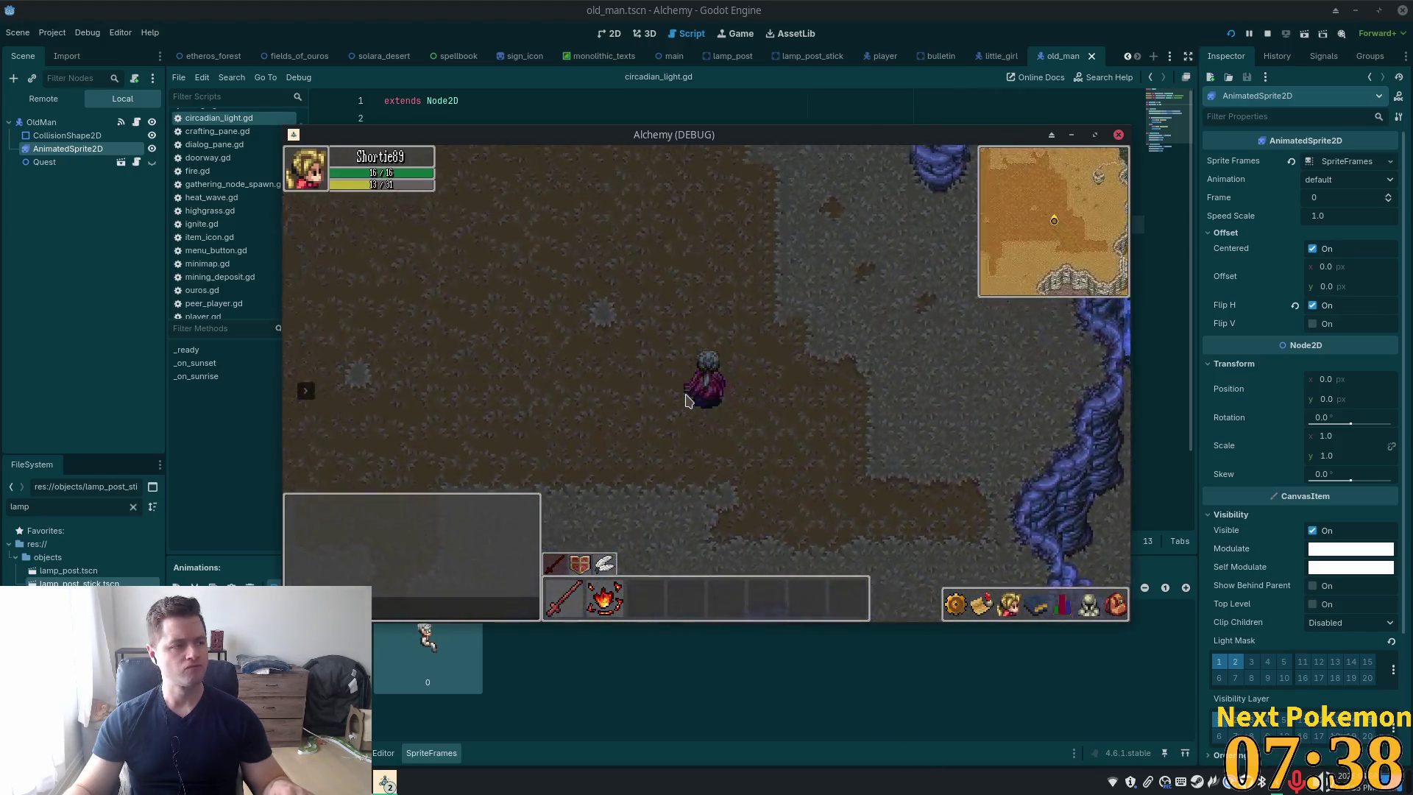
key("s")
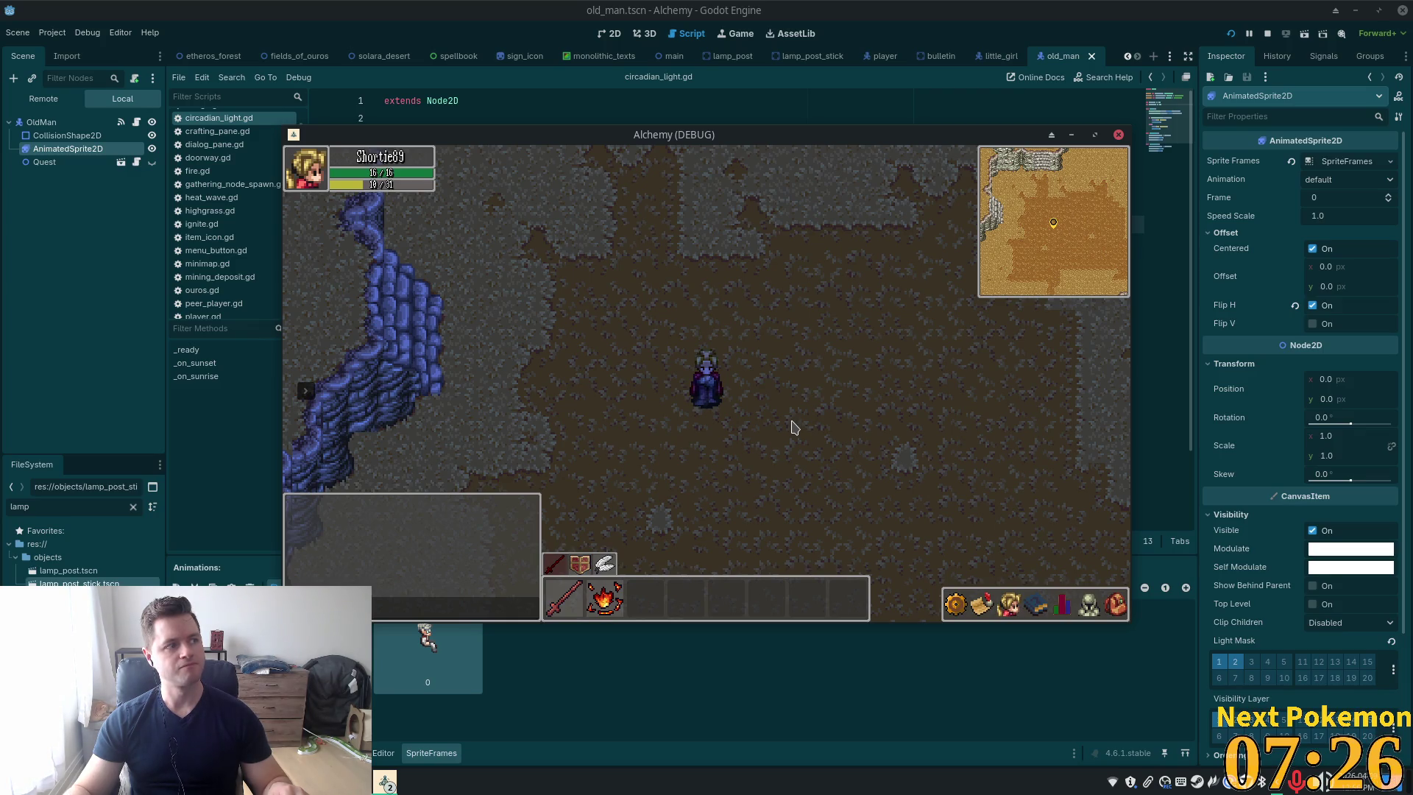
key("s")
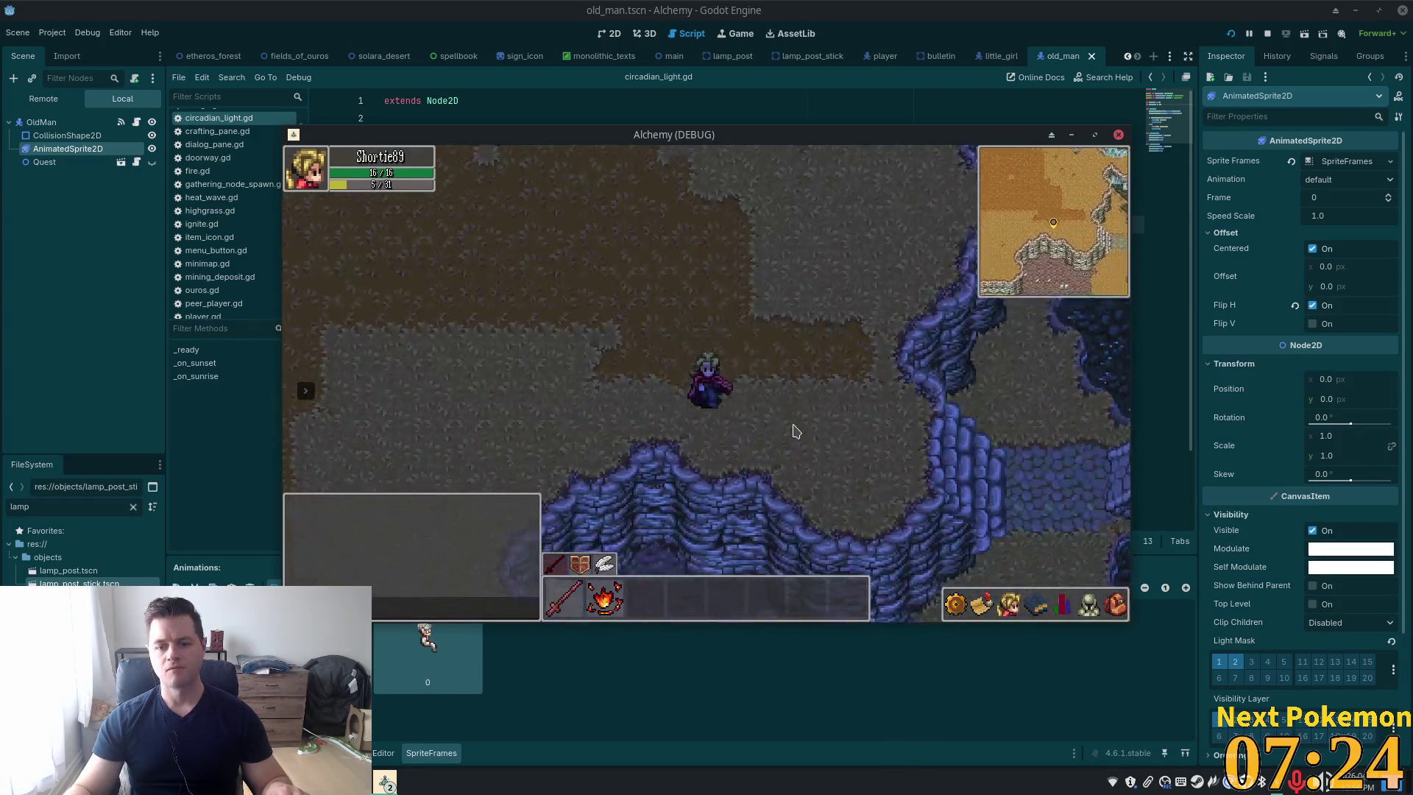
key("d")
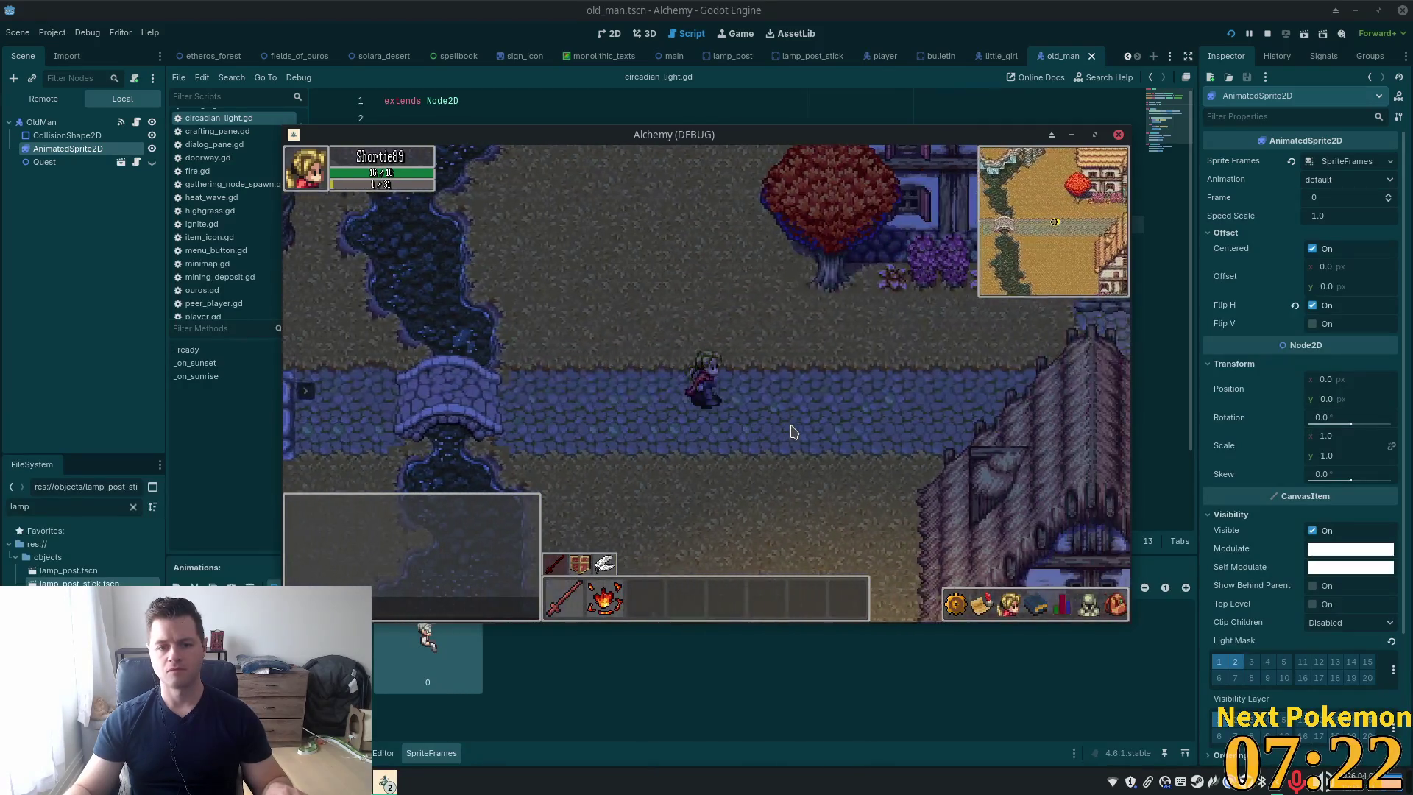
key("a")
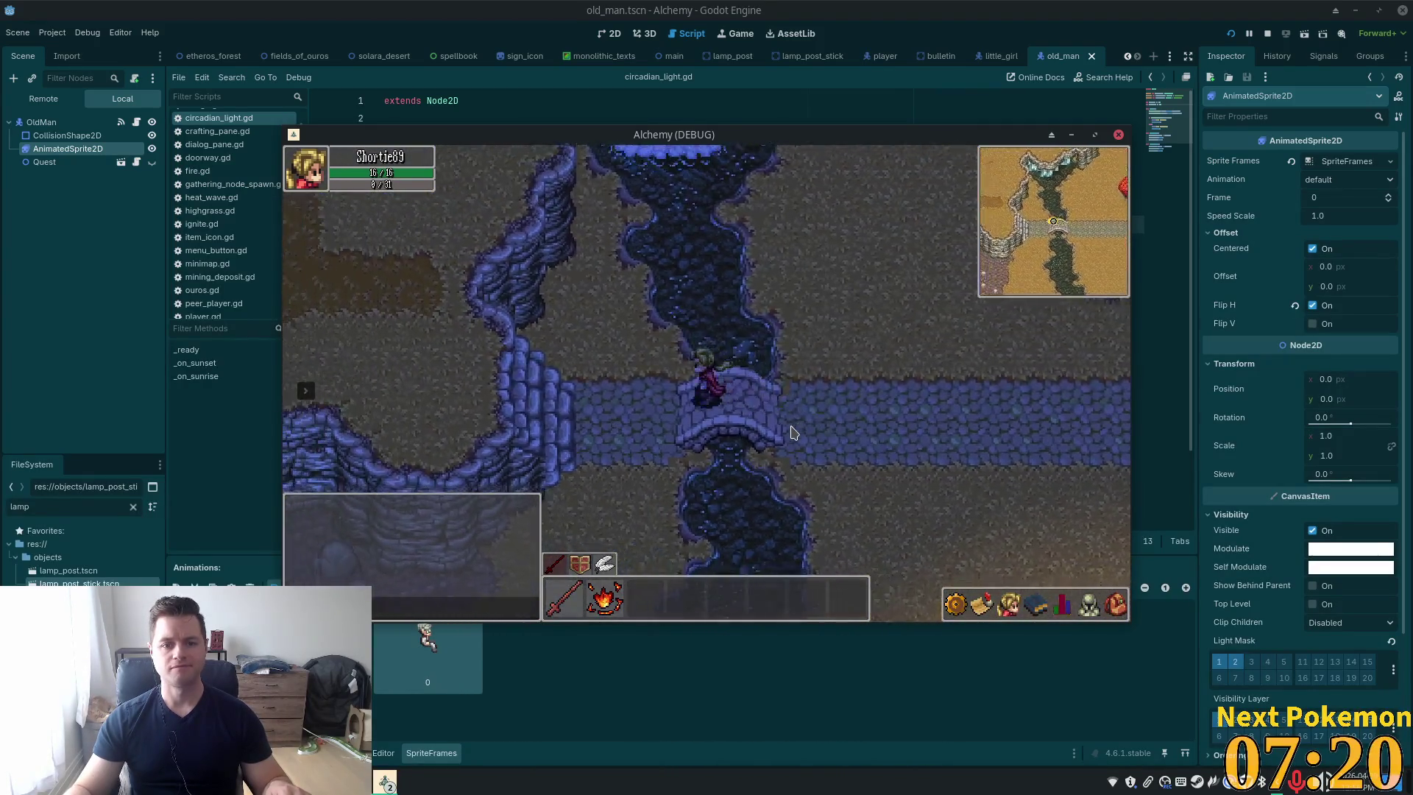
Walk north to the waterfall, then south-west and east across the stone bridge, and return to the editor
key("w")
key("w")
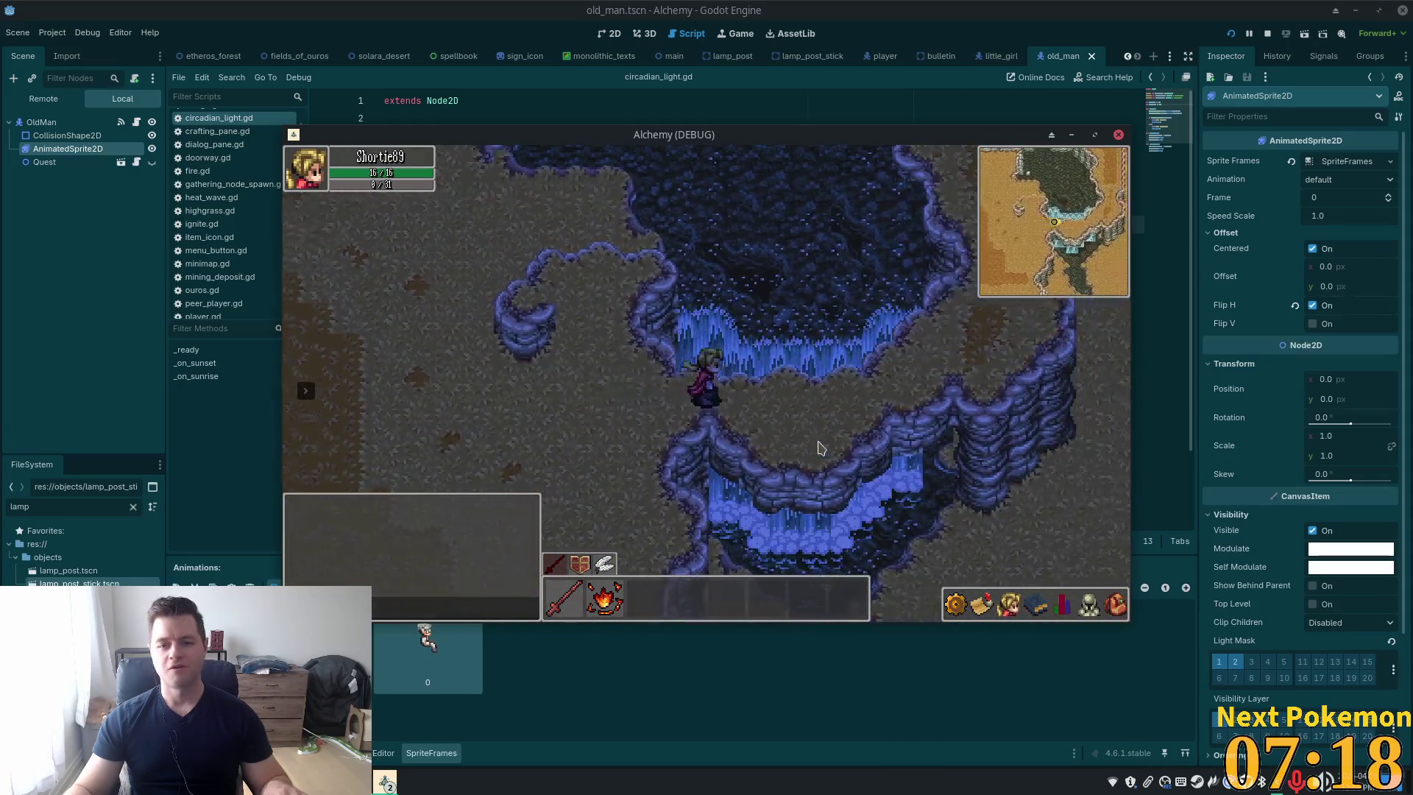
key("d")
key("w")
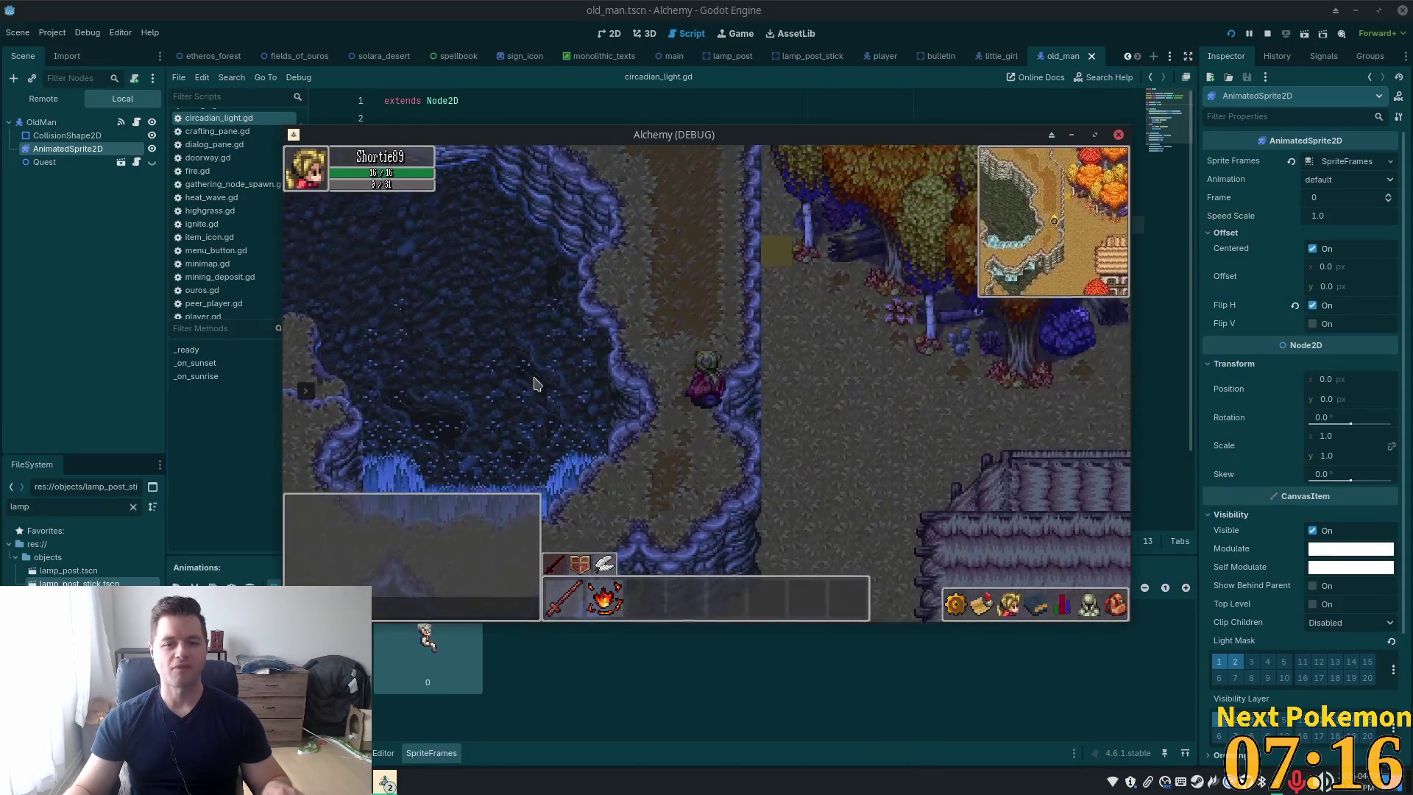
key("s")
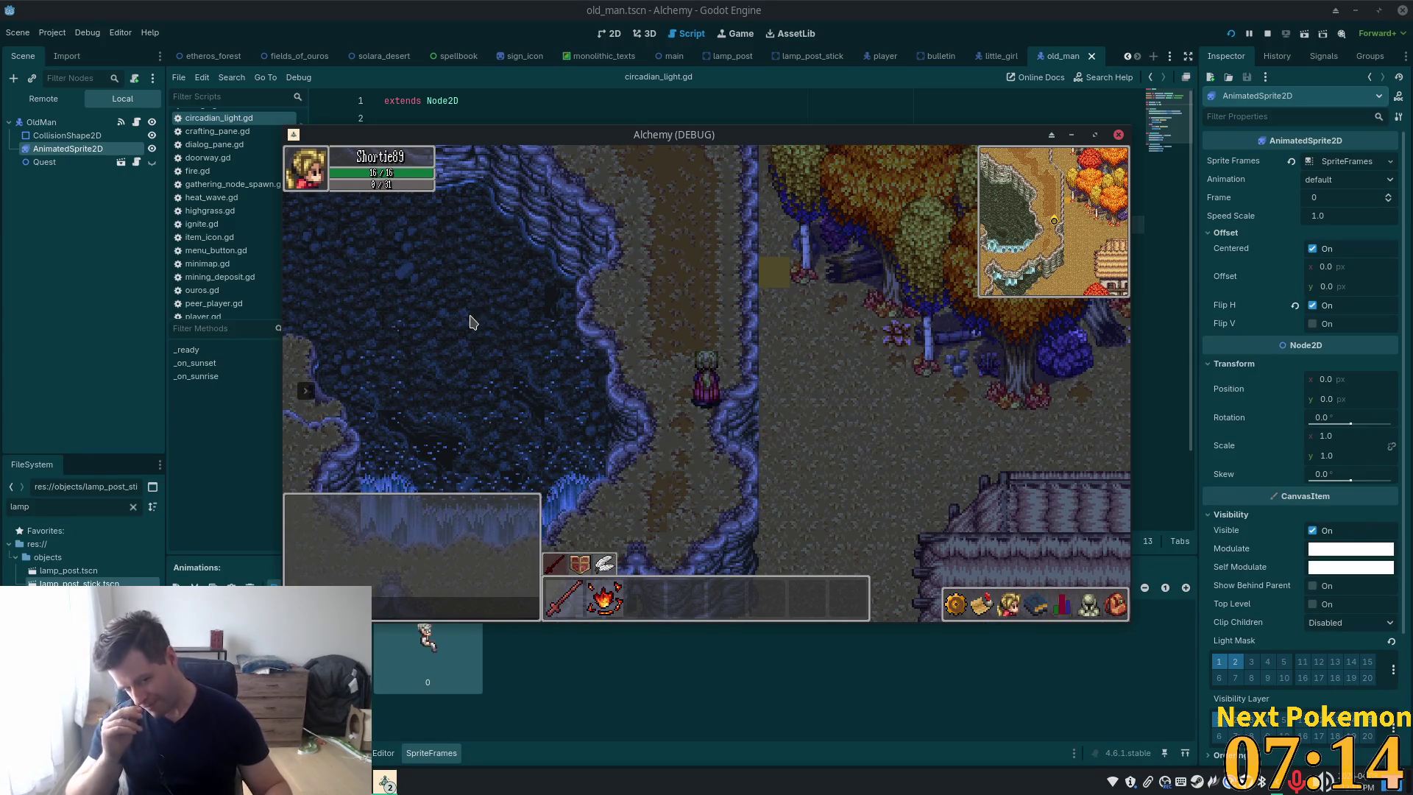
key("s")
key("a")
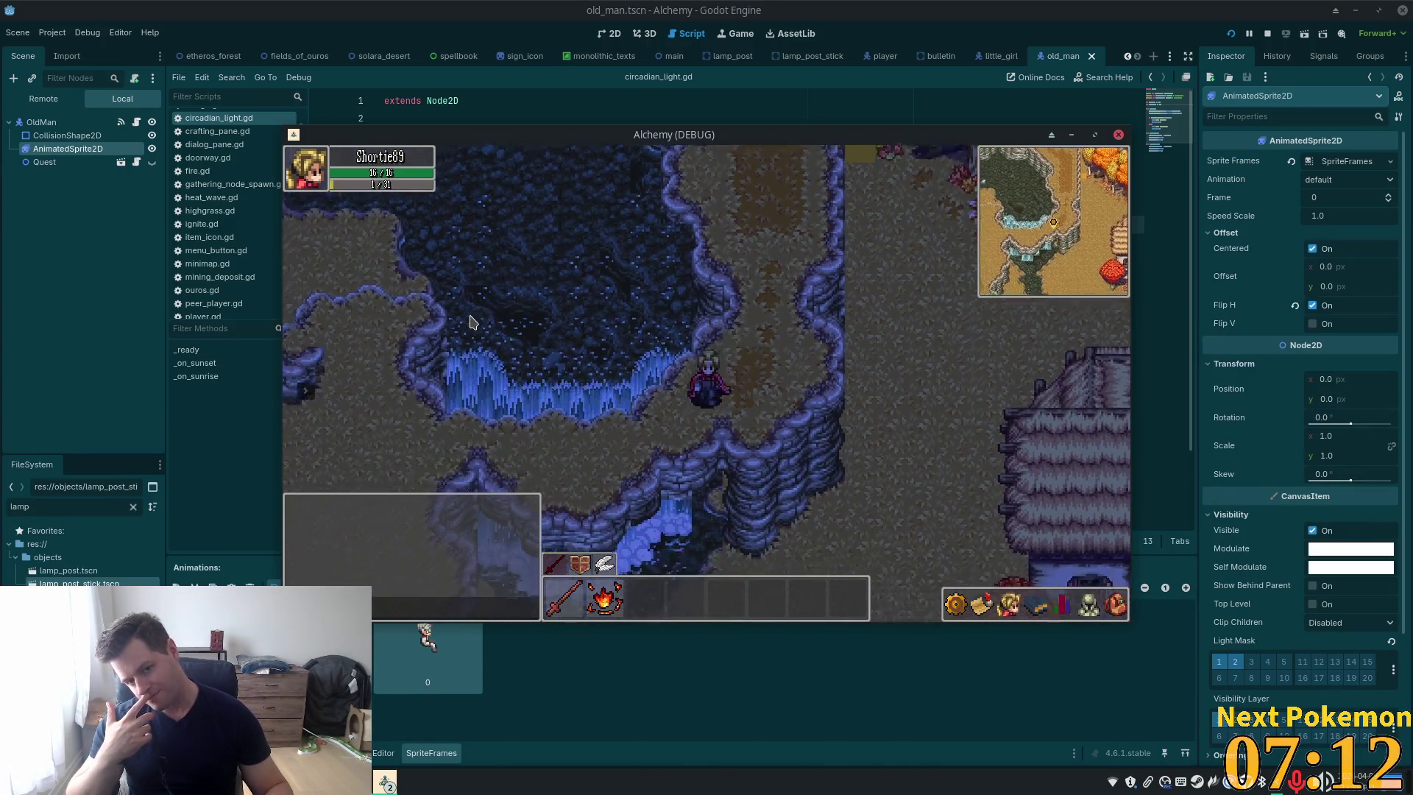
key("s")
key("a")
key("a")
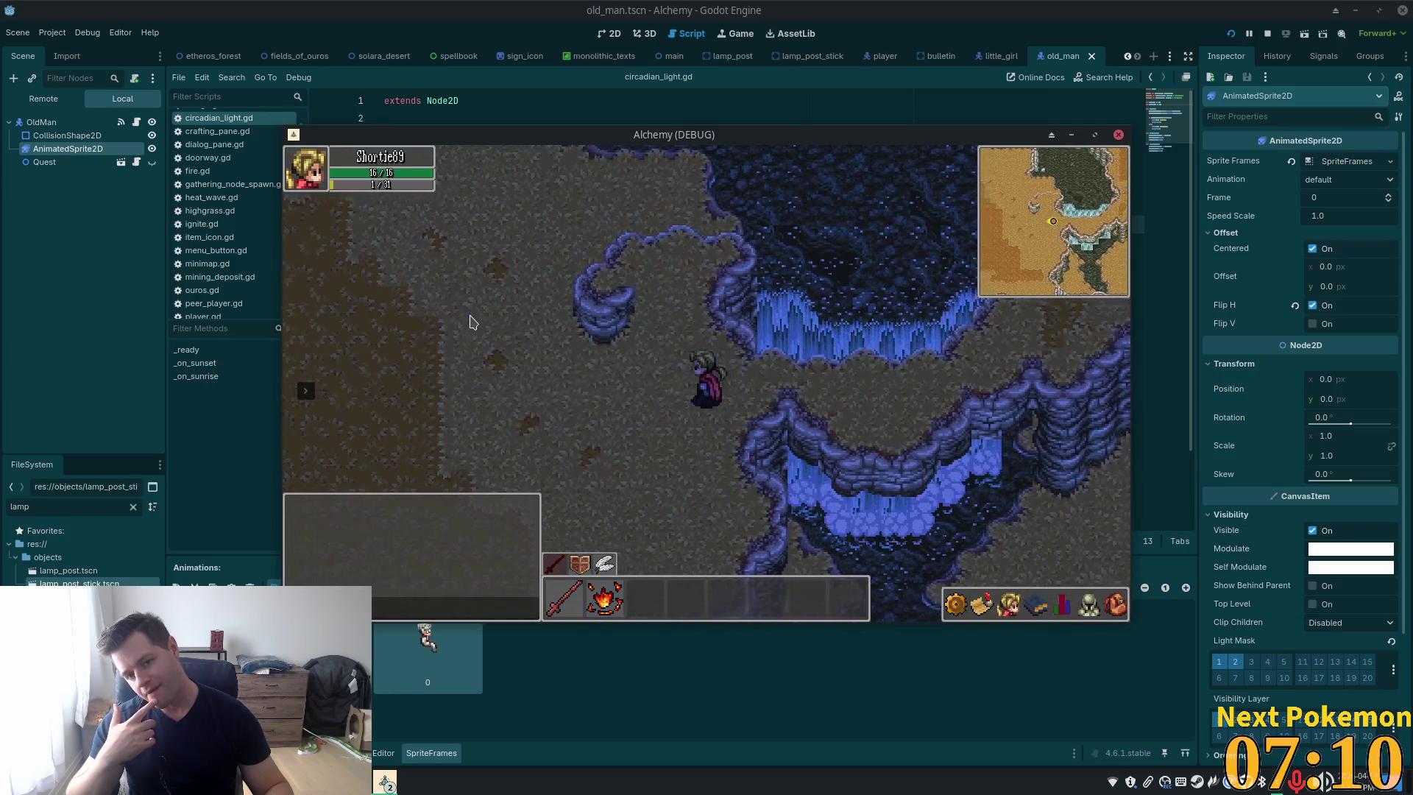
key("s")
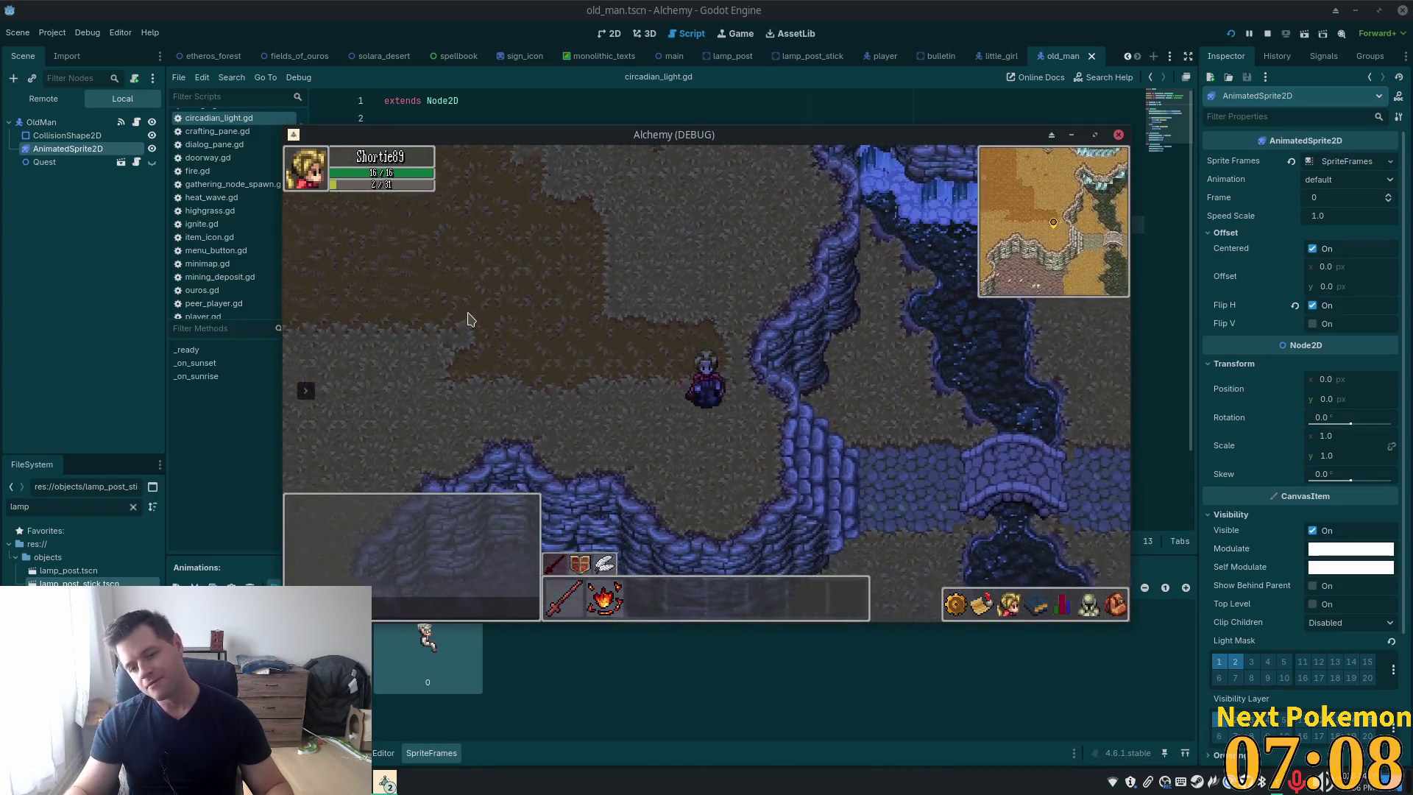
key("d")
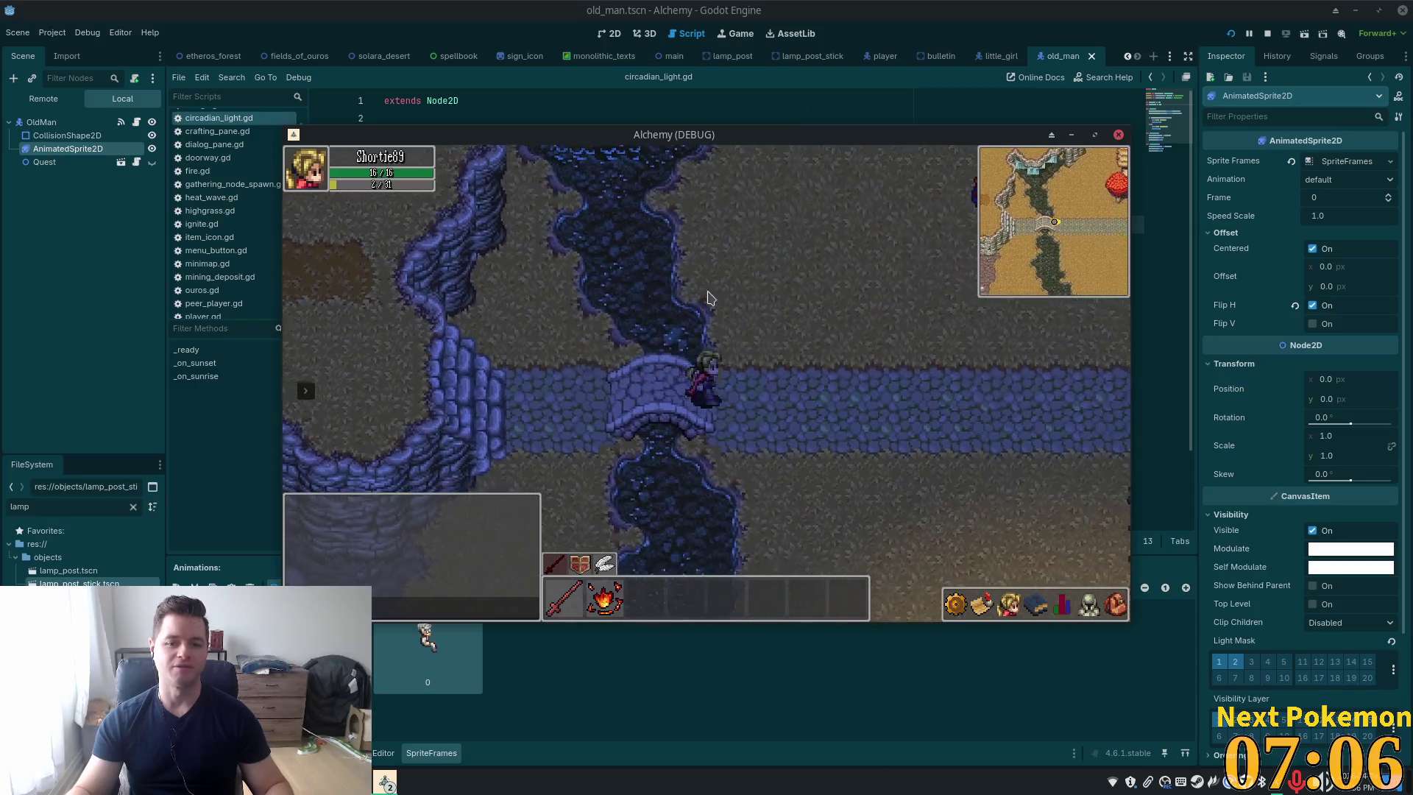
key("d")
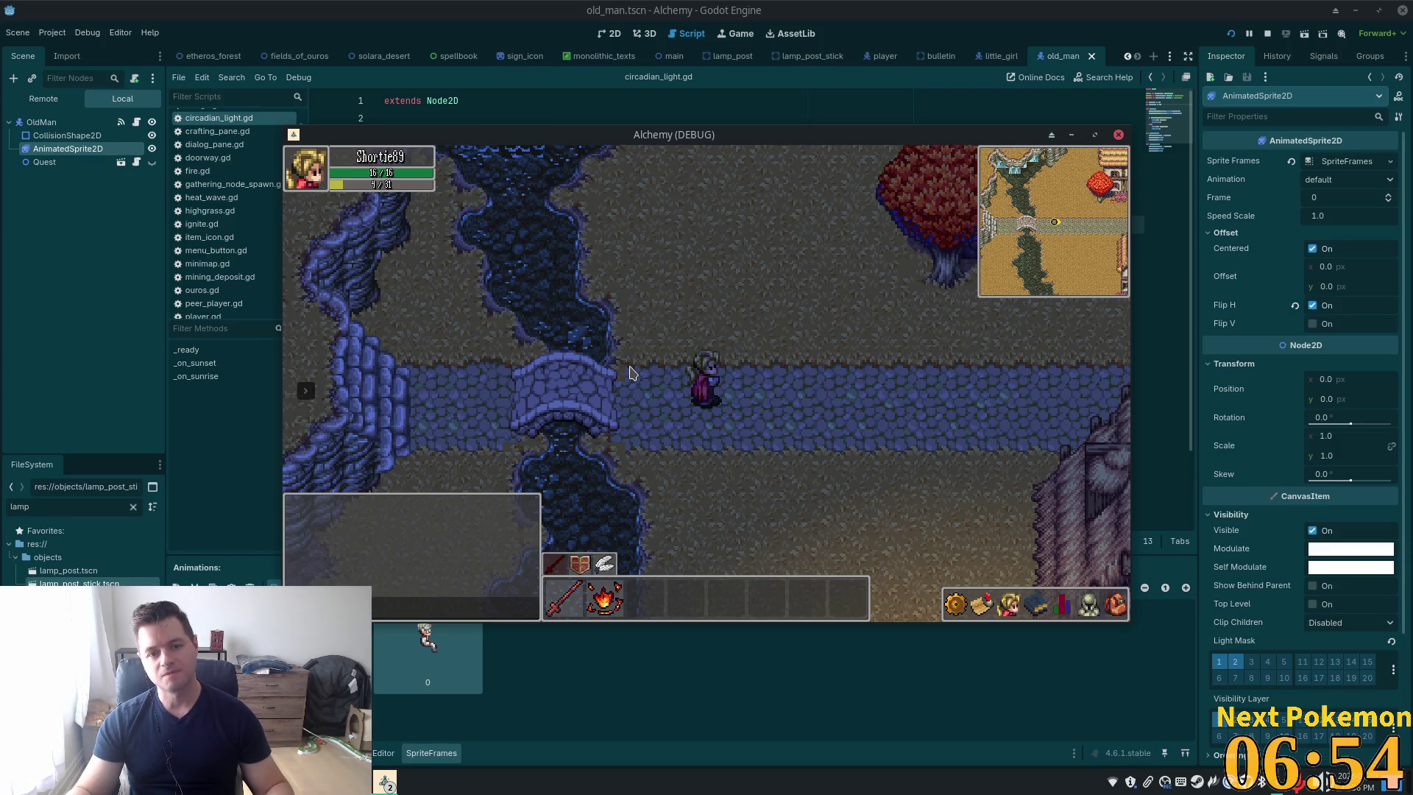
left_click(1004, 17)
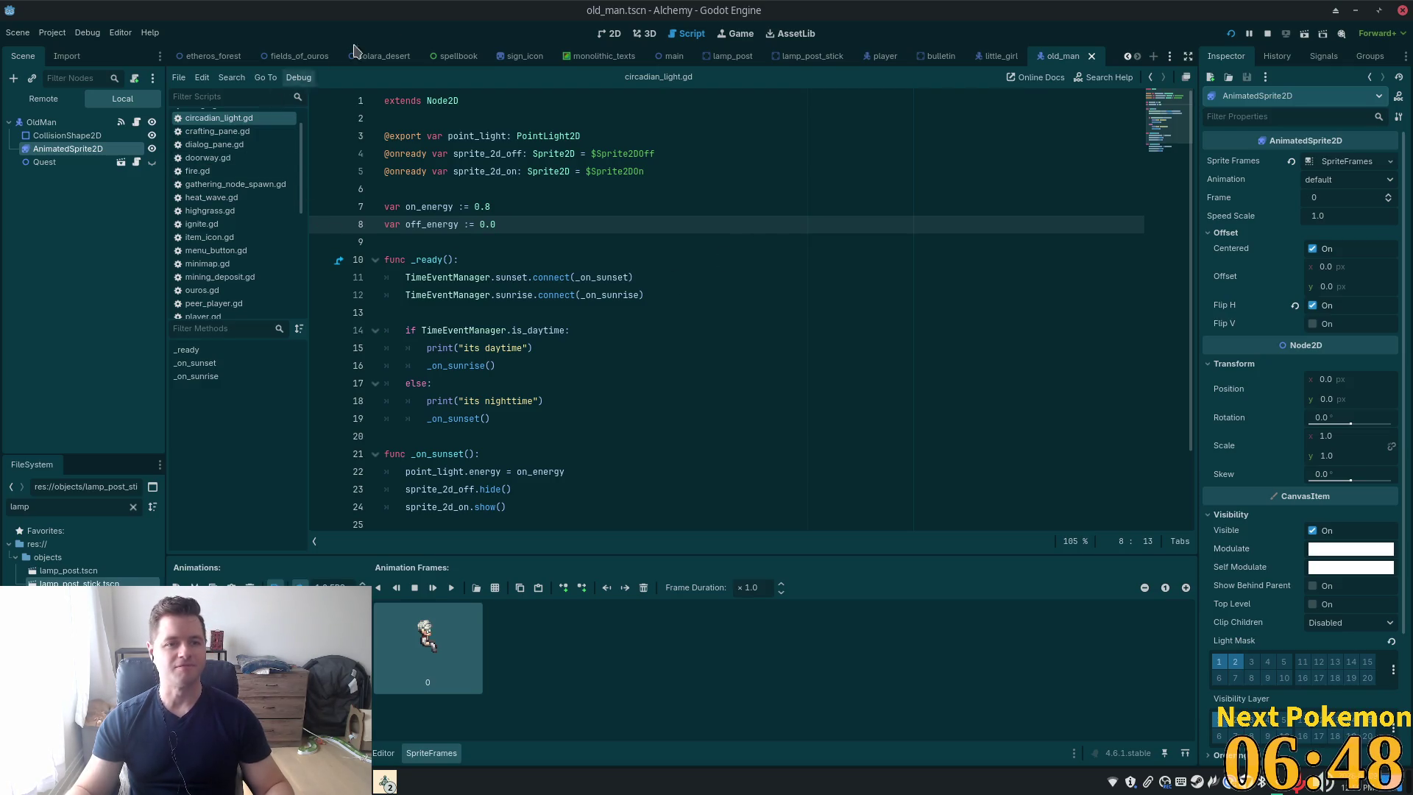
Open the ouros town scene in 2D and inspect the Ground, Waterfall and Waterfall2 tile layers
left_click(615, 34)
scroll(236, 56, "up", 1)
left_click(196, 55)
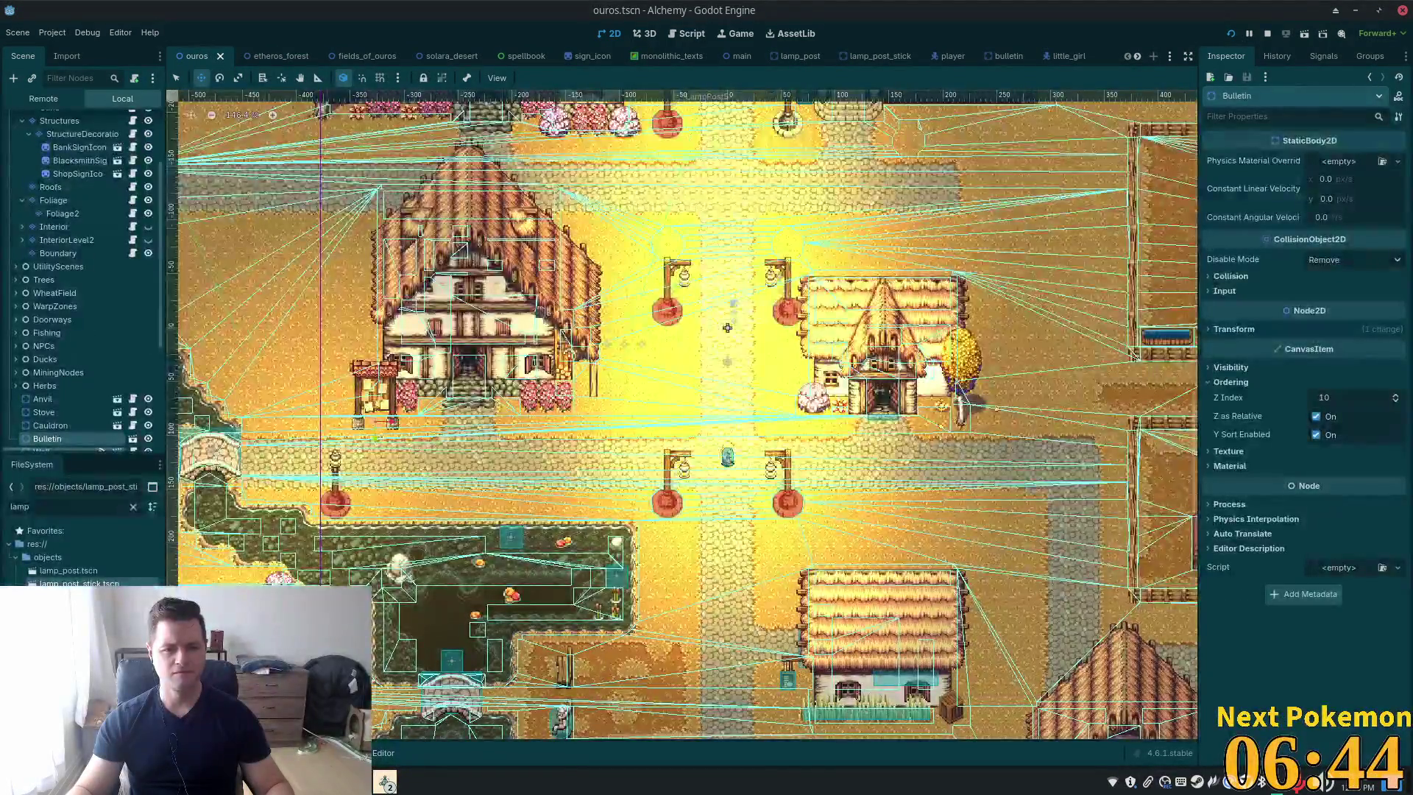
scroll(398, 292, "up", 3)
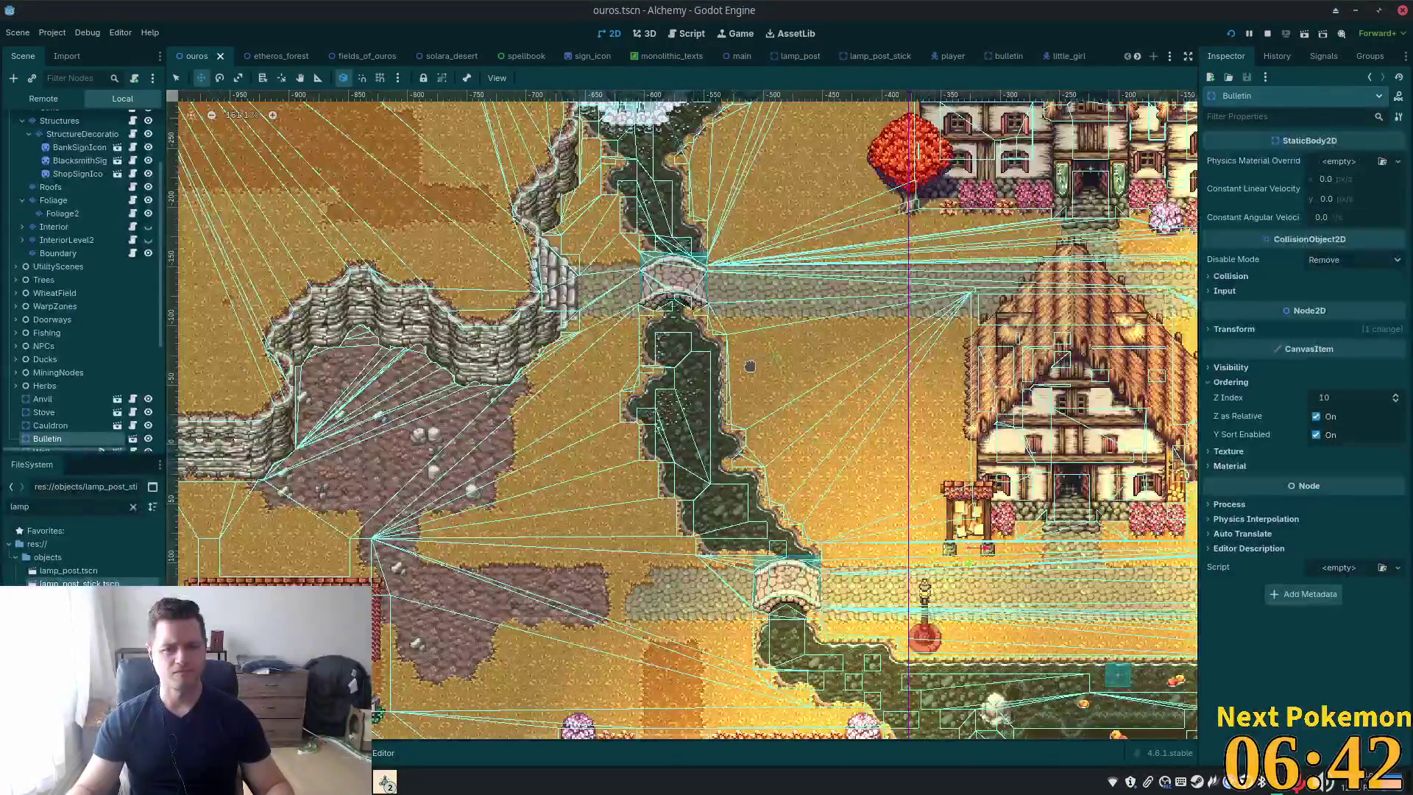
scroll(45, 117, "up", 5)
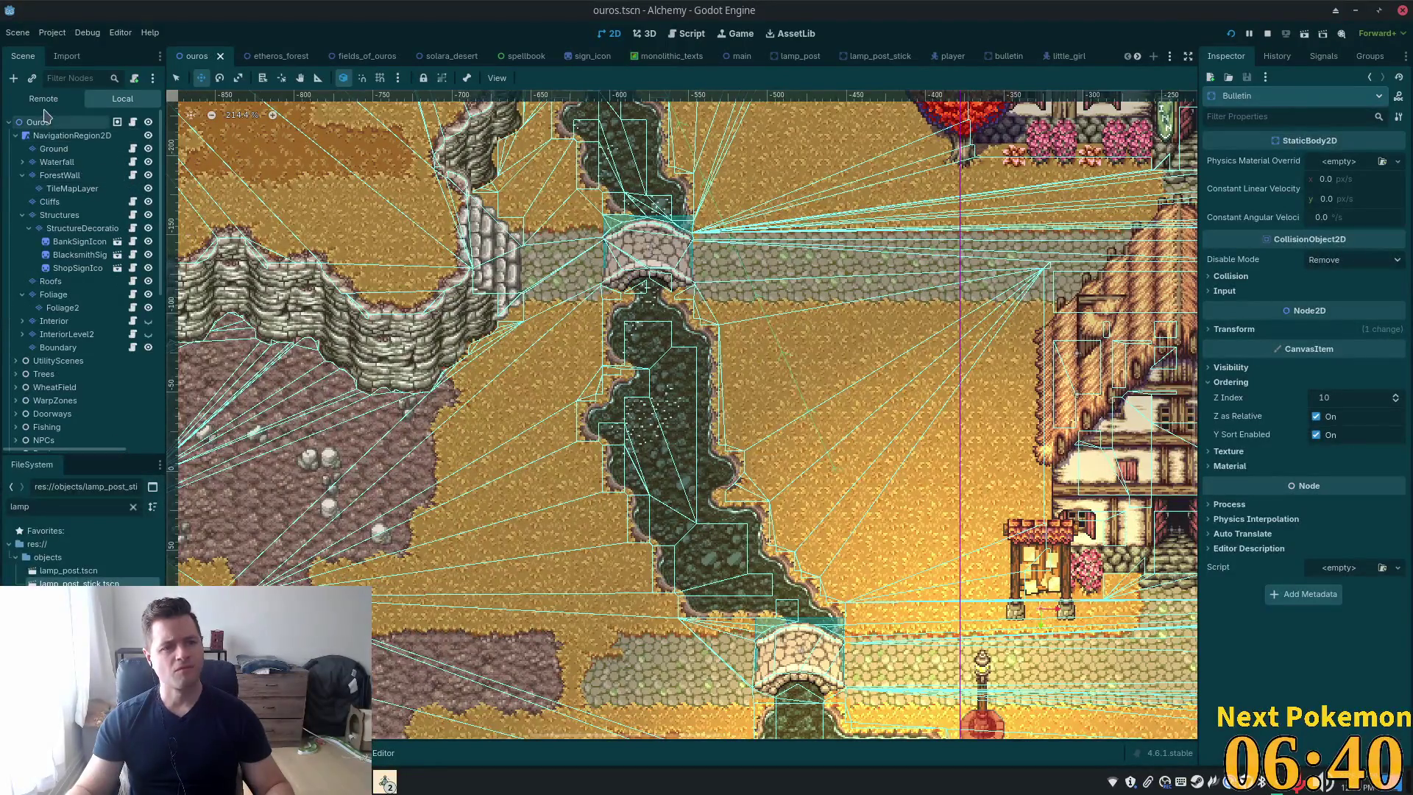
left_click(54, 148)
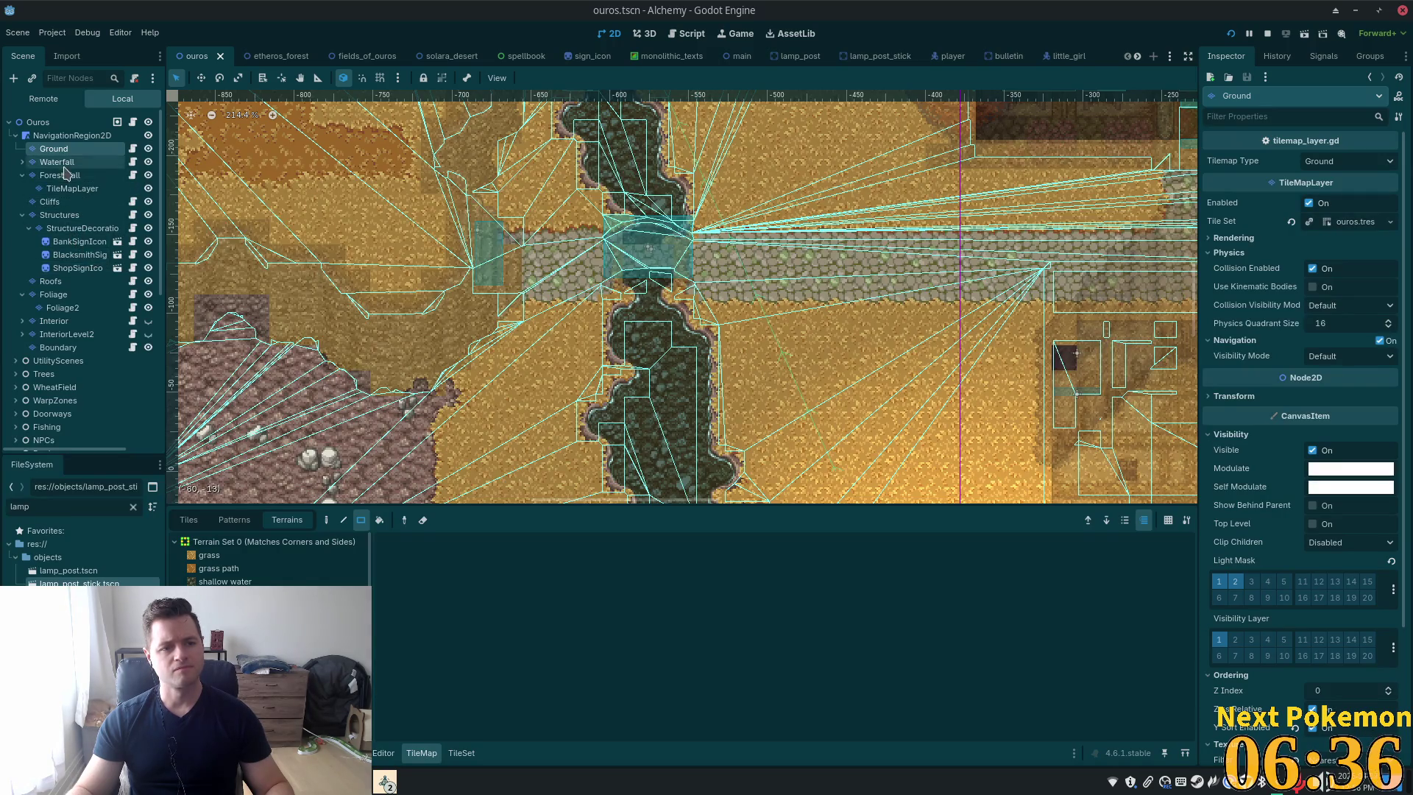
left_click(64, 167)
left_click(22, 162)
left_click(54, 176)
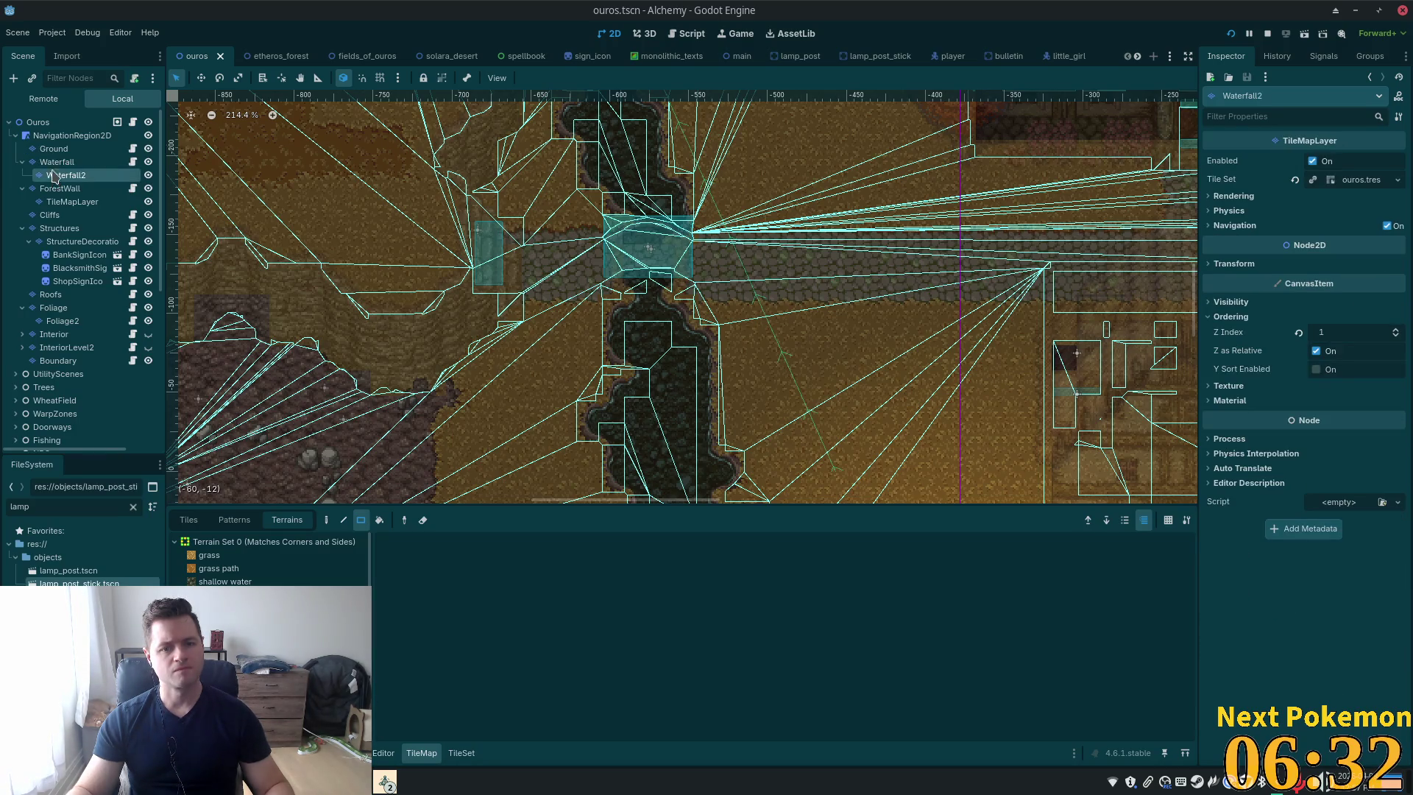
left_click(50, 162)
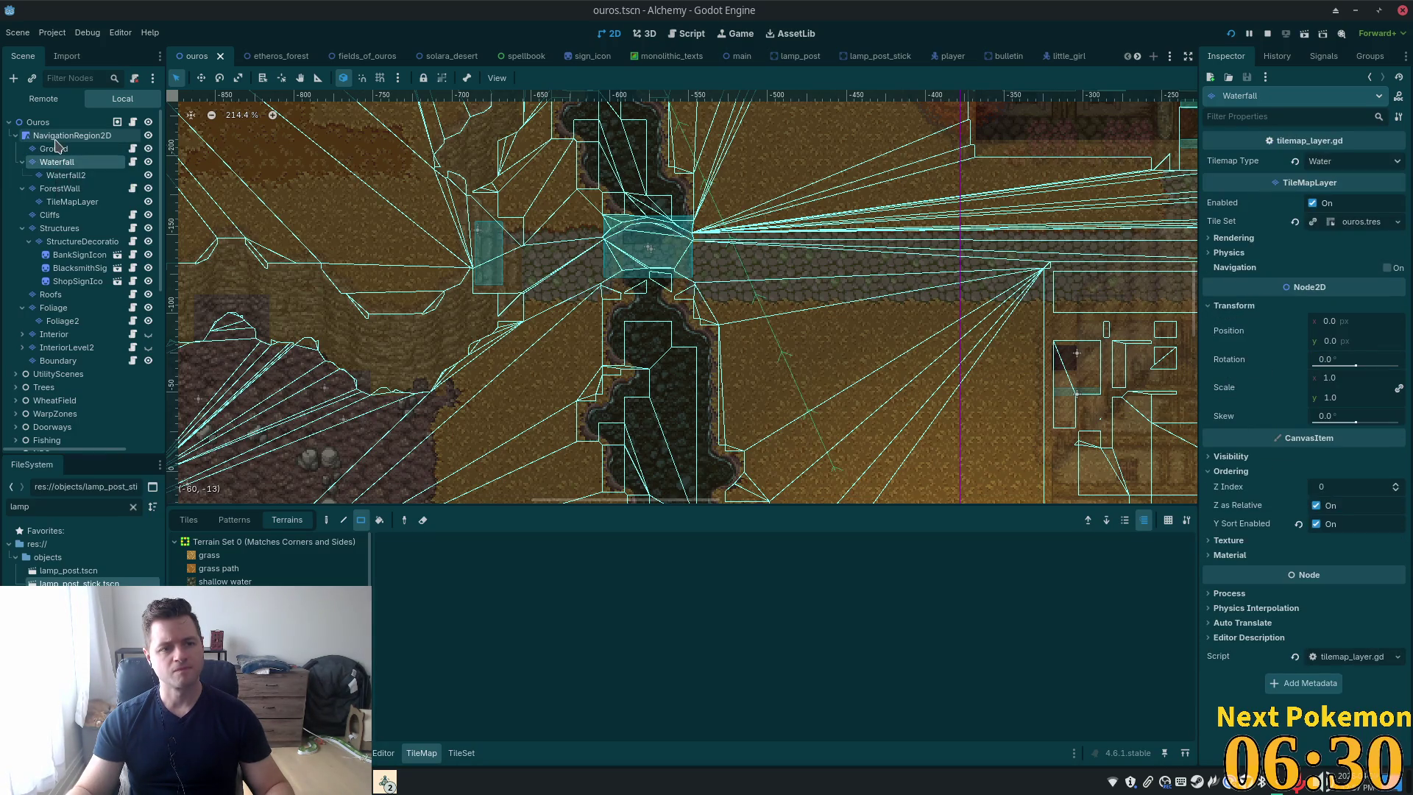
left_click(53, 148)
scroll(663, 249, "down", 4)
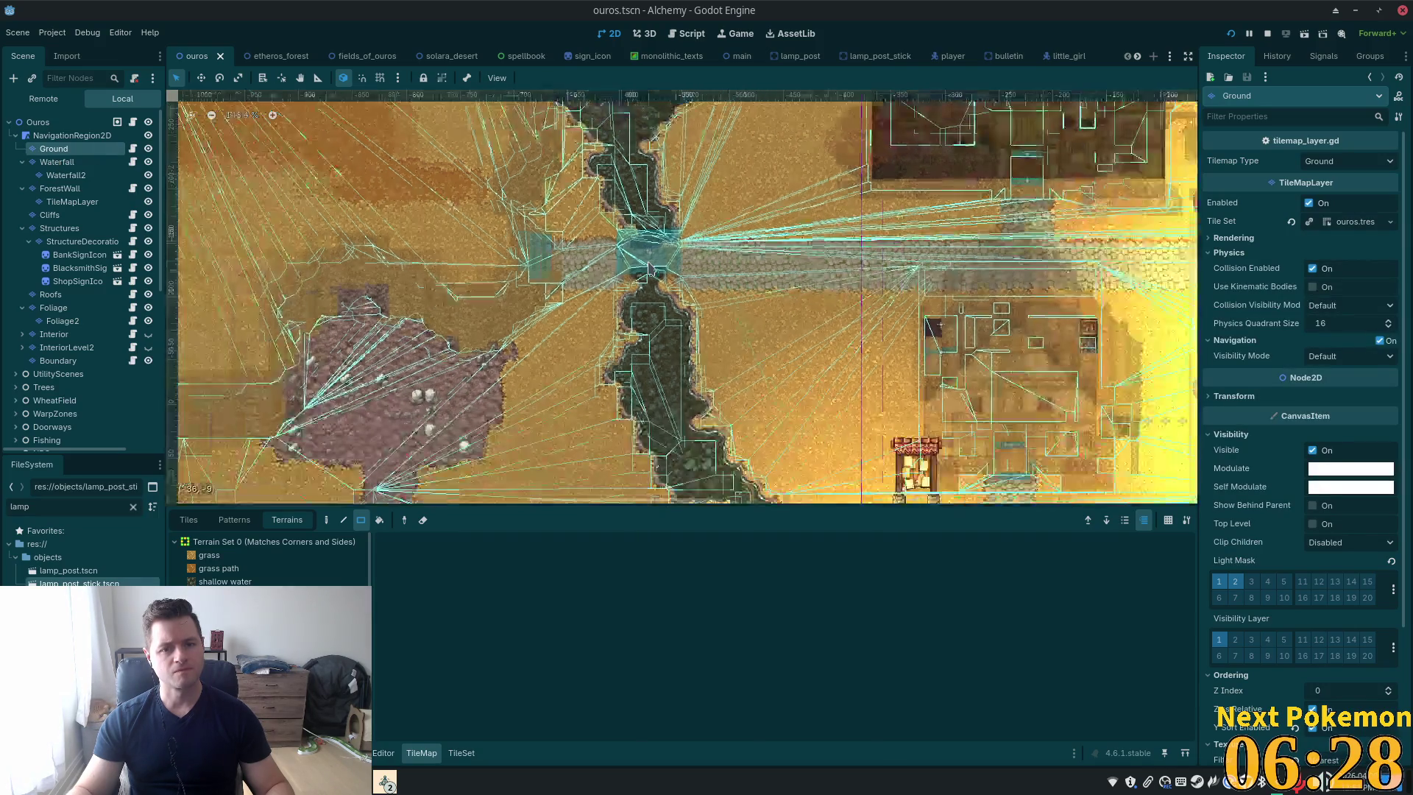
scroll(111, 177, "down", 1)
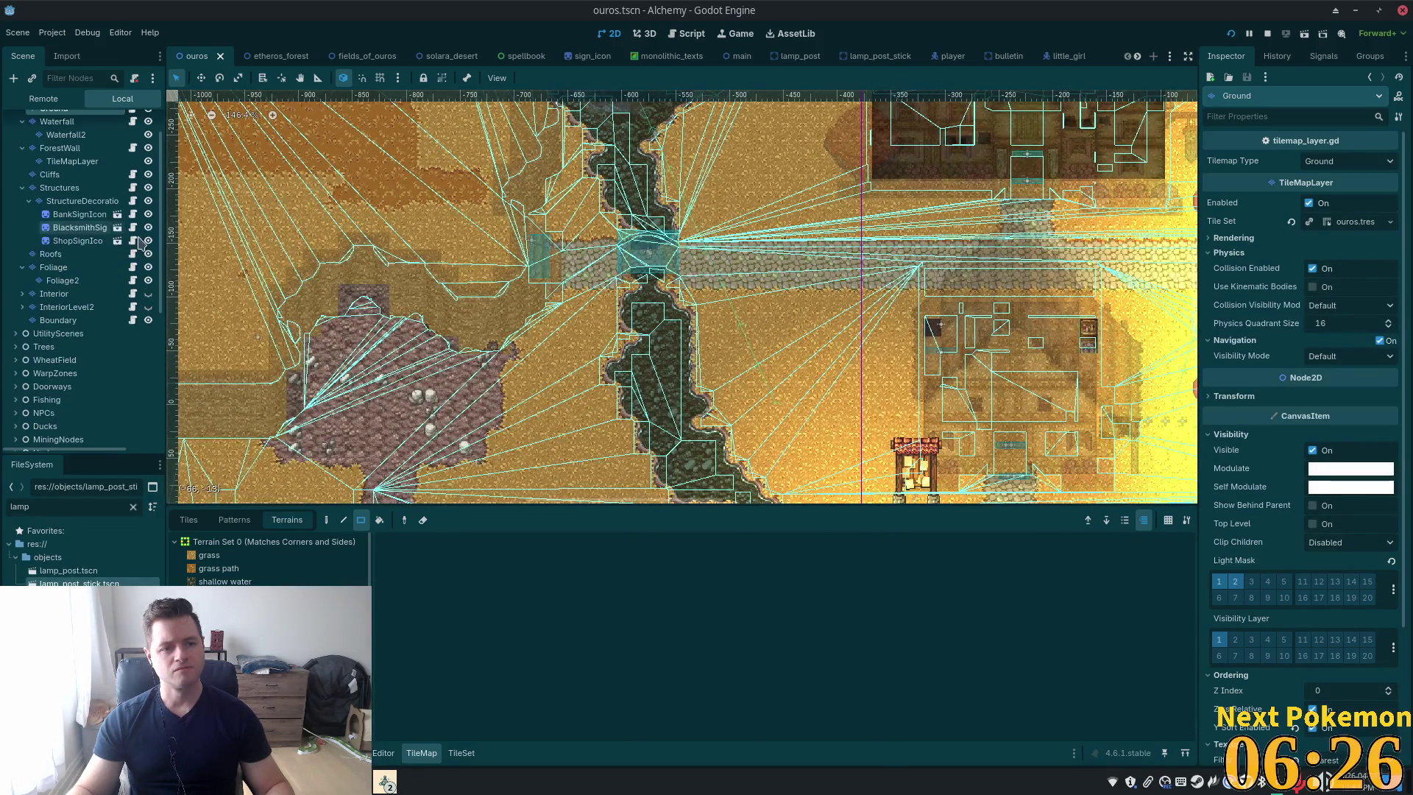
Toggle light mask bit 1 on the Foliage layer, save ouros, and show the tile palette
left_click(53, 268)
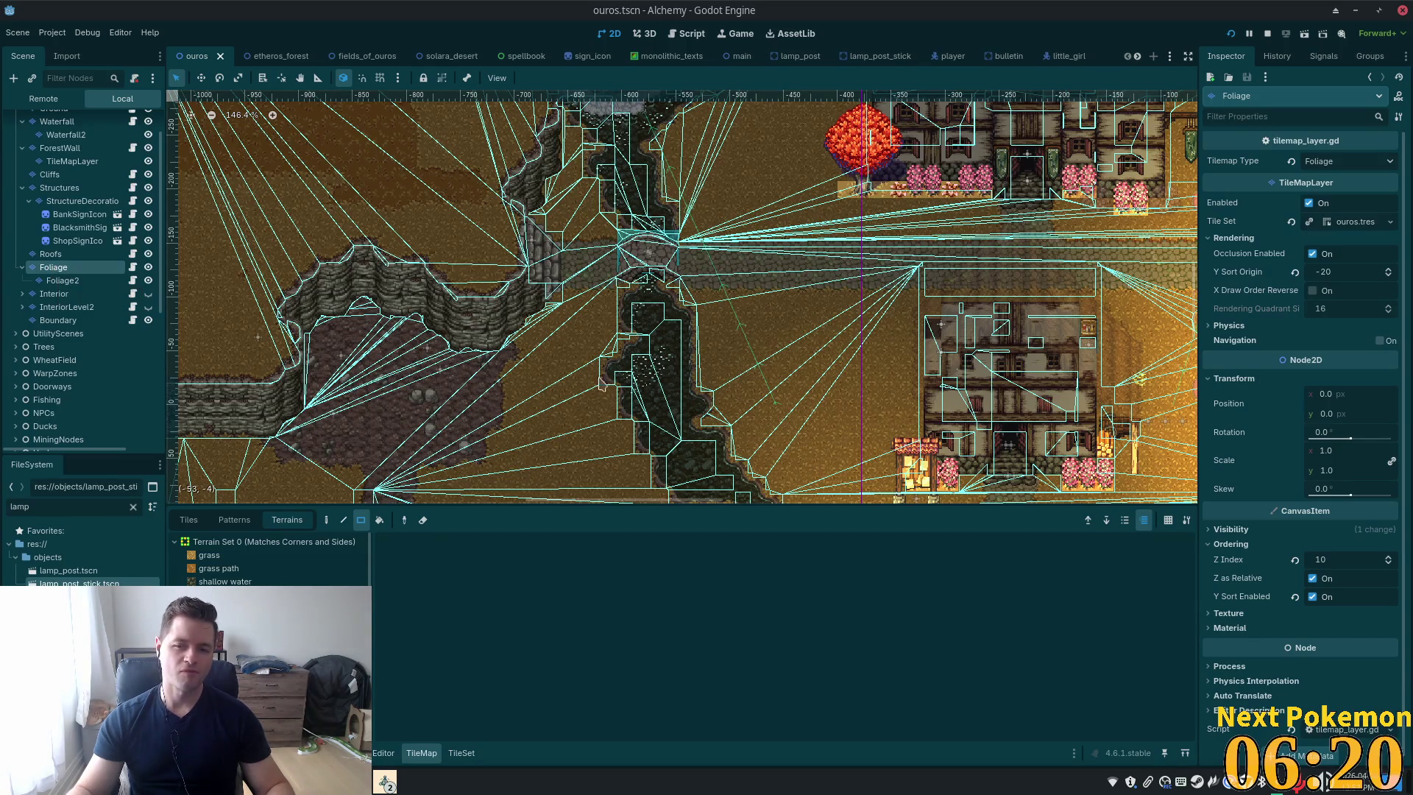
left_click(1240, 530)
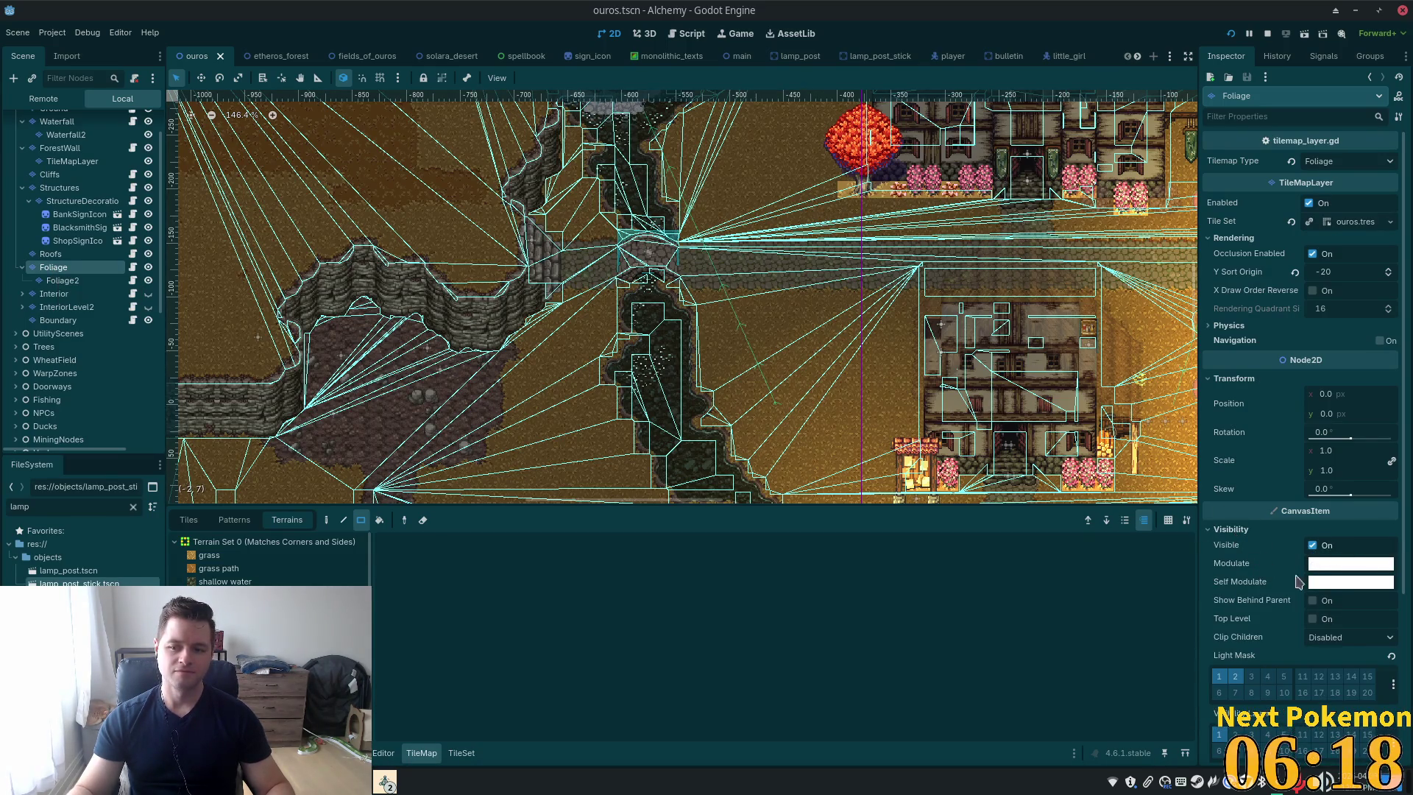
left_click(1220, 678)
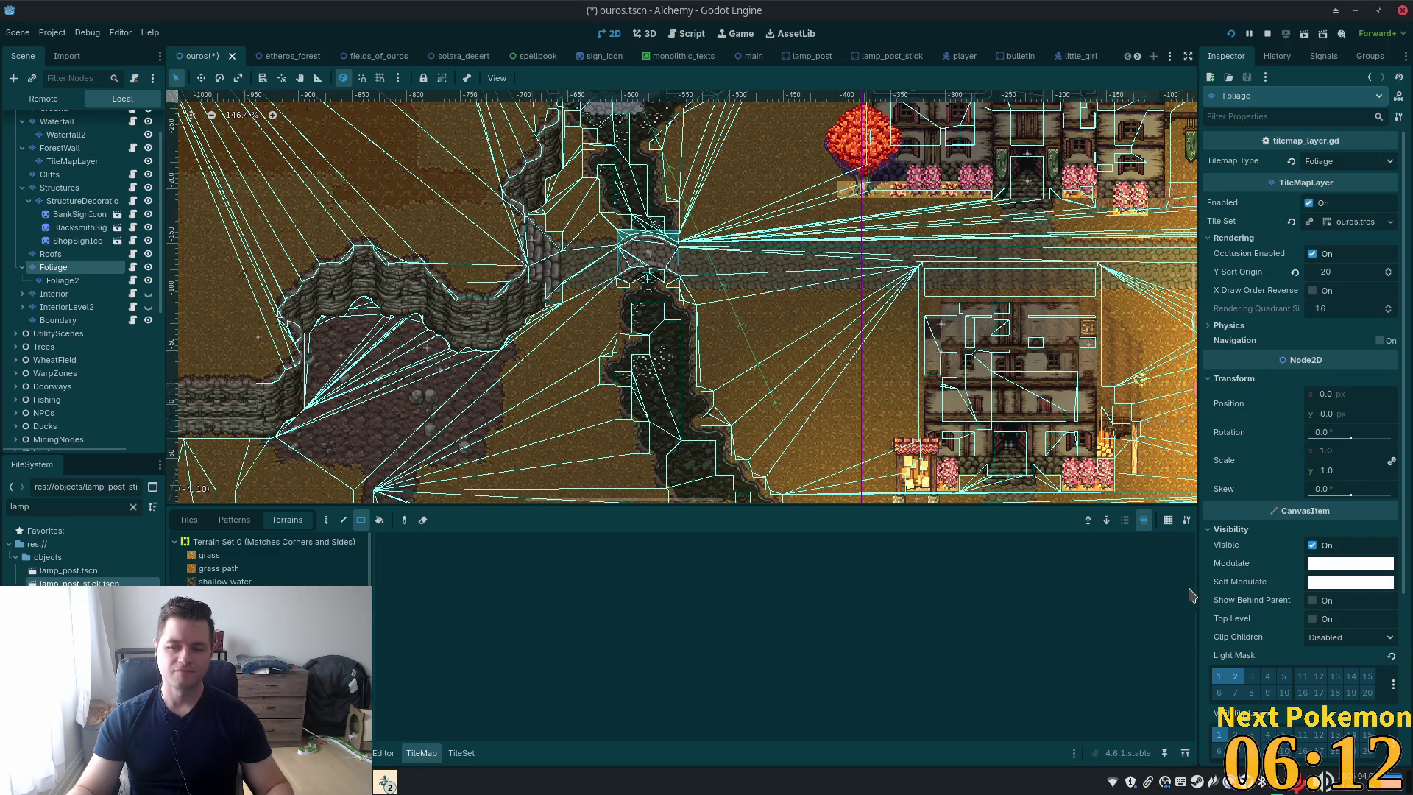
key("ctrl+s")
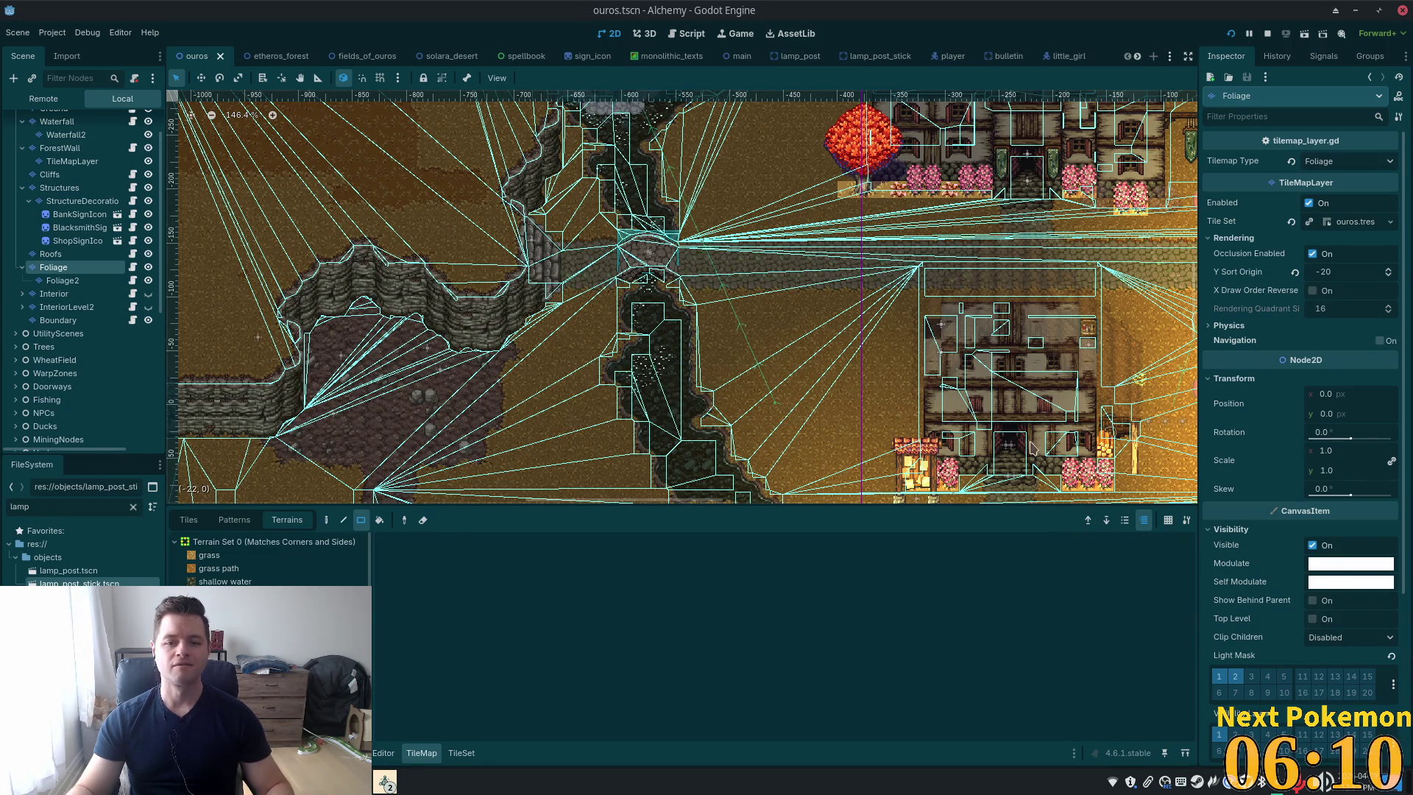
scroll(756, 371, "up", 5)
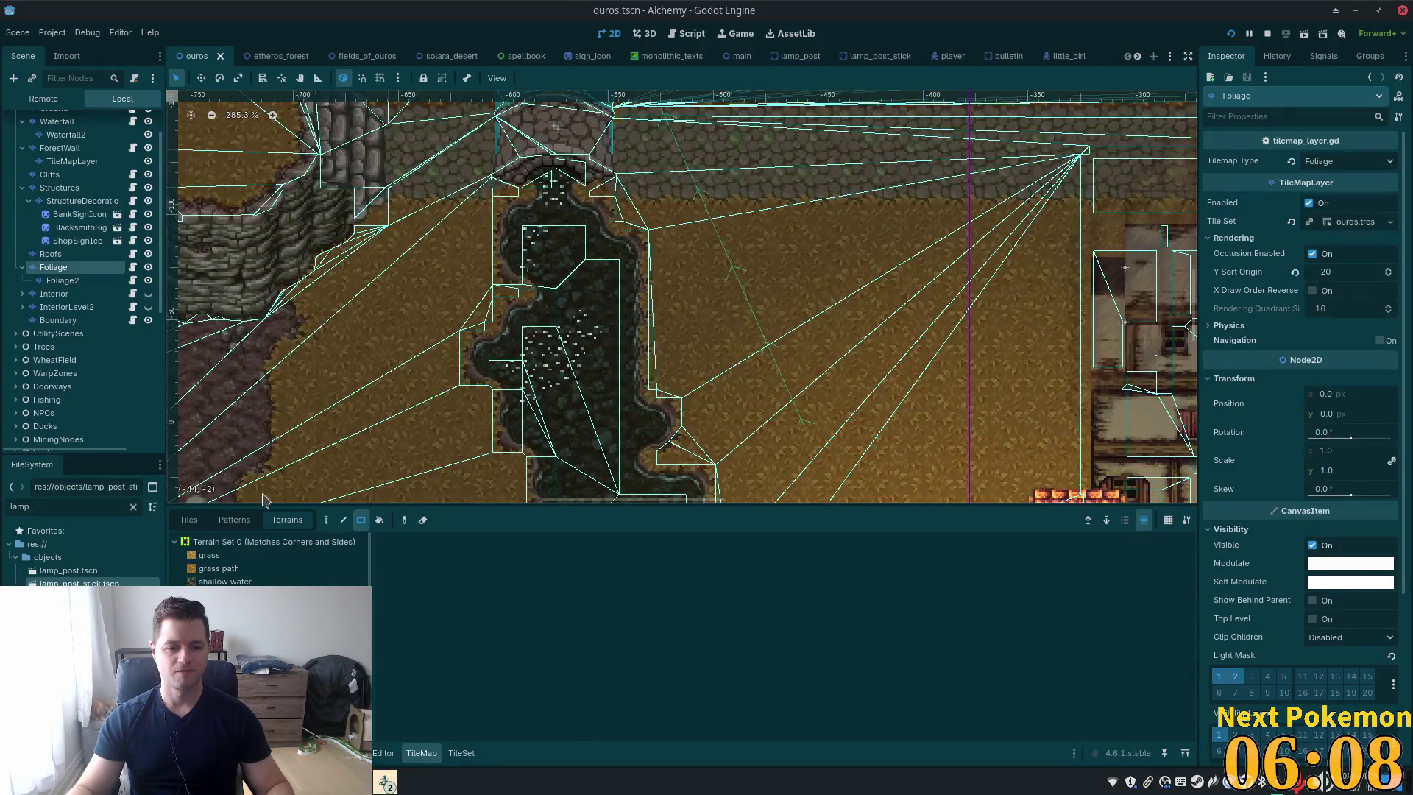
left_click(189, 520)
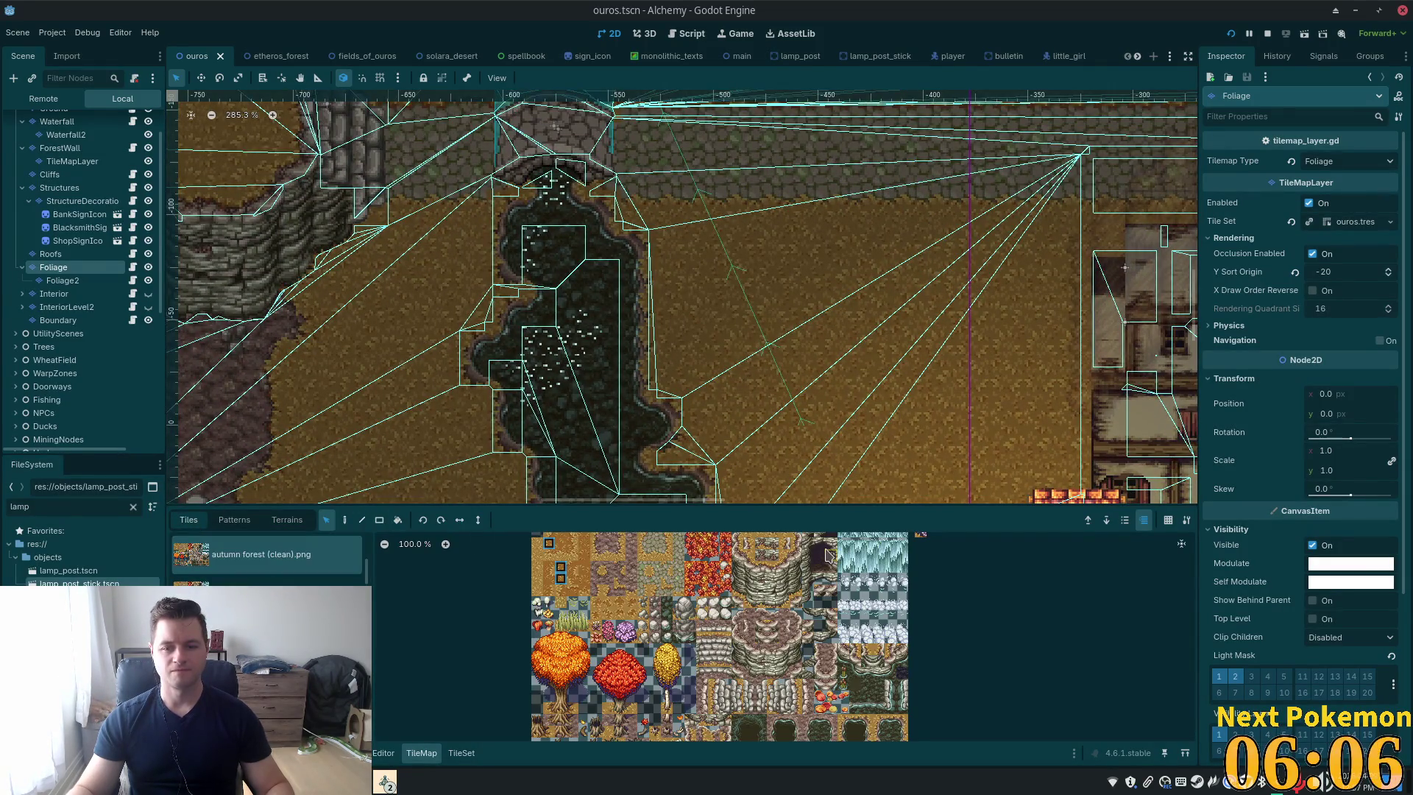
Create tiles across all three rows of the sparkle atlas in the tileset editor
left_click(462, 753)
scroll(931, 523, "up", 5)
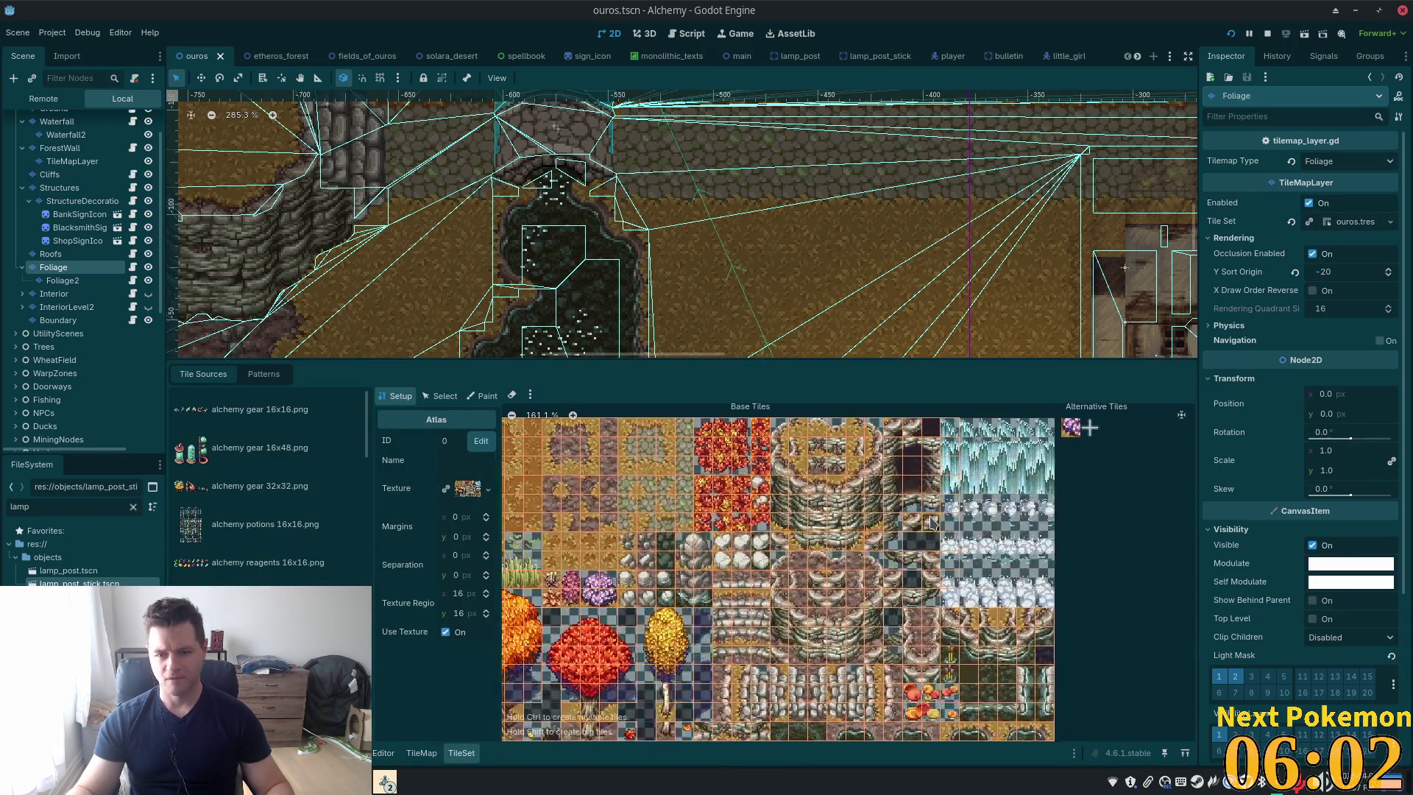
scroll(952, 595, "down", 6)
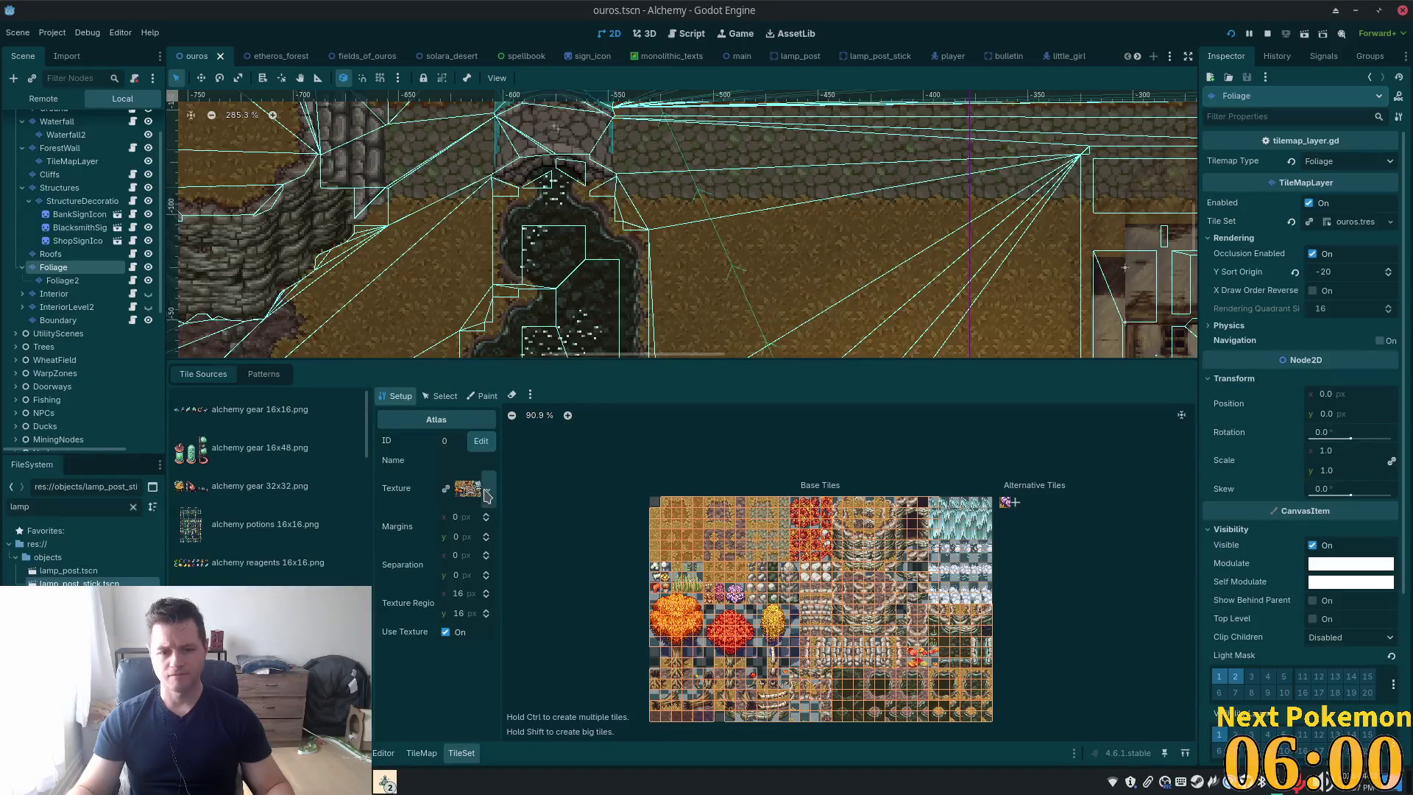
left_click(265, 641)
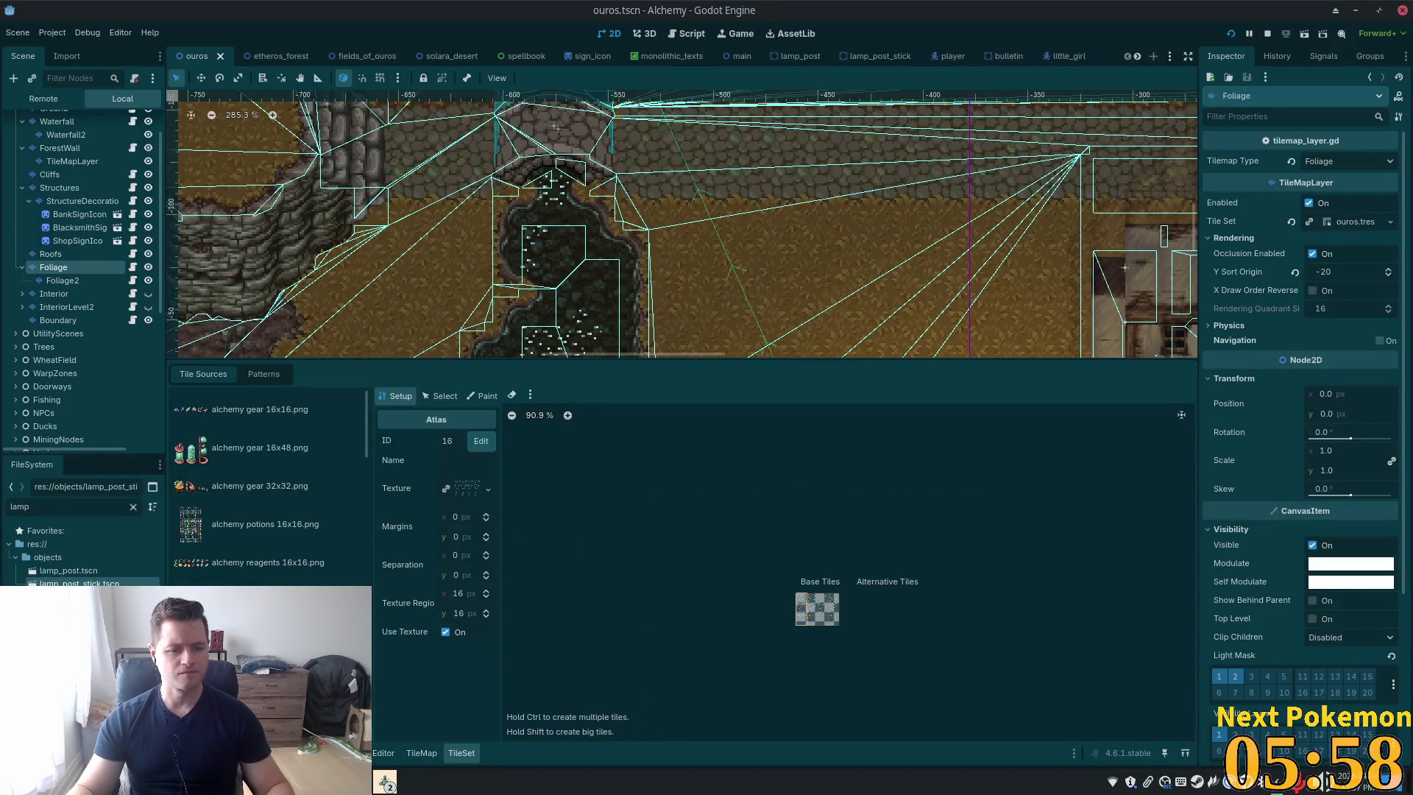
scroll(763, 593, "up", 6)
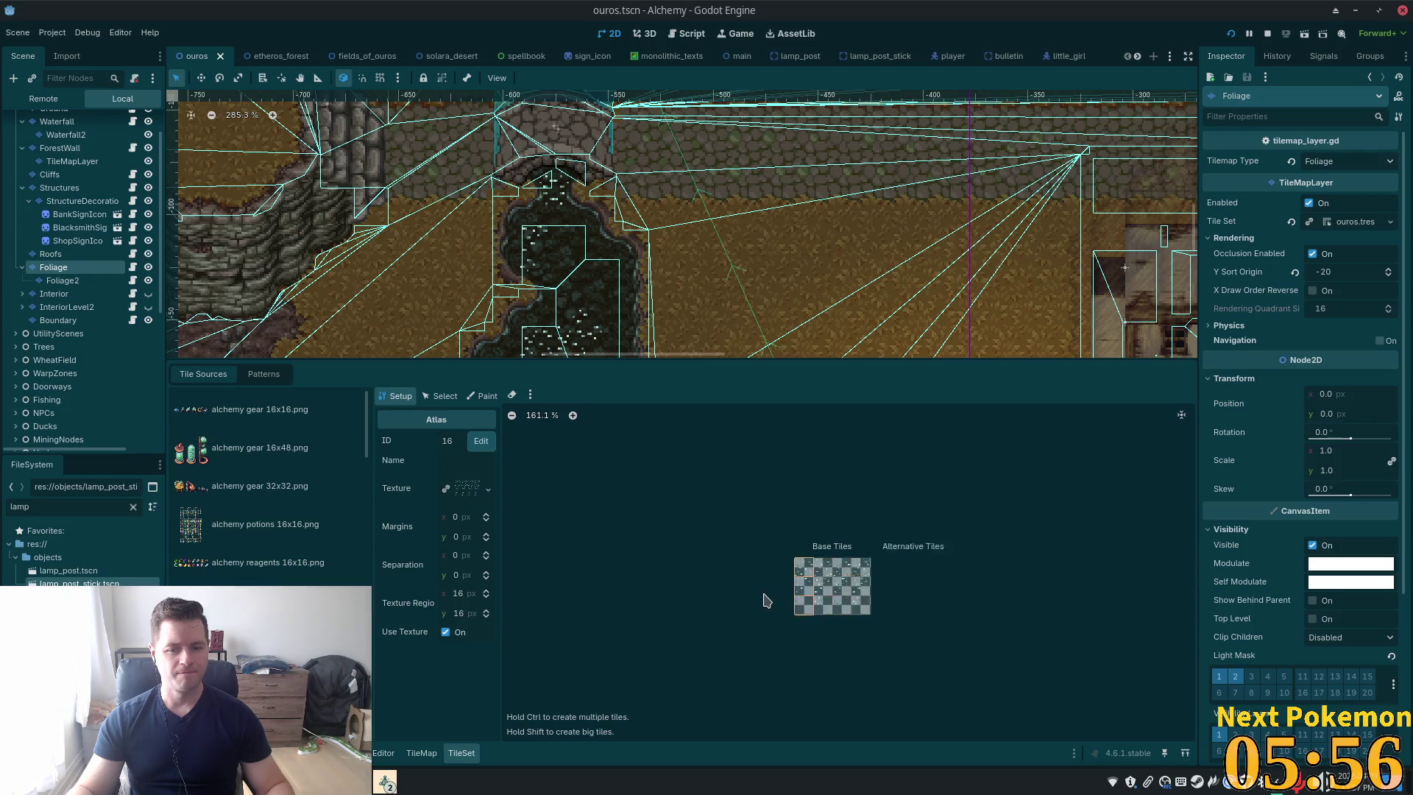
left_click(959, 522)
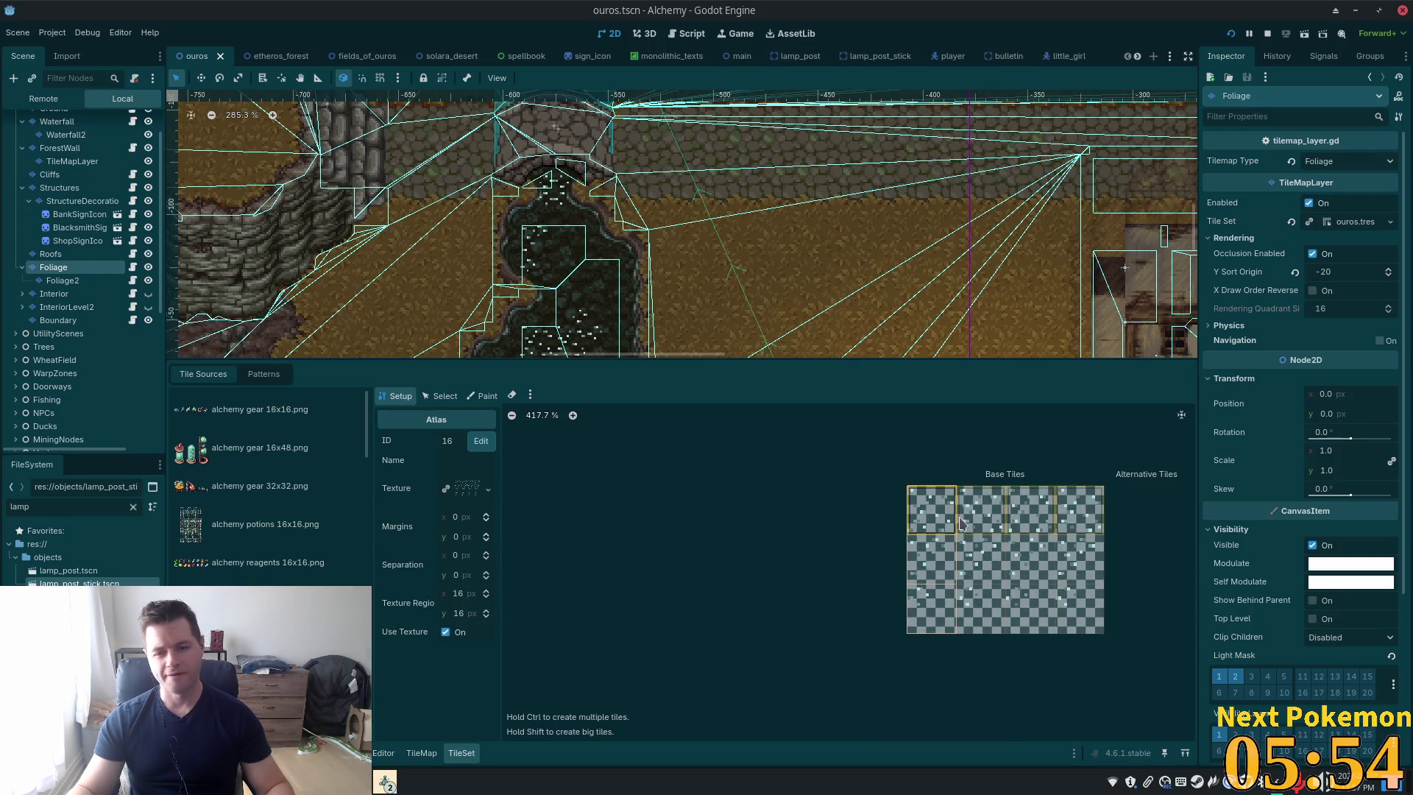
left_click_drag(916, 544, 1097, 625)
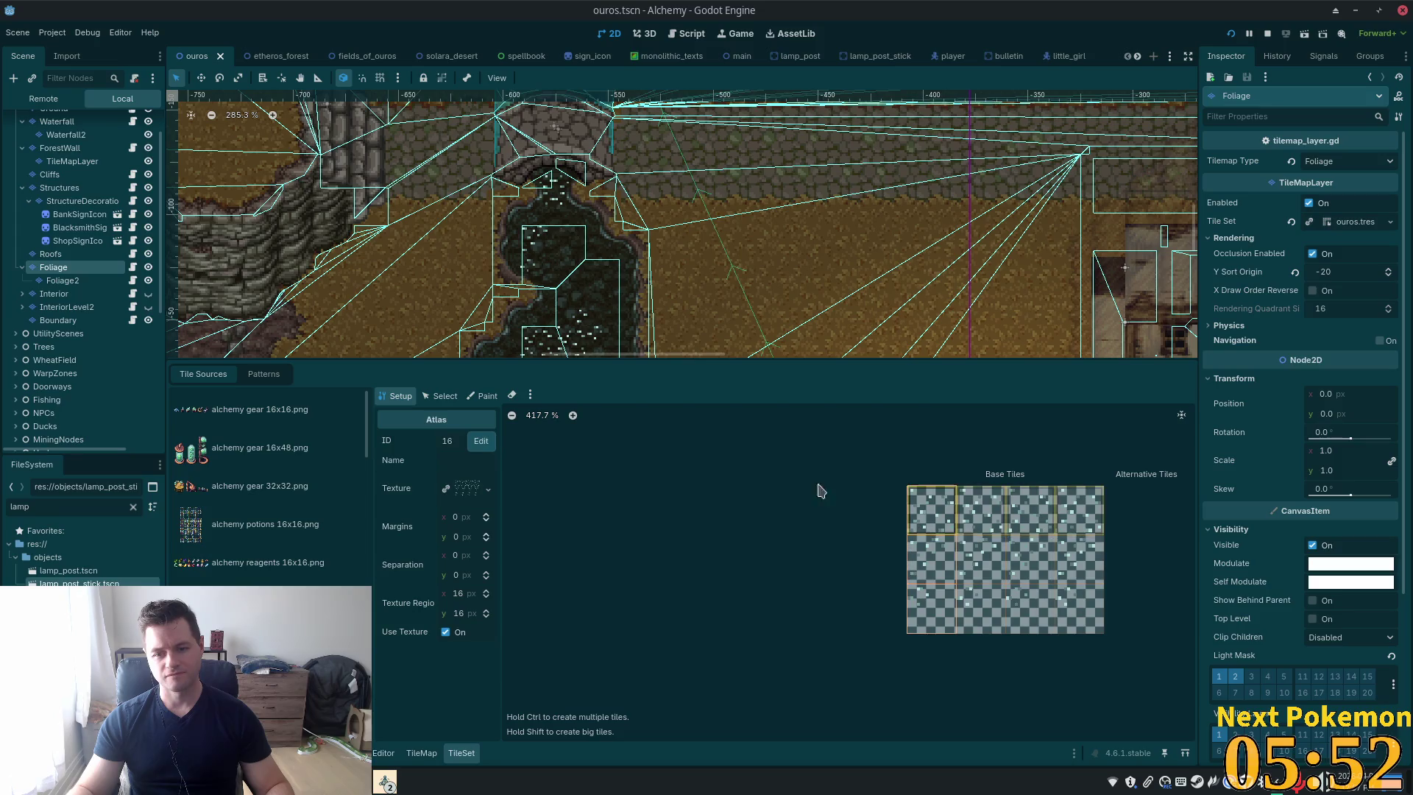
Raise the first sparkle tile's modulate intensity to +10 so it glows, and save
left_click(428, 398)
left_click(933, 510)
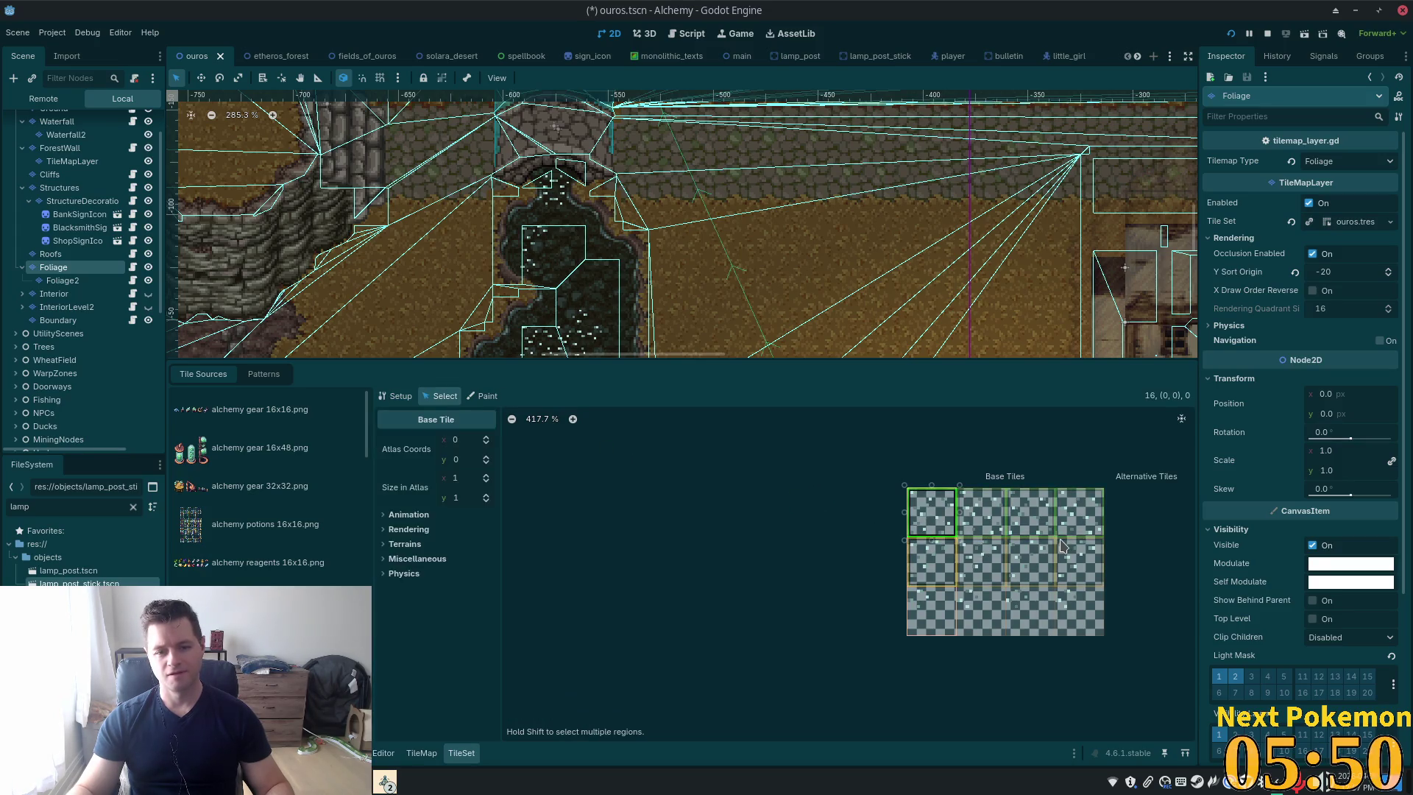
left_click(397, 396)
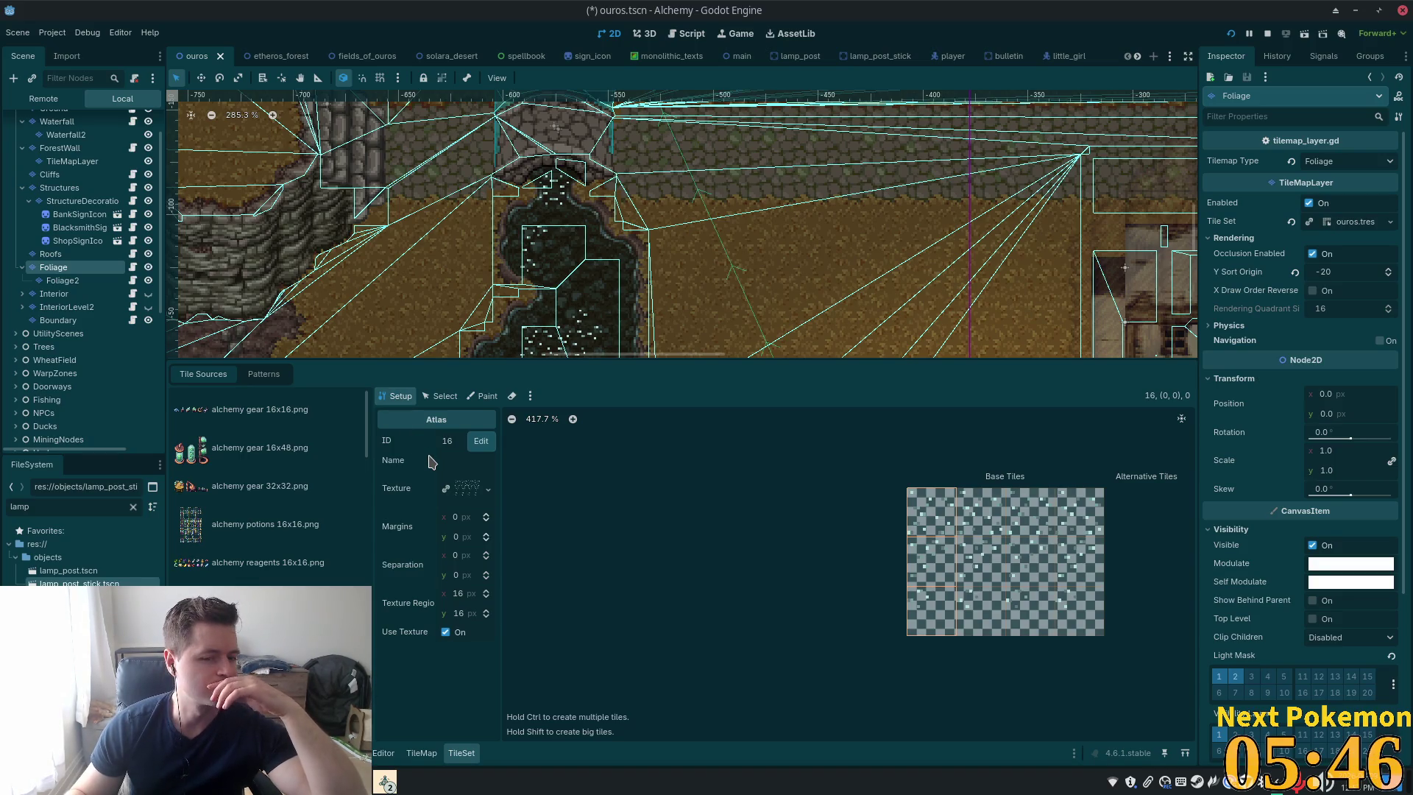
left_click(440, 396)
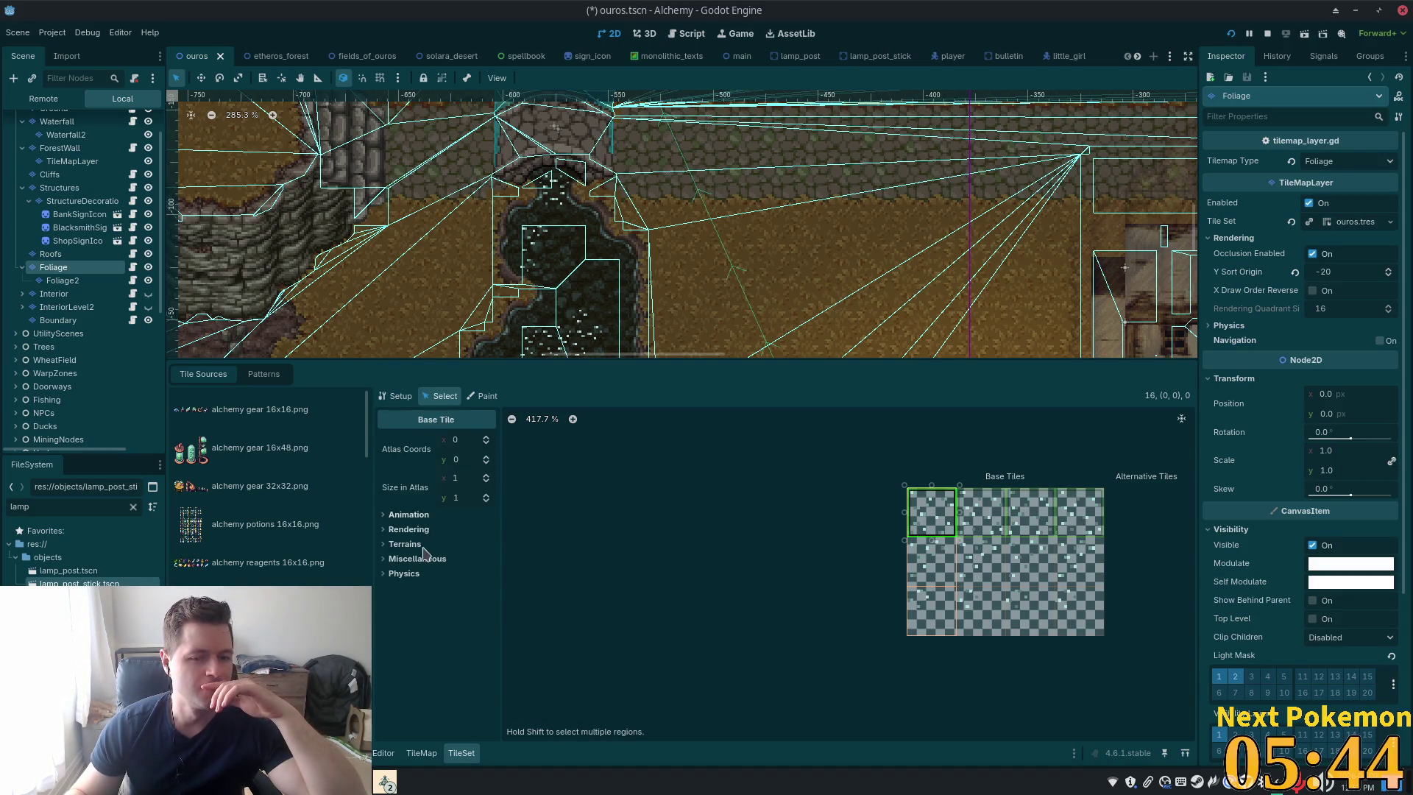
left_click(382, 533)
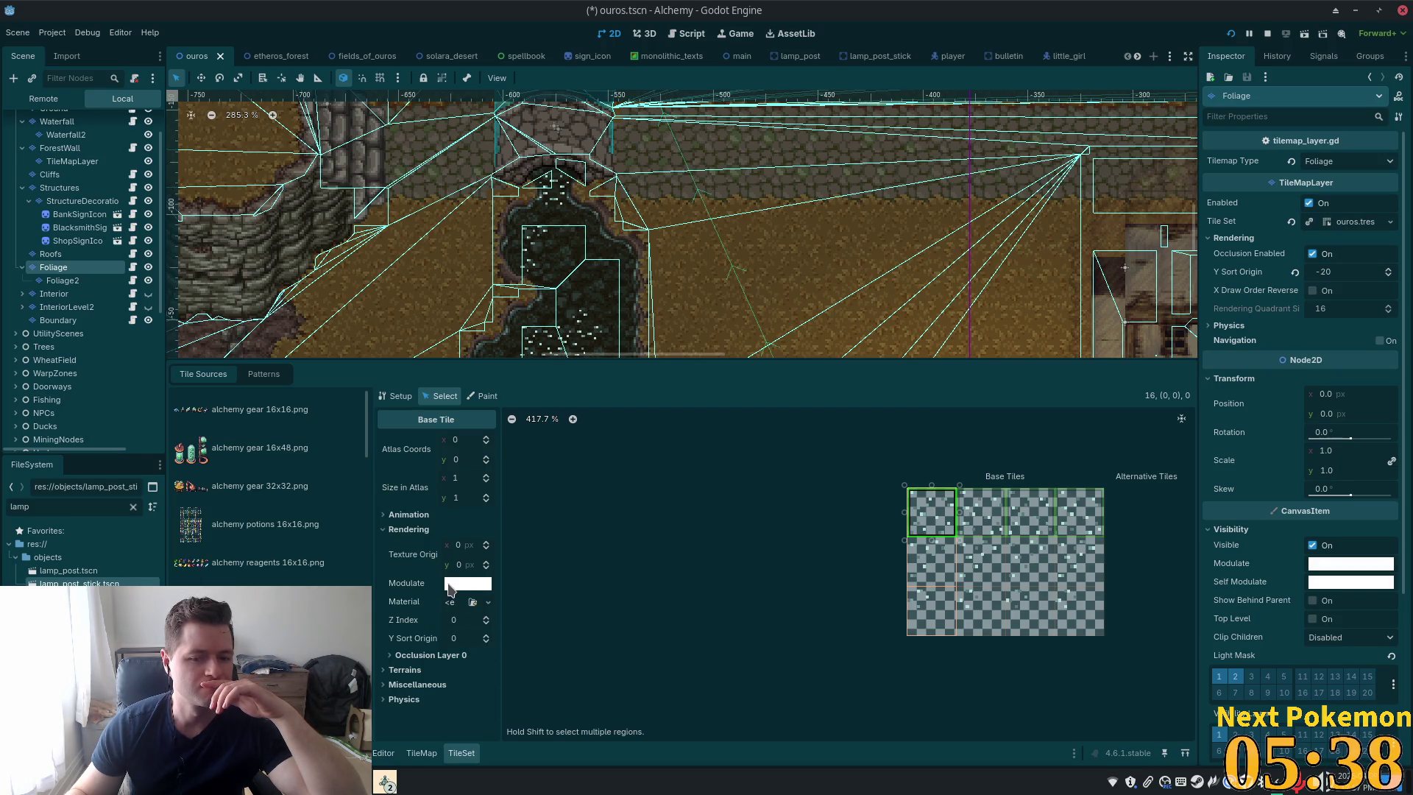
left_click(480, 586)
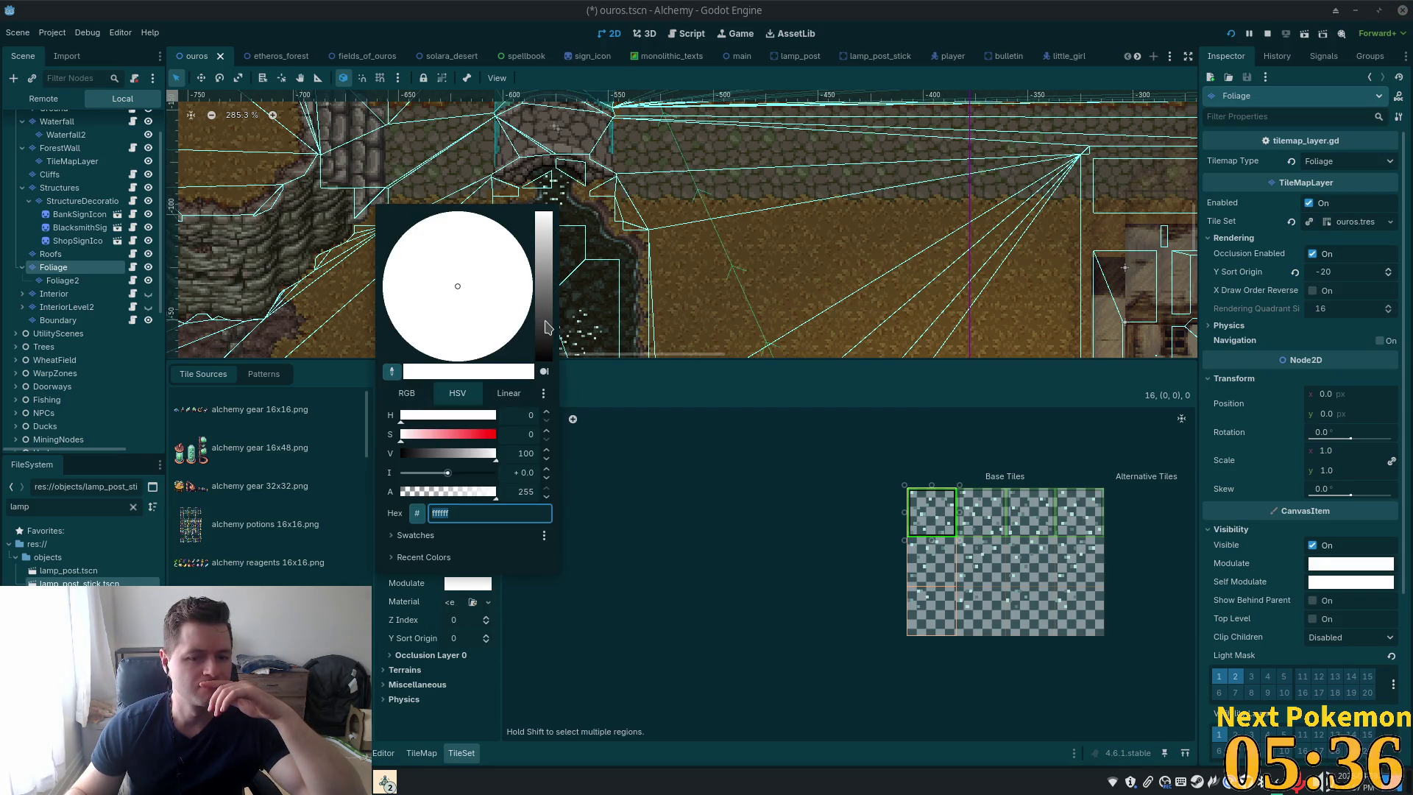
left_click_drag(445, 474, 449, 474)
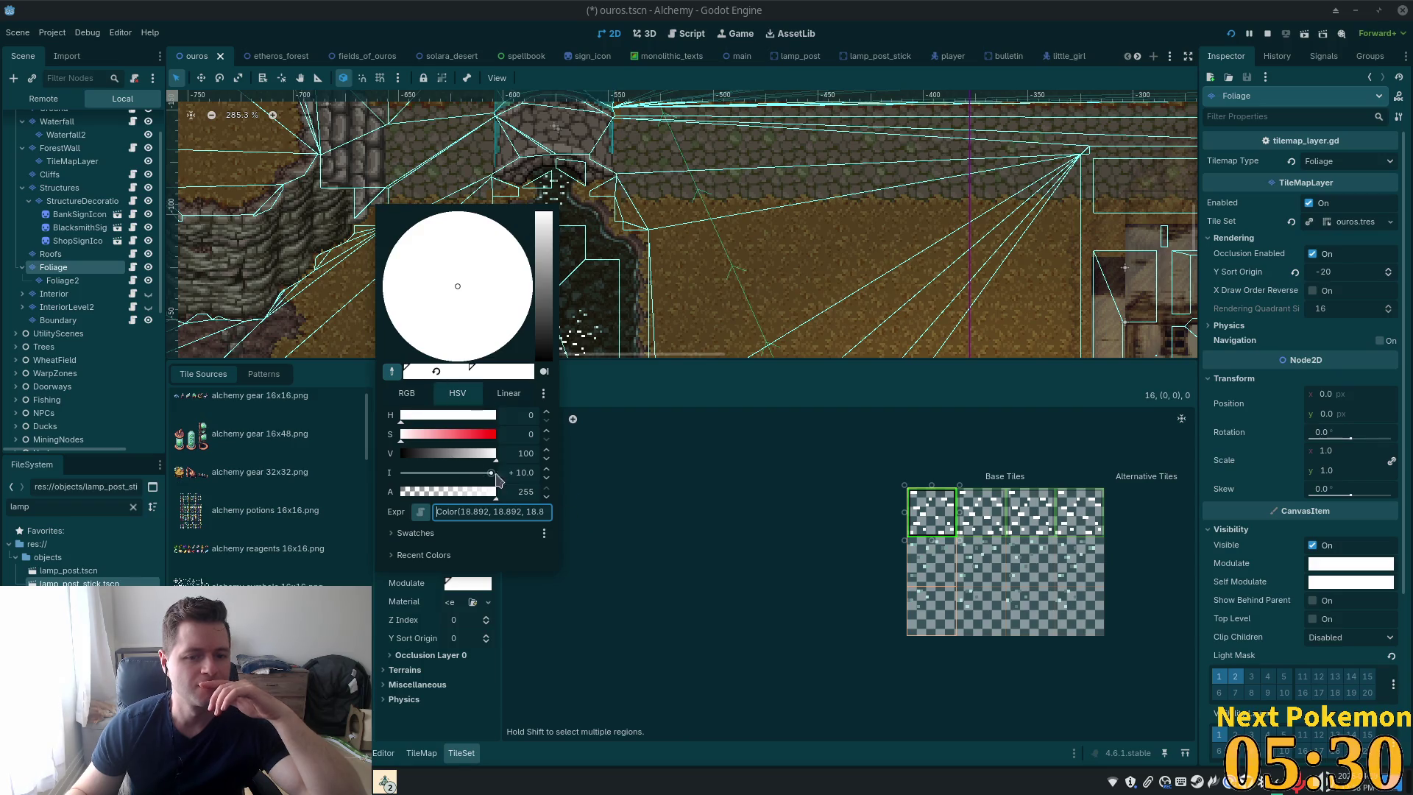
left_click(659, 462)
key("ctrl+s")
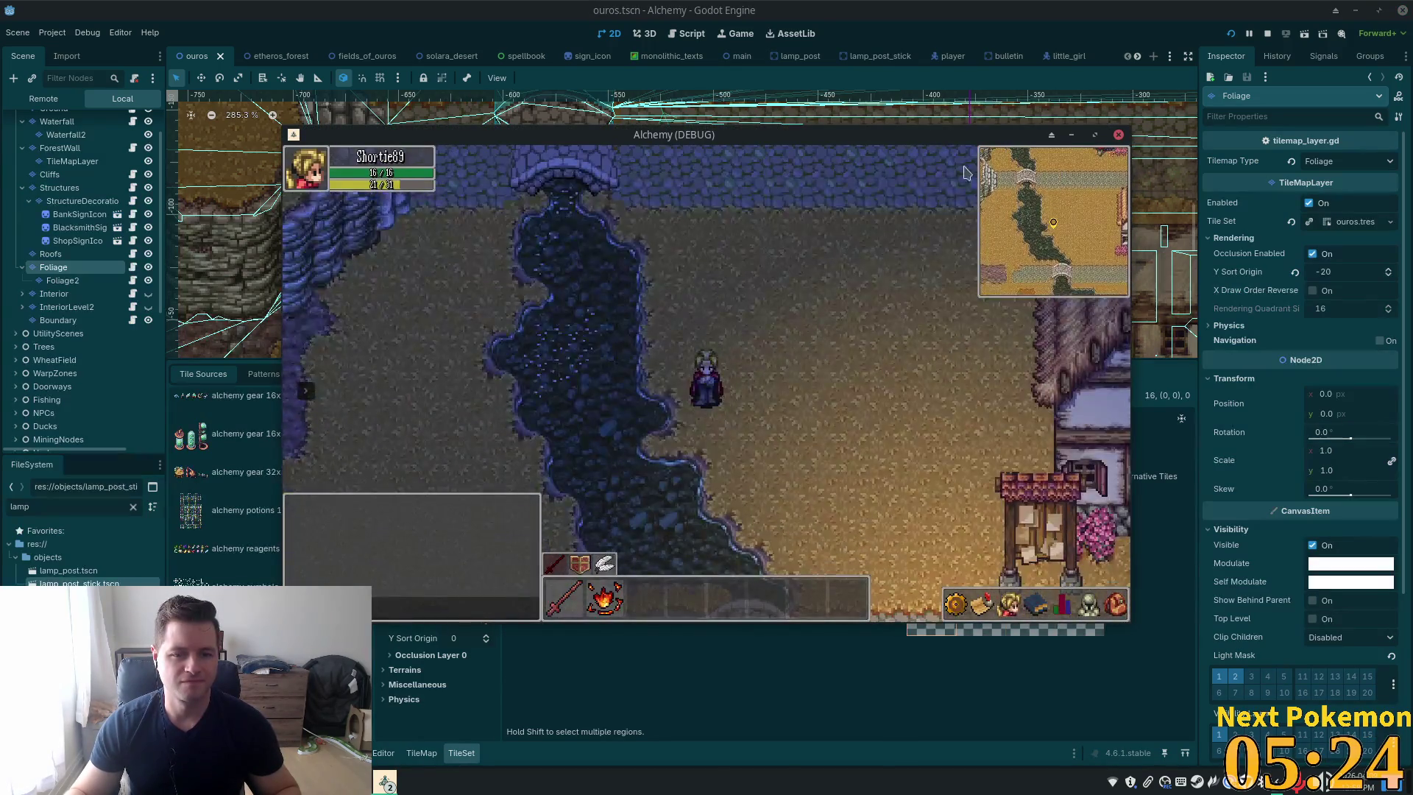
Run the game, walk the player through town toward the bridge to check the glow, then stop it
left_click(1230, 33)
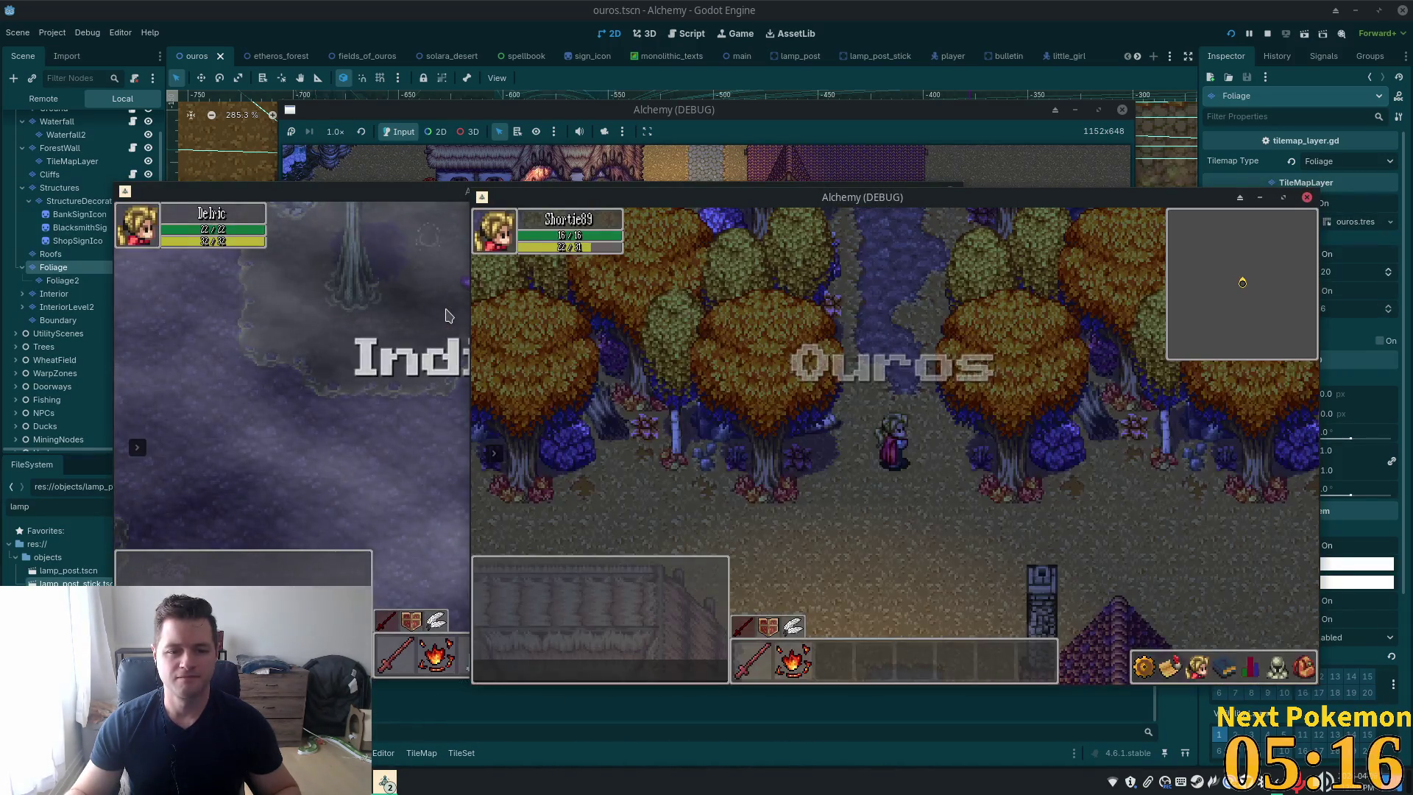
key("Left")
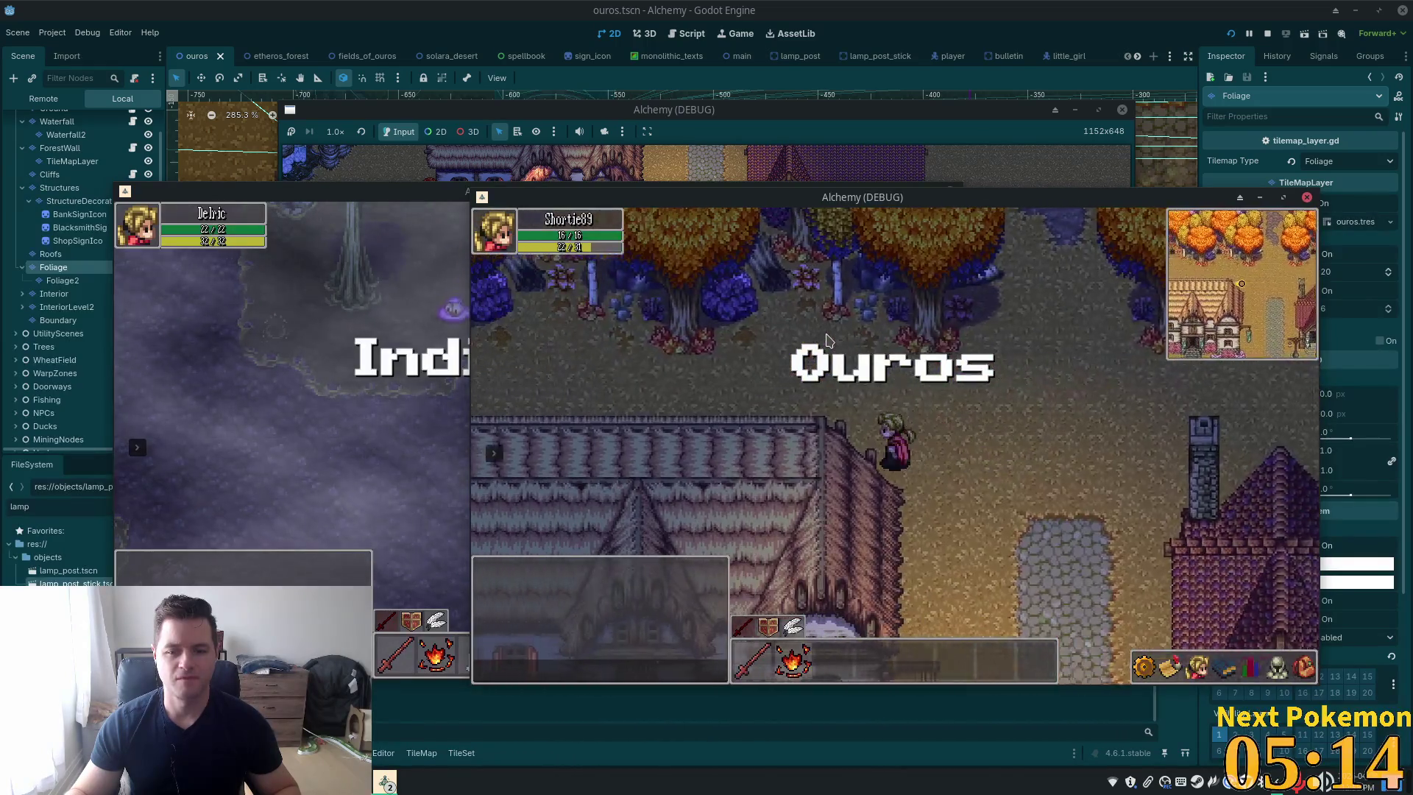
key("Left")
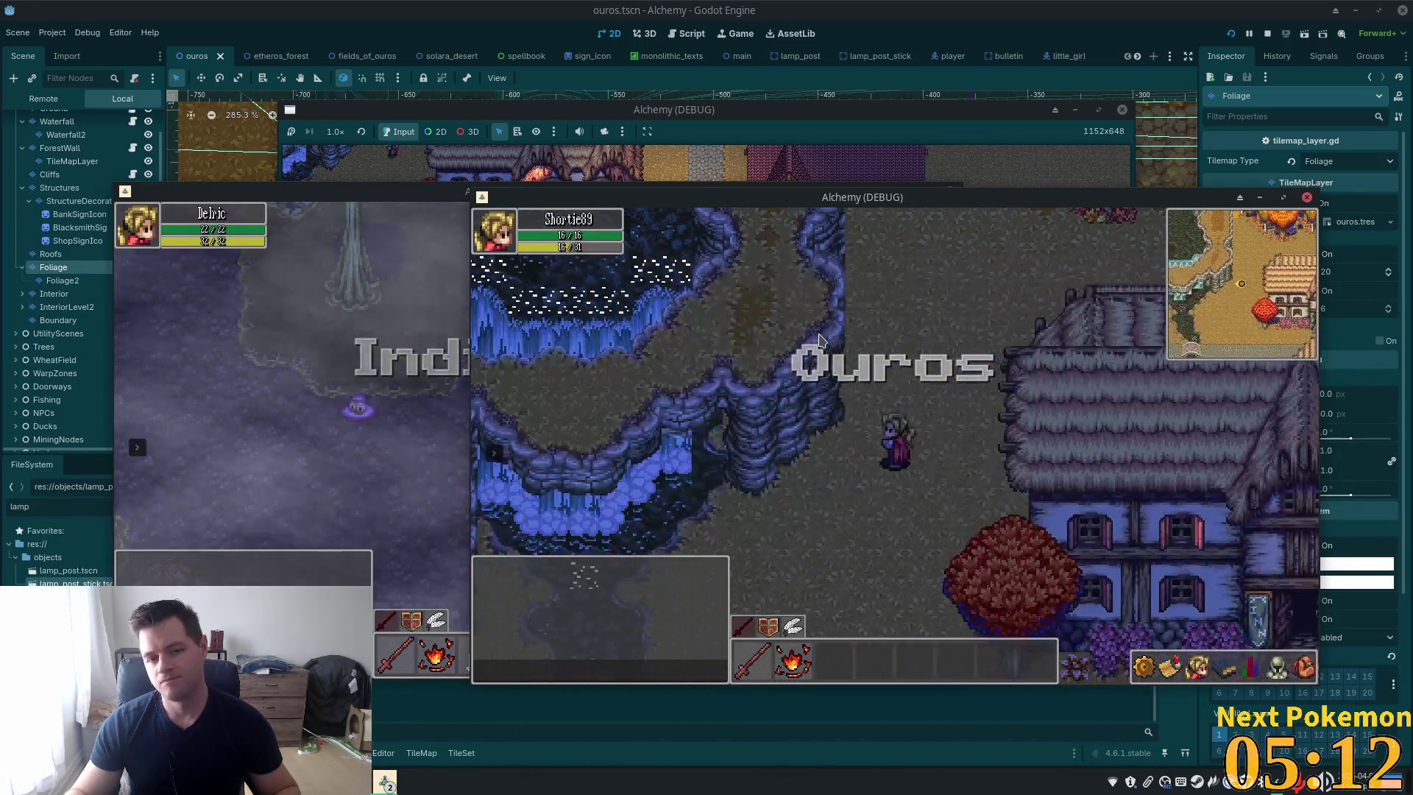
key("Down")
key("Down")
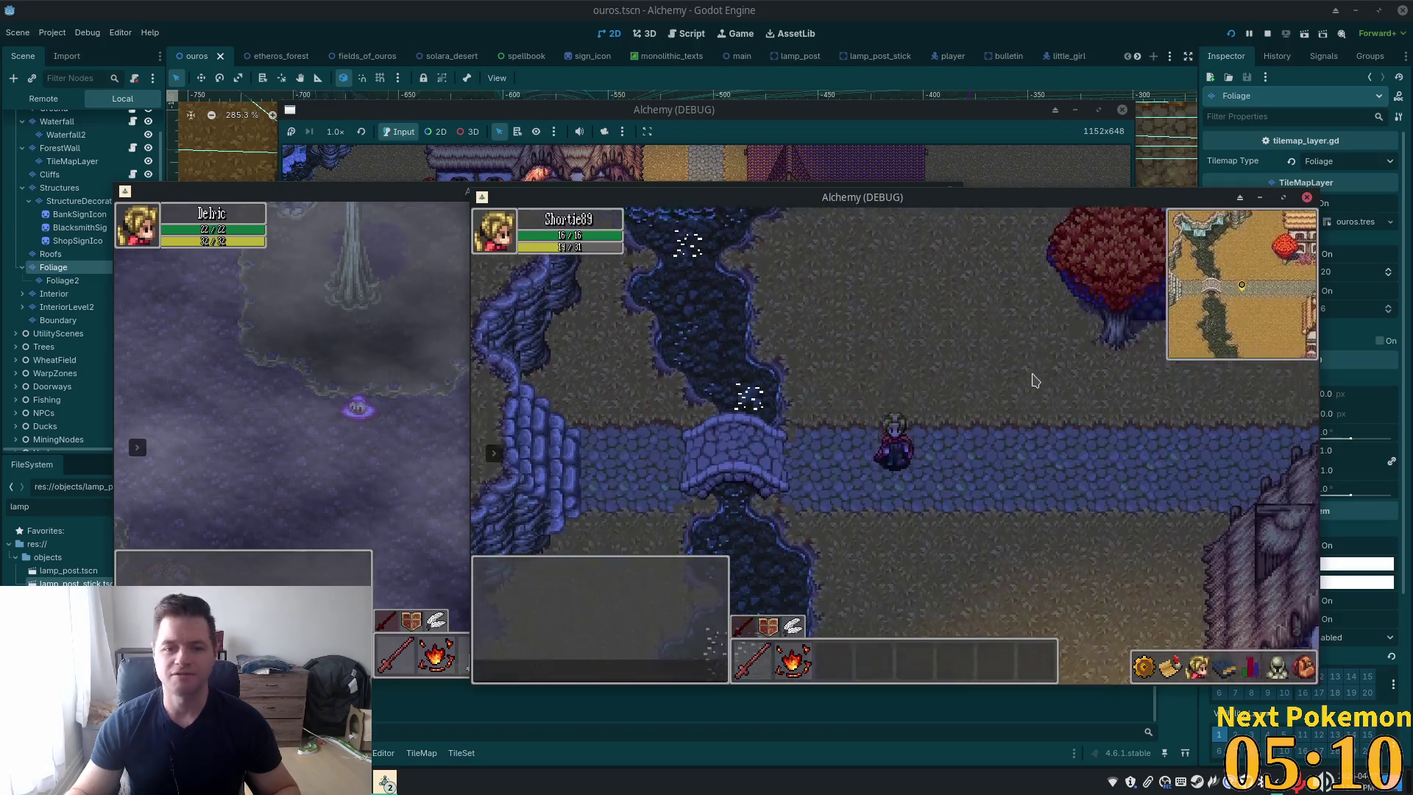
key("Right")
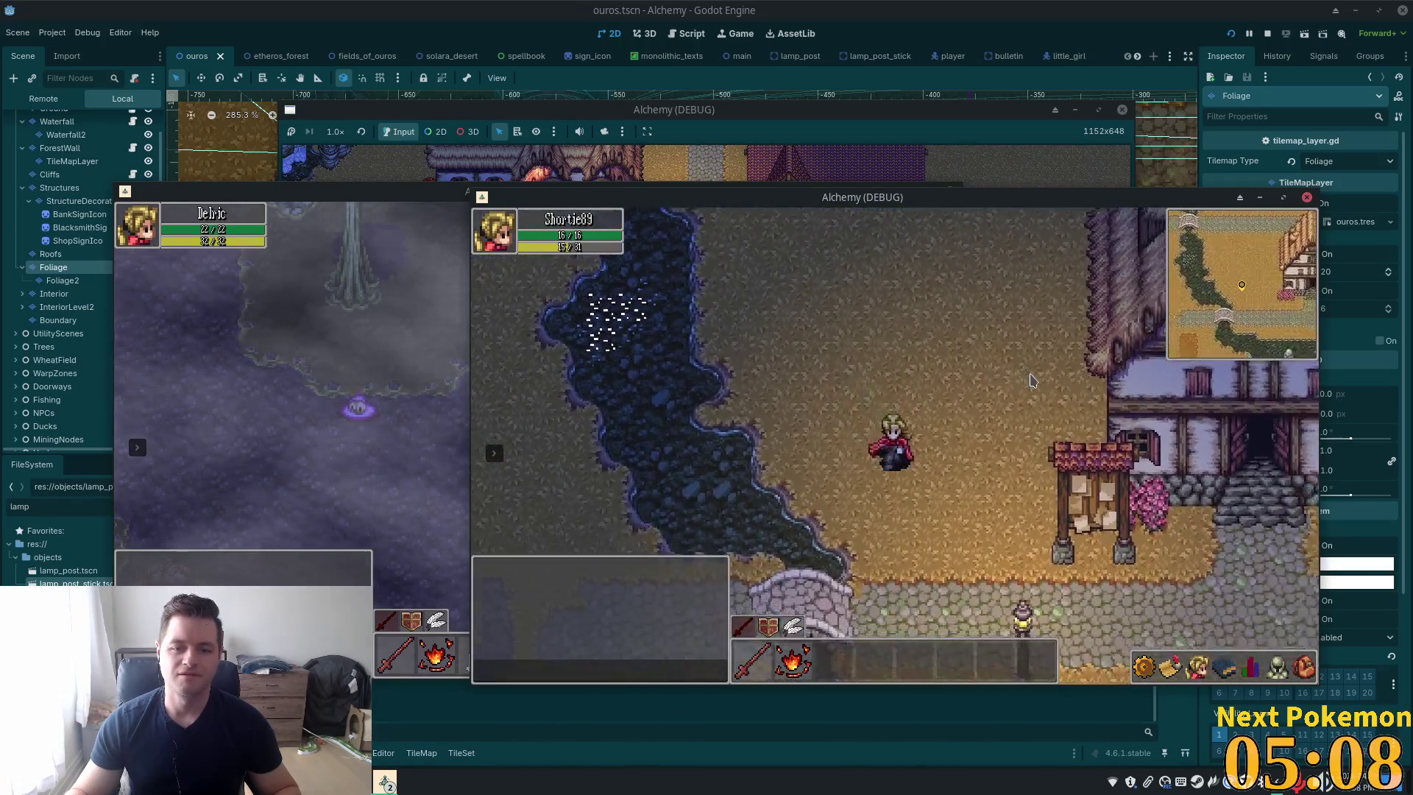
key("F8")
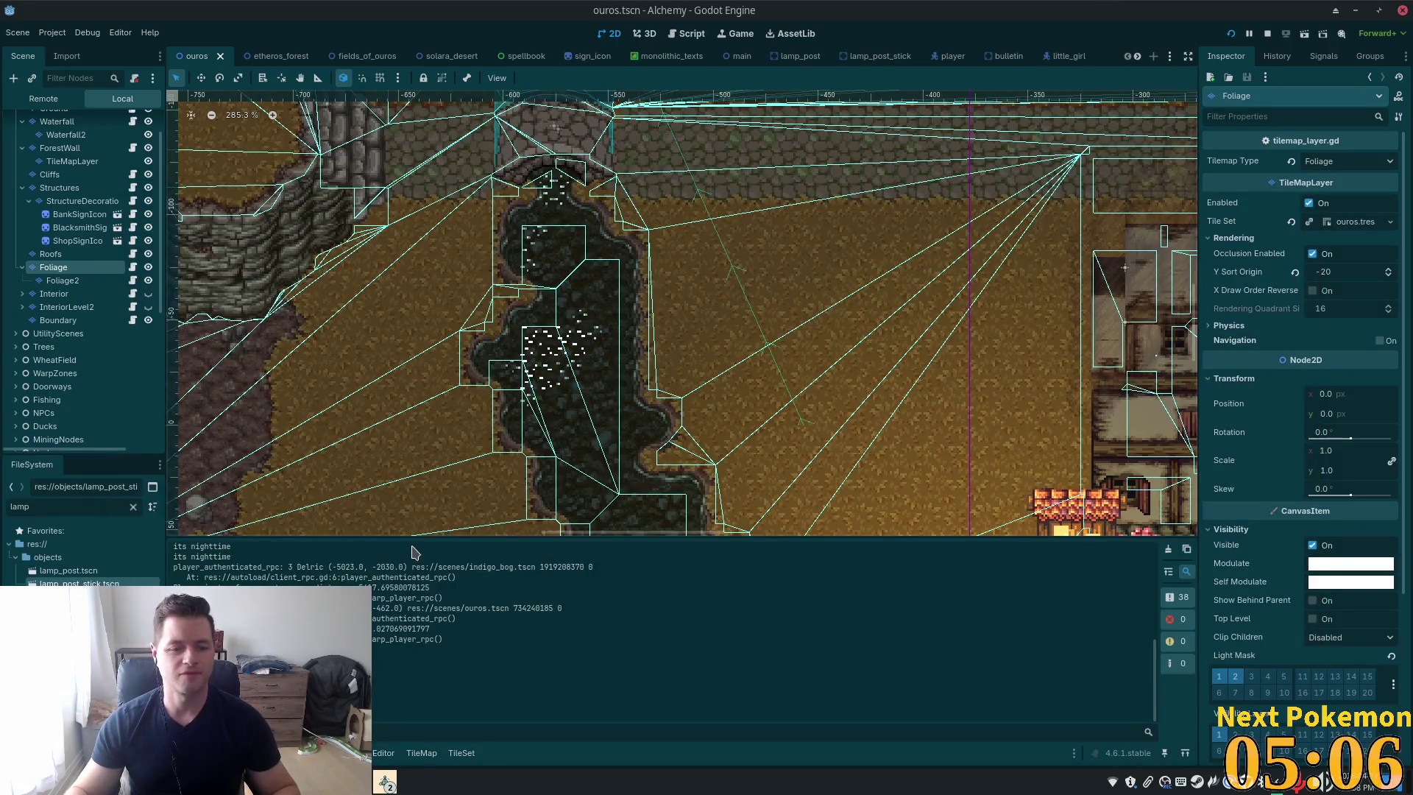
Lower the sparkle tile's modulate intensity from +10 to a faint glow and save
left_click(452, 753)
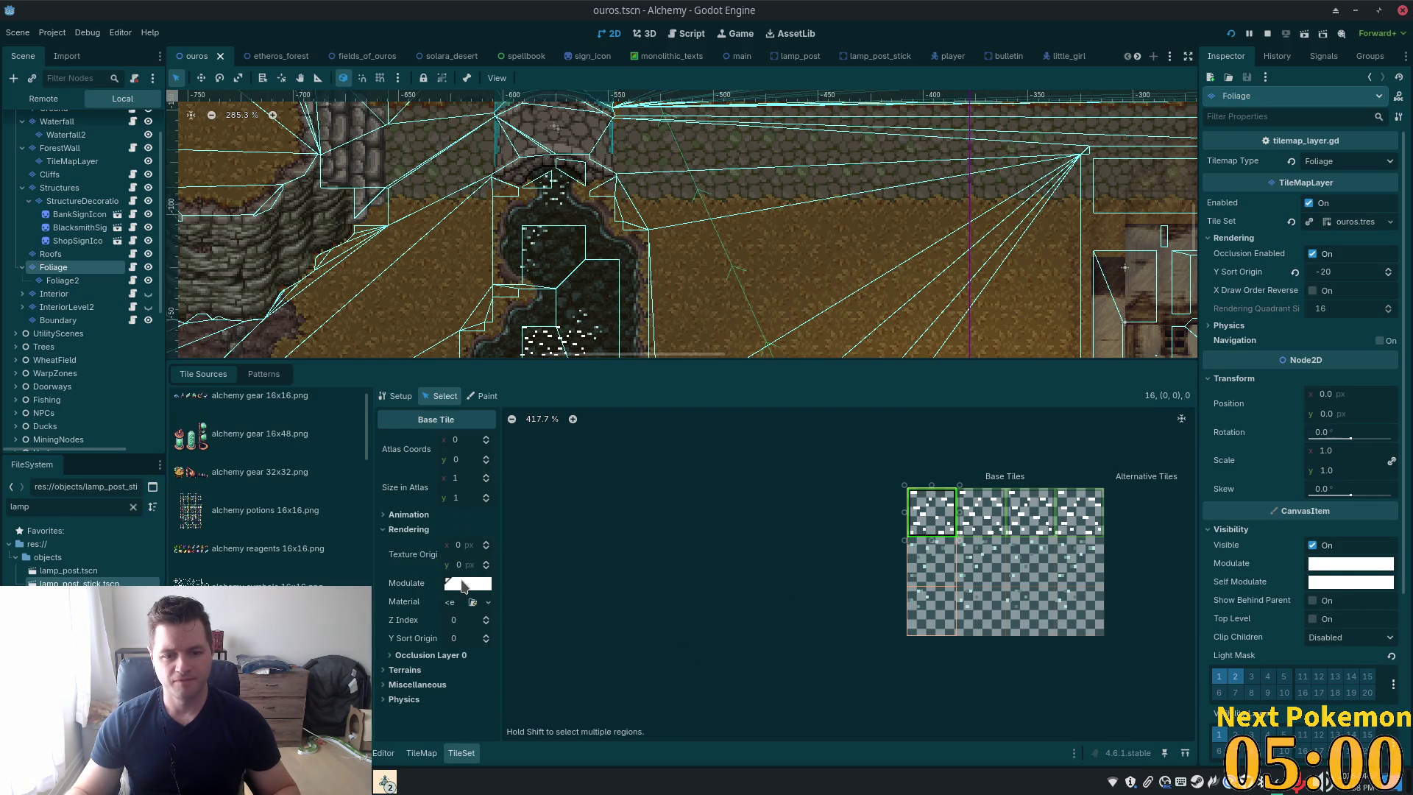
left_click(464, 583)
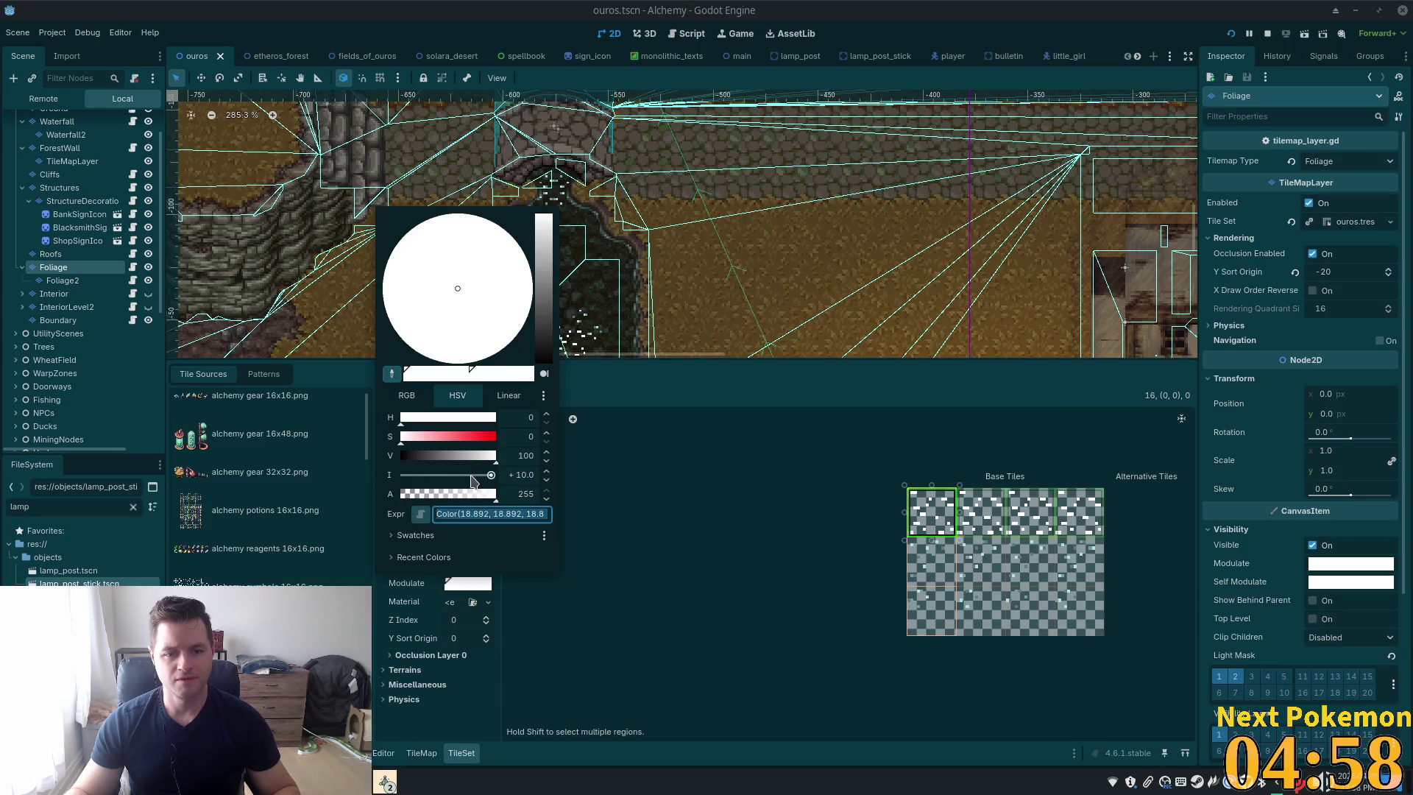
left_click_drag(472, 480, 448, 479)
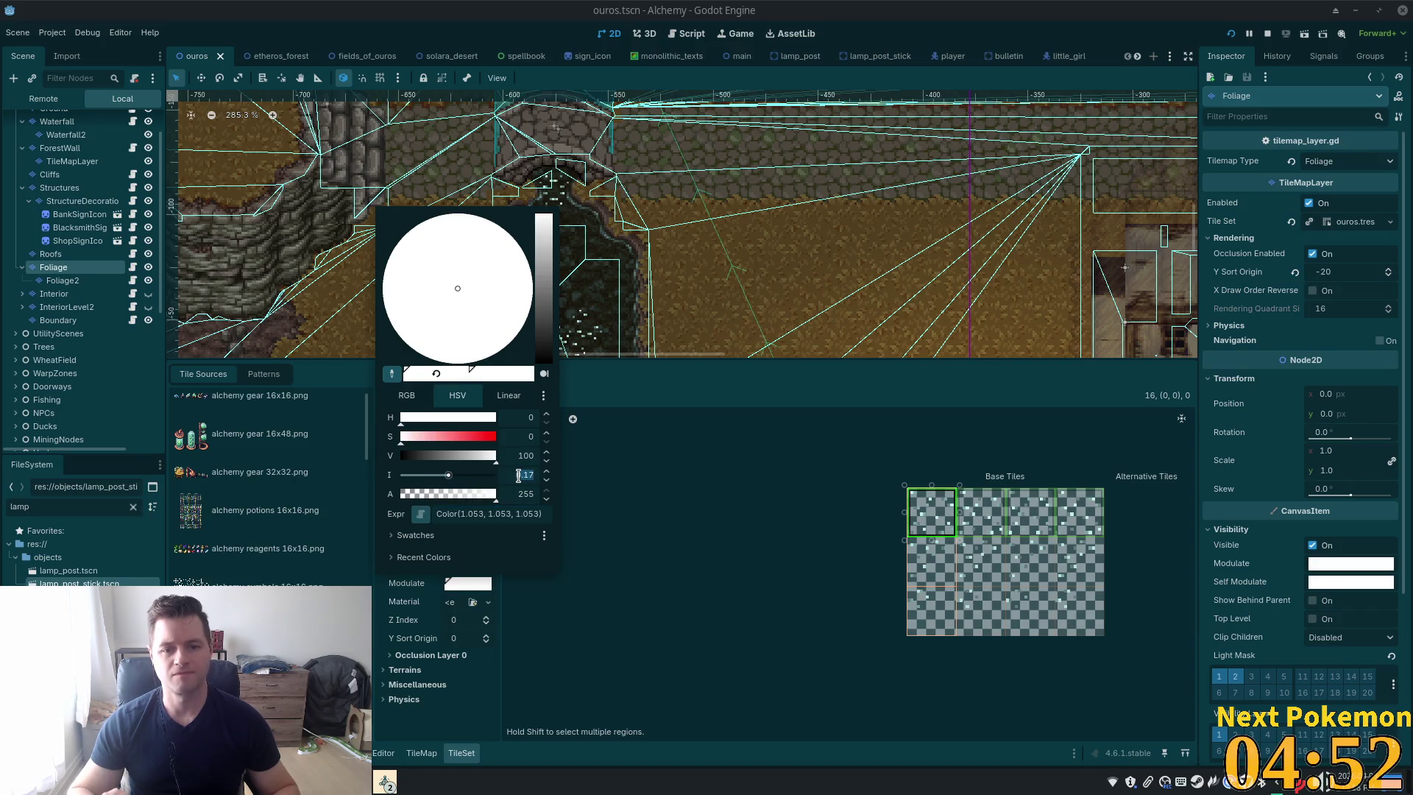
left_click(846, 551)
key("ctrl+s")
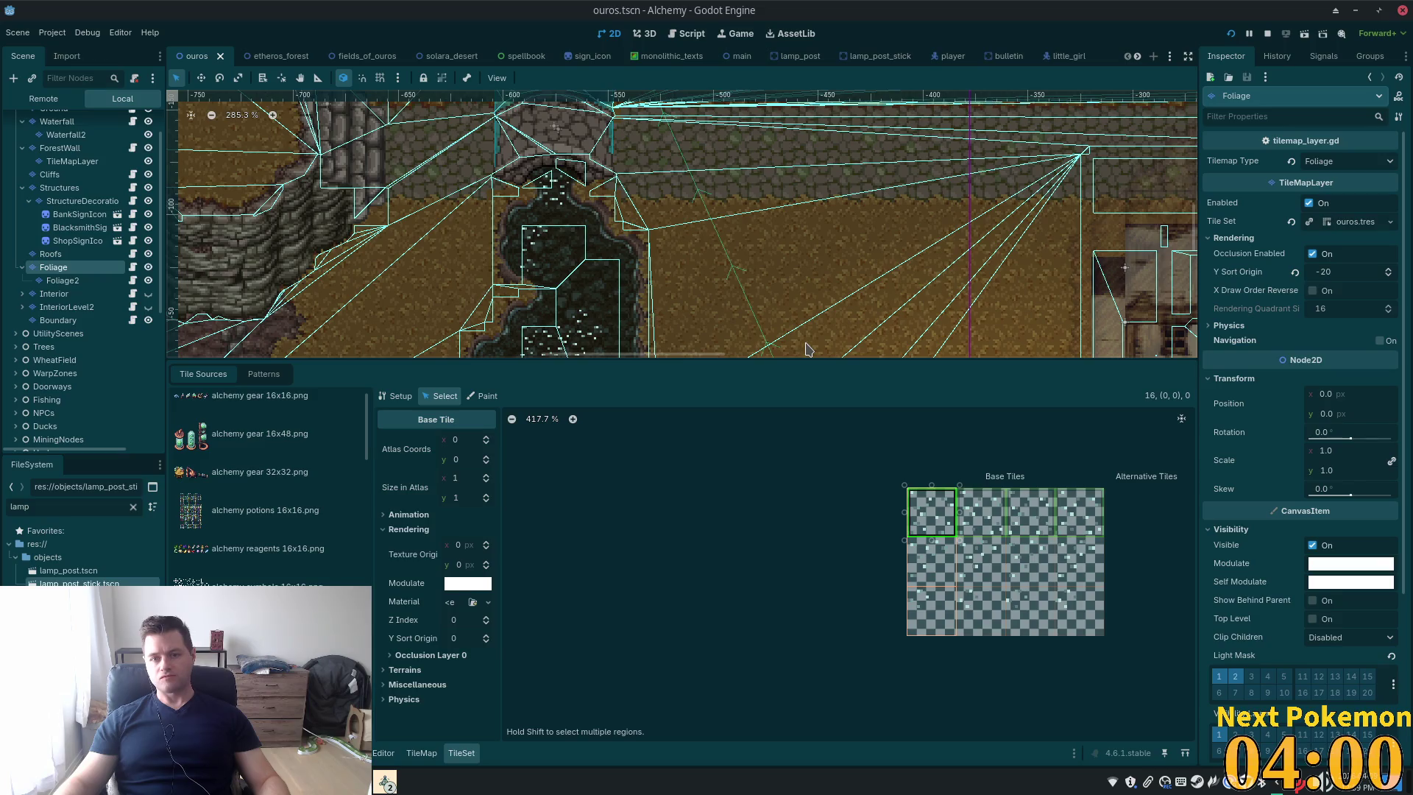
Leave tile editing by selecting the Ouros root, then select the left lamp post, LampPost4
scroll(839, 213, "down", 7)
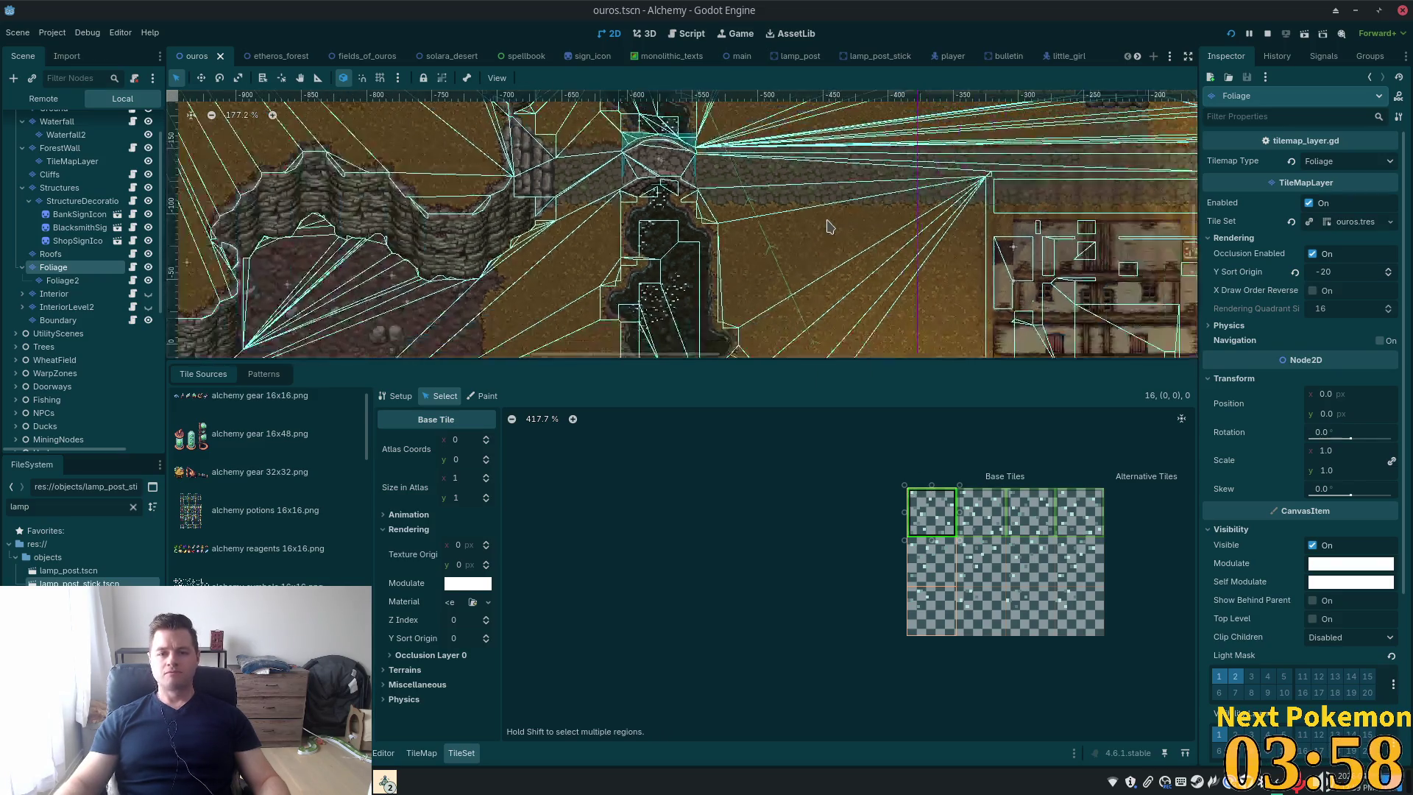
scroll(956, 278, "down", 3)
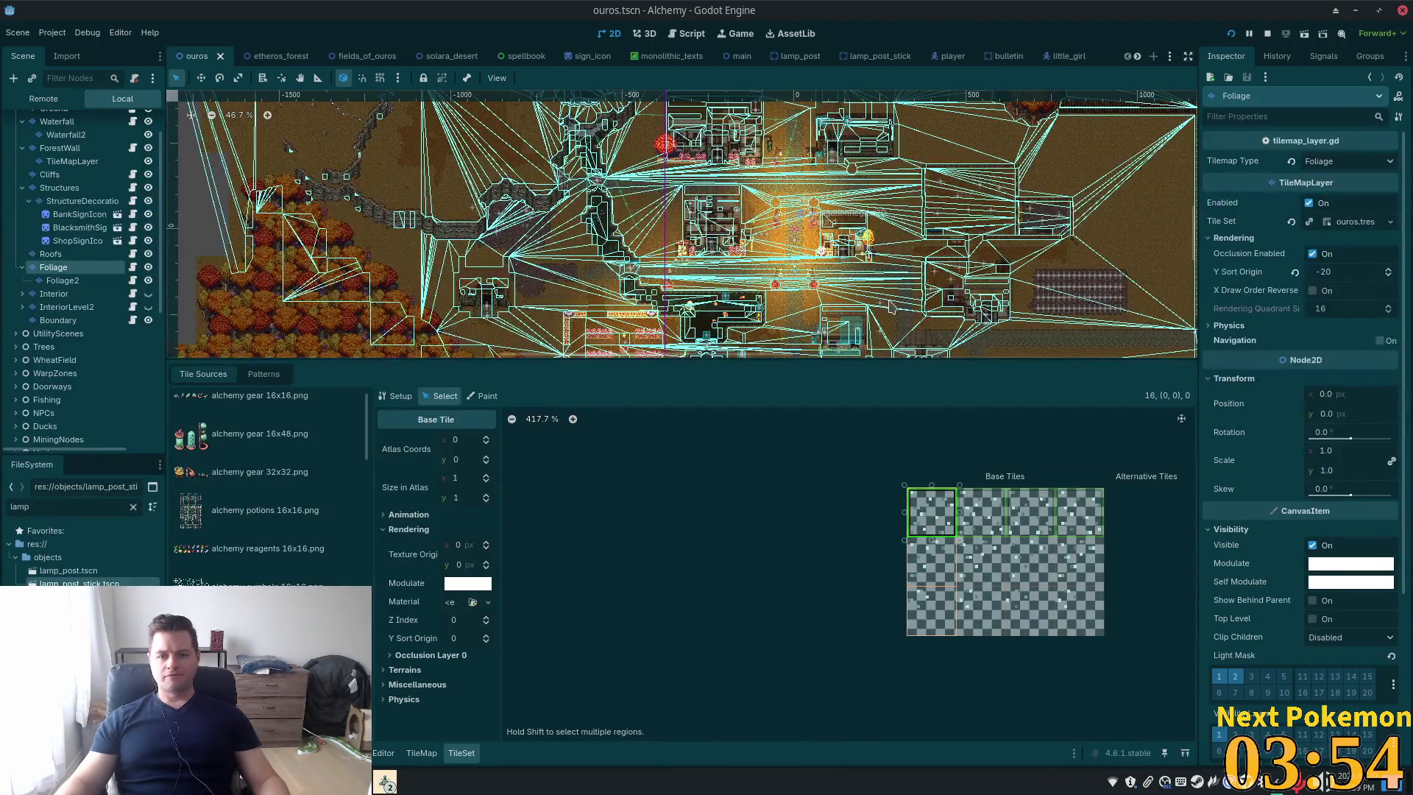
scroll(905, 317, "up", 4)
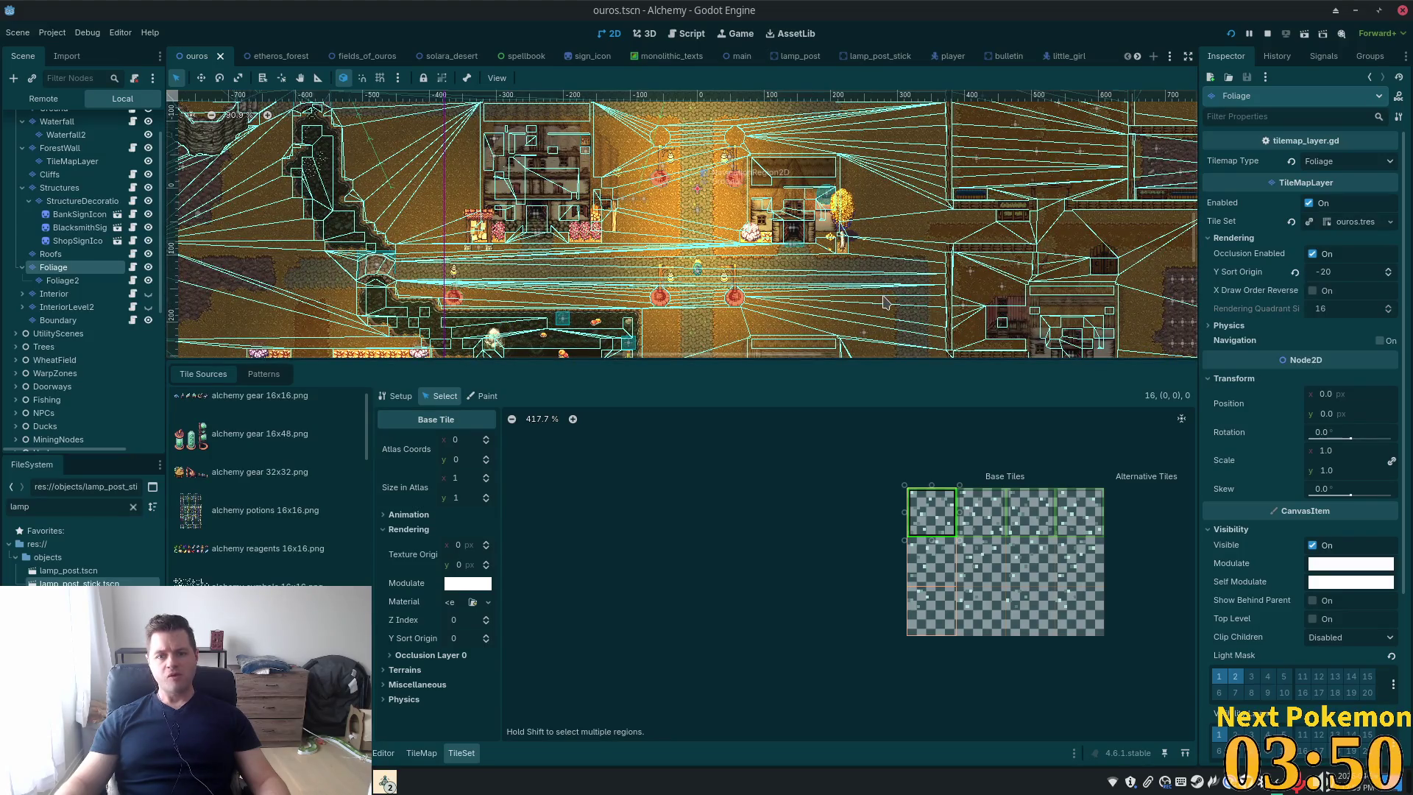
scroll(884, 302, "up", 3)
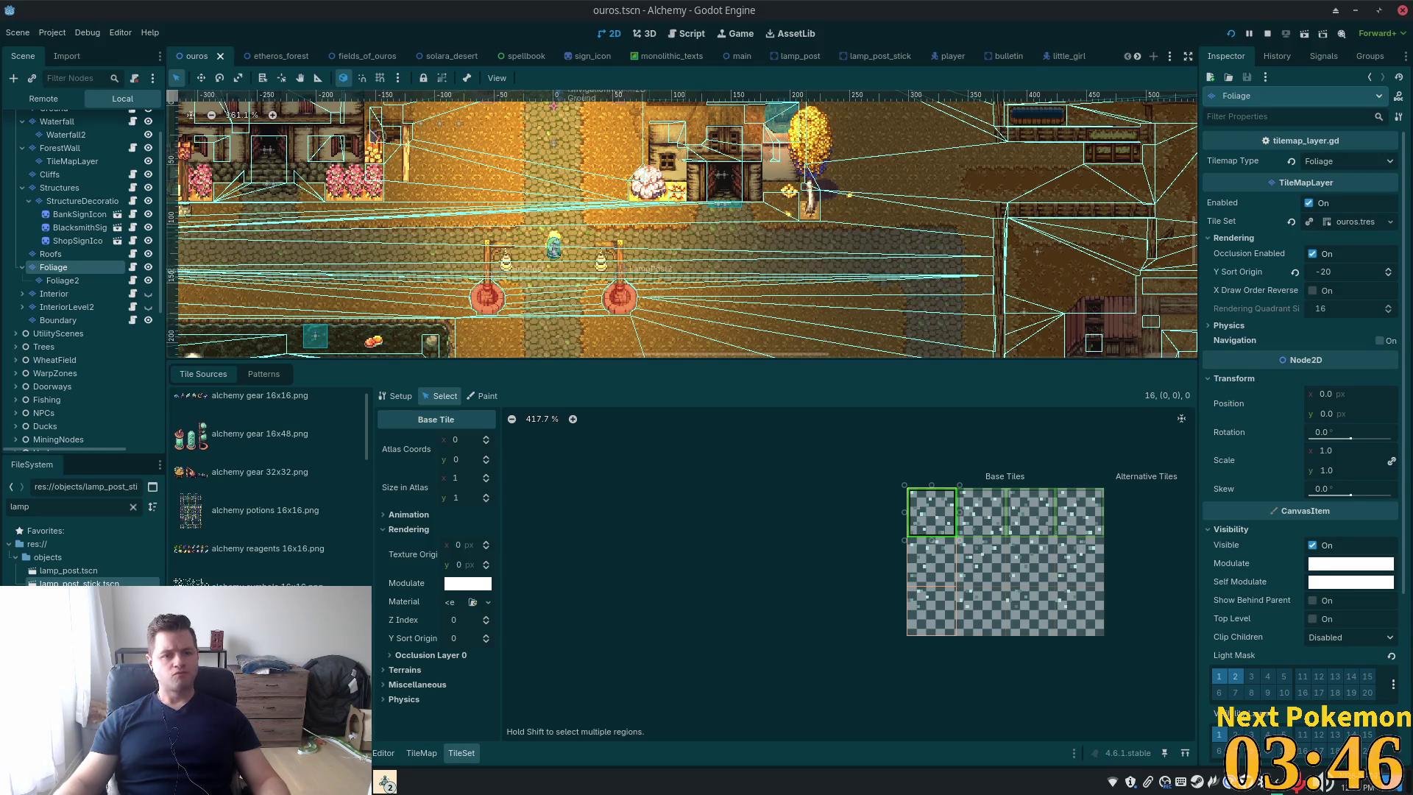
scroll(81, 184, "up", 2)
left_click(38, 122)
left_click(494, 277)
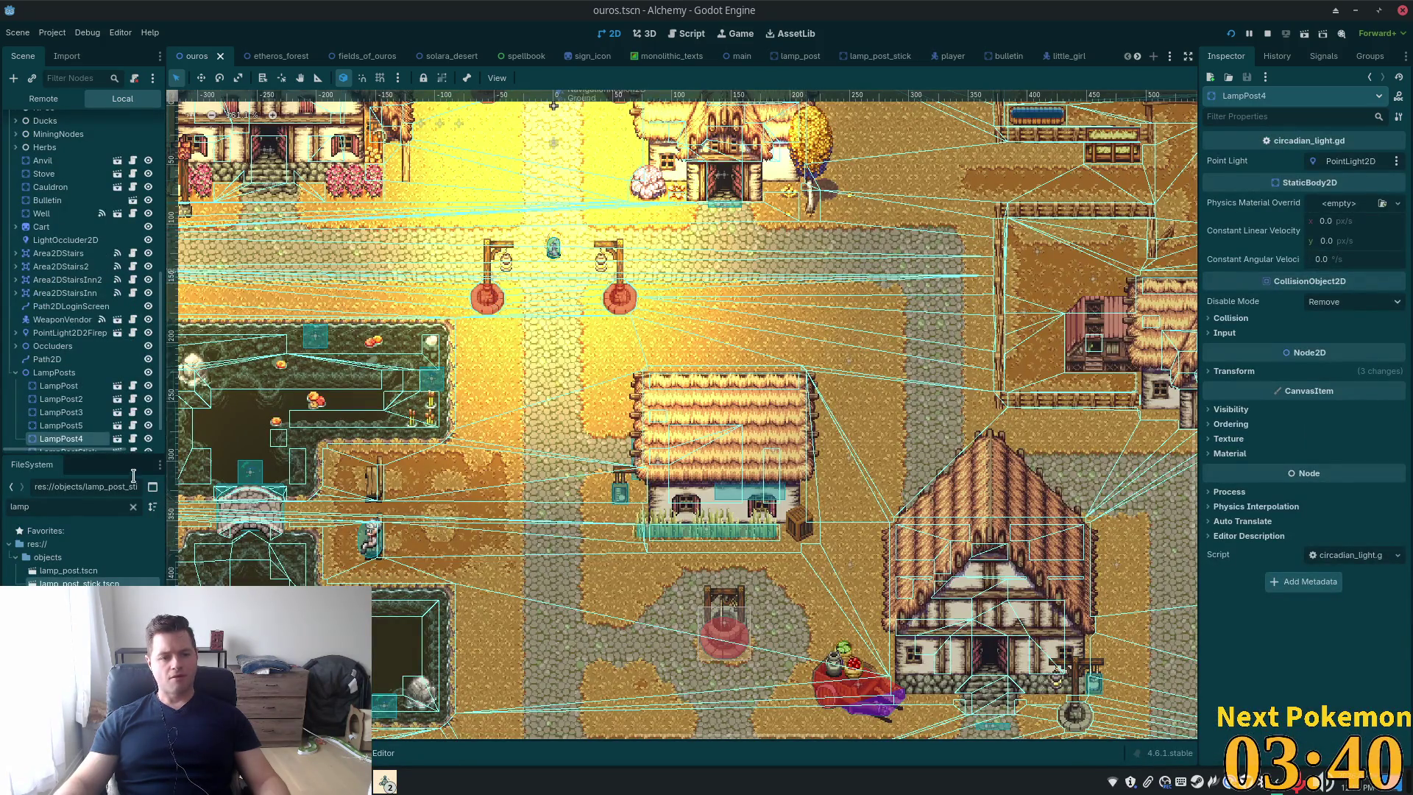
Duplicate LampPost4, then undo the duplication and select LampPost5
scroll(66, 398, "down", 2)
left_click(61, 393)
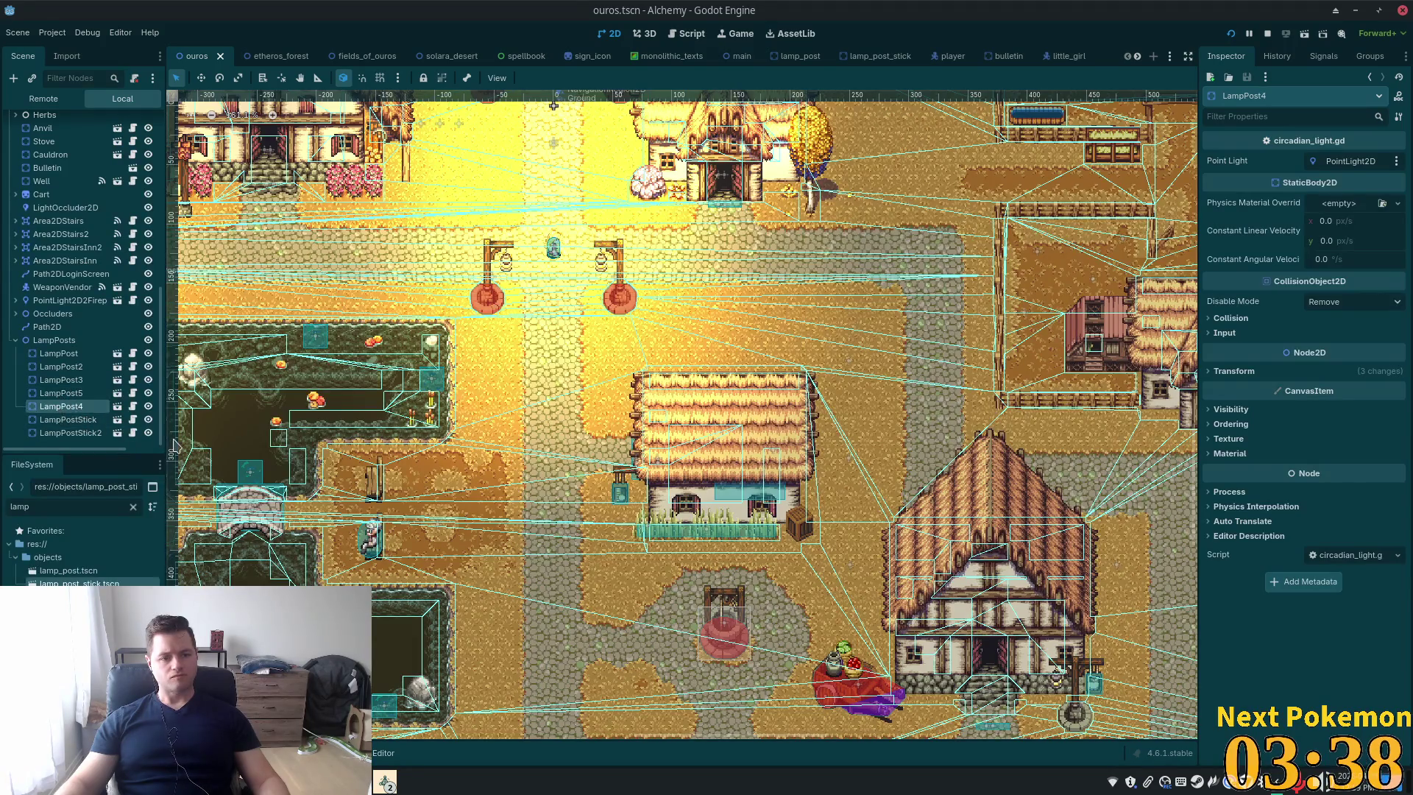
key("ctrl+d")
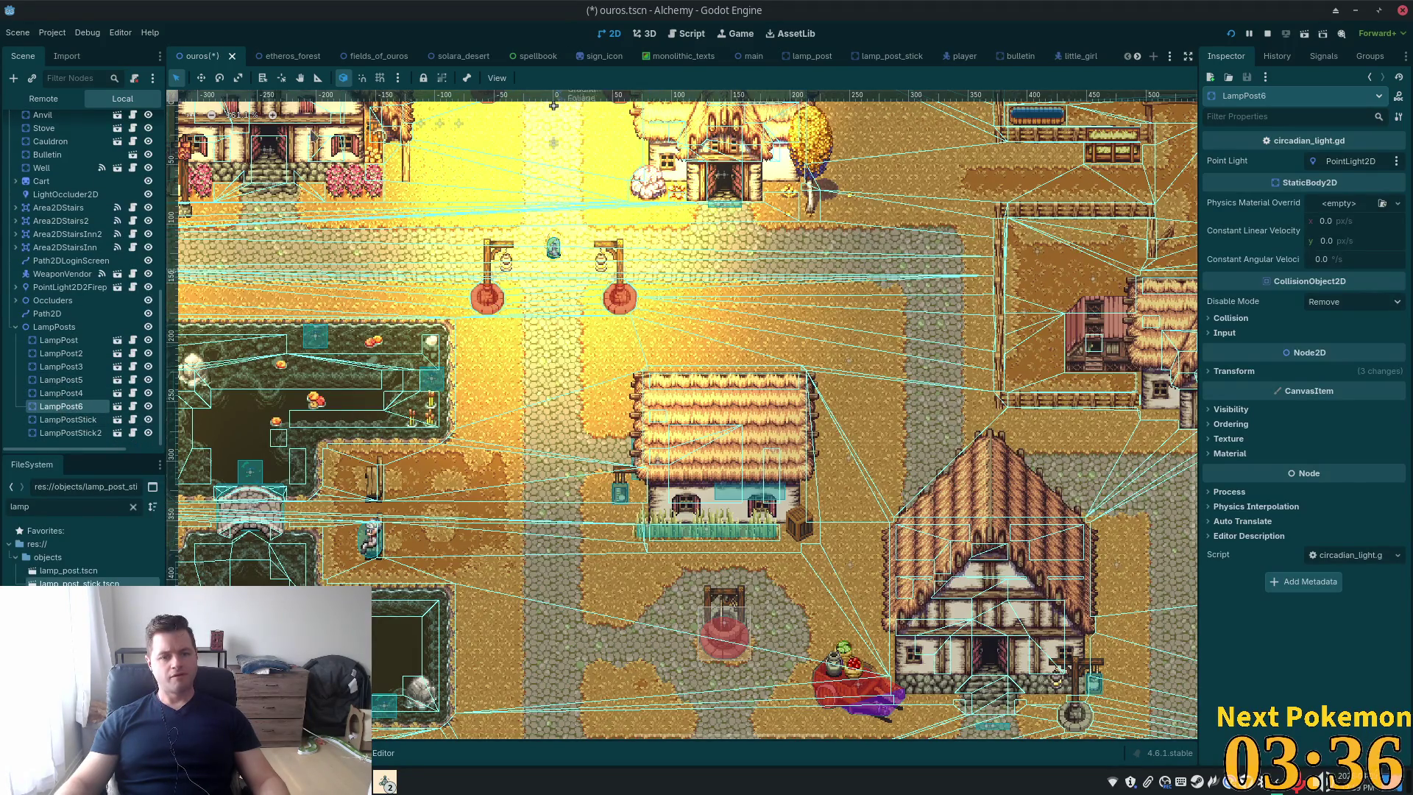
left_click(219, 79)
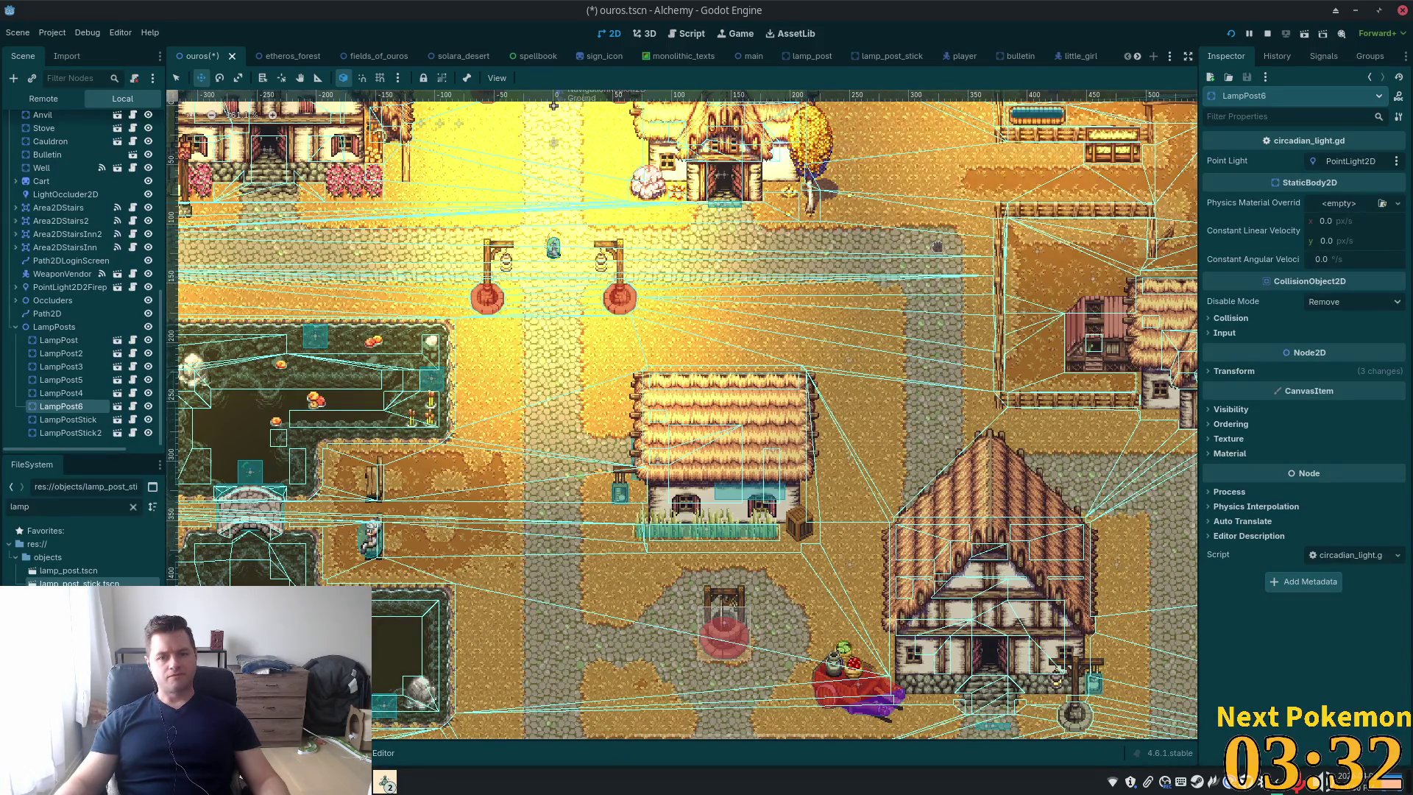
scroll(913, 244, "down", 3)
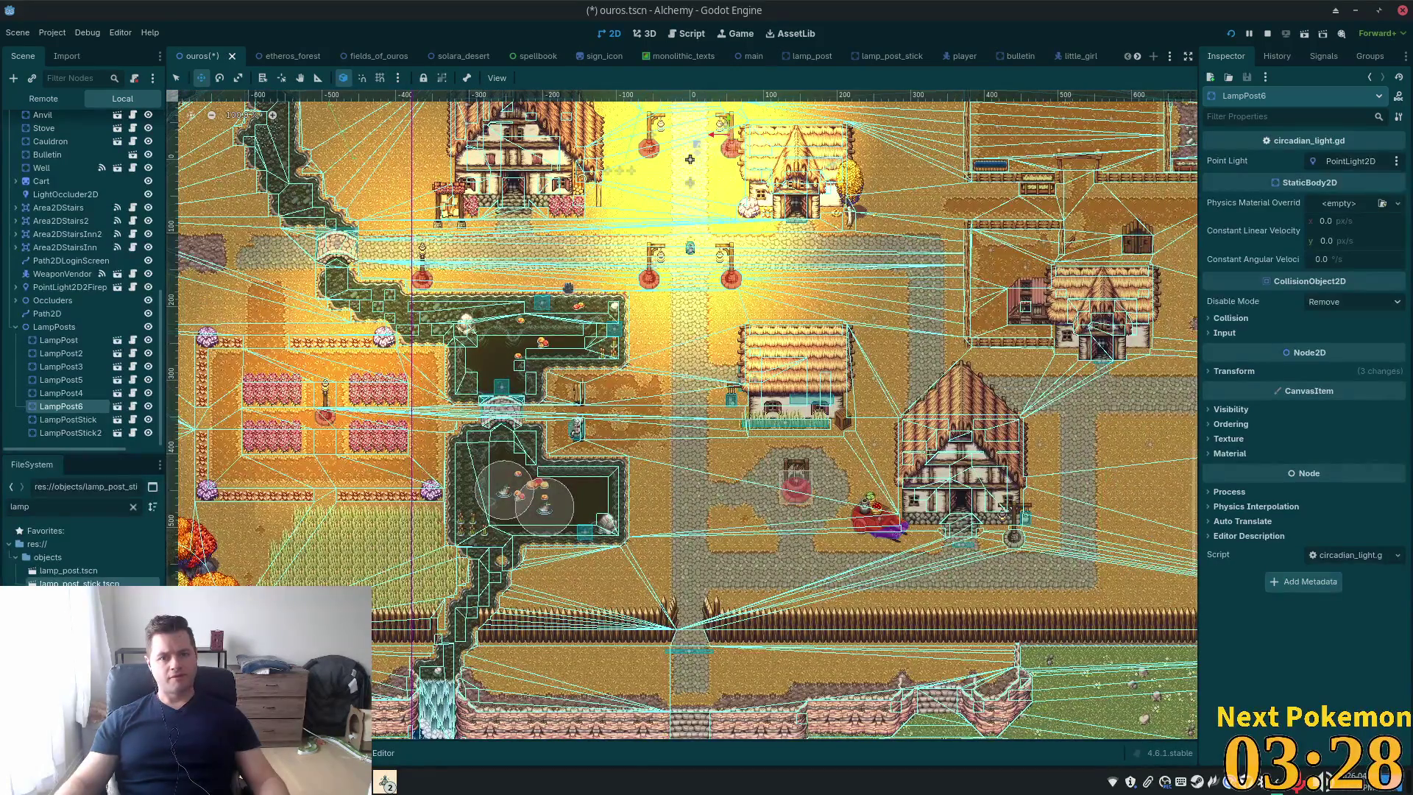
scroll(553, 263, "up", 3)
key("ctrl+z")
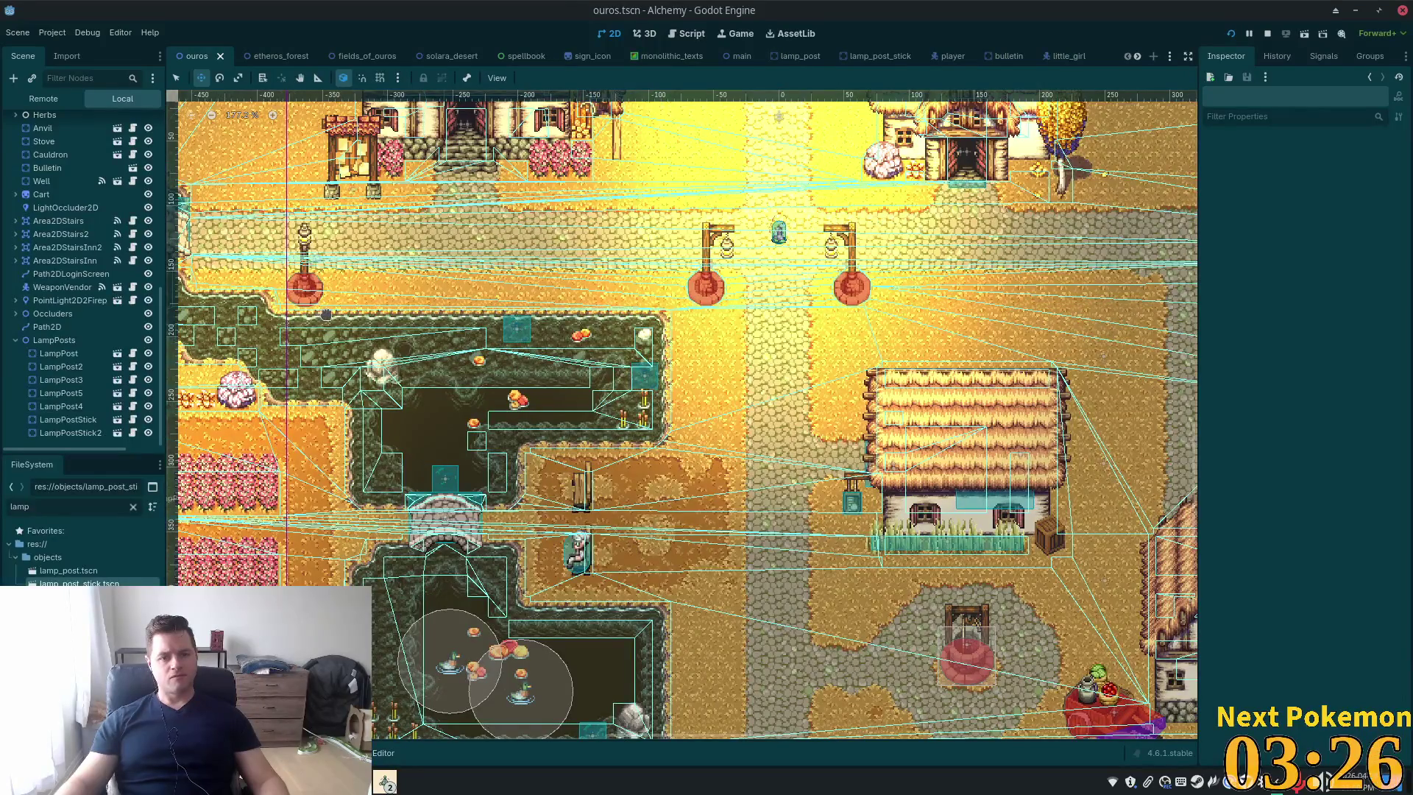
left_click(68, 394)
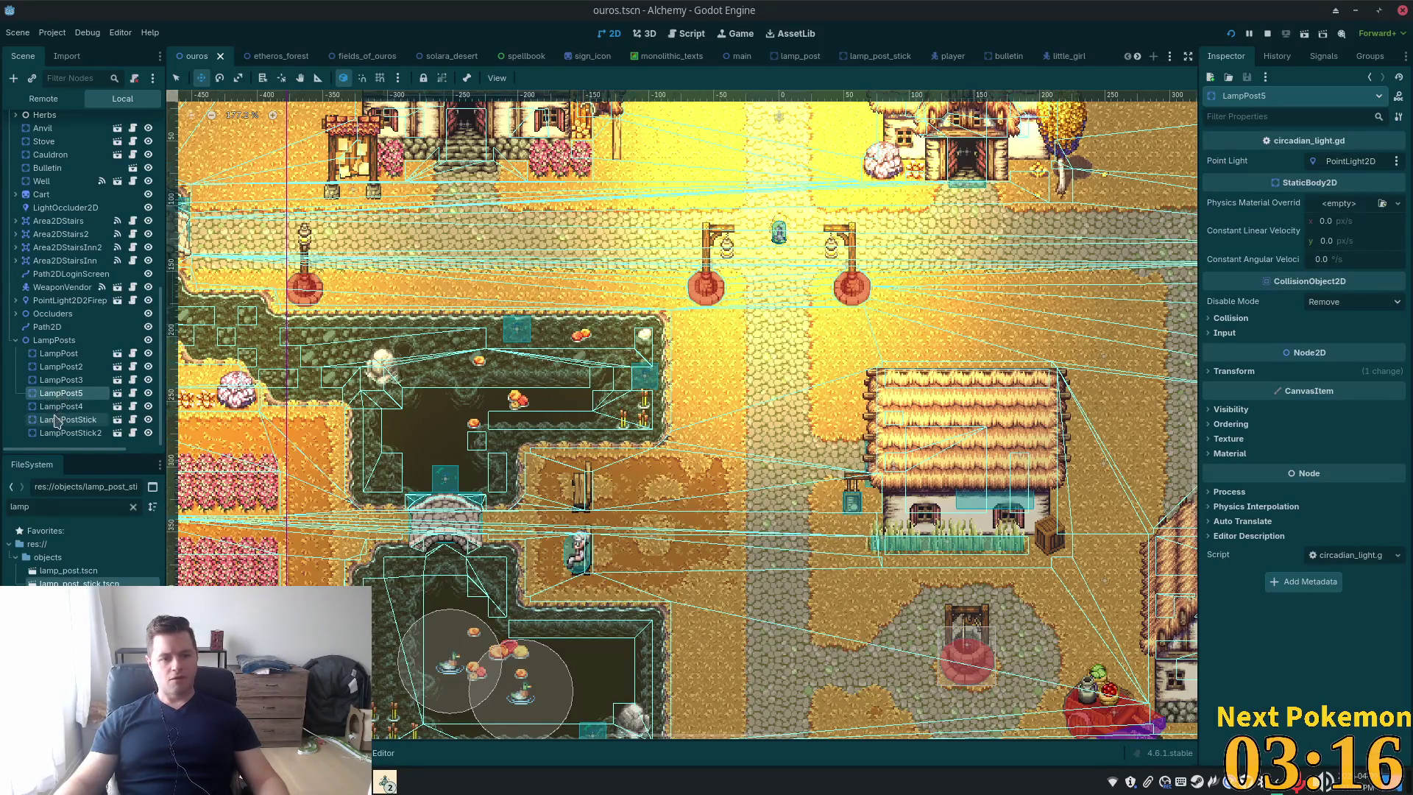
Duplicate the first LampPost, move the copy east along the upper road, and save
left_click(58, 354)
key("ctrl+d")
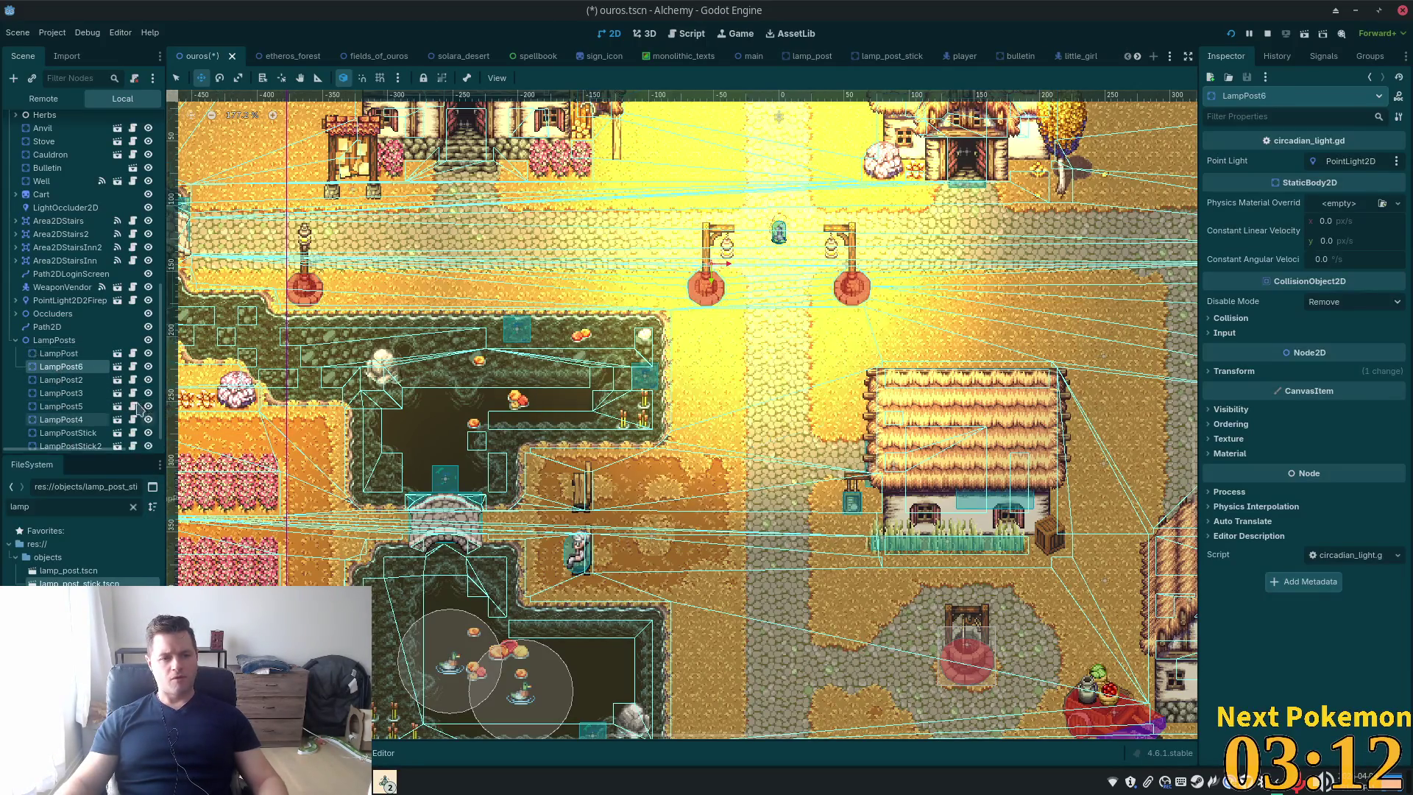
left_click_drag(705, 287, 1114, 283)
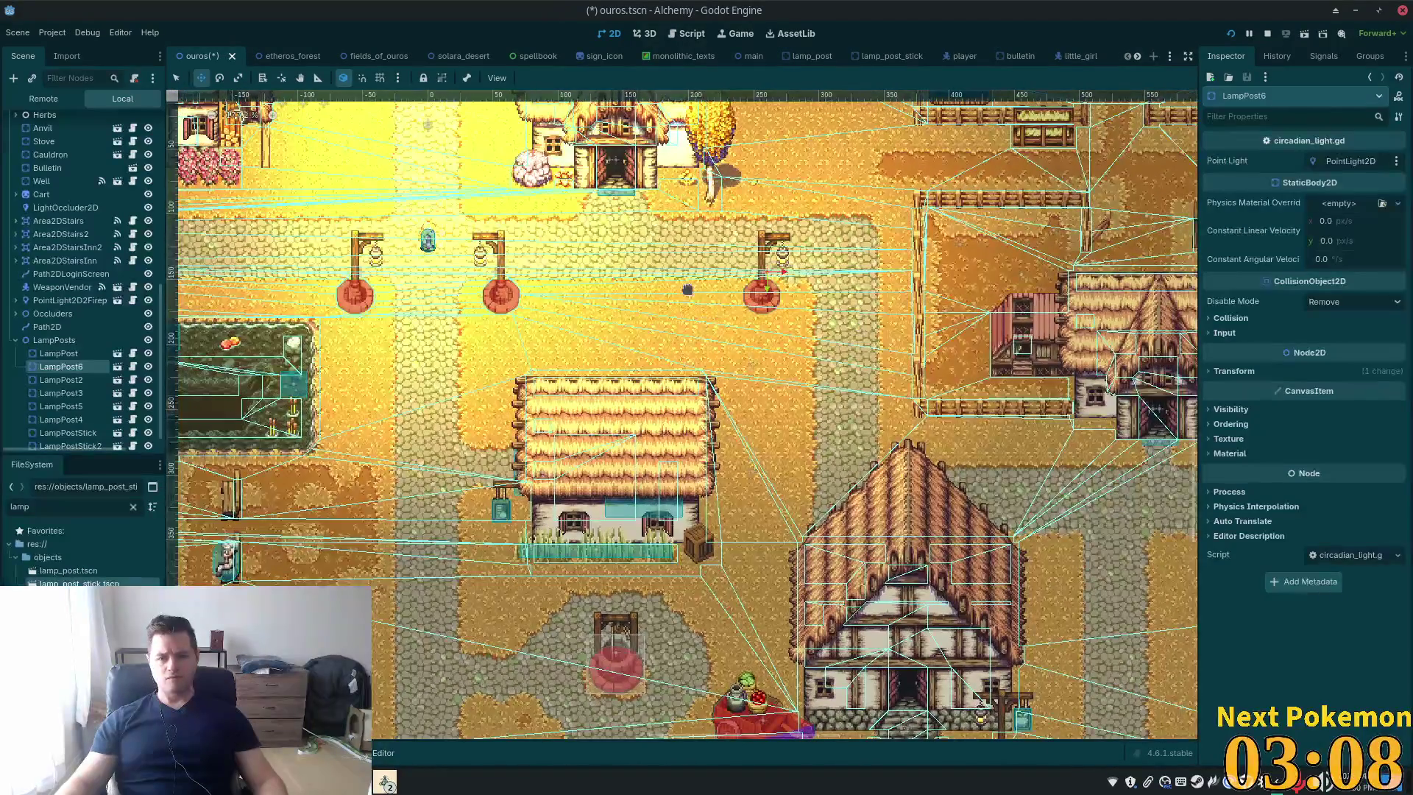
left_click_drag(763, 312, 782, 313)
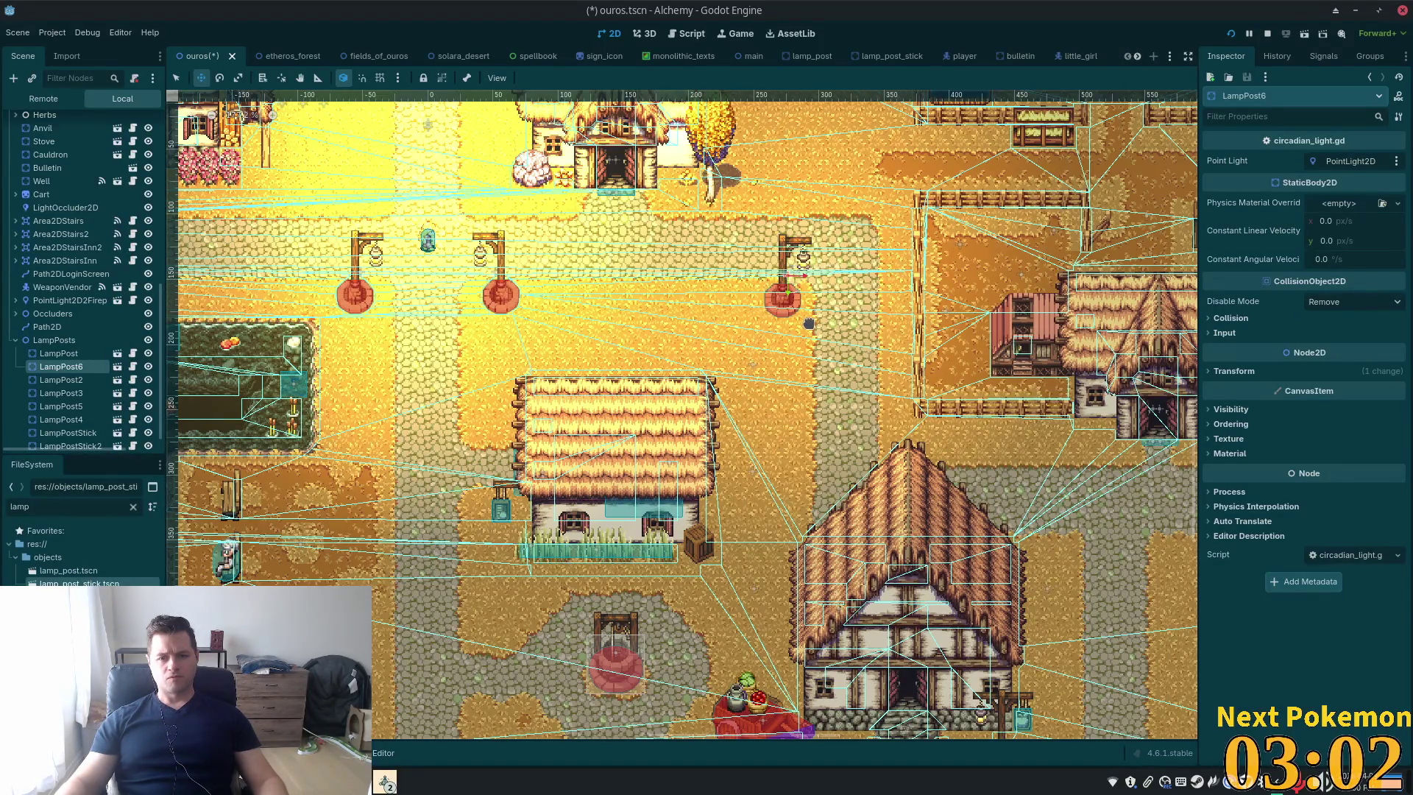
left_click_drag(808, 322, 811, 318)
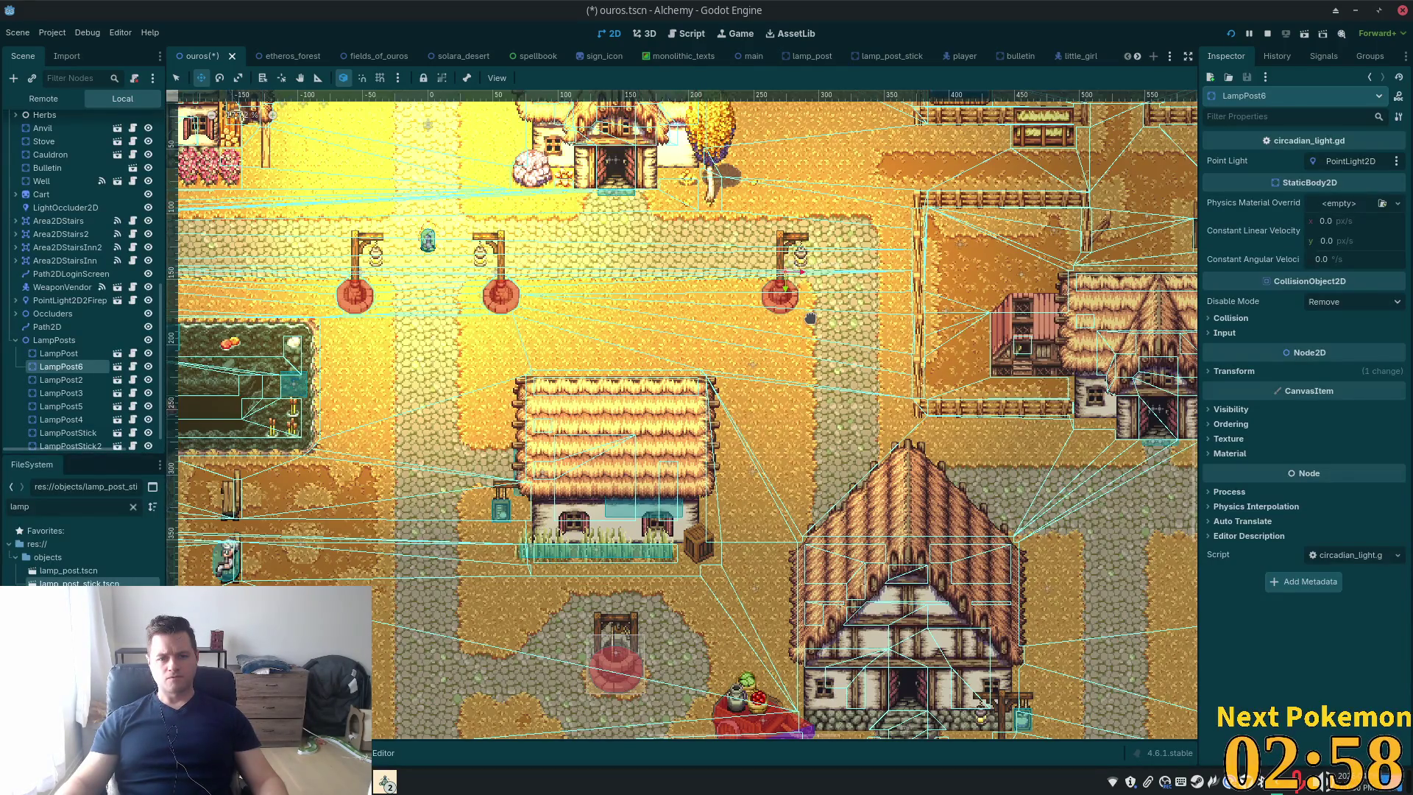
key("ctrl+s")
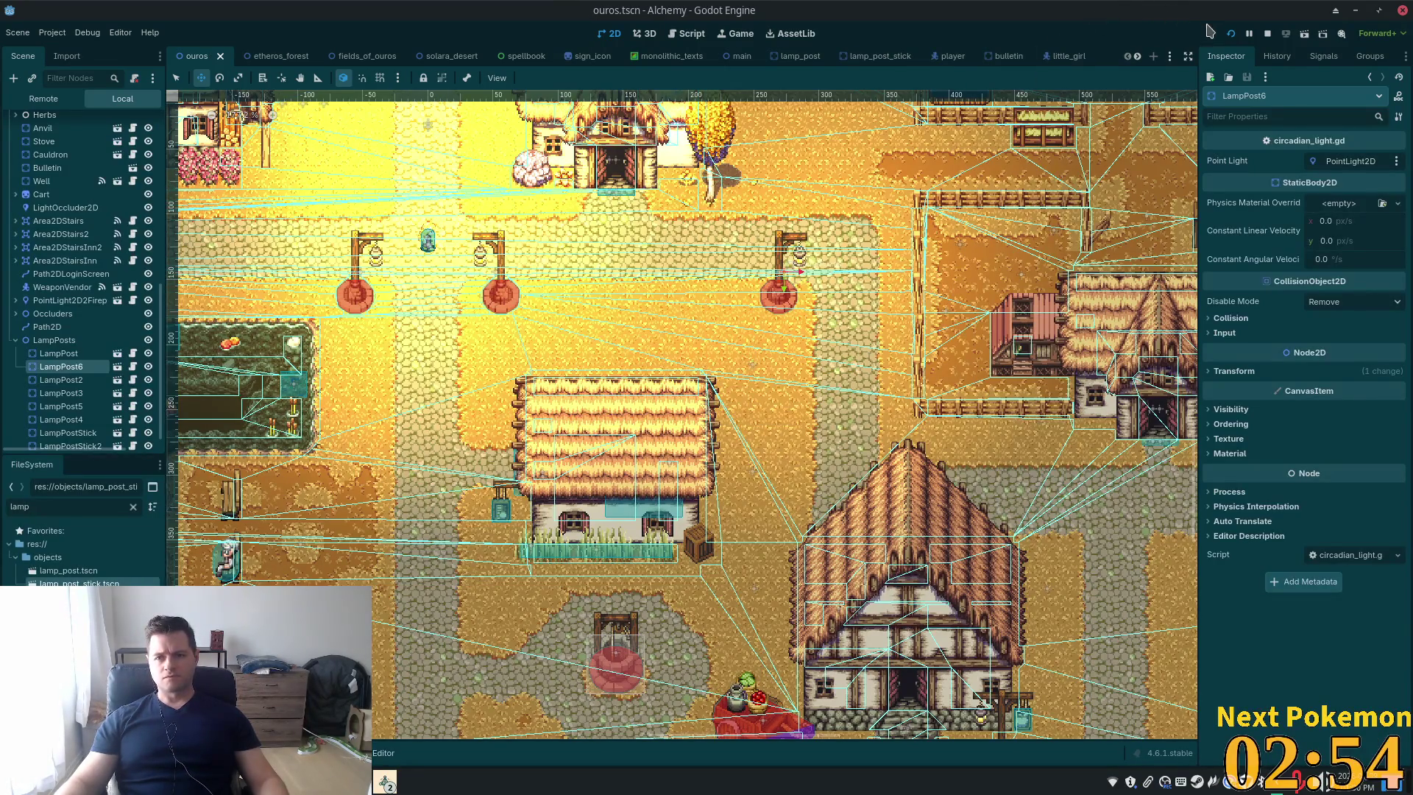
Launch the game with F5 and walk around Ouros town checking the lamp lights
key("F5")
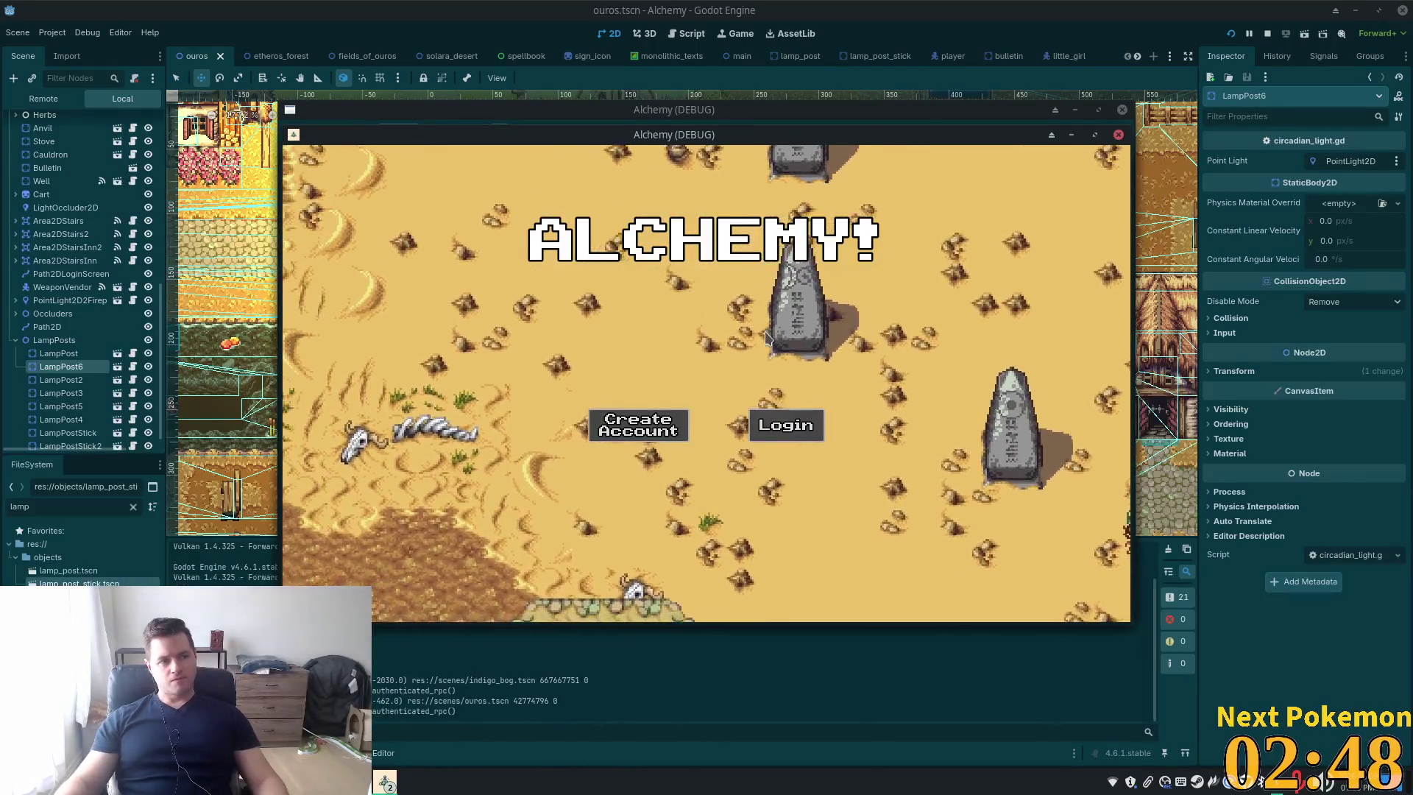
key("s")
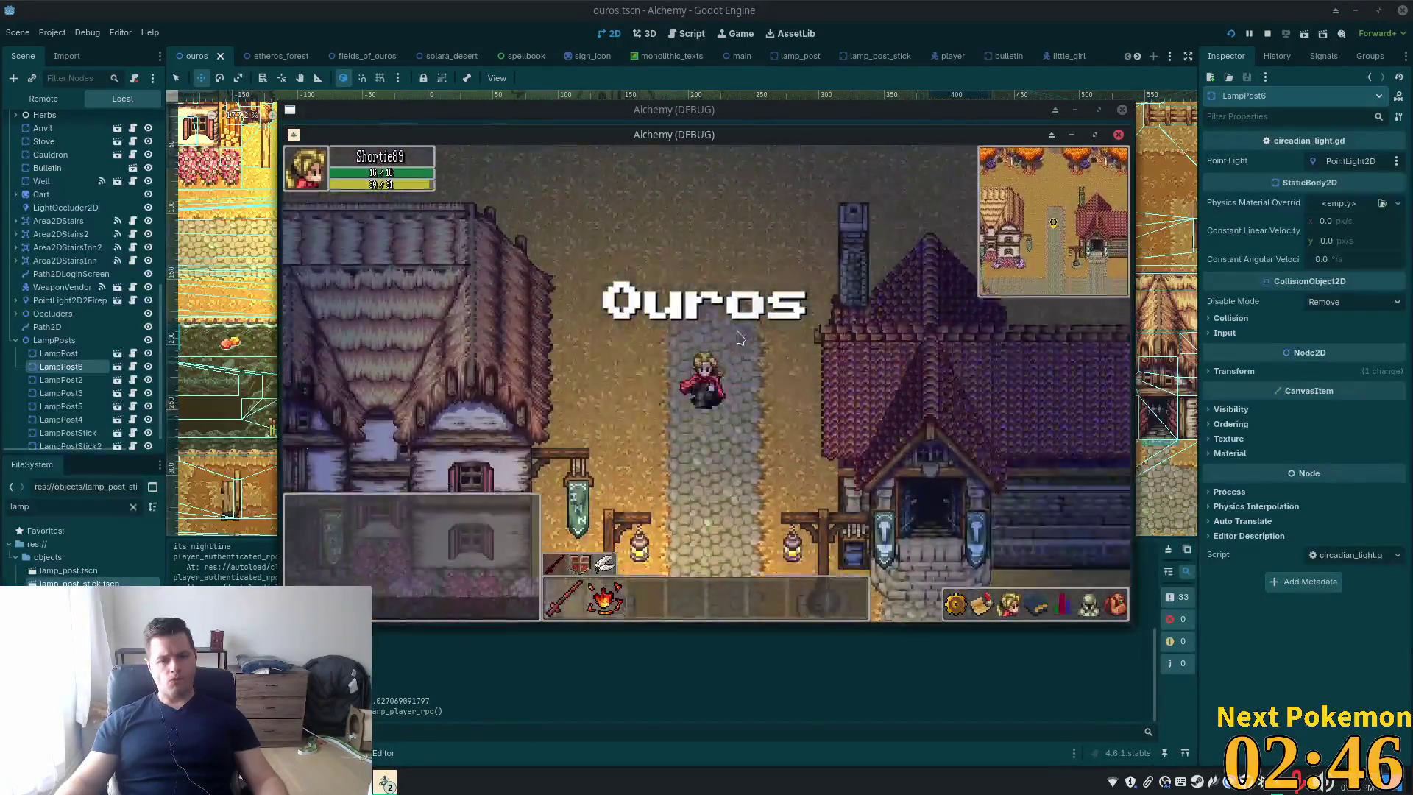
key("s")
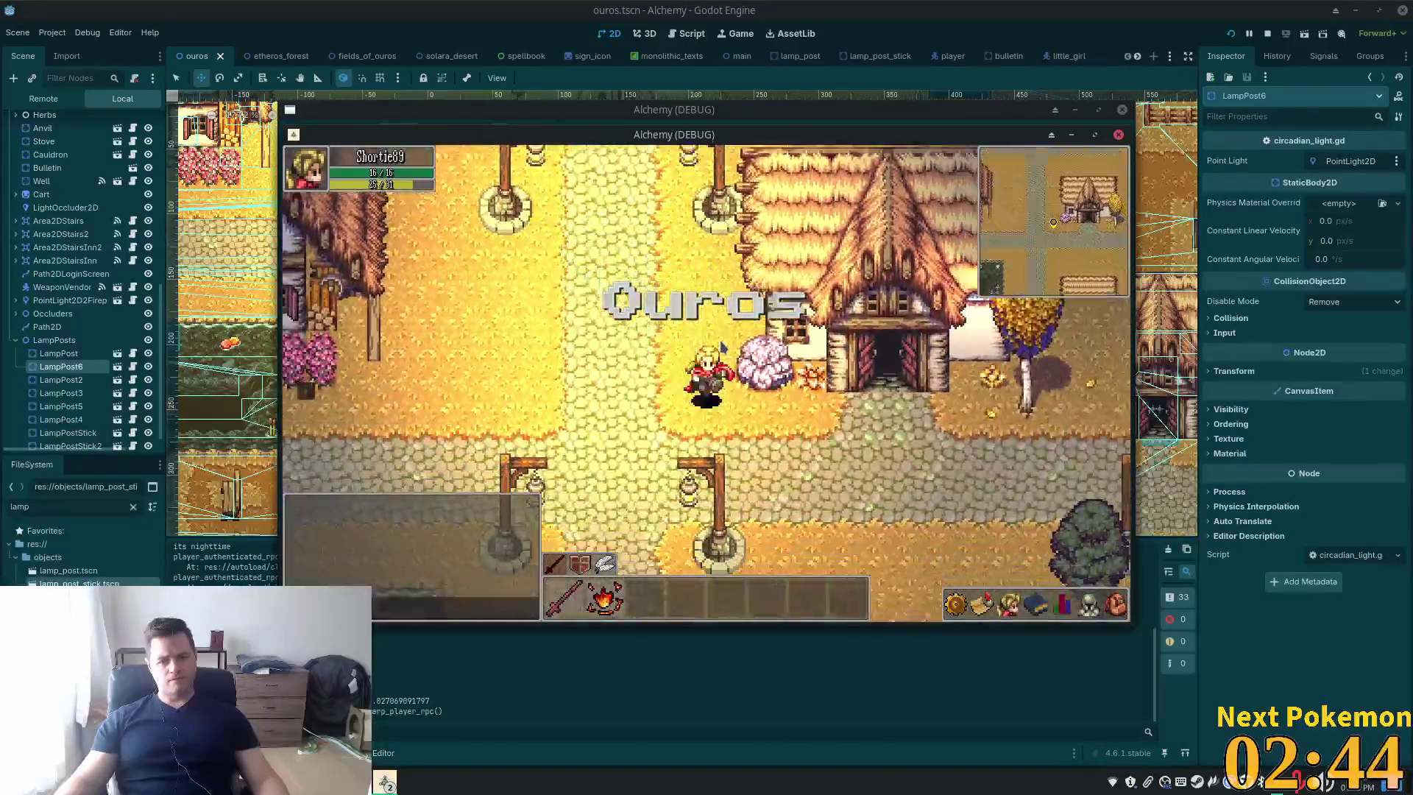
key("d")
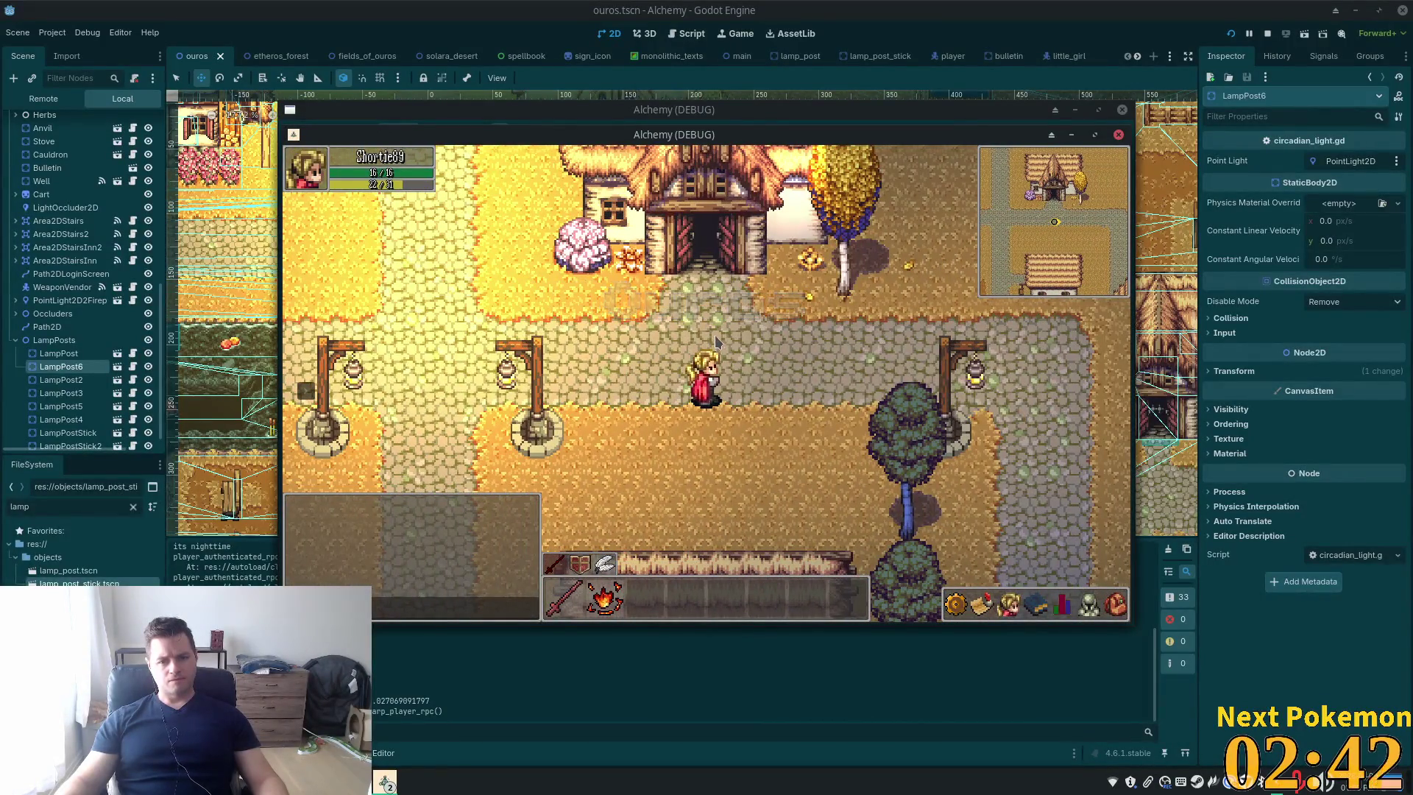
key("d")
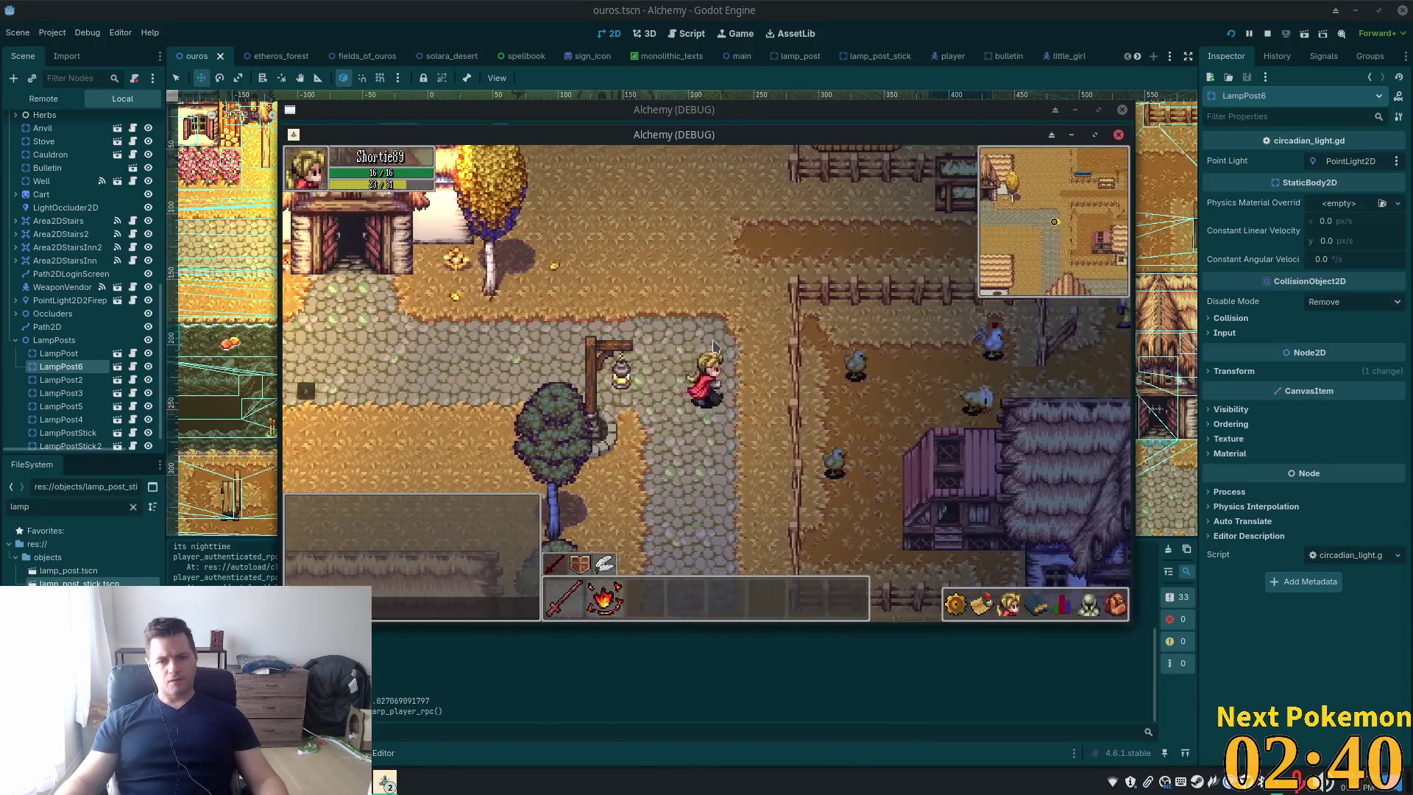
key("w")
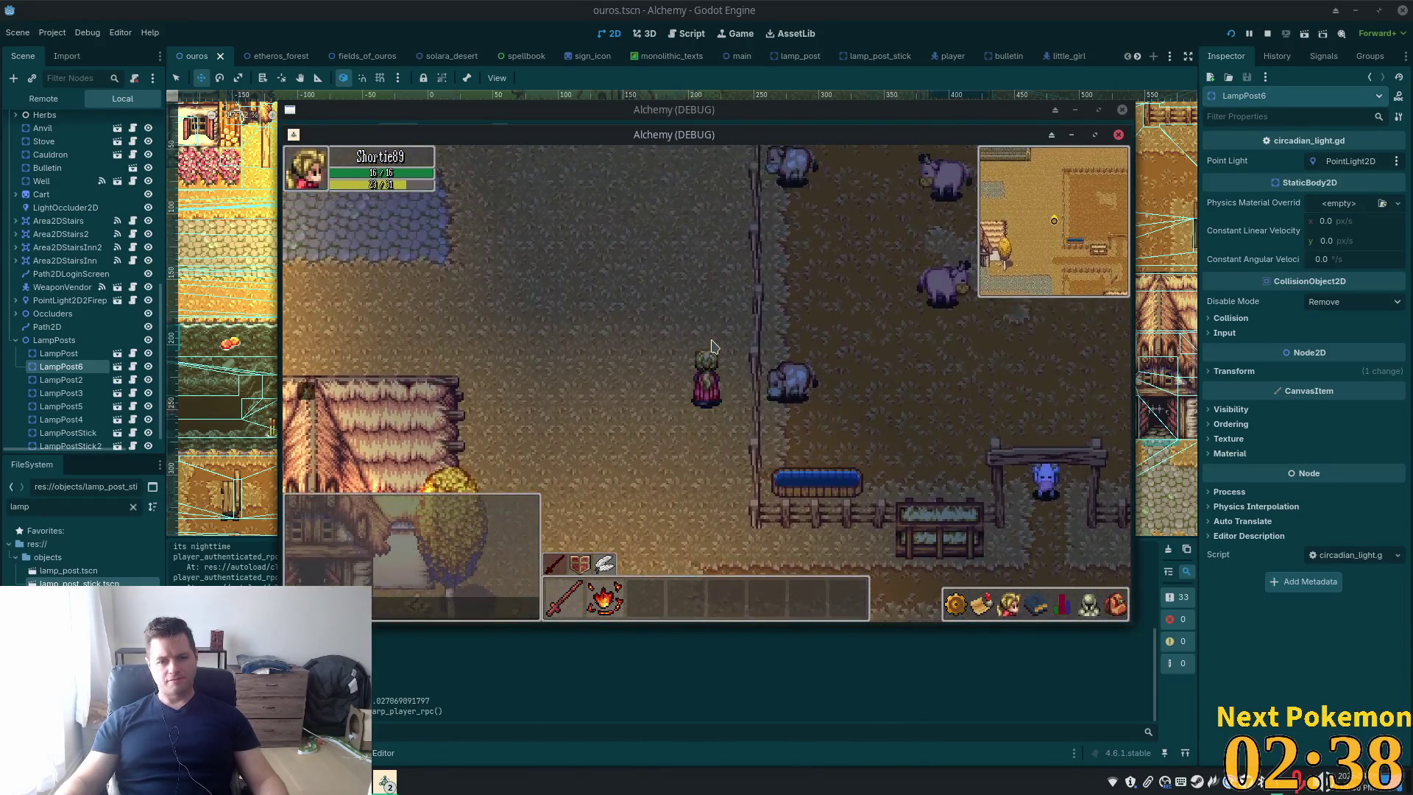
key("s")
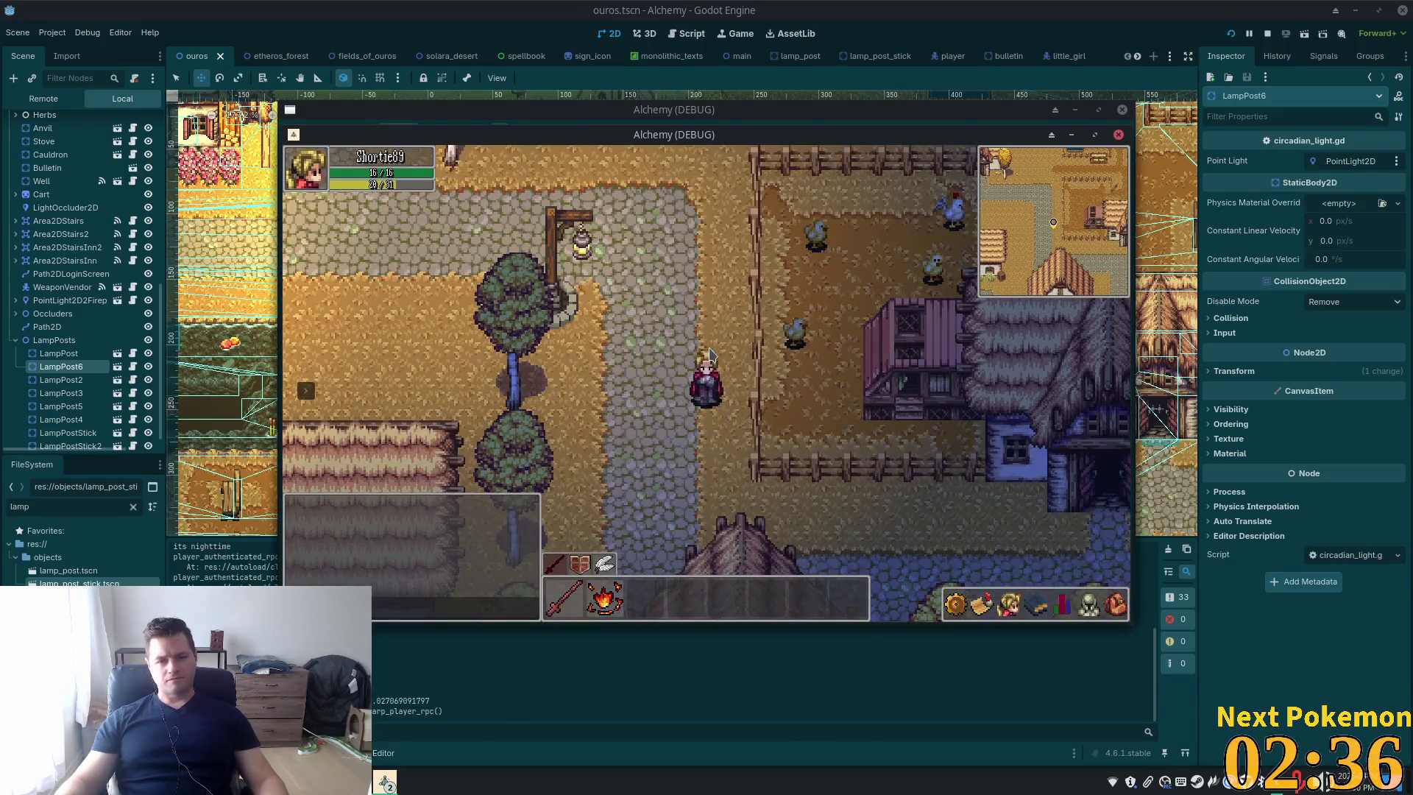
key("a")
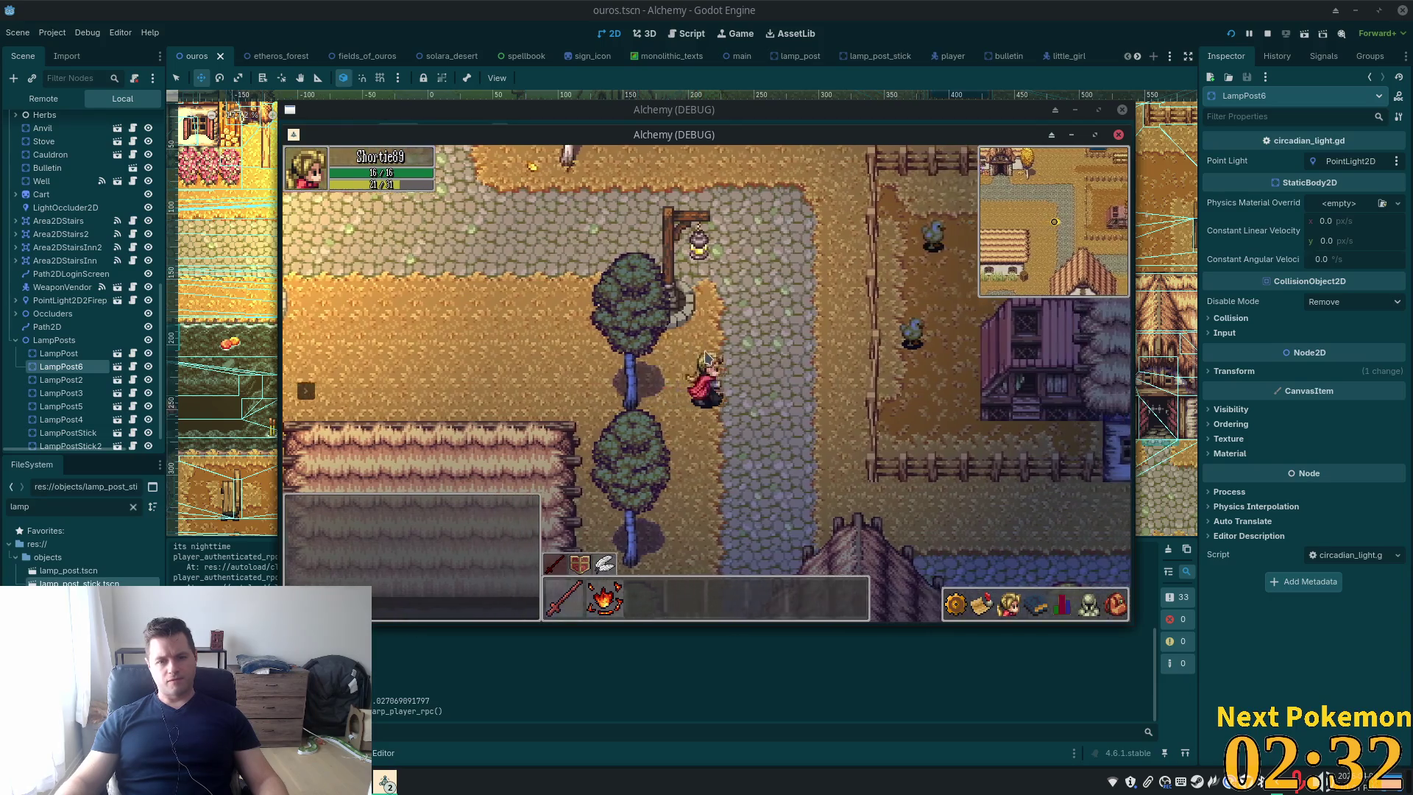
key("s")
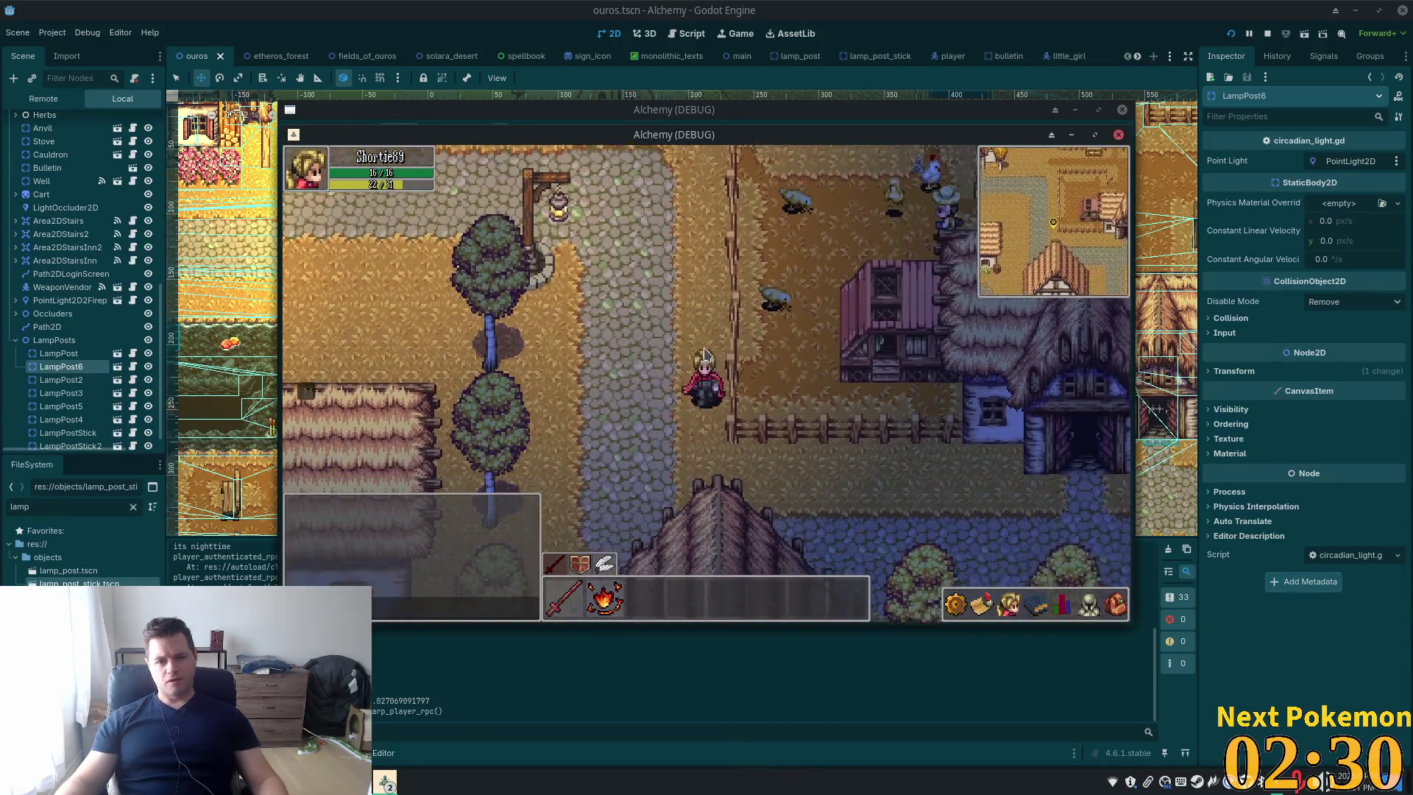
key("s")
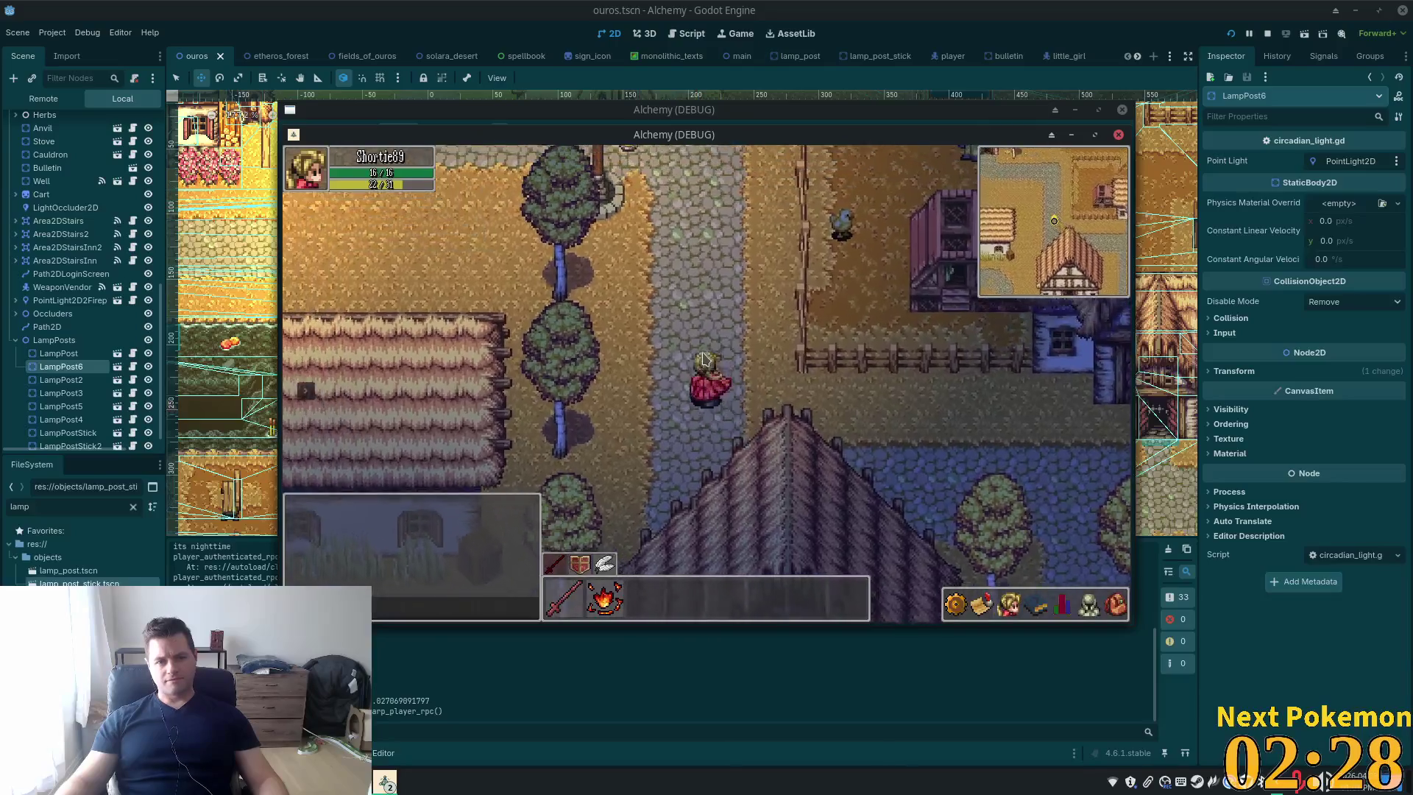
key("w")
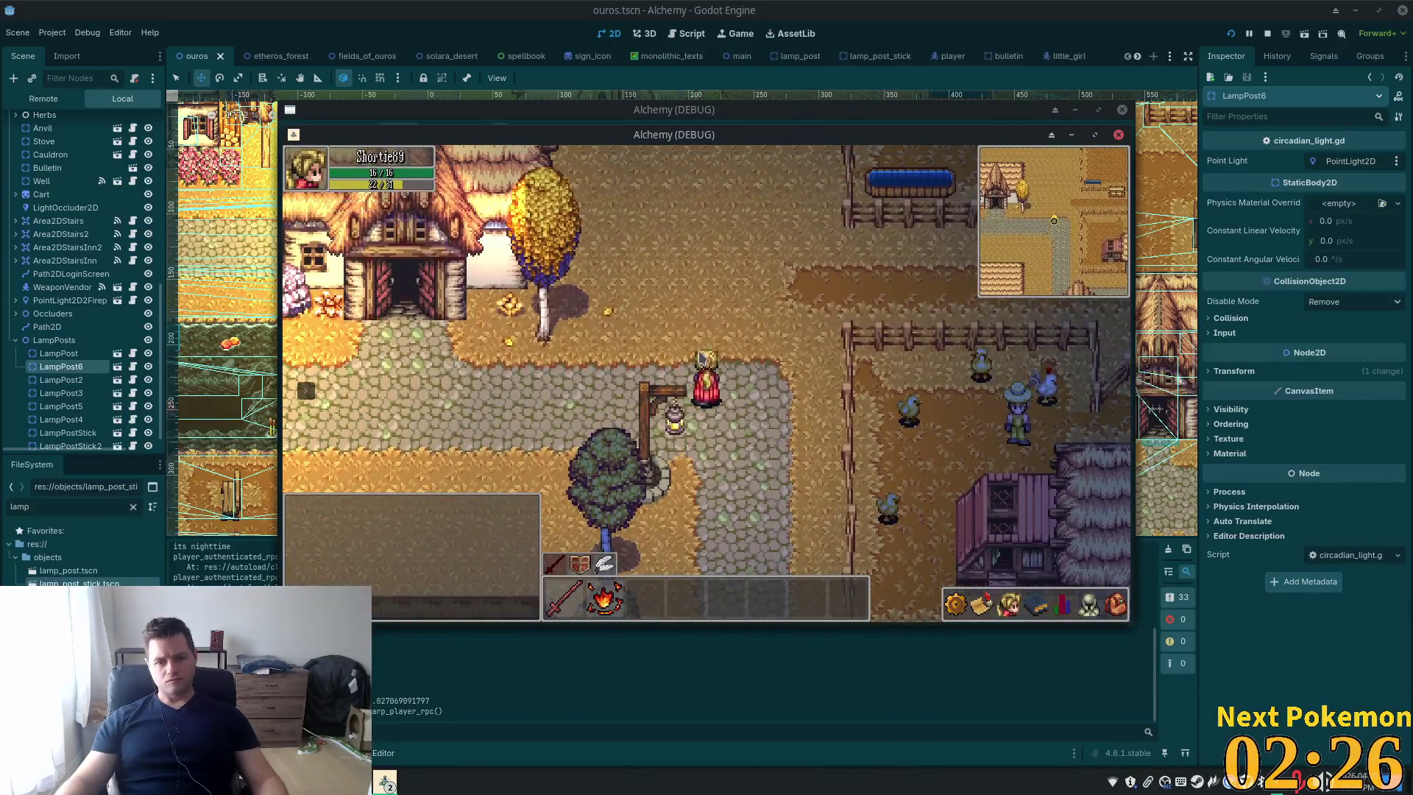
key("s")
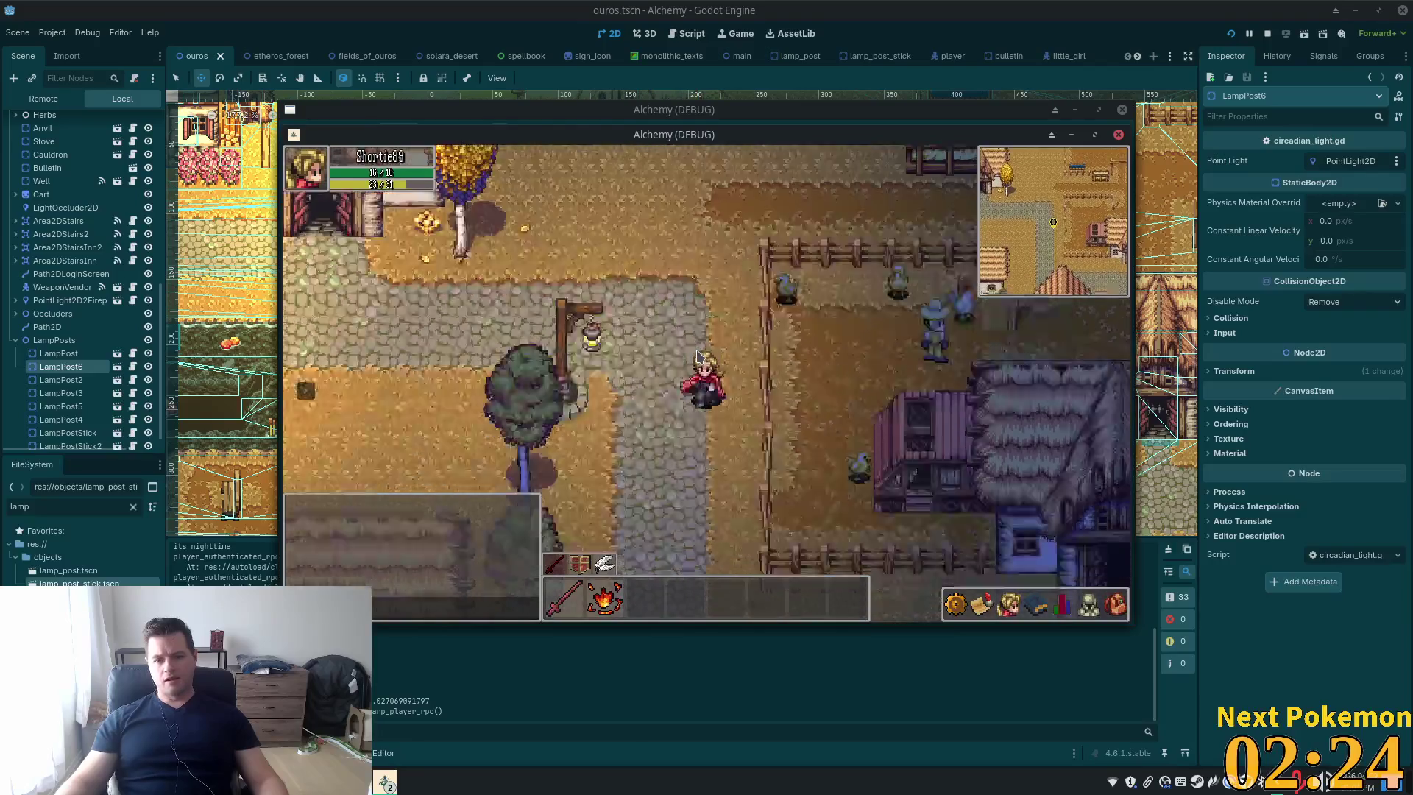
key("s")
key("d")
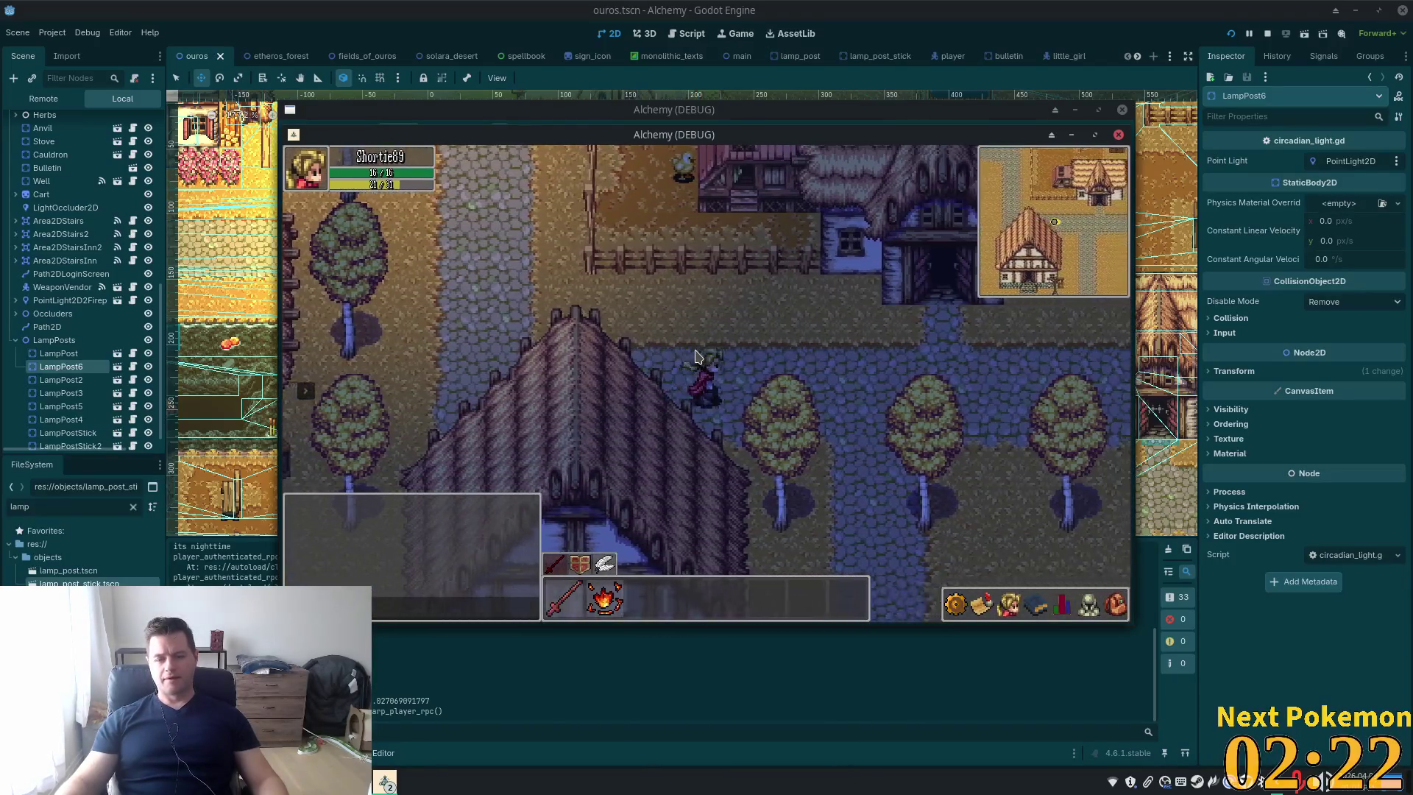
key("d")
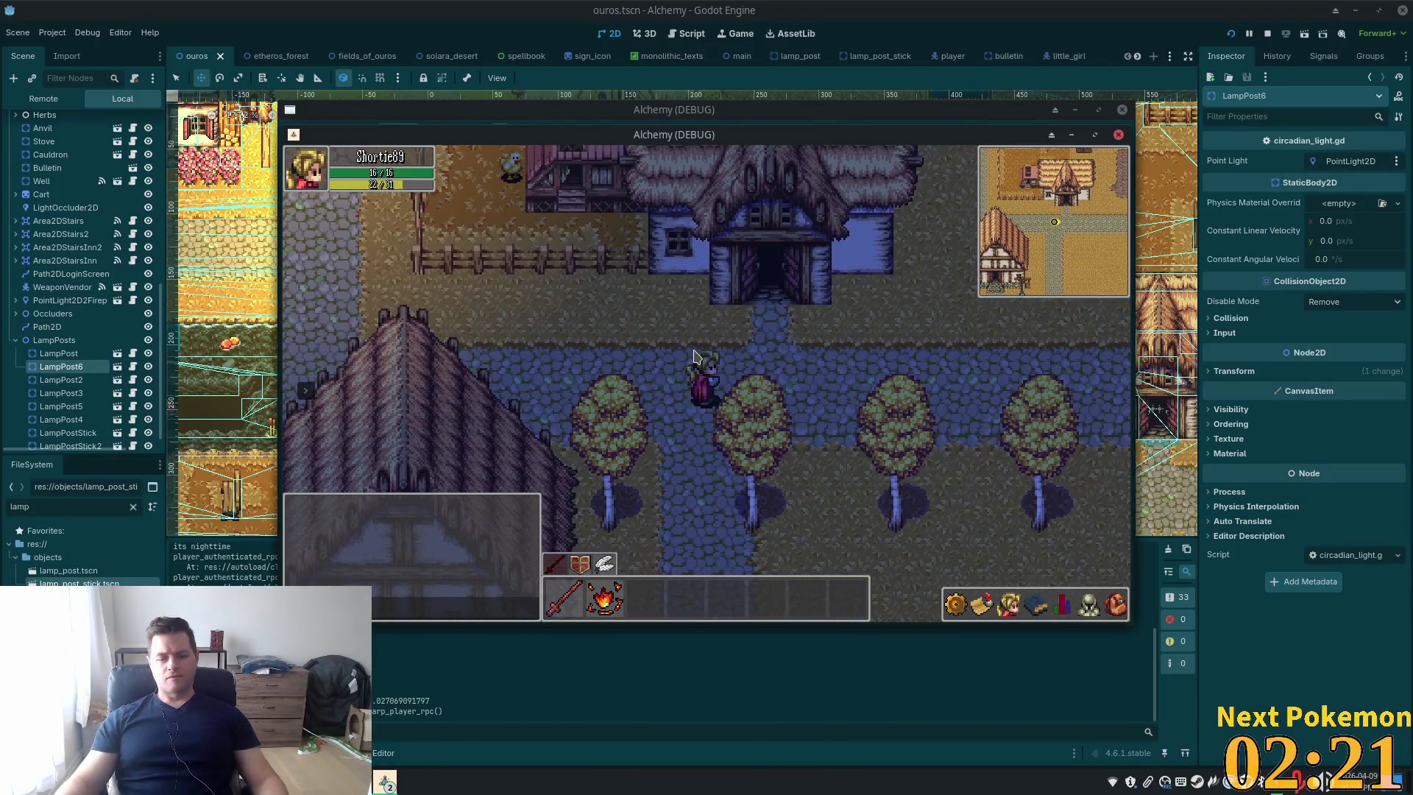
key("s")
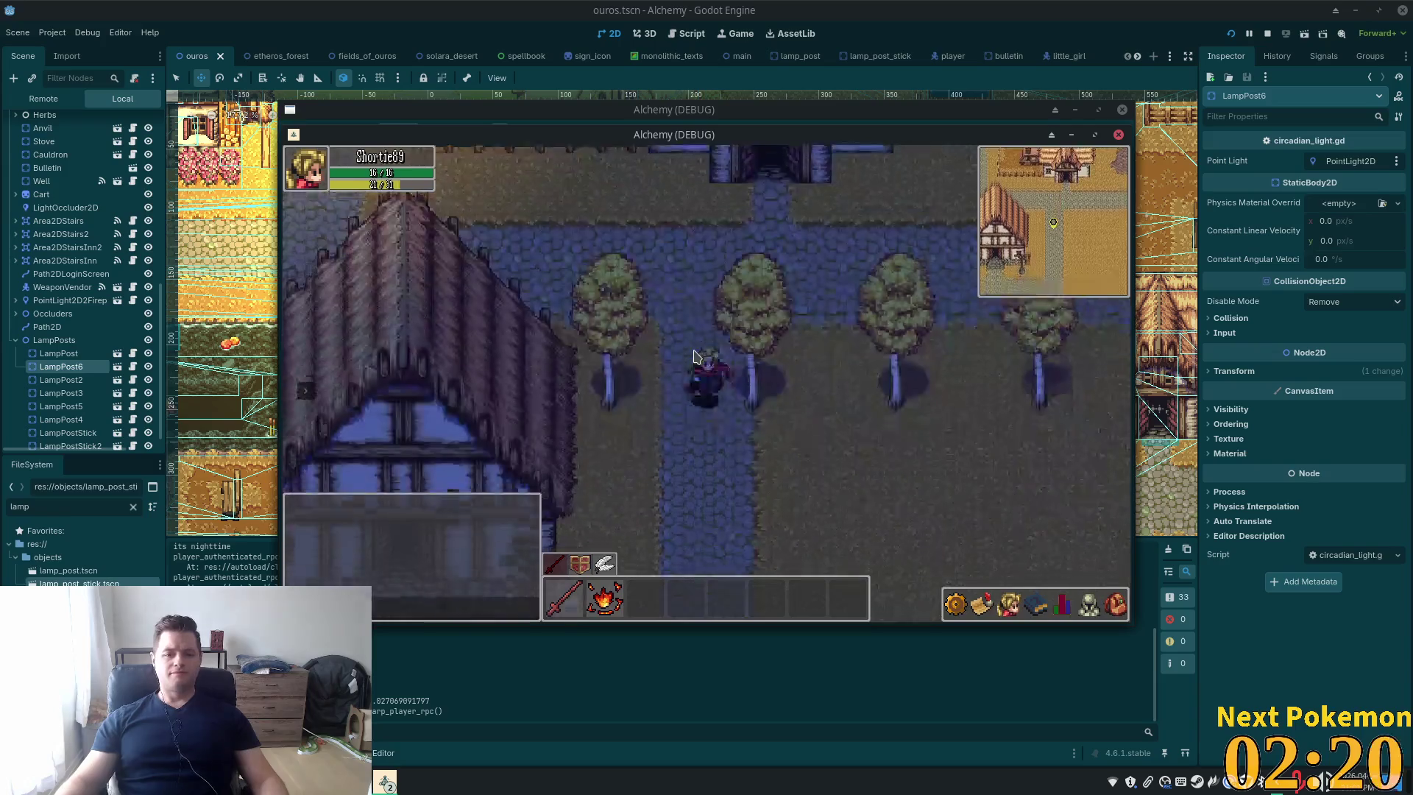
key("s")
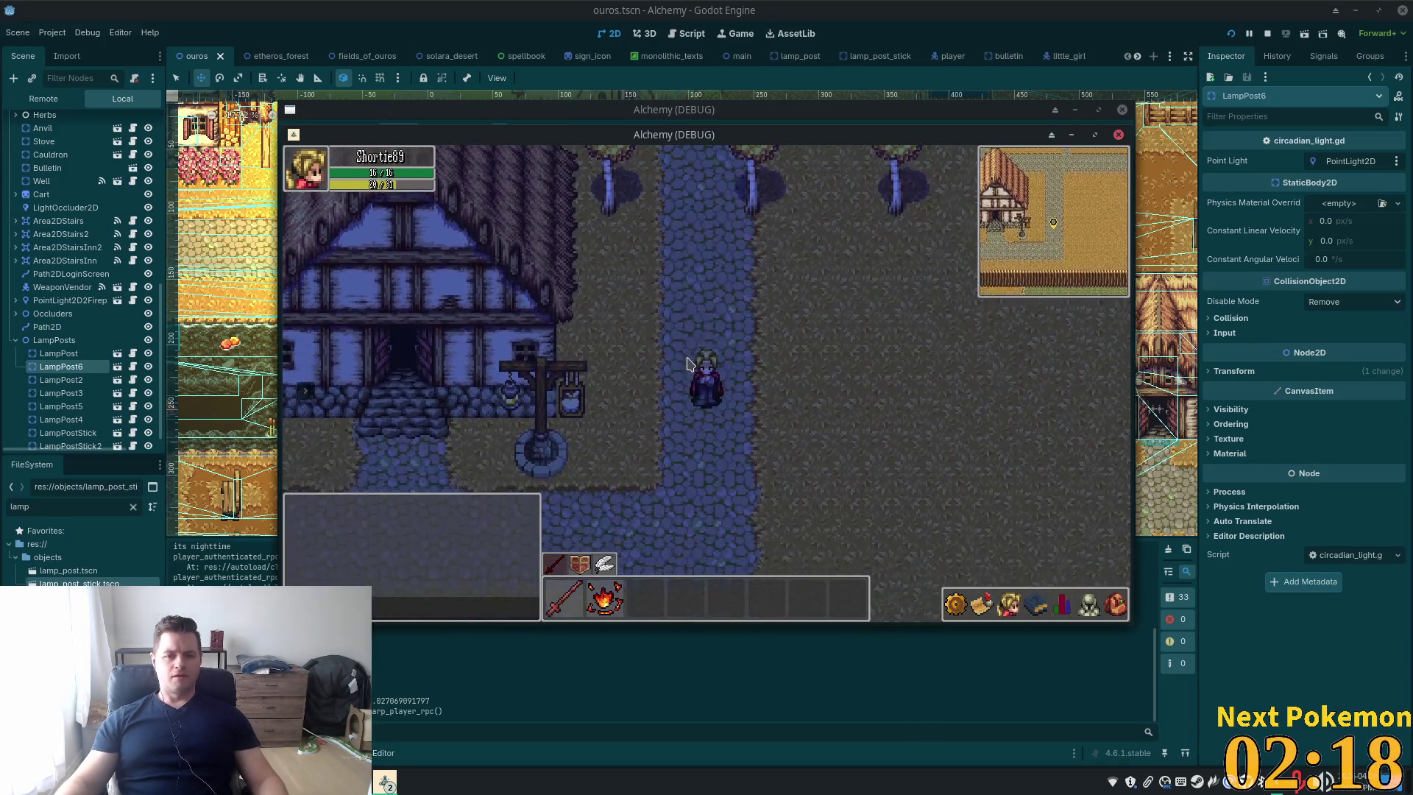
key("a")
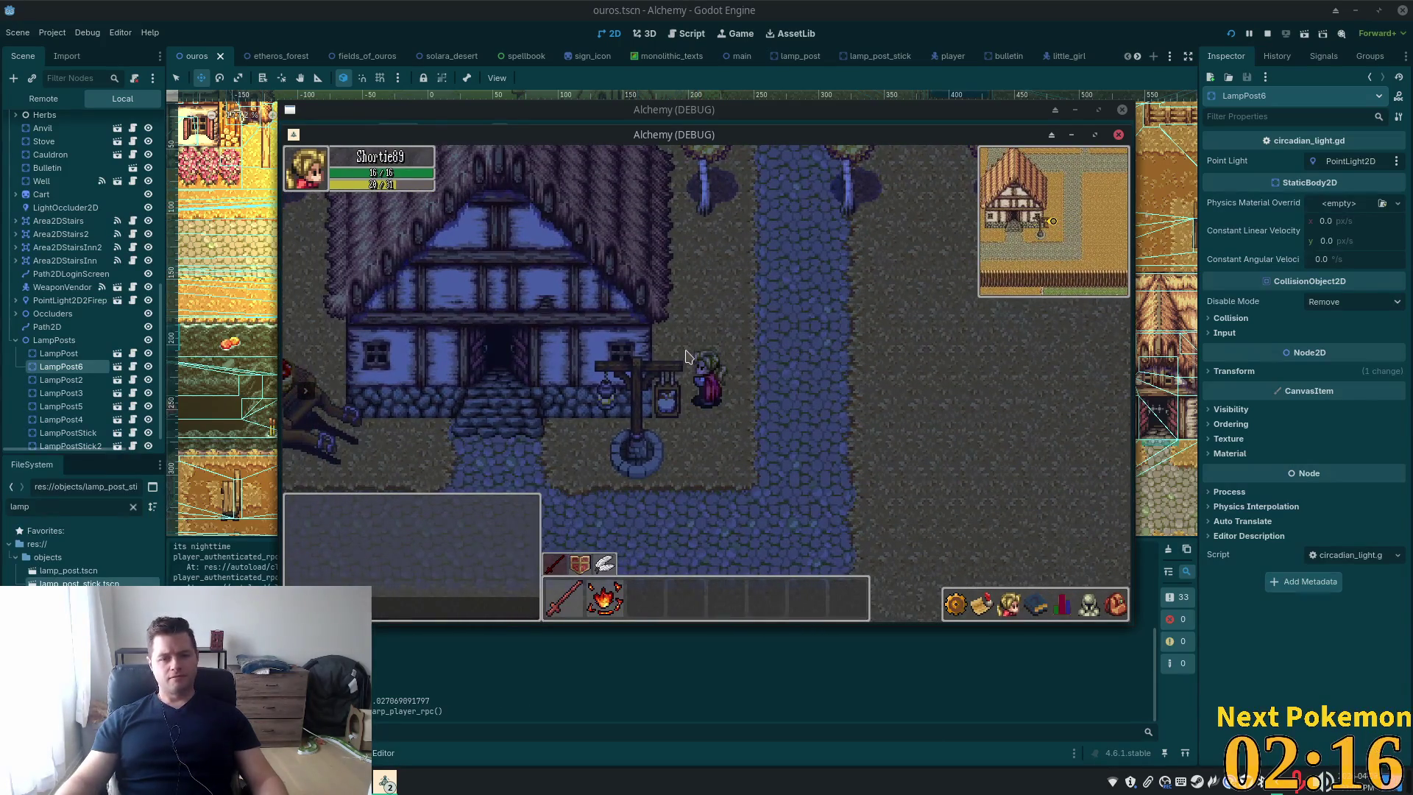
key("w")
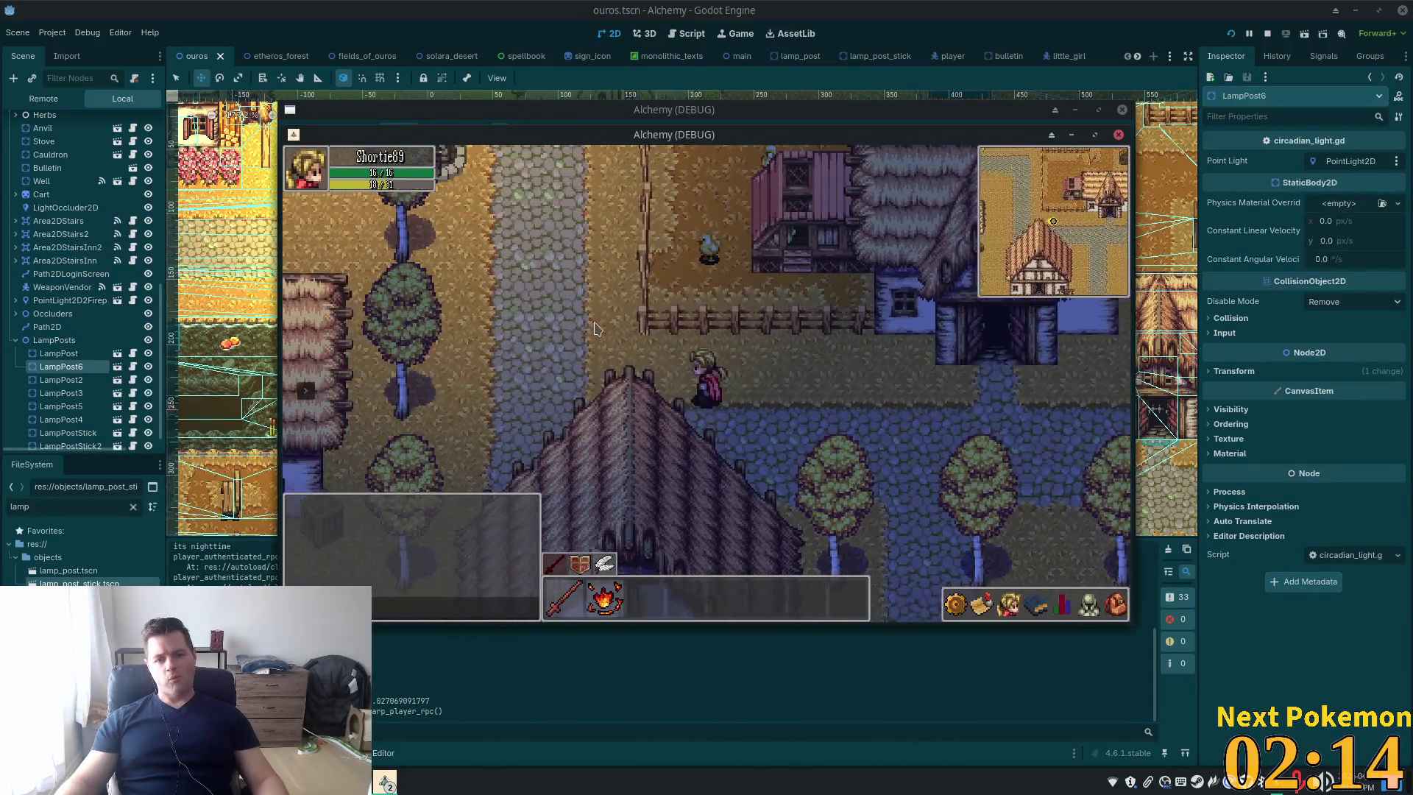
key("w")
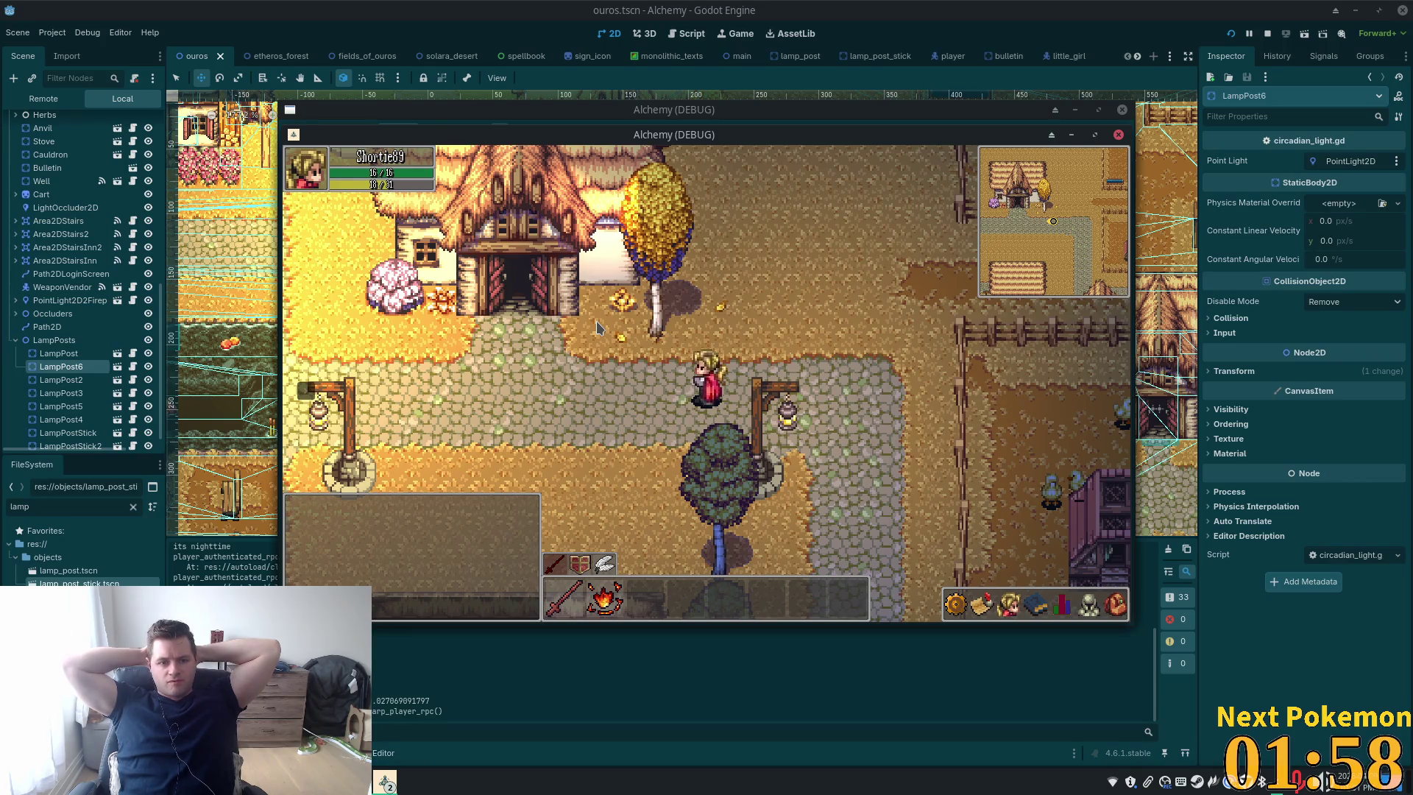
Walk past the inn into Etheros Forest and around the mushroom creature at night
key("Left")
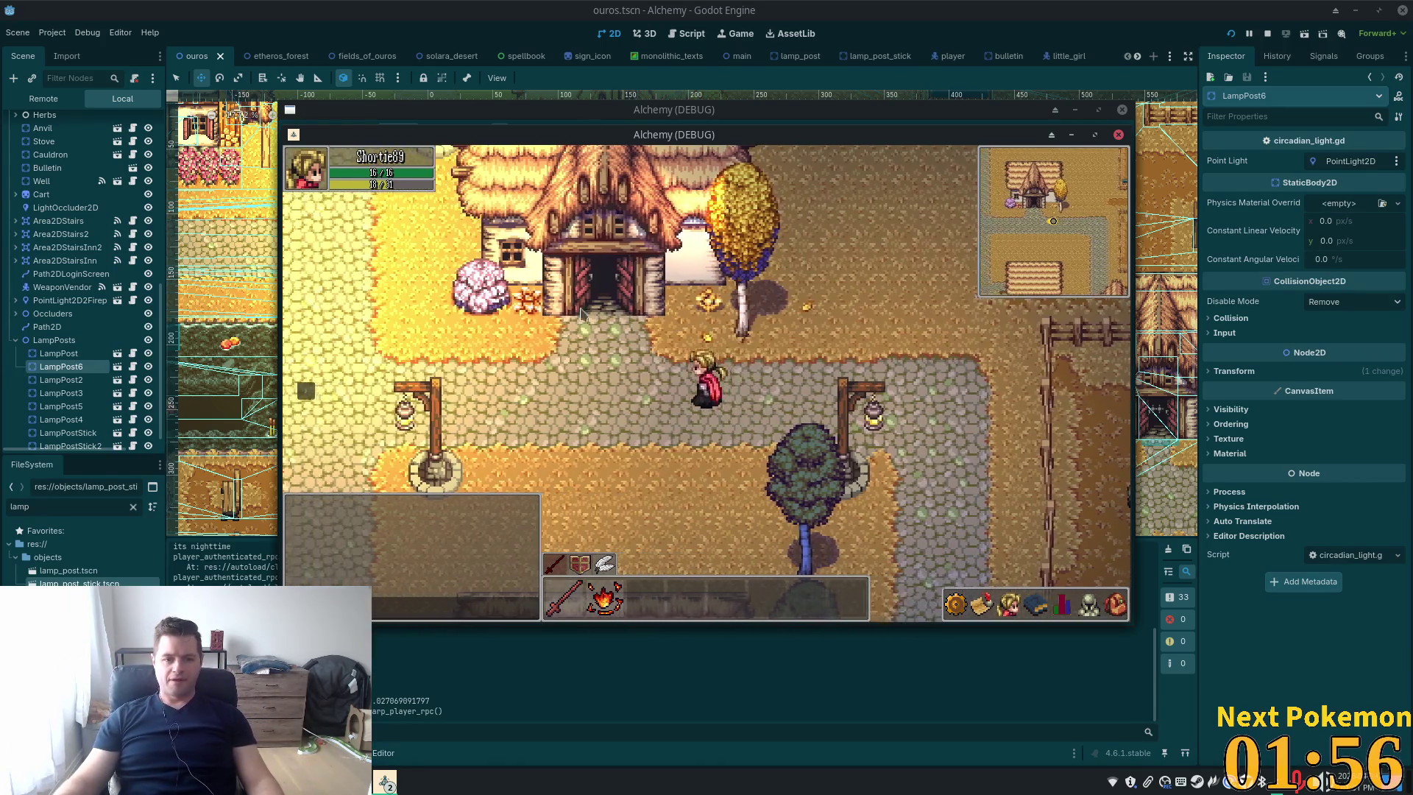
key("Up")
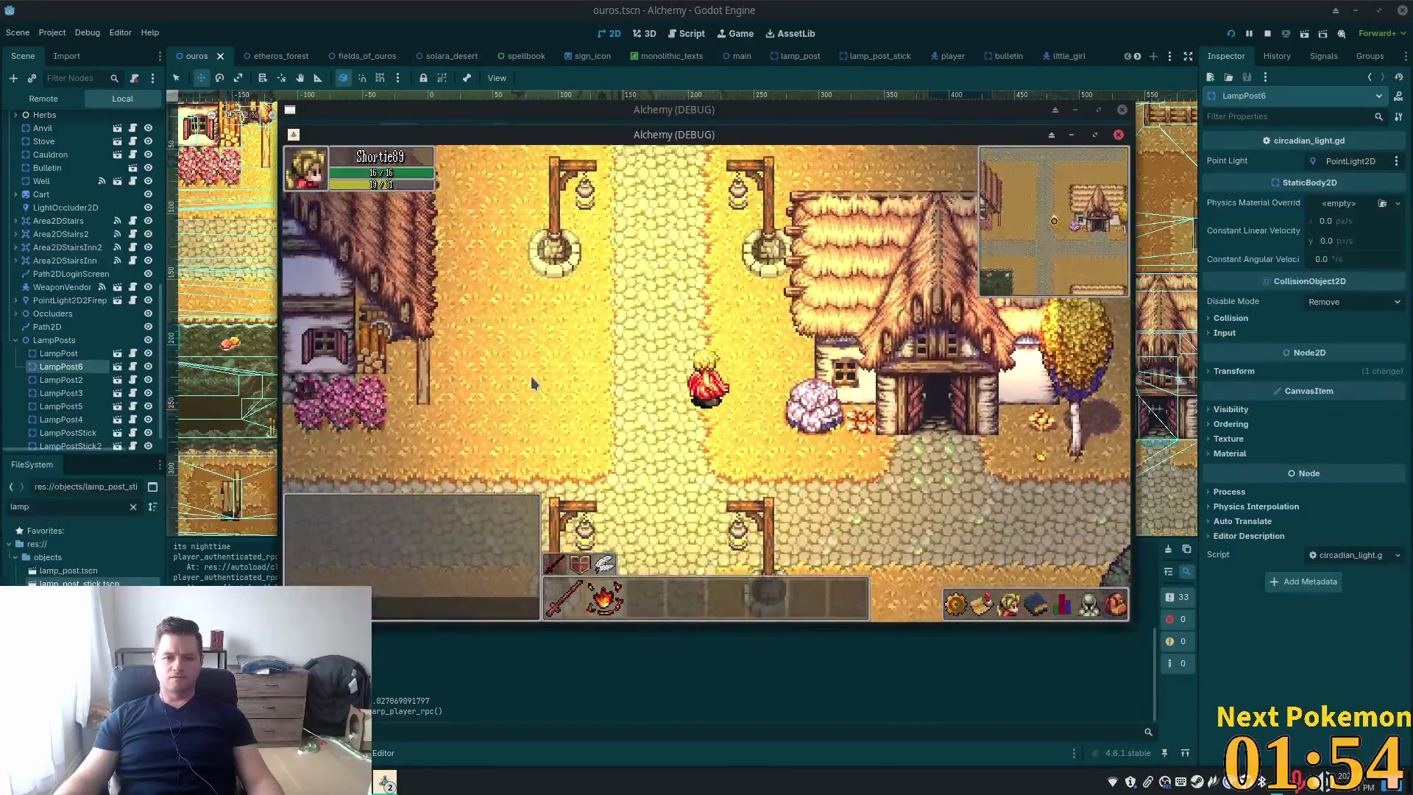
key("Up")
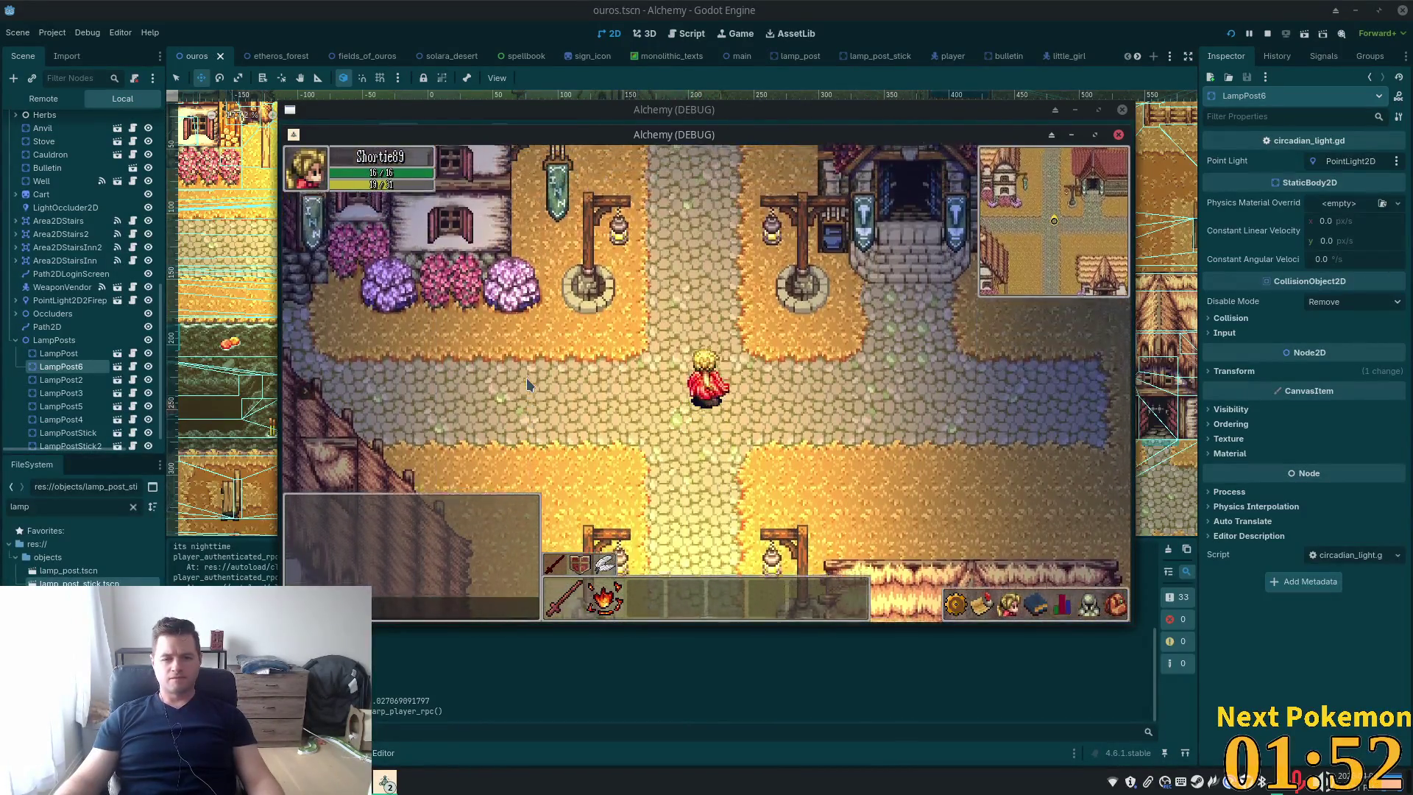
key("Up")
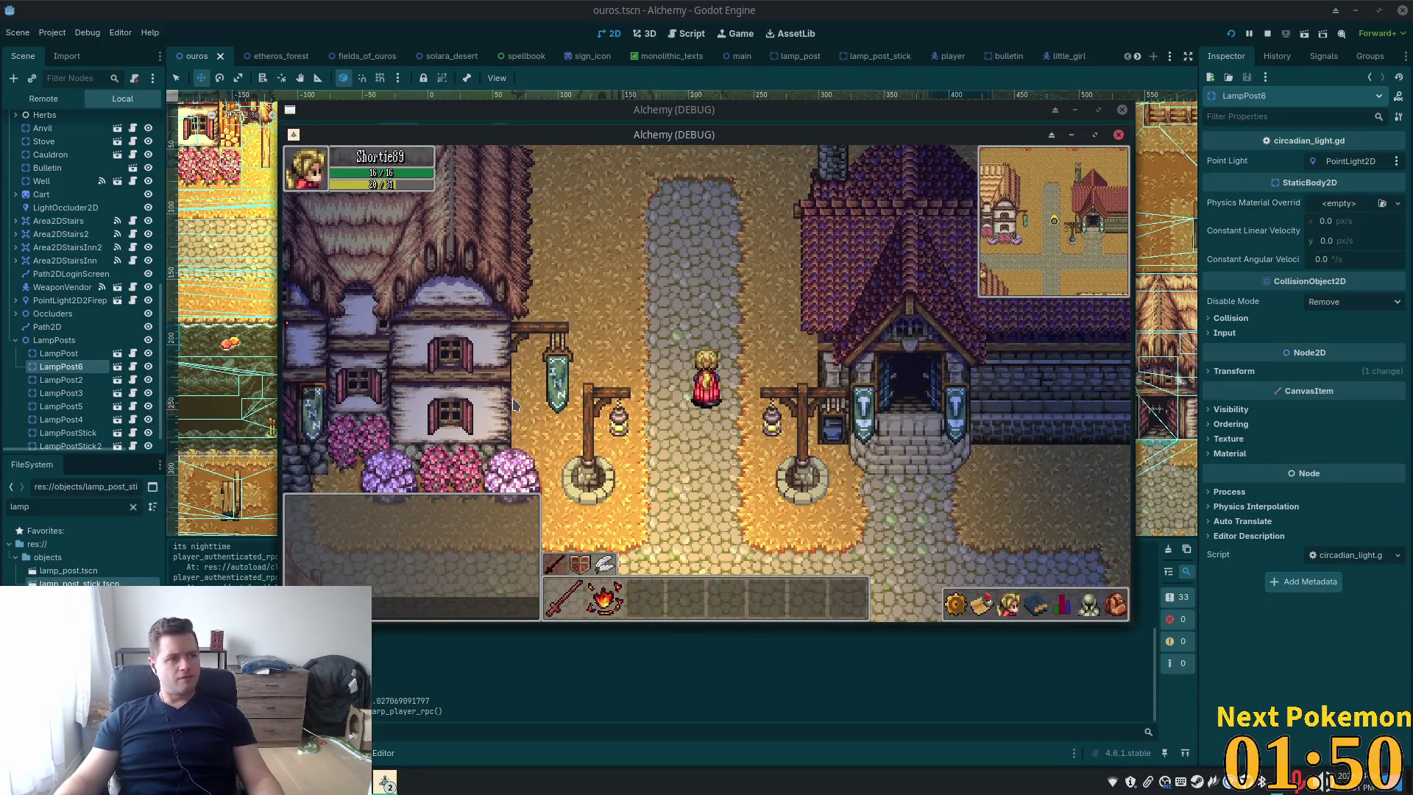
key("Down")
key("Up")
key("Up")
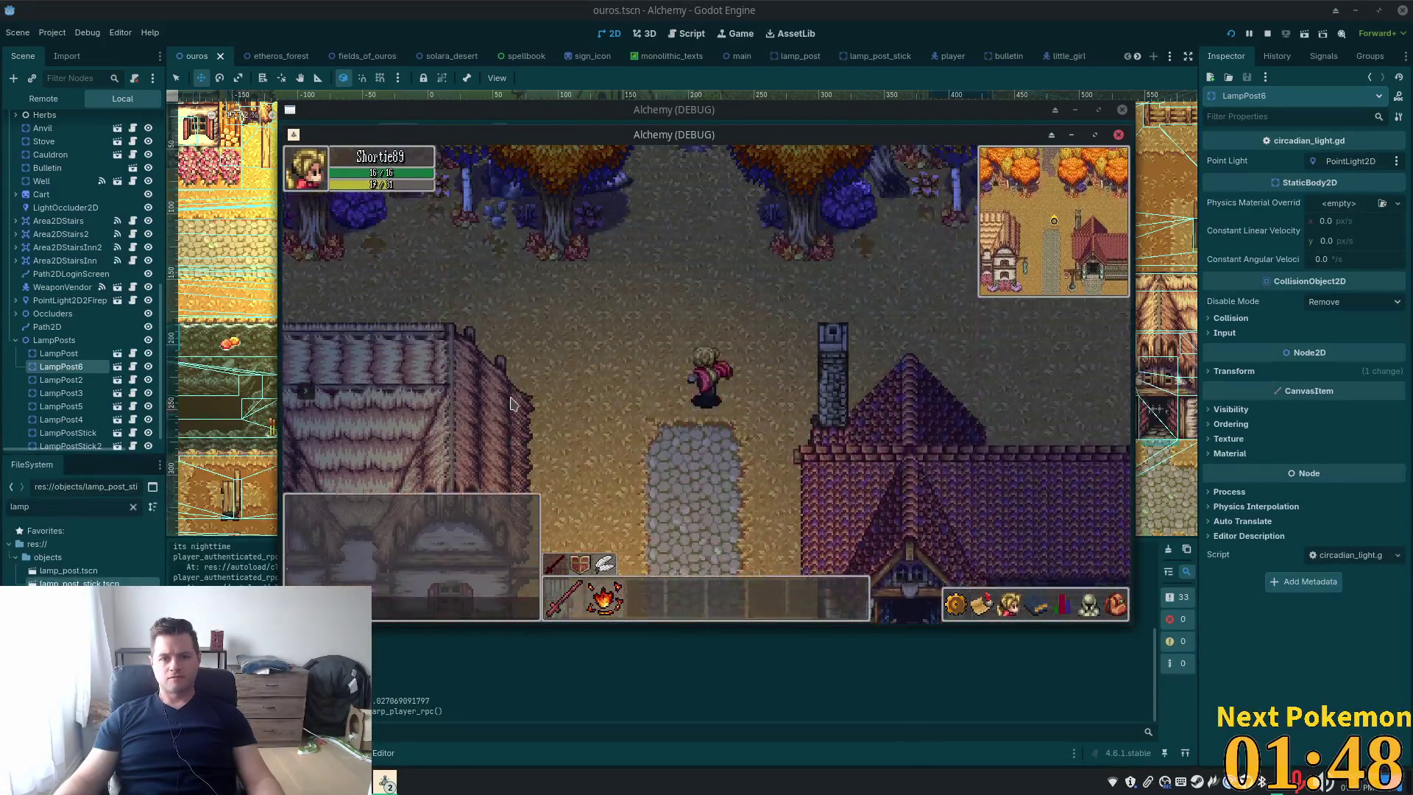
key("Left")
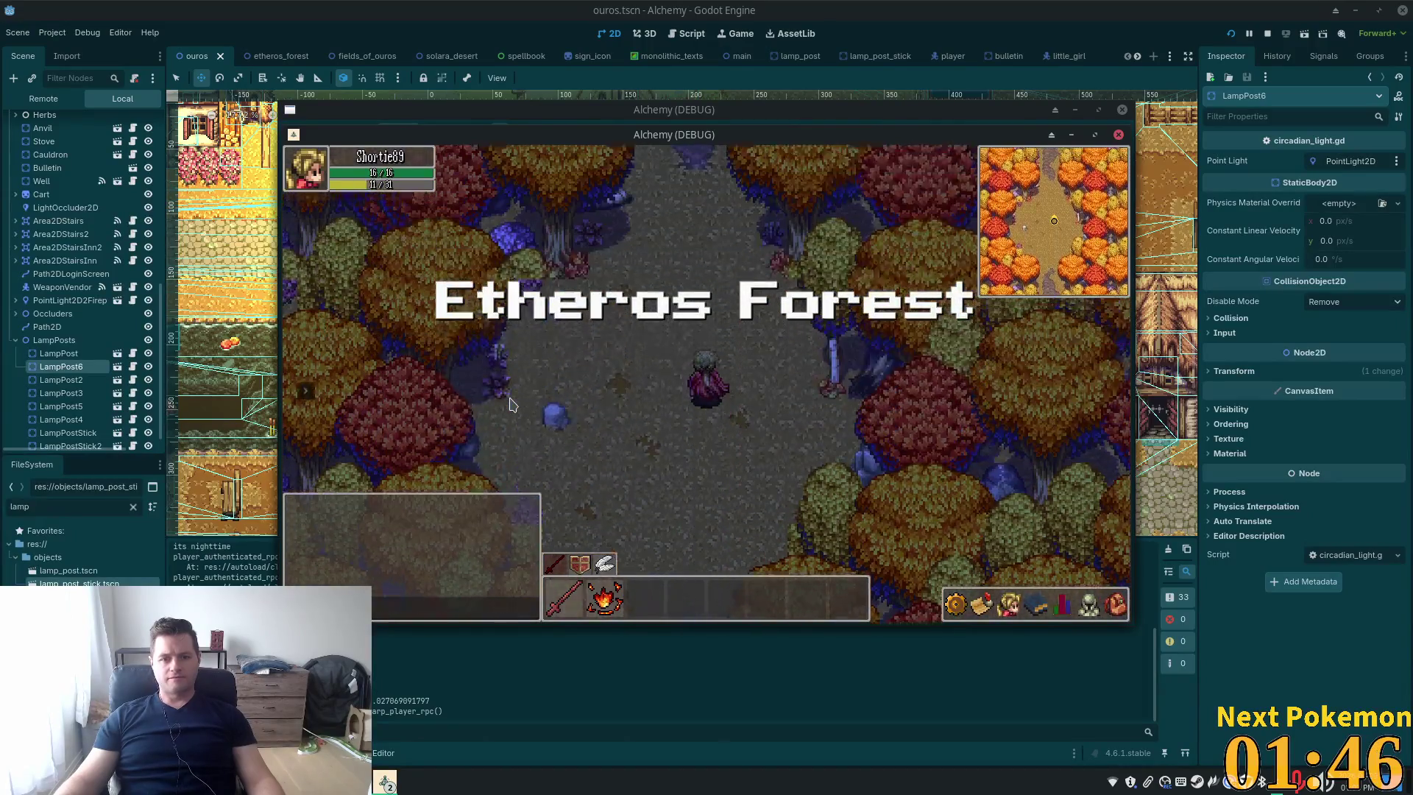
key("Left")
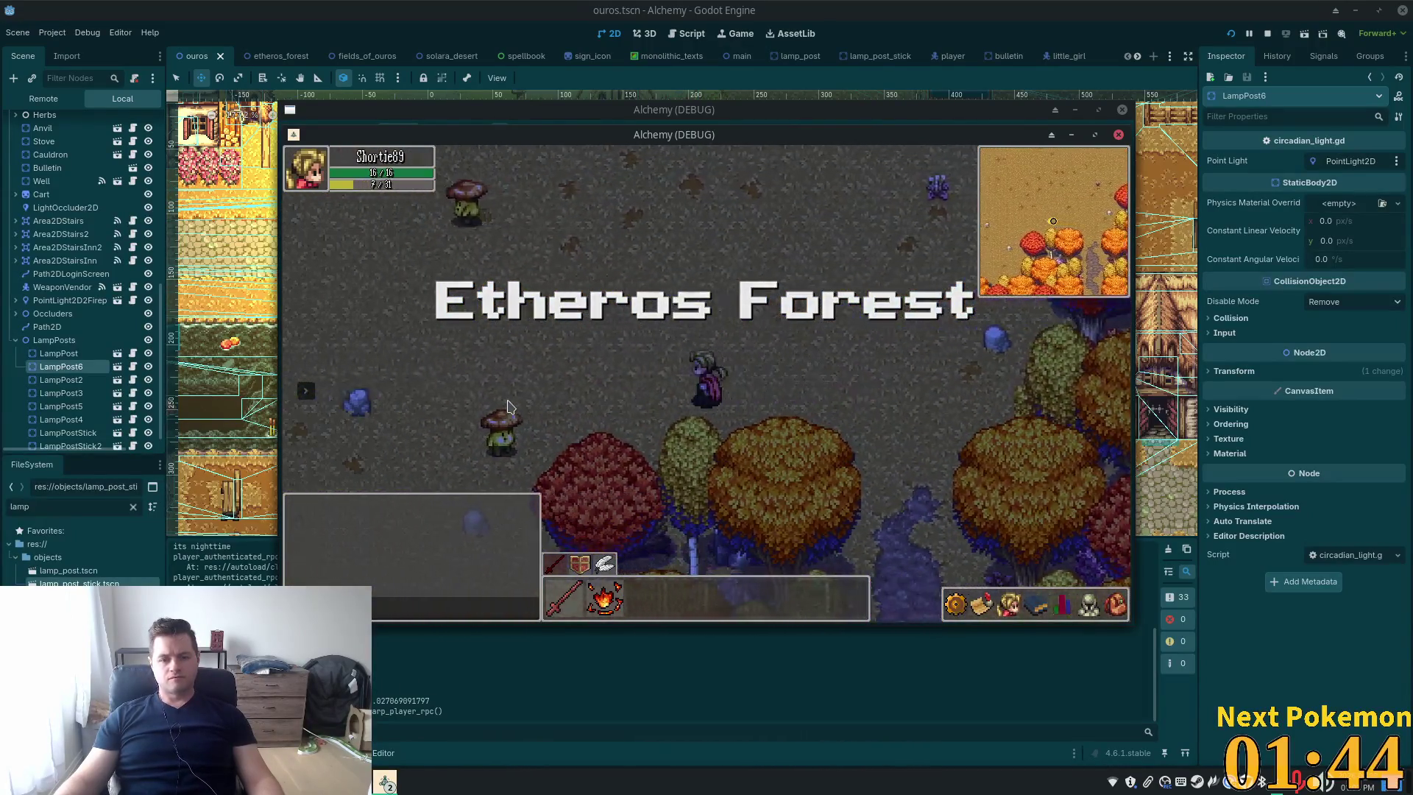
key("Up")
key("Left")
key("Up")
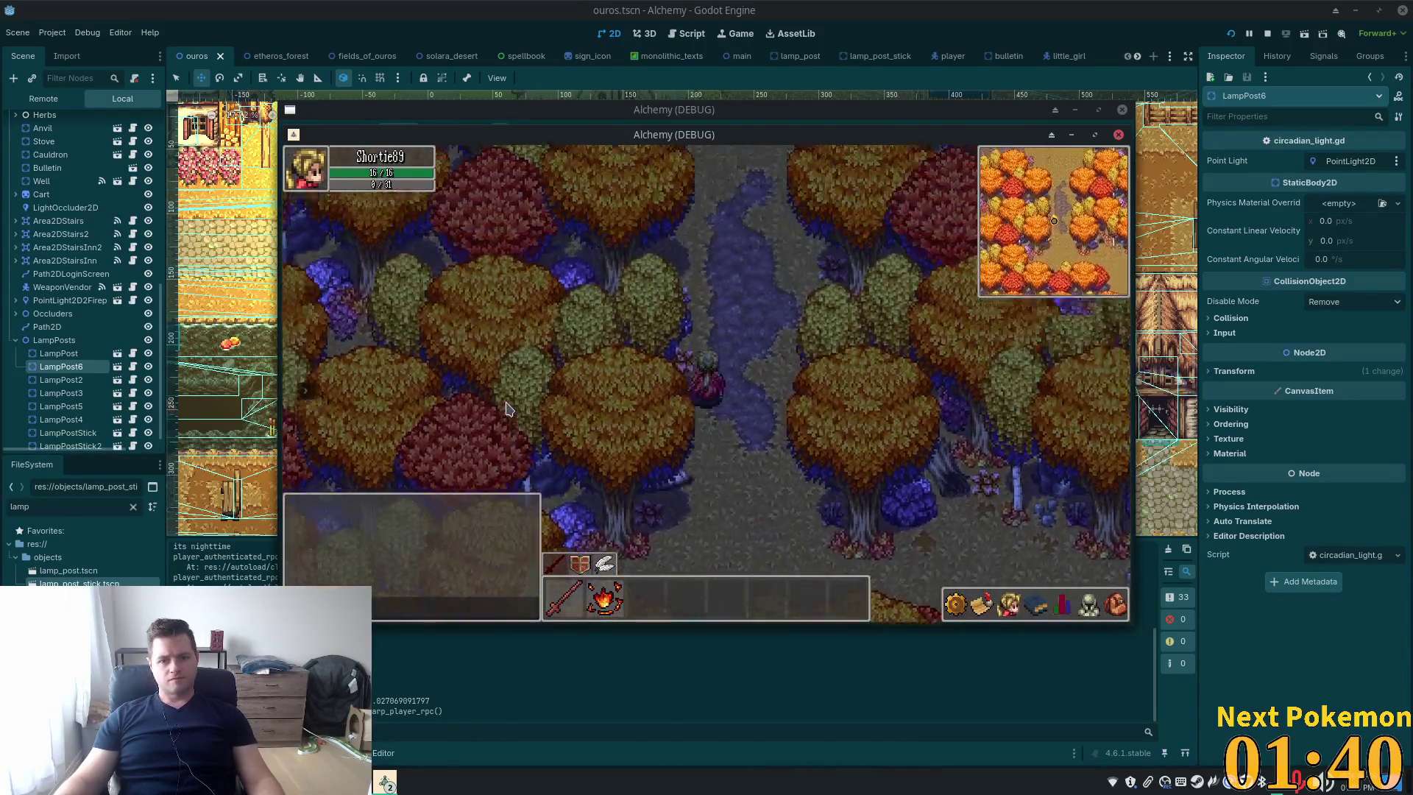
key("Up")
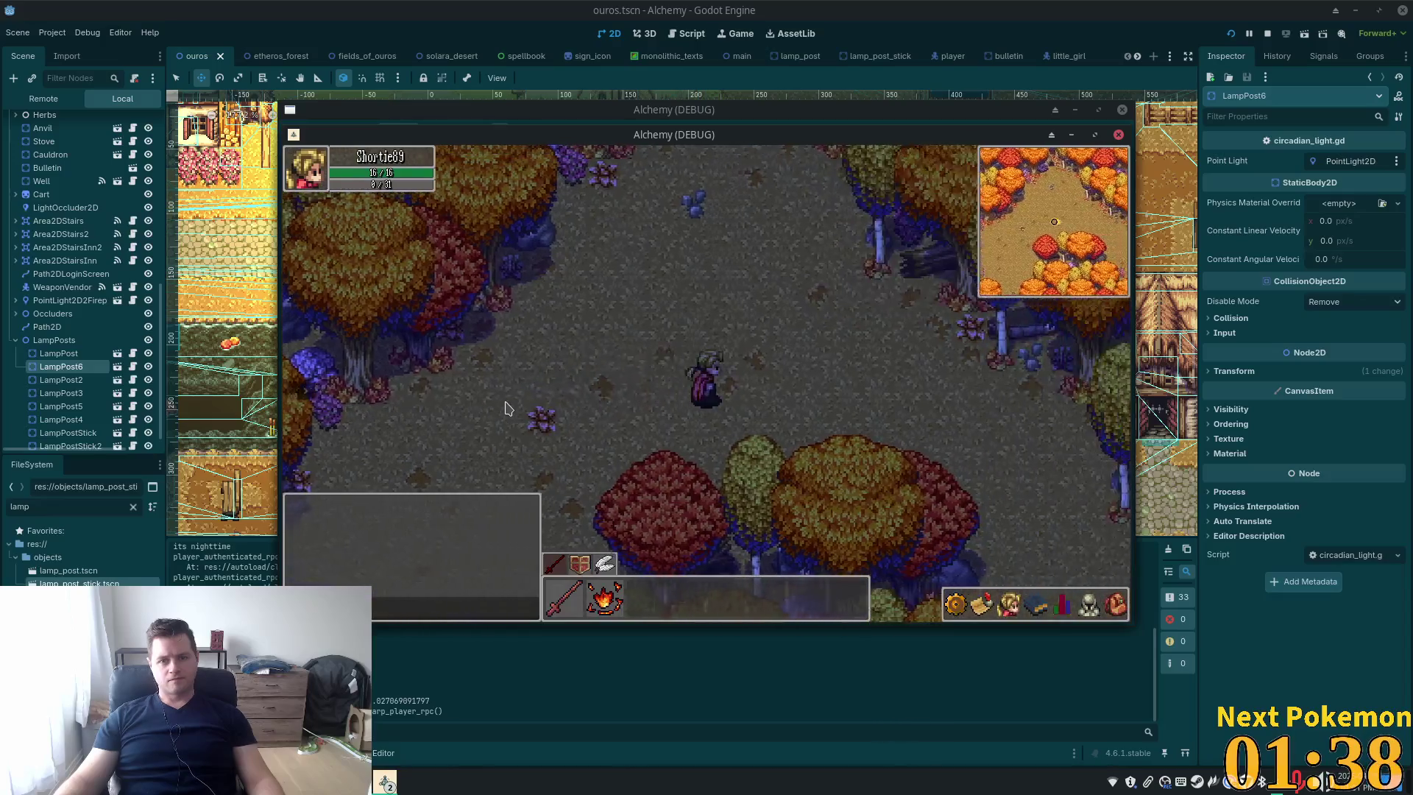
key("Down")
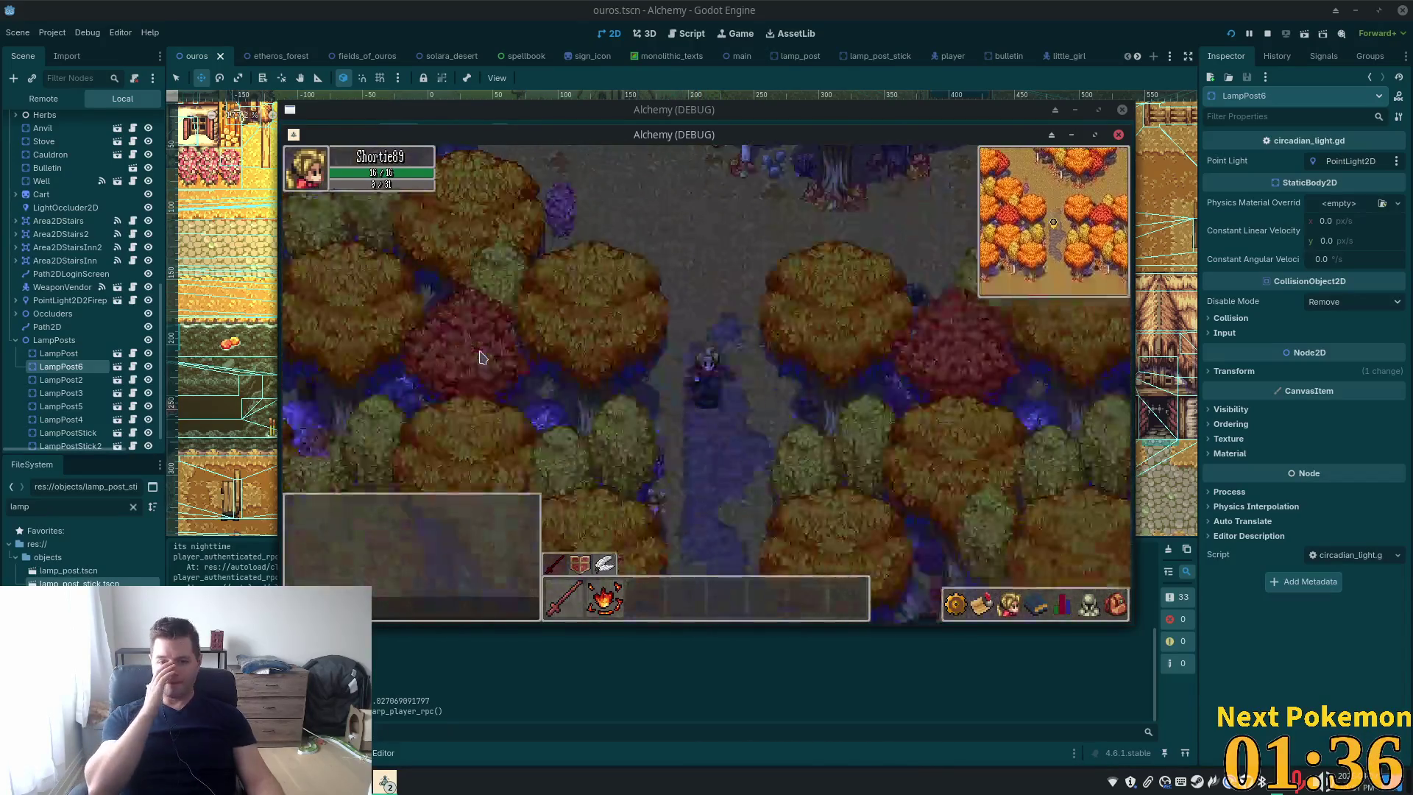
key("Down")
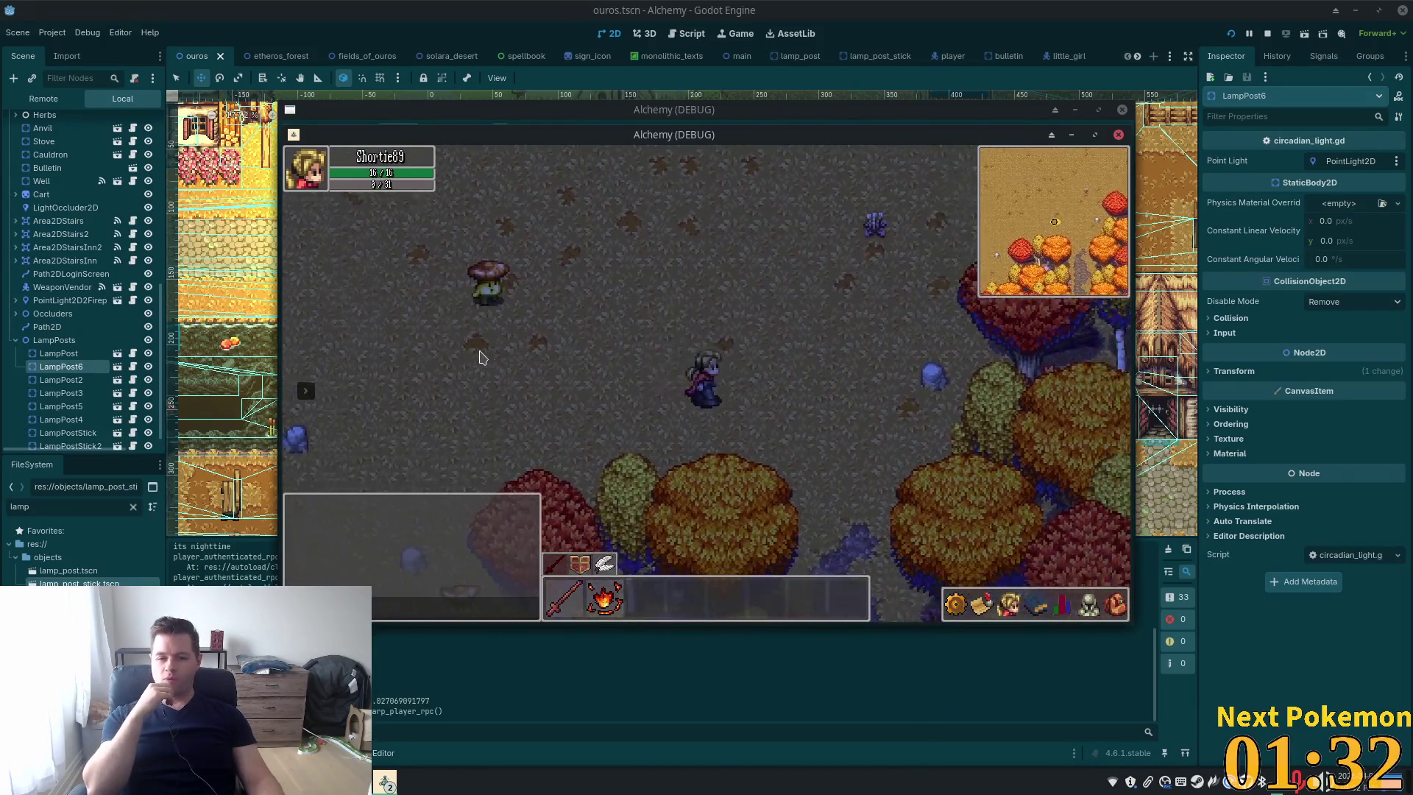
key("Up")
key("Right")
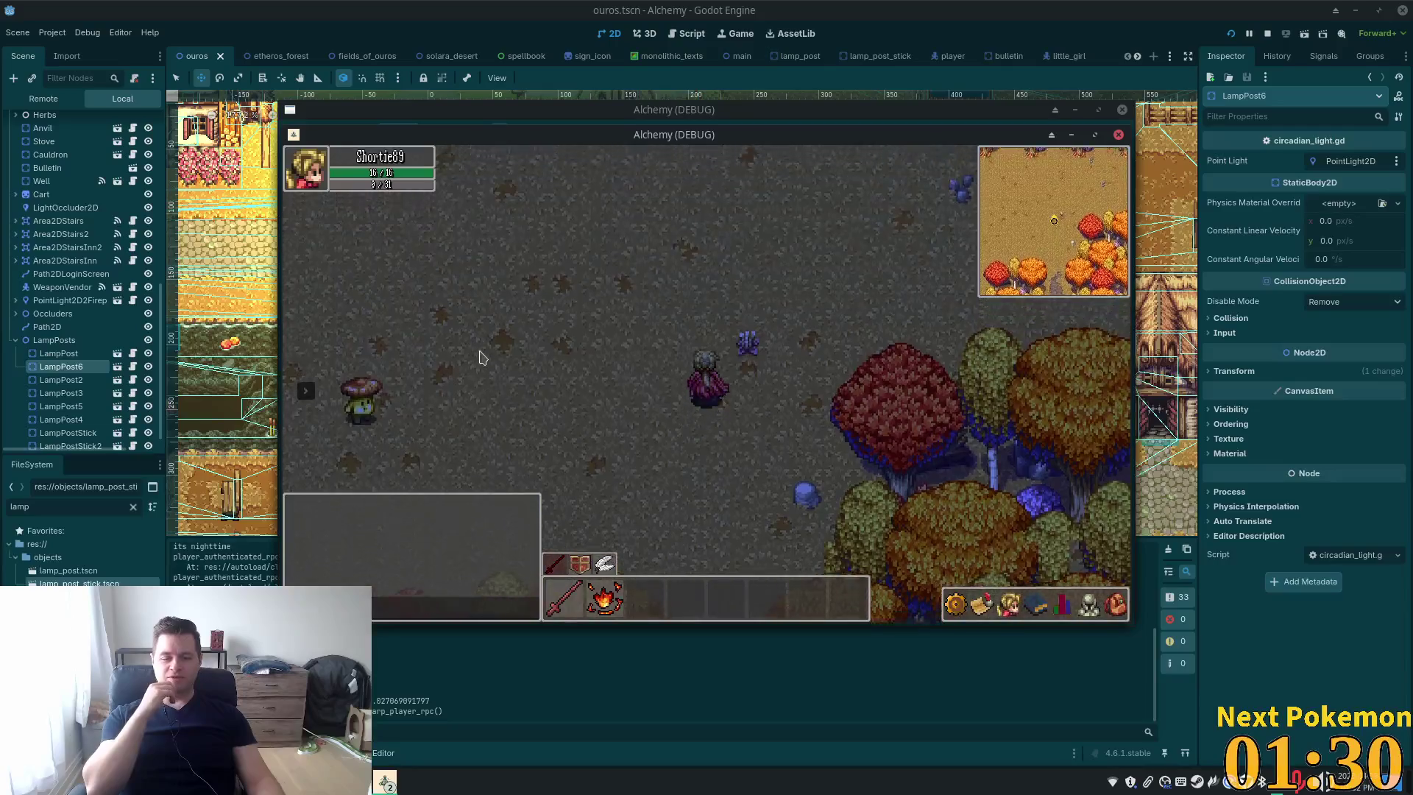
key("Up")
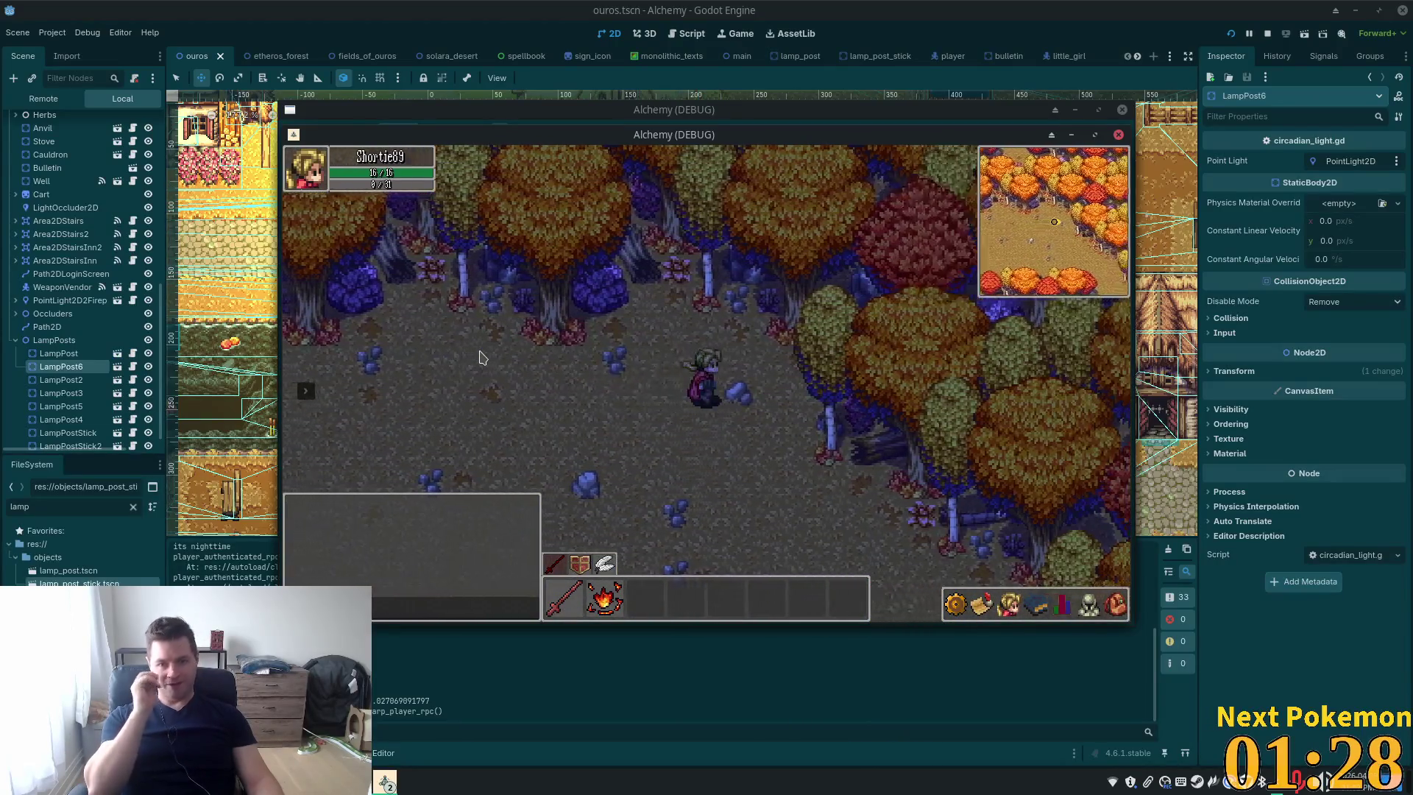
key("Down")
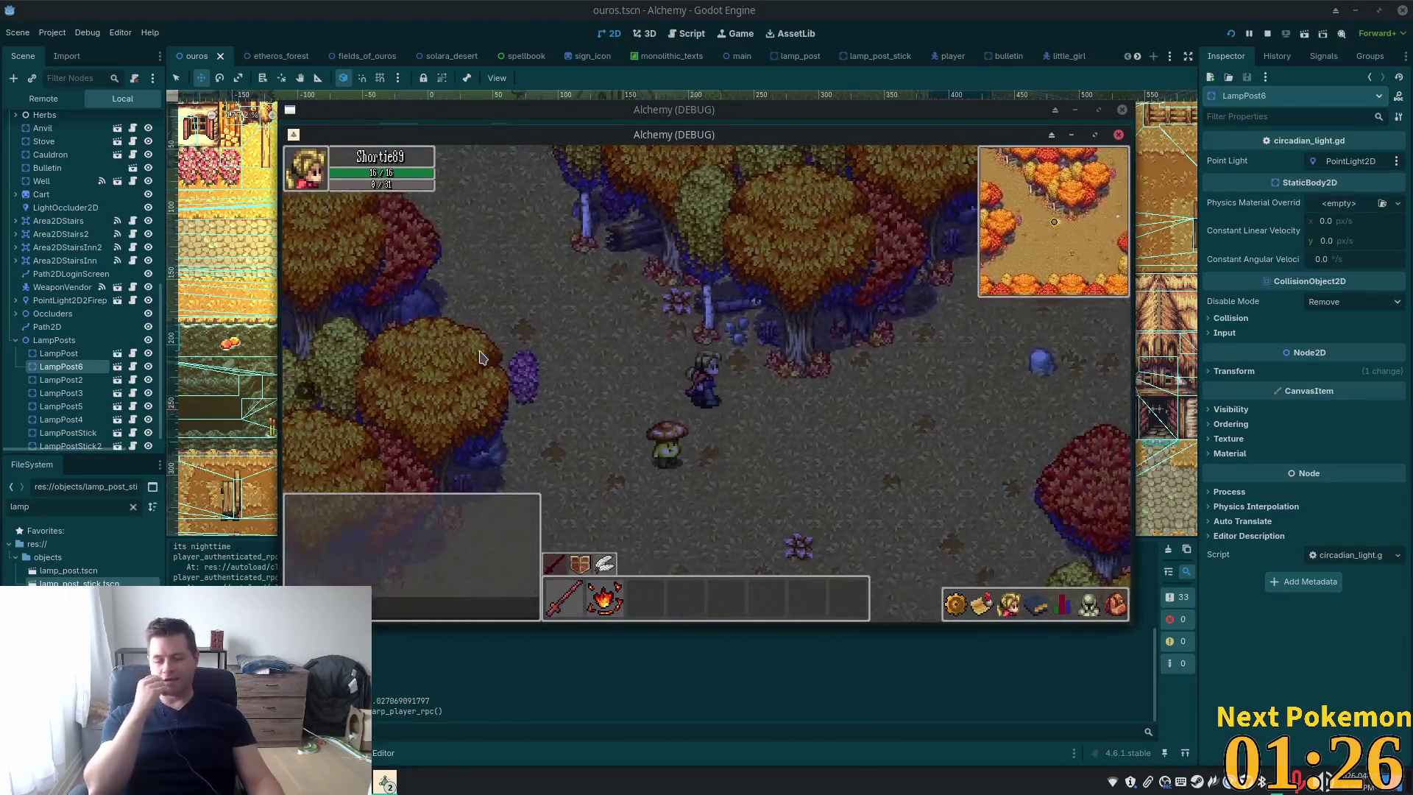
key("Right")
key("Up")
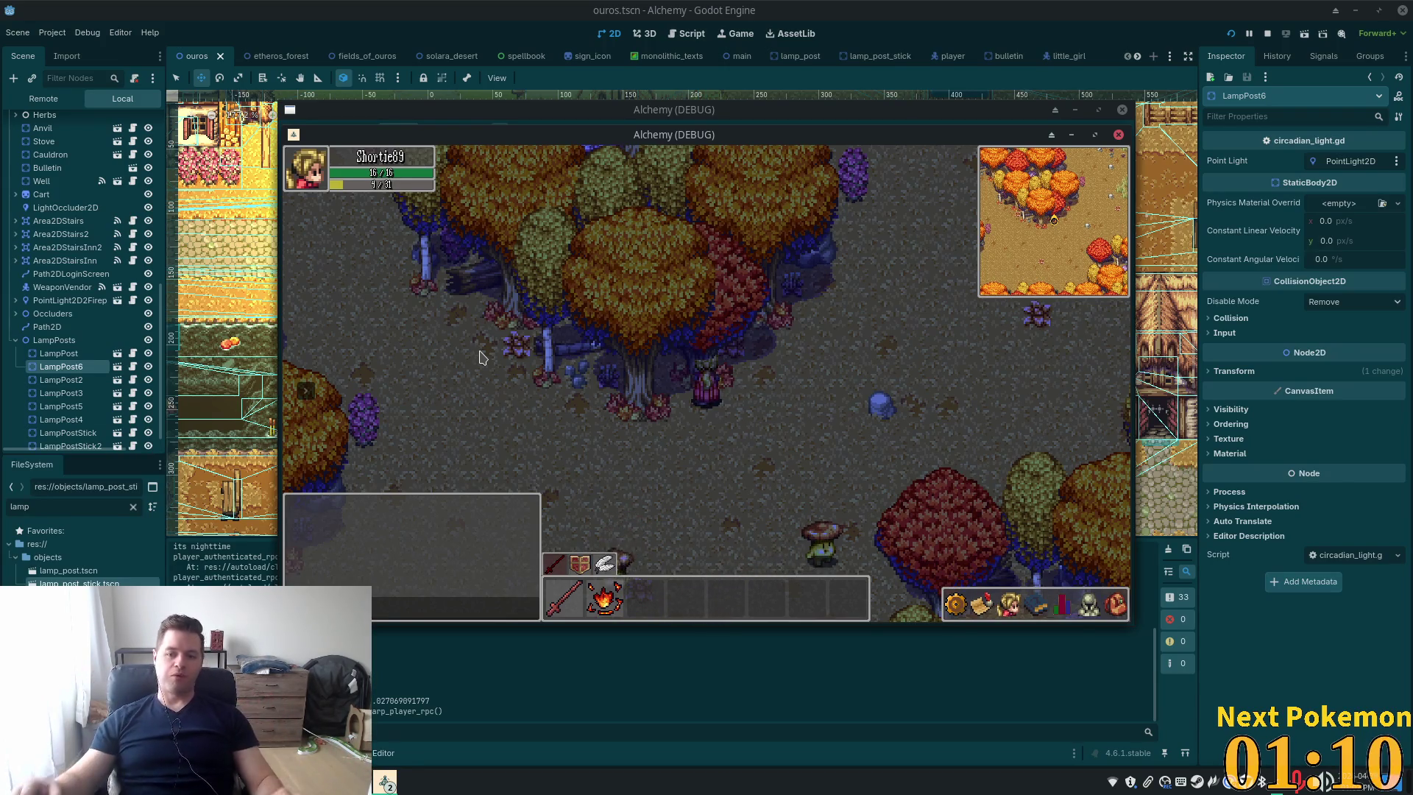
Walk through the forest clearing past the table, then south along the path into Ouros
key("w")
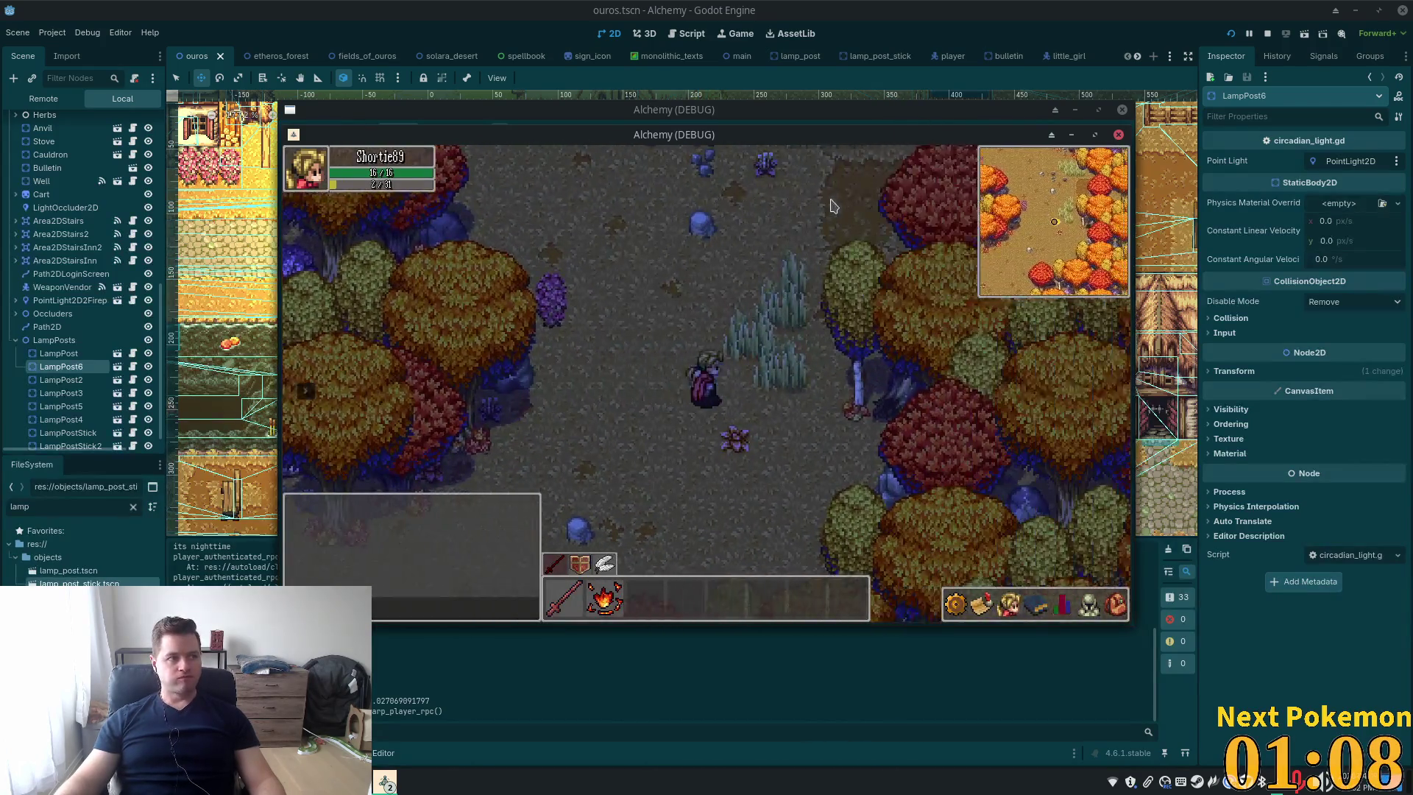
key("w")
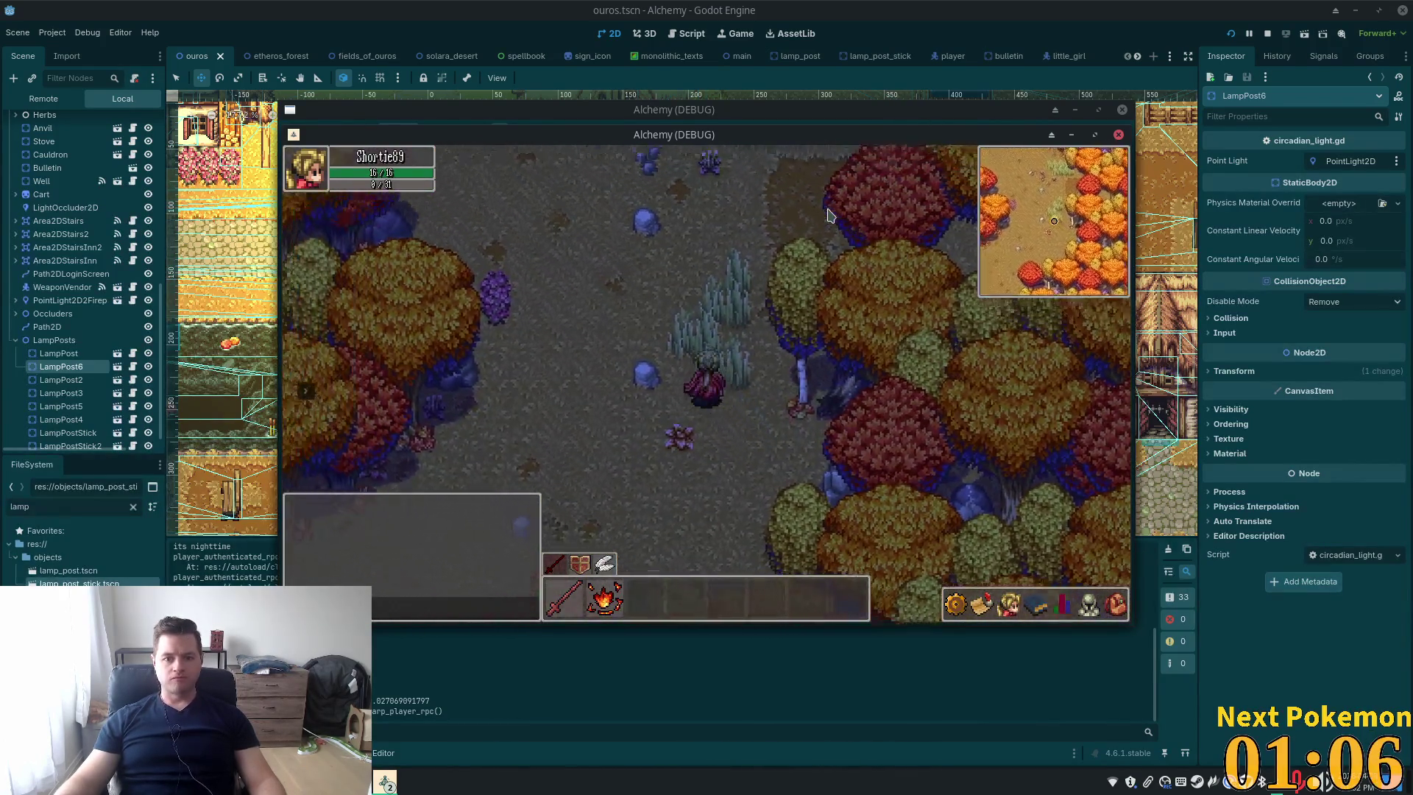
key("a")
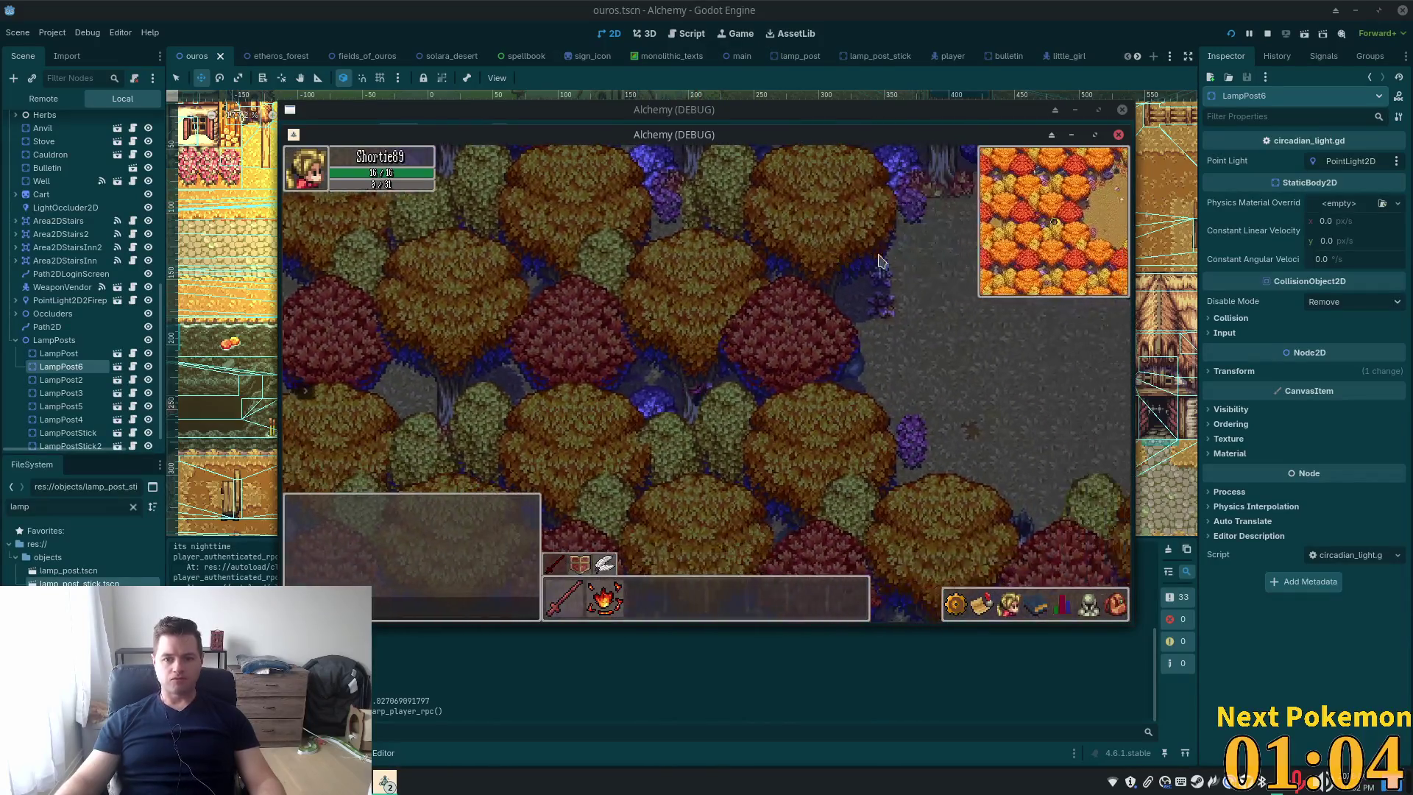
key("d")
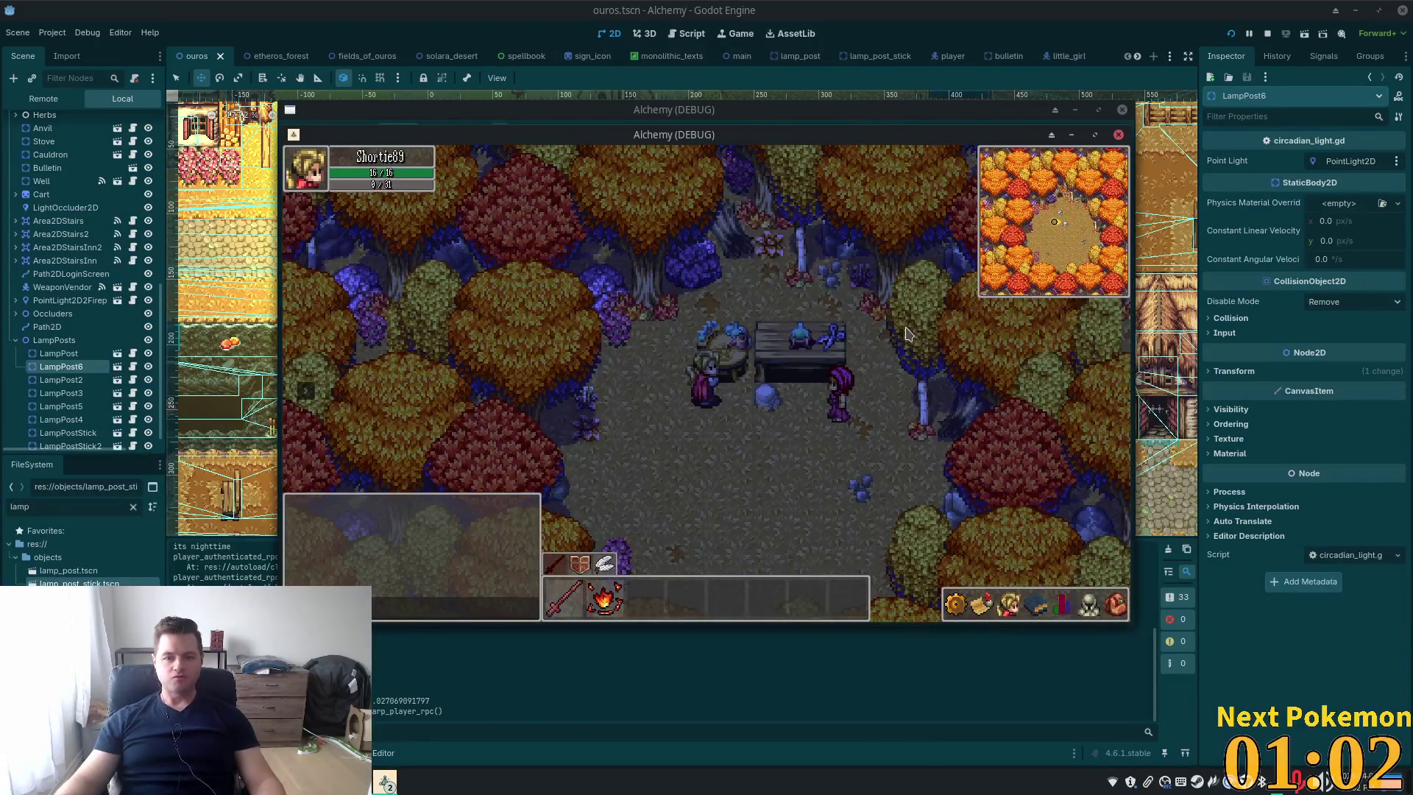
key("Down")
key("Right")
key("Left")
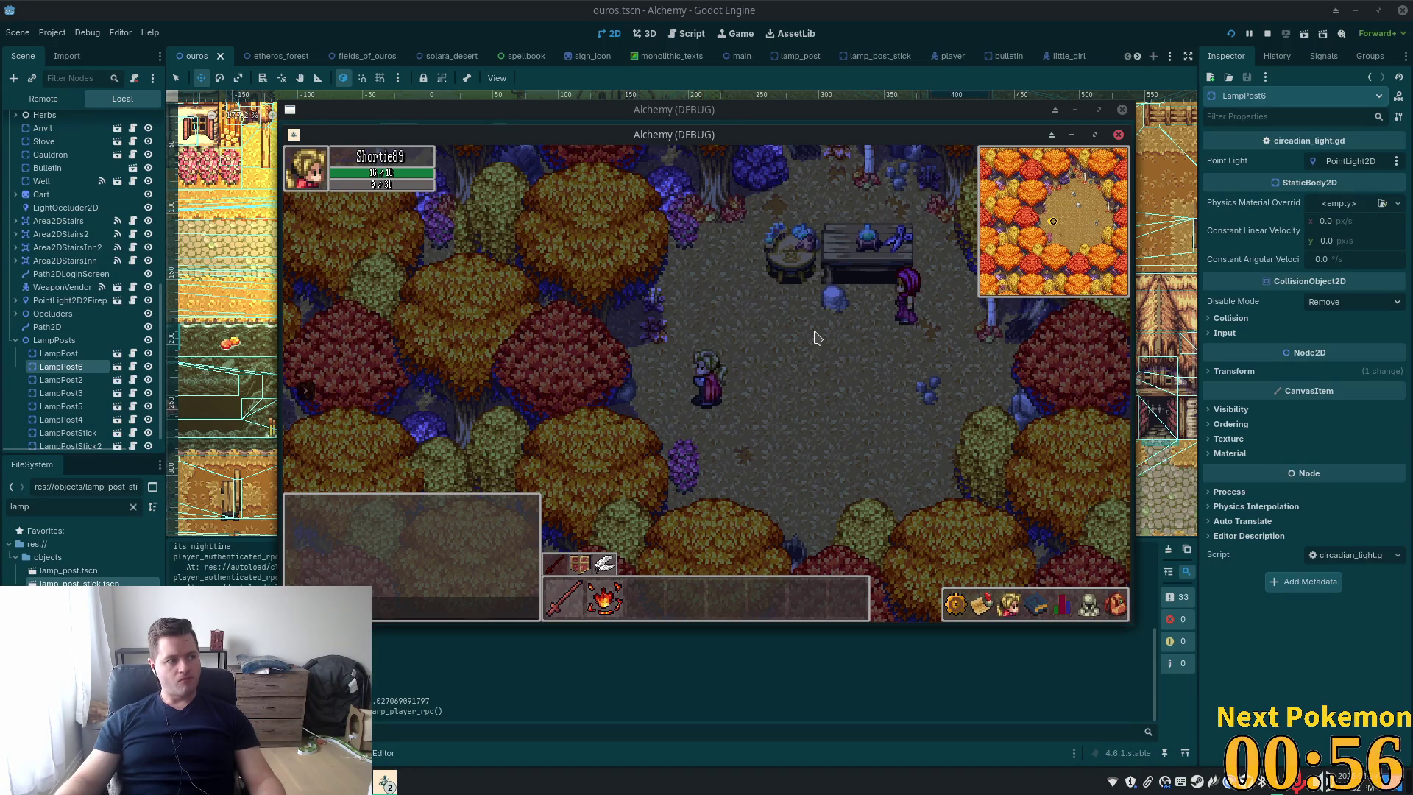
key("Left")
key("Left")
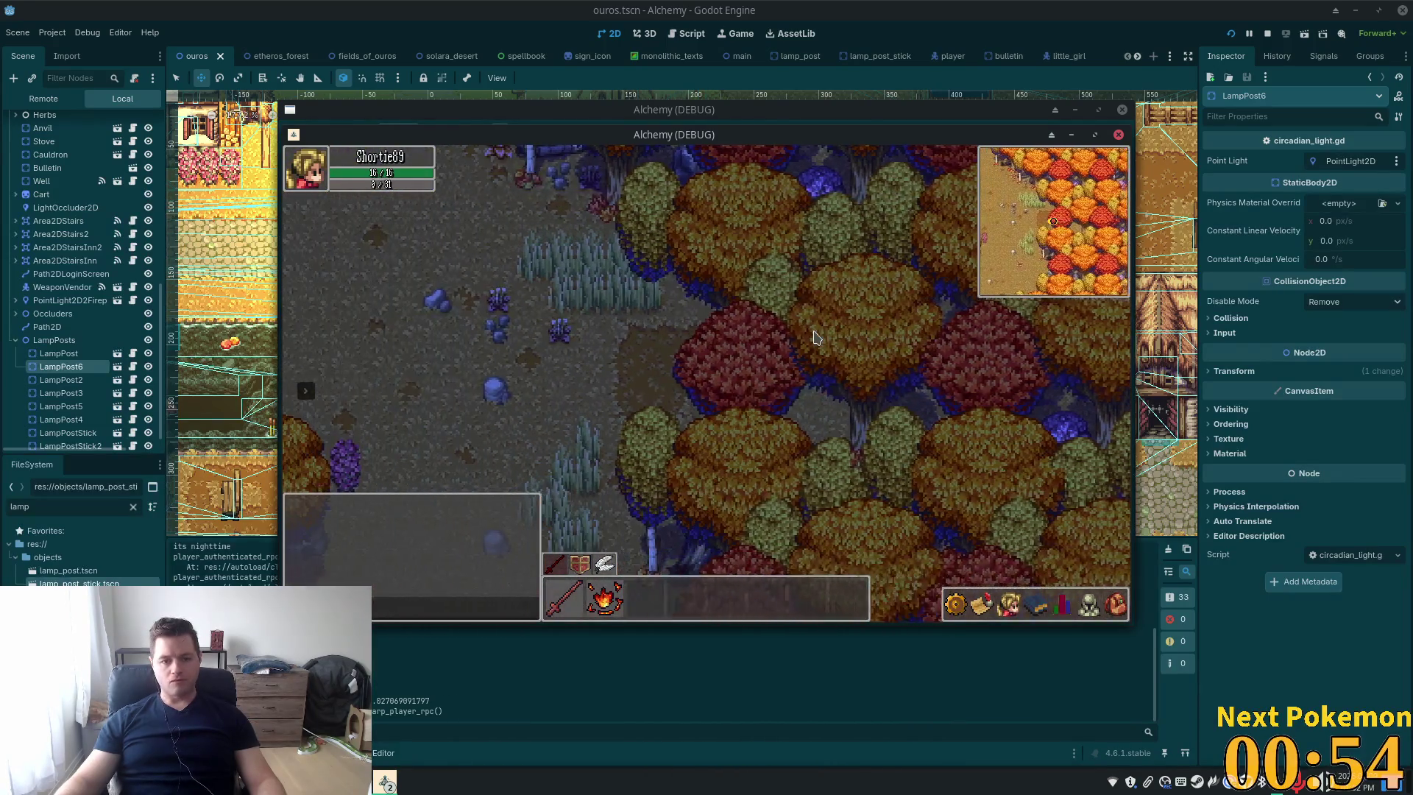
key("Up")
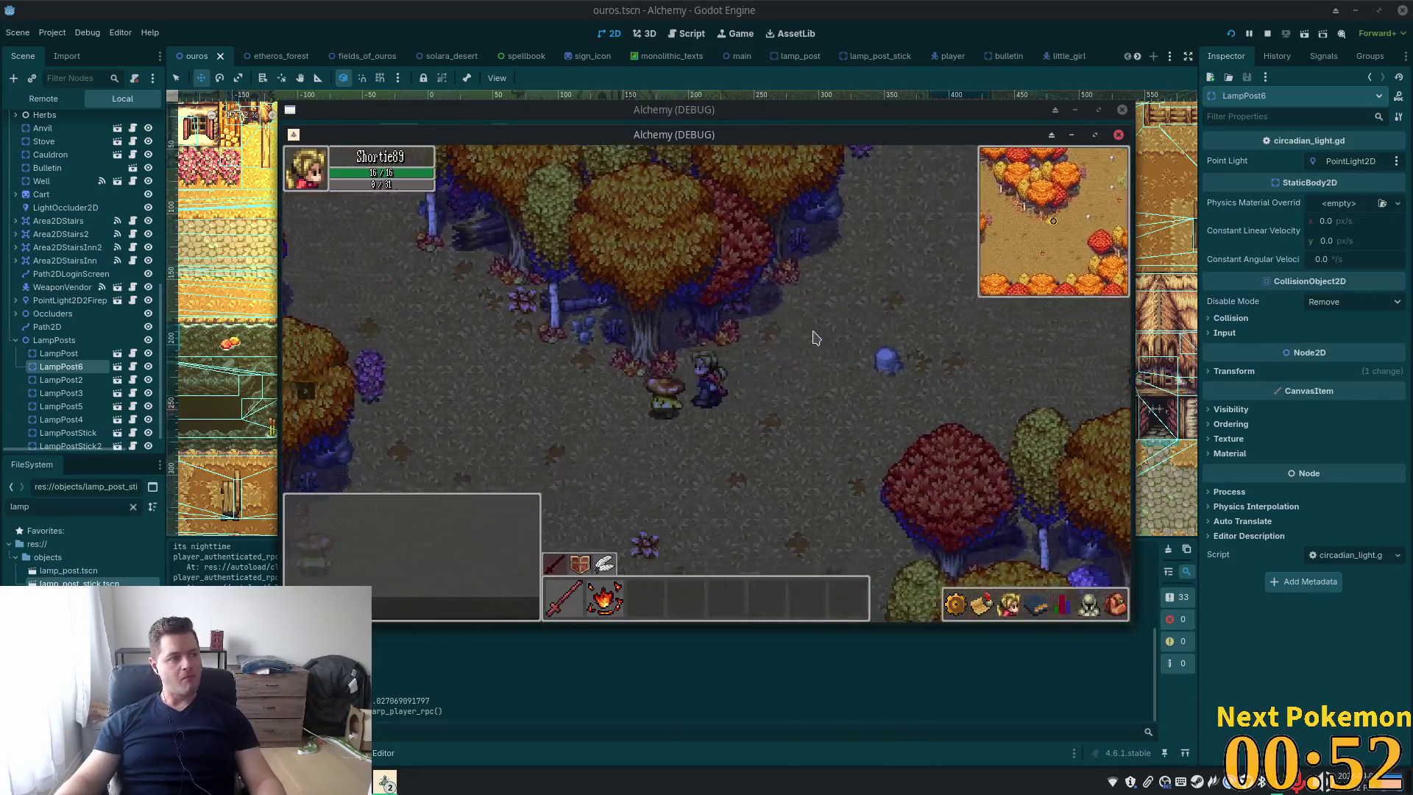
key("Up")
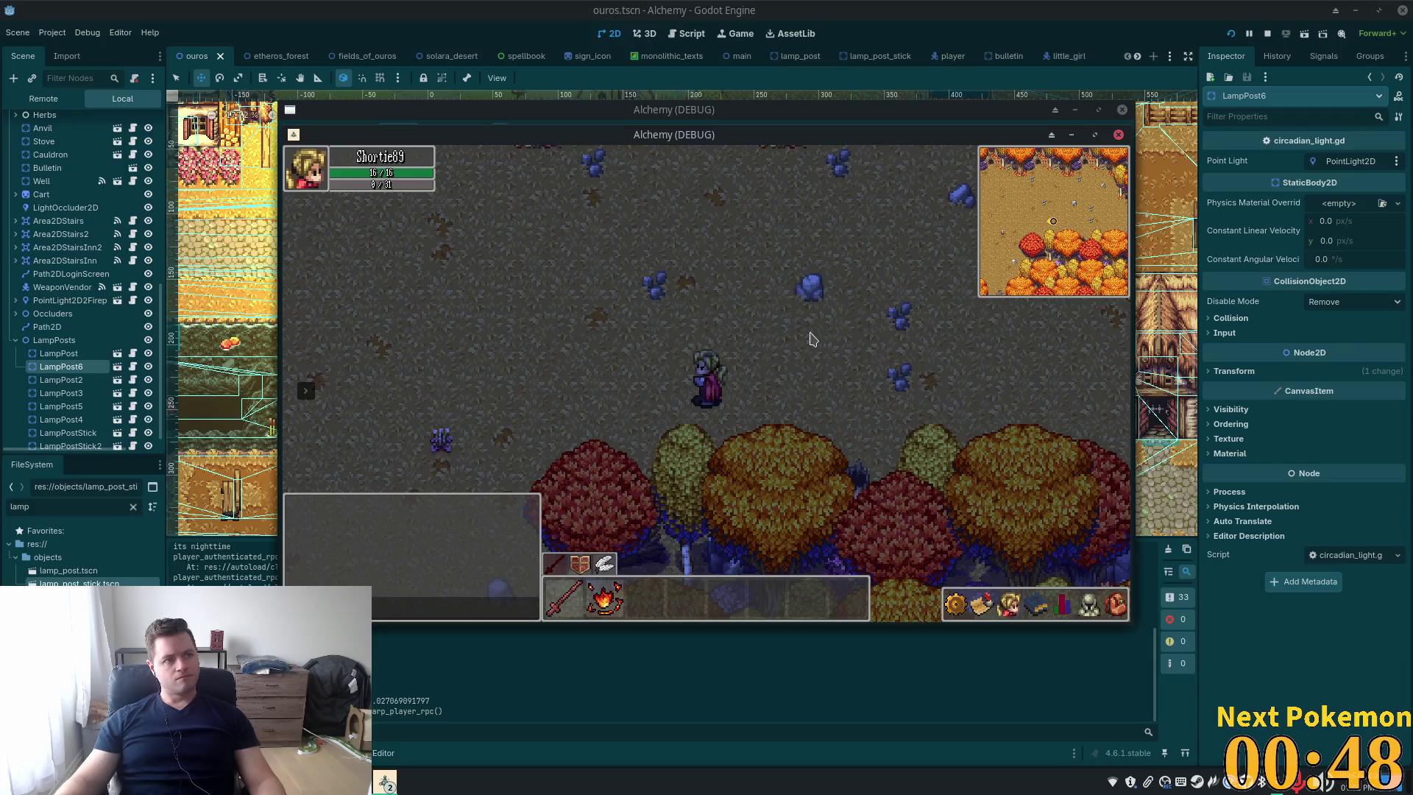
key("Down")
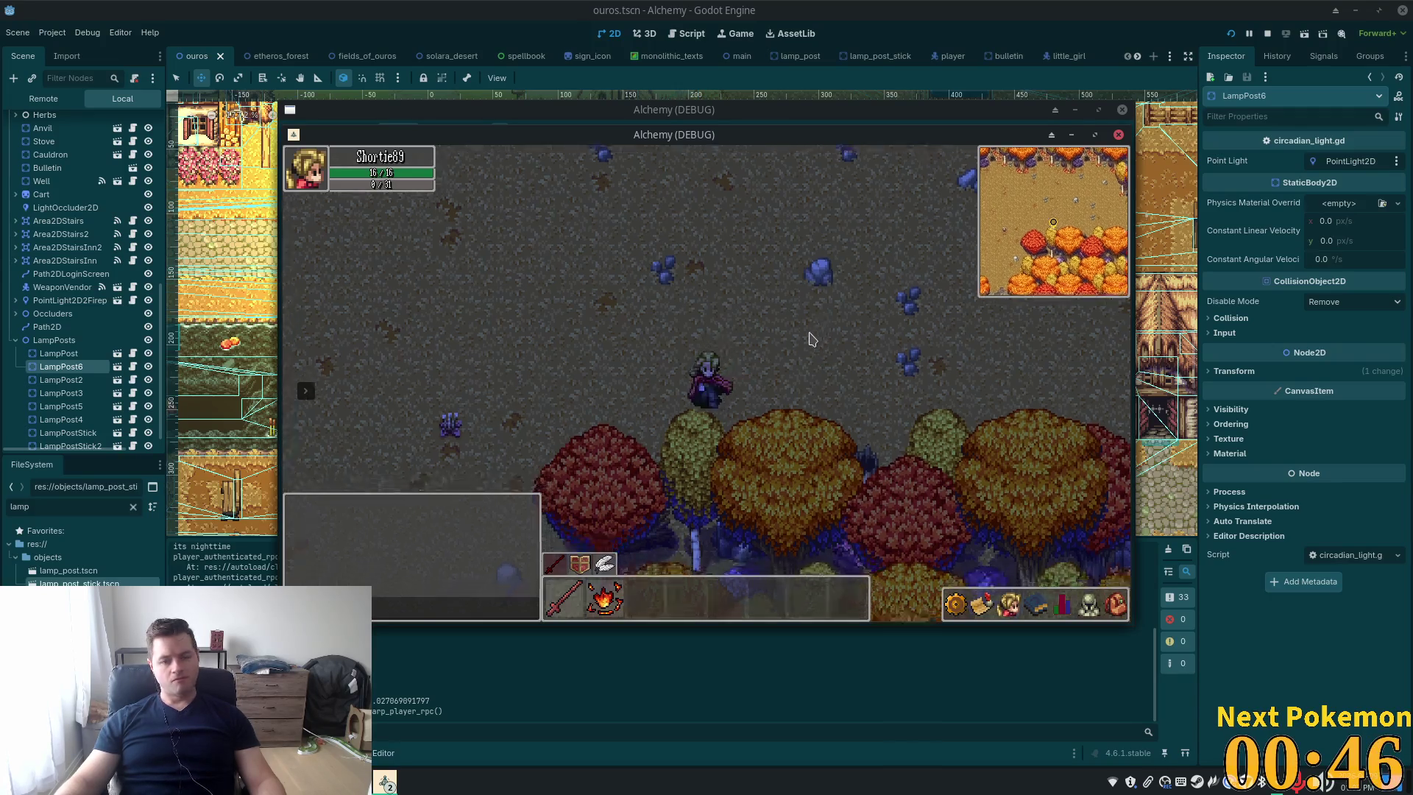
key("Left")
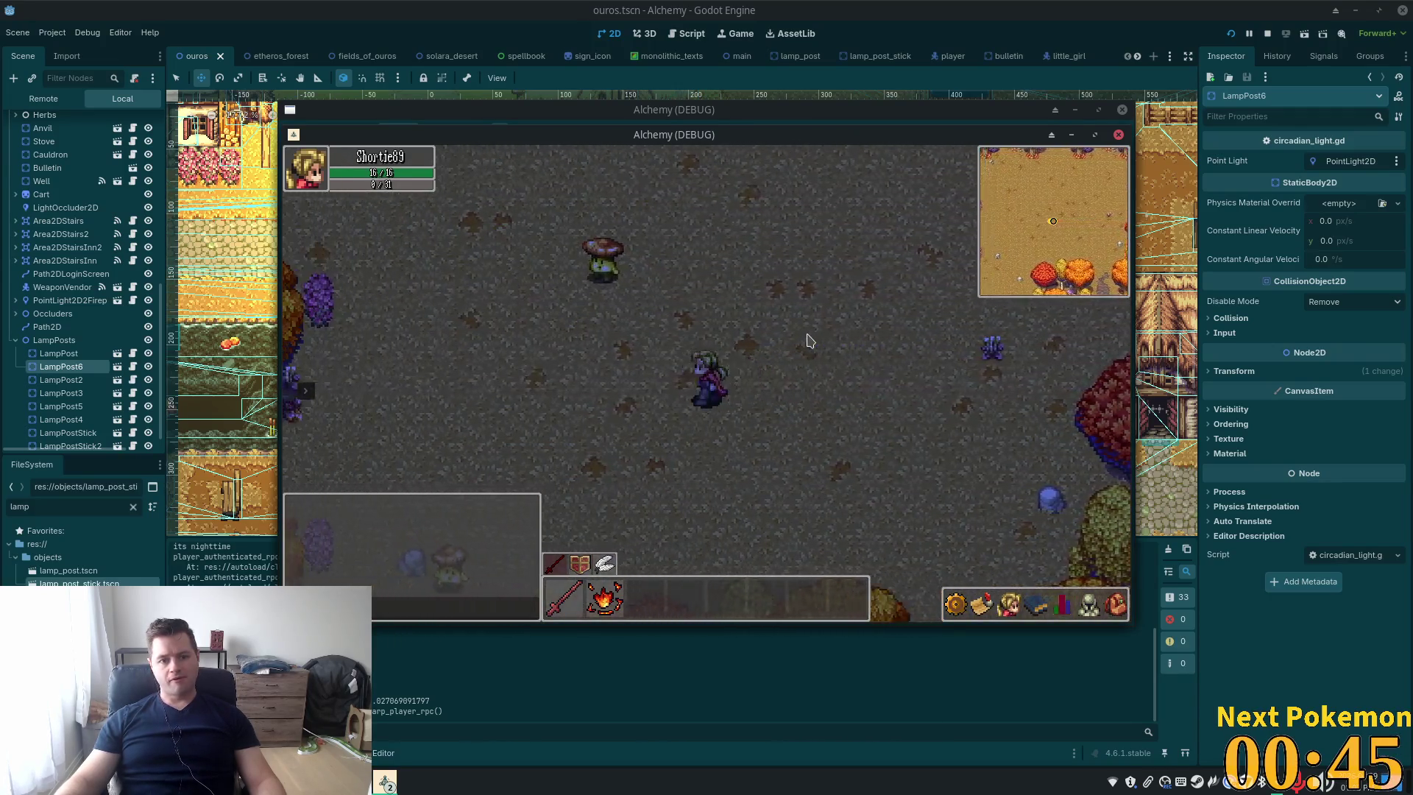
key("Left")
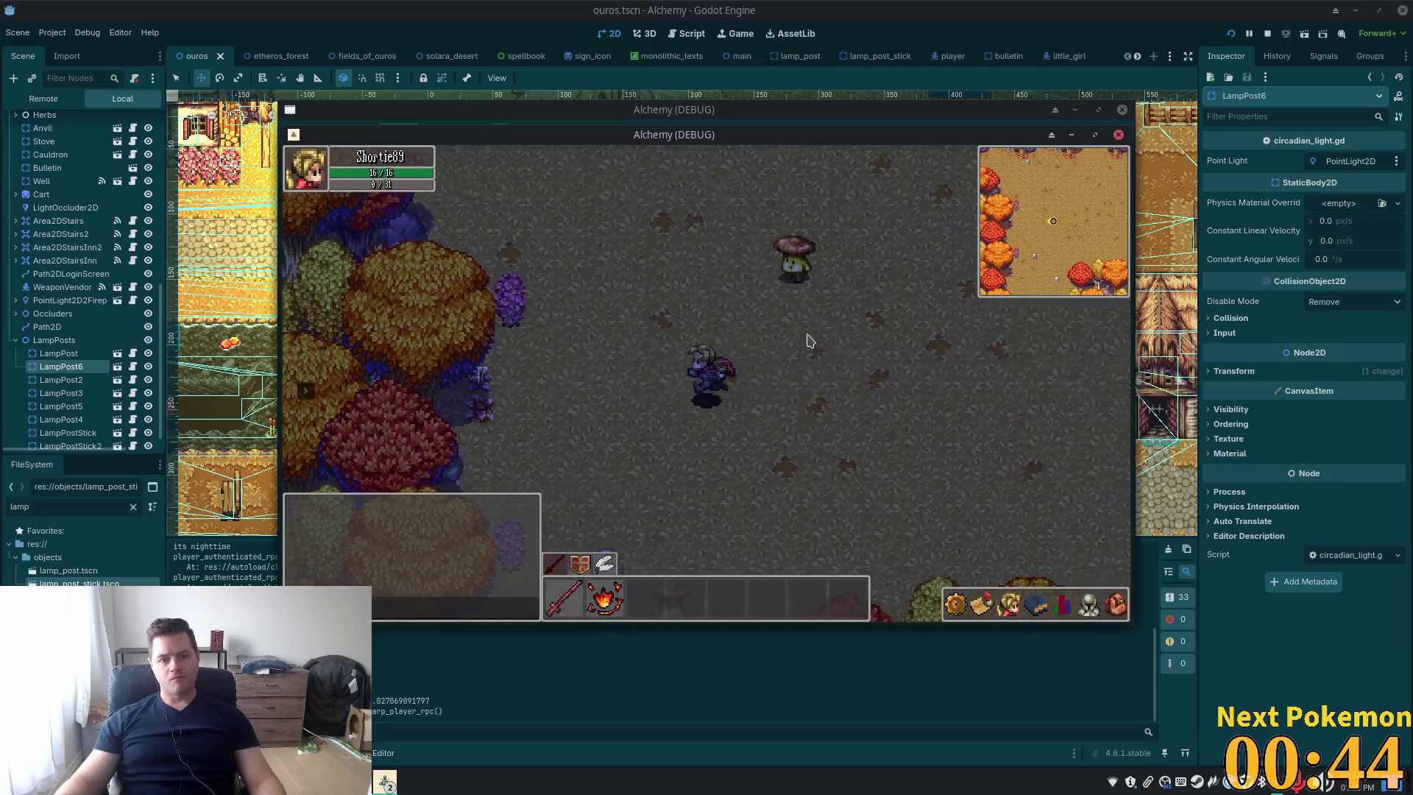
key("Down")
key("Right")
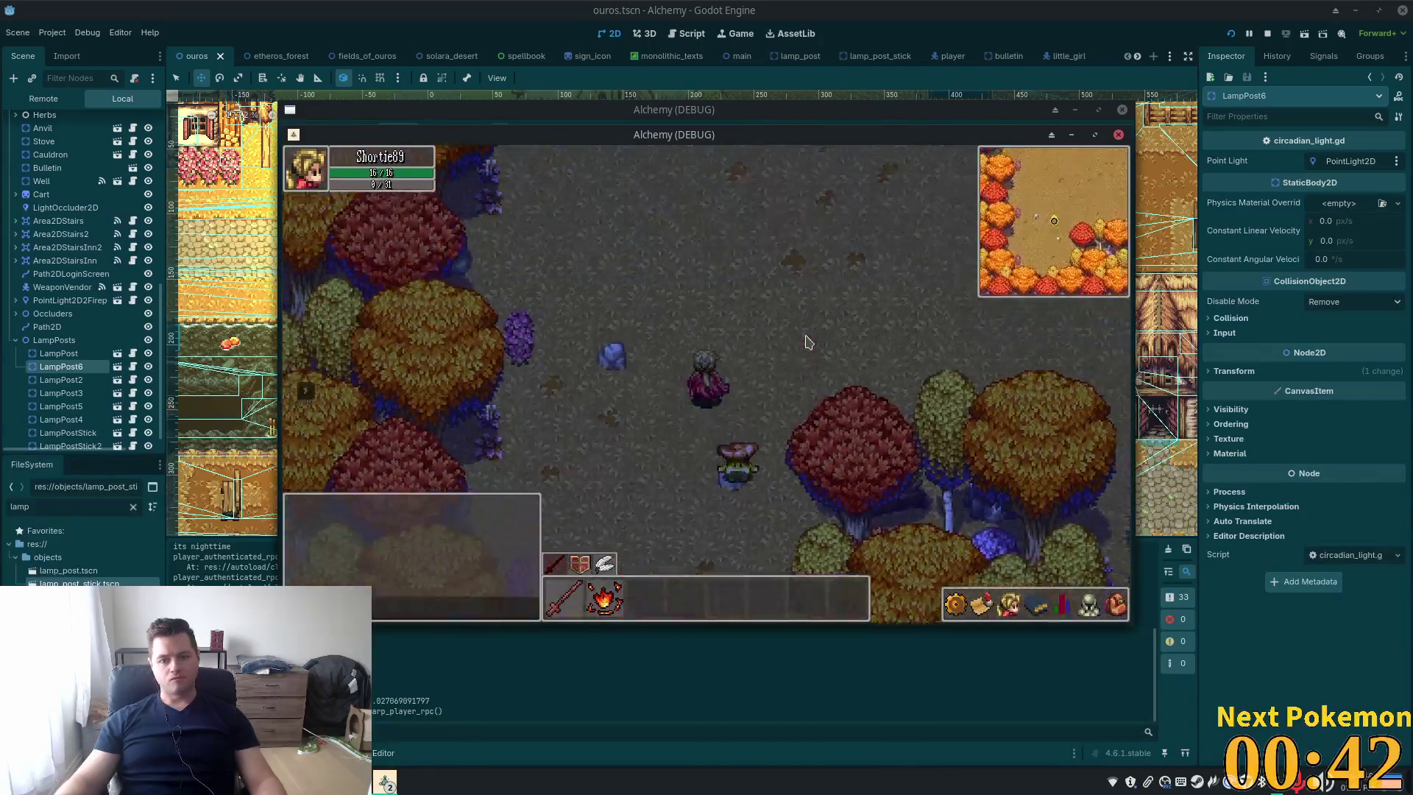
key("Down")
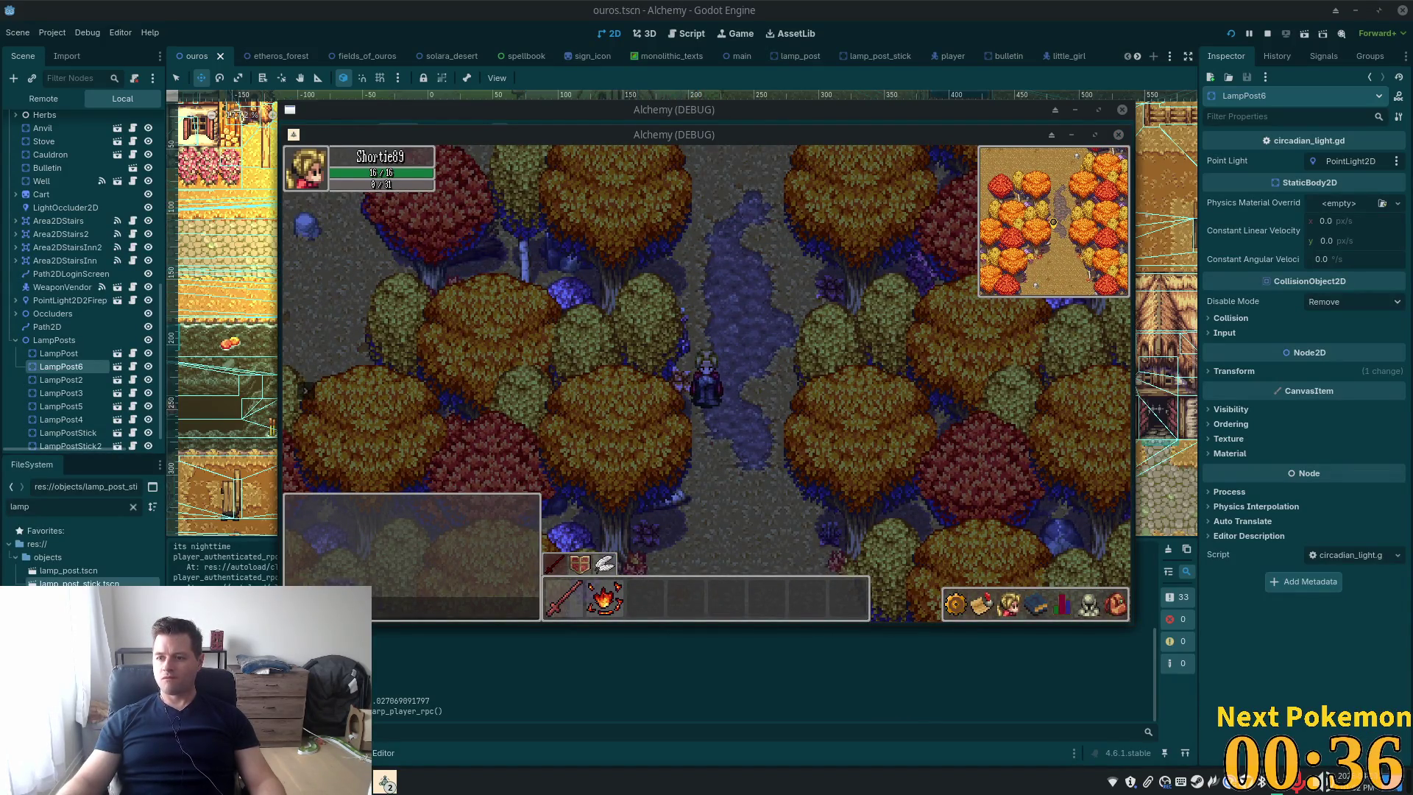
key("Down")
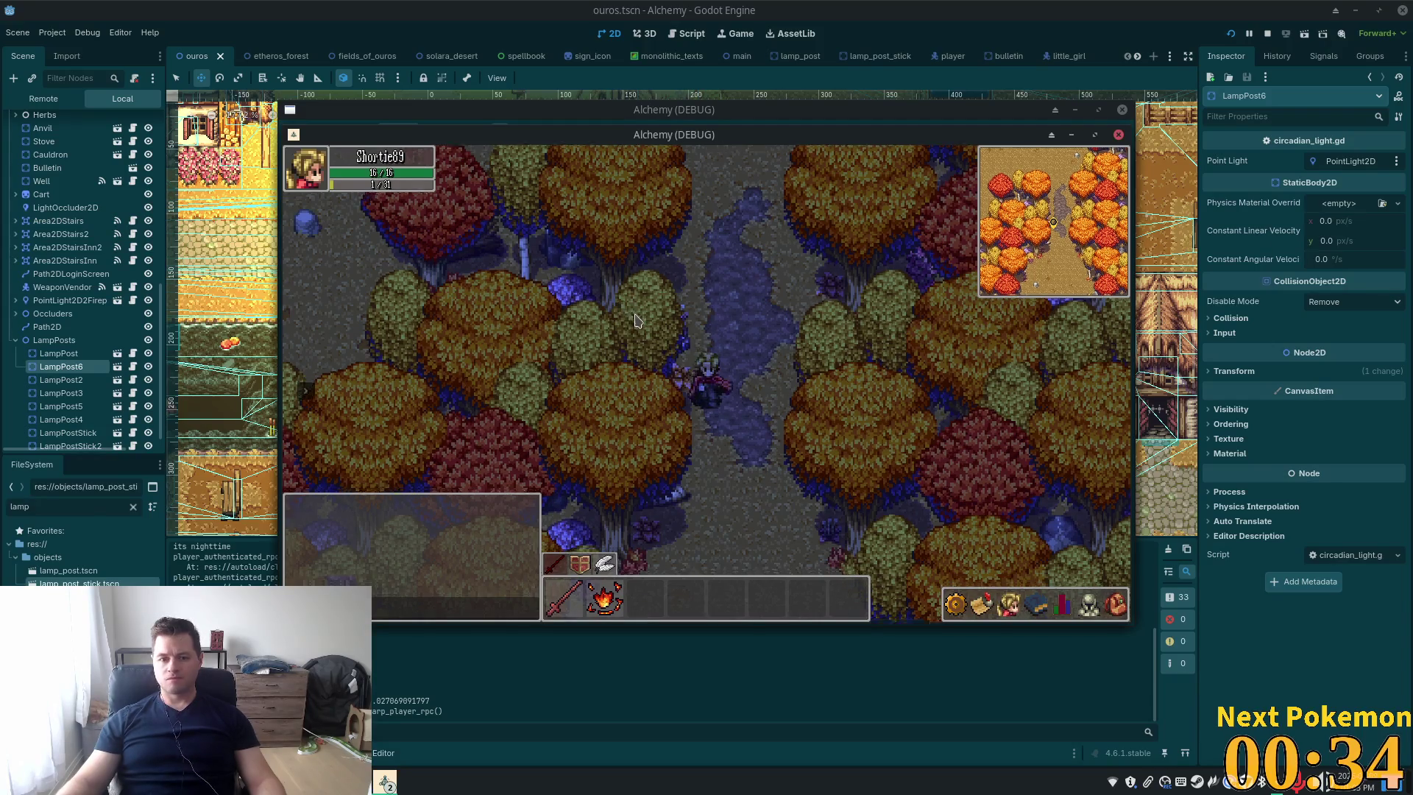
key("Down")
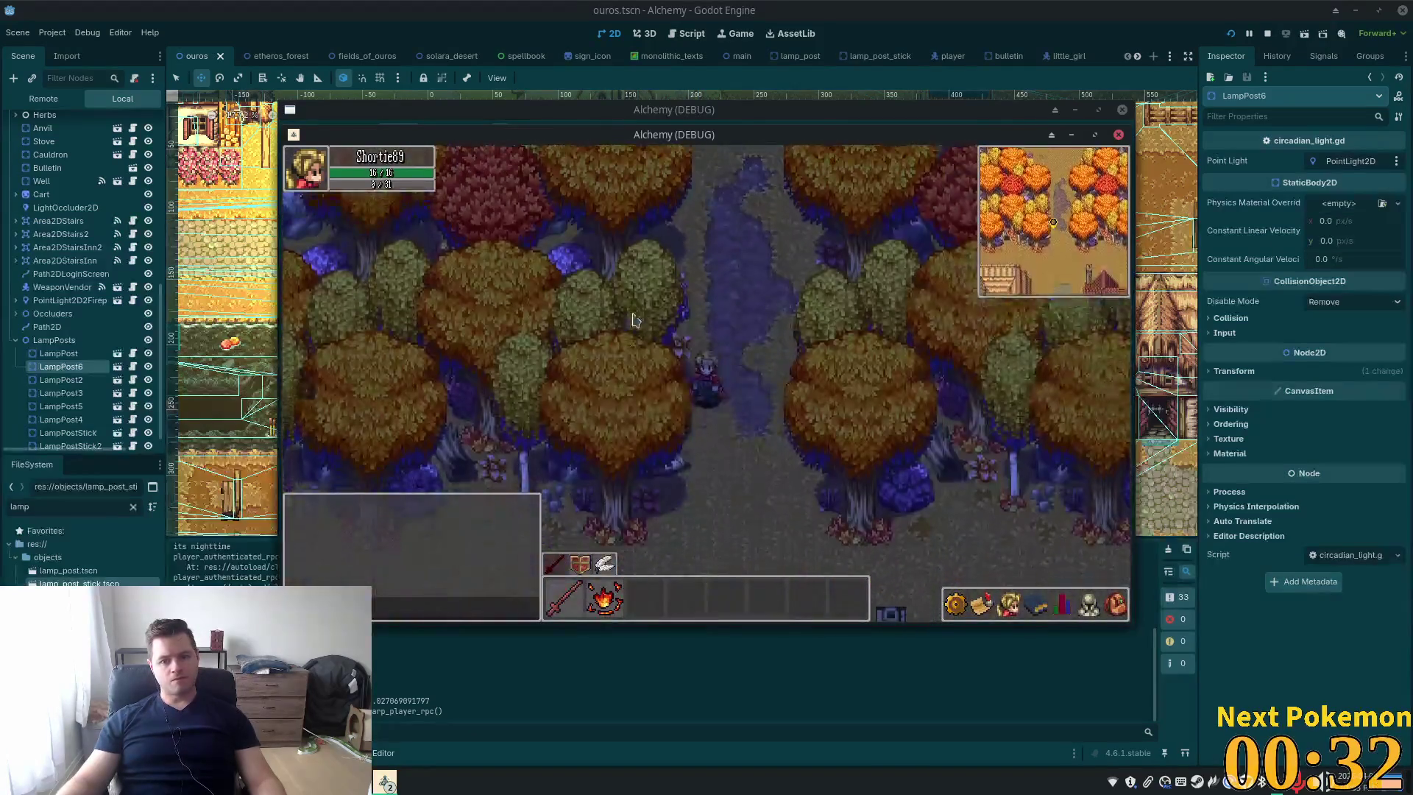
key("Down")
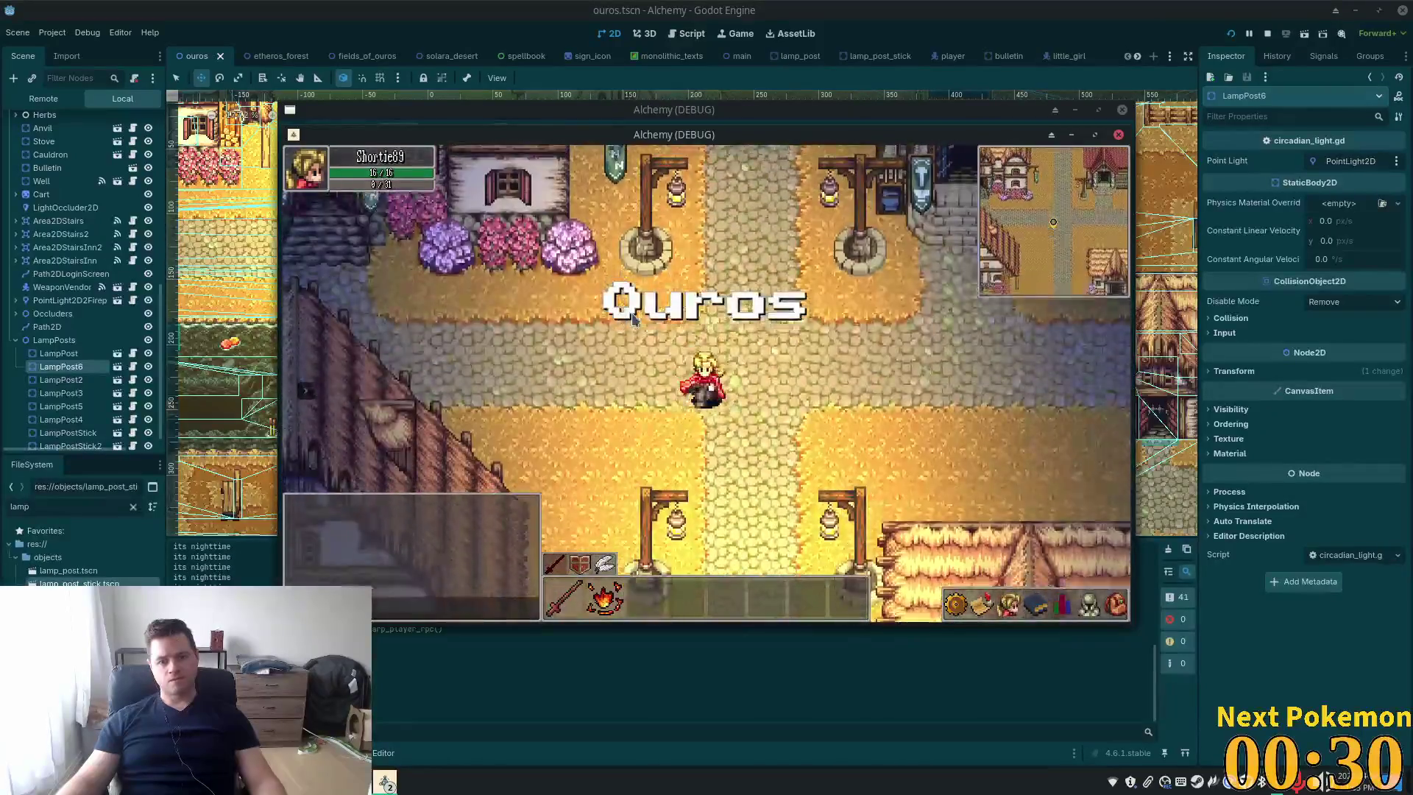
Walk further south past the lamp posts, then switch to the Pokémon extension window
key("Down")
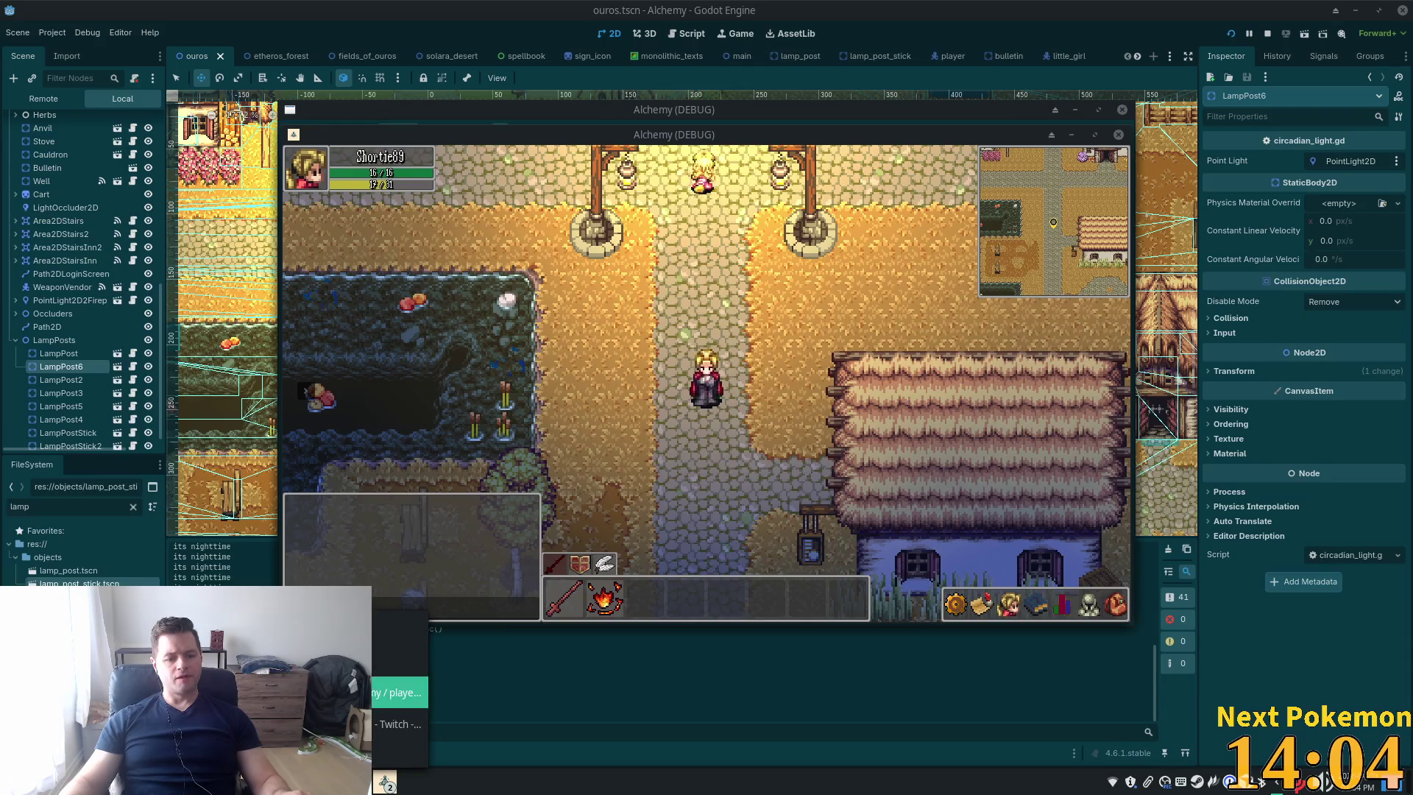
key("alt+Tab")
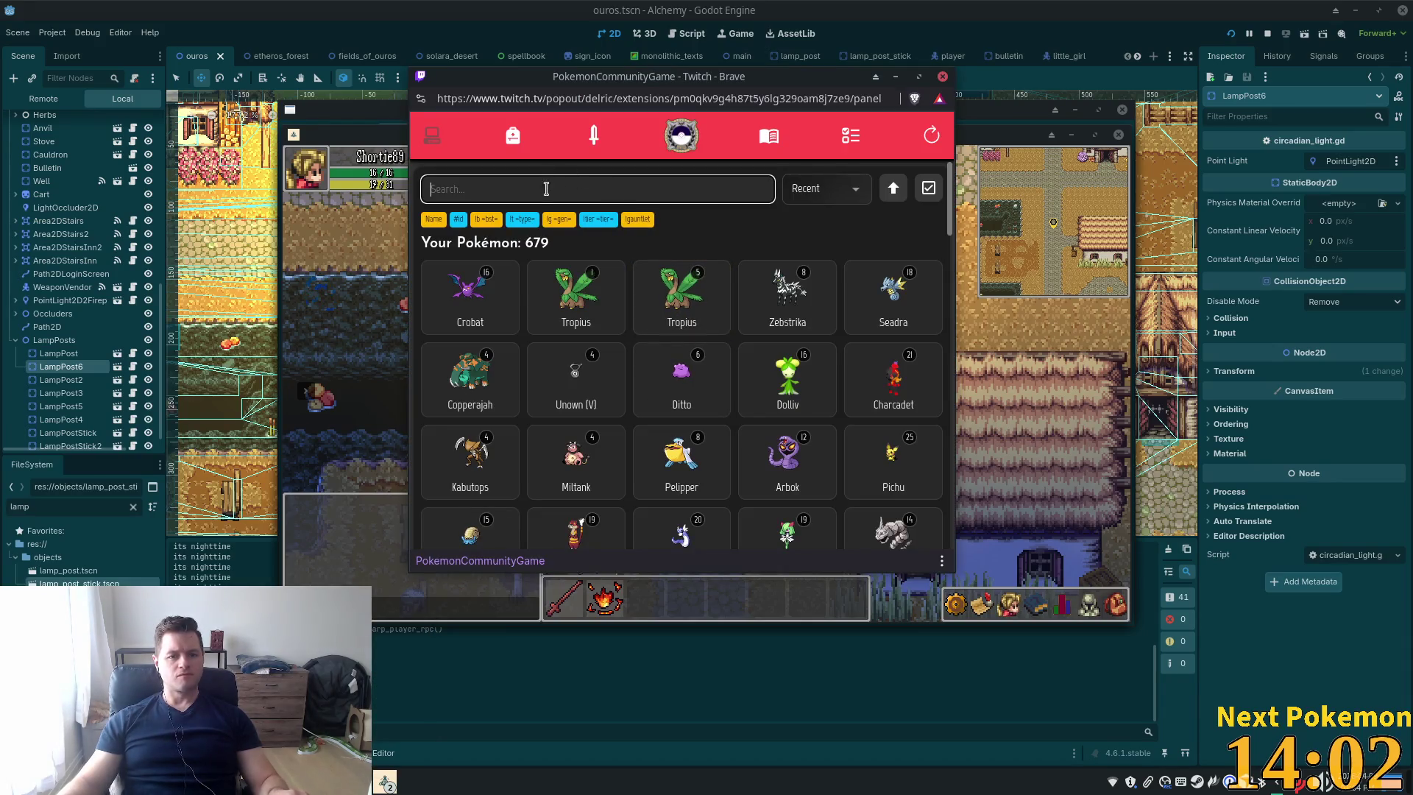
Filter the Pokémon collection with 'lt bug' and sort the results by ID
type("lt bug")
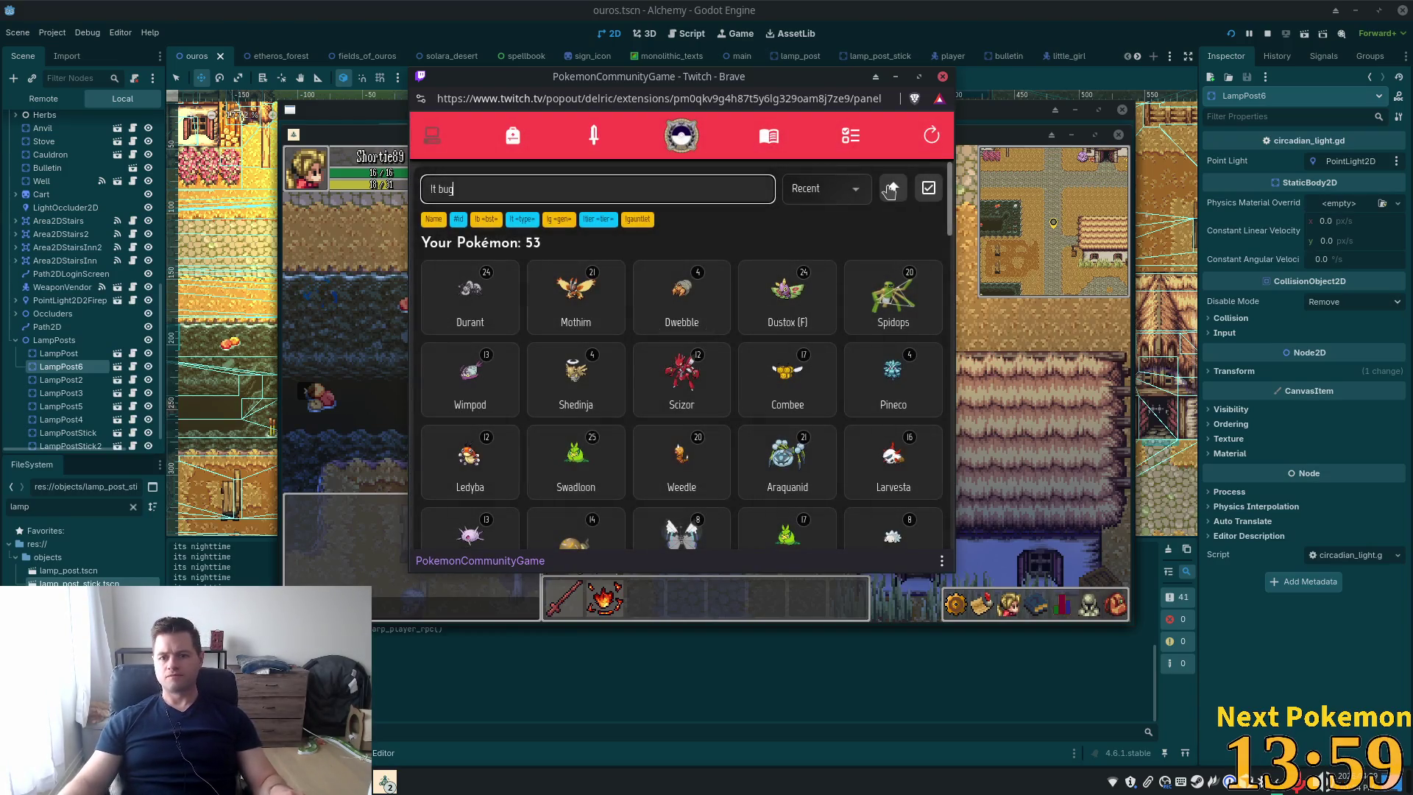
left_click(839, 191)
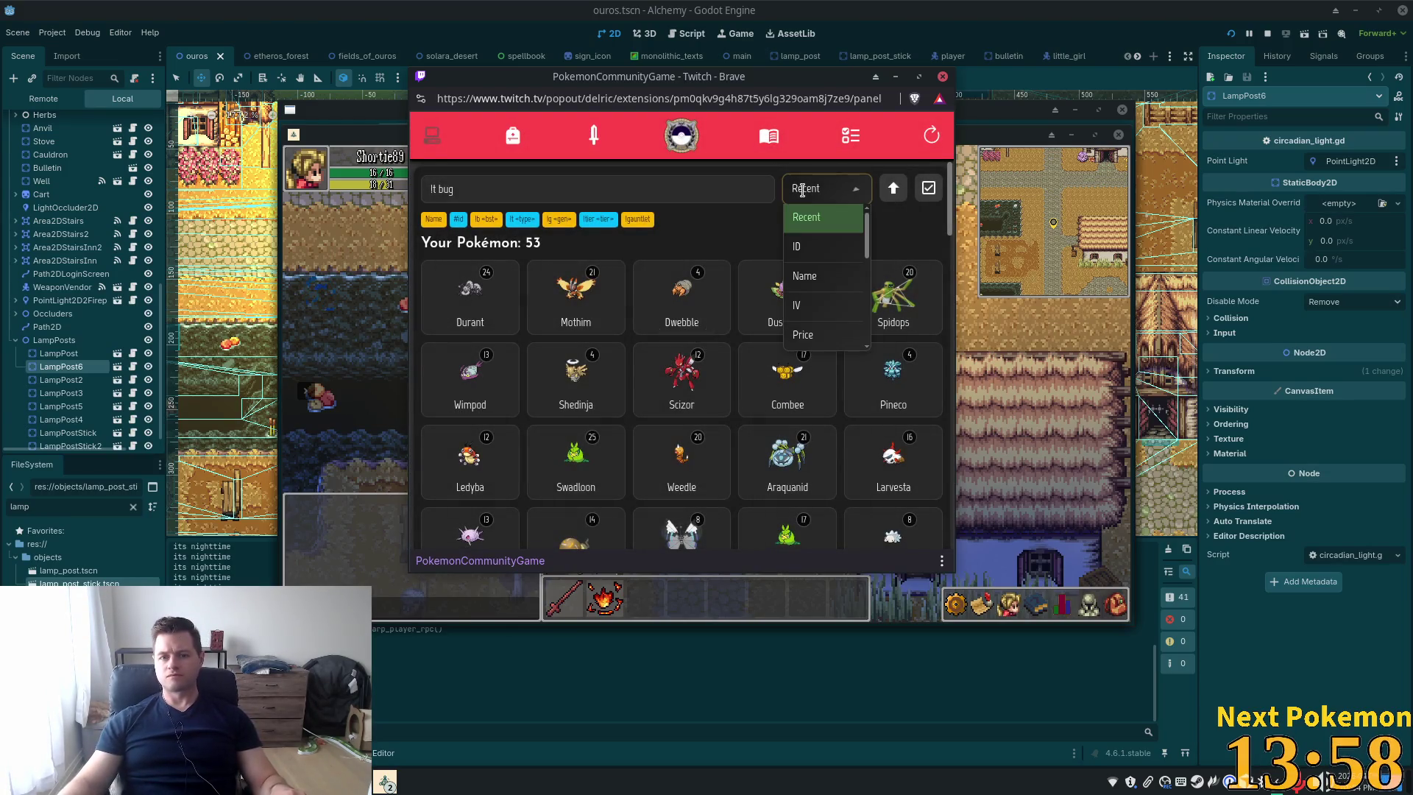
left_click(809, 248)
scroll(835, 377, "down", 3)
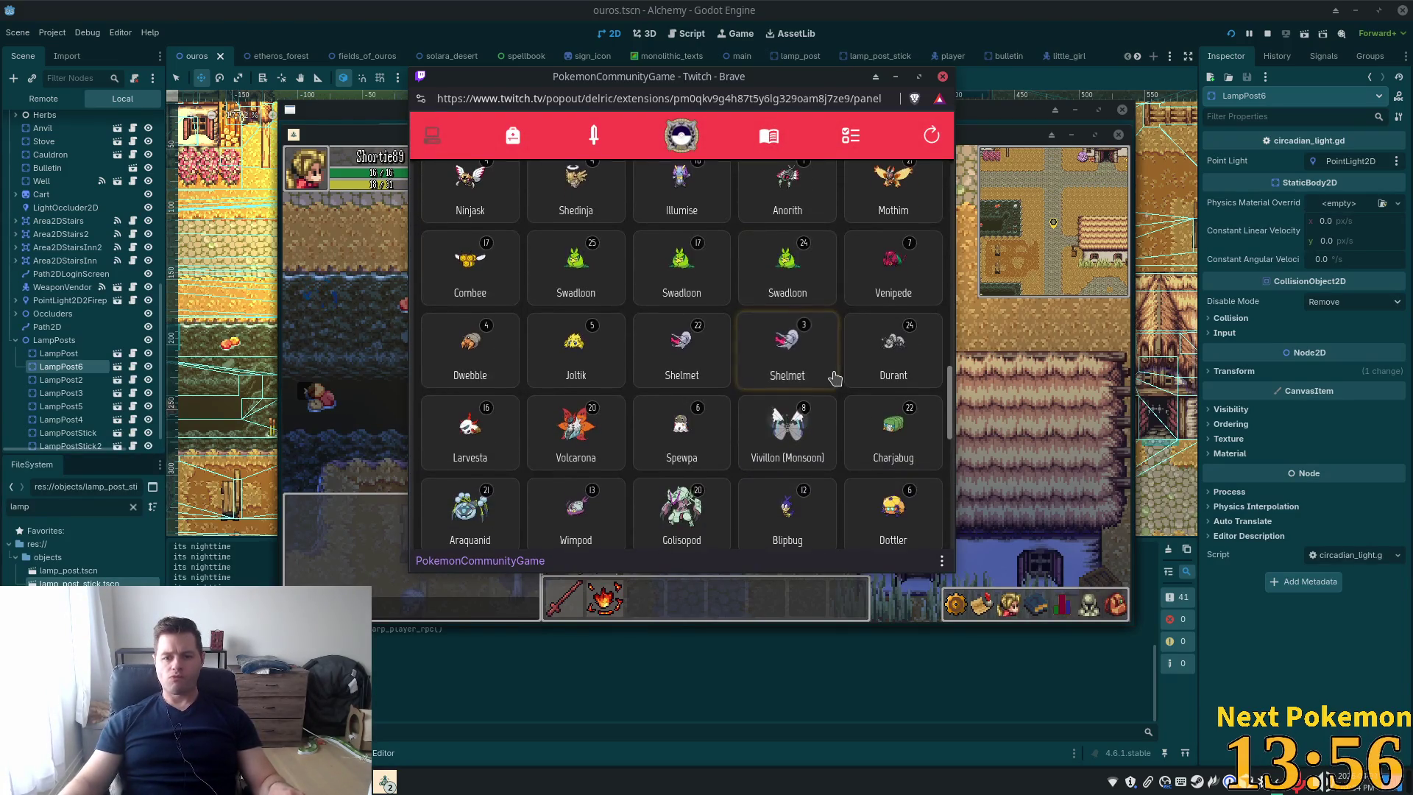
Compare several Swadloons' details and settle on the level 17 Swadloon
left_click(688, 273)
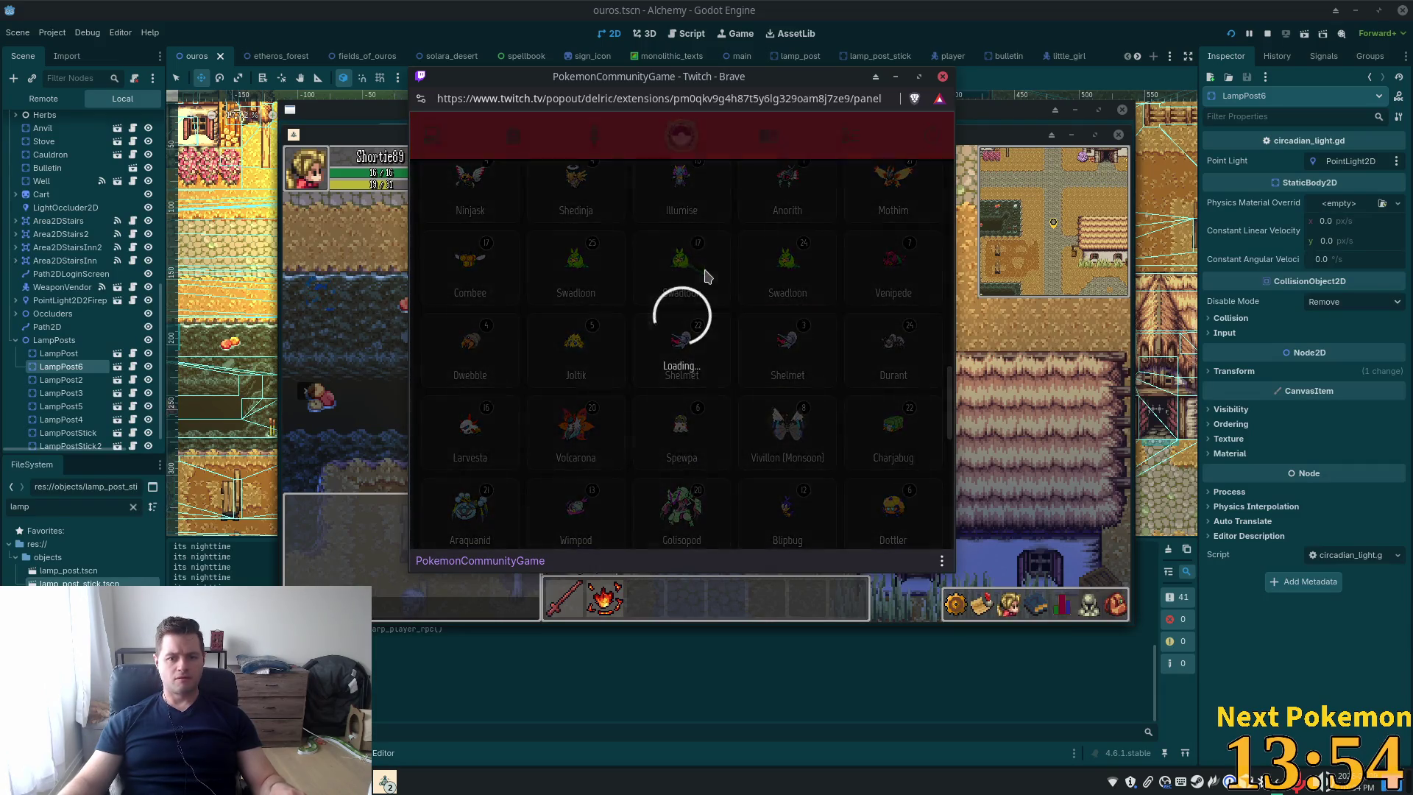
left_click(859, 137)
left_click(725, 305)
left_click(859, 138)
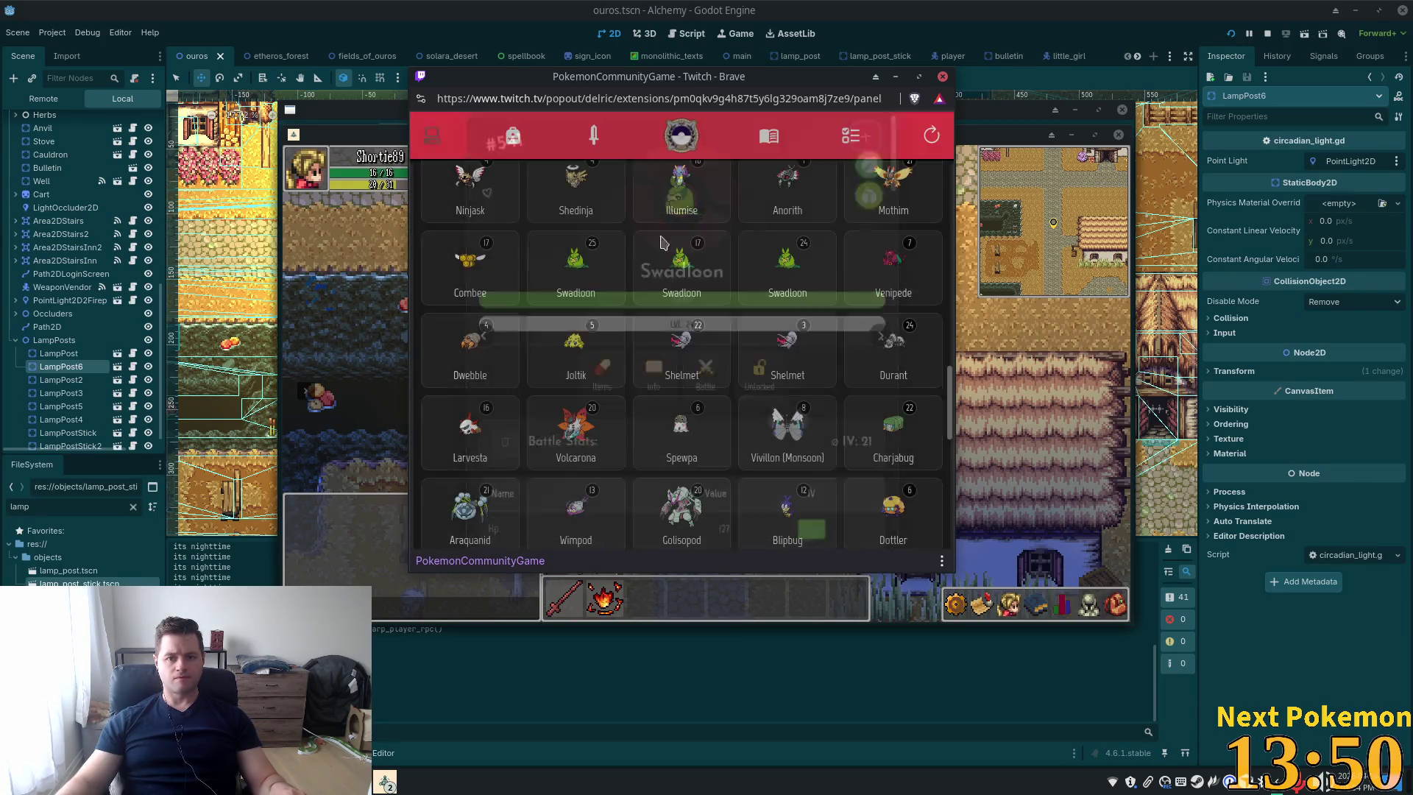
left_click(715, 273)
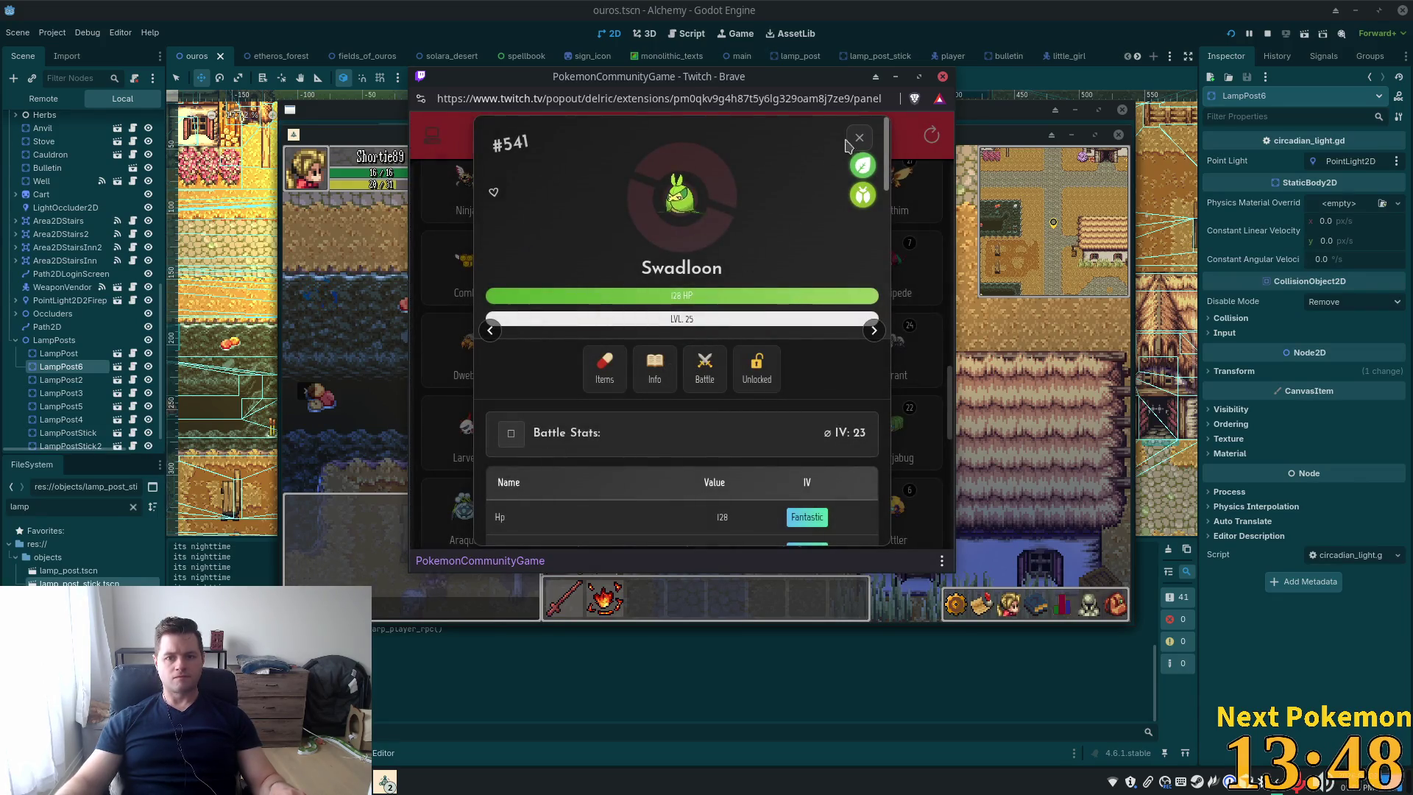
left_click(859, 137)
left_click(759, 510)
scroll(677, 471, "down", 10)
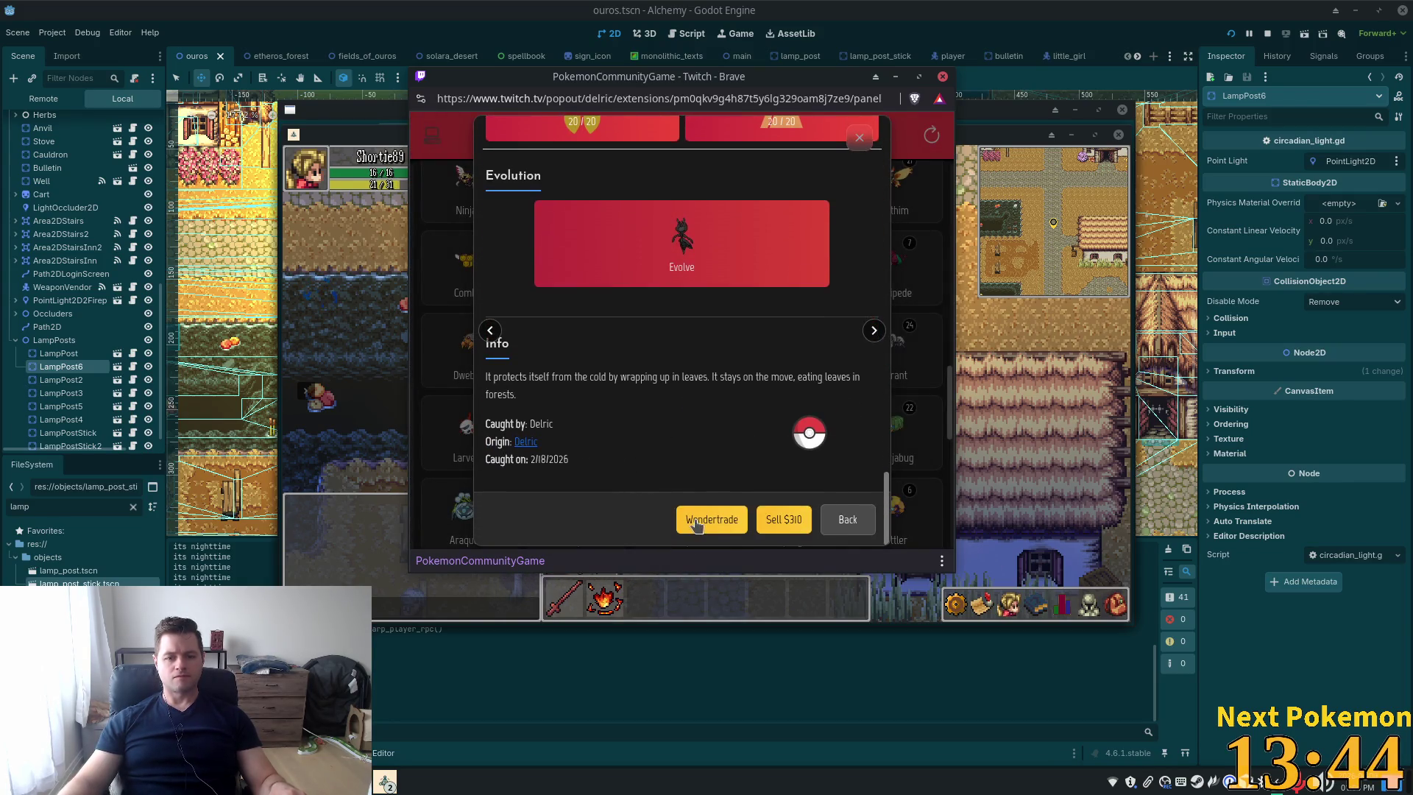
Wondertrade the level 17 Swadloon, receiving a Parasect
left_click(695, 524)
left_click(673, 356)
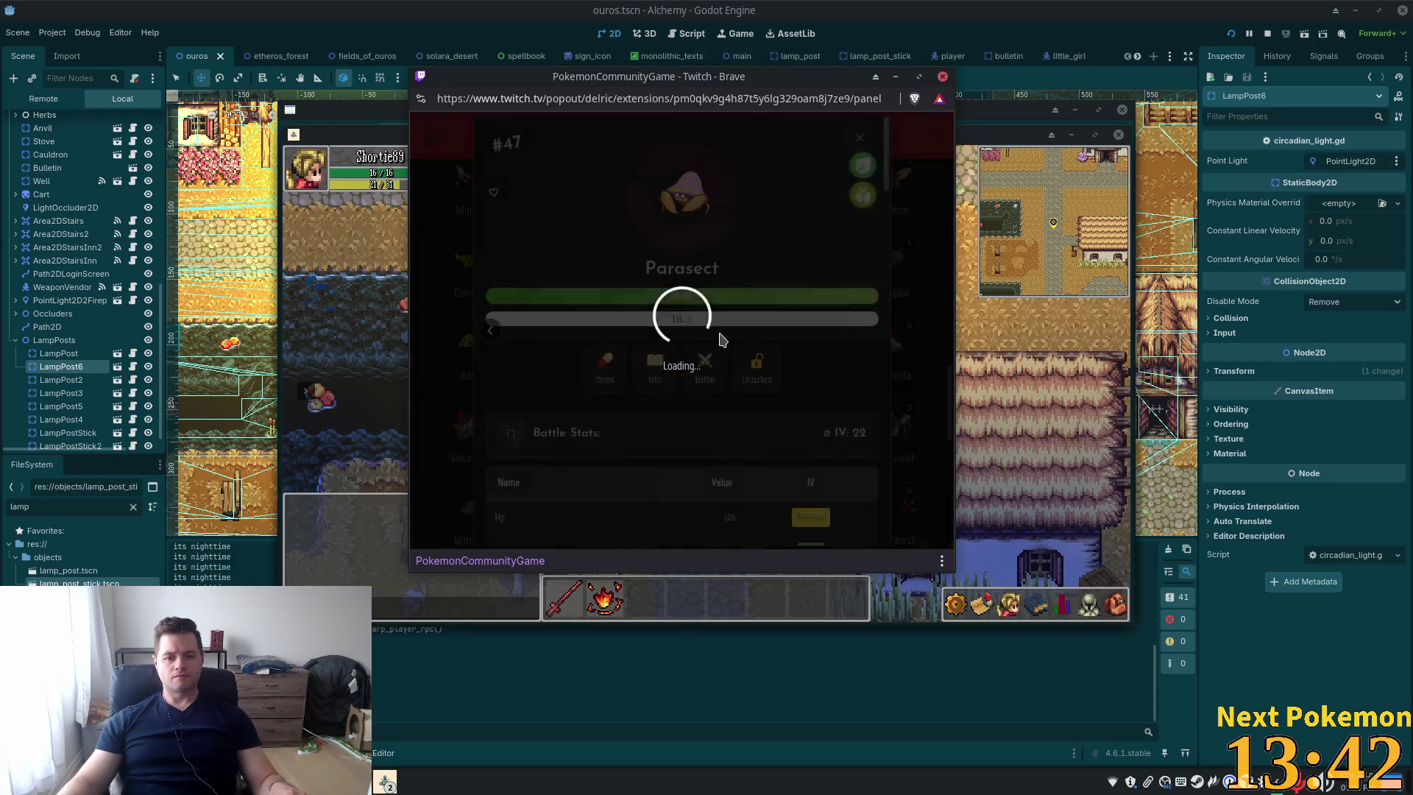
left_click(859, 138)
Check the missions list for the completed Bug-type wondertrade mission
left_click(848, 144)
scroll(763, 325, "down", 5)
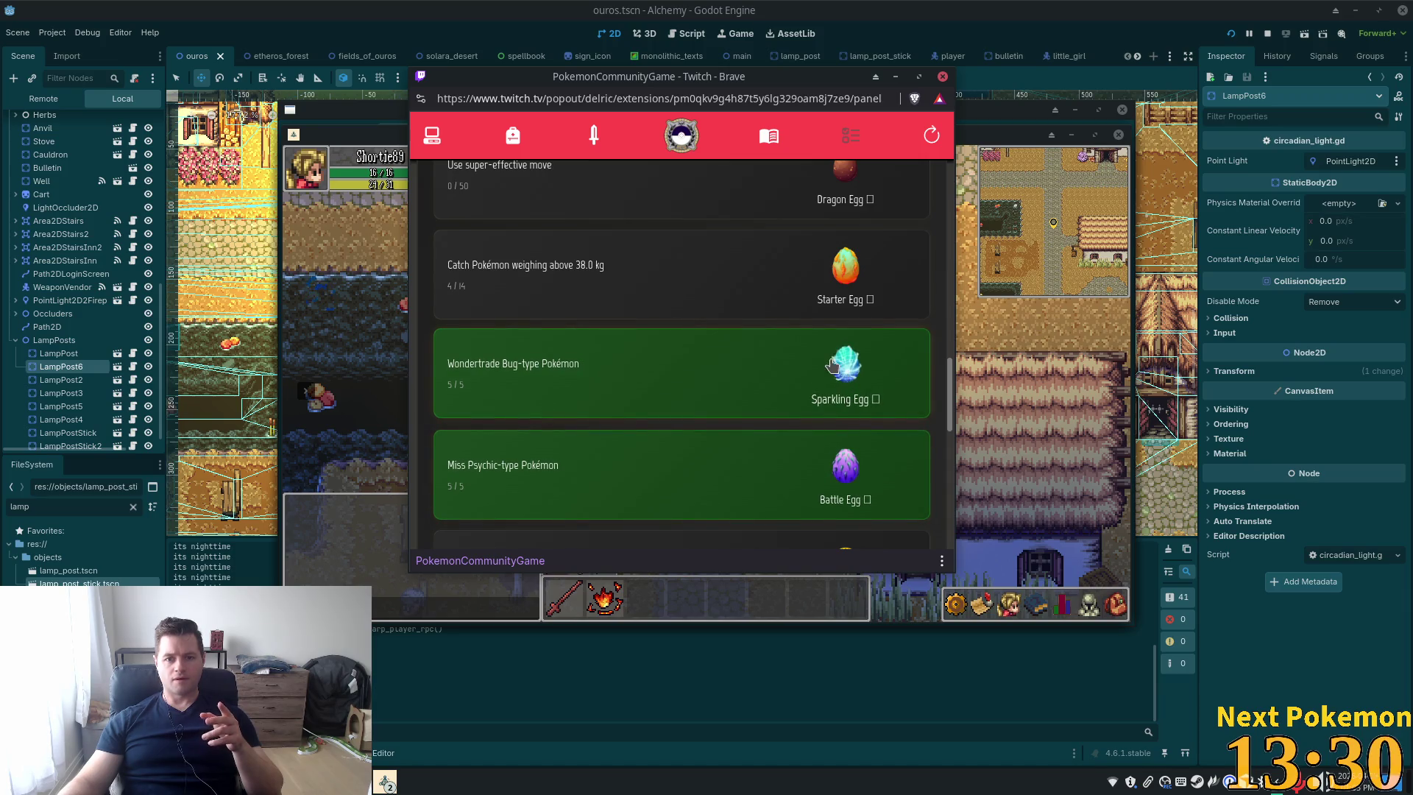
left_click(435, 131)
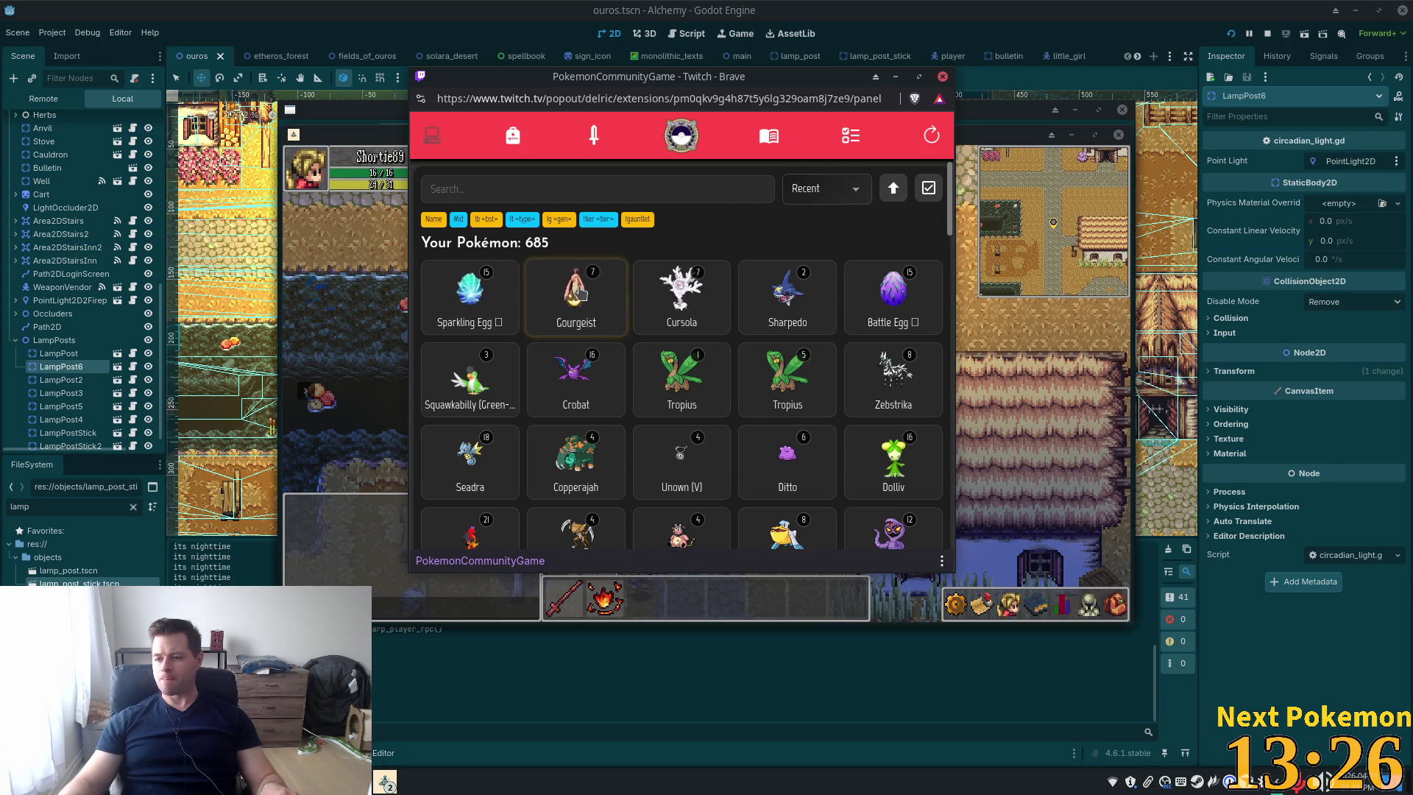
Read through the new Battle Egg's details
left_click(897, 297)
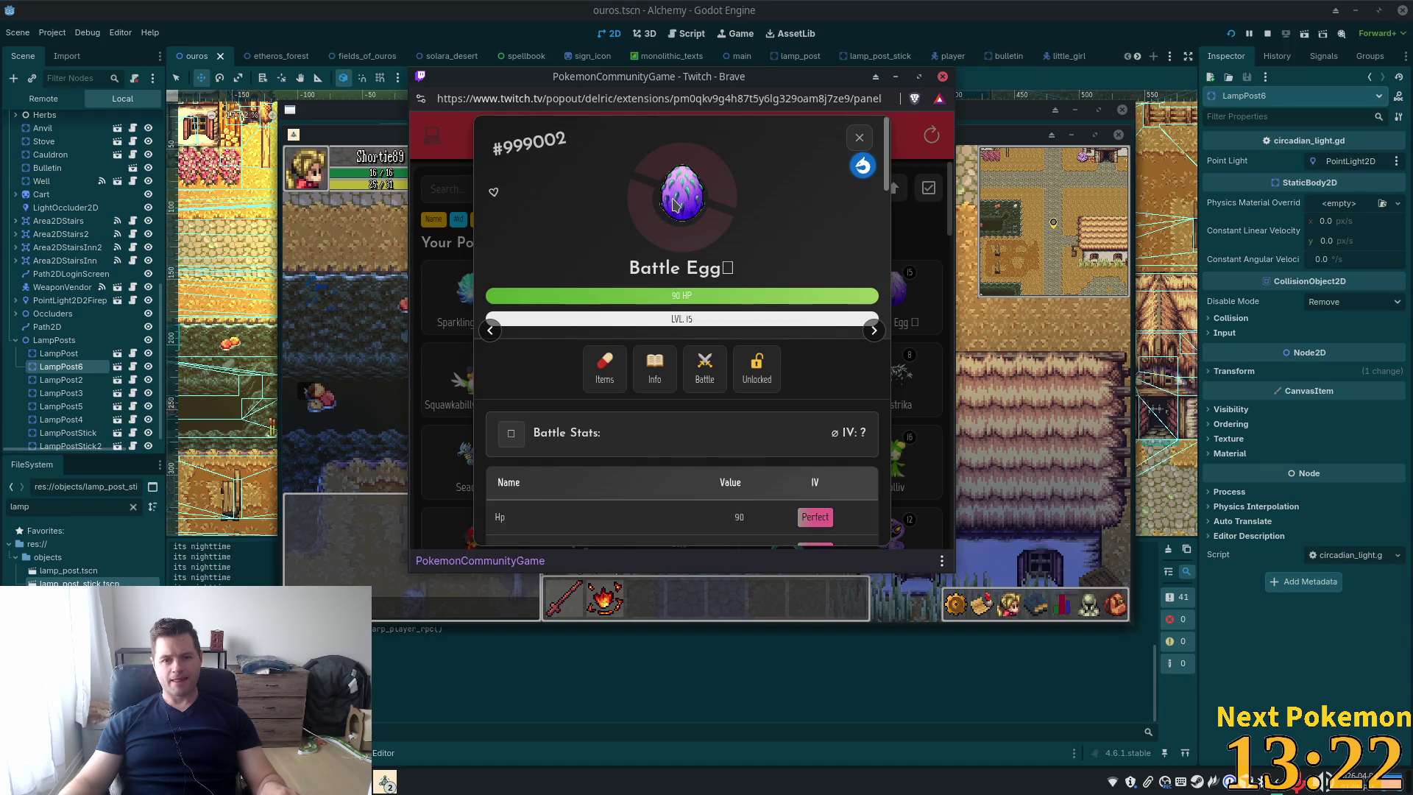
scroll(676, 206, "down", 5)
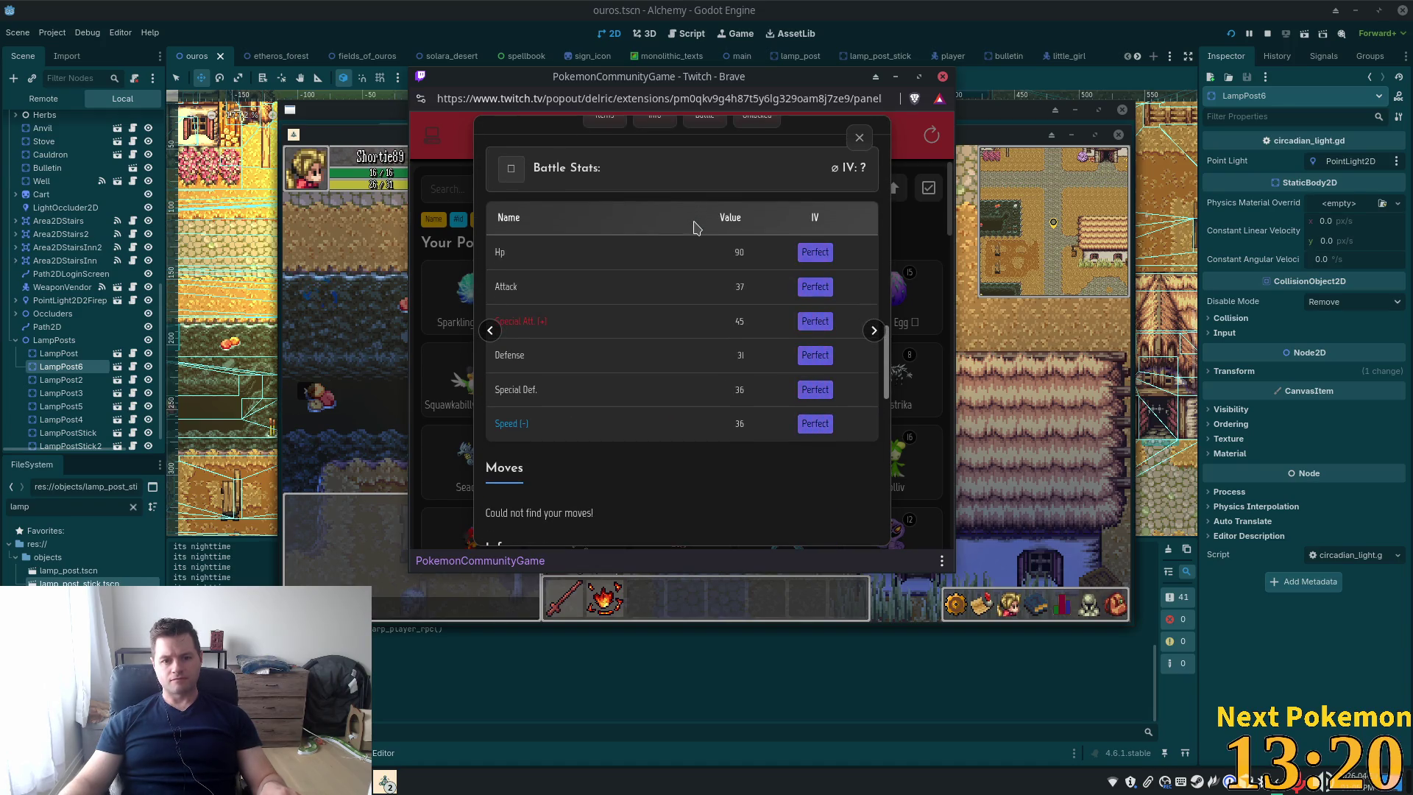
scroll(695, 227, "down", 4)
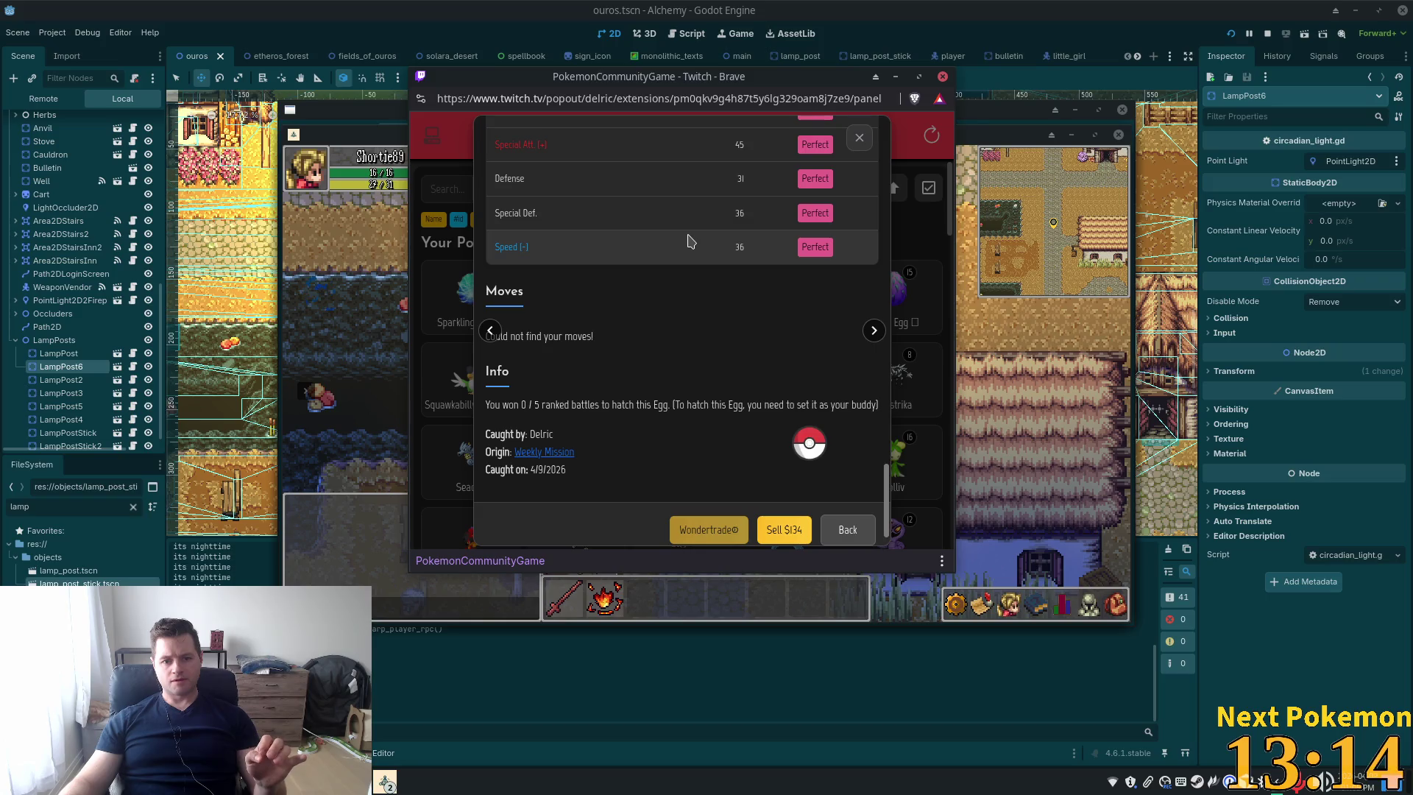
left_click(859, 138)
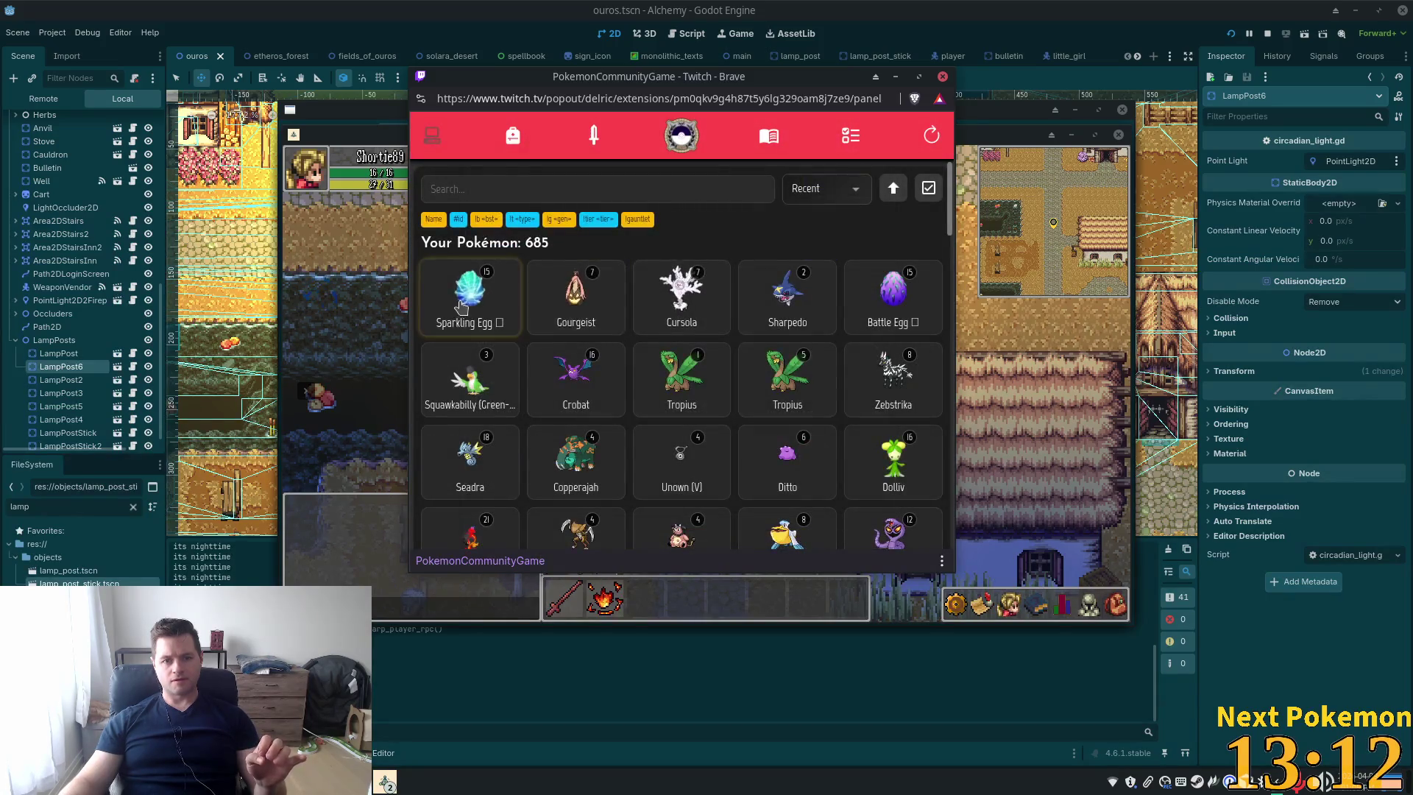
Read the Sparkling Egg's details, then bring up the ball and item inventory
left_click(464, 304)
scroll(716, 302, "down", 10)
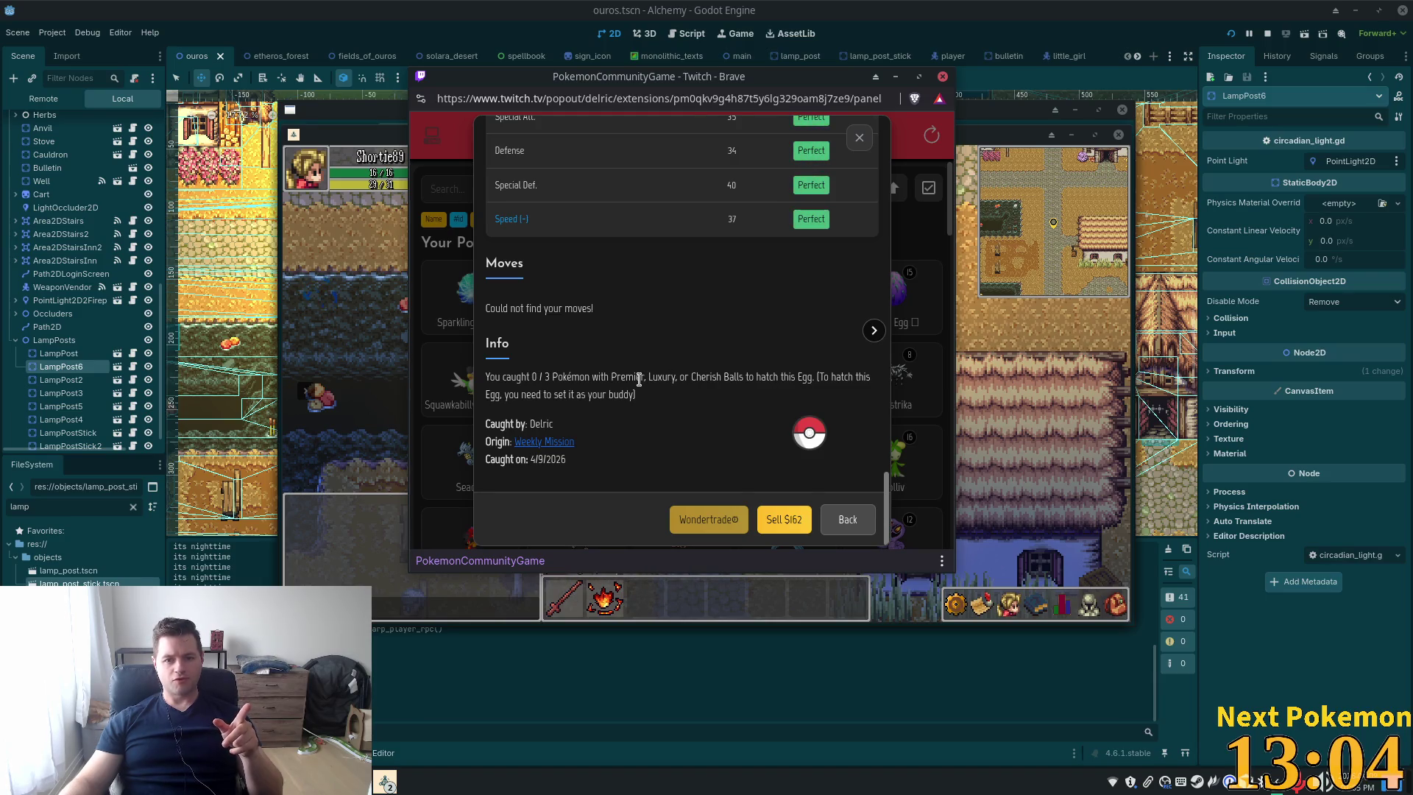
left_click(861, 140)
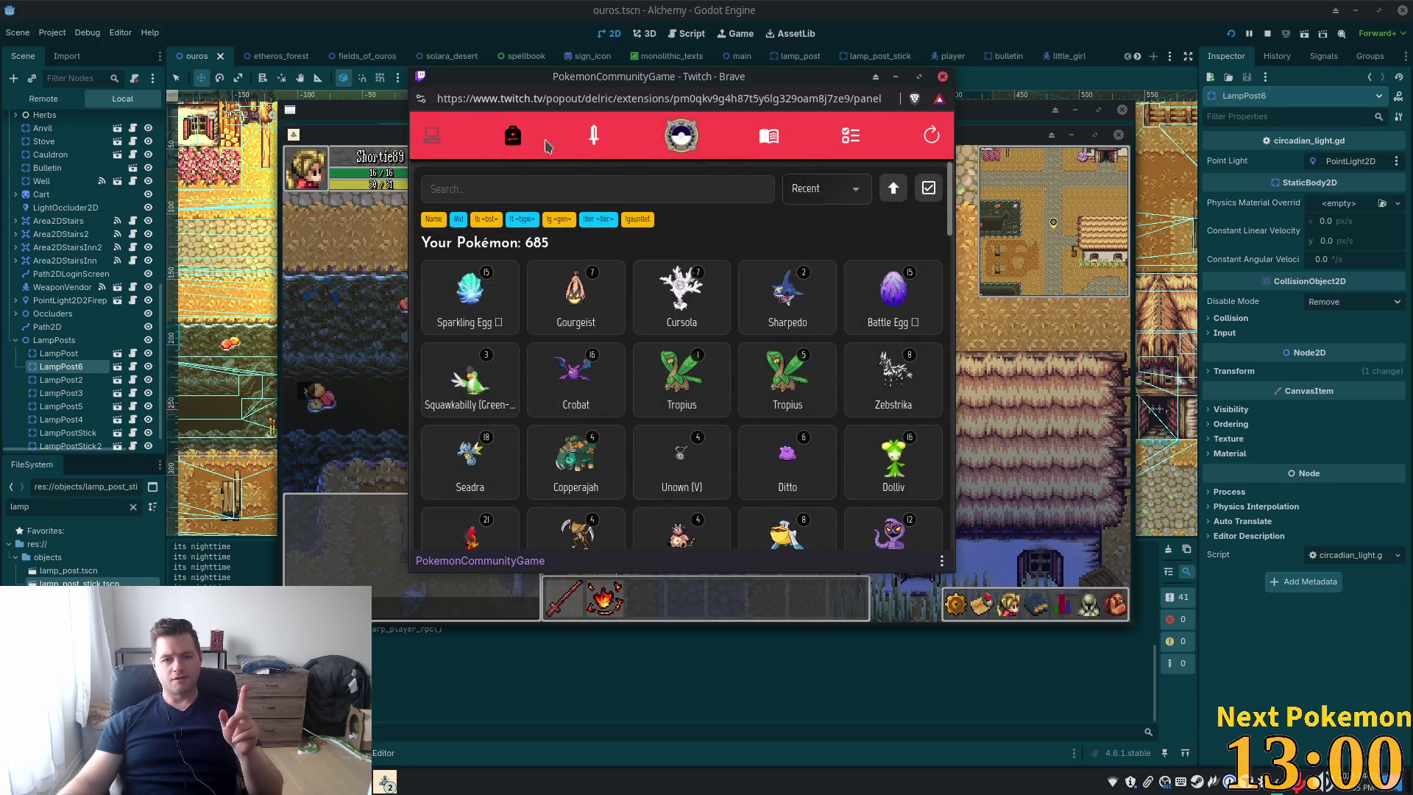
left_click(515, 136)
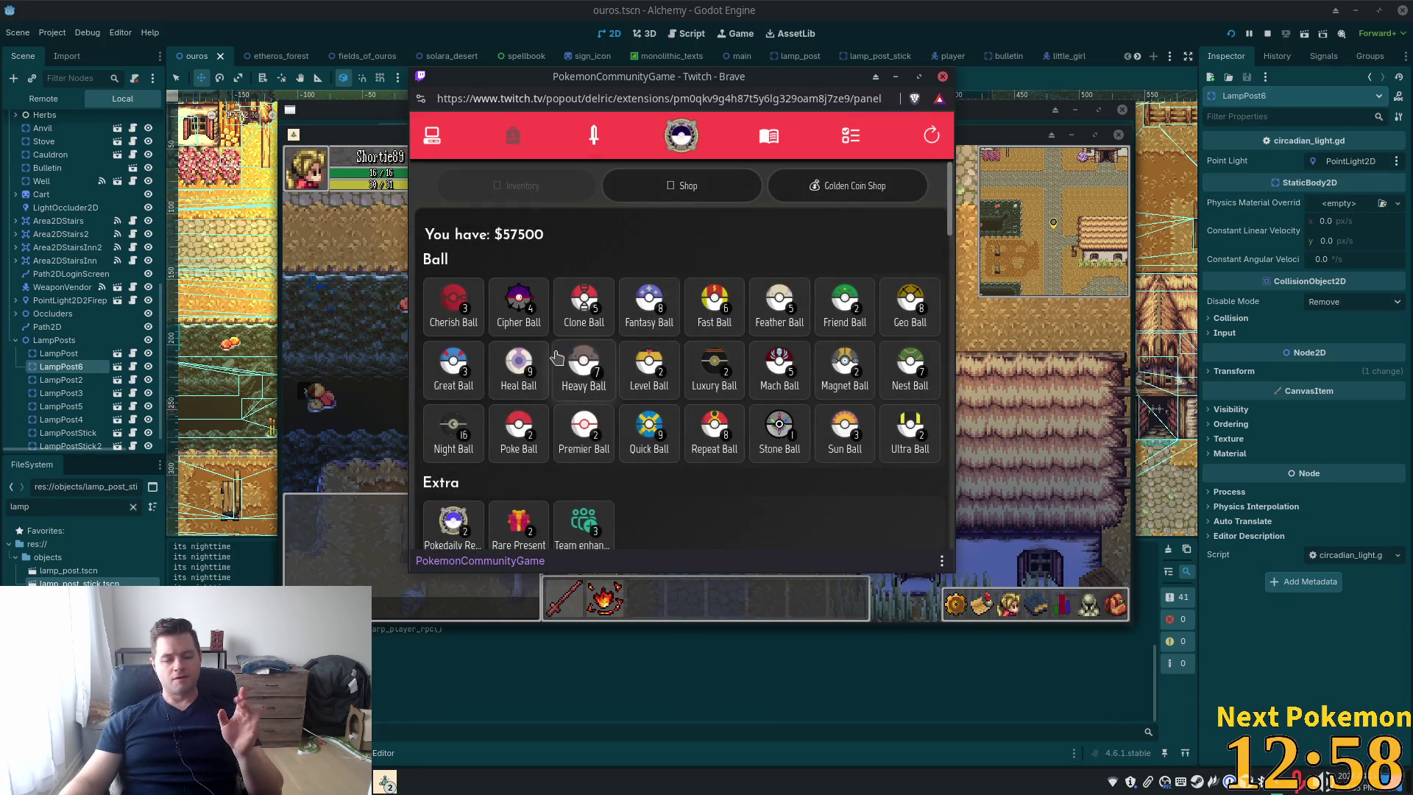